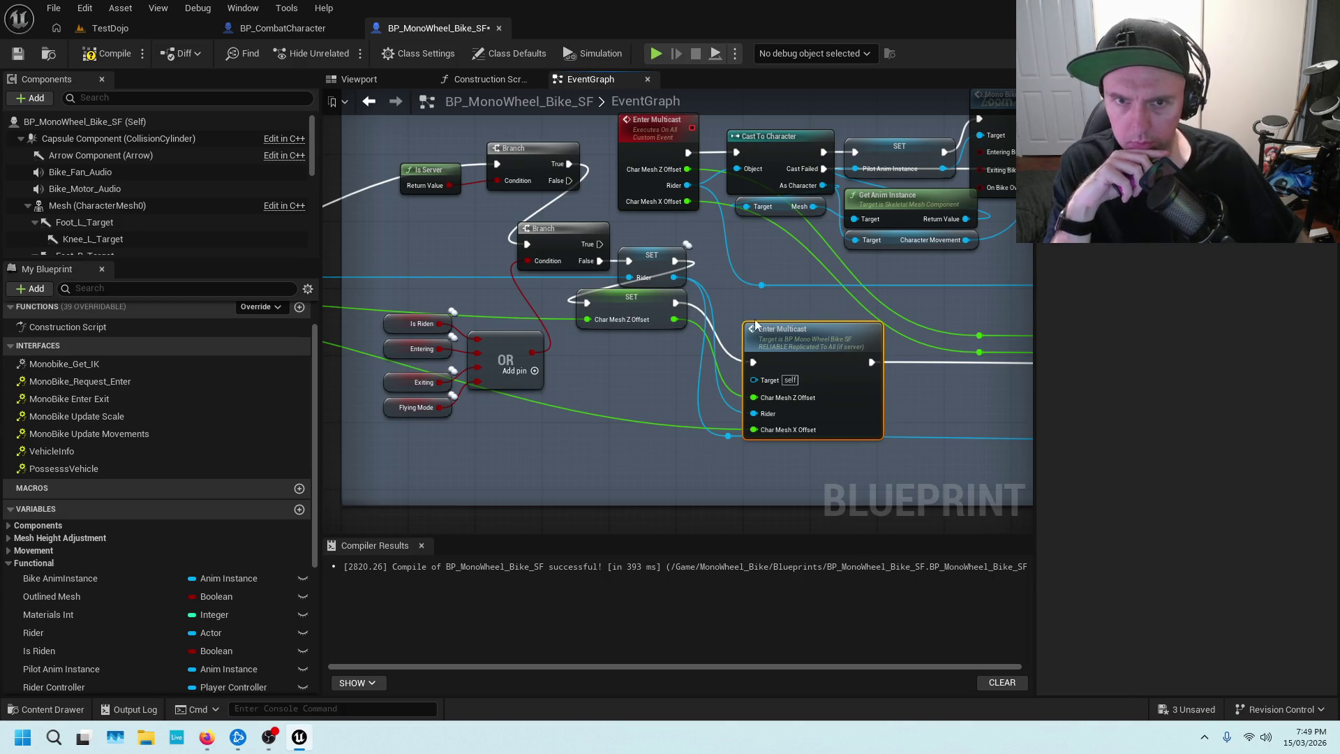
# Search all Blueprints for references to the Is Riden variable by name.
pyautogui.moveTo(651, 353); pyautogui.dragTo(729, 364)
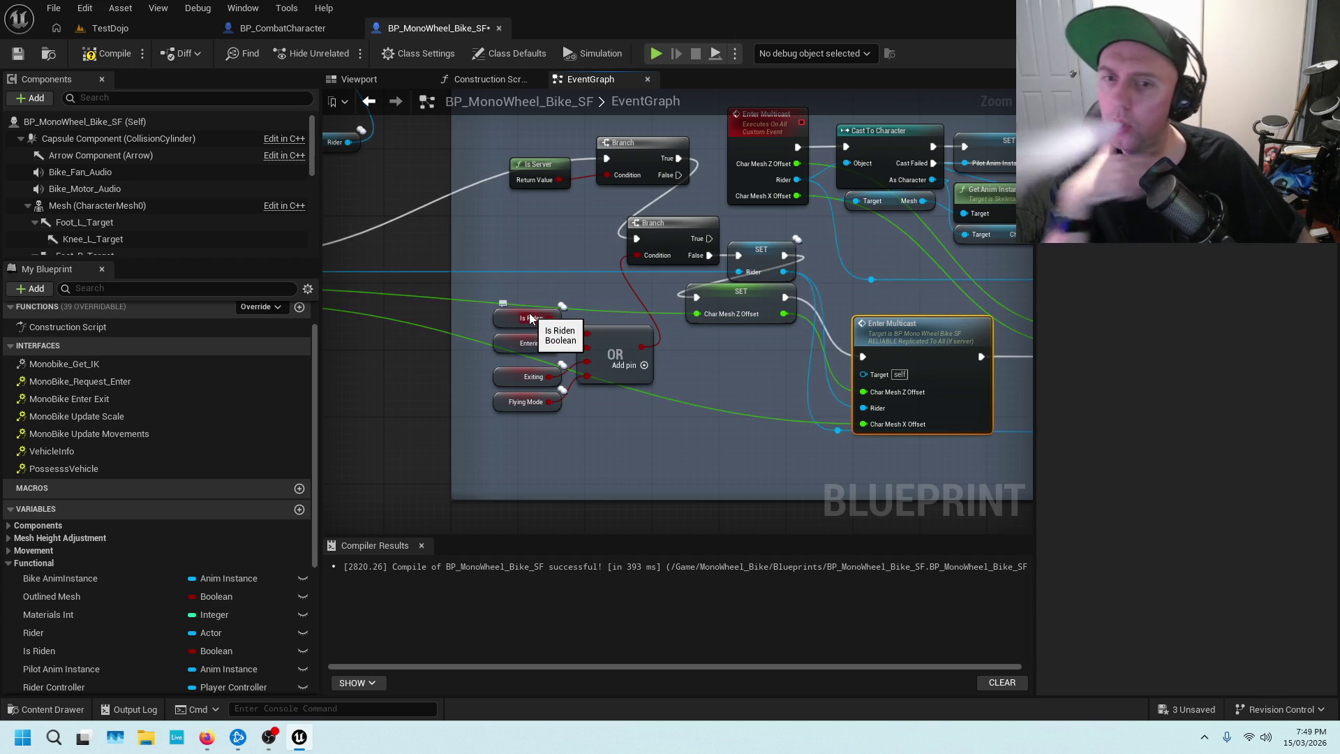
pyautogui.scroll(-5, 665, 379)
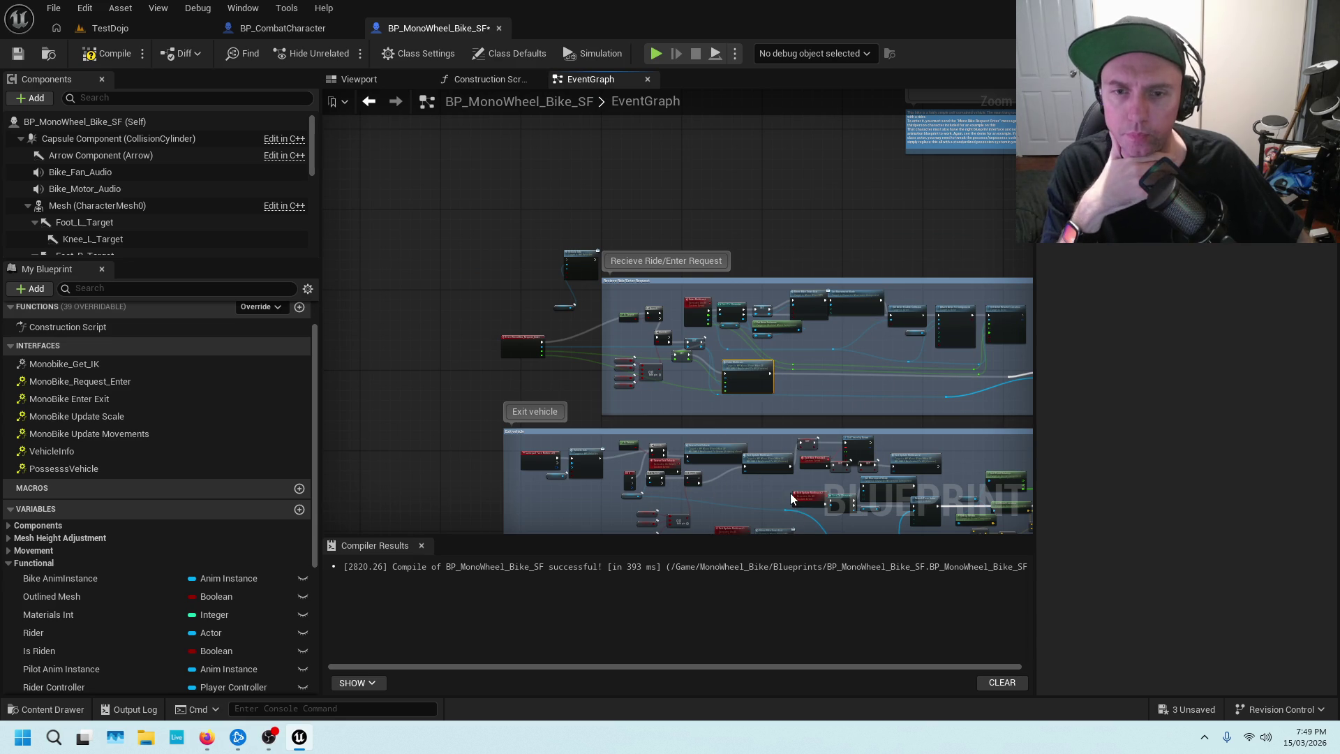
pyautogui.moveTo(790, 497); pyautogui.dragTo(659, 338)
pyautogui.scroll(-3, 56, 551)
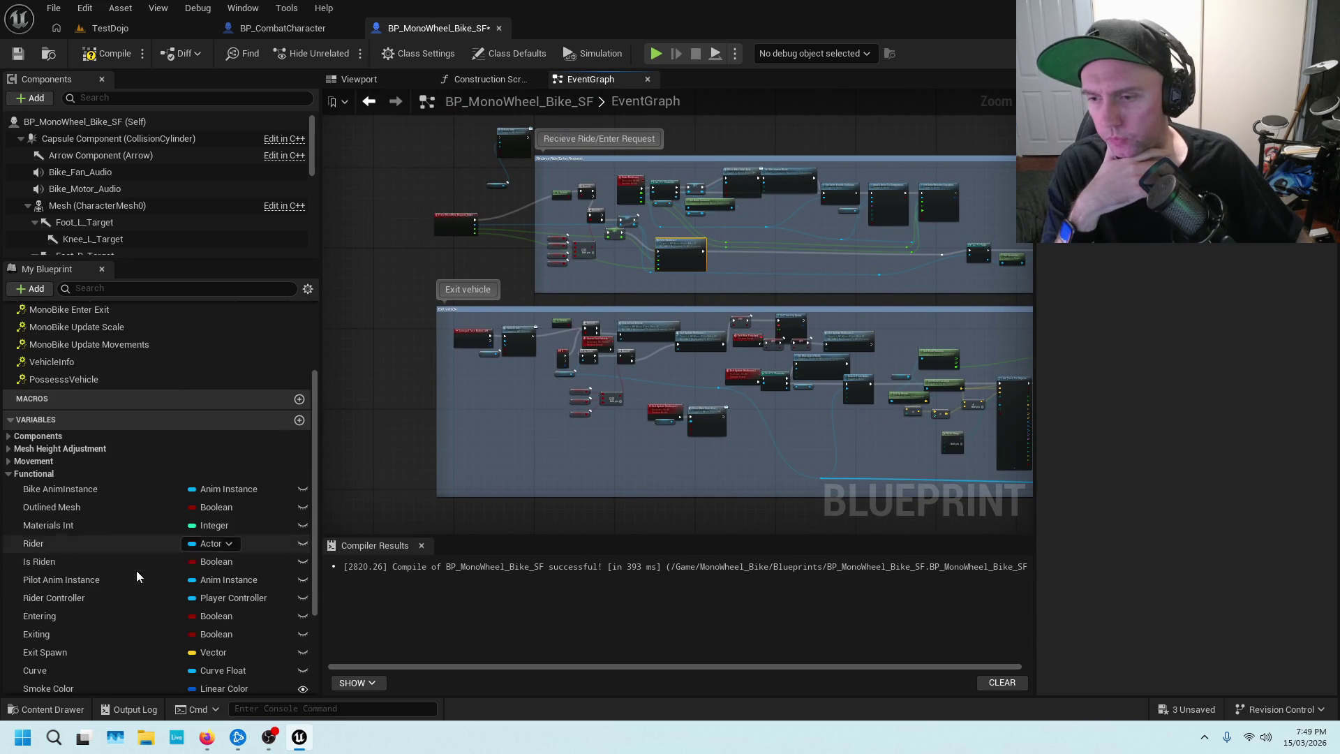
pyautogui.rightClick(59, 561)
pyautogui.moveTo(138, 604)
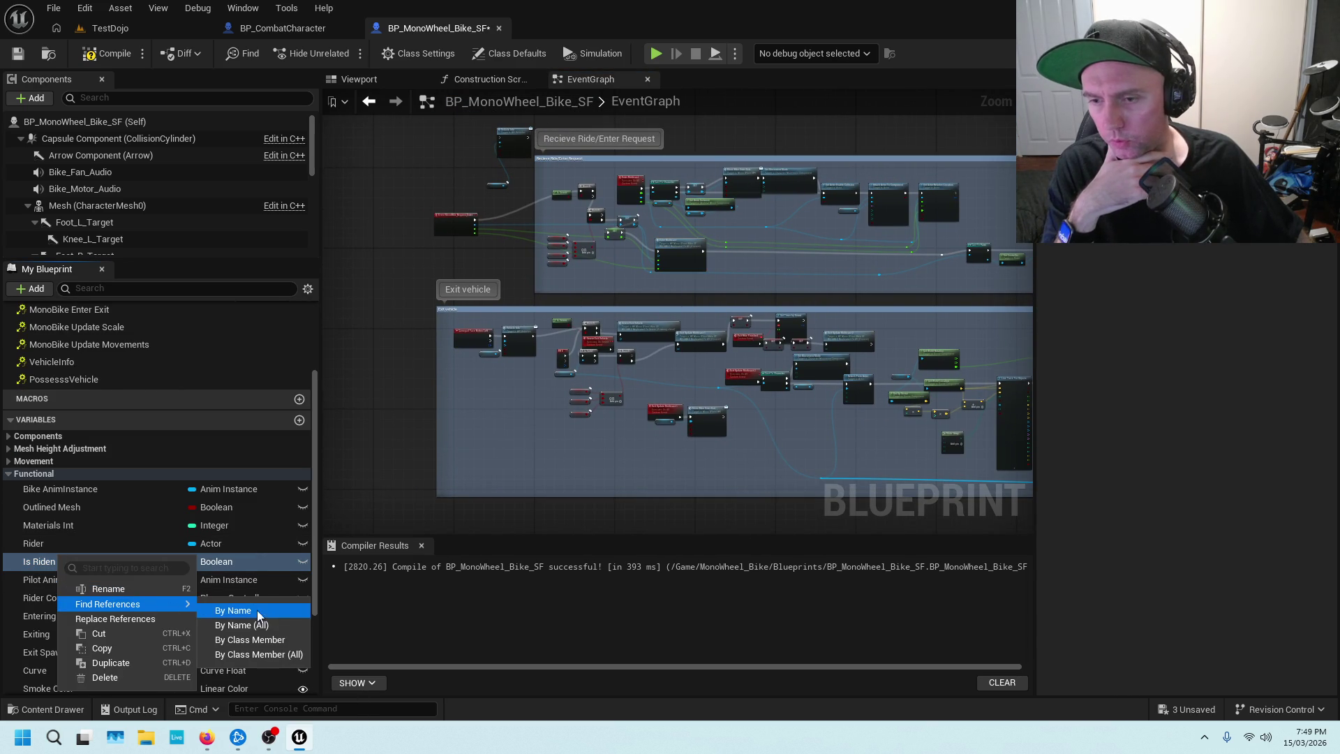
pyautogui.click(258, 625)
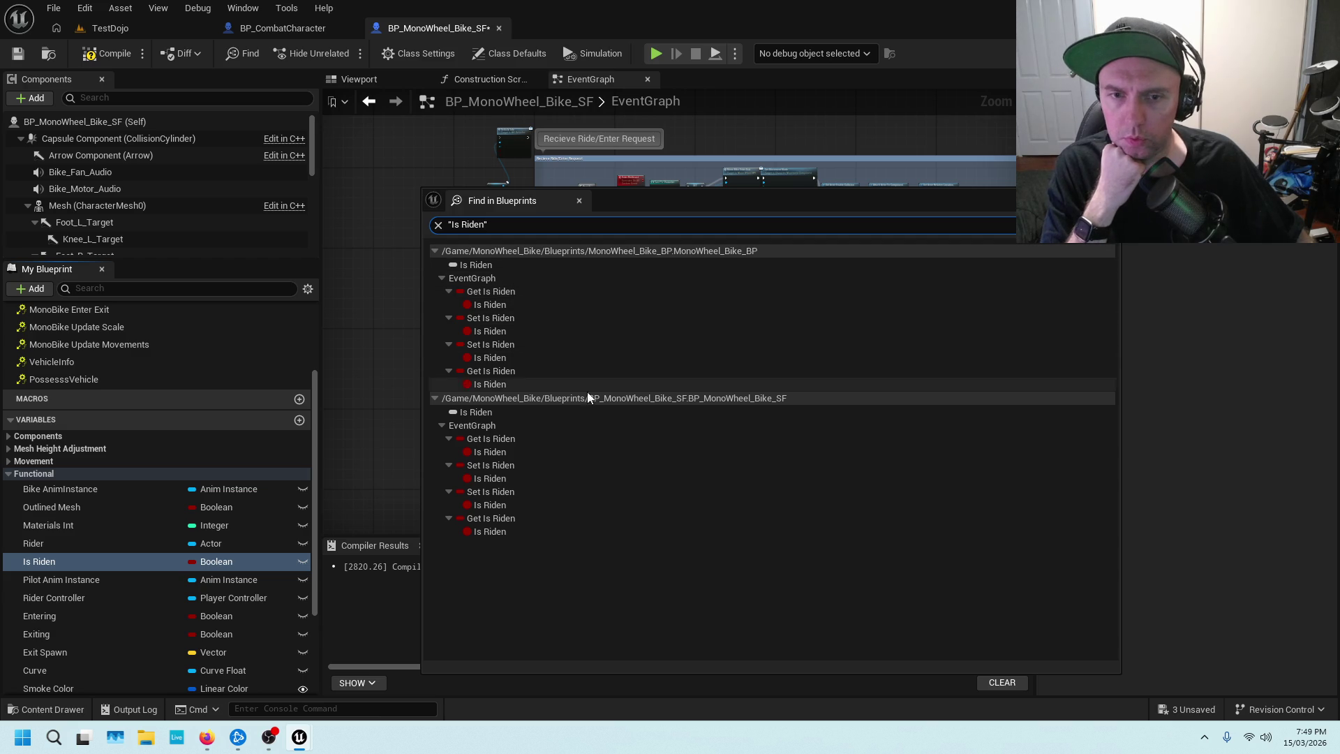
# Open the Set Is Riden result in MonoWheel_Bike_BP from the search results.
pyautogui.doubleClick(517, 438)
pyautogui.moveTo(759, 200); pyautogui.dragTo(758, 362)
pyautogui.scroll(-2, 748, 233)
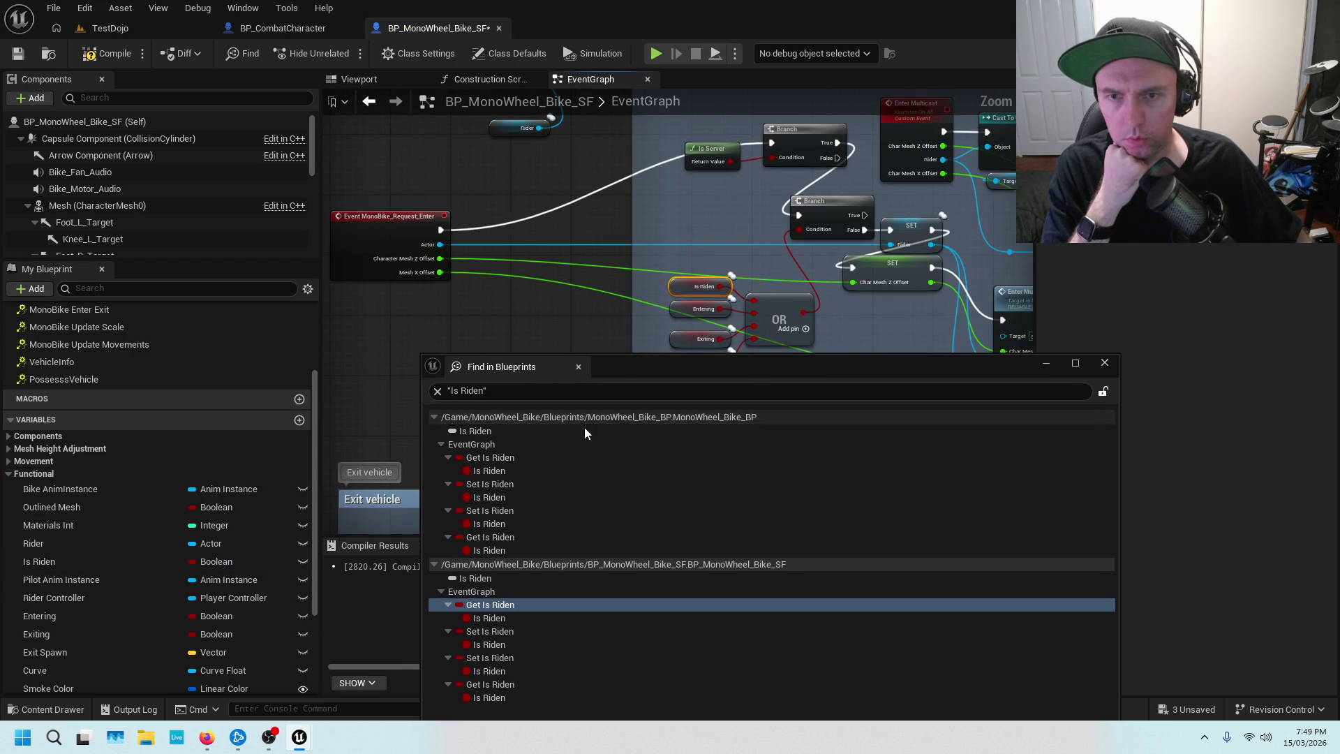
pyautogui.click(512, 497)
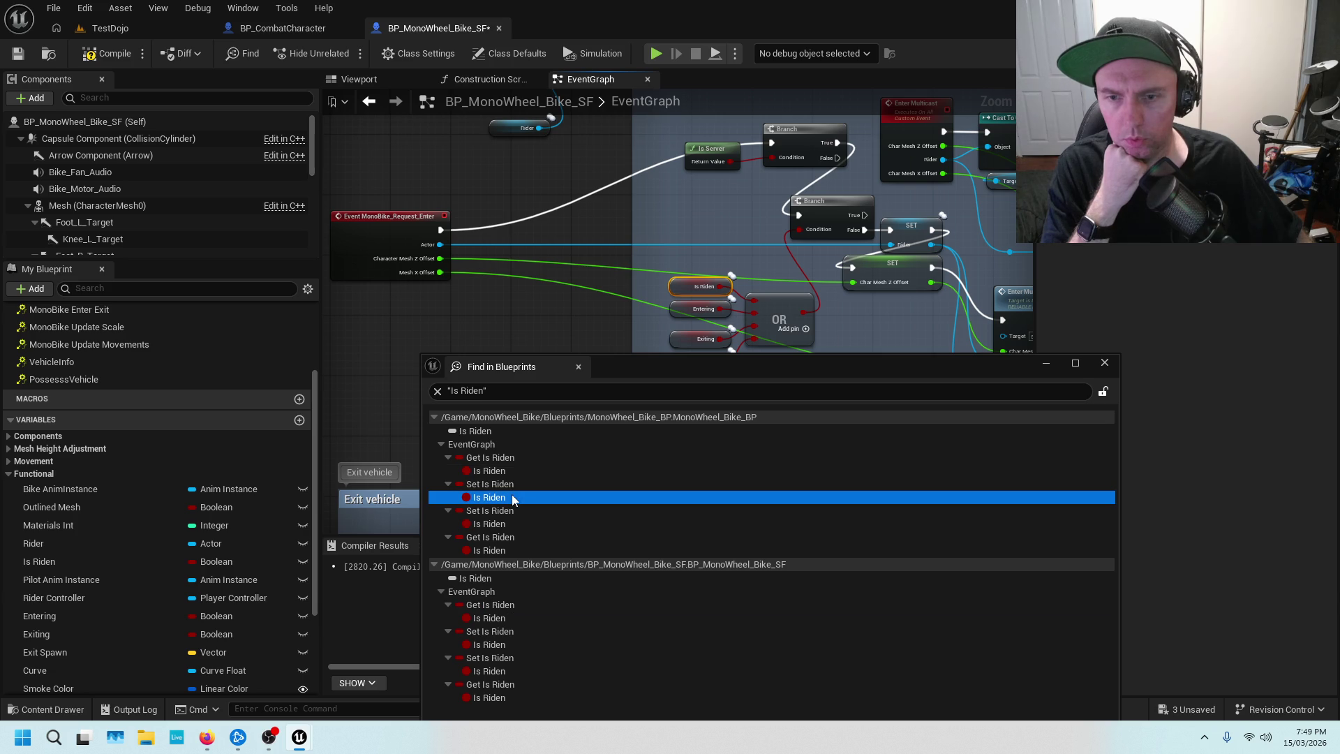
pyautogui.doubleClick(512, 497)
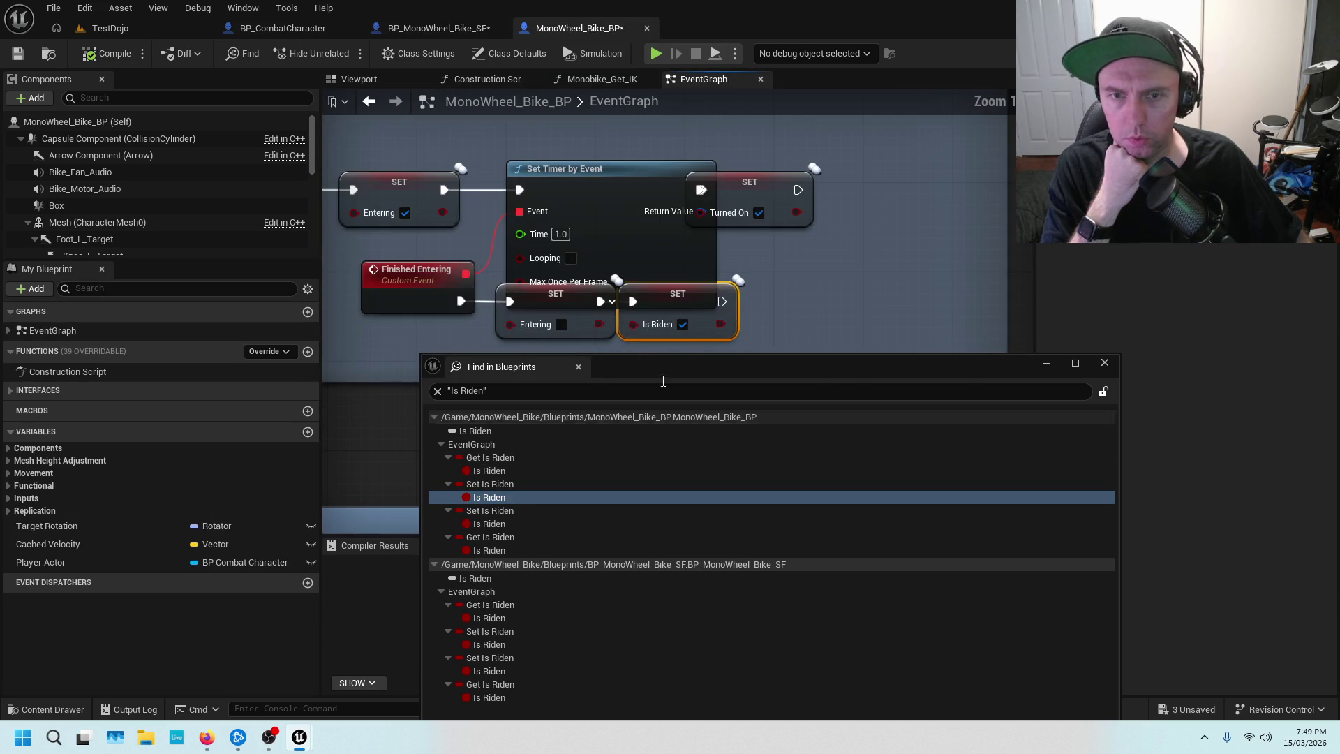
# Jump to the second Set Is Riden and the last Is Riden uses in MonoWheel_Bike_BP.
pyautogui.scroll(-6, 683, 325)
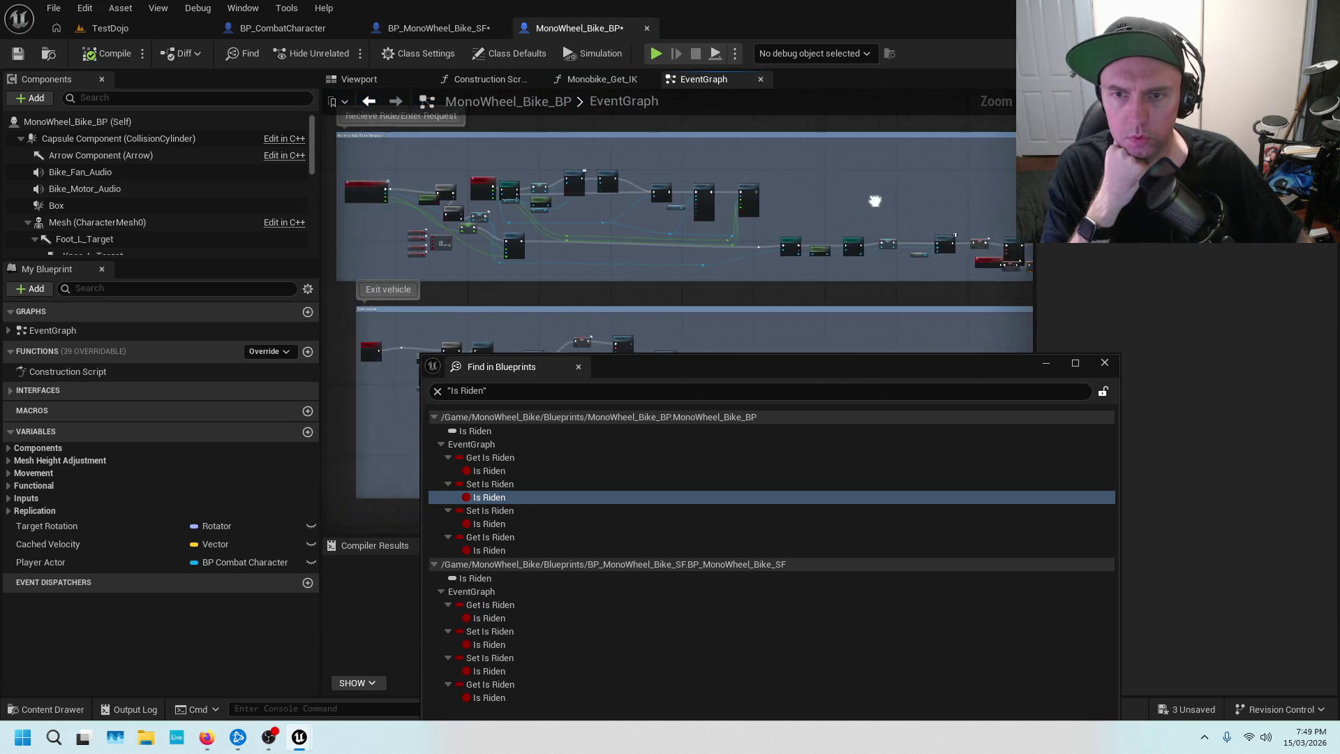
pyautogui.doubleClick(504, 523)
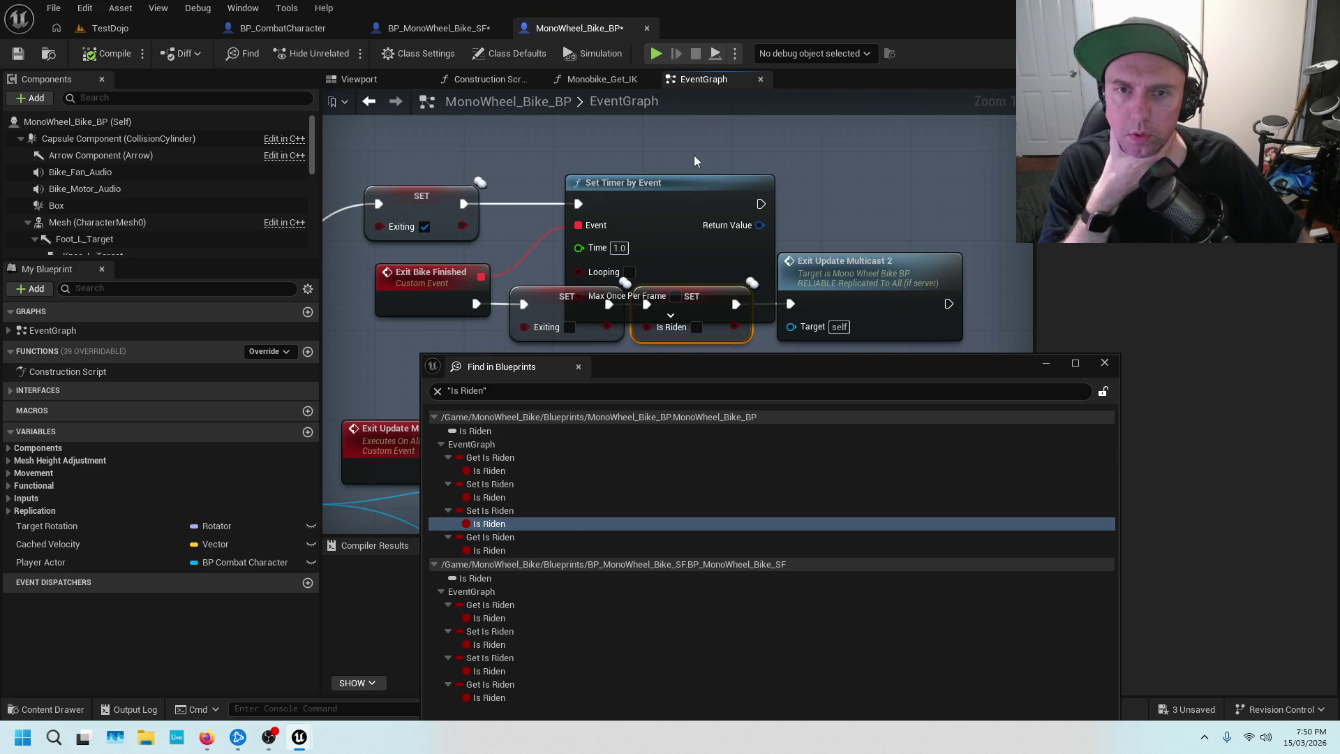
pyautogui.scroll(-2, 694, 159)
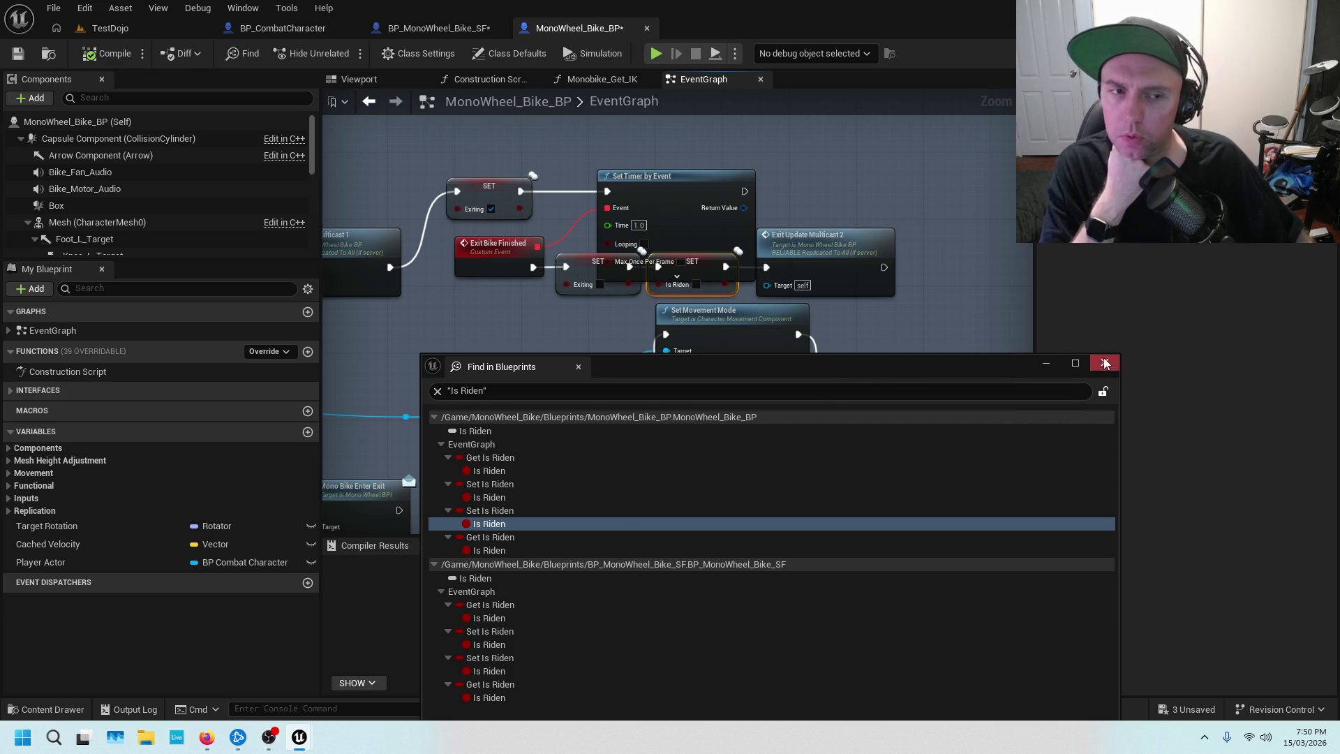
pyautogui.click(515, 554)
pyautogui.scroll(-5, 763, 300)
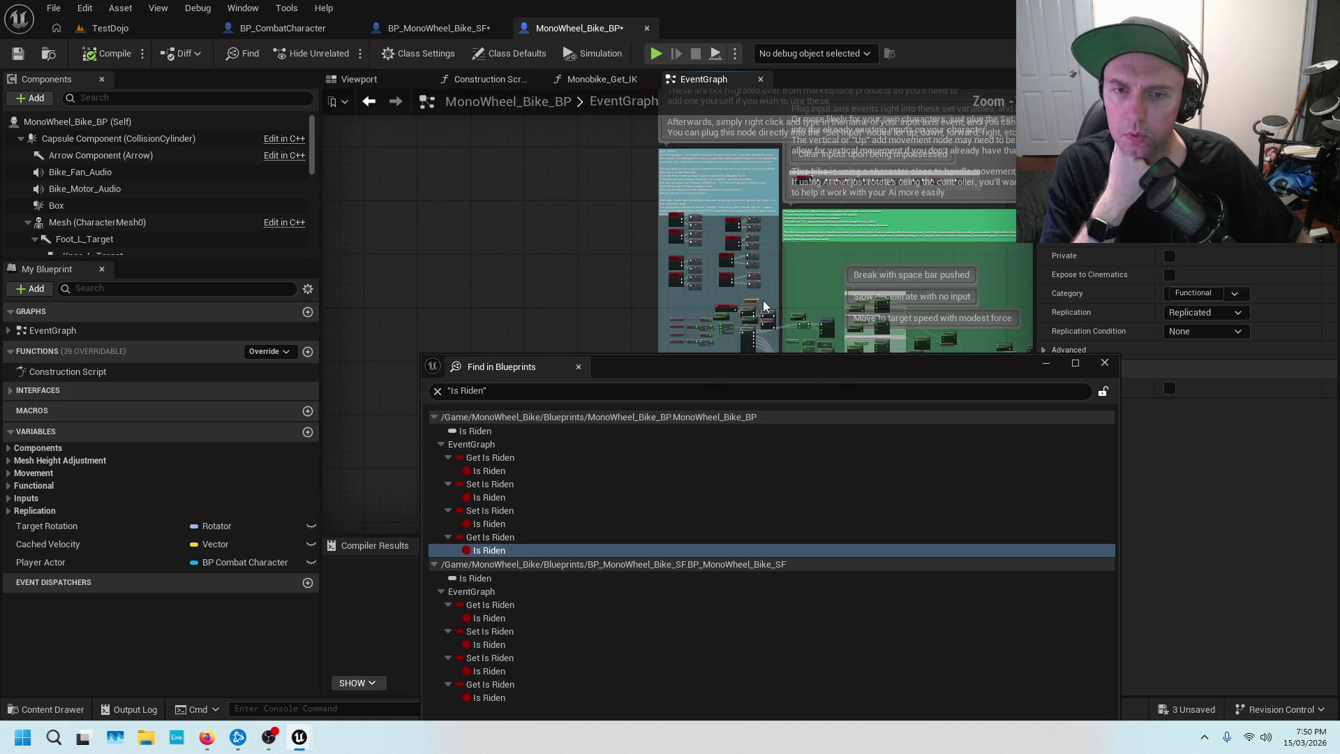
pyautogui.scroll(5, 763, 300)
# Look over the graph around the Is Riden node, then close MonoWheel_Bike_BP.
pyautogui.moveTo(761, 312); pyautogui.dragTo(747, 177)
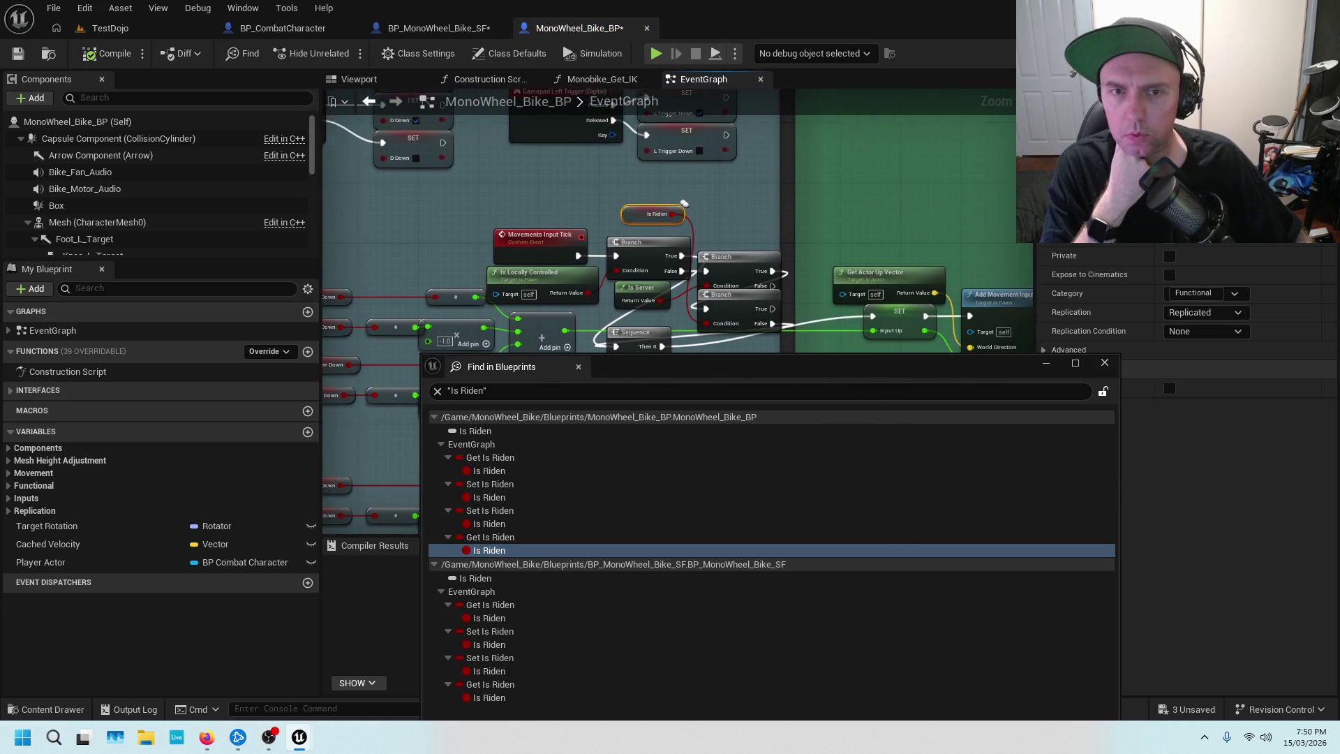
pyautogui.moveTo(715, 246); pyautogui.dragTo(647, 240)
pyautogui.scroll(-5, 653, 210)
pyautogui.scroll(8, 578, 309)
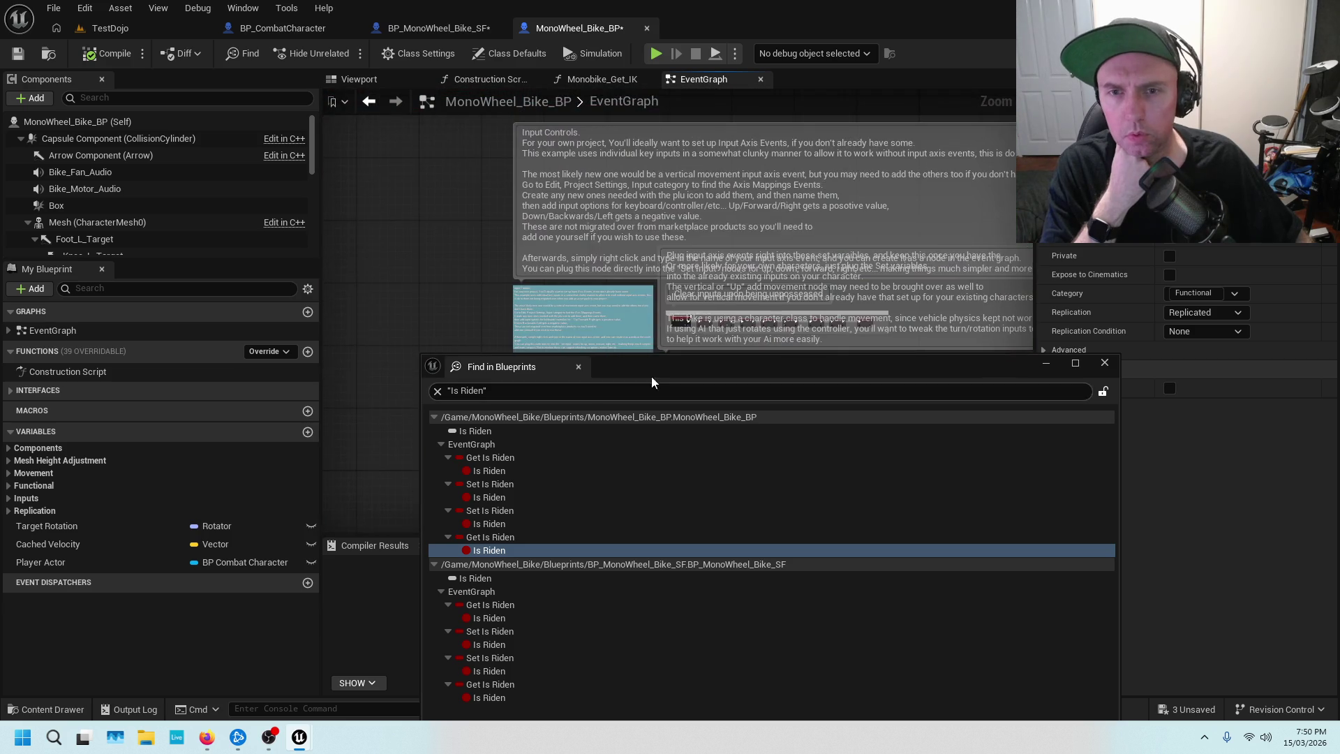
pyautogui.scroll(-6, 578, 309)
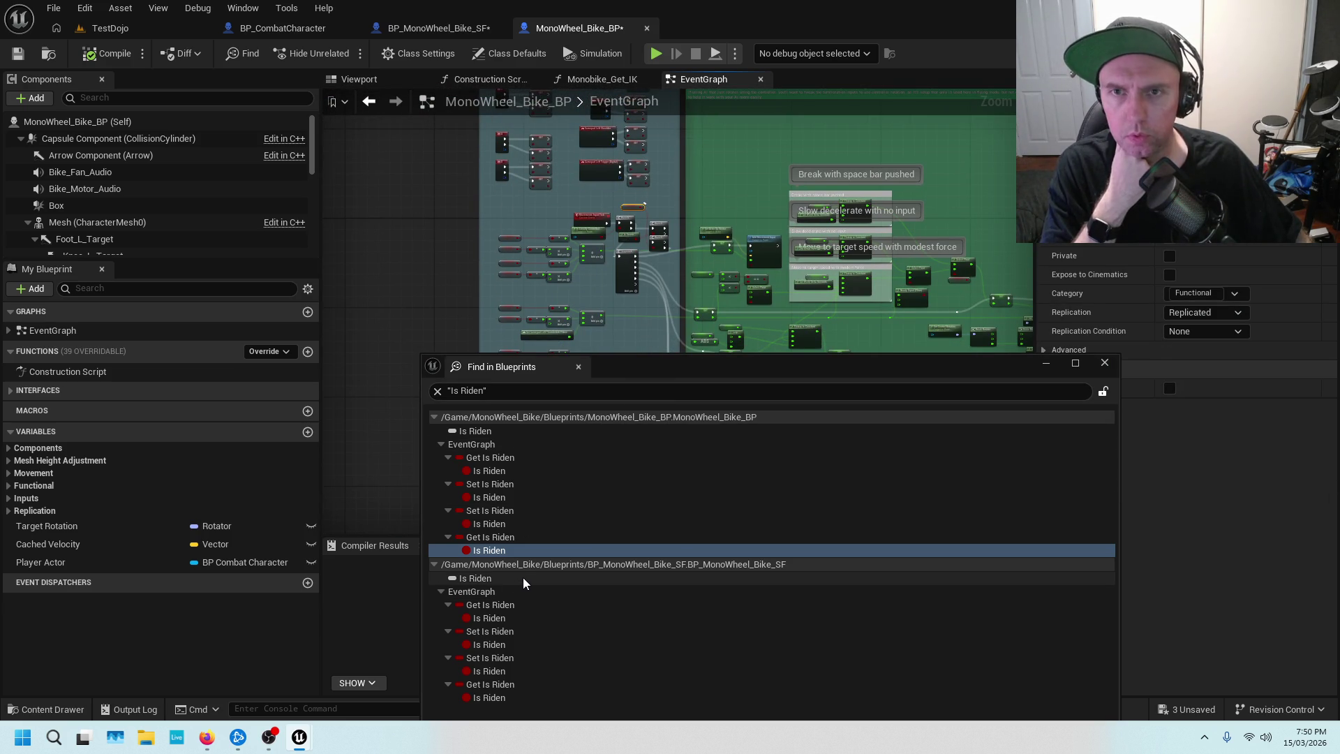
pyautogui.click(646, 28)
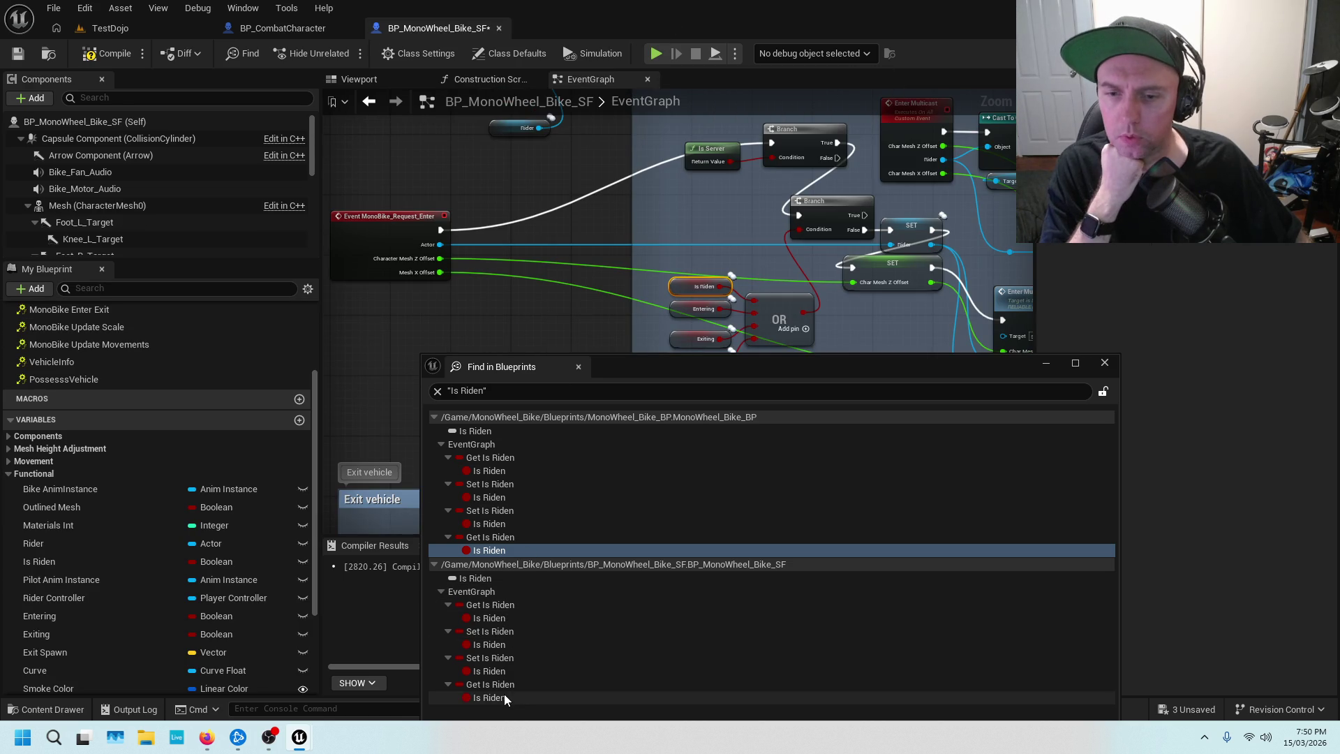
# Check the remaining Is Riden usages and close the Find in Blueprints results.
pyautogui.click(504, 695)
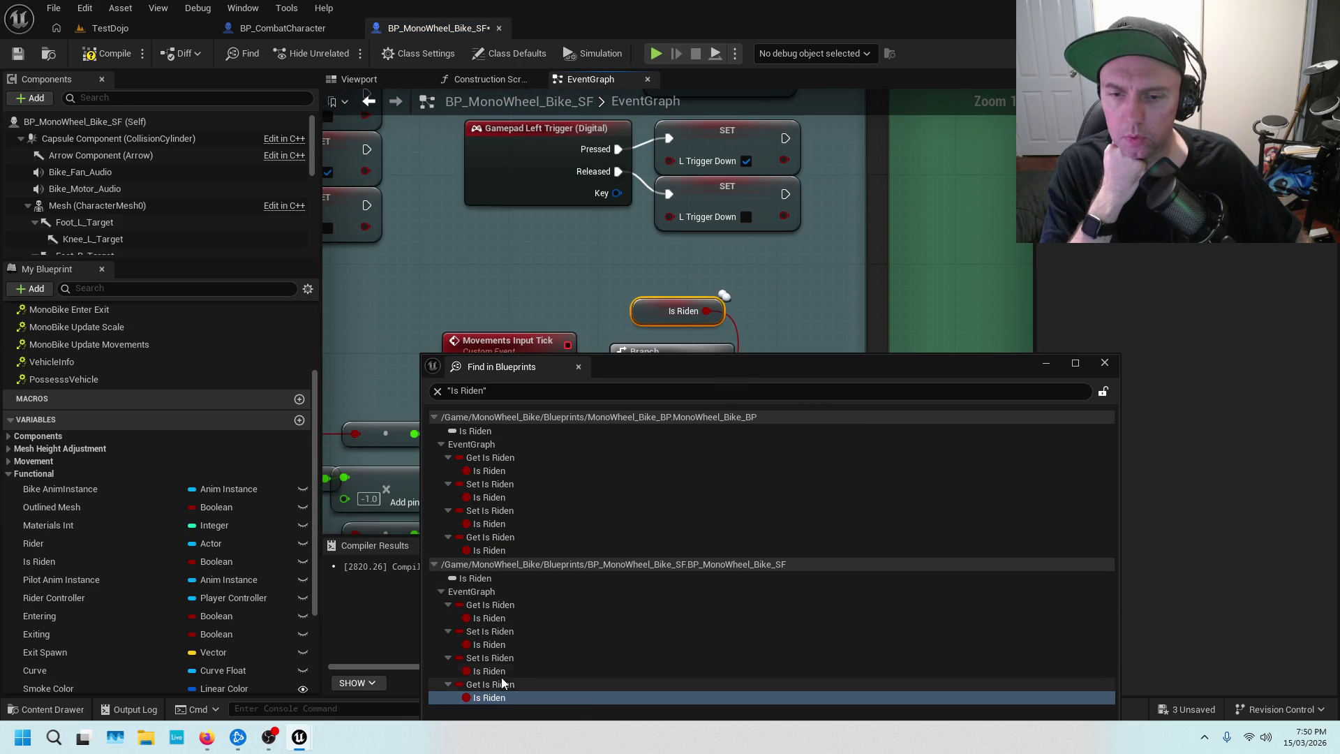
pyautogui.click(502, 672)
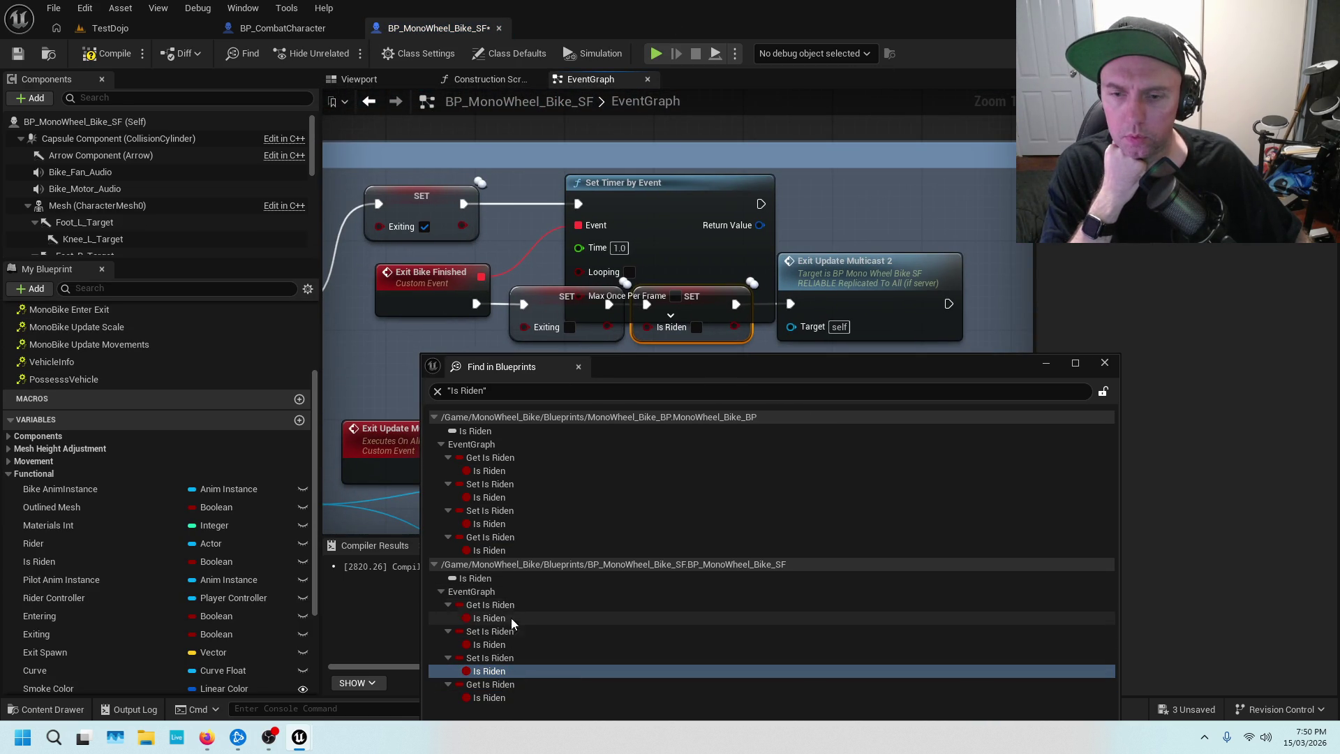
pyautogui.click(1095, 356)
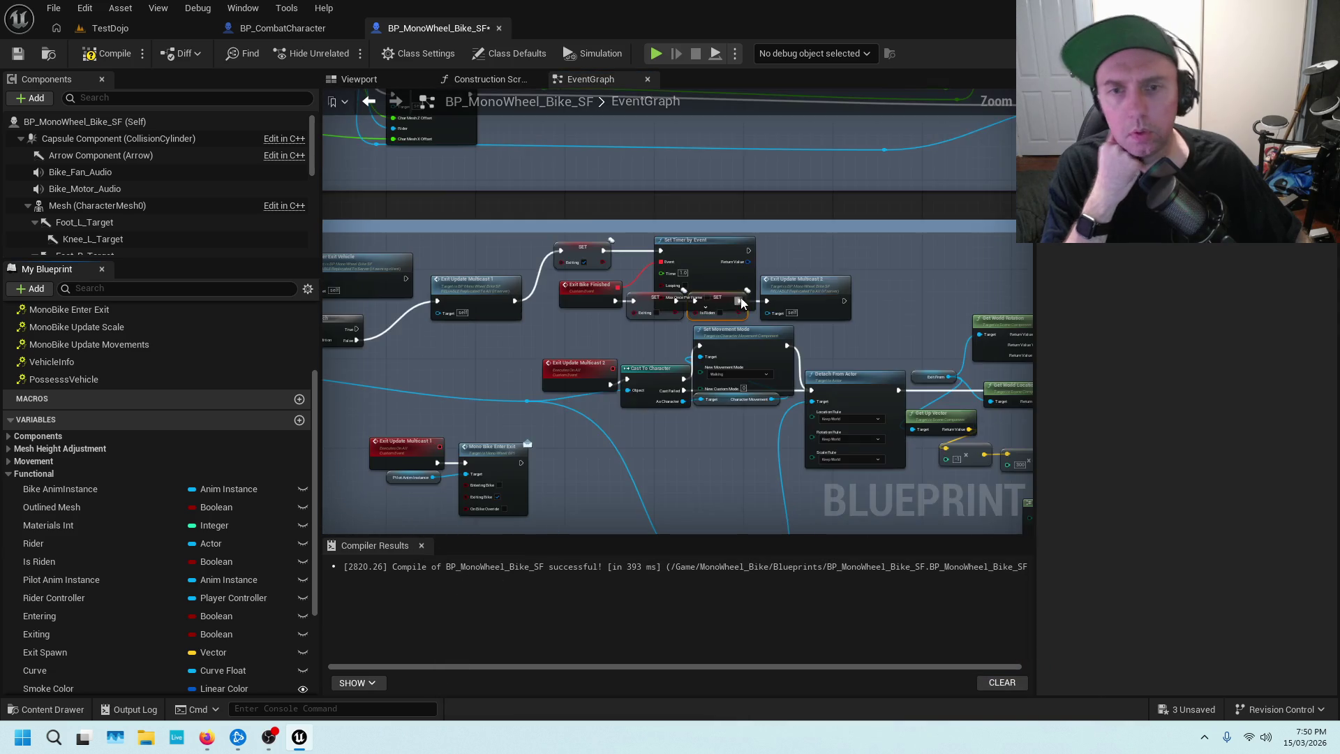
pyautogui.scroll(-5, 637, 300)
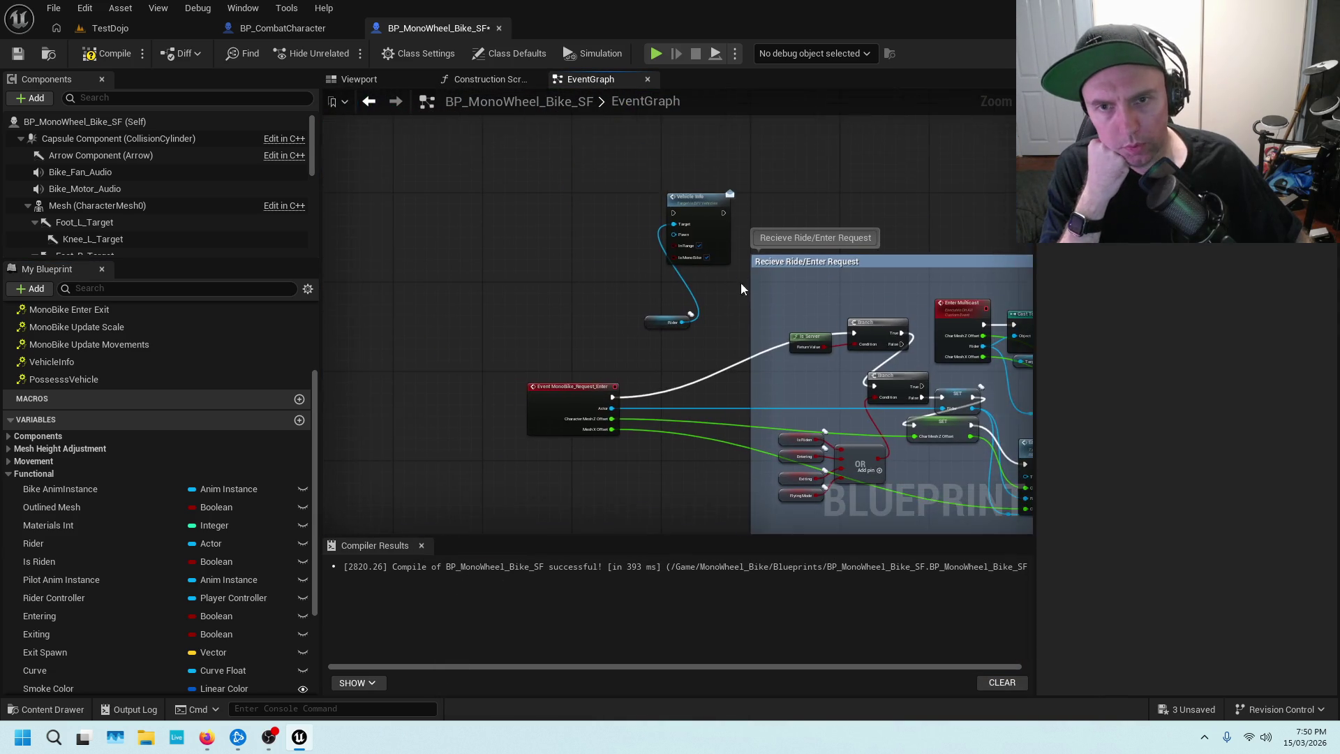
pyautogui.scroll(3, 739, 283)
# Connect the Rider node to the Vehicle Info node's Target input.
pyautogui.click(772, 154)
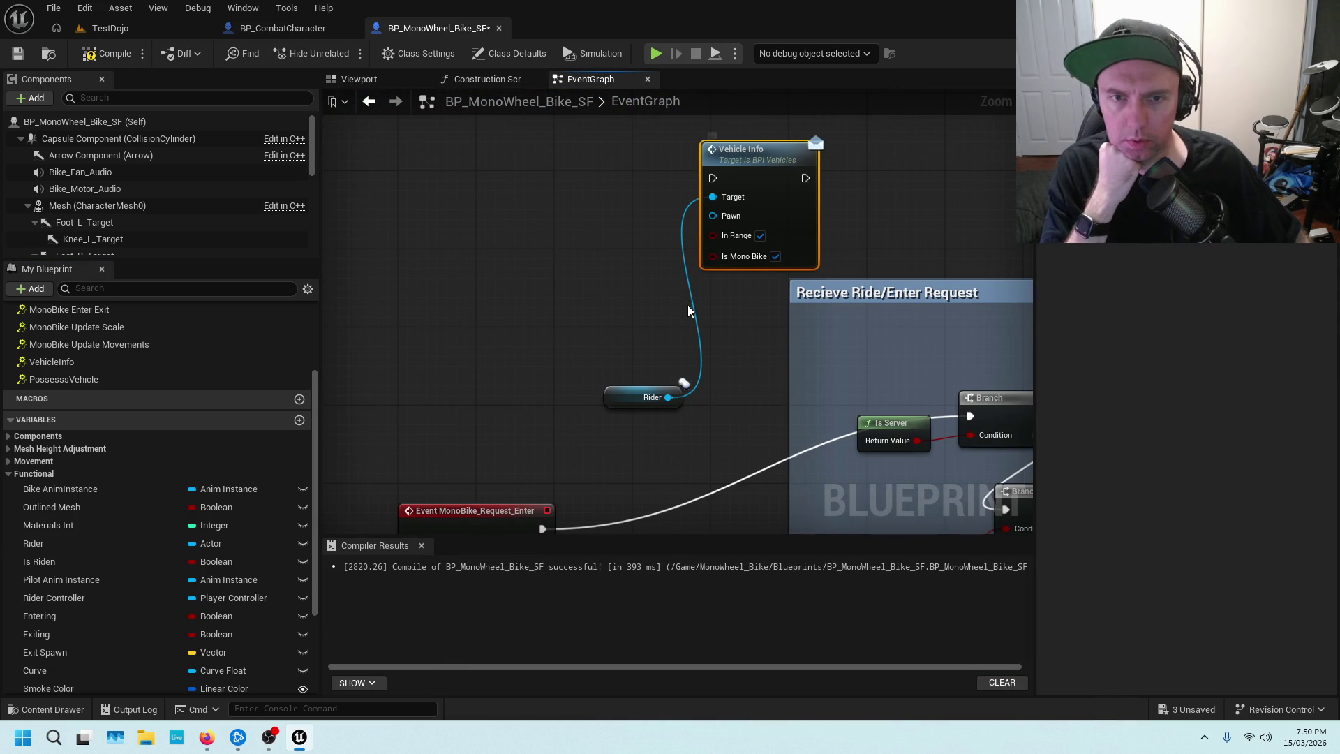
pyautogui.moveTo(638, 324); pyautogui.dragTo(616, 302)
pyautogui.moveTo(628, 363)
pyautogui.mouseDown()
pyautogui.moveTo(605, 217)
pyautogui.moveTo(621, 165)
pyautogui.moveTo(617, 177)
pyautogui.mouseUp()
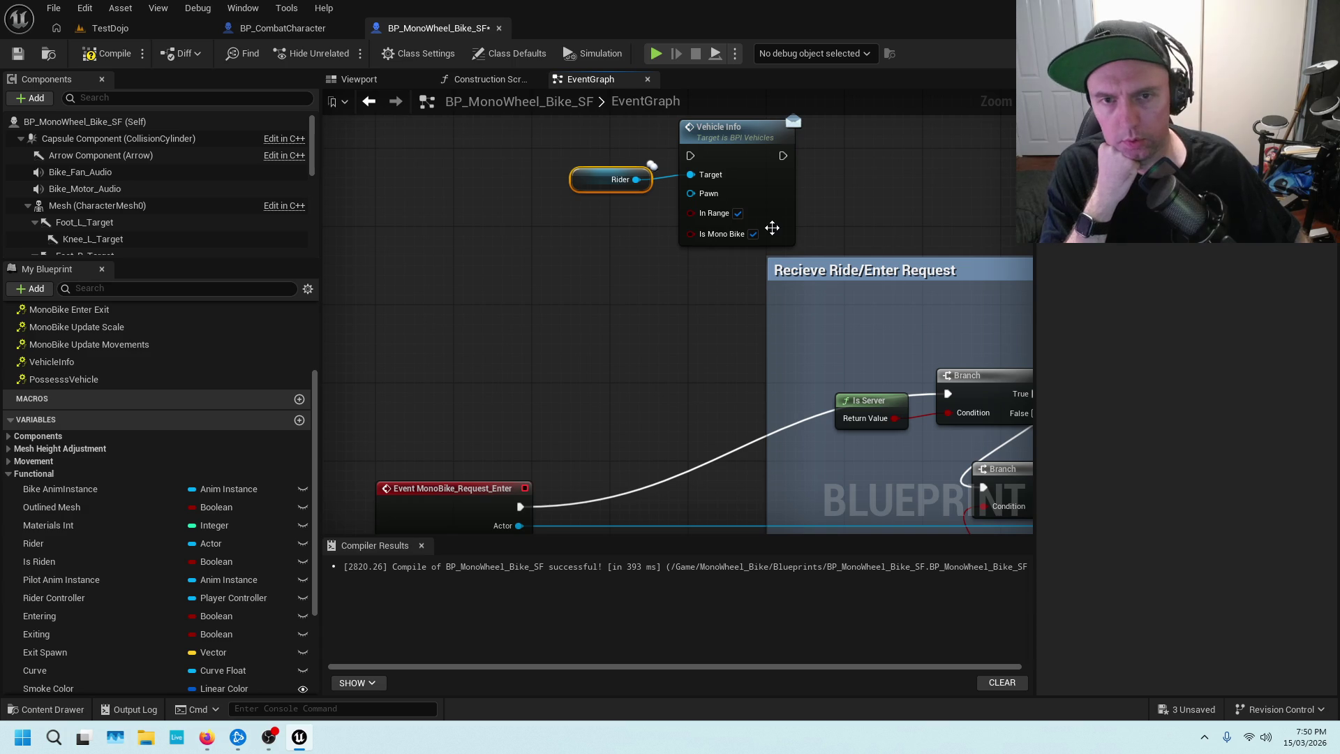
pyautogui.moveTo(726, 213); pyautogui.dragTo(735, 215)
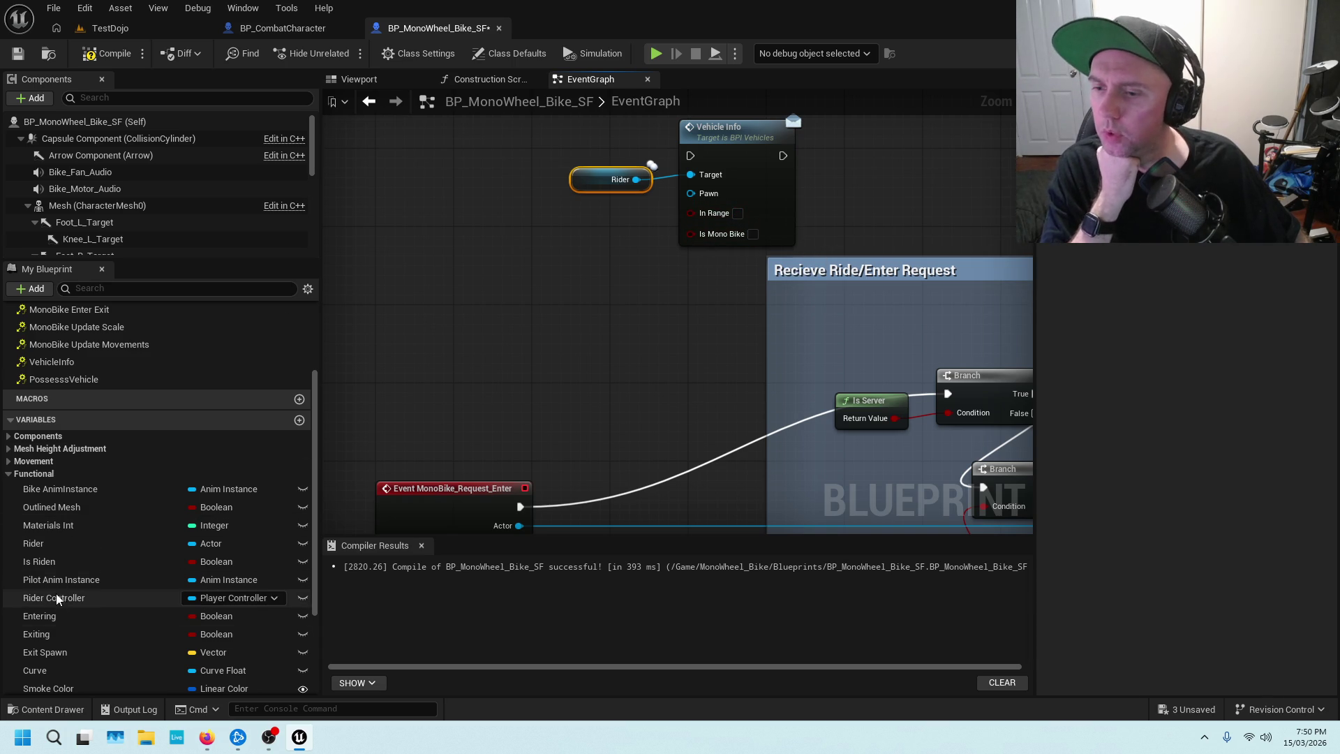
# Add an Is Riden getter and wire it into Vehicle Info's Is Mono Bike input.
pyautogui.click(51, 559)
pyautogui.moveTo(61, 561); pyautogui.dragTo(510, 361)
pyautogui.moveTo(588, 260); pyautogui.dragTo(690, 233)
pyautogui.click(614, 285)
pyautogui.click(646, 203)
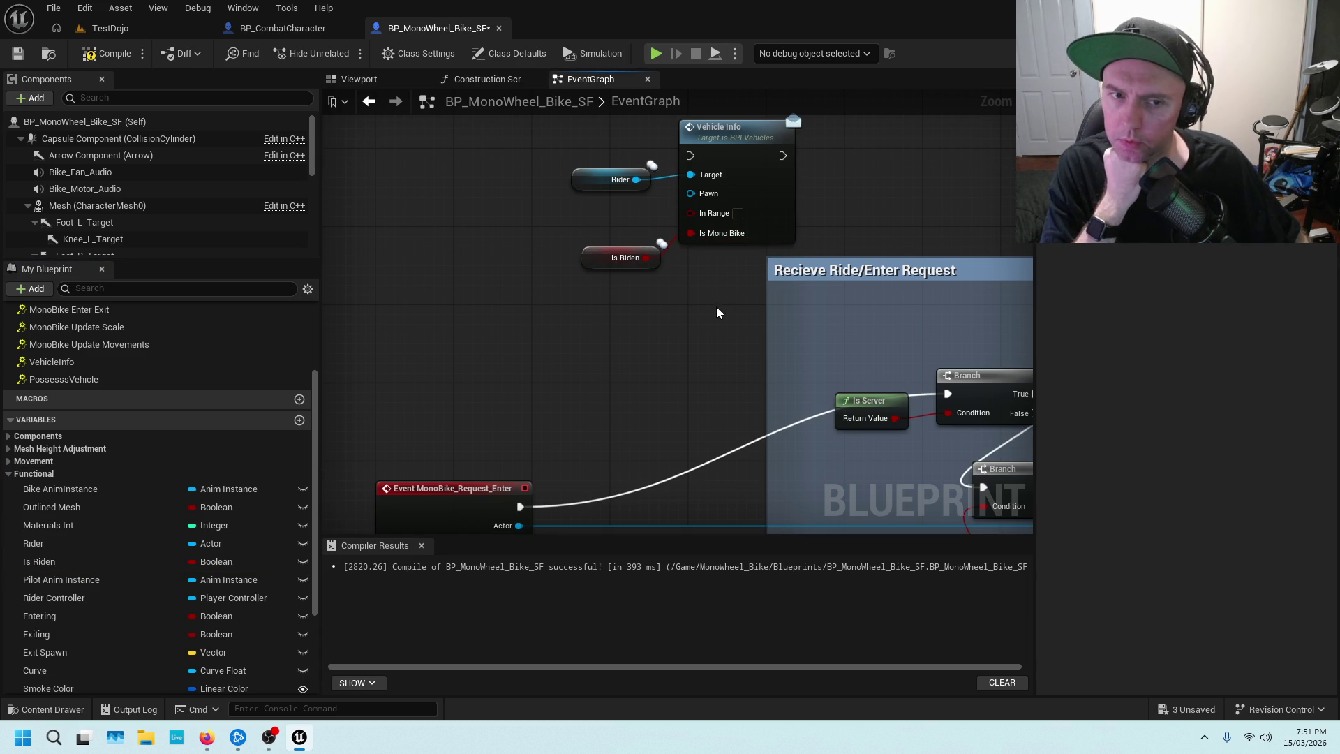
# Reposition the Rider, Is Riden and Vehicle Info nodes beside the Turned On setter.
pyautogui.scroll(-2, 712, 307)
pyautogui.moveTo(577, 298)
pyautogui.mouseDown()
pyautogui.moveTo(505, 154)
pyautogui.moveTo(976, 230)
pyautogui.moveTo(970, 252)
pyautogui.moveTo(663, 287)
pyautogui.moveTo(636, 315)
pyautogui.mouseUp()
pyautogui.scroll(-2, 562, 148)
pyautogui.scroll(3, 636, 316)
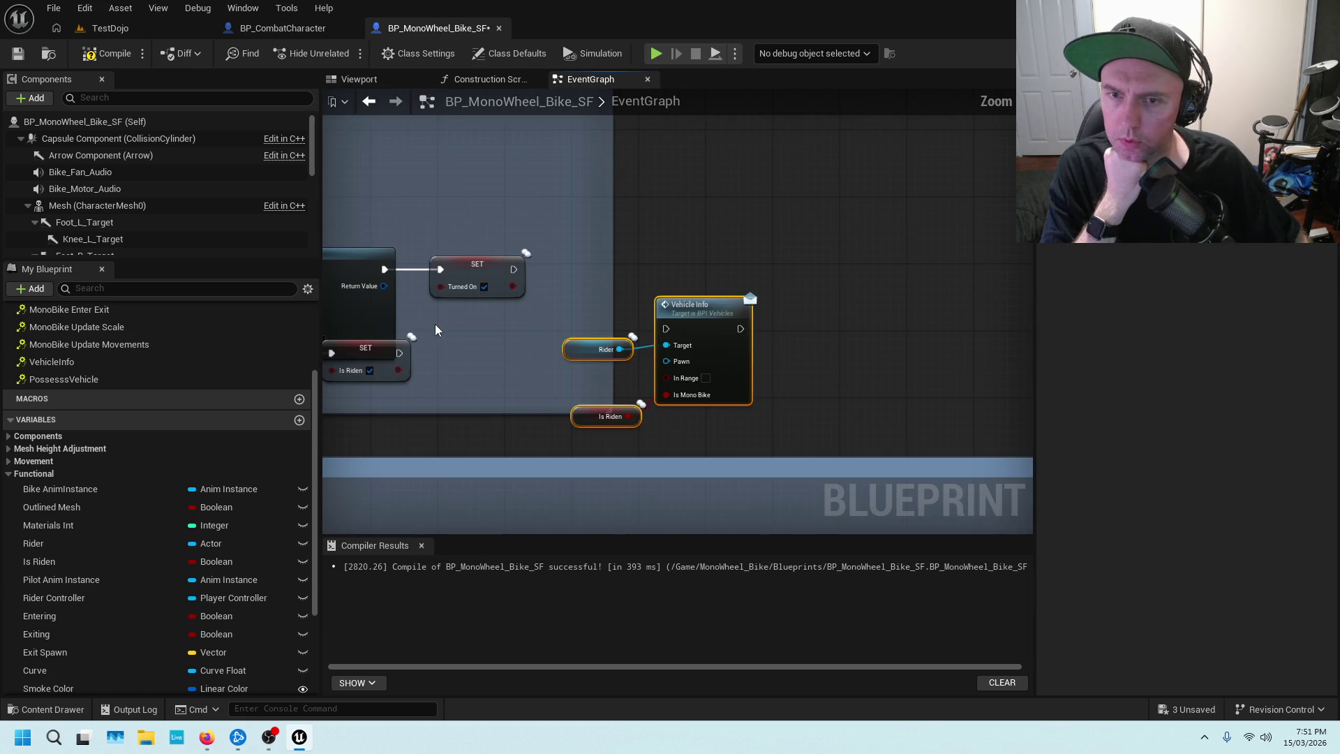
pyautogui.moveTo(704, 229)
pyautogui.mouseDown()
pyautogui.moveTo(822, 275)
pyautogui.moveTo(690, 230)
pyautogui.moveTo(703, 220)
pyautogui.mouseUp()
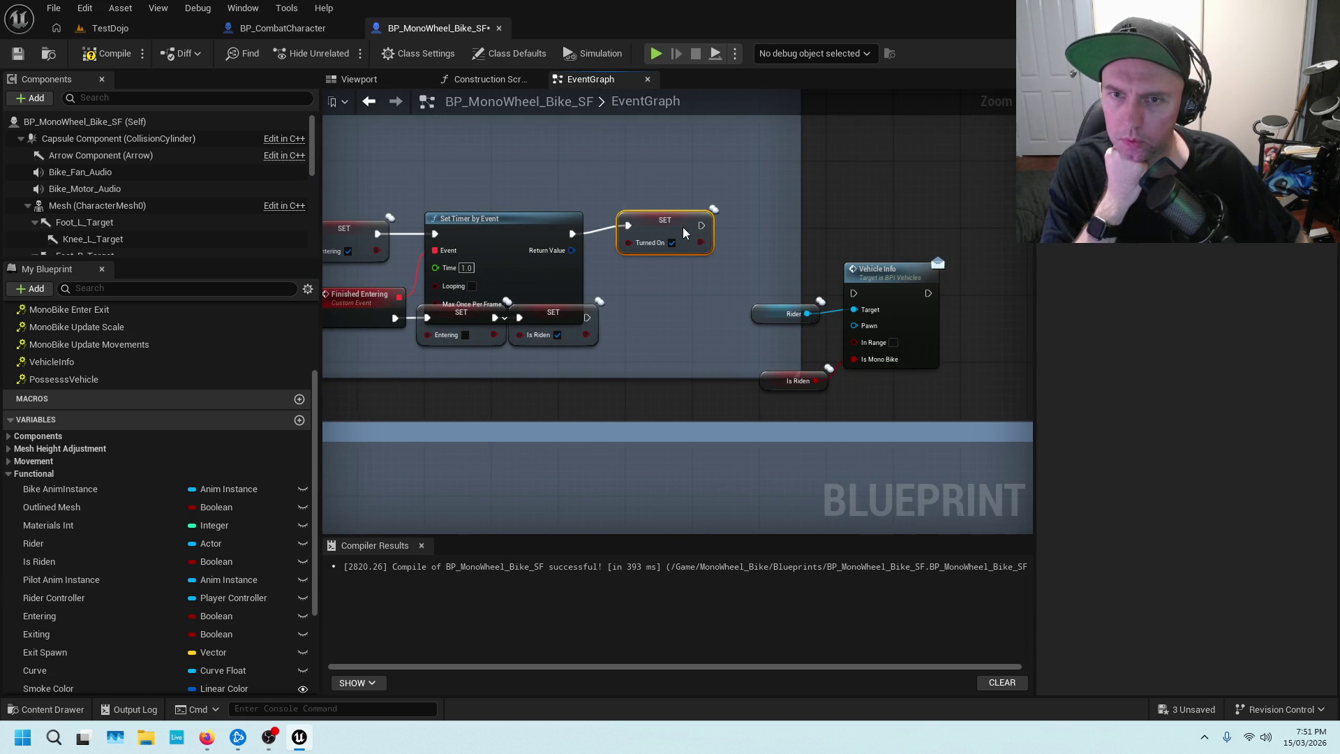
pyautogui.scroll(-1, 494, 194)
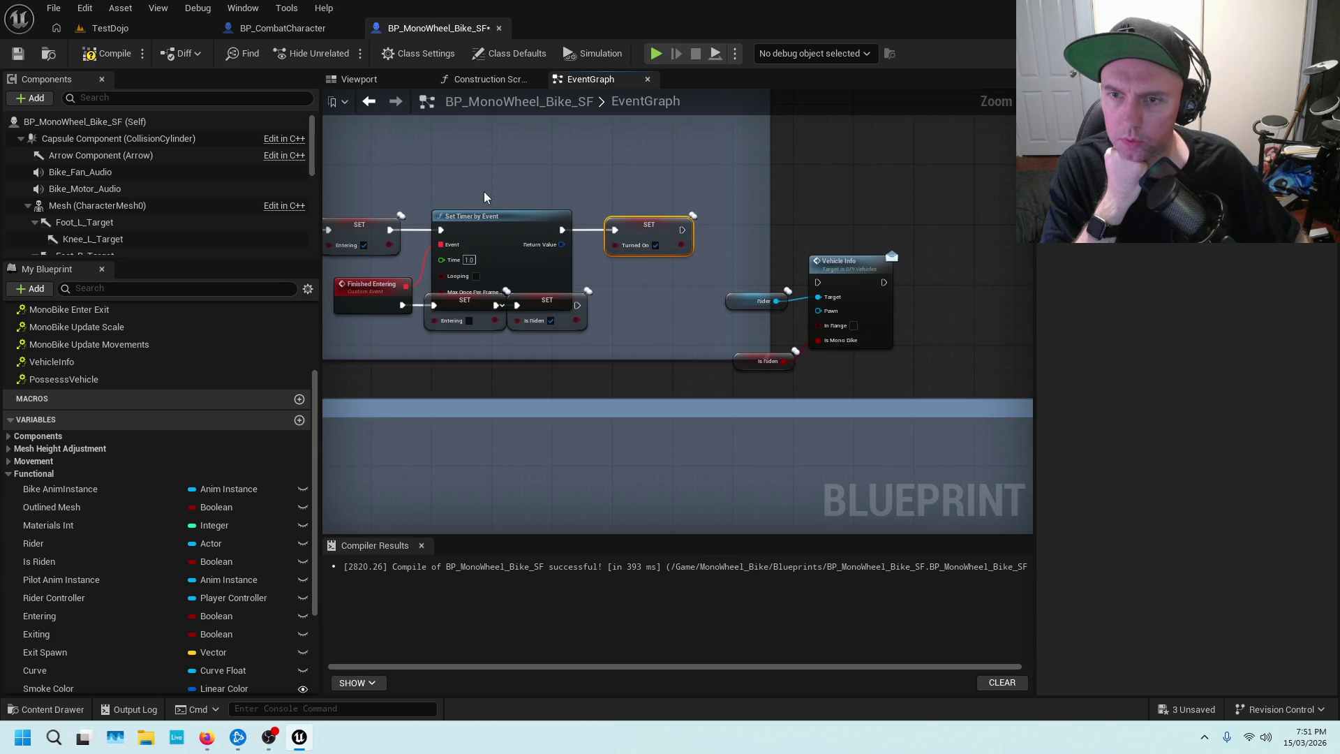
pyautogui.moveTo(484, 197); pyautogui.dragTo(627, 211)
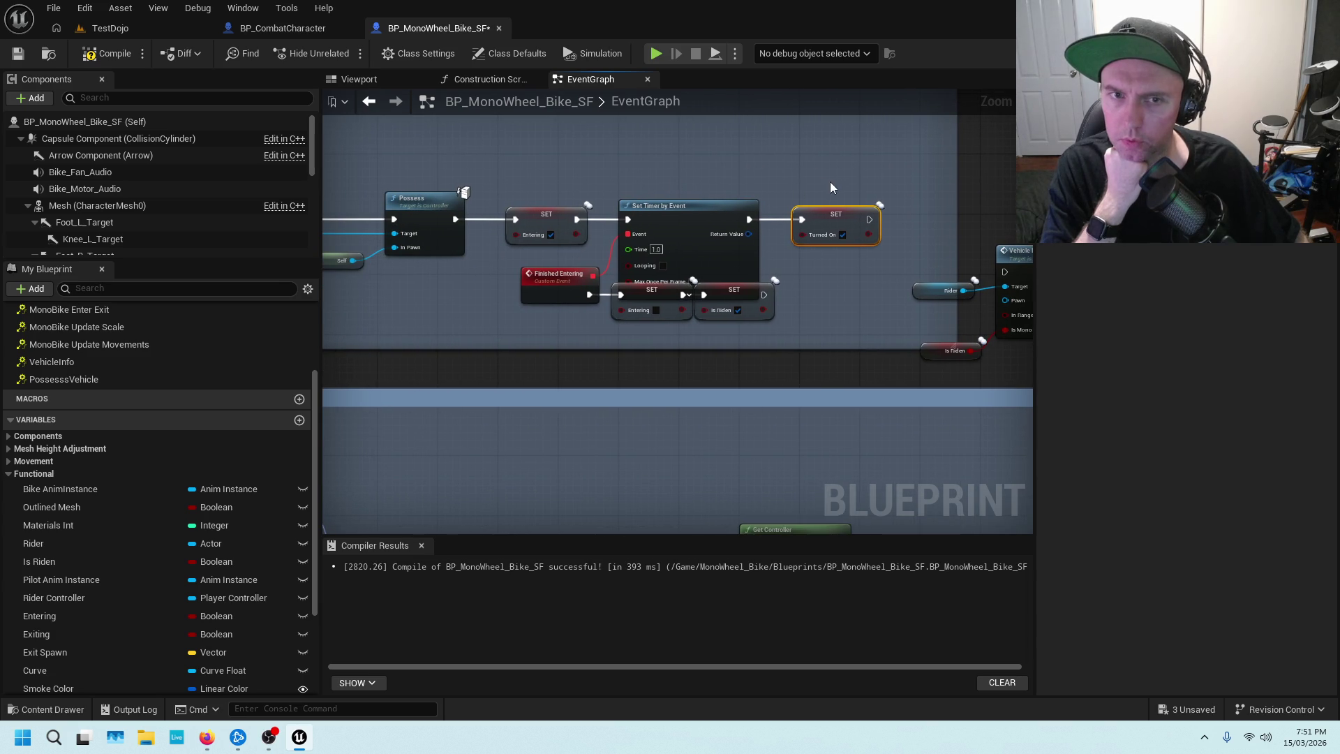
pyautogui.scroll(-3, 759, 169)
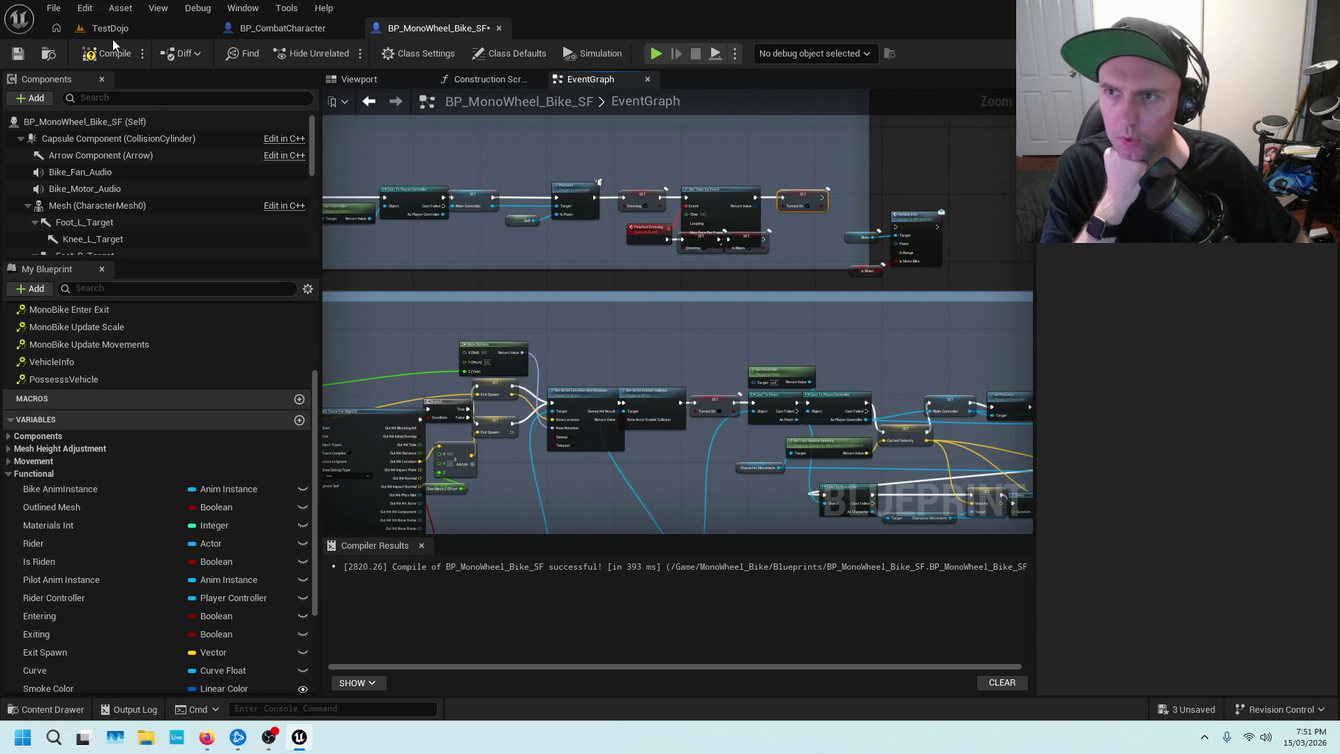
# Compile the bike Blueprint with F7 and zoom around the EventGraph.
pyautogui.press('F7')
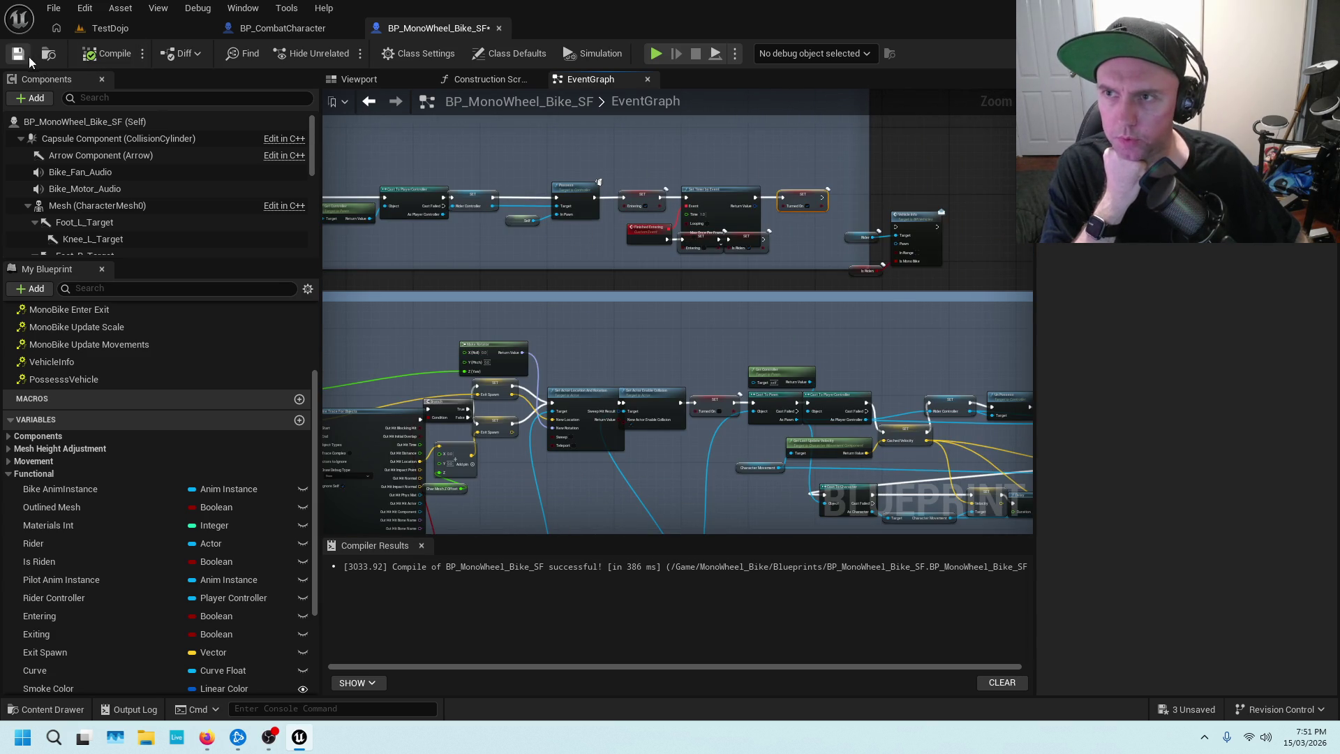
pyautogui.scroll(-2, 552, 194)
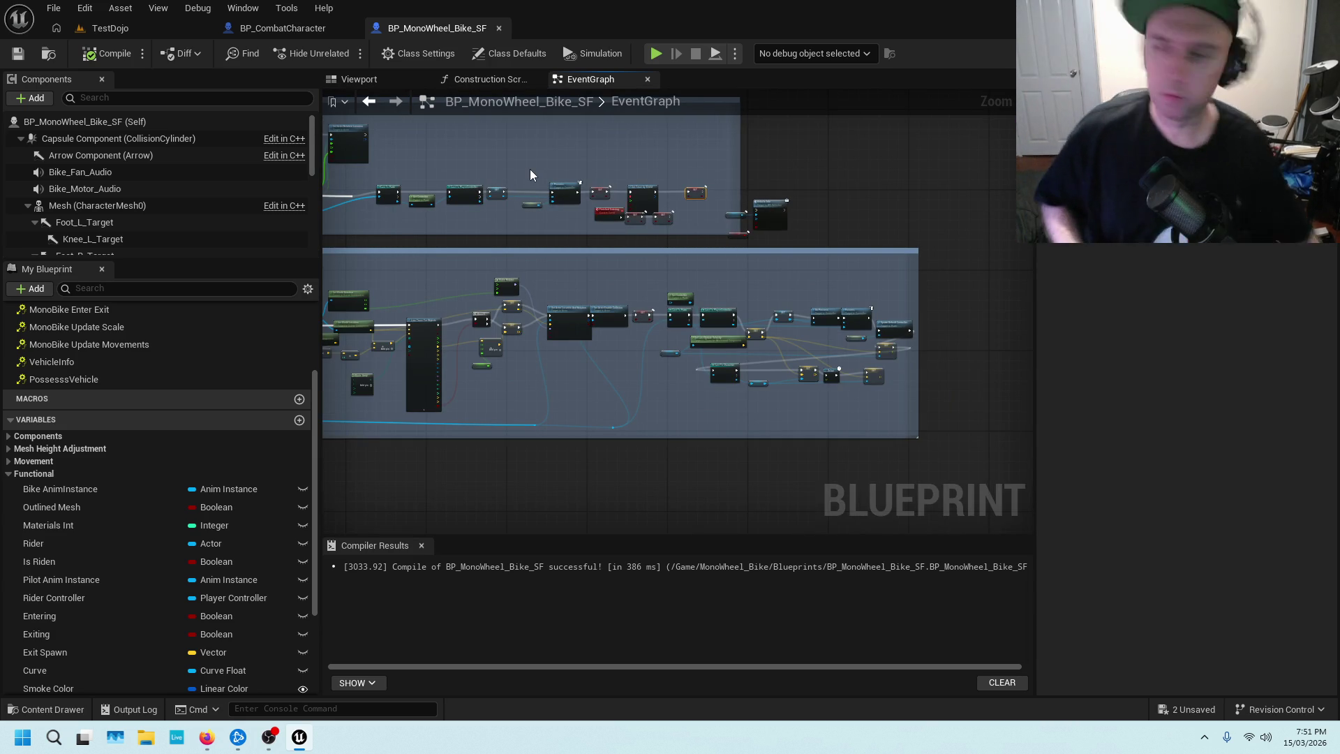
pyautogui.scroll(3, 575, 222)
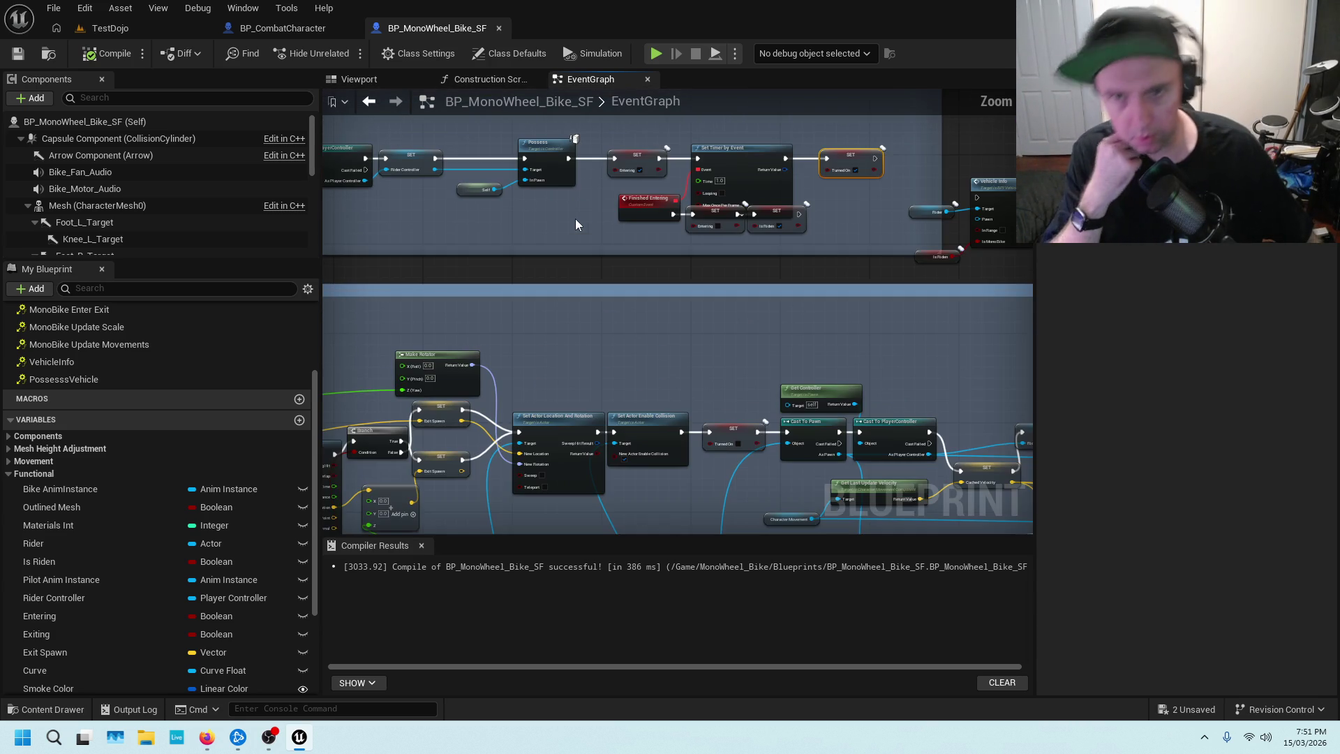
pyautogui.scroll(-2, 551, 224)
pyautogui.scroll(-2, 533, 227)
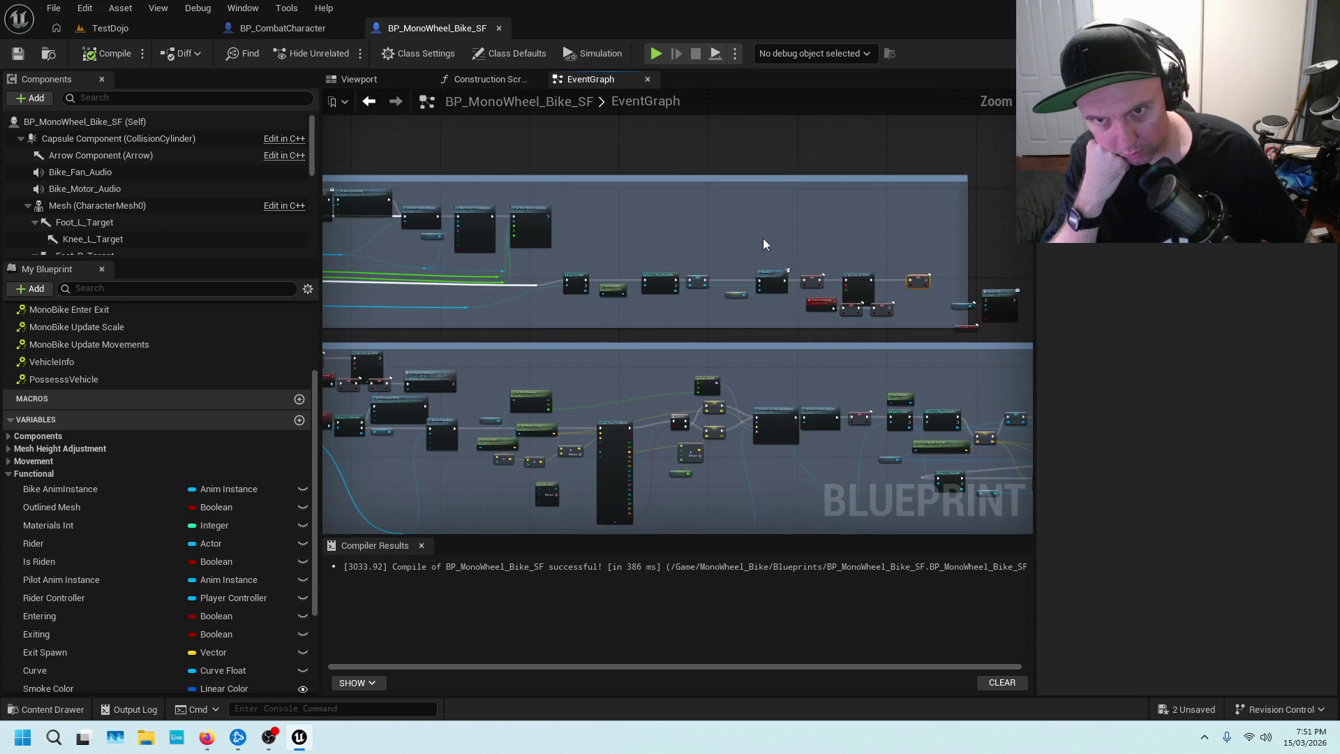
pyautogui.scroll(5, 573, 258)
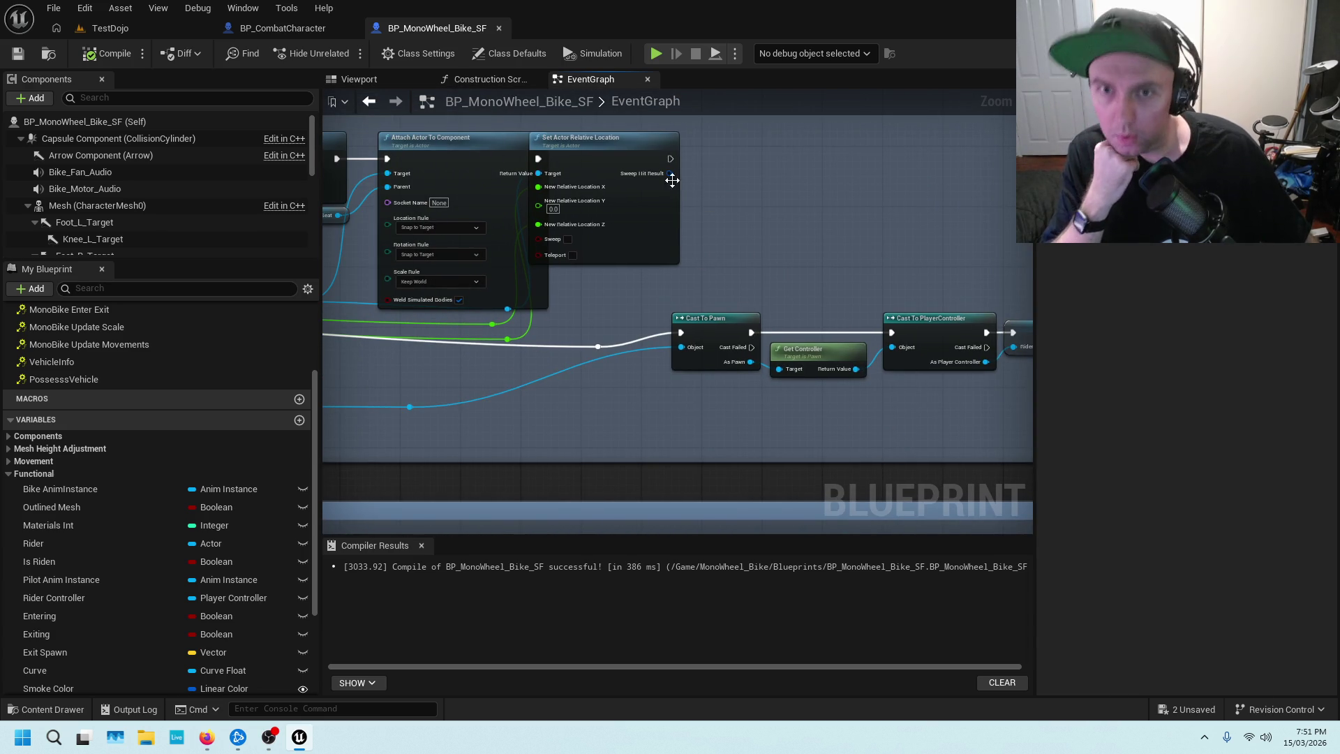
# Move Set Actor Relative Location further right of Attach Actor To Component, then return to TestDojo.
pyautogui.moveTo(589, 150); pyautogui.dragTo(635, 149)
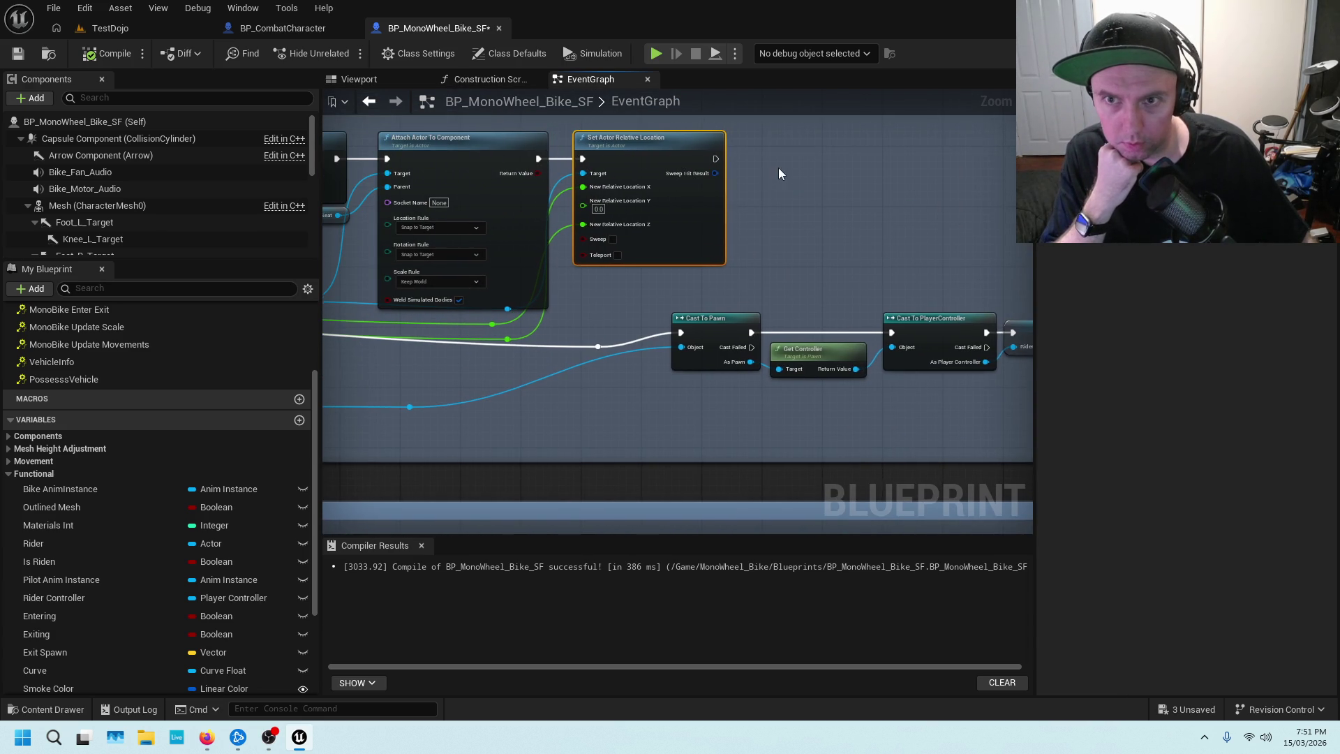
pyautogui.scroll(-1, 778, 168)
pyautogui.scroll(-1, 706, 170)
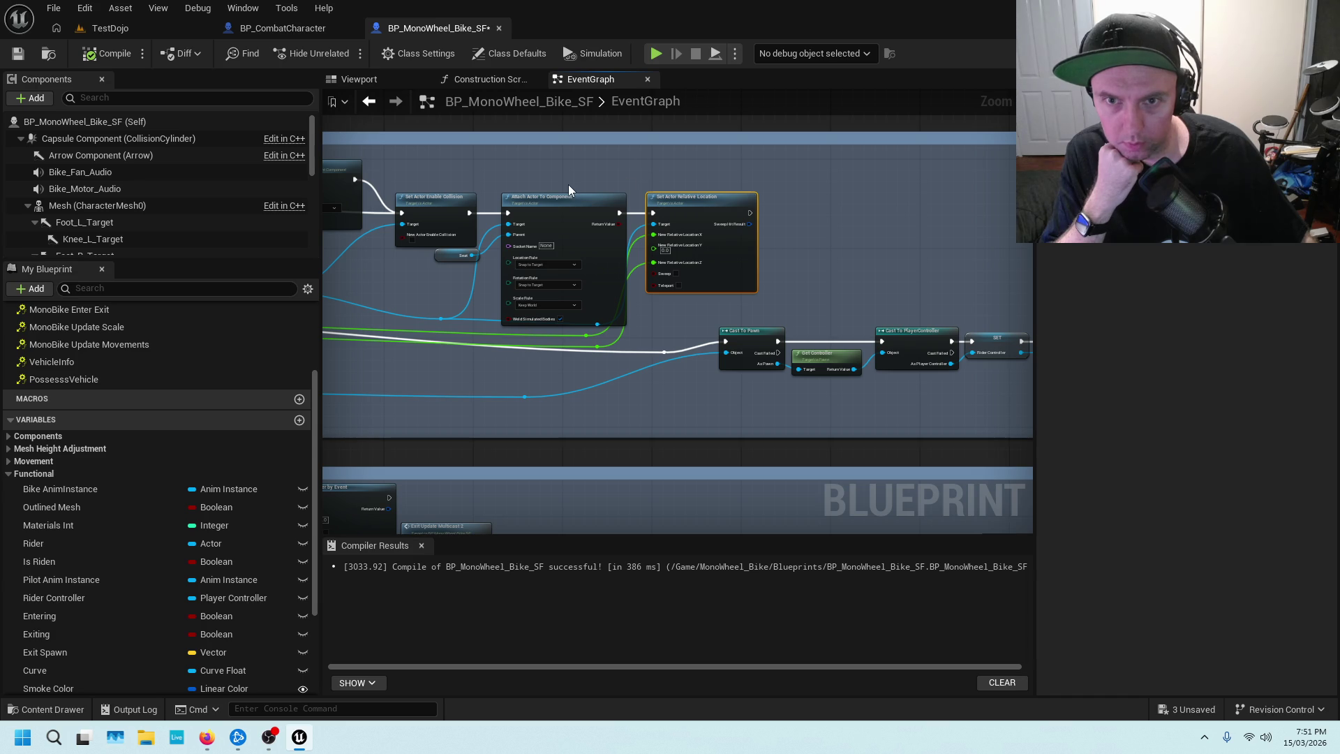
pyautogui.scroll(1, 555, 182)
pyautogui.scroll(1, 669, 174)
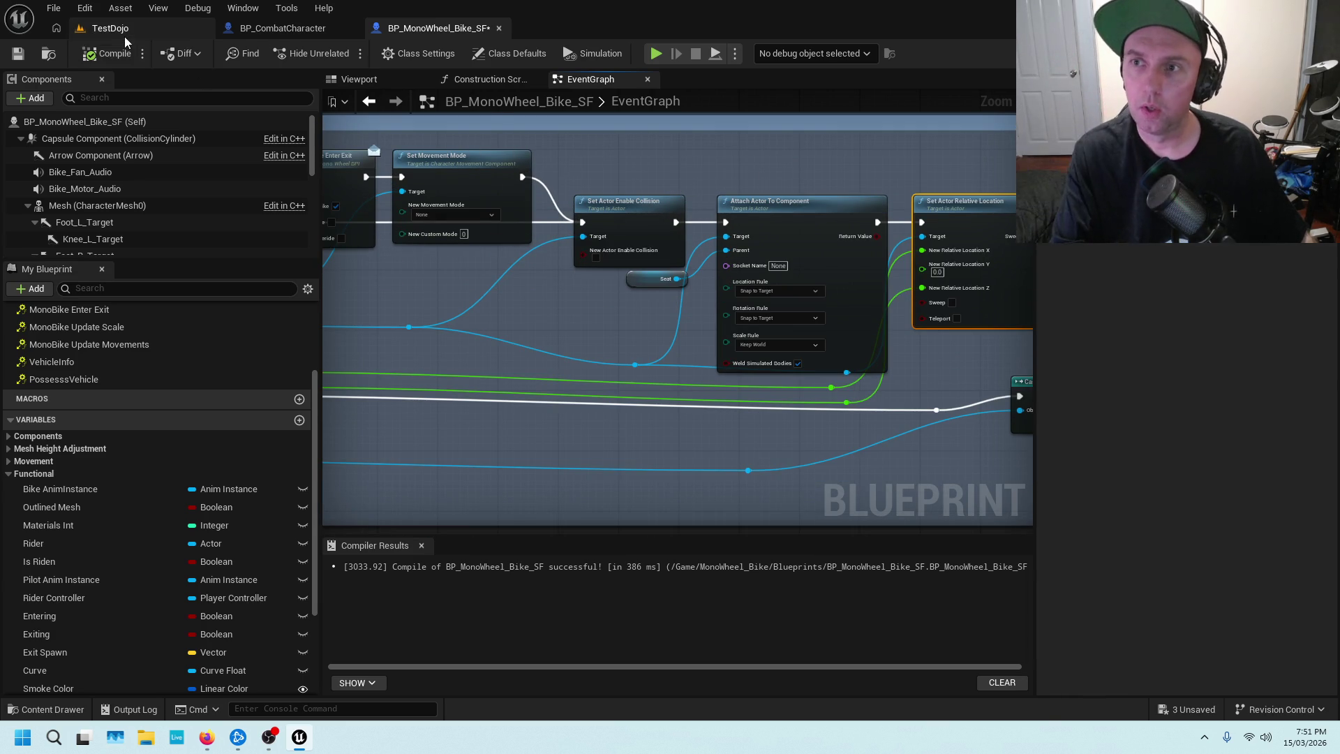
pyautogui.click(188, 28)
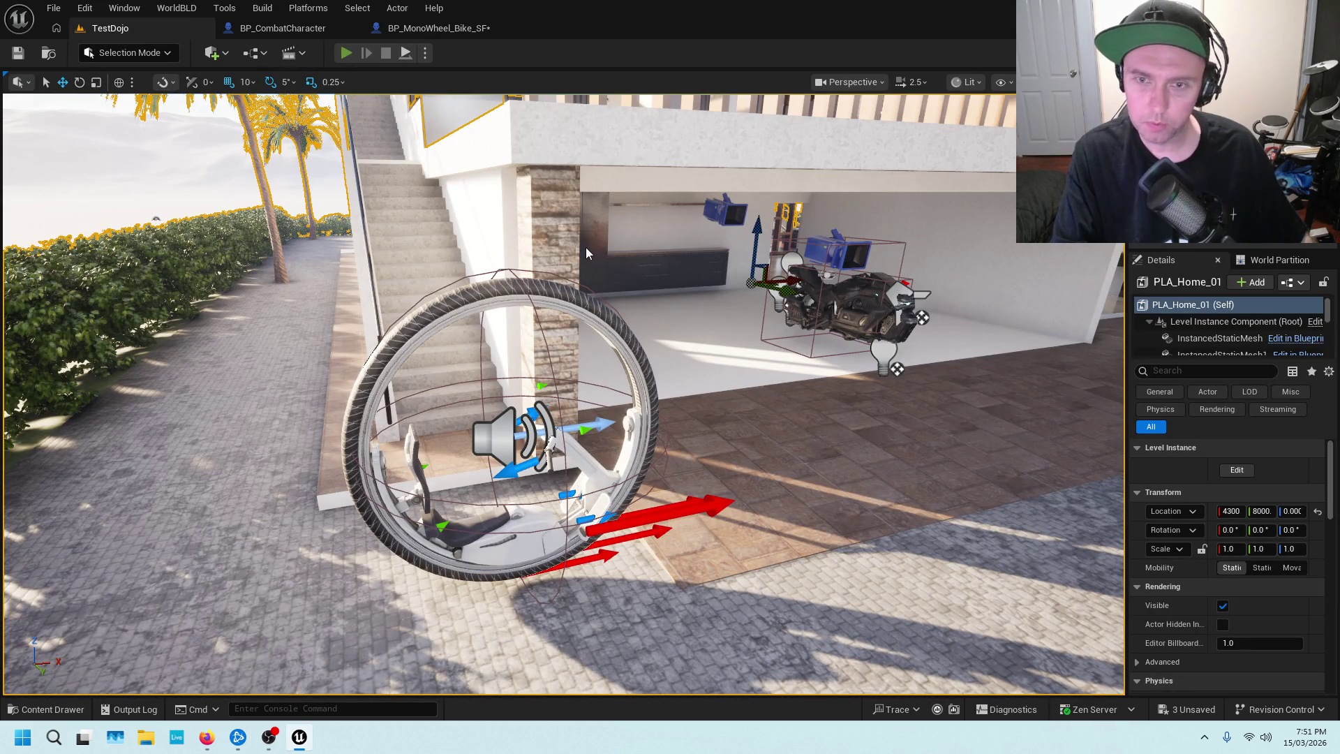
# Start a play test, walk onto the dining table and pick the rifle from the weapon wheel.
pyautogui.hotkey('alt', 'p')
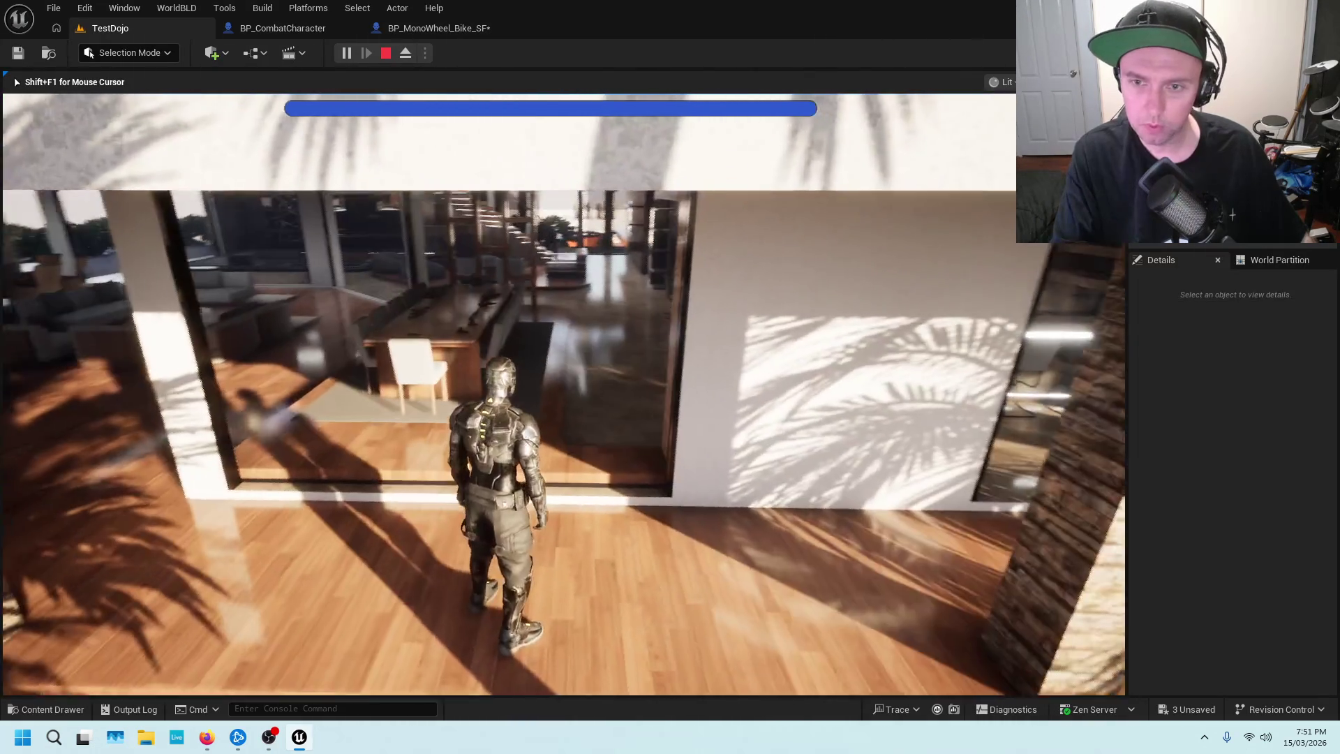
pyautogui.press('w')
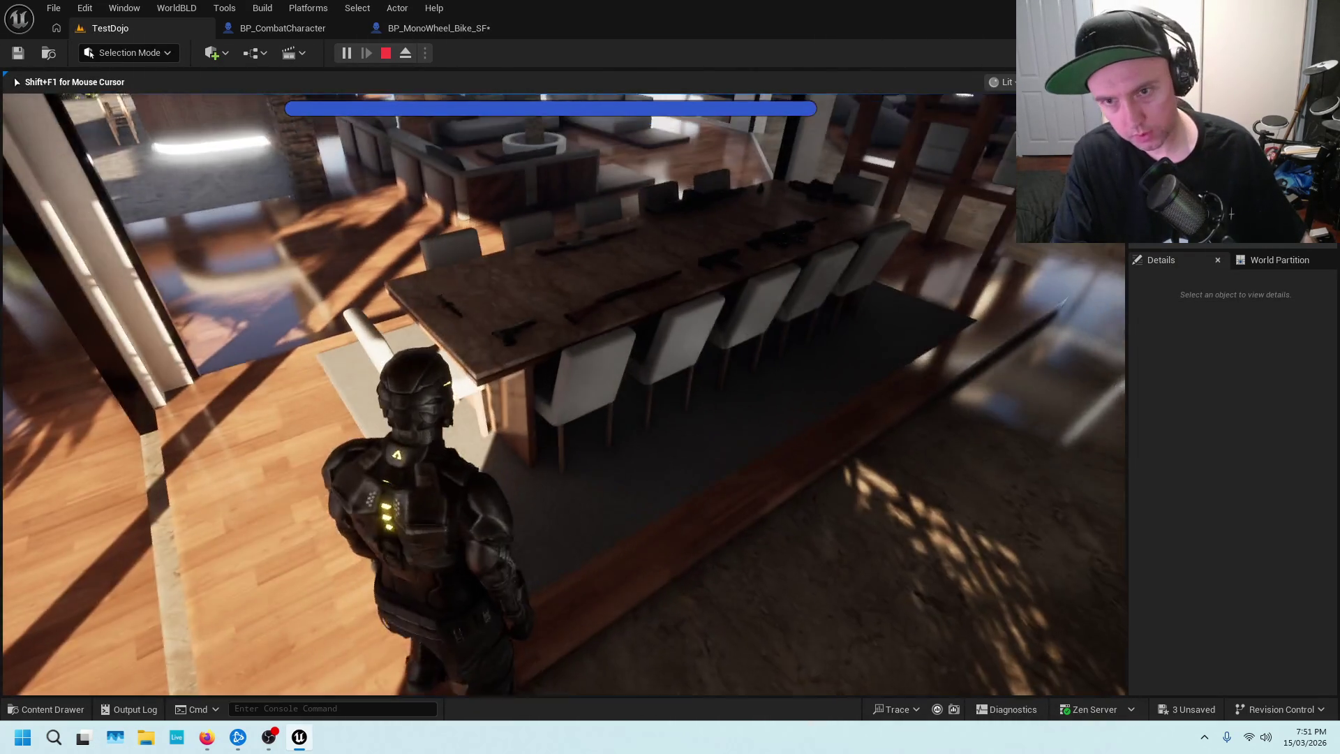
pyautogui.press('space')
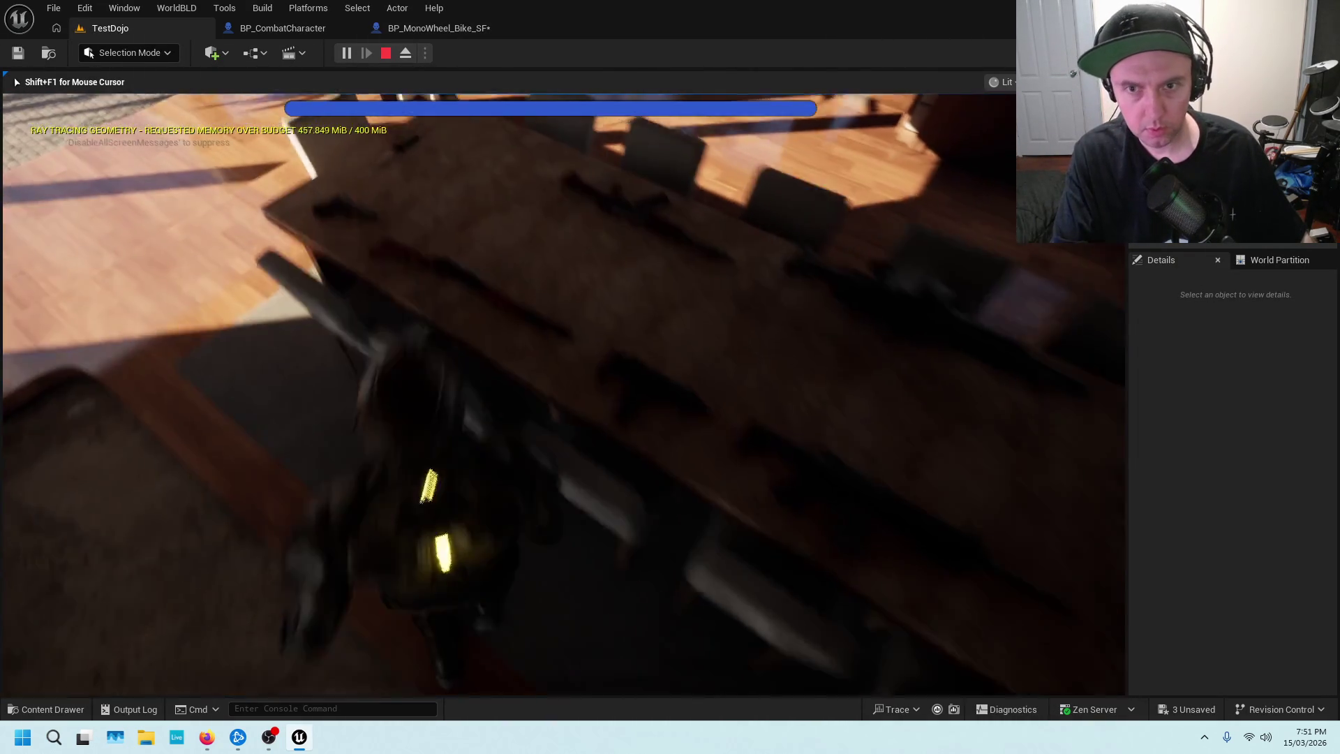
pyautogui.press('Tab')
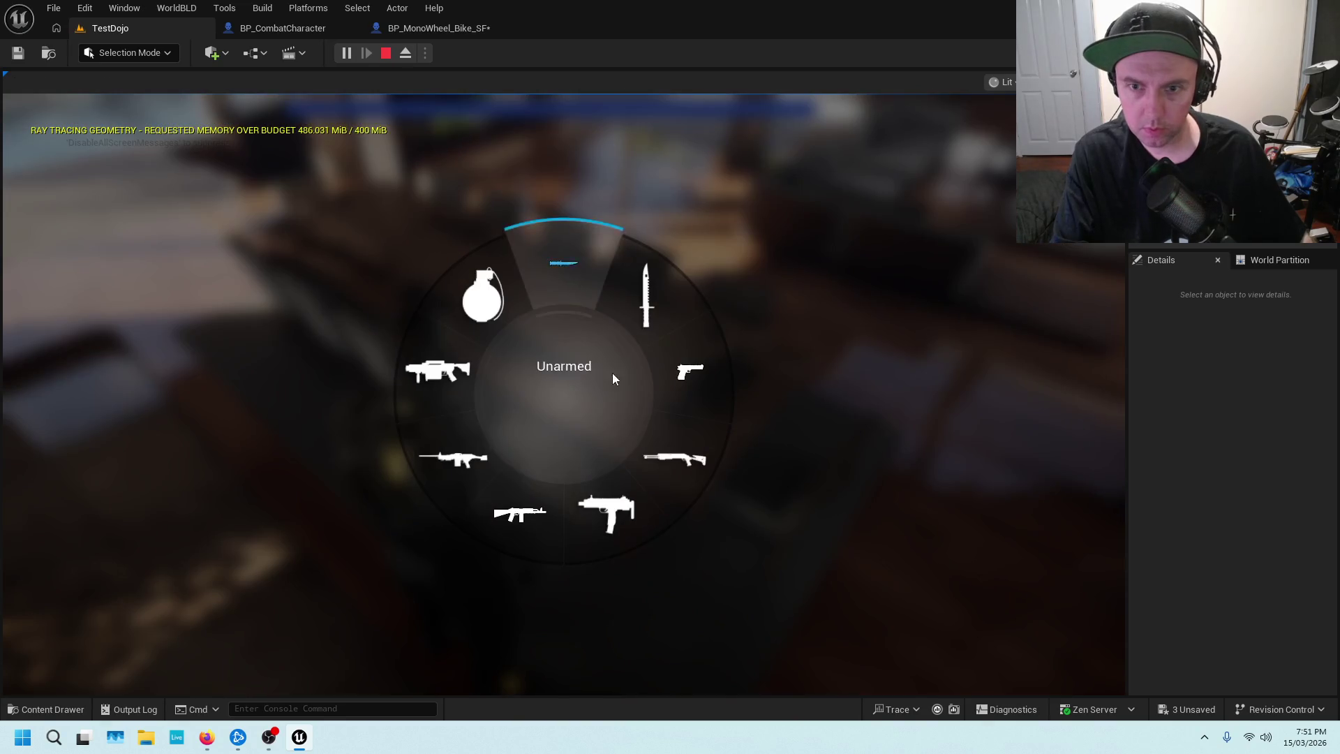
pyautogui.click(705, 556)
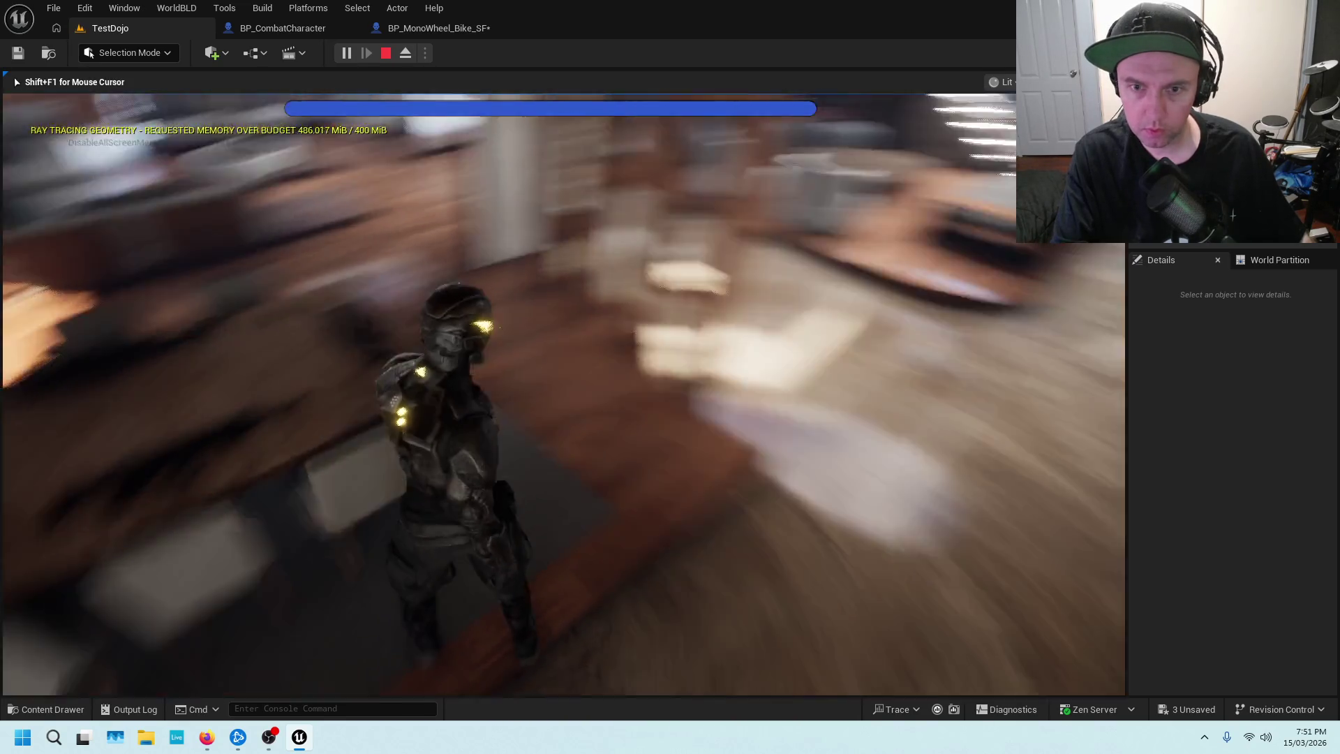
# Run out of the house, jump onto the white wall and attack the soldiers on the platform.
pyautogui.press('w')
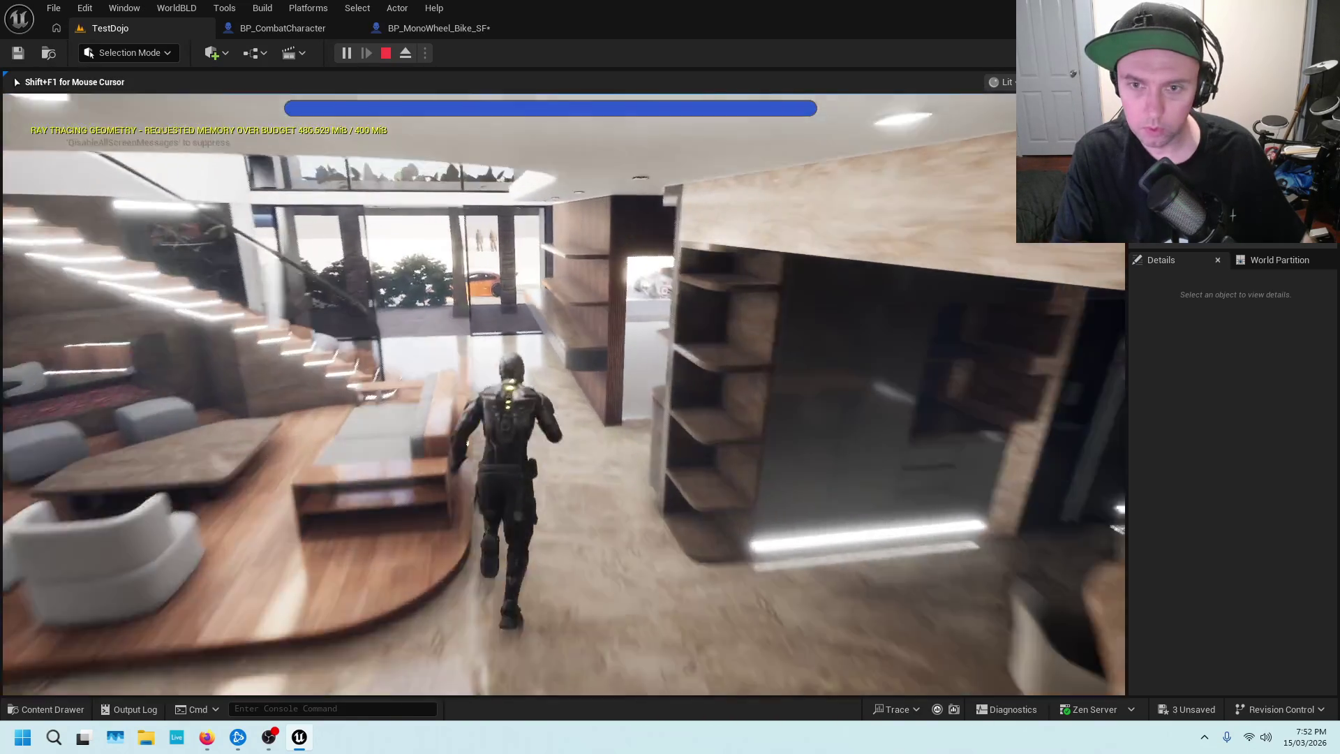
pyautogui.press('w')
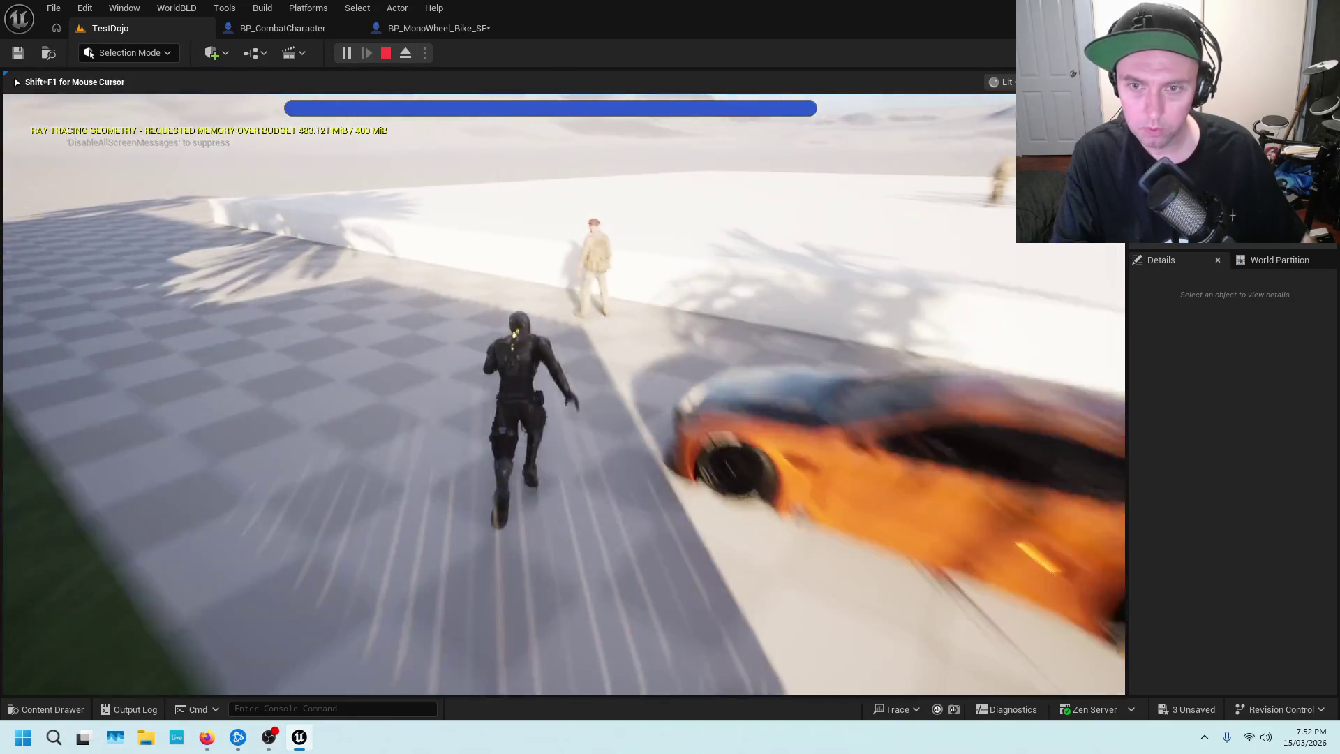
pyautogui.press('w')
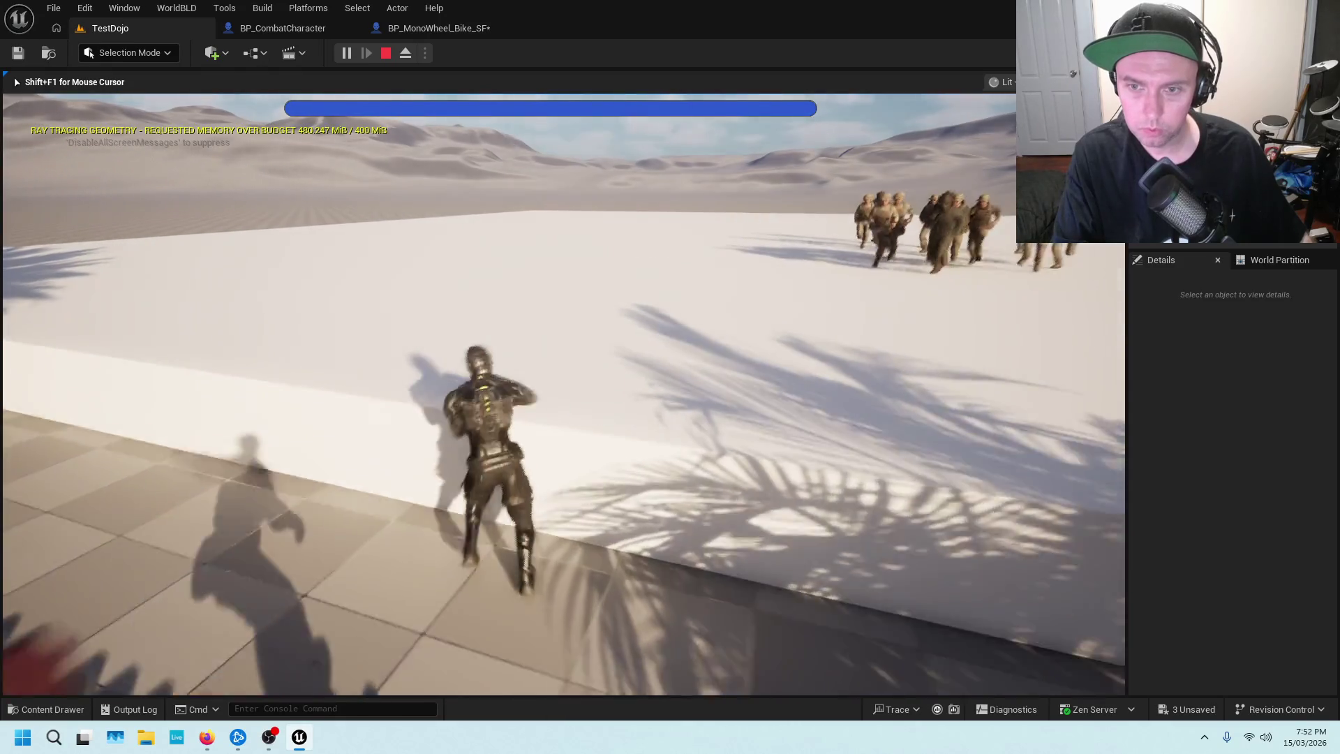
pyautogui.press('space')
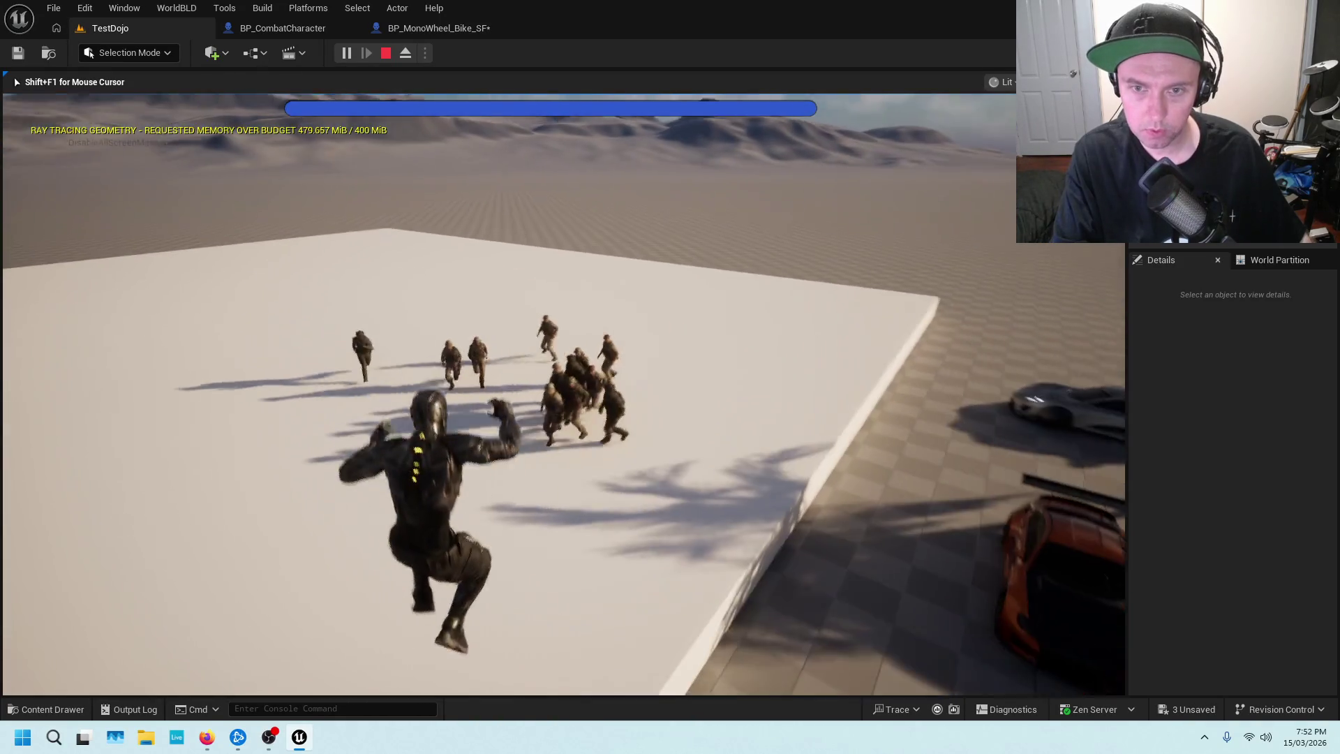
pyautogui.press('w')
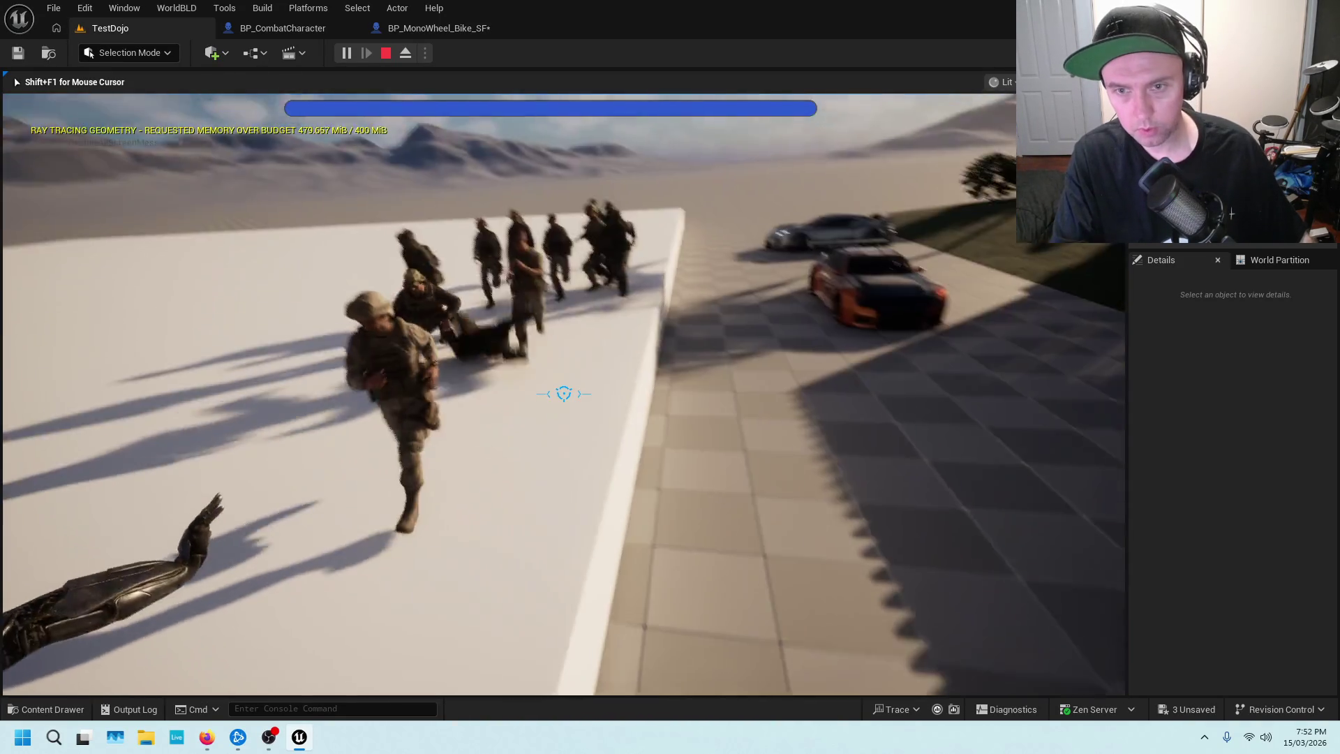
pyautogui.press('space')
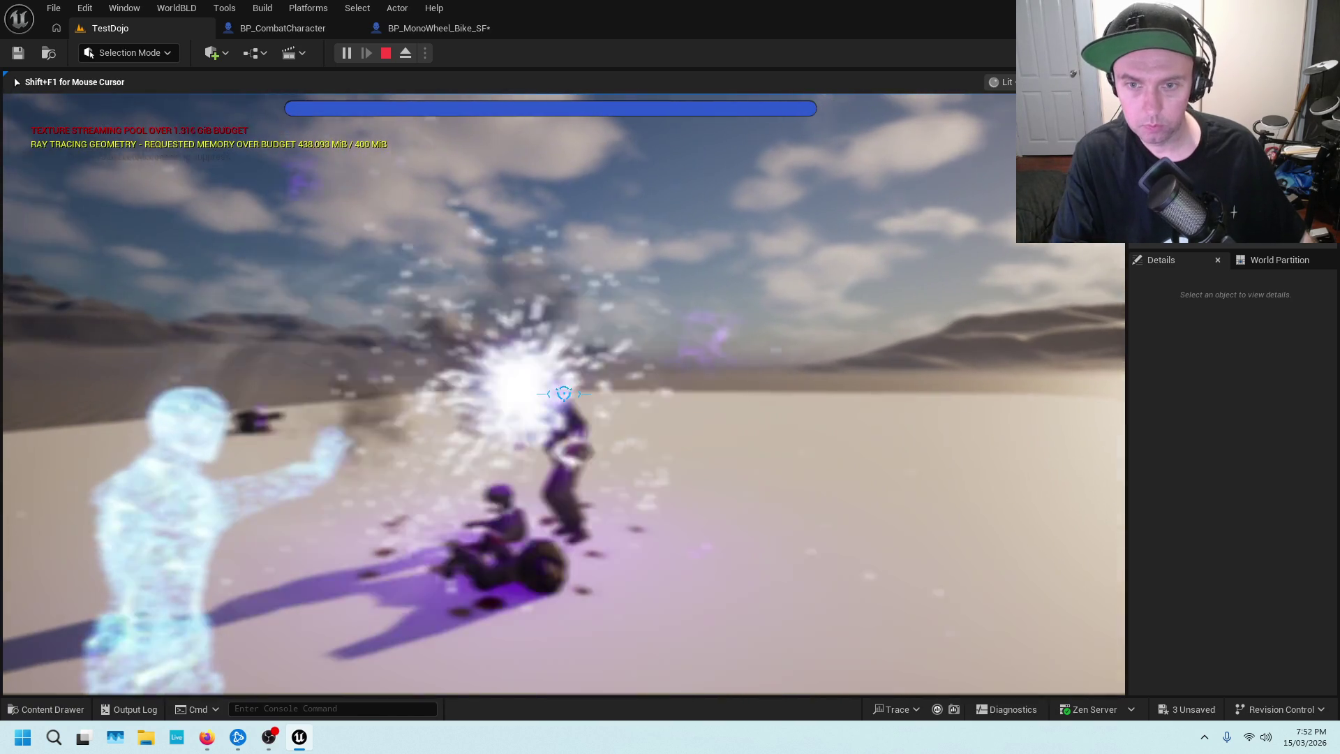
# Run past the fallen soldiers, turn back toward the house and leap high over the platform.
pyautogui.press('w')
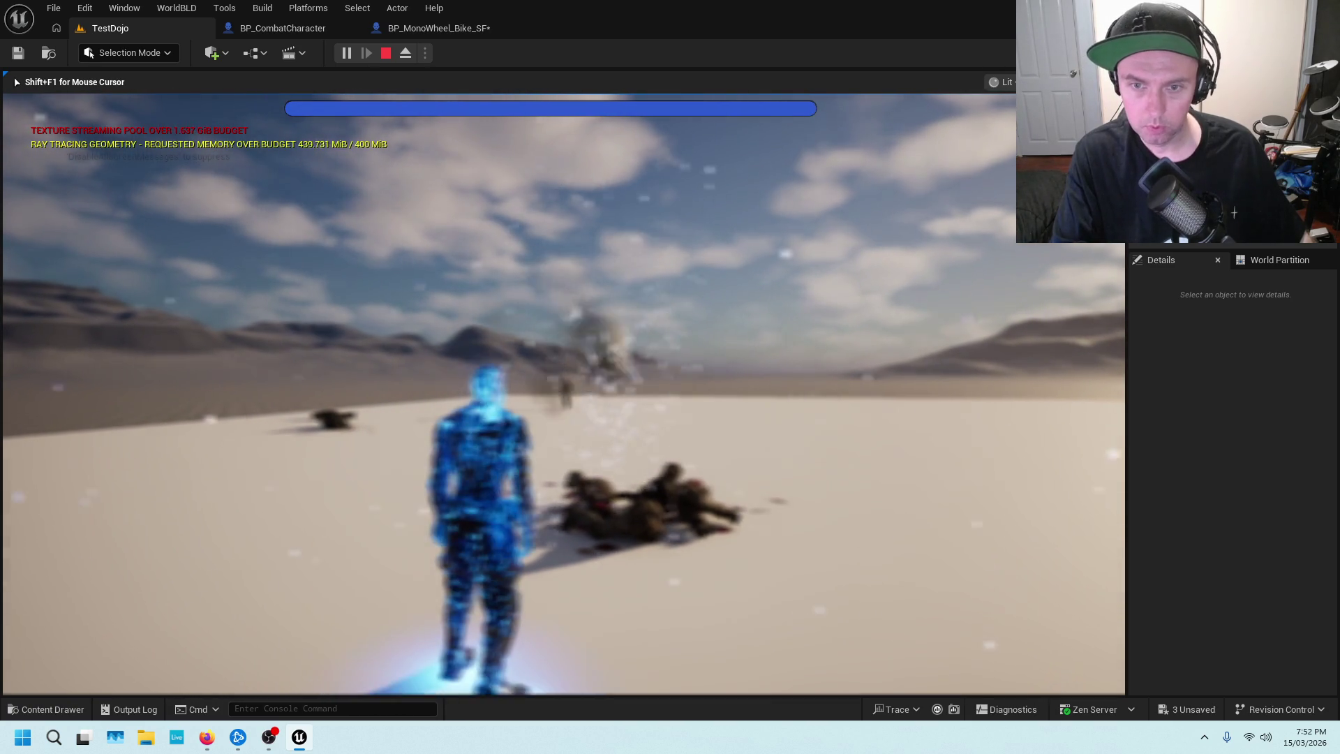
pyautogui.press('w')
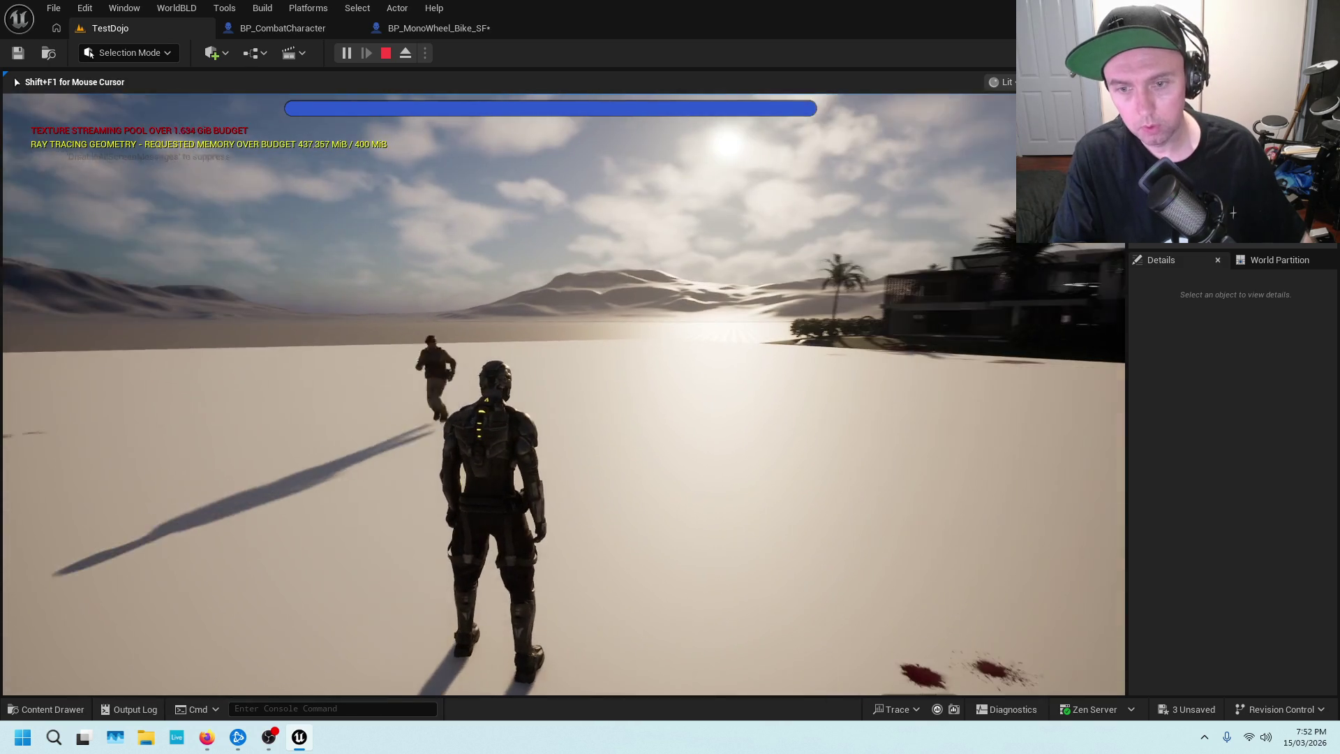
pyautogui.press('w')
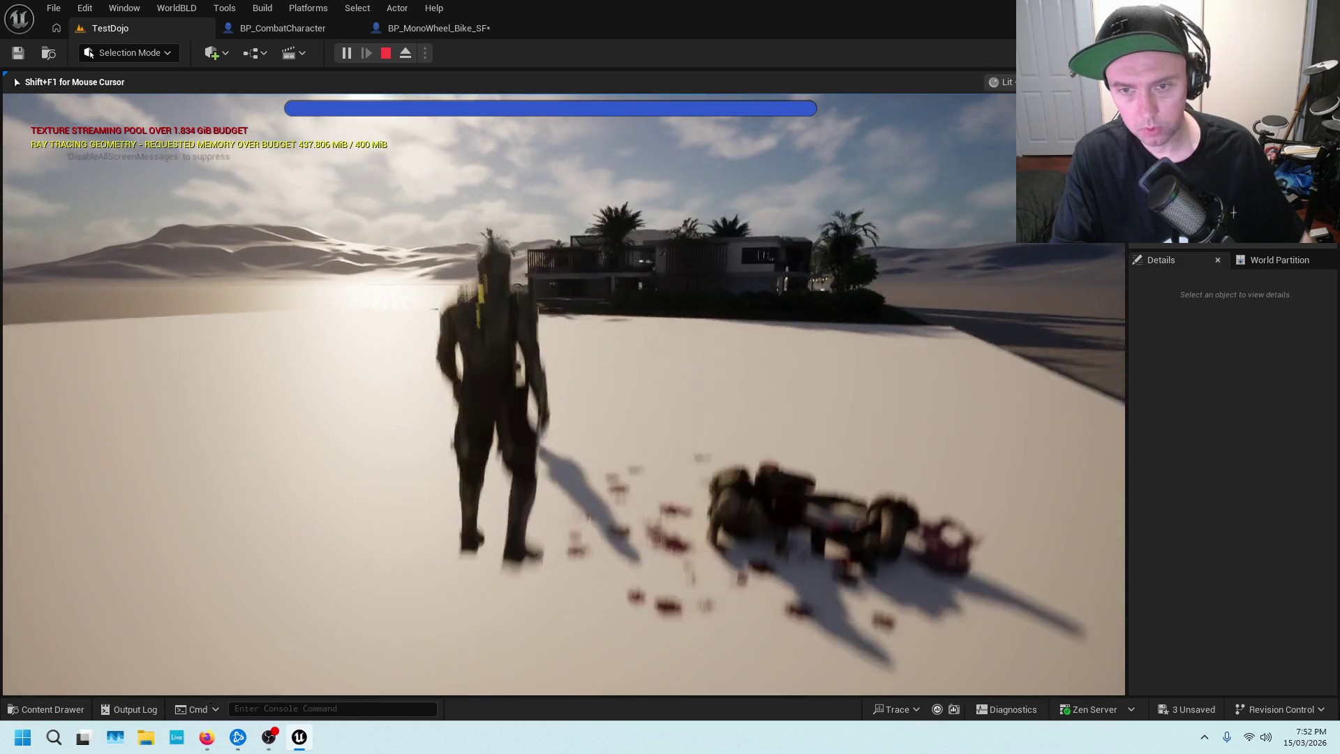
pyautogui.press('space')
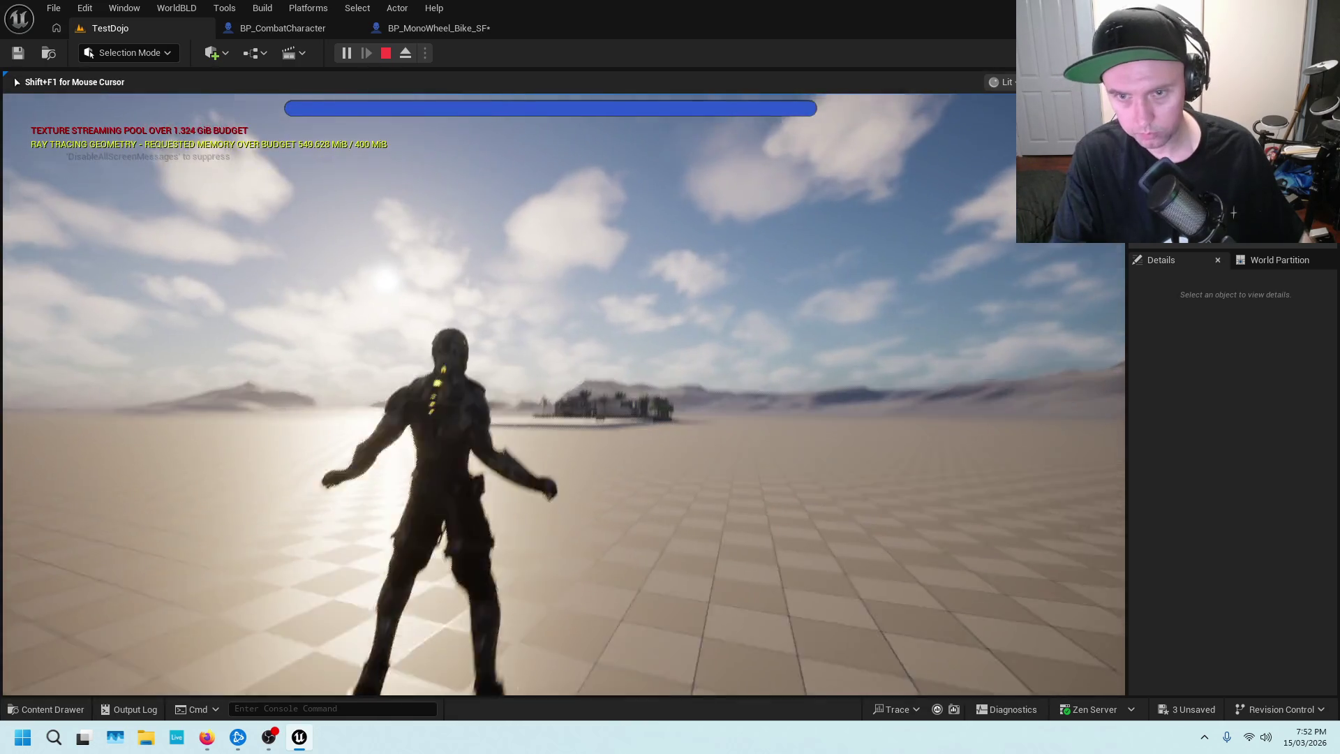
pyautogui.press('space')
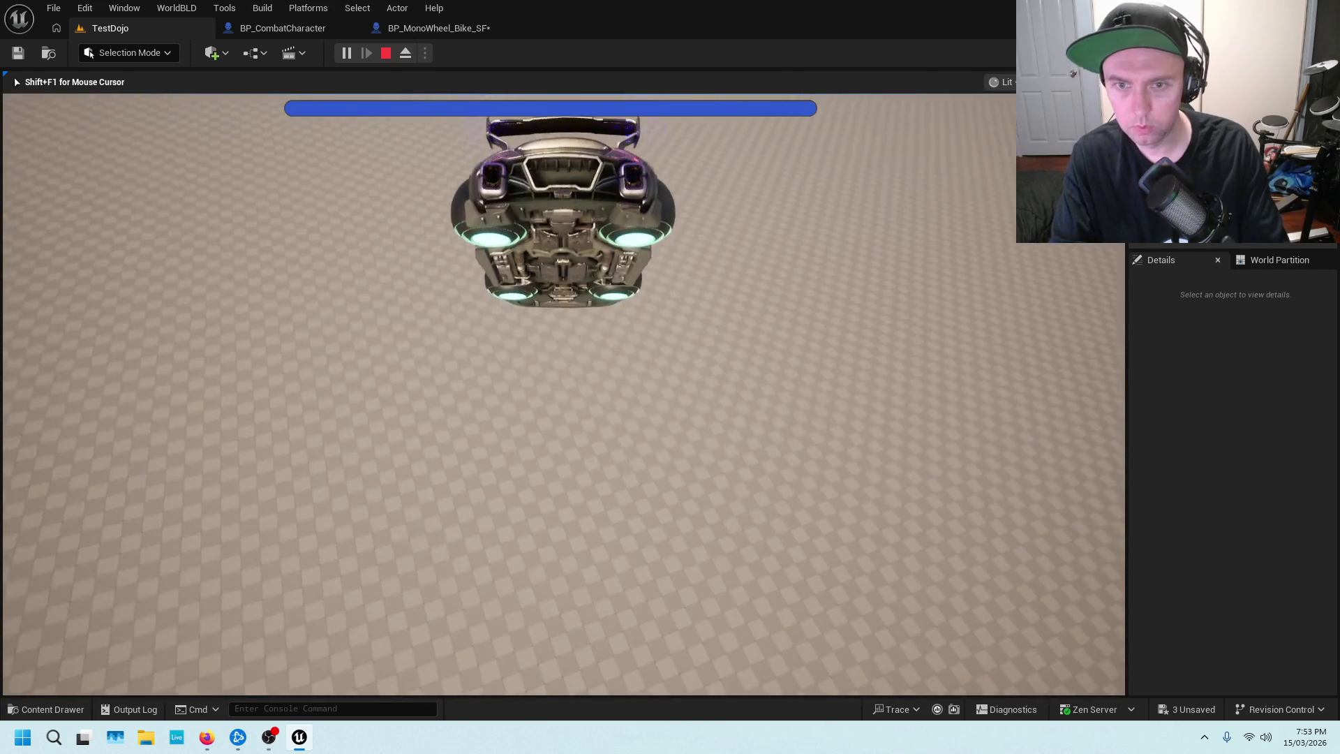
# Stop the TestDojo play session with Esc after the hover car flight.
pyautogui.press('Escape')
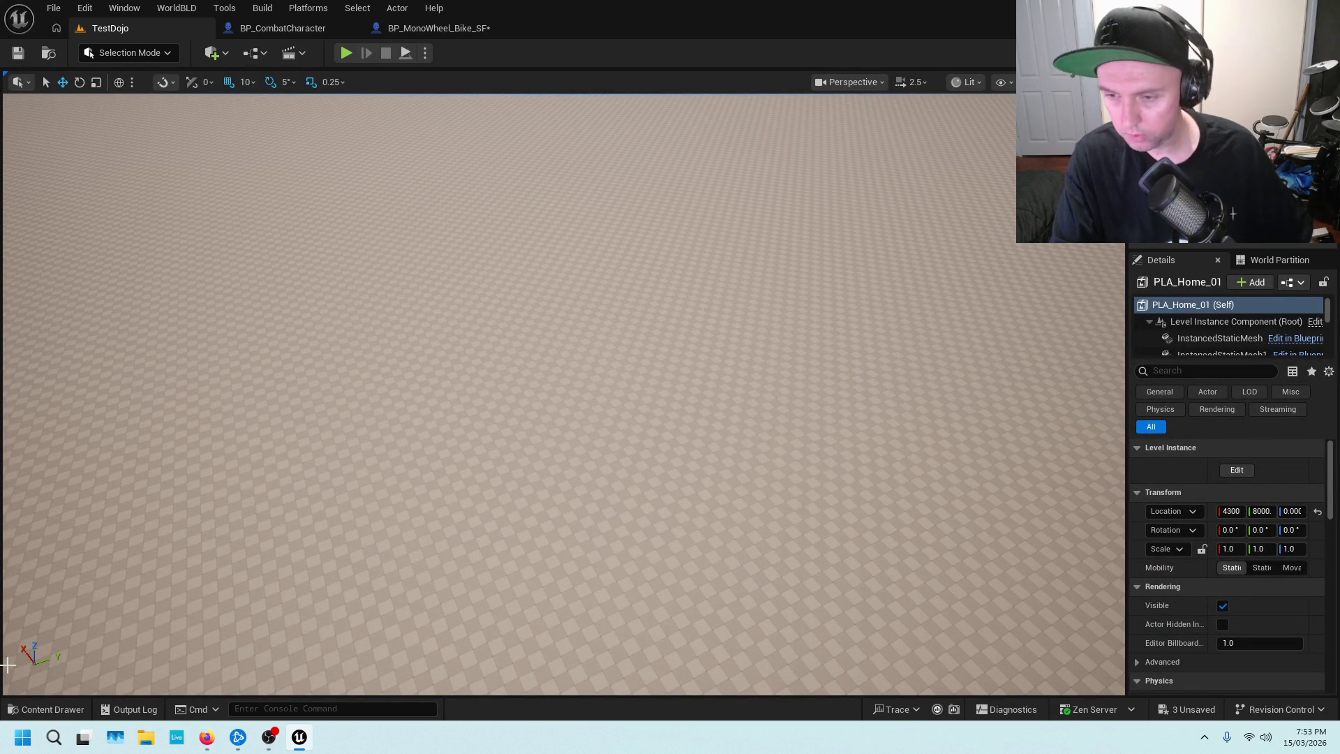
# Frame the PLA_Home_01 house with F and zoom toward the garage.
pyautogui.press('f')
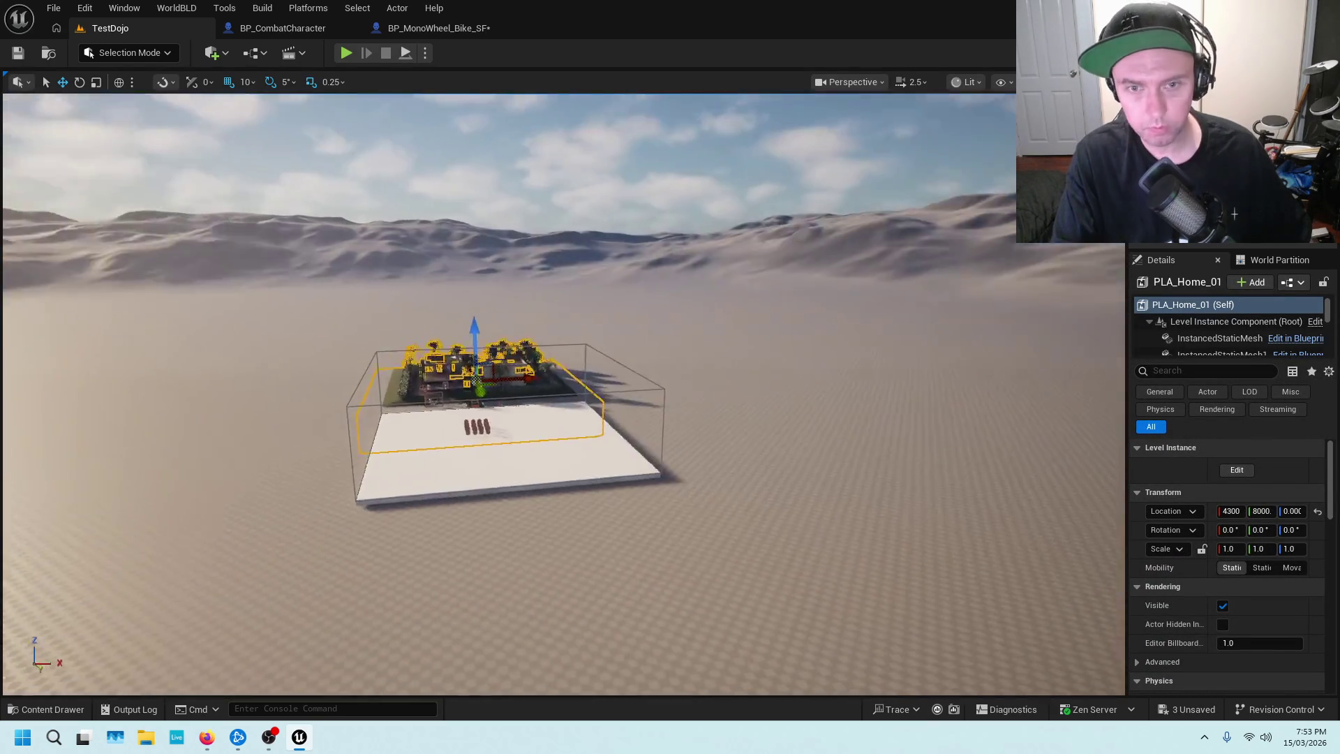
pyautogui.scroll(5, 564, 394)
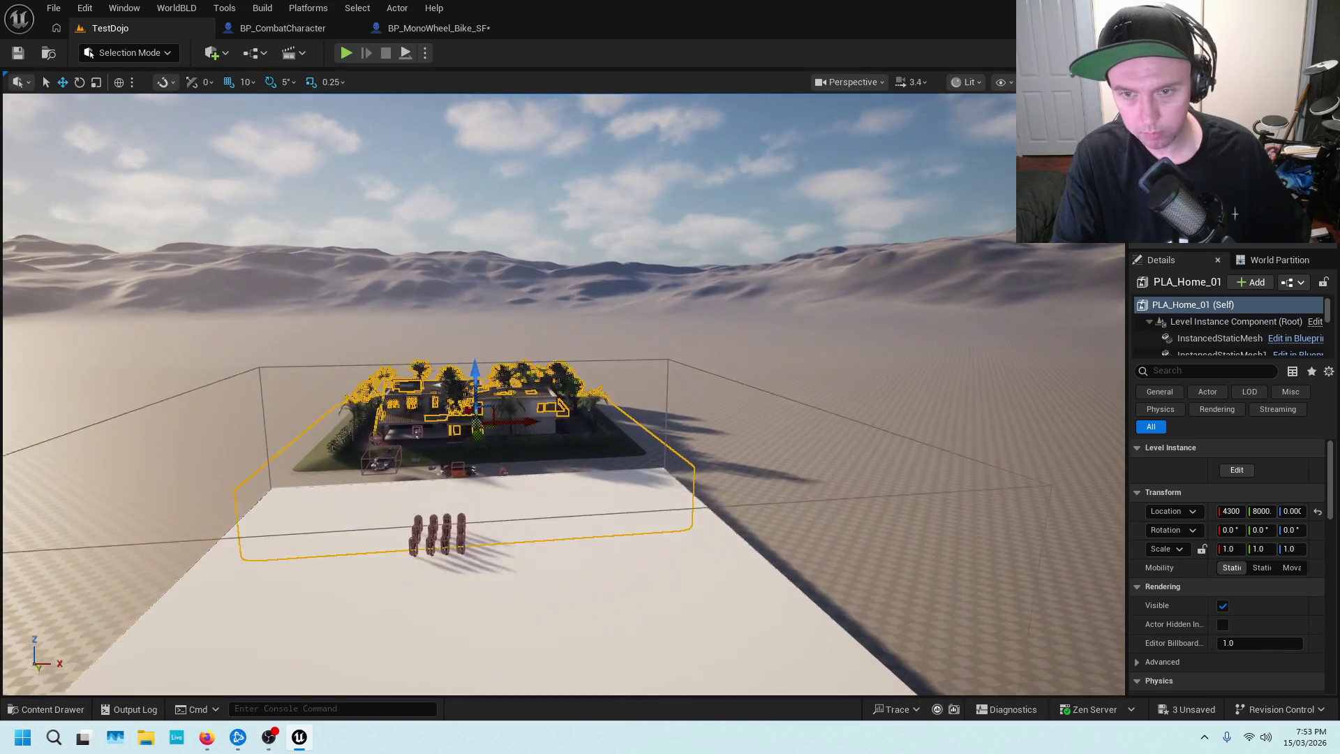
# Fly the level view across the driveway to face the garage with the parked vehicles.
pyautogui.press('s')
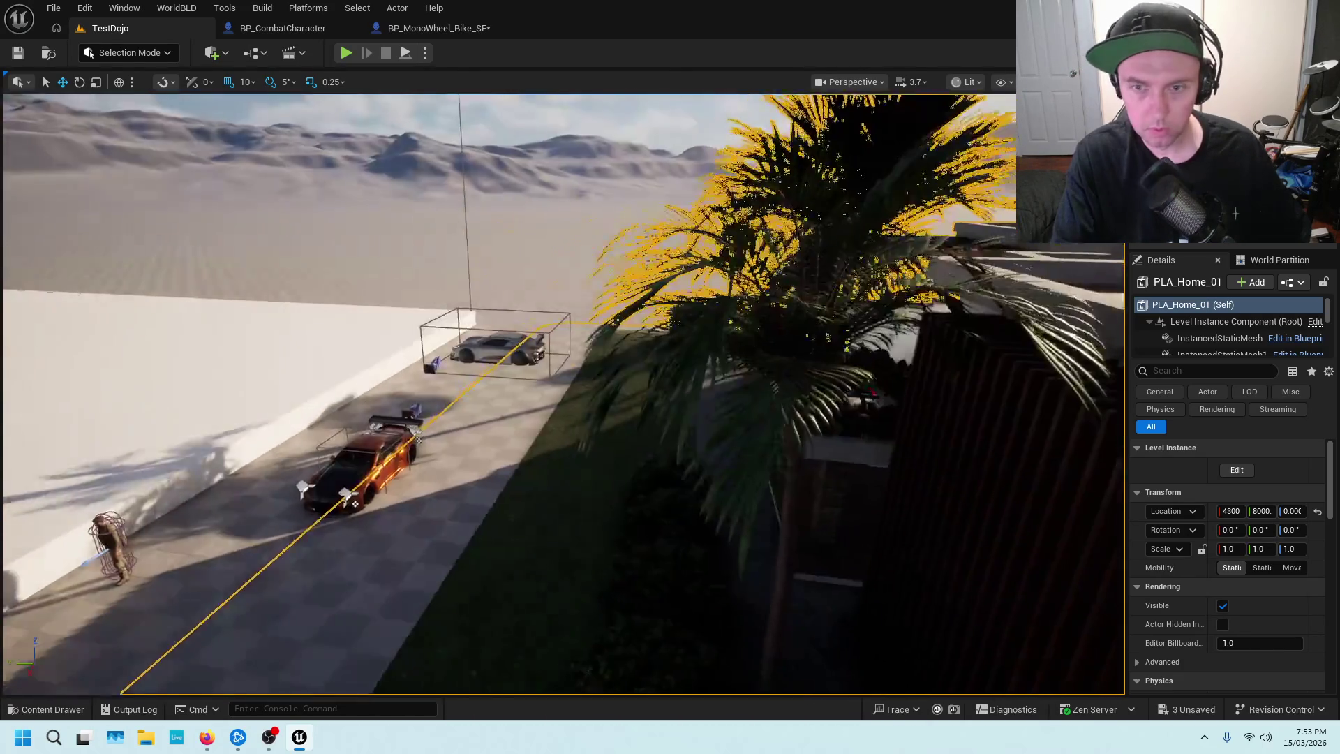
pyautogui.press('d')
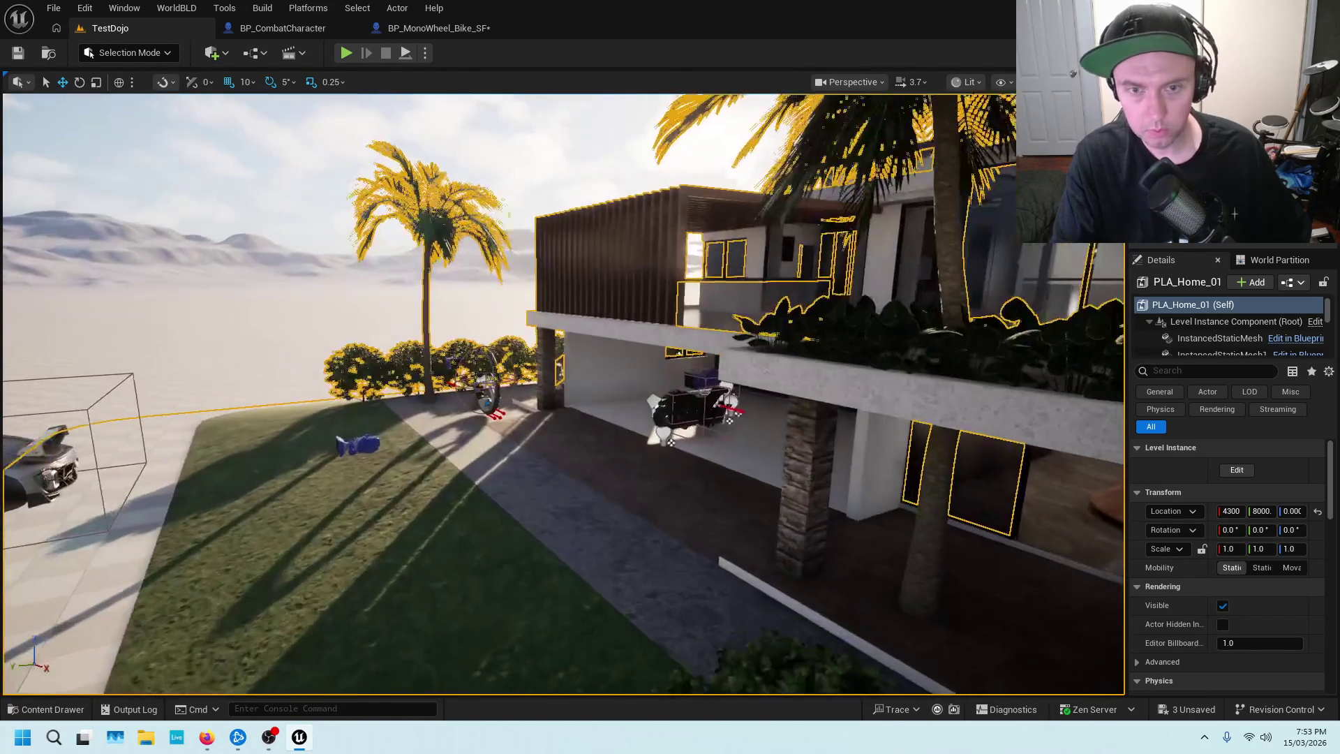
pyautogui.press('a')
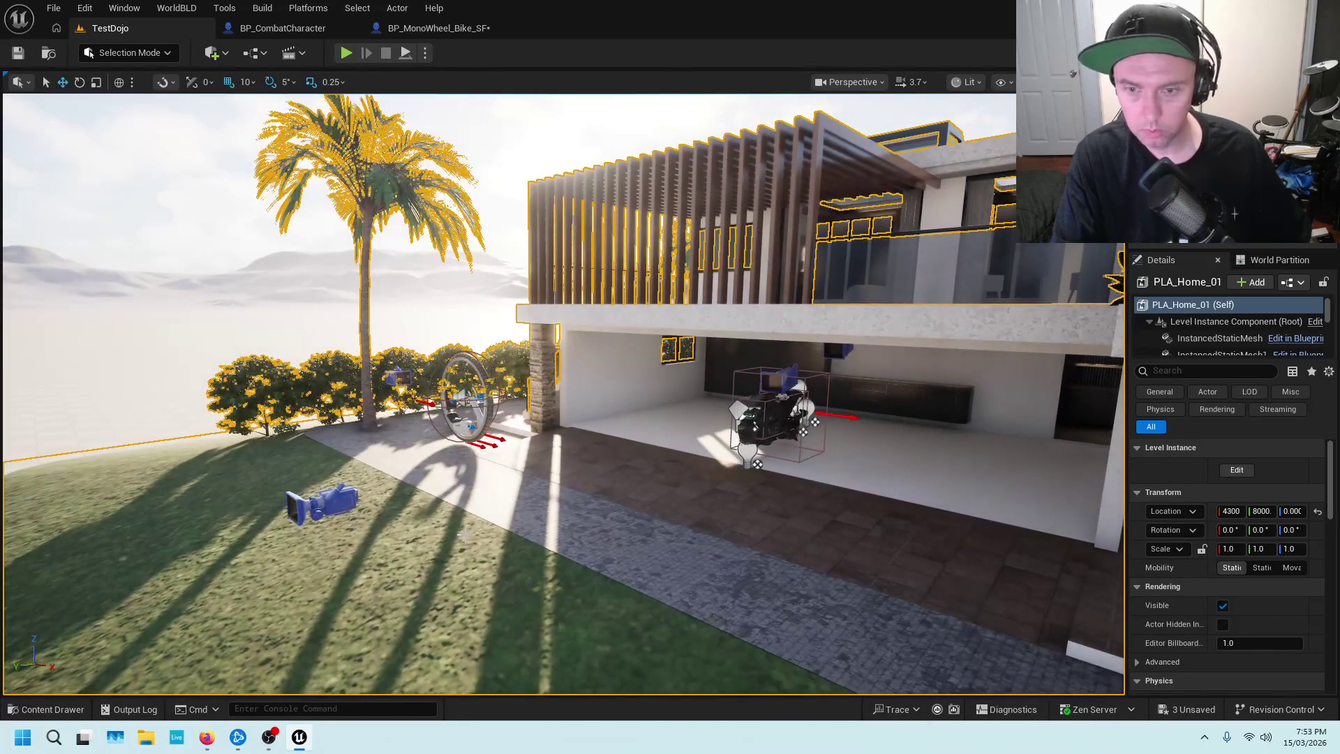
# Wire the Turned On SET's exec output into Vehicle Info in the bike Blueprint and compile.
pyautogui.click(438, 28)
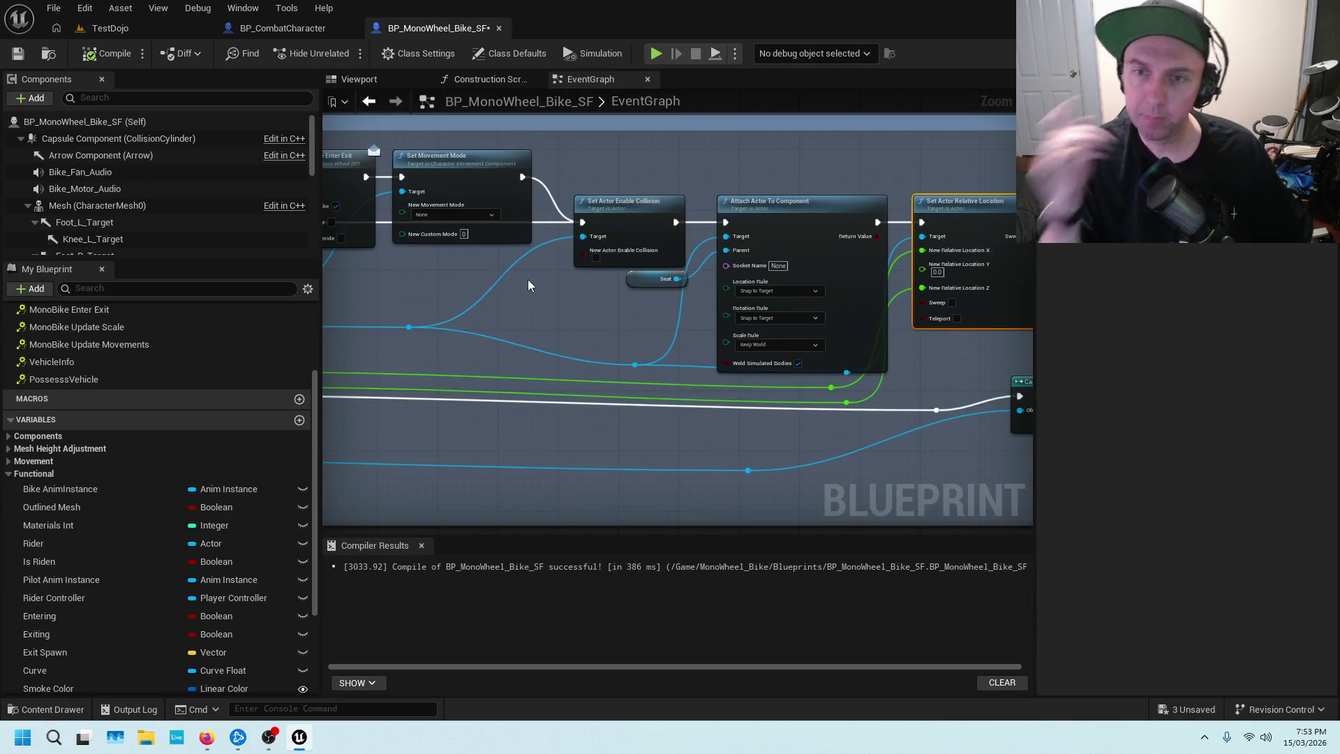
pyautogui.scroll(-5, 527, 280)
pyautogui.scroll(4, 671, 247)
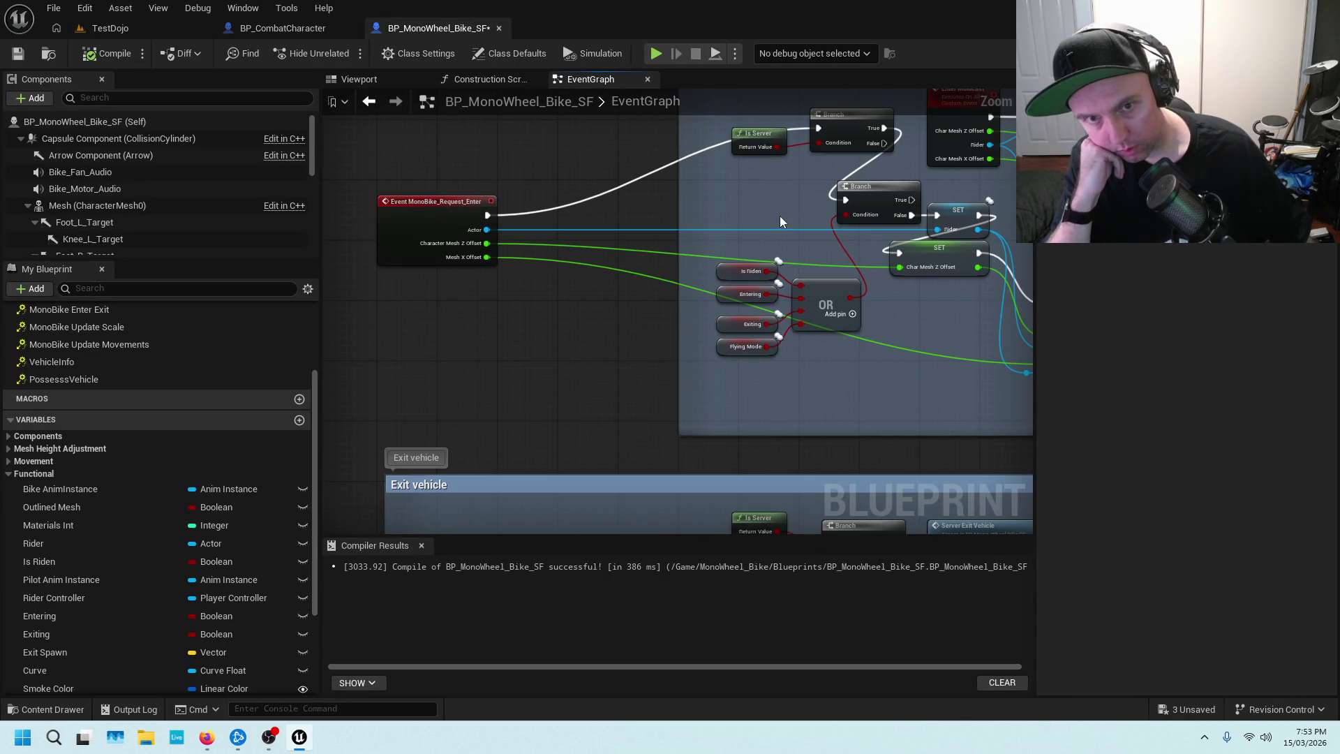
pyautogui.moveTo(780, 222); pyautogui.dragTo(447, 231)
pyautogui.moveTo(1007, 240)
pyautogui.mouseDown()
pyautogui.moveTo(425, 239)
pyautogui.moveTo(994, 232)
pyautogui.moveTo(583, 237)
pyautogui.mouseUp()
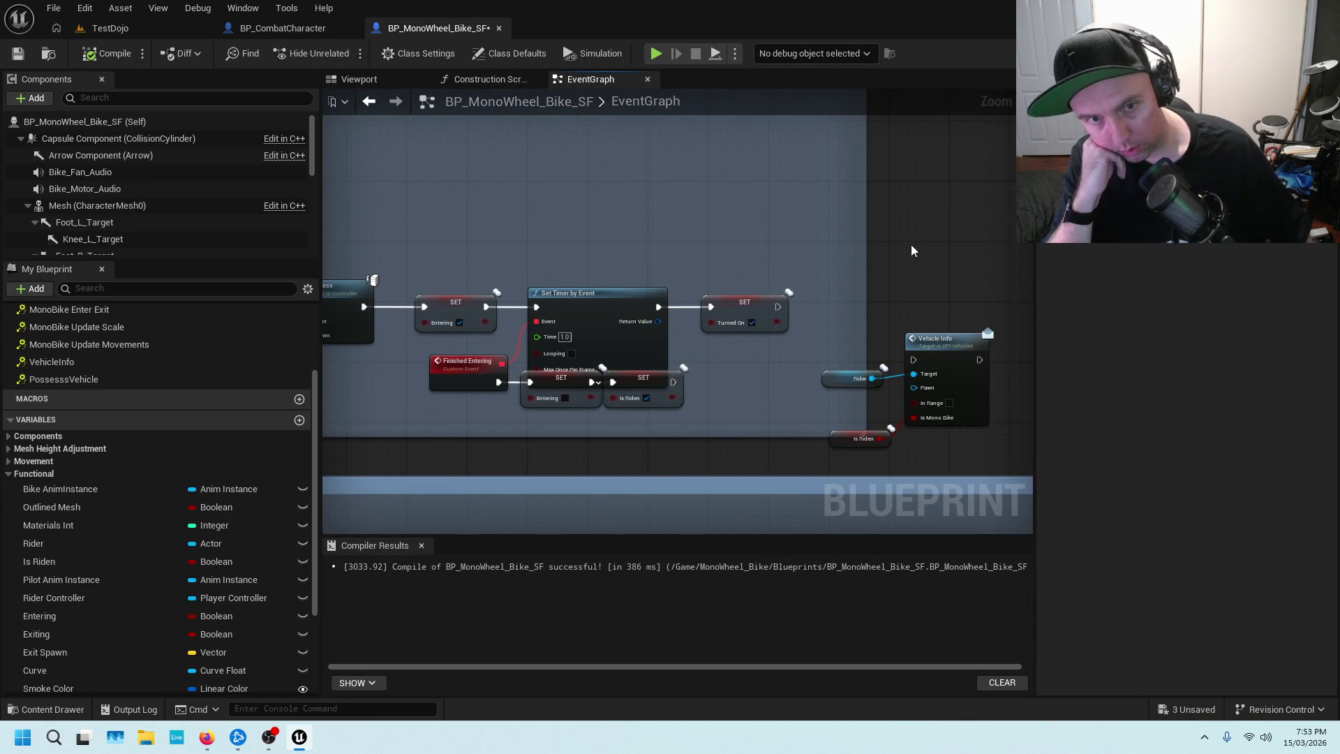
pyautogui.moveTo(911, 251); pyautogui.dragTo(663, 209)
pyautogui.scroll(2, 680, 224)
pyautogui.moveTo(702, 262); pyautogui.dragTo(755, 183)
pyautogui.scroll(1, 760, 207)
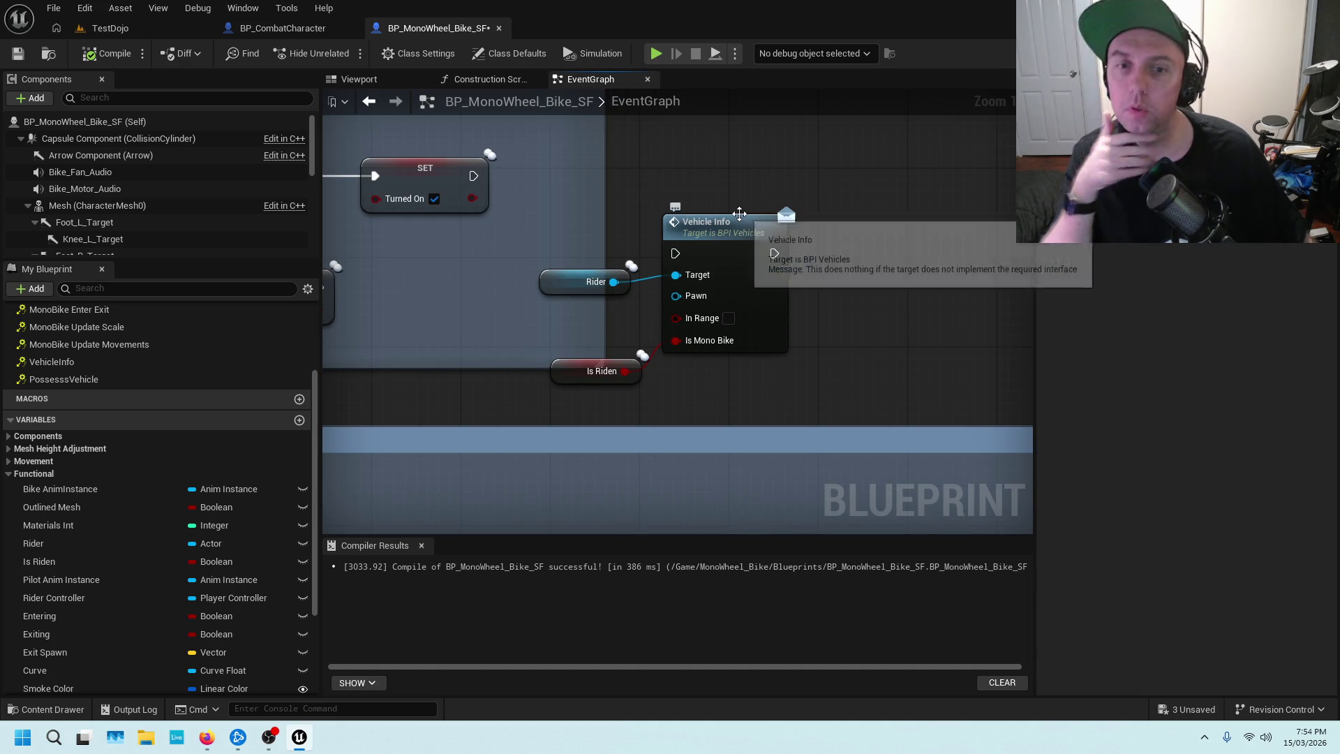
pyautogui.moveTo(487, 171); pyautogui.dragTo(676, 253)
pyautogui.click(93, 61)
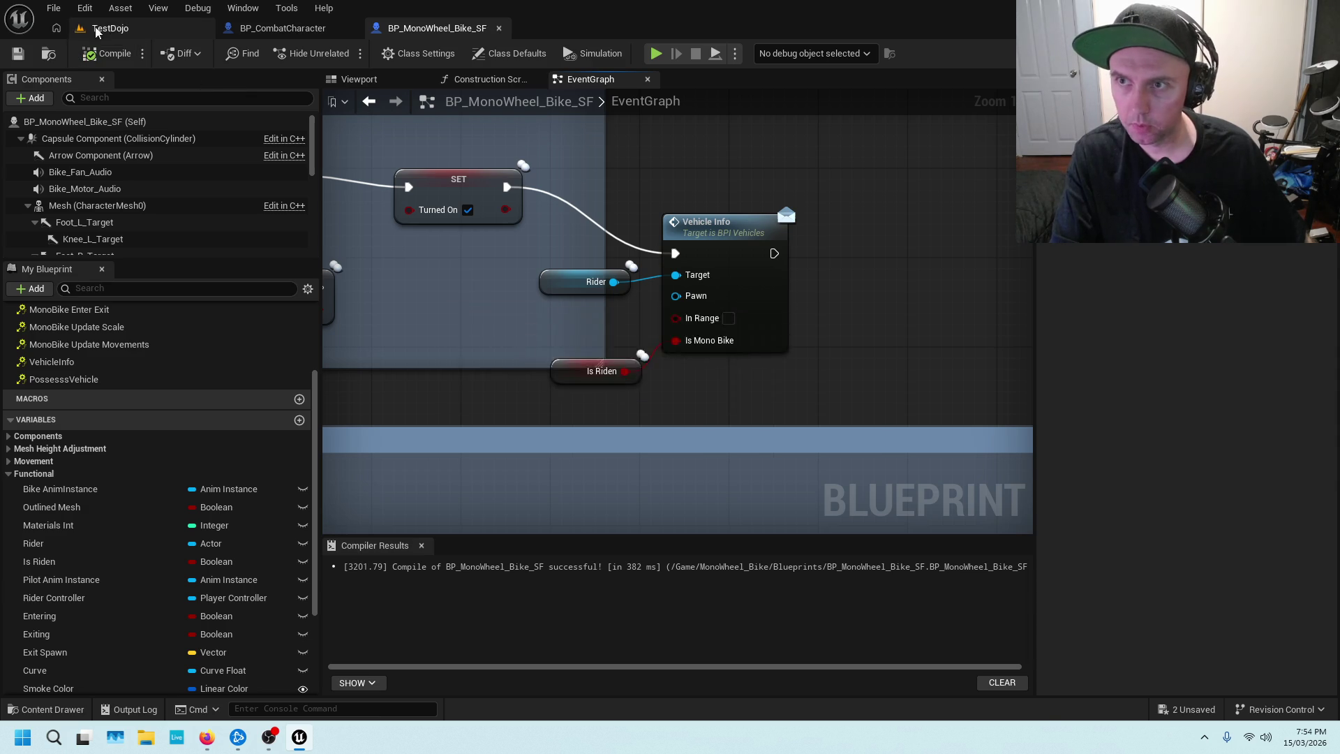
pyautogui.click(109, 28)
pyautogui.rightClick(441, 560)
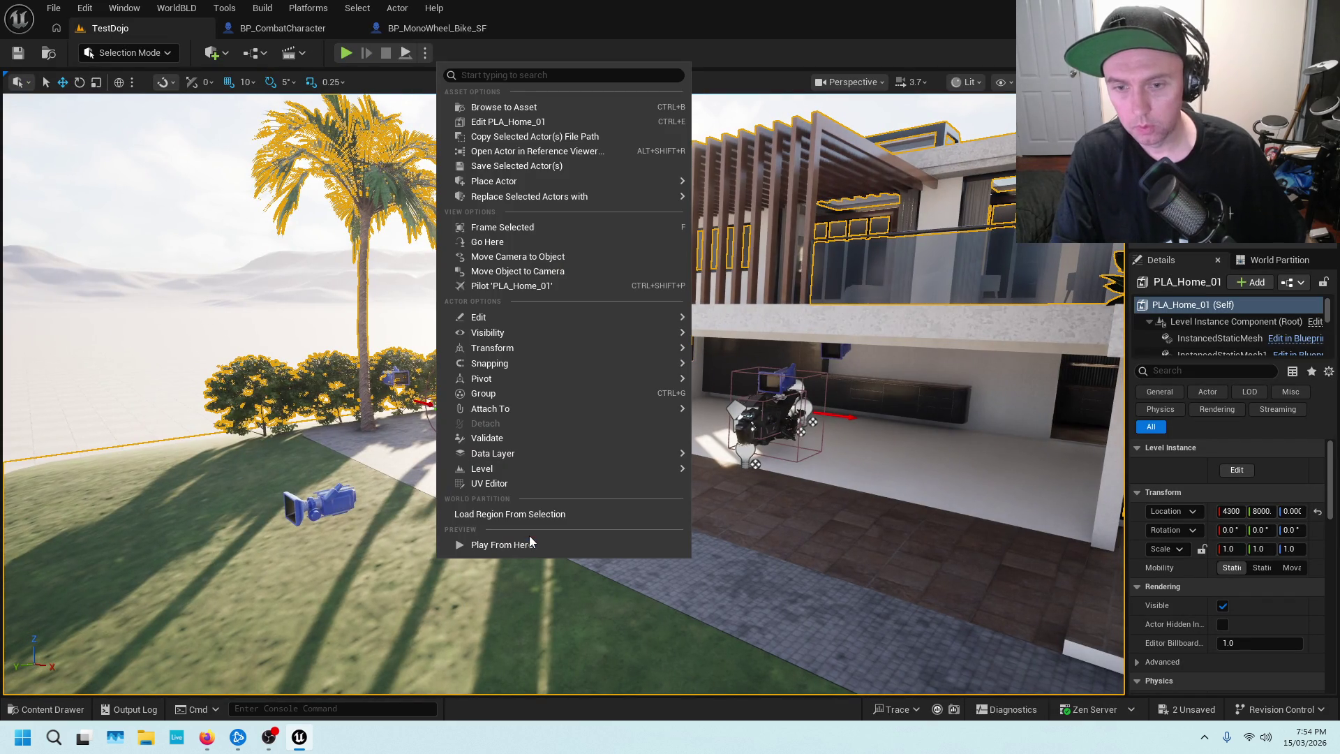
pyautogui.click(530, 537)
pyautogui.press('w')
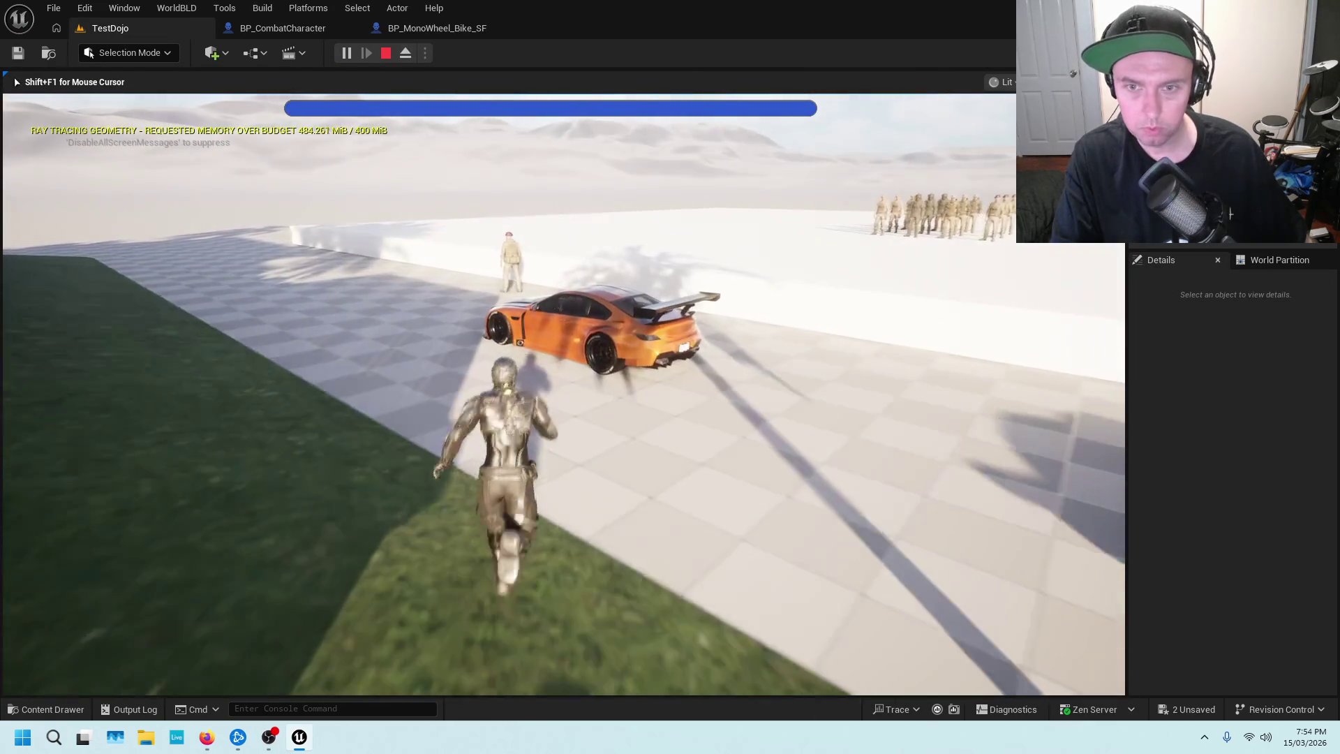
pyautogui.press('e')
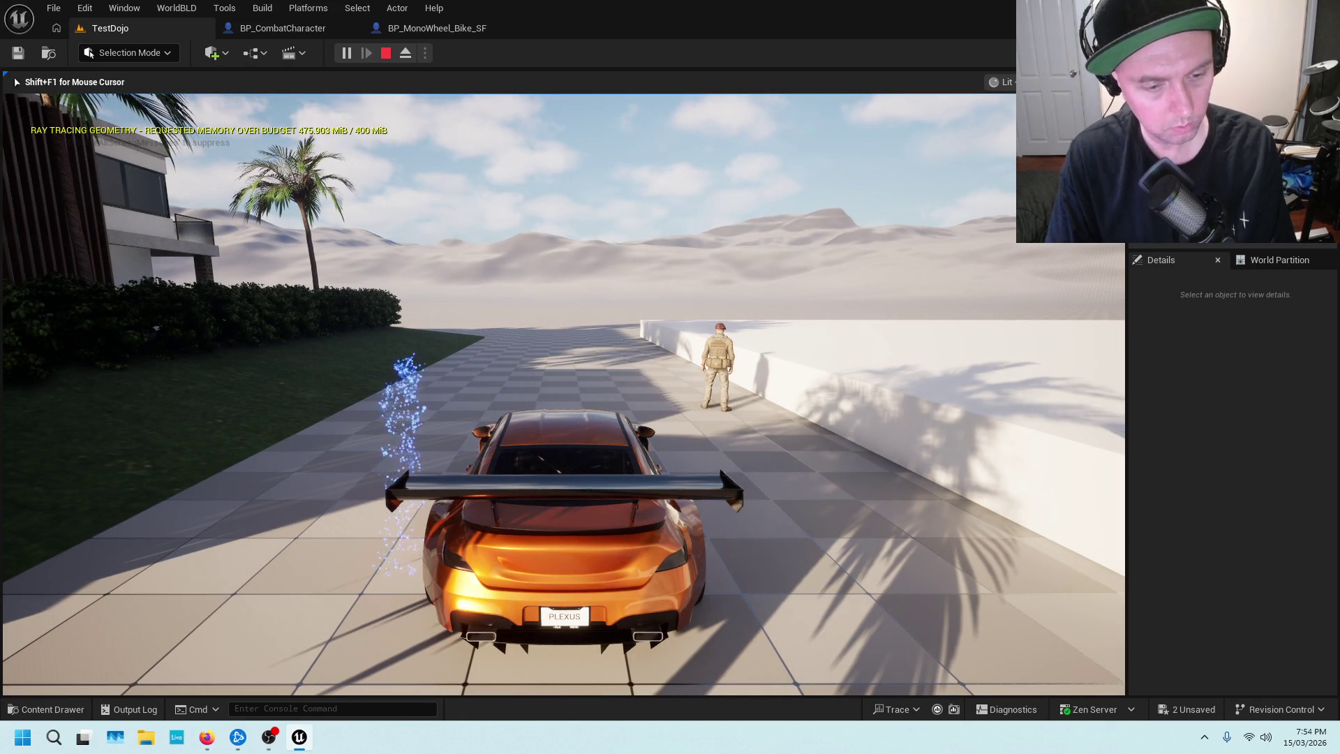
pyautogui.press('s')
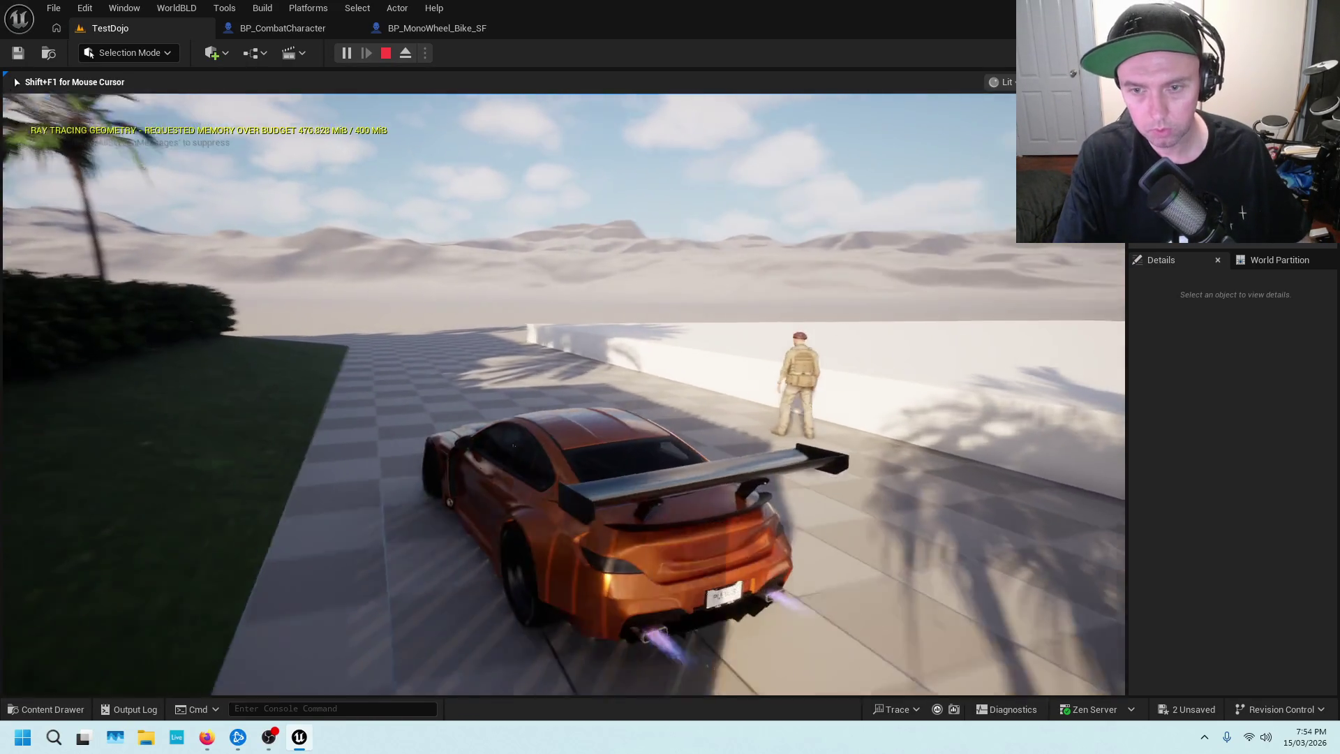
pyautogui.press('e')
pyautogui.press('w')
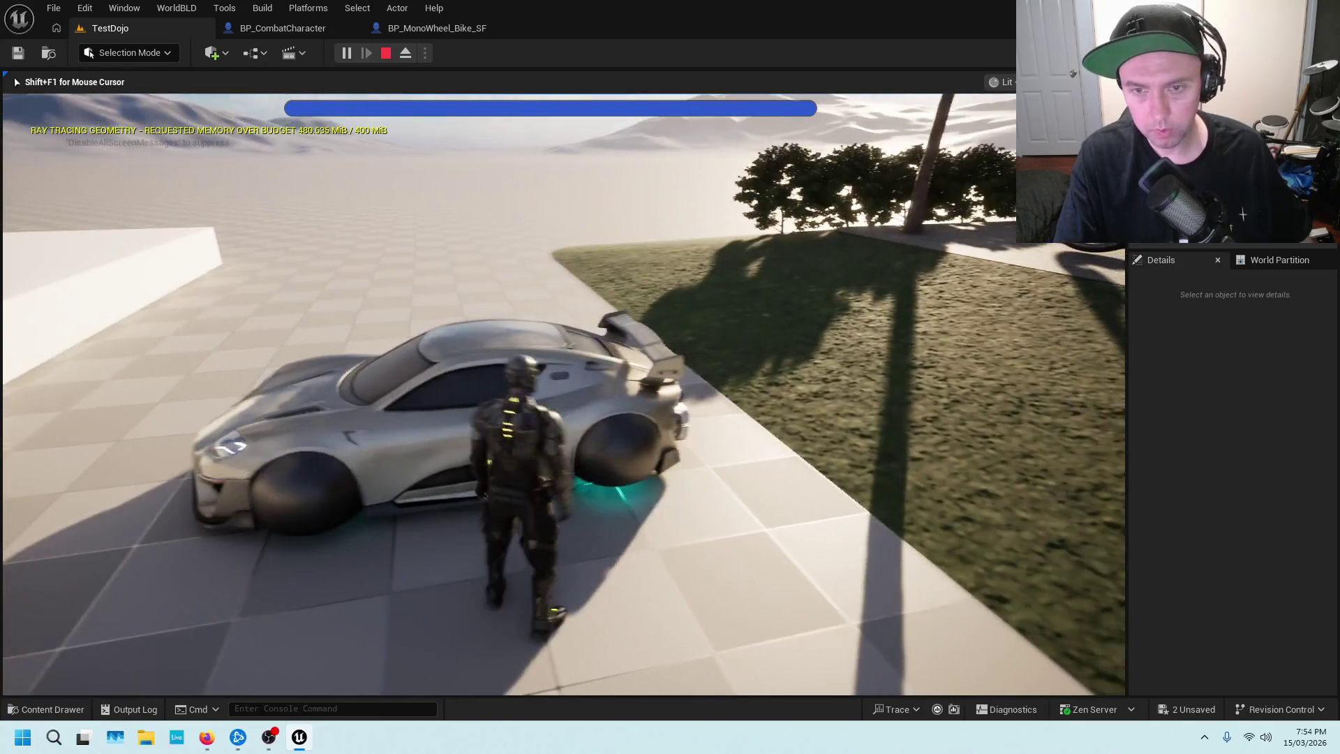
pyautogui.press('e')
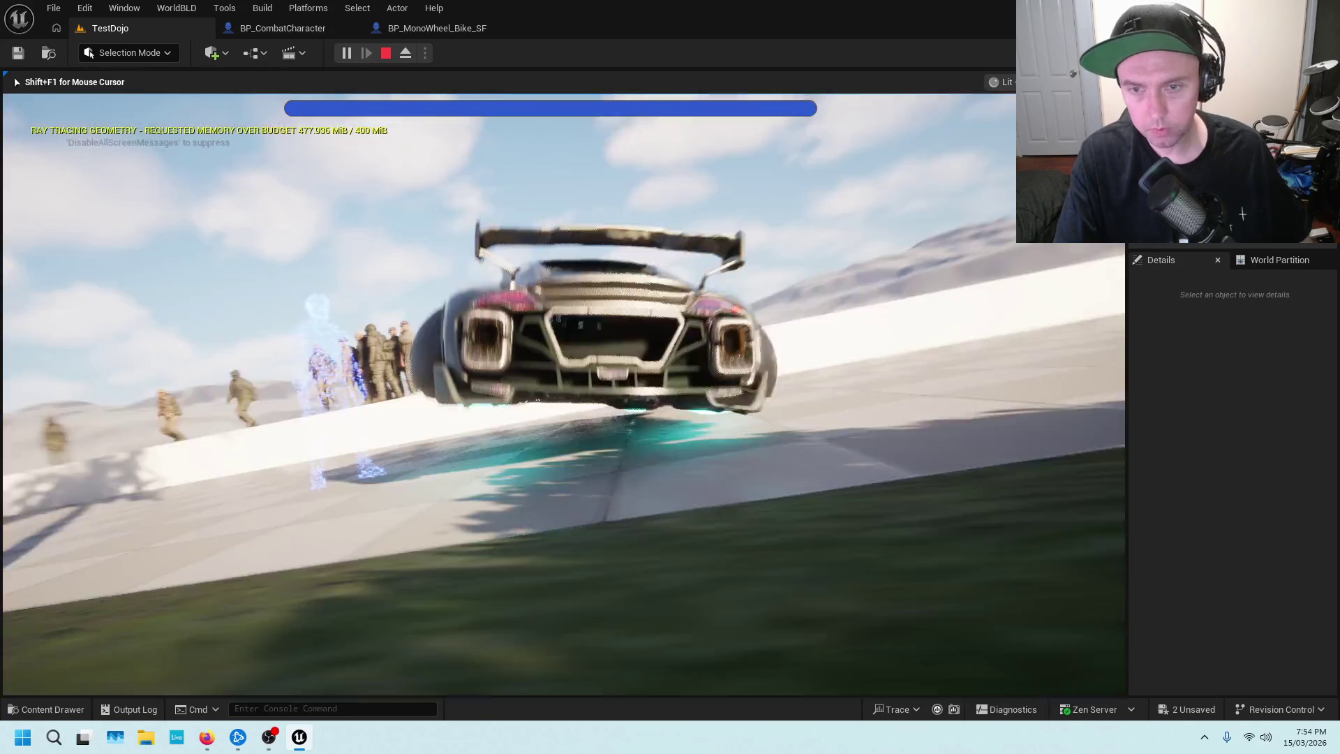
pyautogui.press('e')
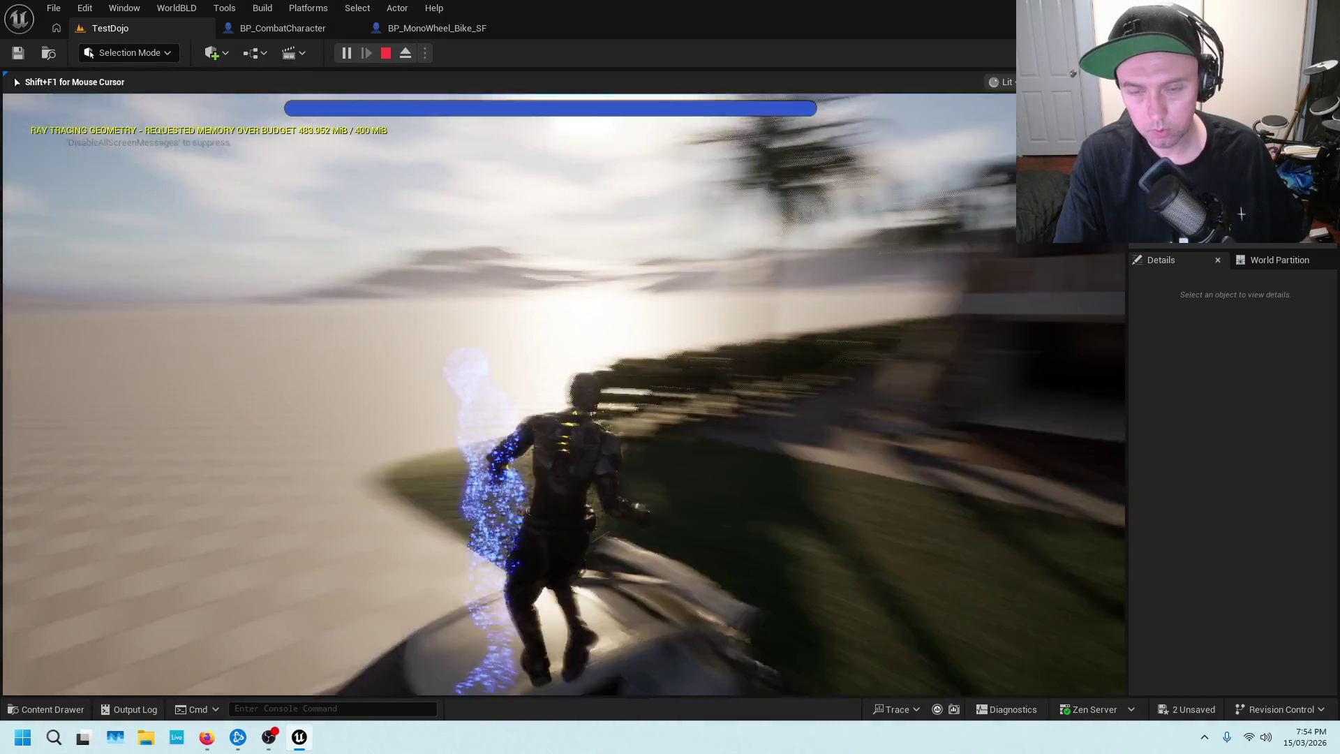
pyautogui.press('w')
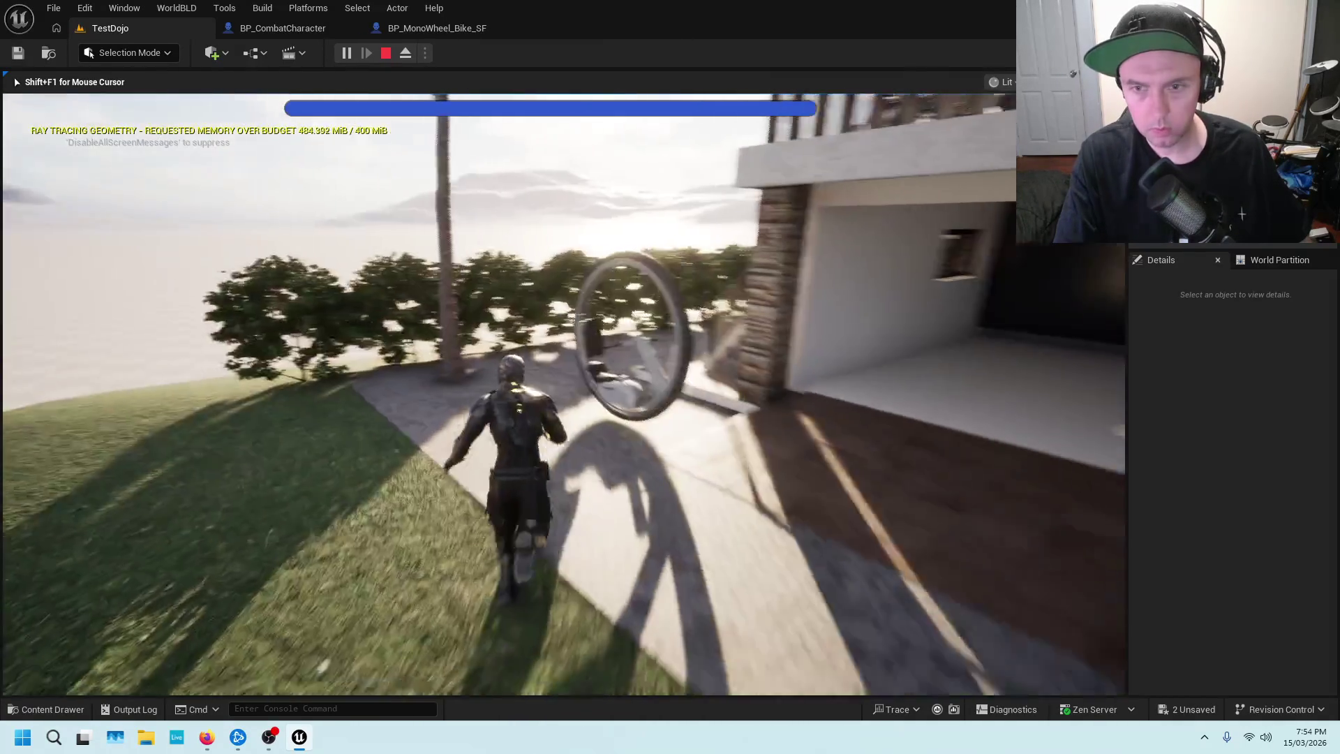
pyautogui.press('e')
pyautogui.press('w')
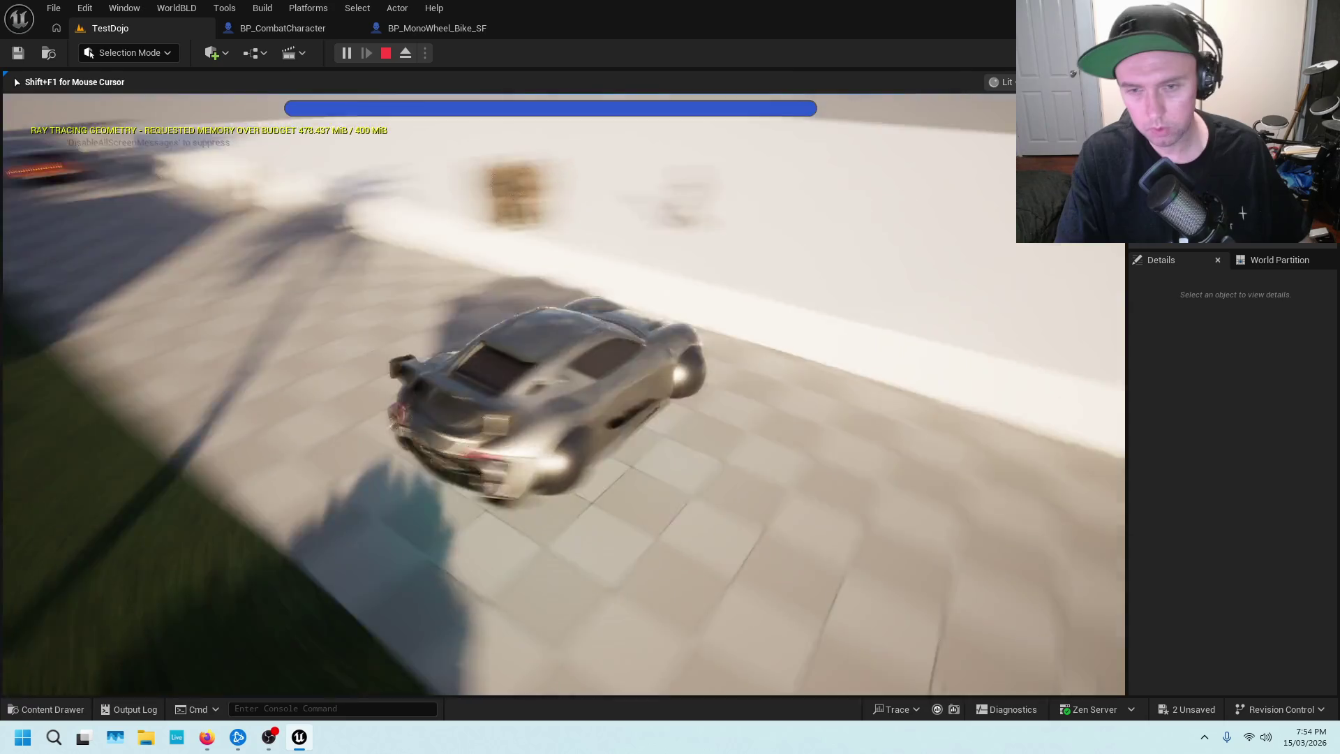
pyautogui.press('Escape')
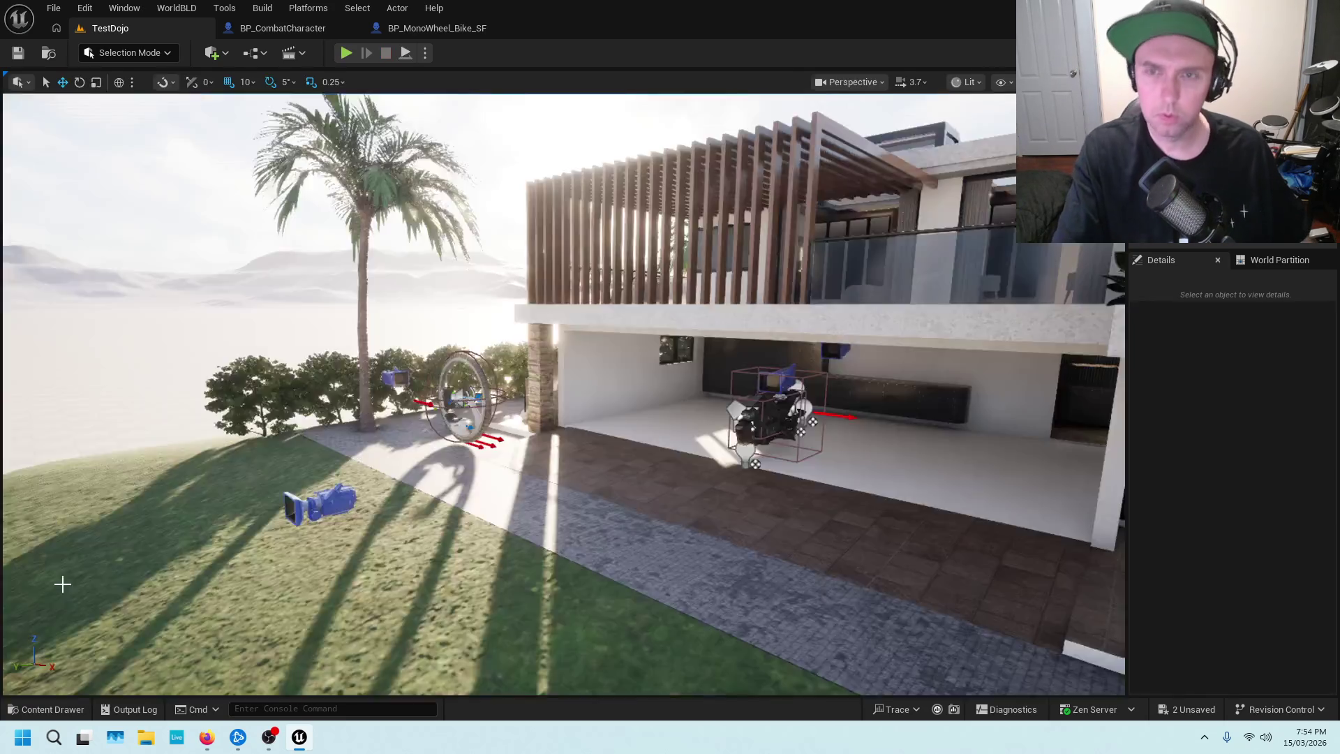
# Open BP_CombatCharacter and view the Event VehicleInfo and Fix Player Camera logic.
pyautogui.click(434, 8)
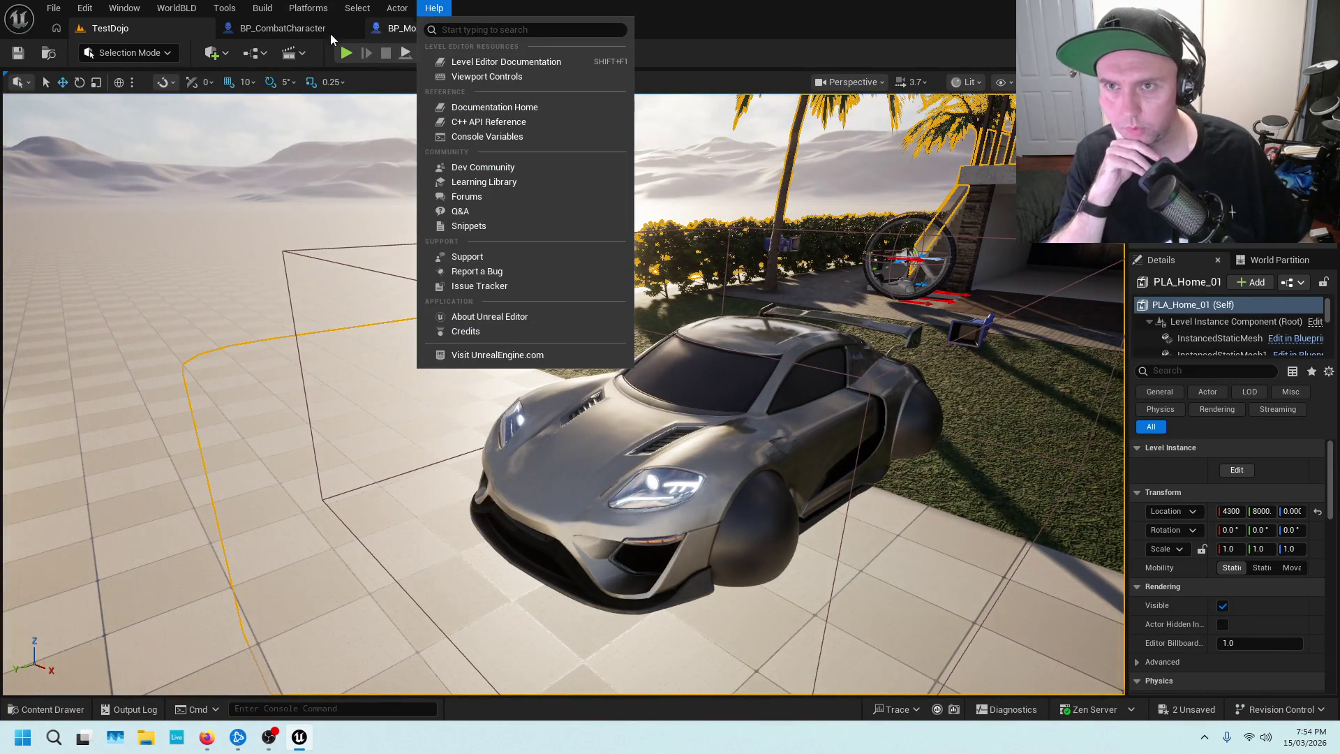
pyautogui.click(330, 31)
pyautogui.scroll(5, 465, 356)
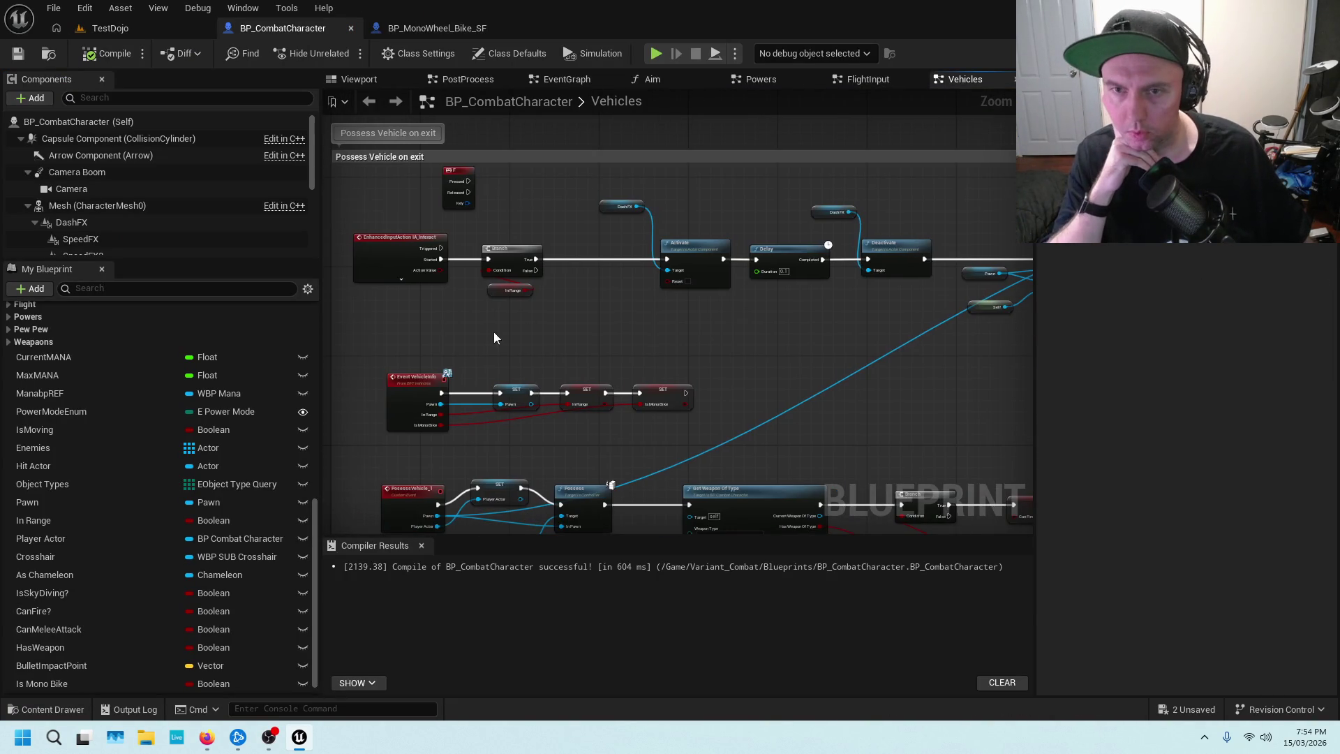
pyautogui.moveTo(509, 335)
pyautogui.mouseDown()
pyautogui.moveTo(705, 302)
pyautogui.moveTo(704, 337)
pyautogui.mouseUp()
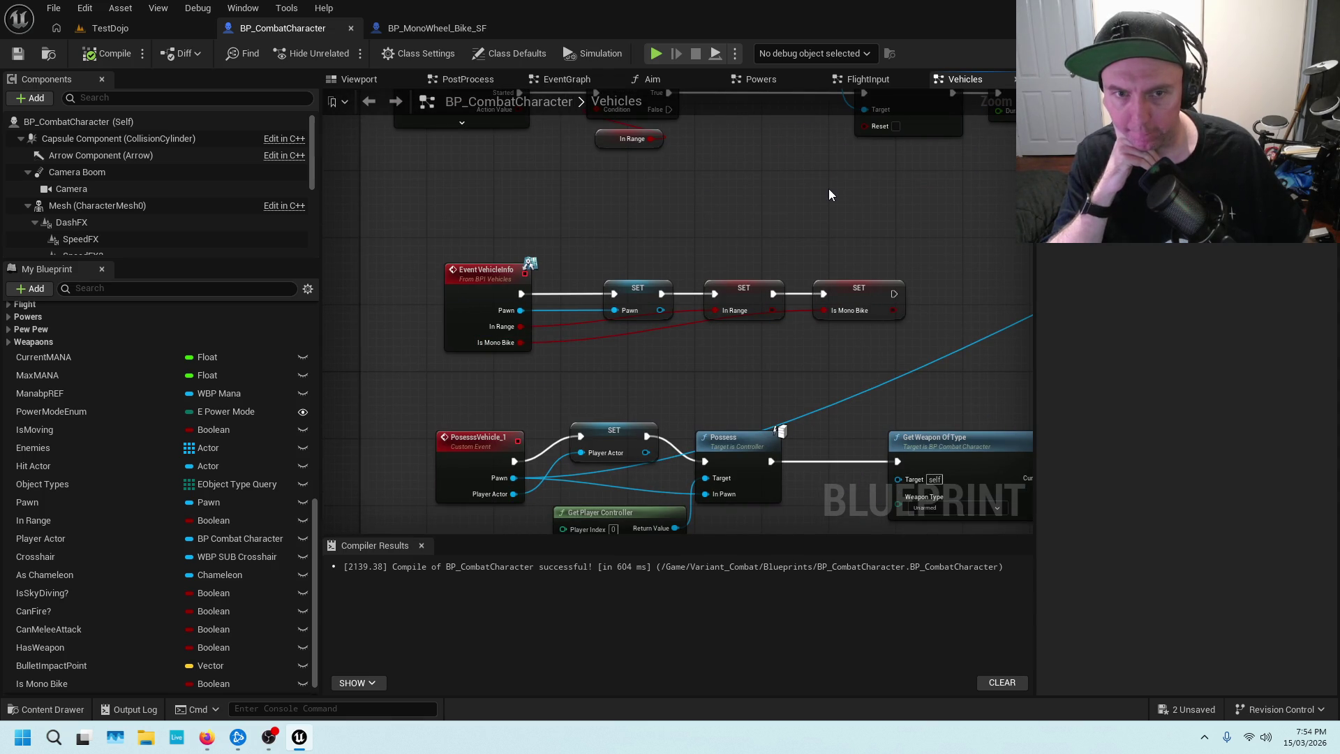
pyautogui.moveTo(823, 212)
pyautogui.mouseDown()
pyautogui.moveTo(694, 272)
pyautogui.moveTo(751, 191)
pyautogui.moveTo(583, 392)
pyautogui.moveTo(659, 456)
pyautogui.moveTo(614, 515)
pyautogui.mouseUp()
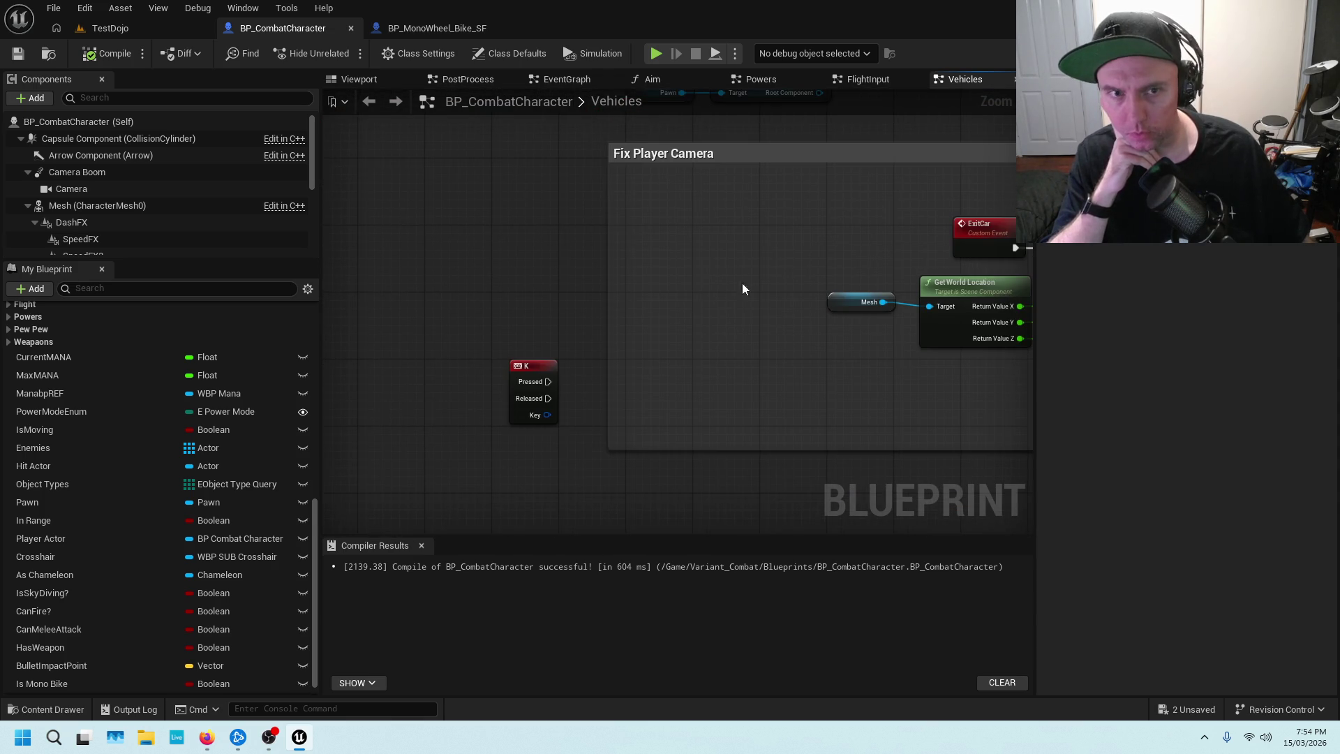
pyautogui.moveTo(741, 287); pyautogui.dragTo(476, 323)
# Follow the line trace to the MonoBike section and select the Is Mono Bike variable.
pyautogui.scroll(-3, 560, 260)
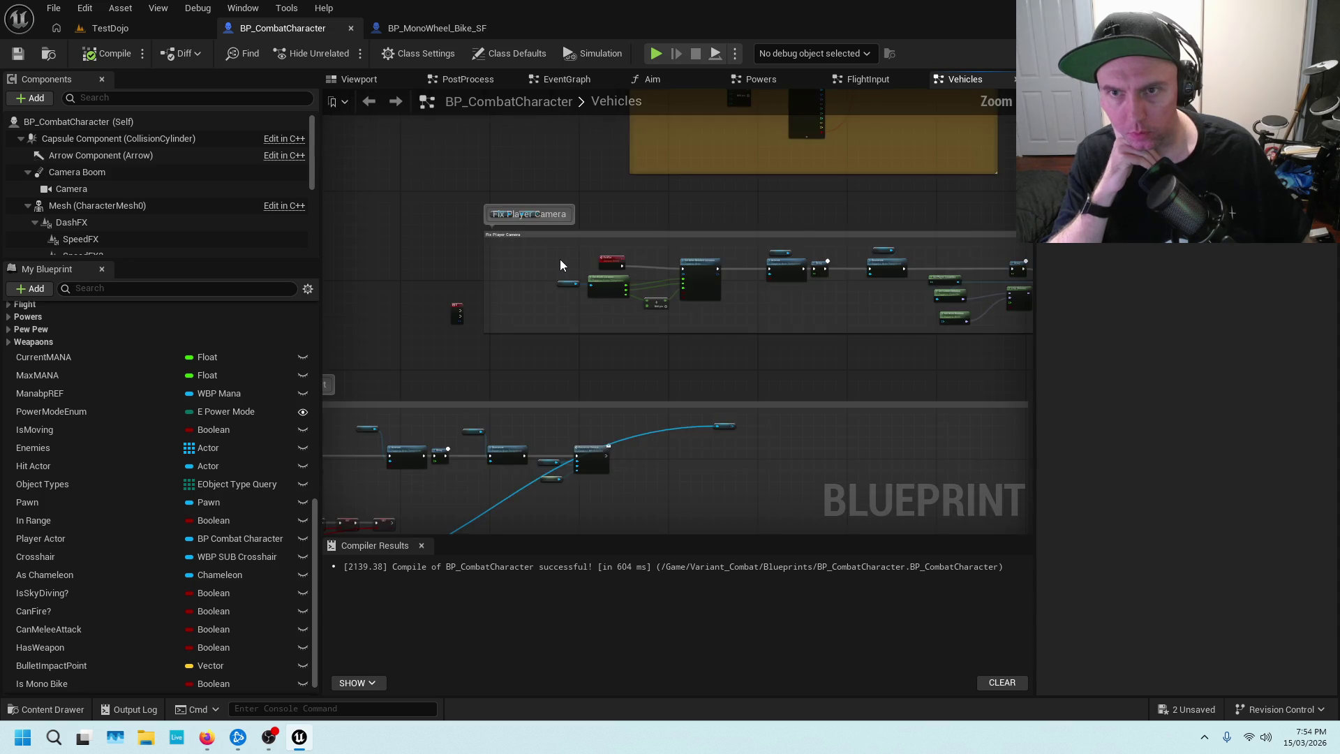
pyautogui.moveTo(560, 259); pyautogui.dragTo(469, 389)
pyautogui.scroll(3, 470, 389)
pyautogui.moveTo(515, 246); pyautogui.dragTo(612, 337)
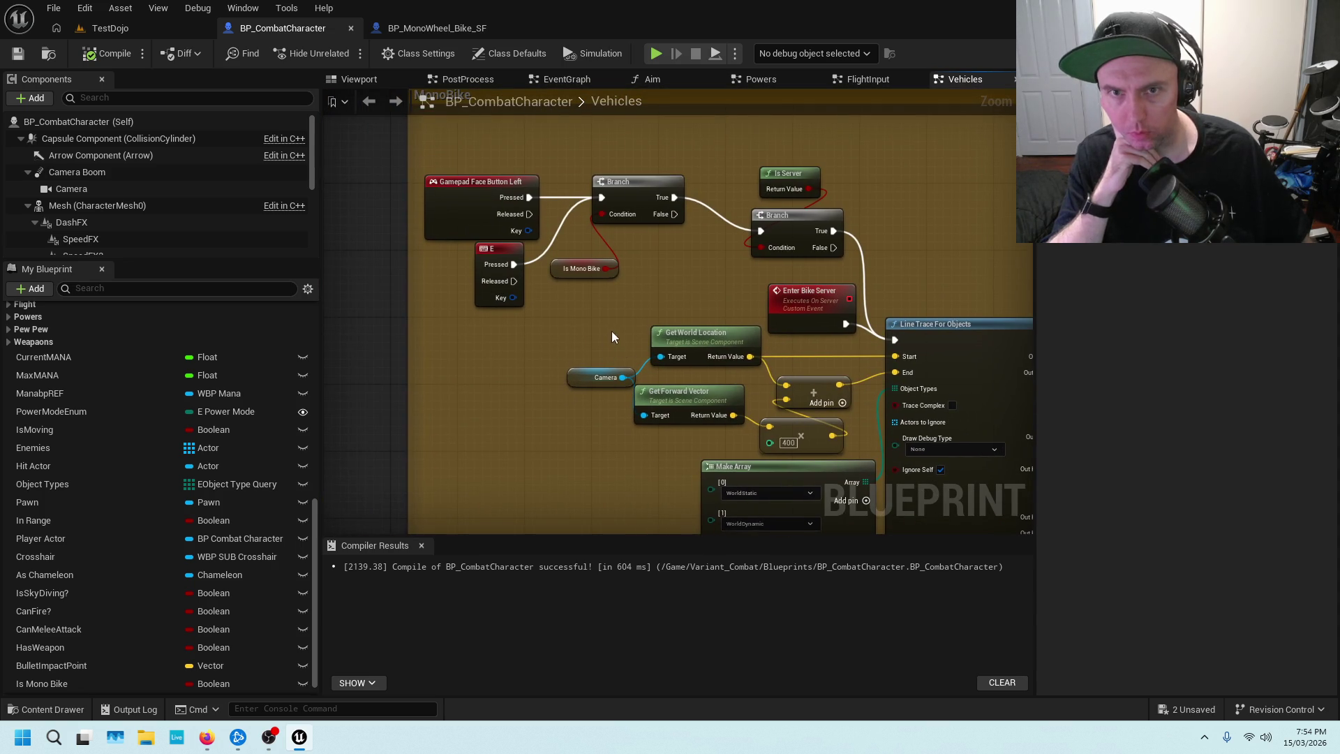
pyautogui.moveTo(930, 261); pyautogui.dragTo(383, 211)
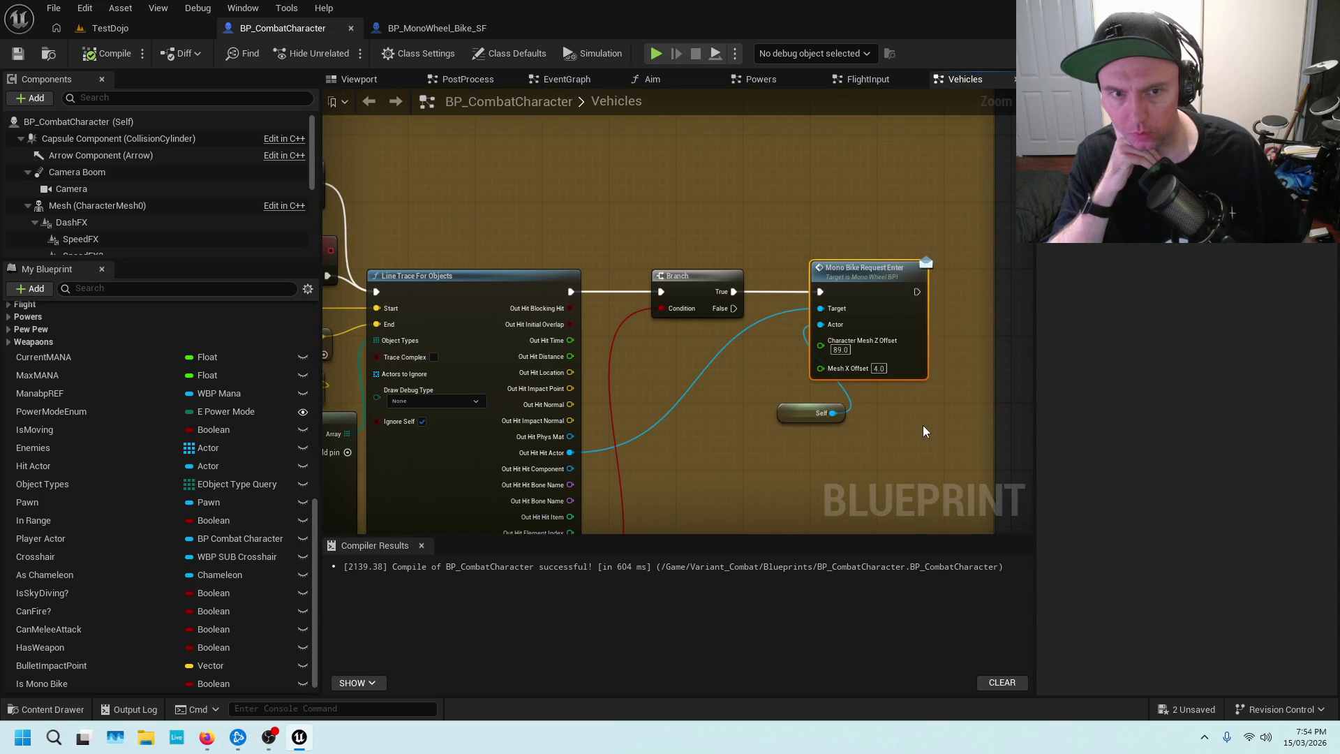
pyautogui.moveTo(924, 426); pyautogui.dragTo(895, 424)
pyautogui.scroll(-4, 772, 410)
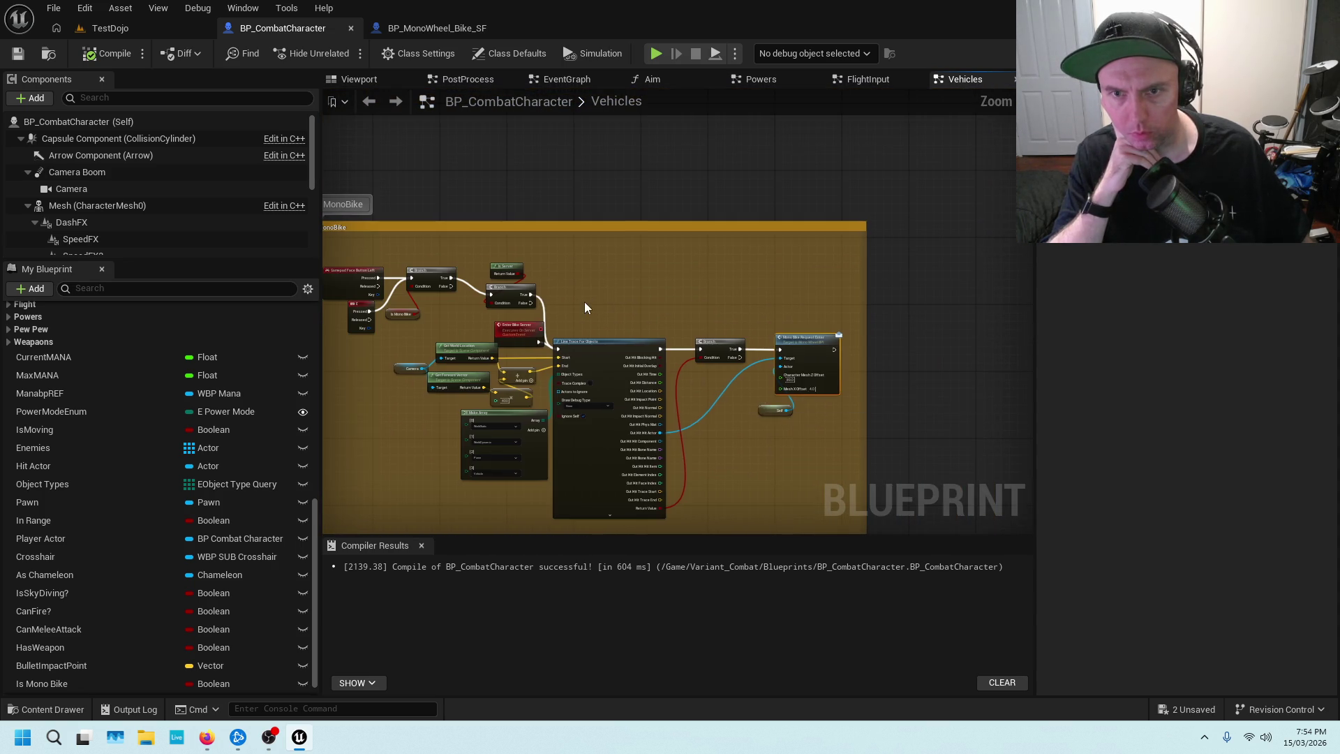
pyautogui.moveTo(585, 308); pyautogui.dragTo(774, 270)
pyautogui.scroll(2, 604, 348)
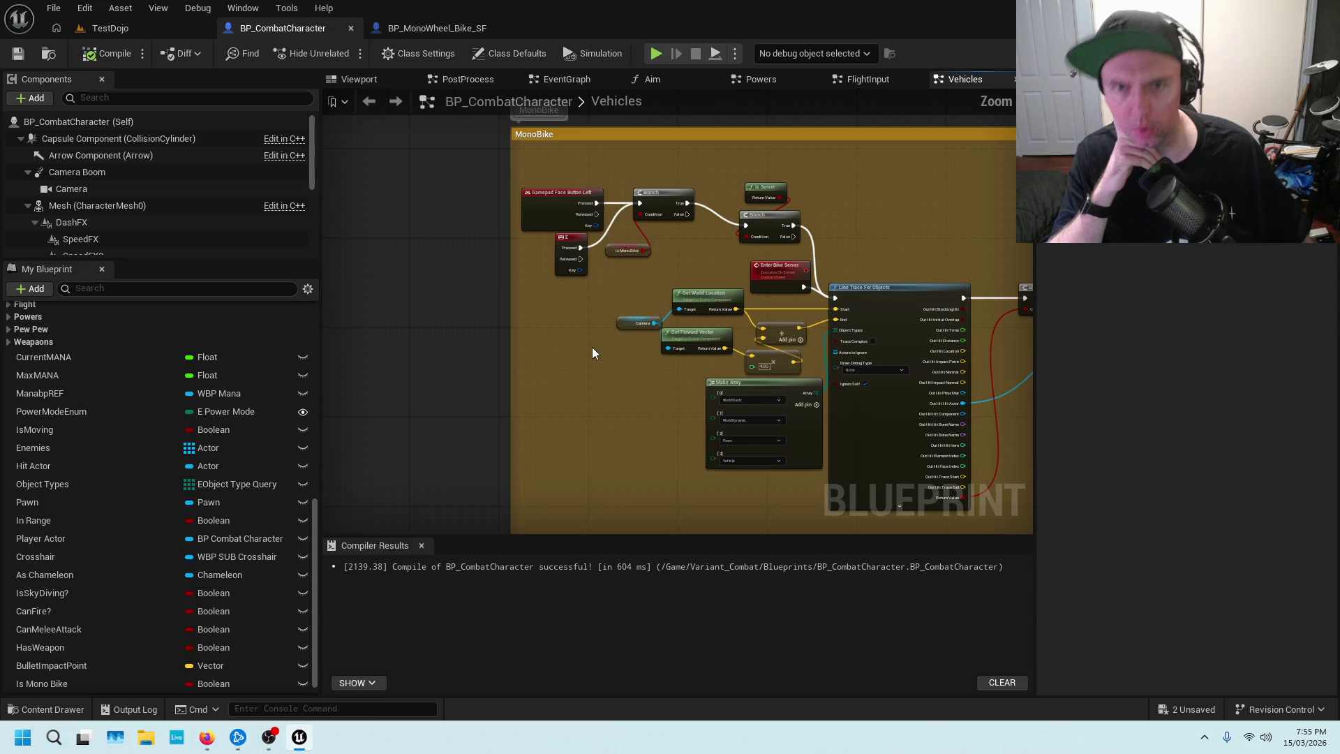
pyautogui.scroll(-3, 606, 338)
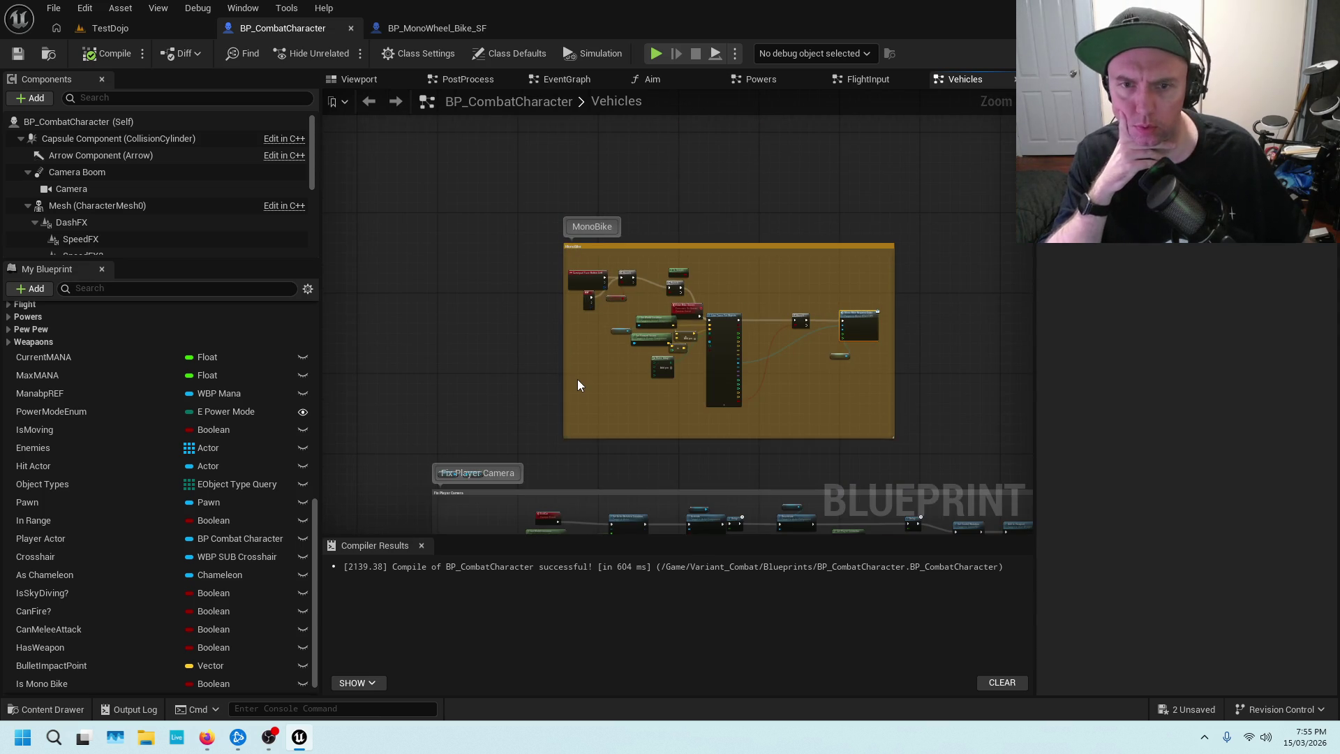
pyautogui.scroll(3, 576, 379)
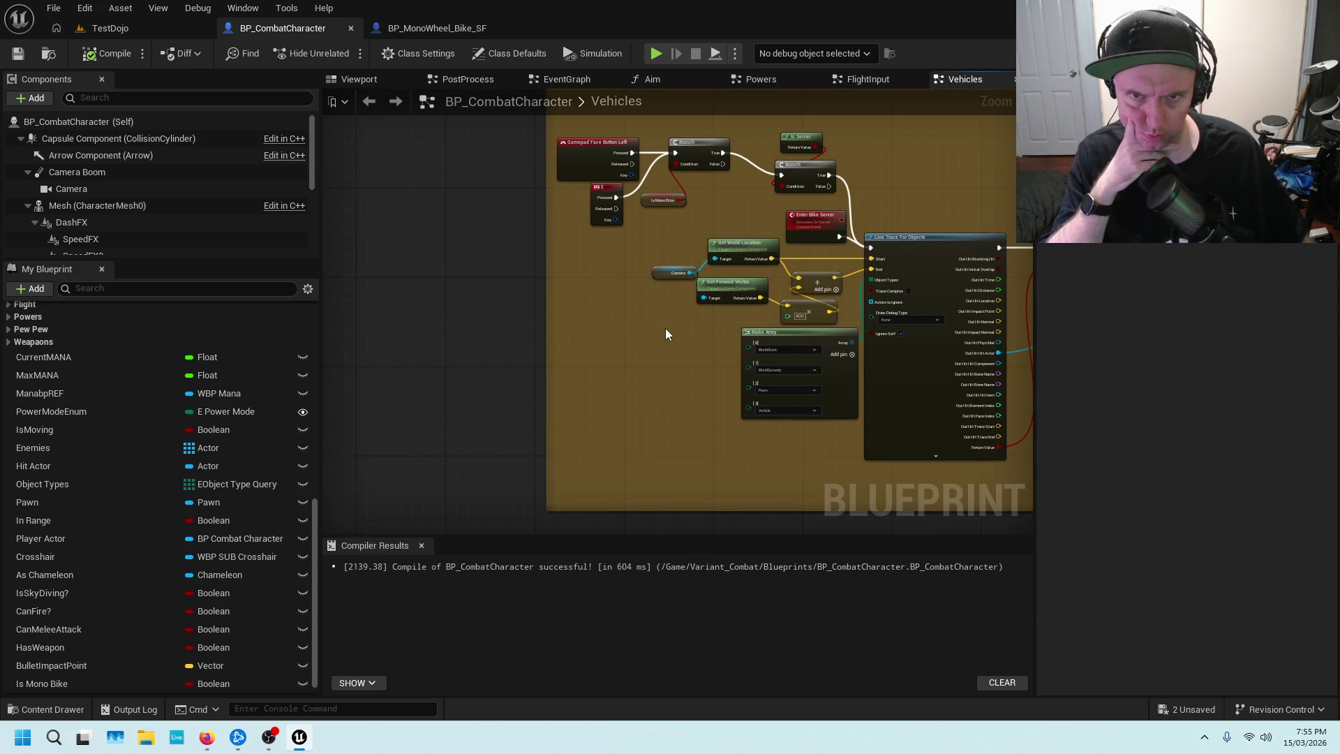
pyautogui.scroll(3, 631, 268)
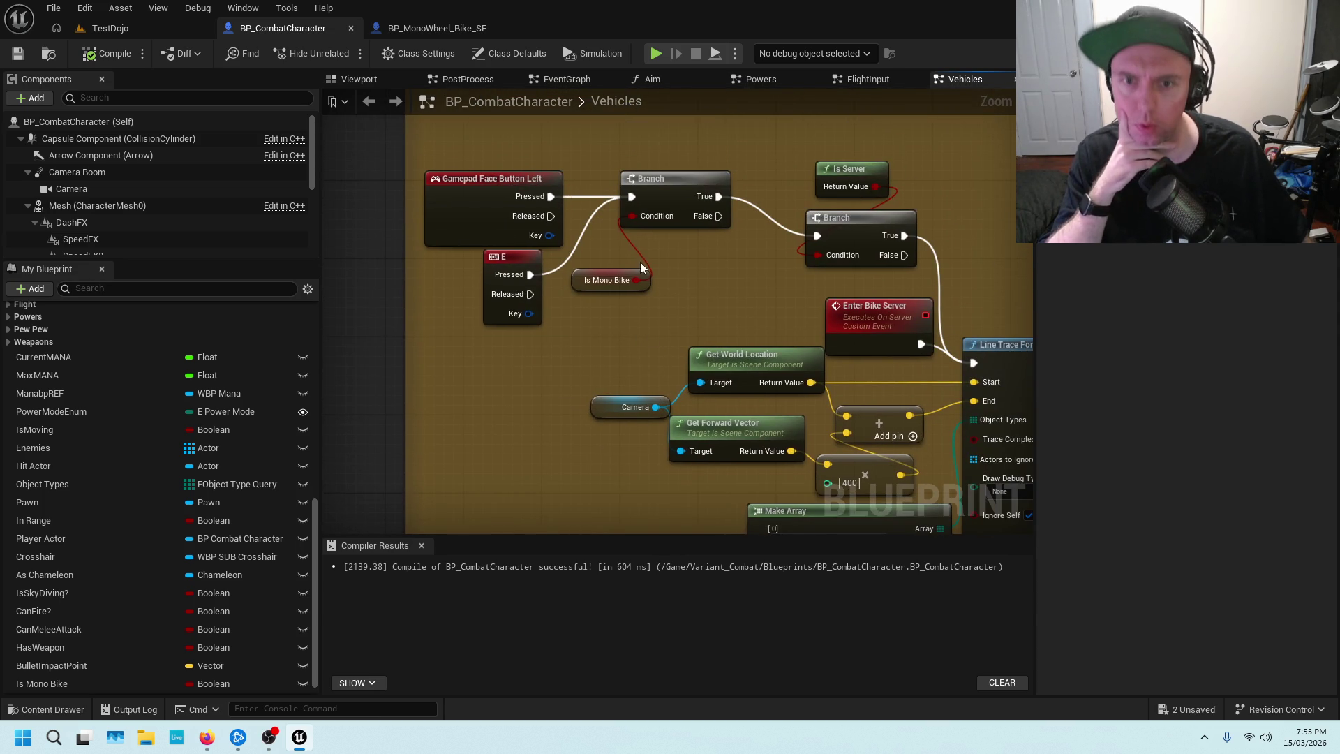
pyautogui.click(628, 272)
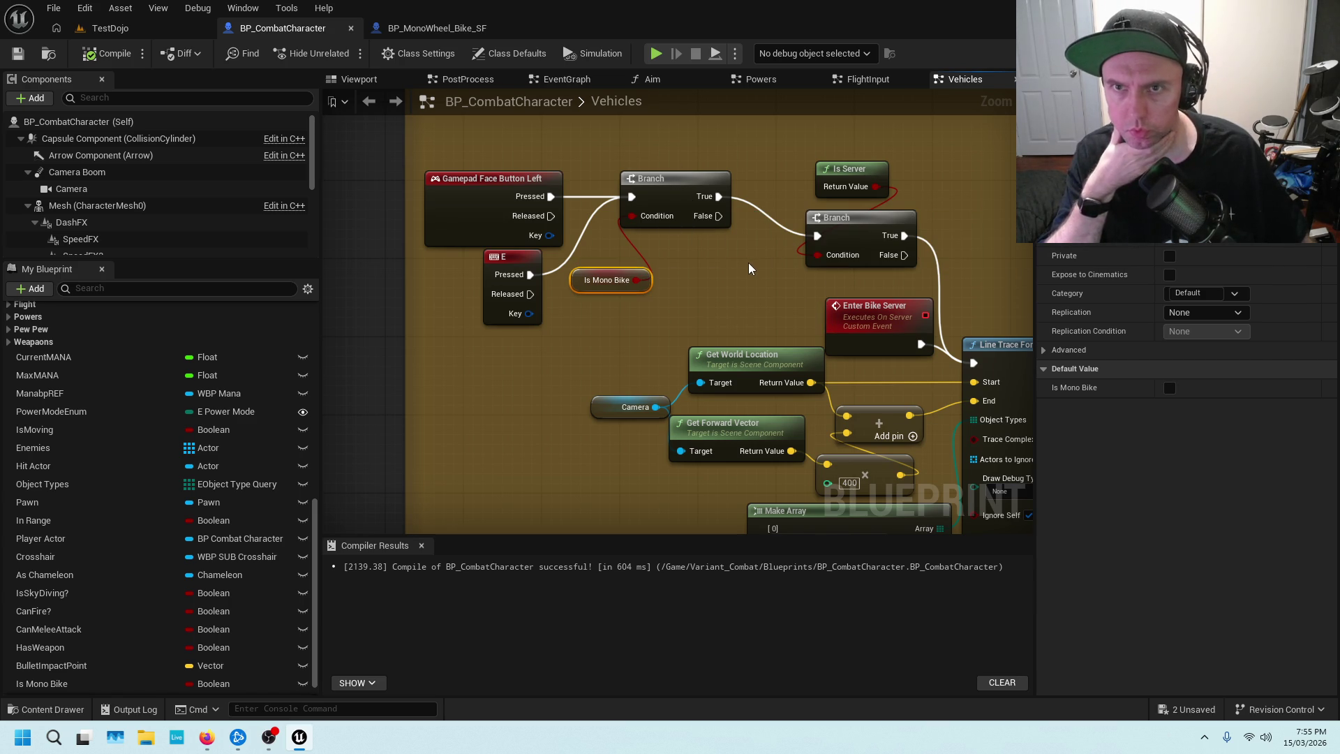
# In the bike Blueprint, break the SET-to-Vehicle Info wire, recompile and save.
pyautogui.click(446, 29)
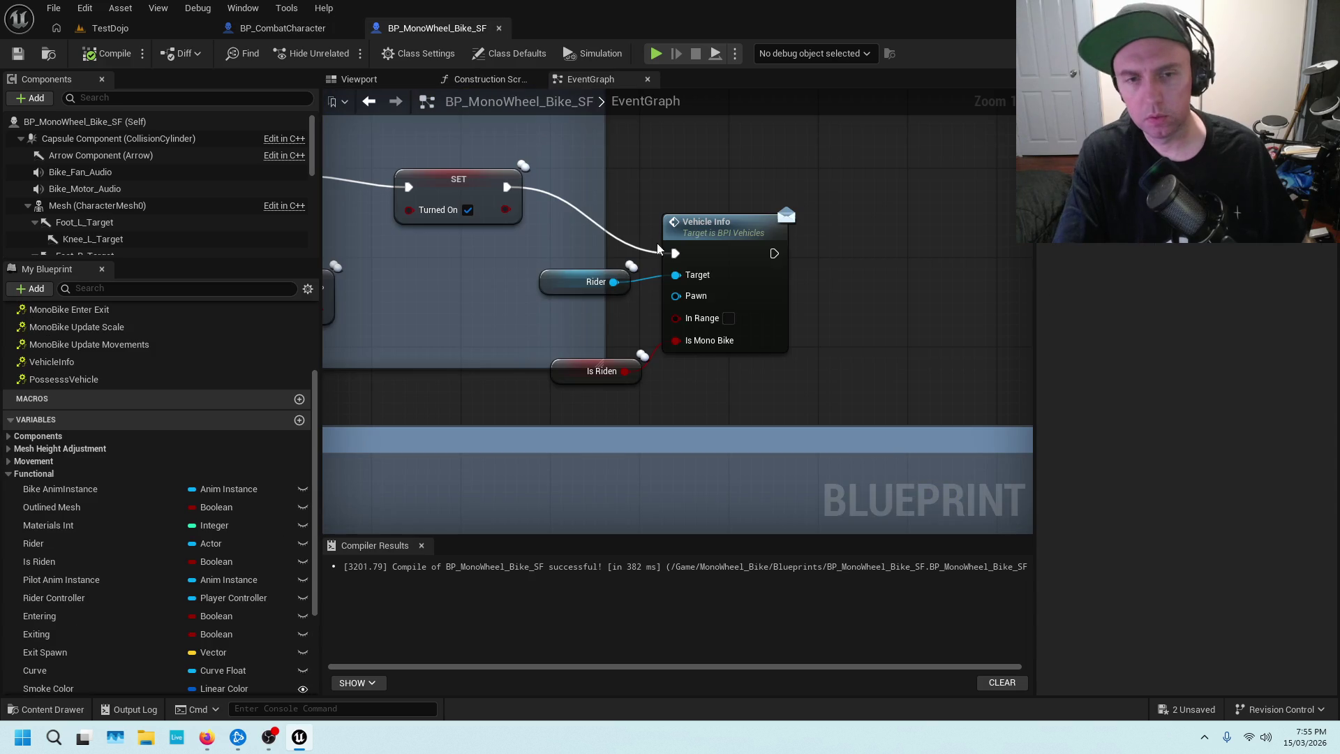
pyautogui.keyDown('alt'); pyautogui.click(685, 253); pyautogui.keyUp('alt')
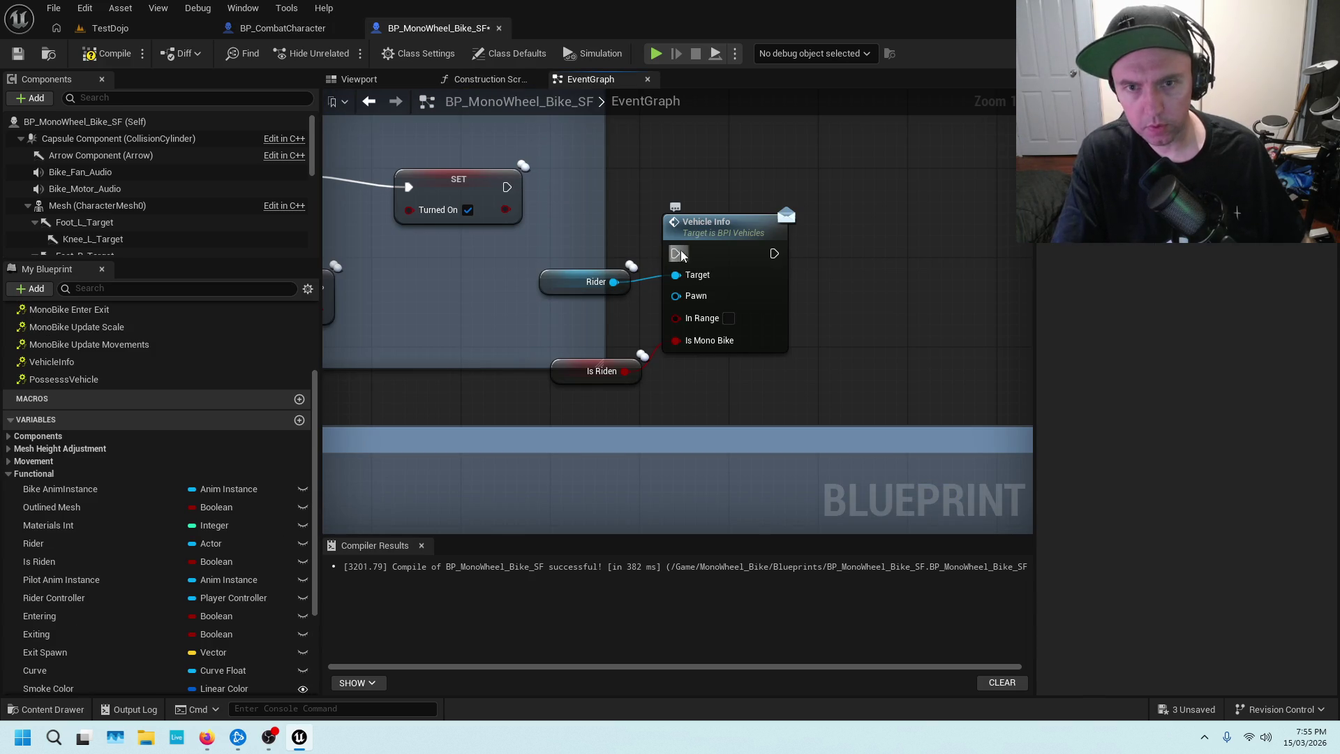
pyautogui.click(18, 53)
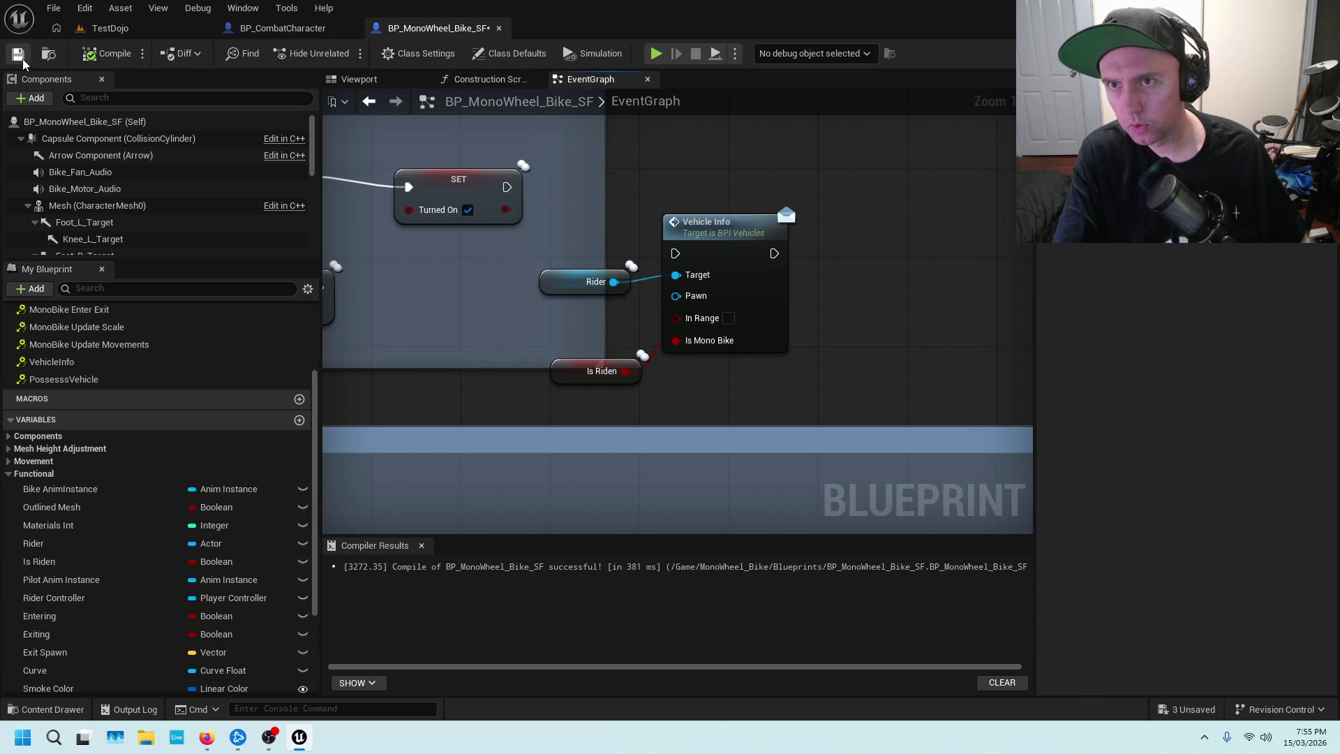
pyautogui.click(283, 28)
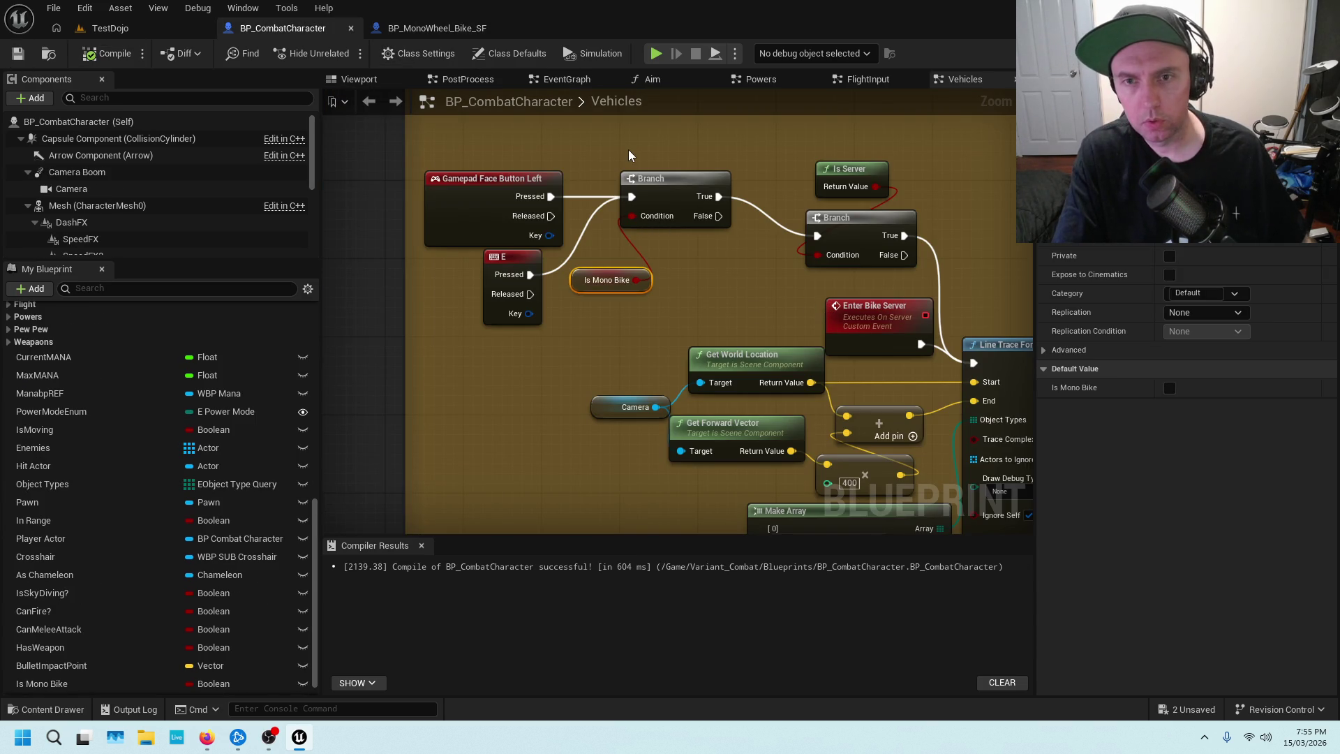
pyautogui.moveTo(787, 195); pyautogui.dragTo(656, 188)
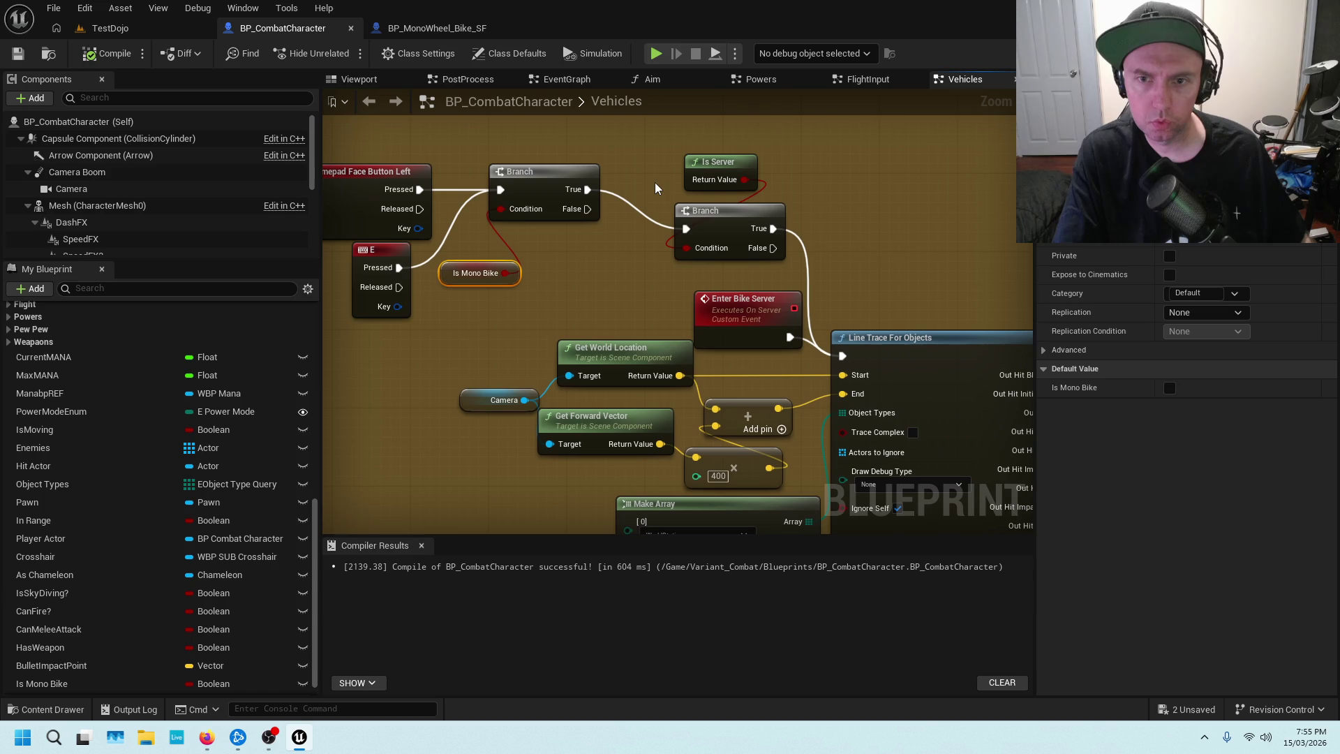
pyautogui.scroll(-2, 837, 209)
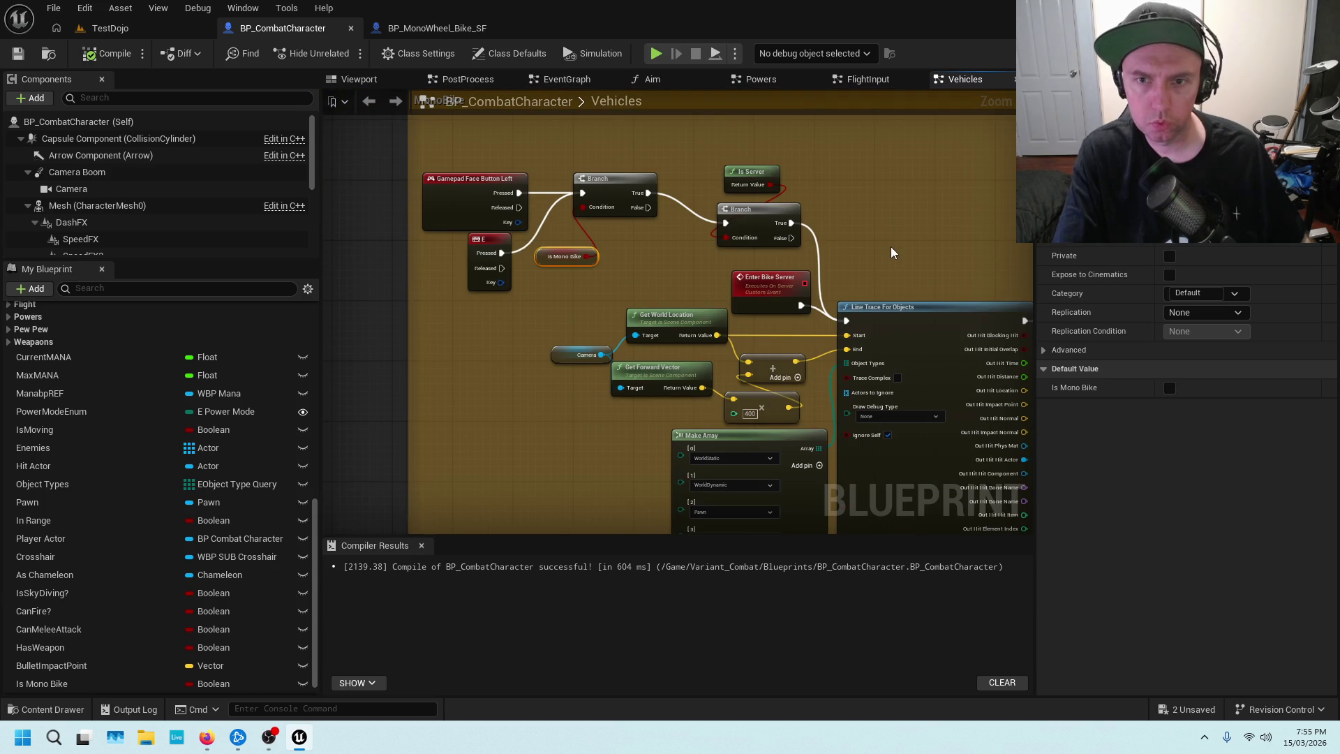
pyautogui.scroll(-3, 886, 244)
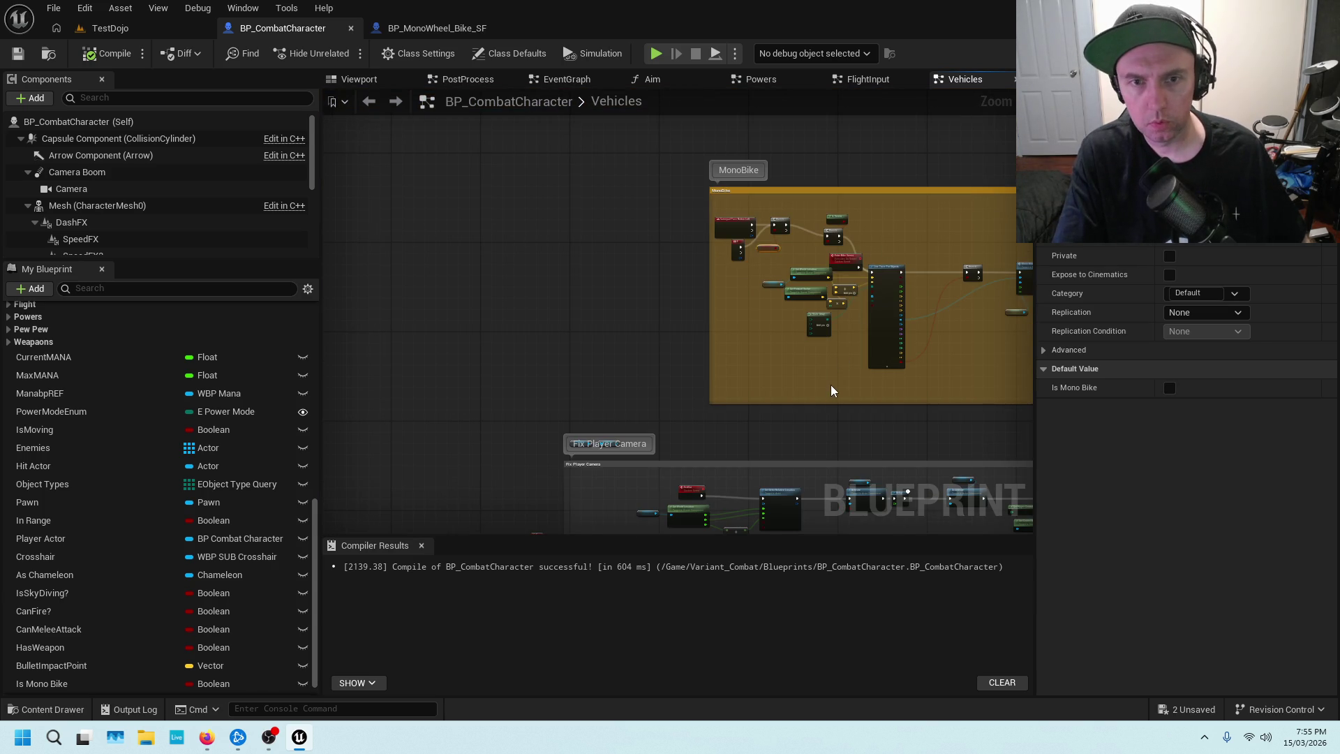
pyautogui.moveTo(830, 384); pyautogui.dragTo(727, 236)
pyautogui.scroll(3, 790, 374)
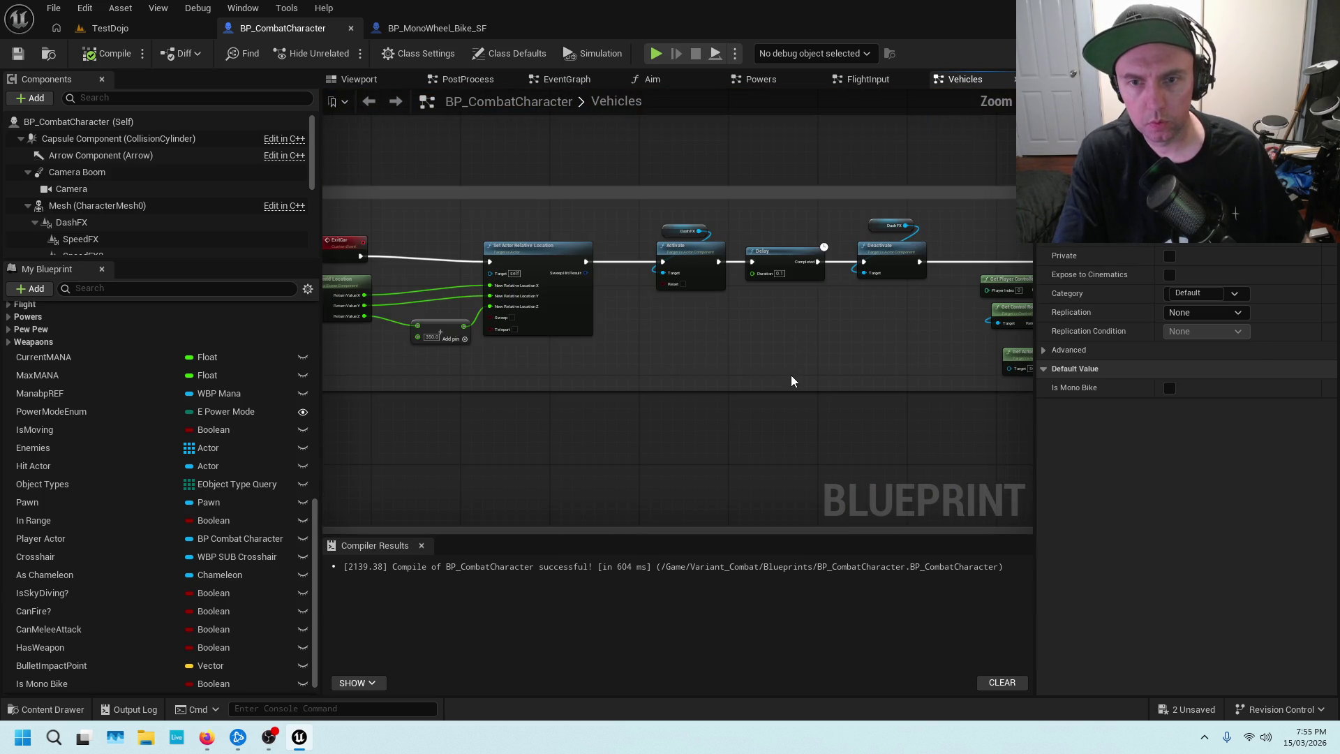
pyautogui.scroll(-1, 805, 348)
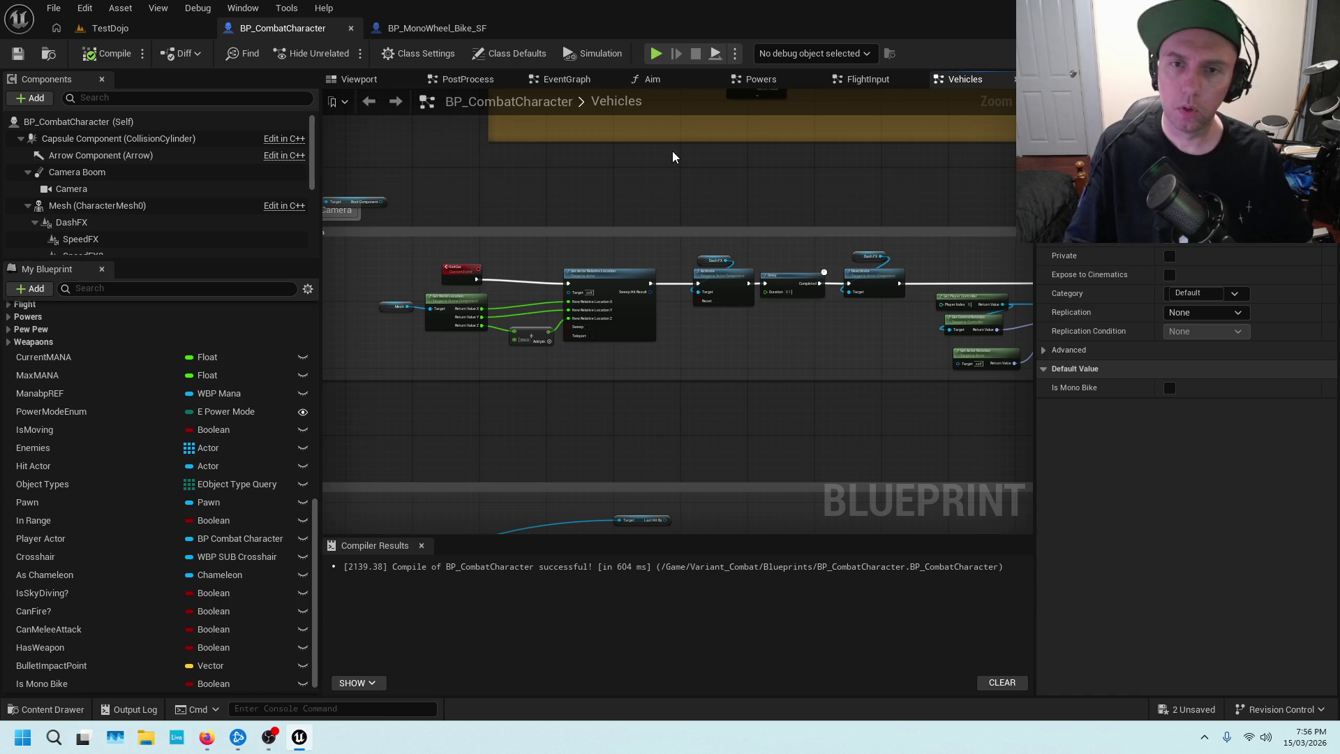
pyautogui.hotkey('alt', 'Tab')
pyautogui.hotkey('alt', 'Tab')
pyautogui.hotkey('alt', 'Tab')
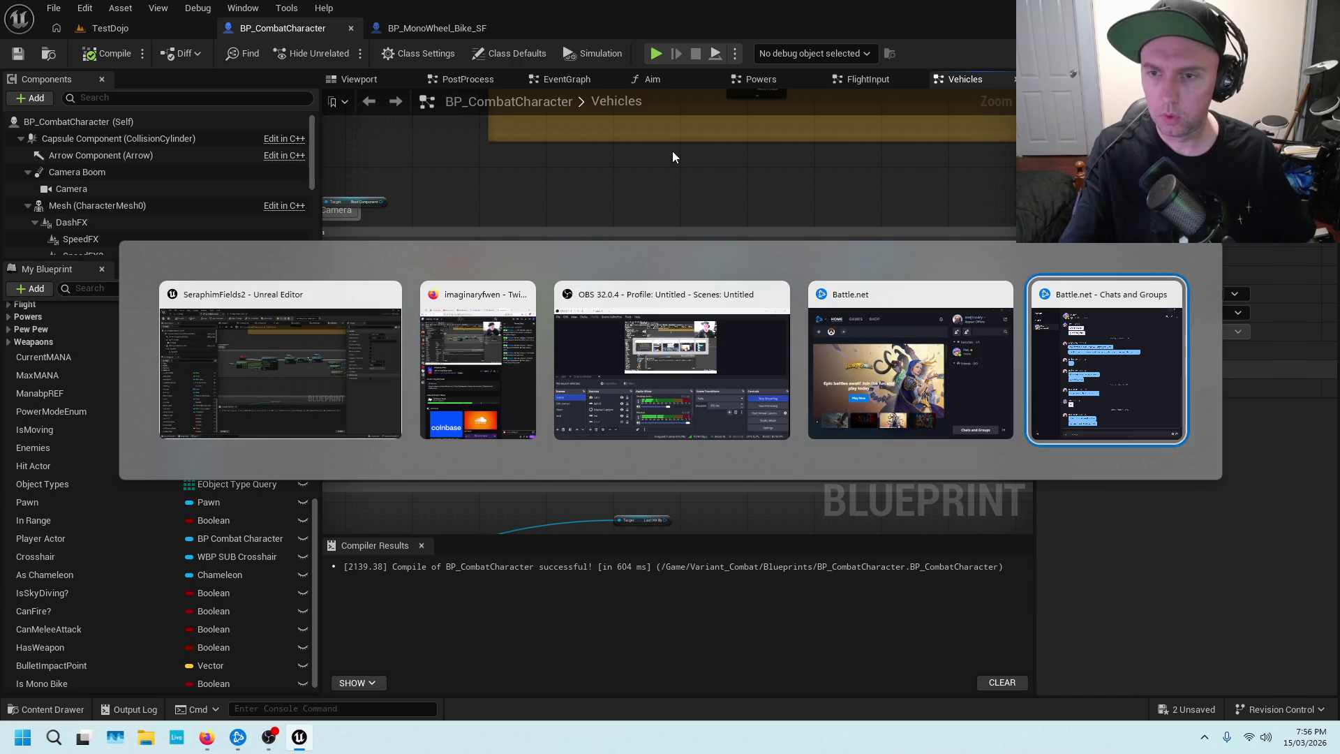
pyautogui.hotkey('alt', 'Tab')
pyautogui.hotkey('alt', 'Tab')
pyautogui.hotkey('alt', 'Tab')
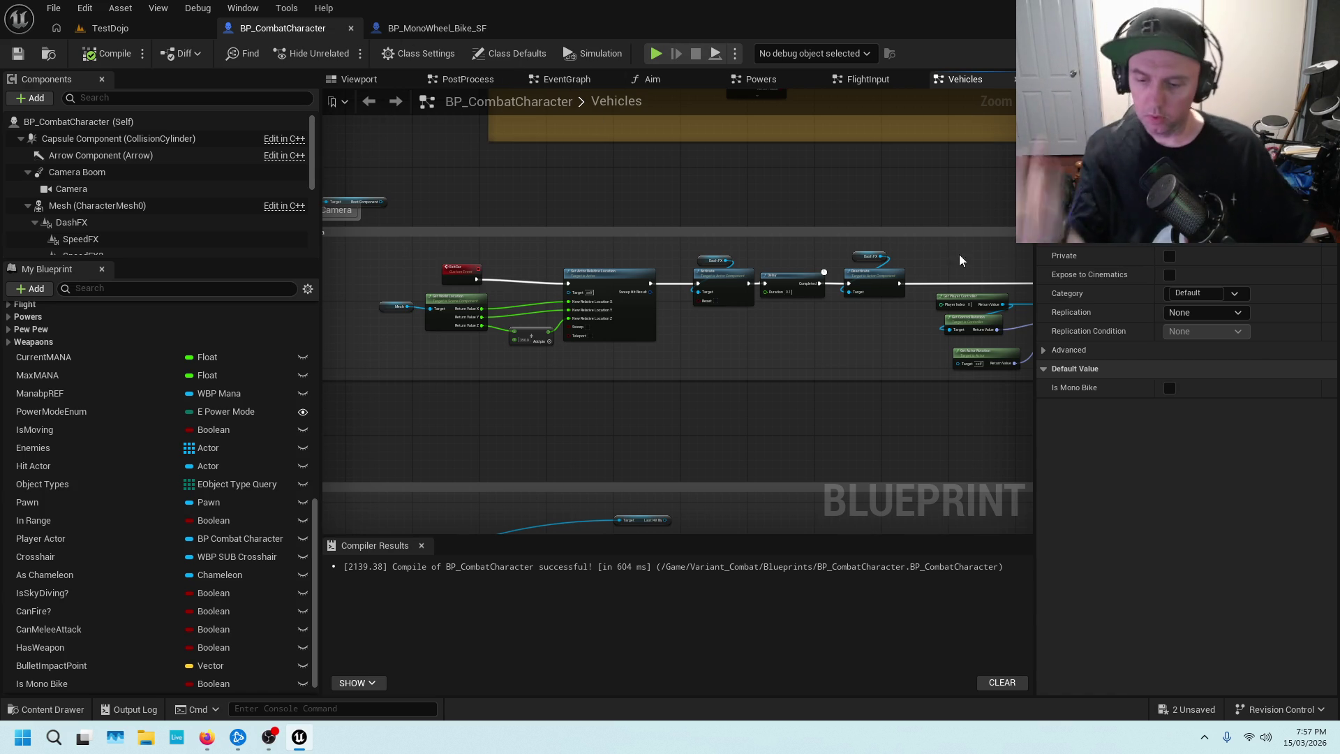
pyautogui.scroll(3, 589, 266)
# Pan past Fix Player Camera to the MonoBike section and select the Mono Bike Request Enter call.
pyautogui.moveTo(498, 216)
pyautogui.mouseDown()
pyautogui.moveTo(830, 198)
pyautogui.moveTo(727, 221)
pyautogui.mouseUp()
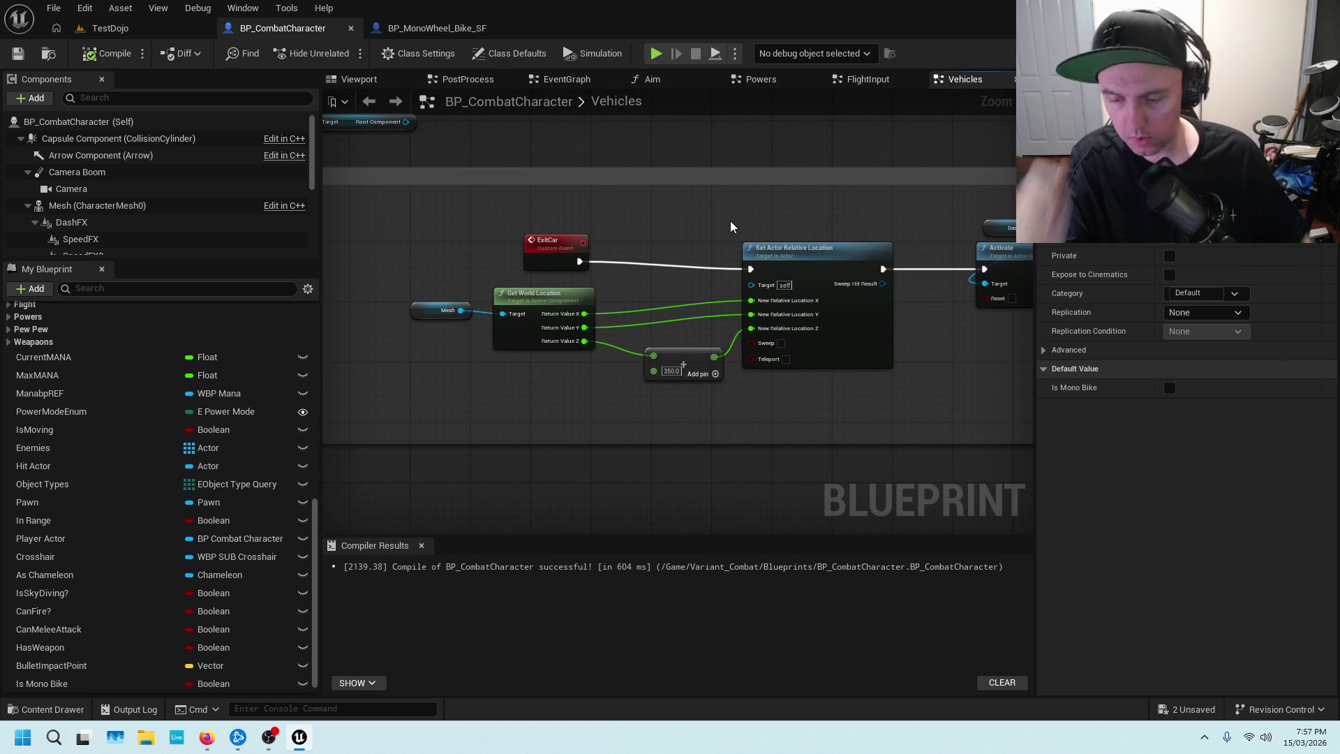
pyautogui.scroll(-3, 858, 226)
pyautogui.moveTo(858, 226); pyautogui.dragTo(739, 291)
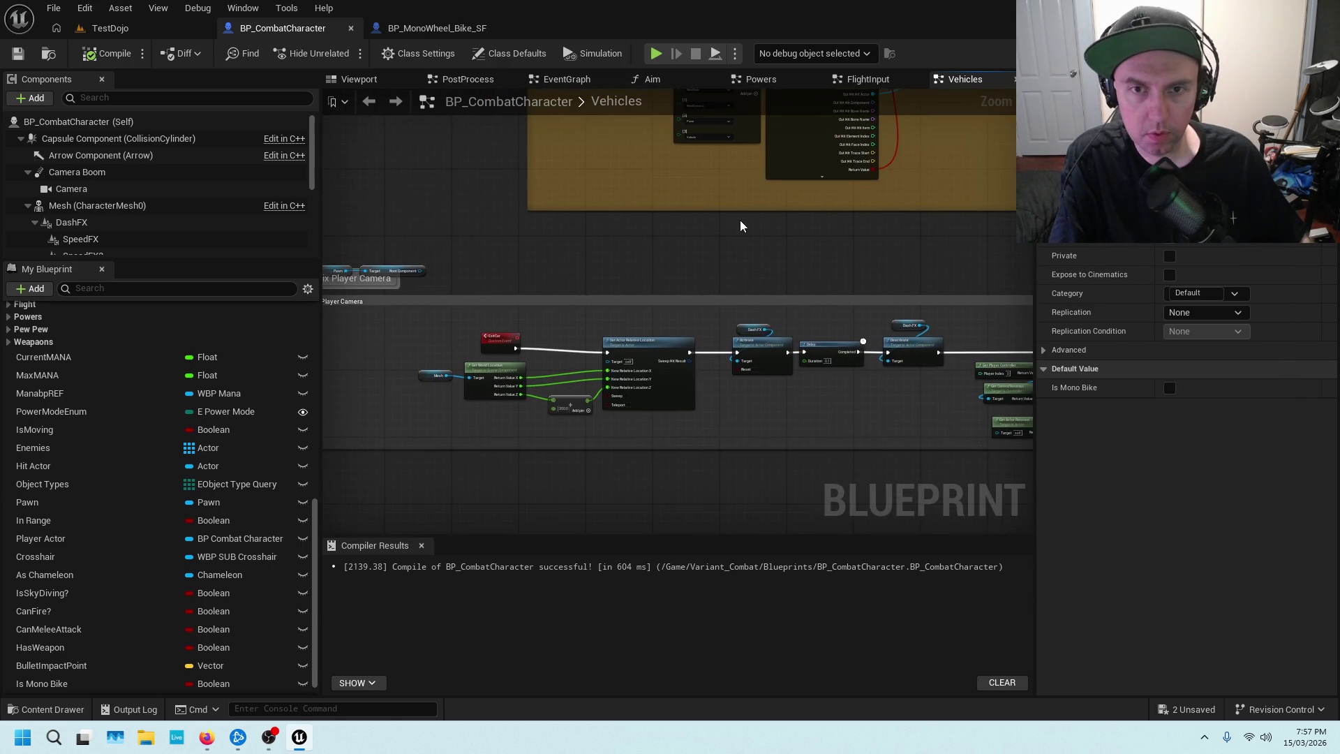
pyautogui.moveTo(739, 220); pyautogui.dragTo(672, 254)
pyautogui.moveTo(500, 237); pyautogui.dragTo(516, 364)
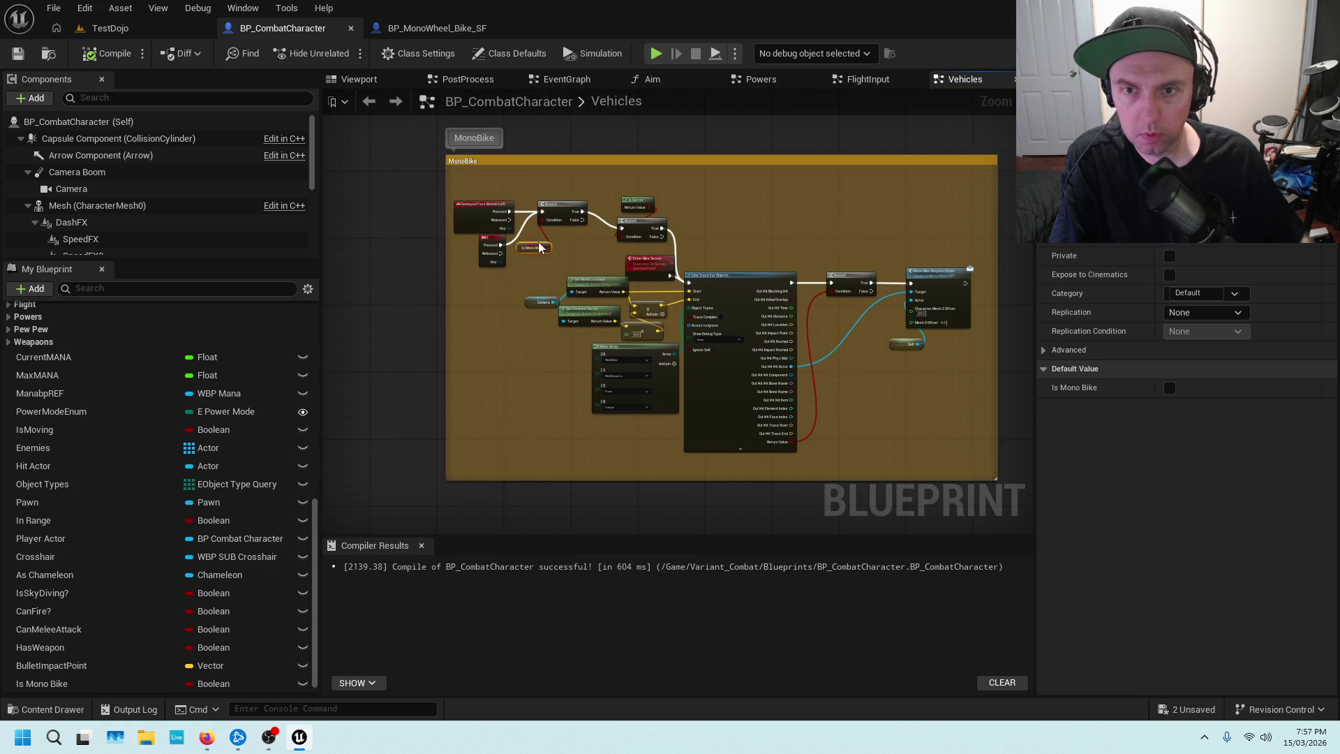
pyautogui.scroll(4, 539, 245)
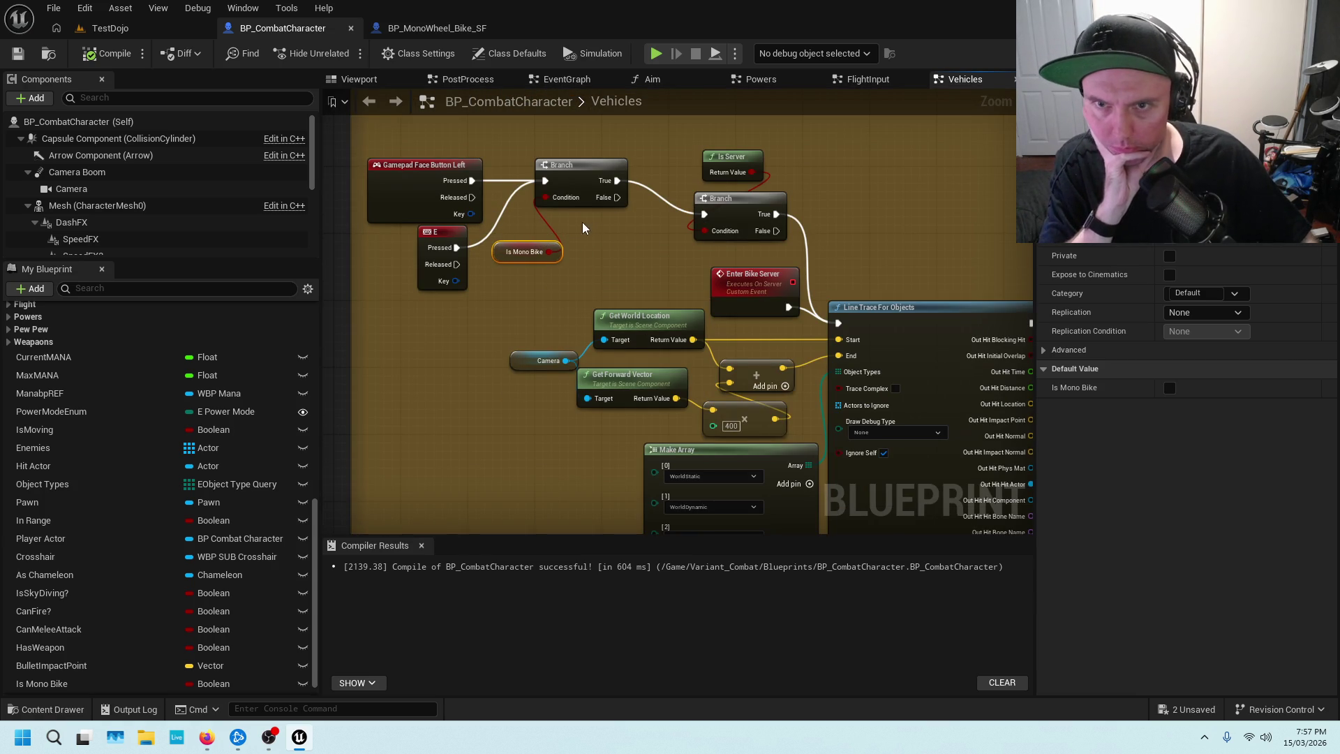
pyautogui.moveTo(549, 143)
pyautogui.mouseDown()
pyautogui.moveTo(484, 161)
pyautogui.moveTo(497, 161)
pyautogui.moveTo(467, 308)
pyautogui.mouseUp()
pyautogui.scroll(-1, 484, 161)
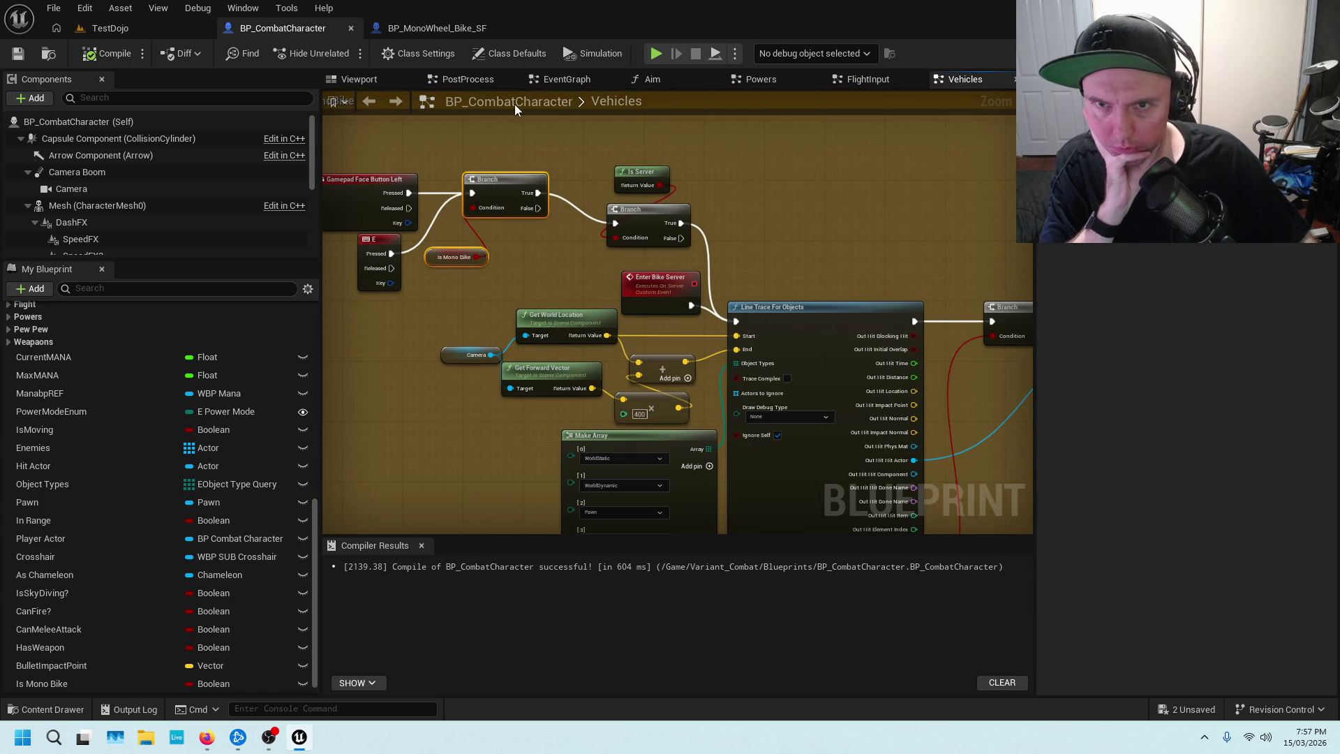
pyautogui.scroll(-2, 465, 169)
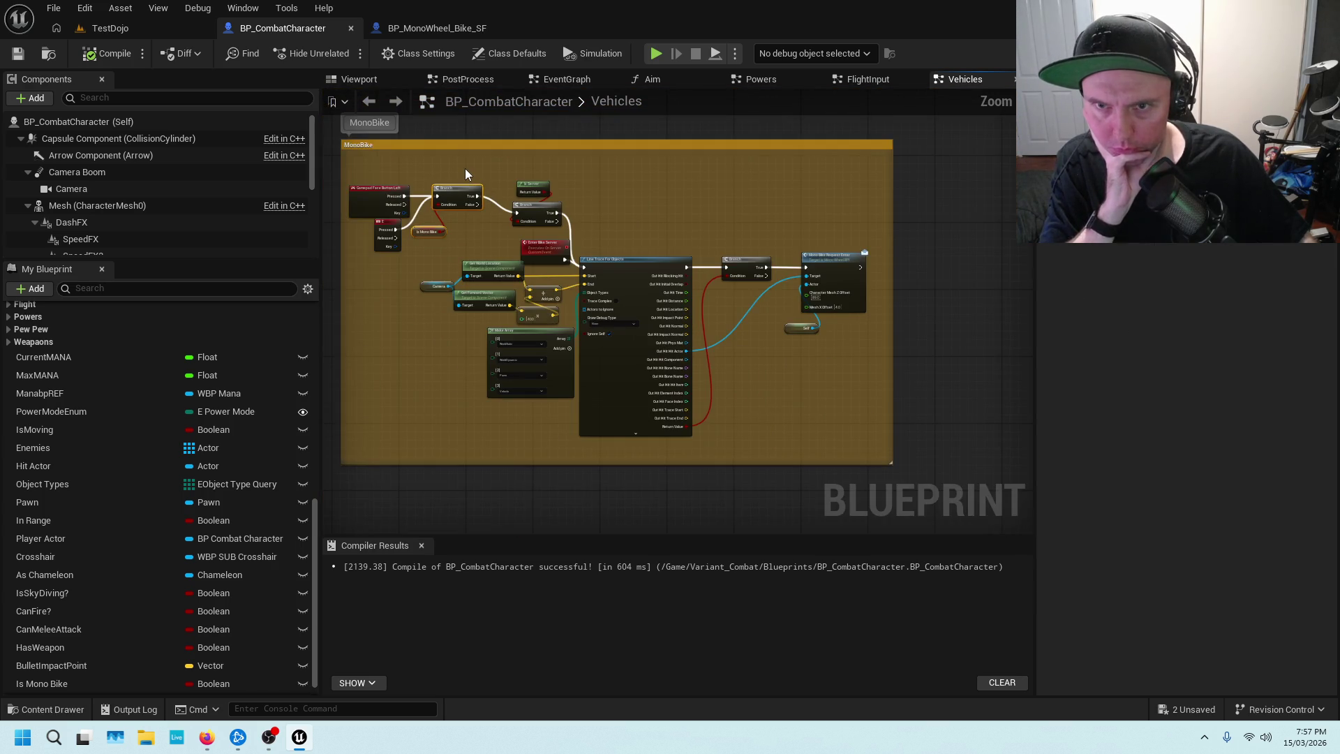
pyautogui.scroll(1, 465, 169)
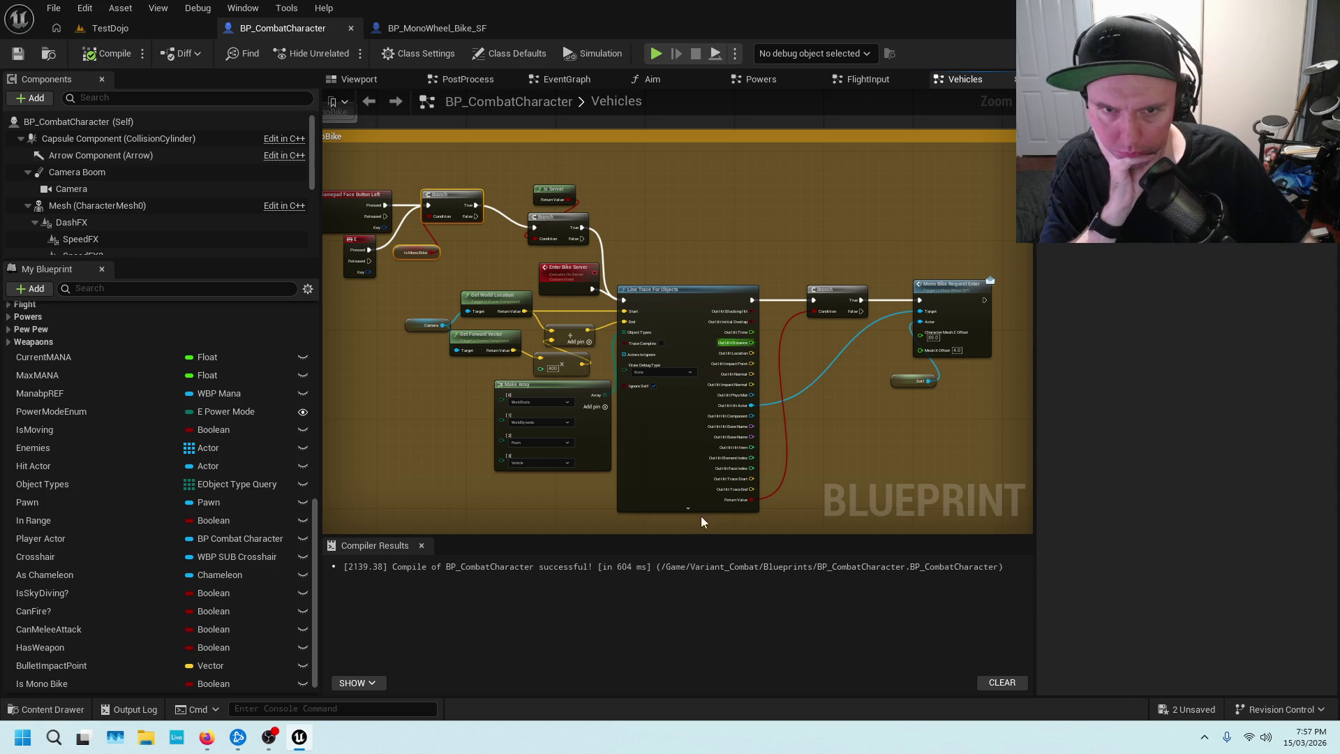
pyautogui.click(940, 288)
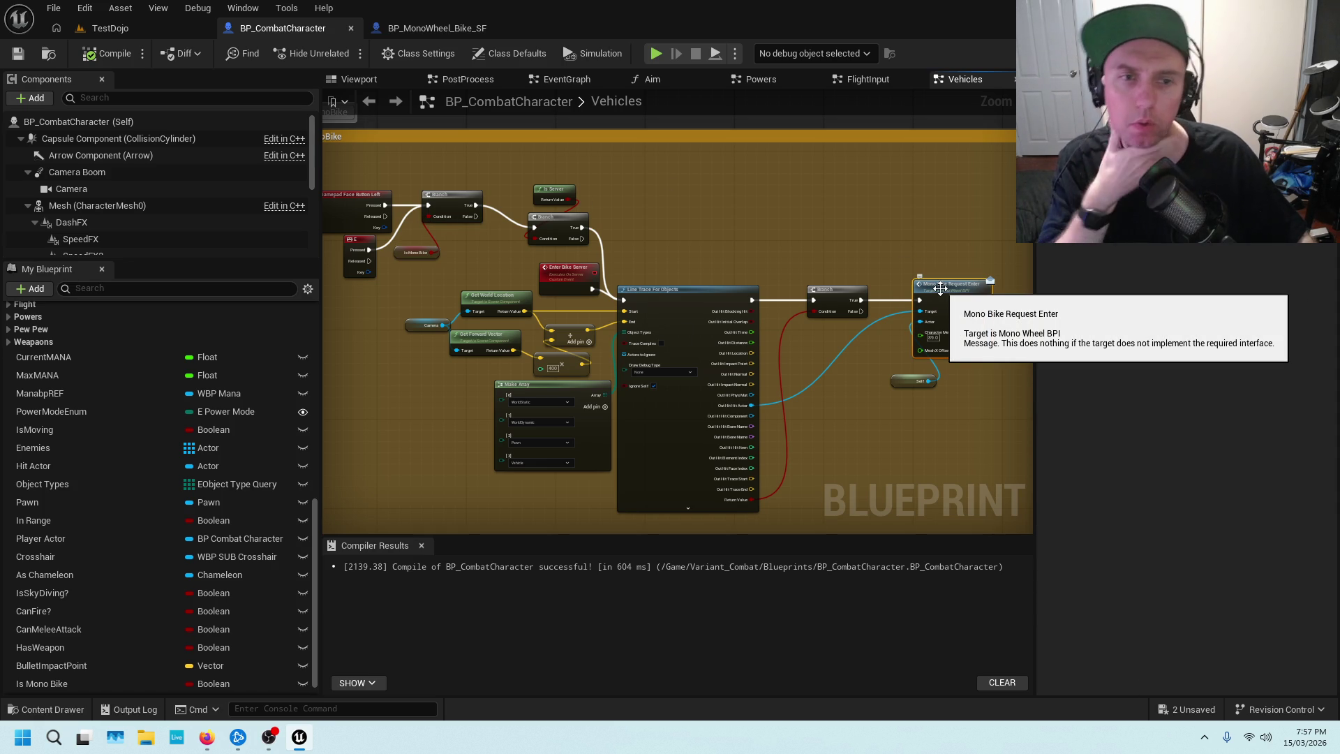
# Inspect Mono Bike Request Enter in MonoWheel_BPI and the bike's enter handling, then revisit BP_CombatCharacter's MonoBike section.
pyautogui.doubleClick(939, 288)
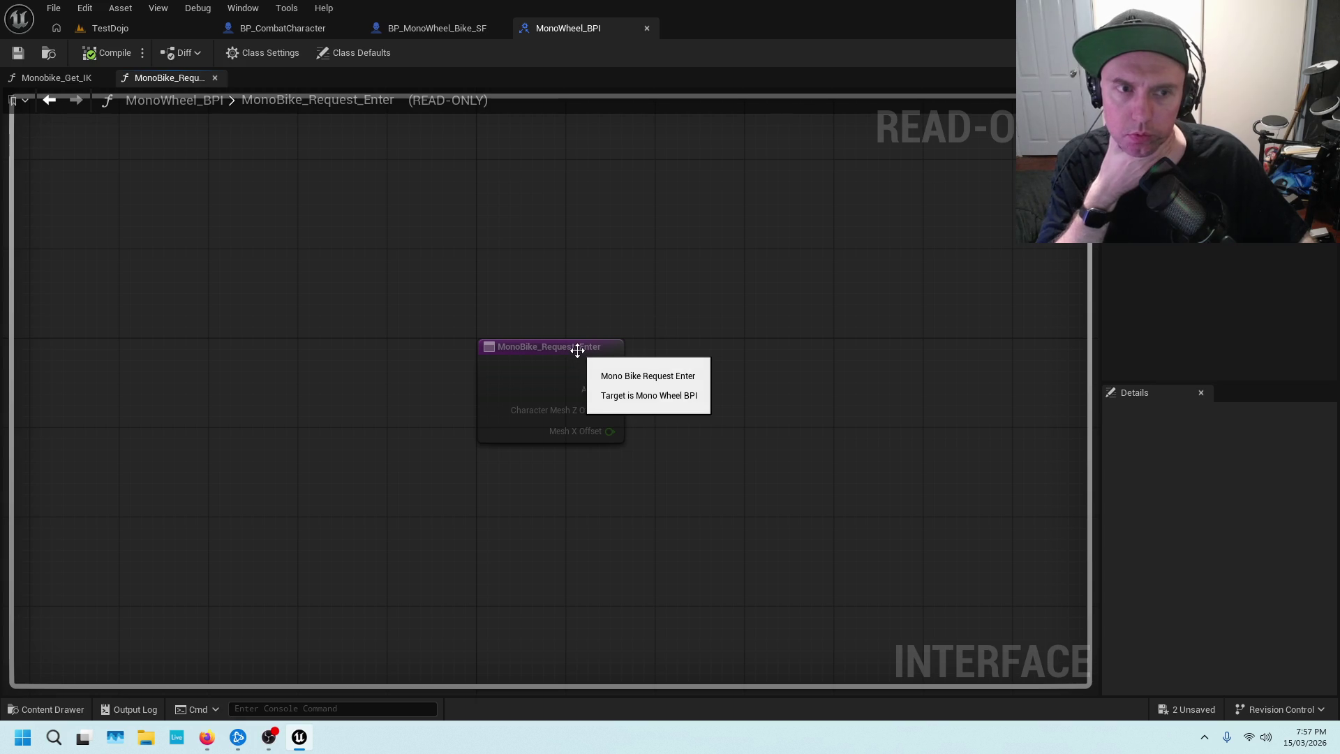
pyautogui.click(437, 28)
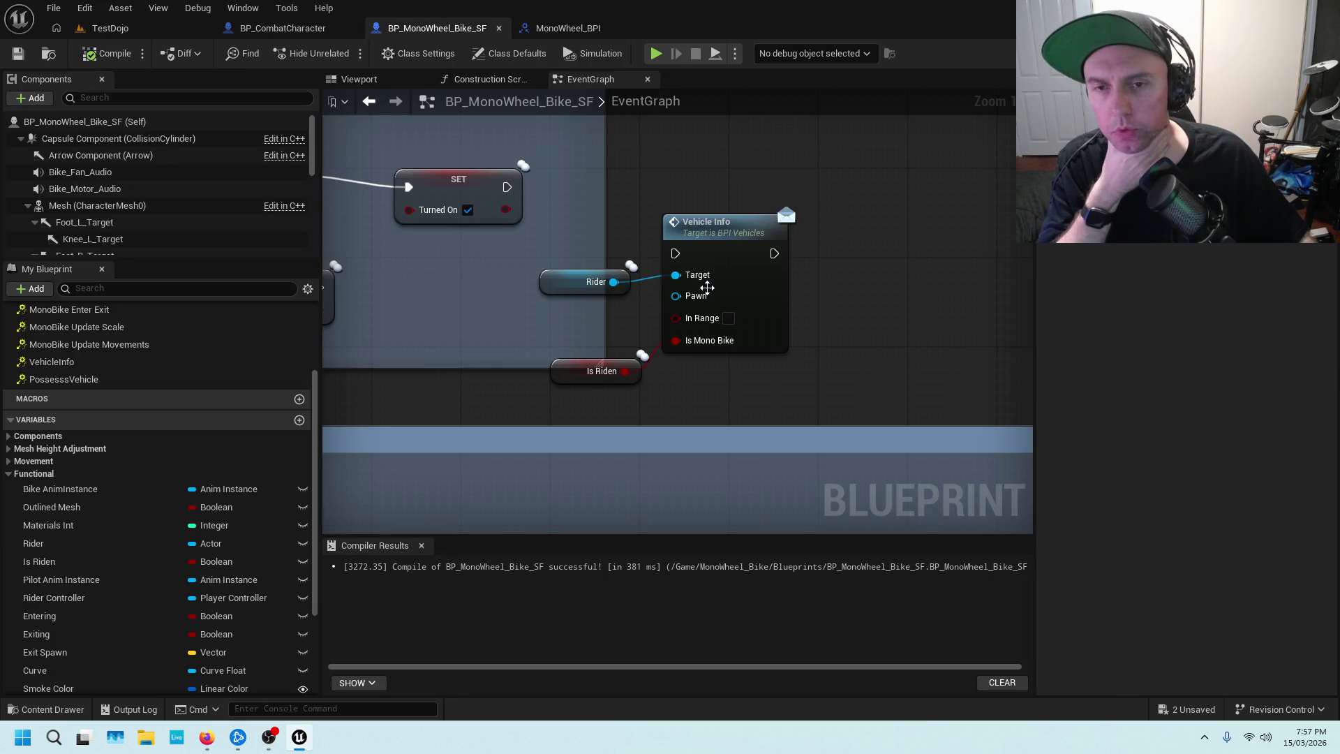
pyautogui.scroll(-1, 617, 211)
pyautogui.scroll(-2, 617, 207)
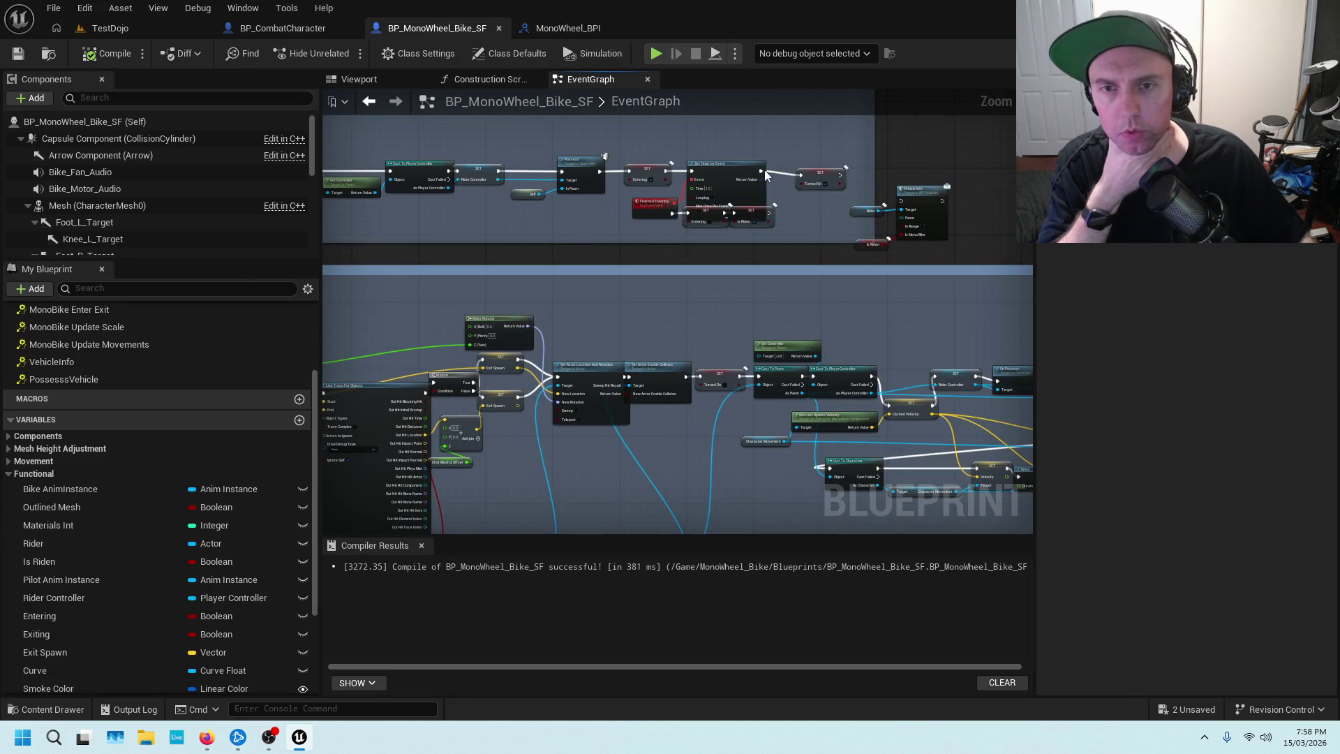
pyautogui.scroll(-1, 680, 157)
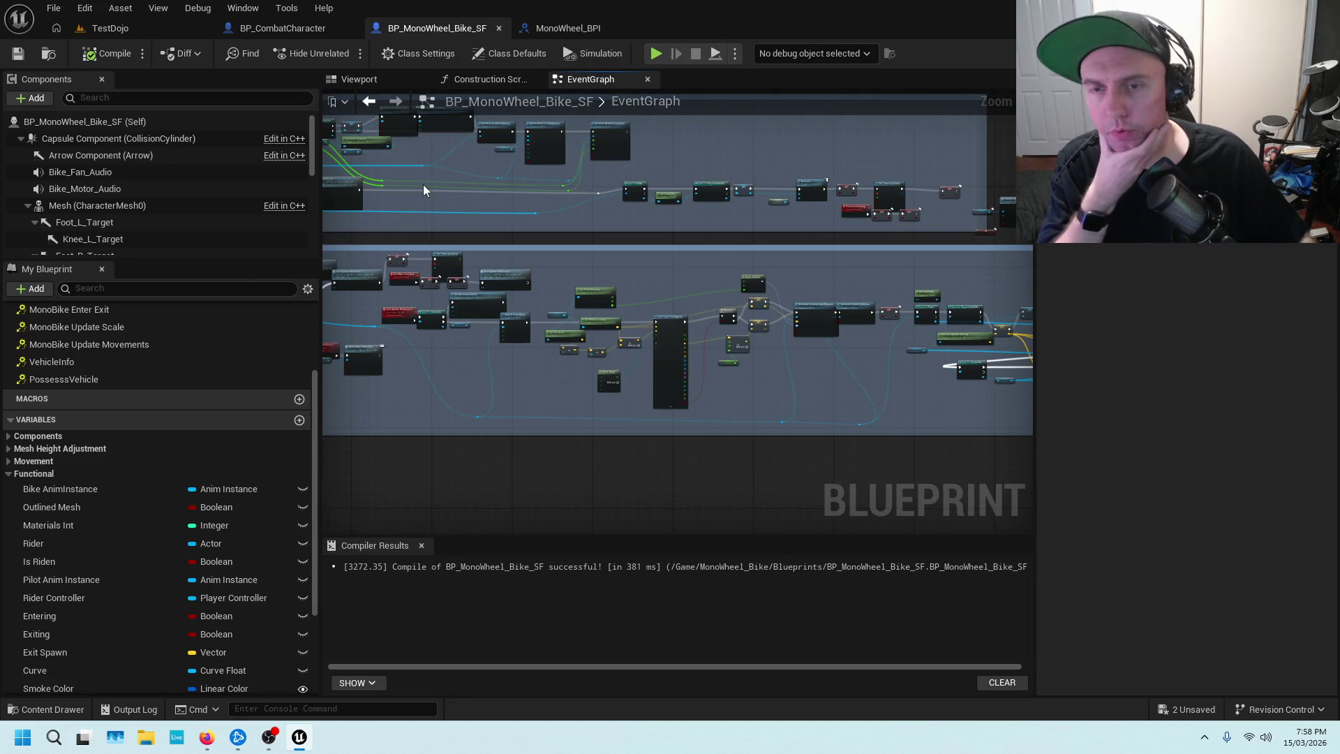
pyautogui.scroll(-2, 752, 166)
pyautogui.scroll(1, 614, 182)
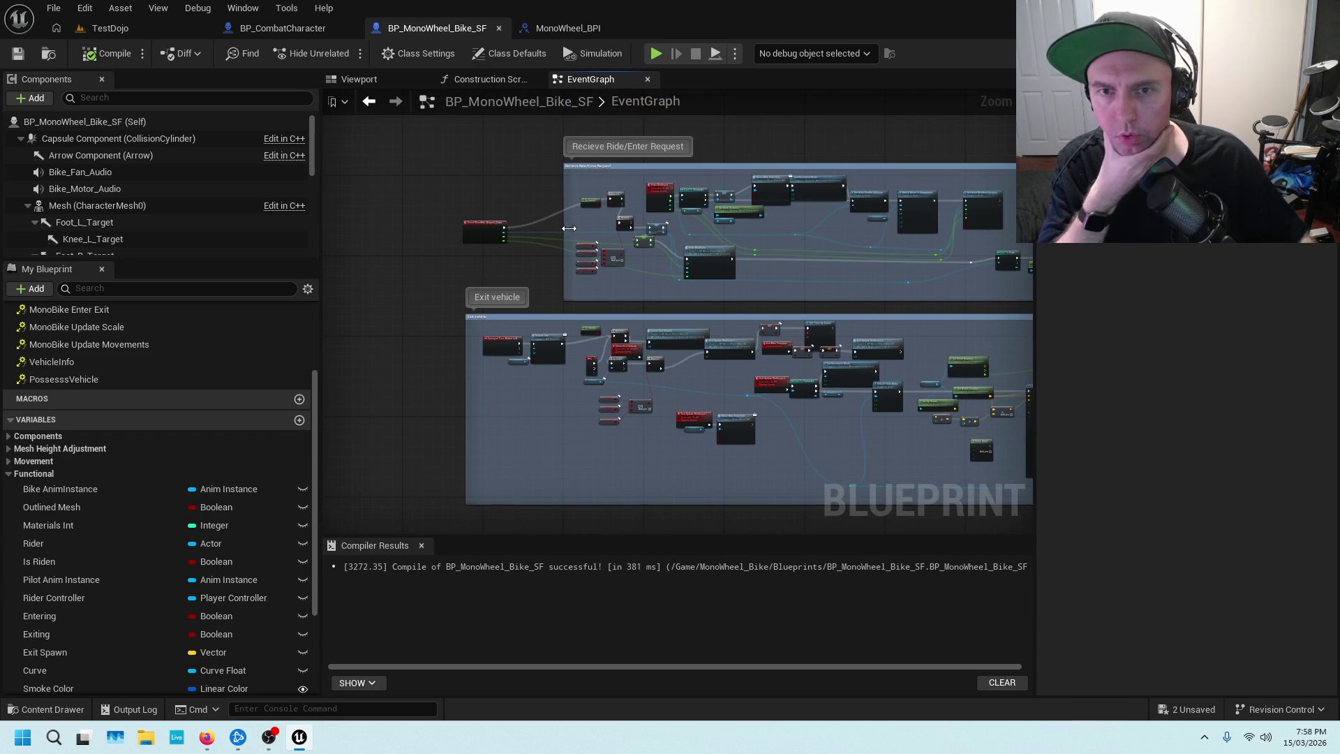
pyautogui.scroll(3, 589, 220)
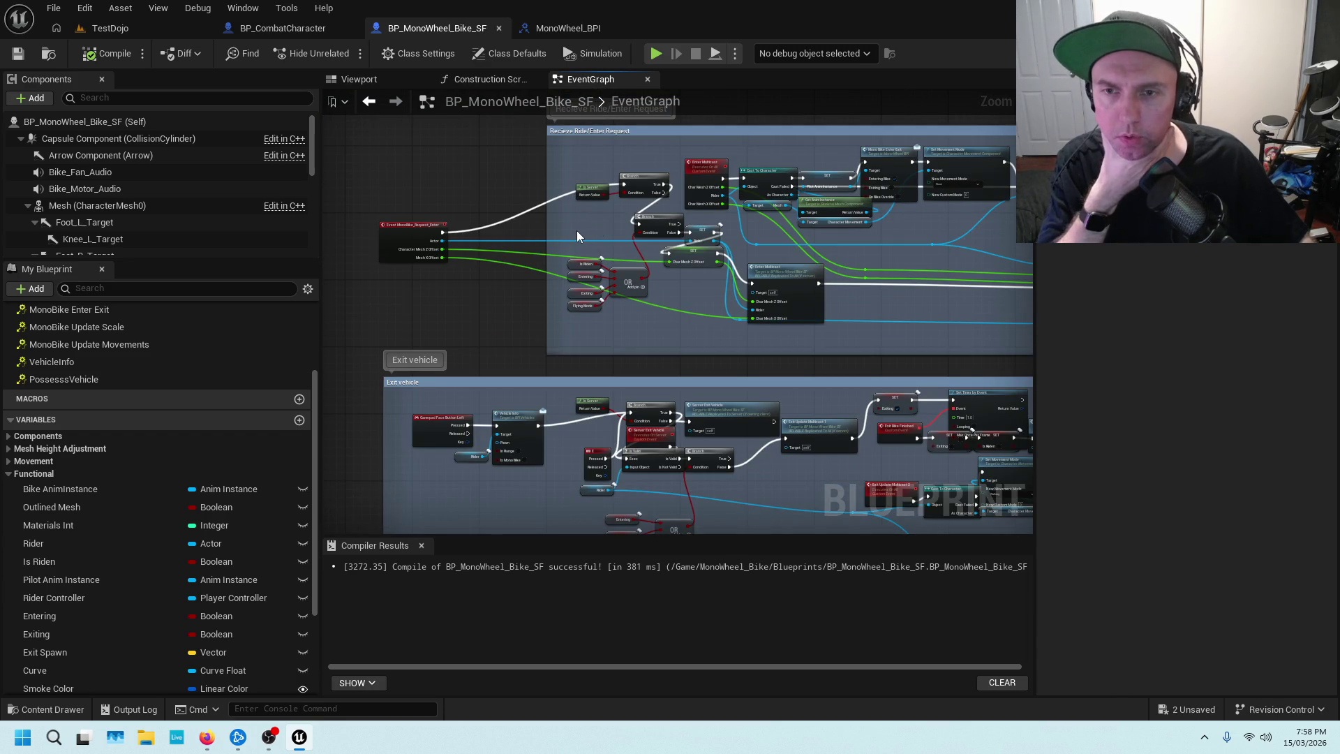
pyautogui.scroll(1, 577, 231)
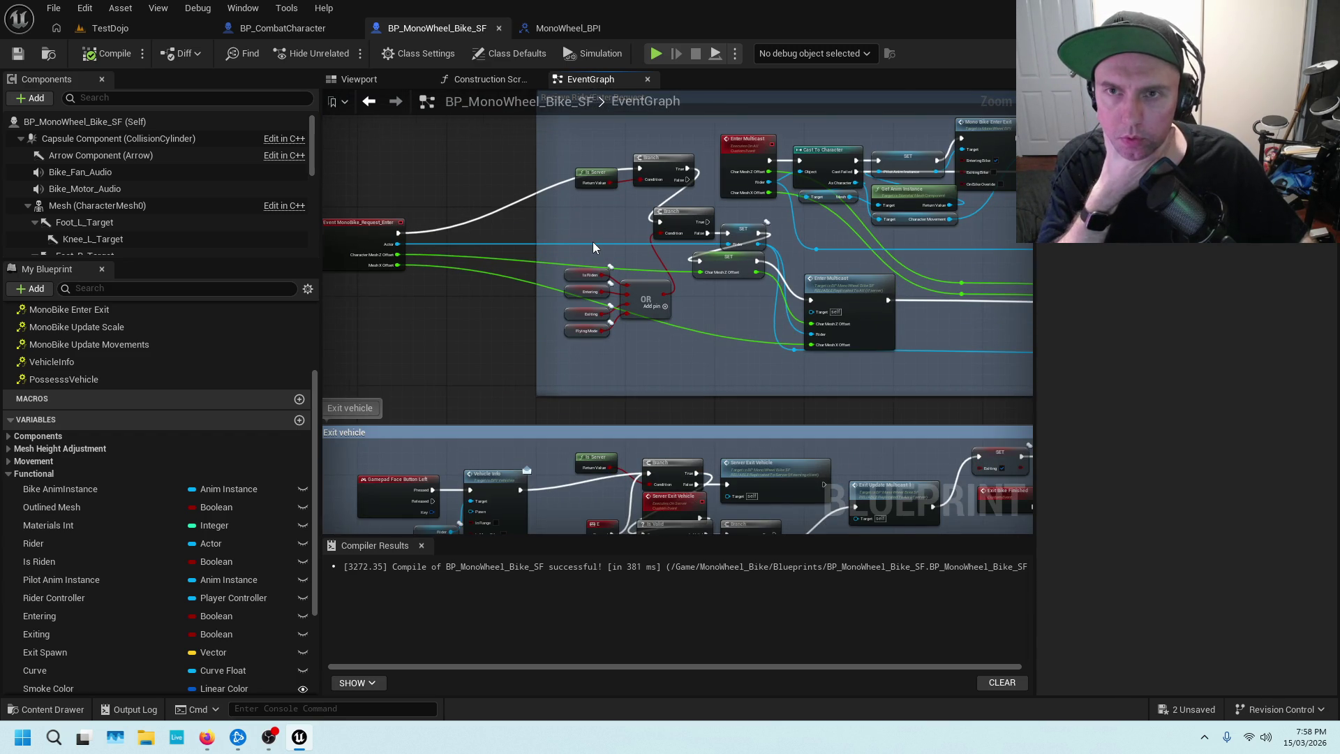
pyautogui.scroll(-1, 593, 241)
pyautogui.click(319, 28)
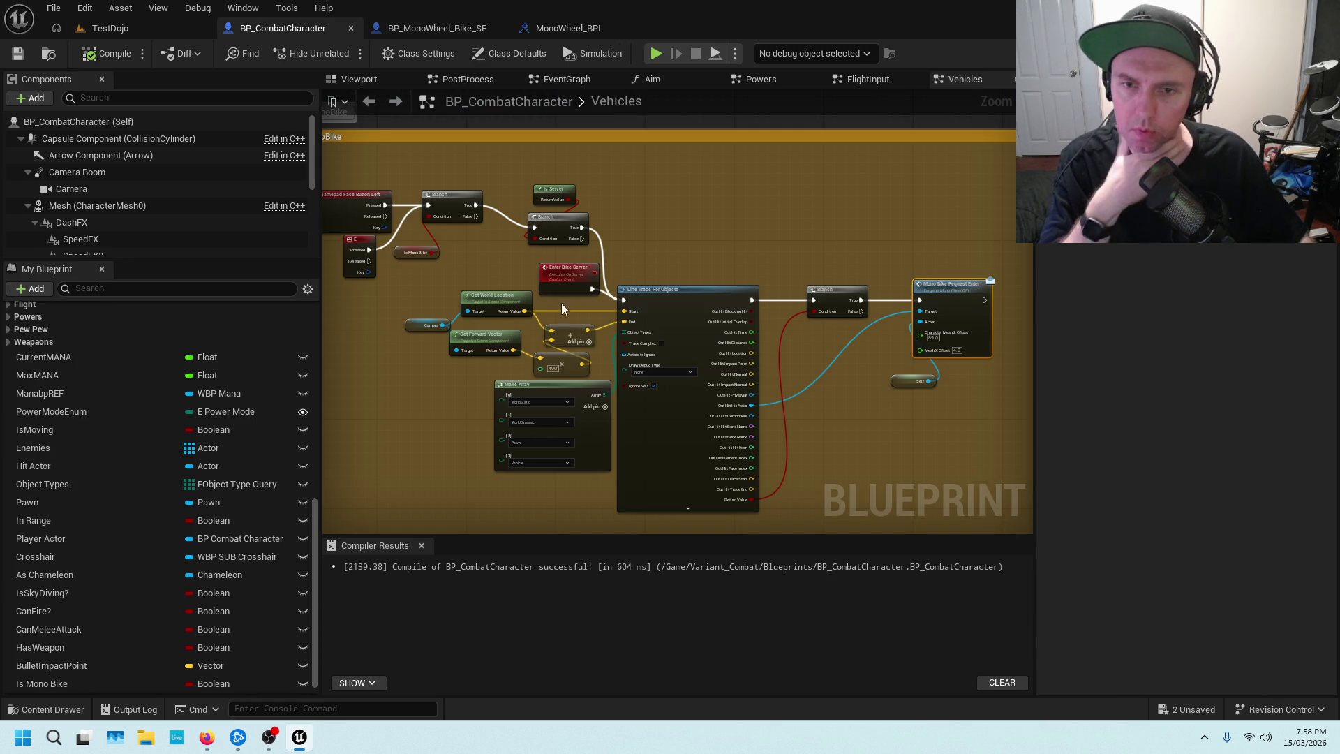
pyautogui.moveTo(646, 220); pyautogui.dragTo(836, 205)
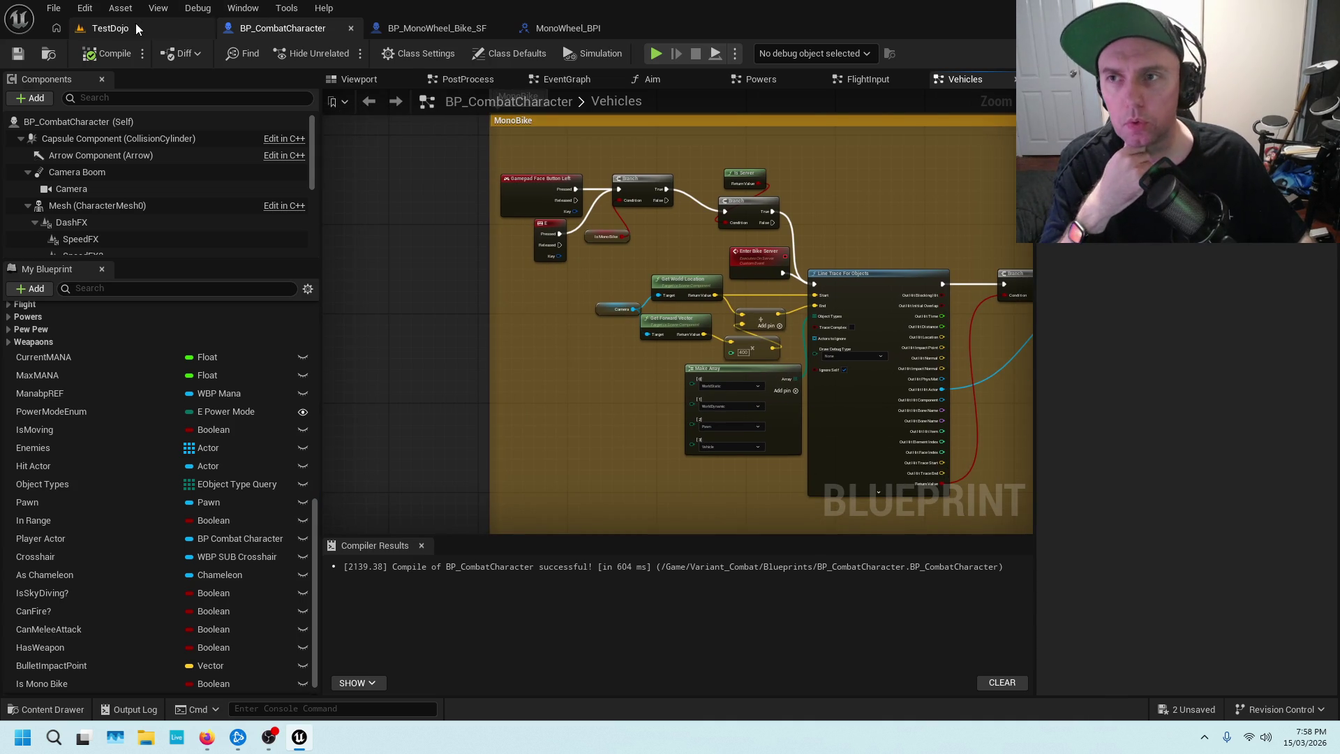
# Turn the TestDojo view to the BP_AdvancedHoverVehicle car, select it, then return to BP_MonoWheel_Bike_SF.
pyautogui.click(112, 28)
pyautogui.scroll(10, 856, 351)
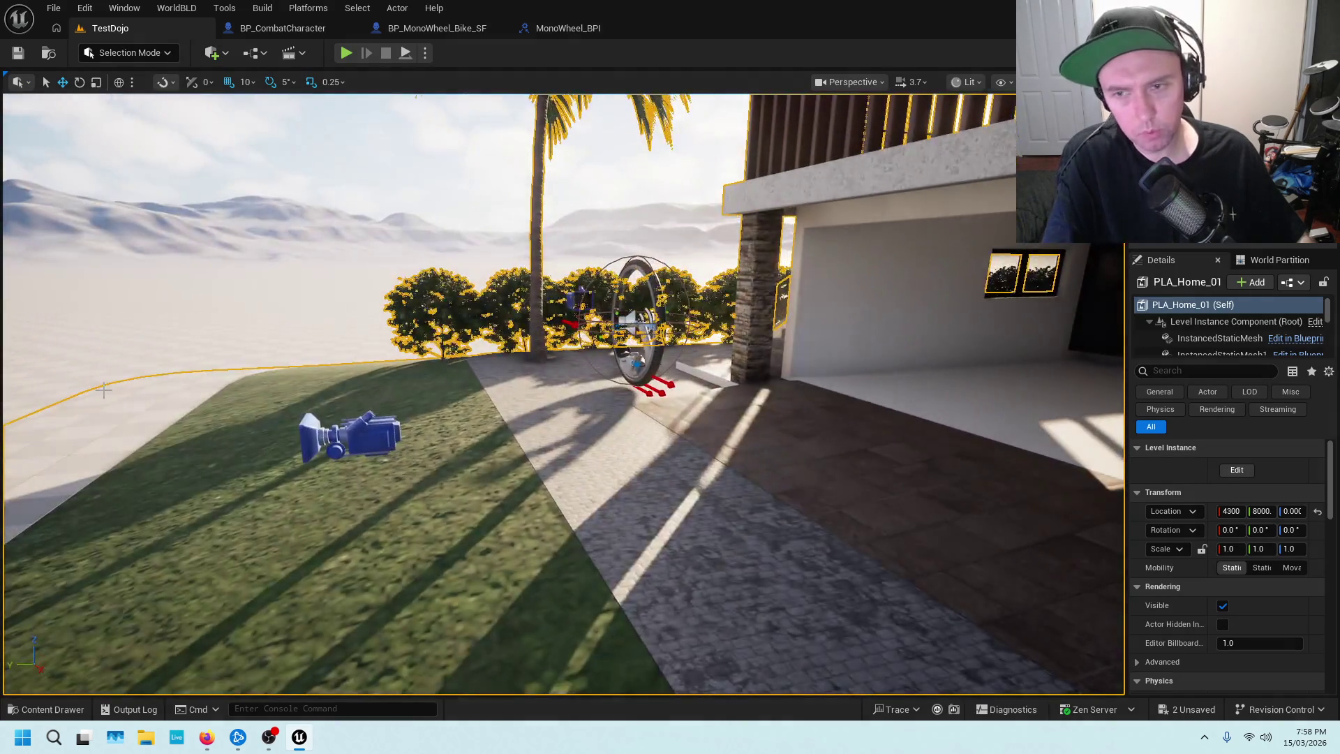
pyautogui.moveTo(859, 351); pyautogui.dragTo(86, 381)
pyautogui.click(434, 327)
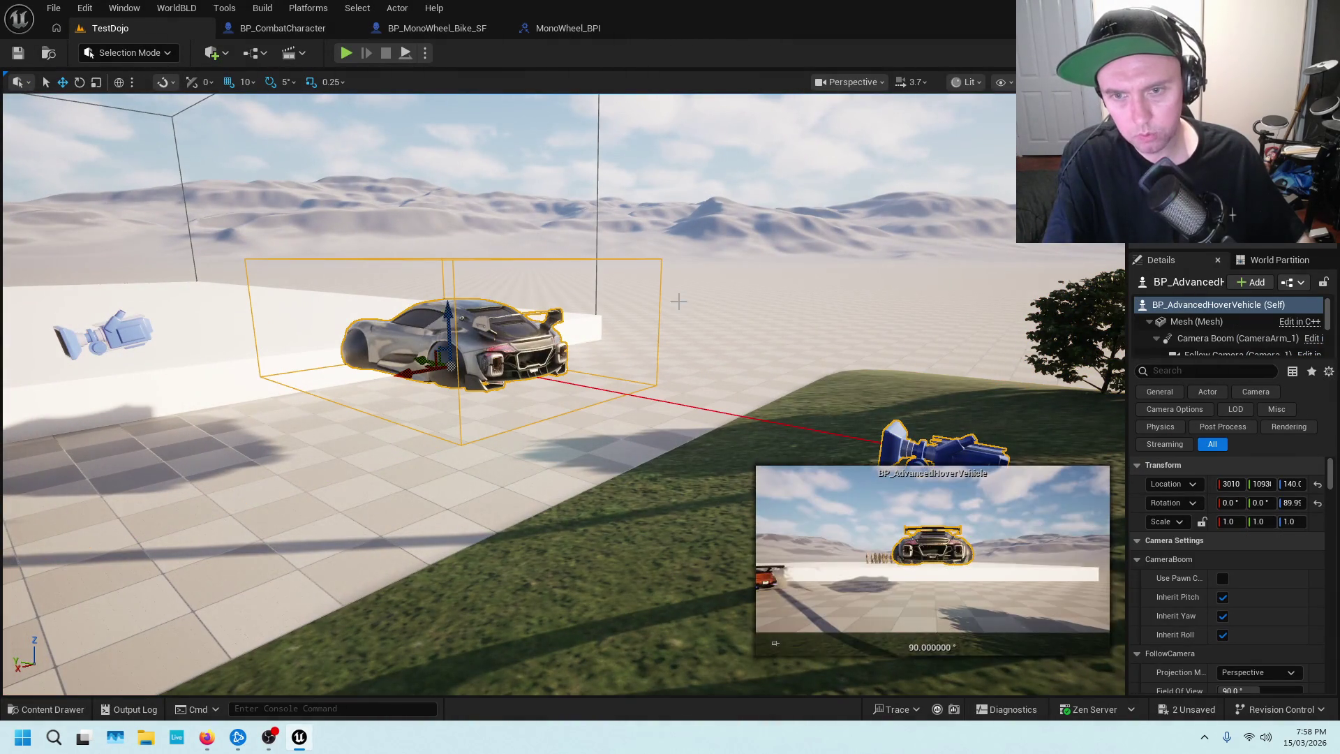
pyautogui.click(446, 34)
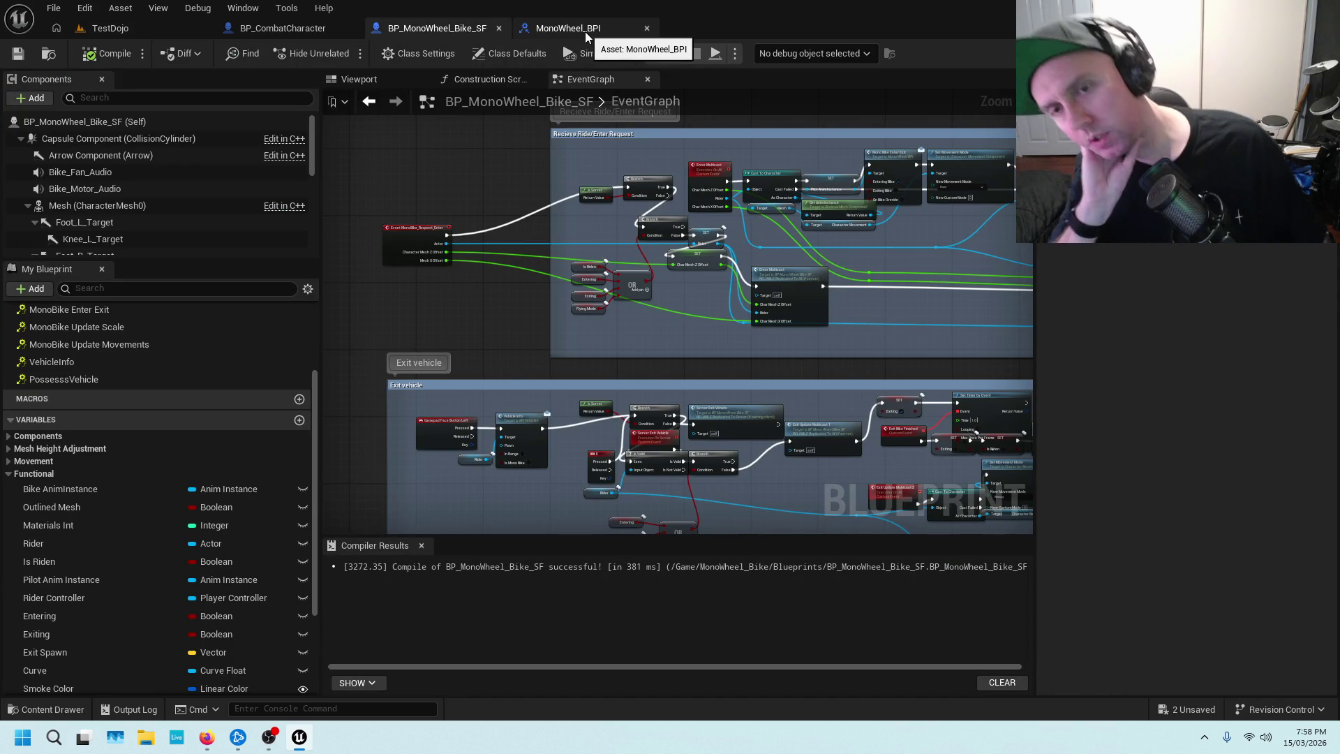
# Zoom around the bike's EventGraph to review its description notes.
pyautogui.scroll(3, 497, 346)
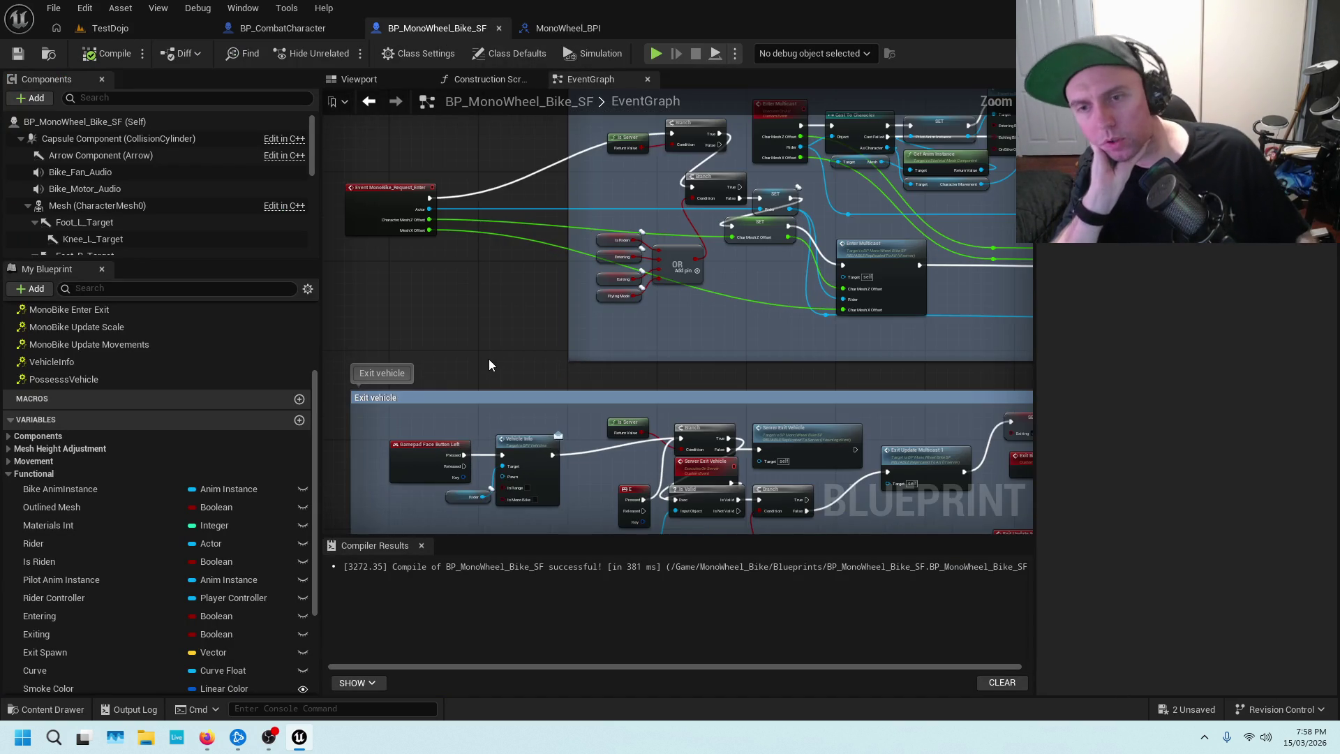
pyautogui.scroll(-3, 623, 362)
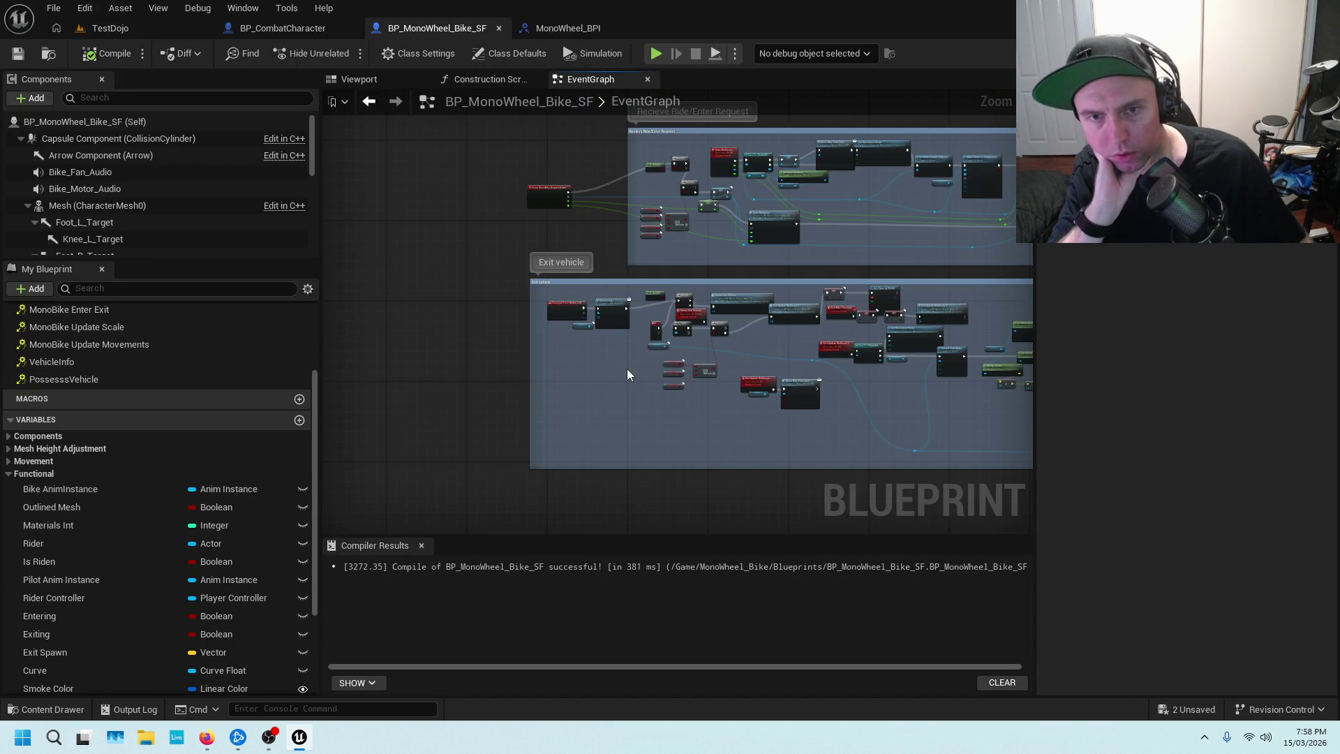
pyautogui.scroll(2, 642, 388)
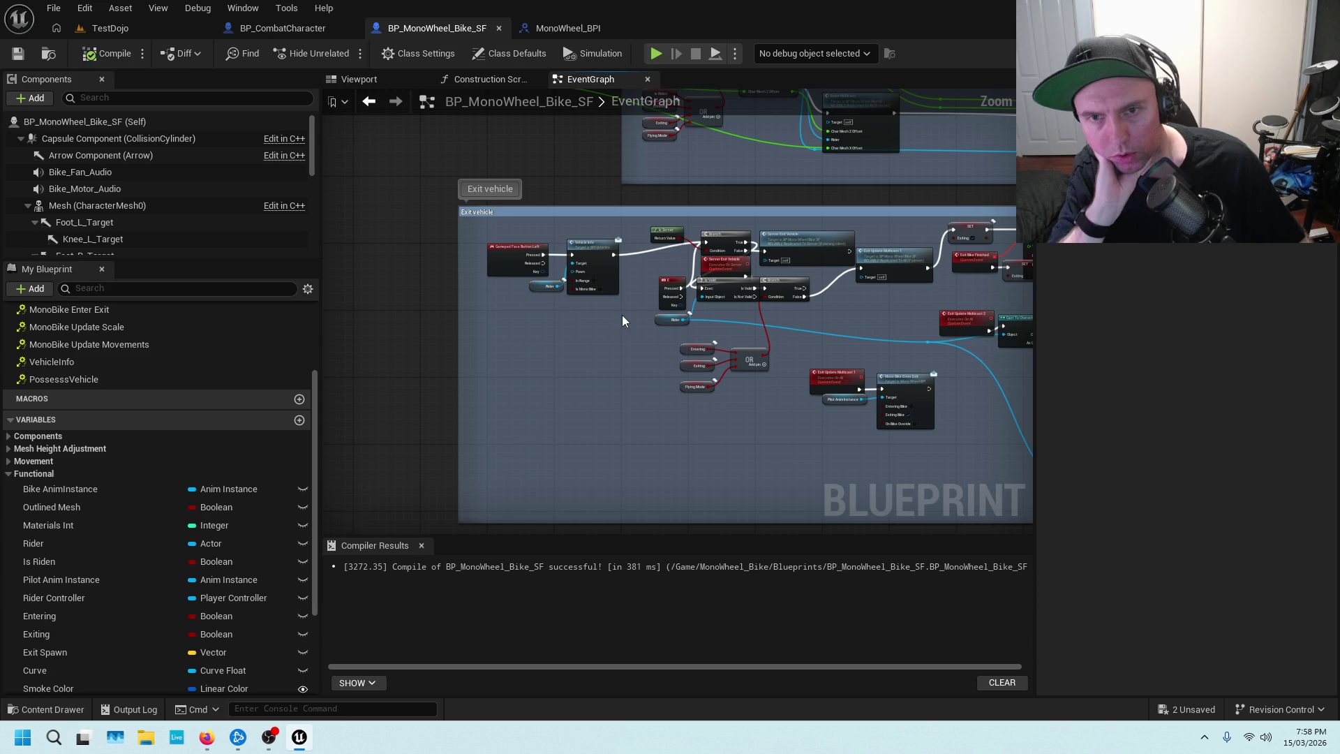
pyautogui.scroll(-5, 596, 367)
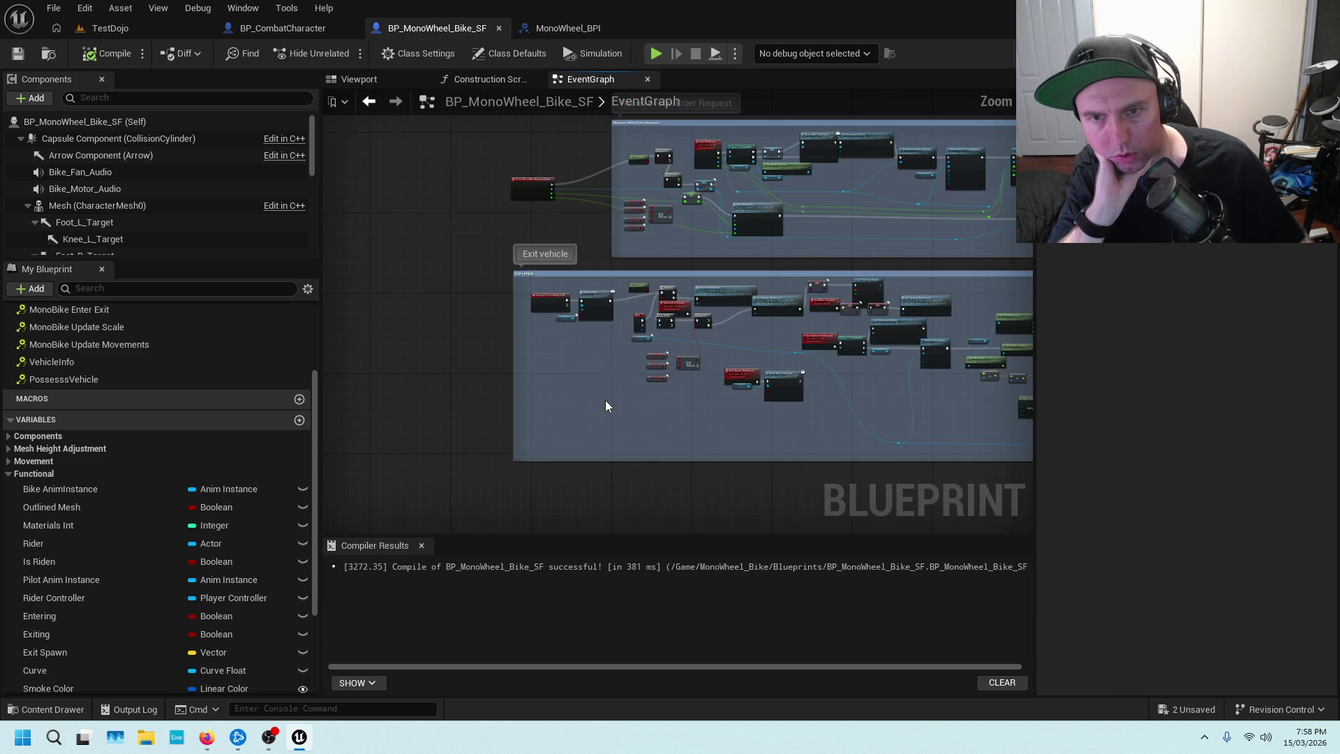
pyautogui.moveTo(731, 270); pyautogui.dragTo(592, 561)
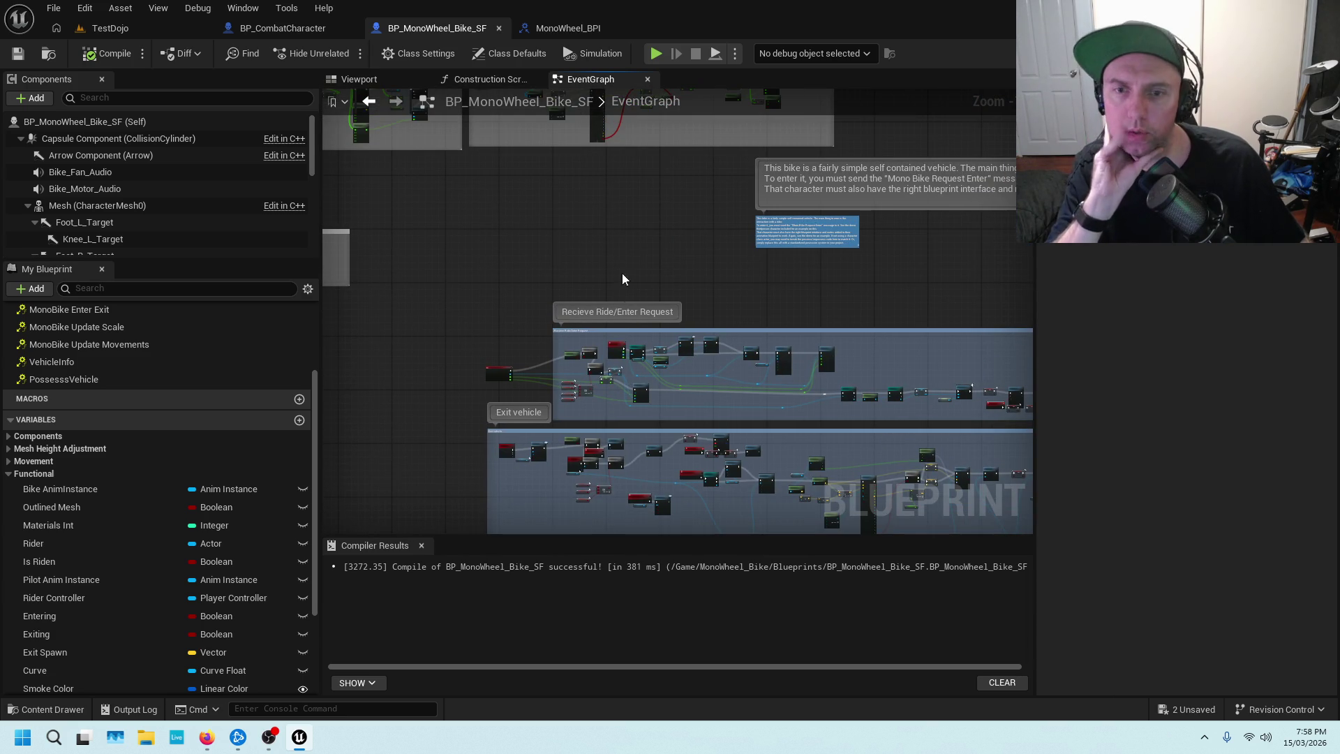
# In BP_CombatCharacter, pan to the Possess Vehicle on exit section.
pyautogui.click(279, 28)
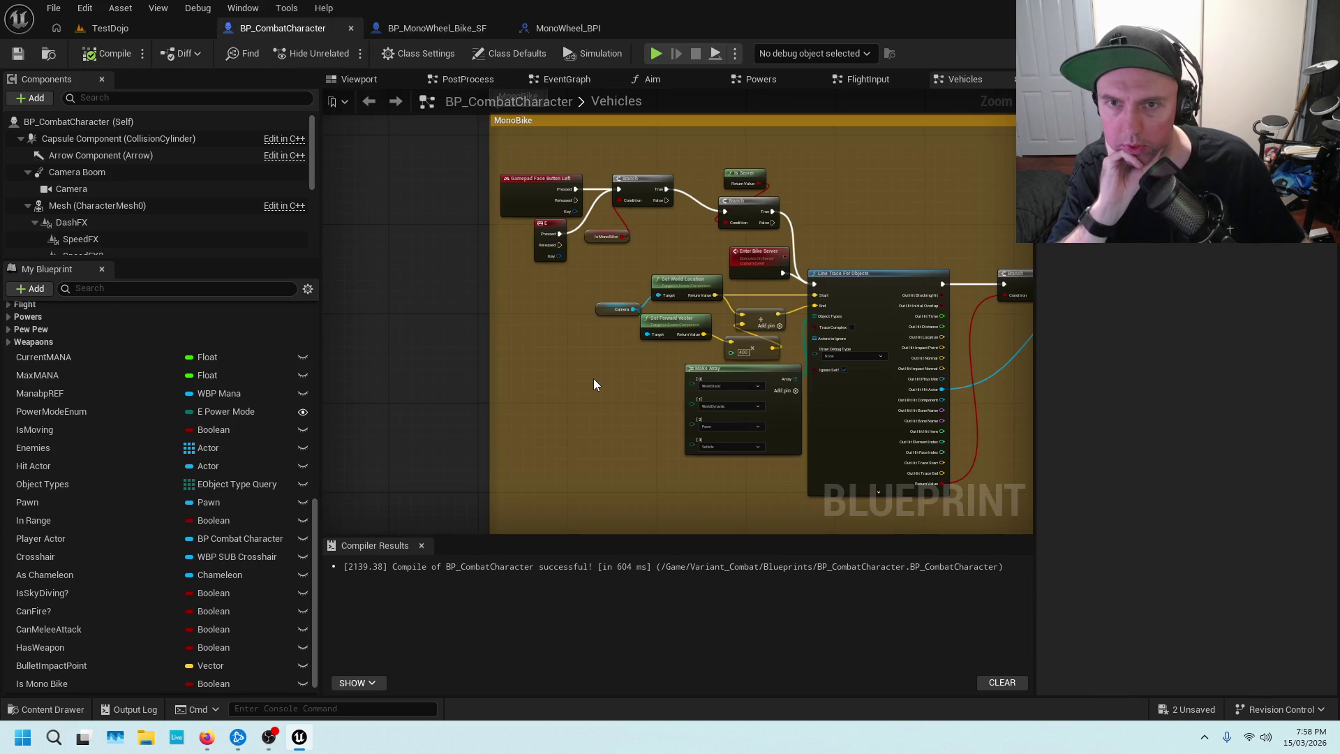
pyautogui.scroll(-2, 593, 379)
pyautogui.moveTo(592, 379)
pyautogui.mouseDown()
pyautogui.moveTo(467, 365)
pyautogui.moveTo(615, 250)
pyautogui.moveTo(601, 226)
pyautogui.moveTo(663, 231)
pyautogui.mouseUp()
pyautogui.scroll(5, 615, 250)
# Add an Is Mono Bike getter under the IA_Interact event, shifting the event left for room.
pyautogui.rightClick(561, 352)
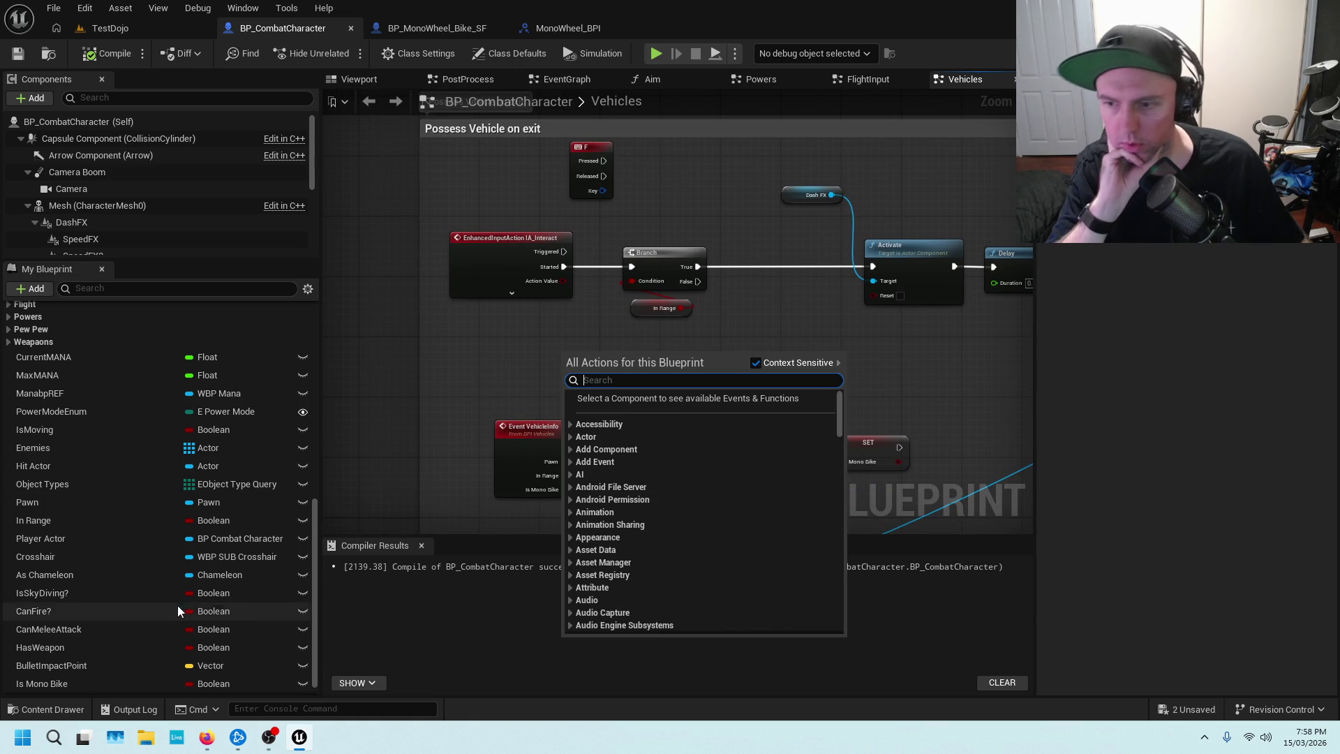
pyautogui.moveTo(55, 689)
pyautogui.mouseDown()
pyautogui.moveTo(379, 571)
pyautogui.moveTo(571, 350)
pyautogui.moveTo(601, 360)
pyautogui.mouseUp()
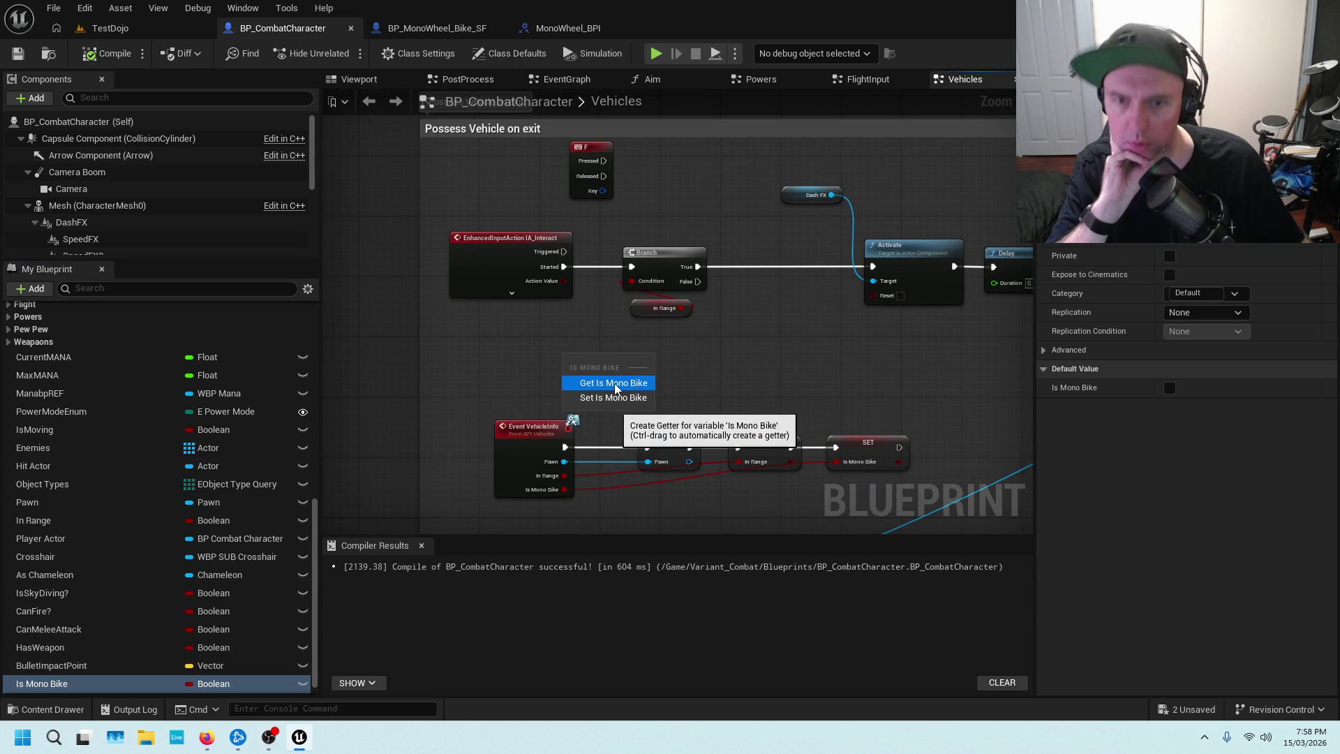
pyautogui.click(614, 383)
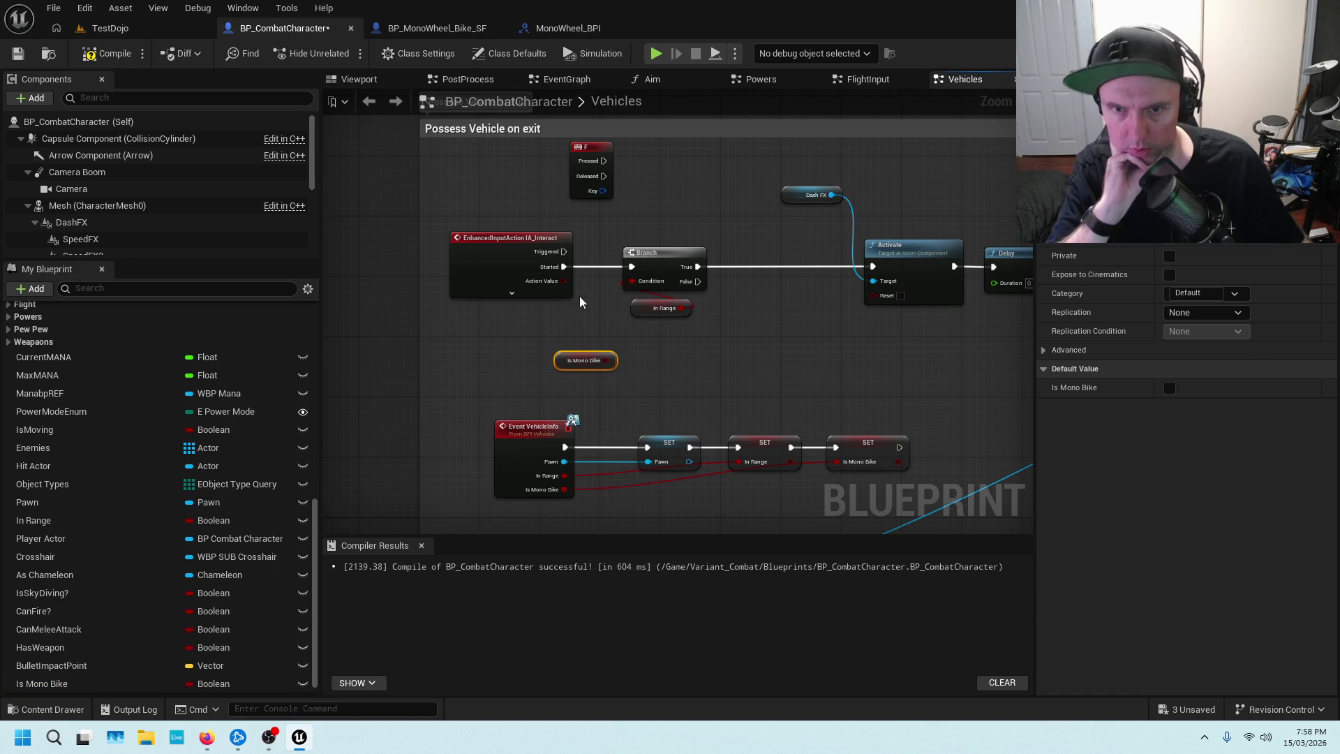
pyautogui.moveTo(548, 240)
pyautogui.mouseDown()
pyautogui.moveTo(434, 247)
pyautogui.moveTo(317, 207)
pyautogui.mouseUp()
pyautogui.moveTo(408, 256); pyautogui.dragTo(378, 249)
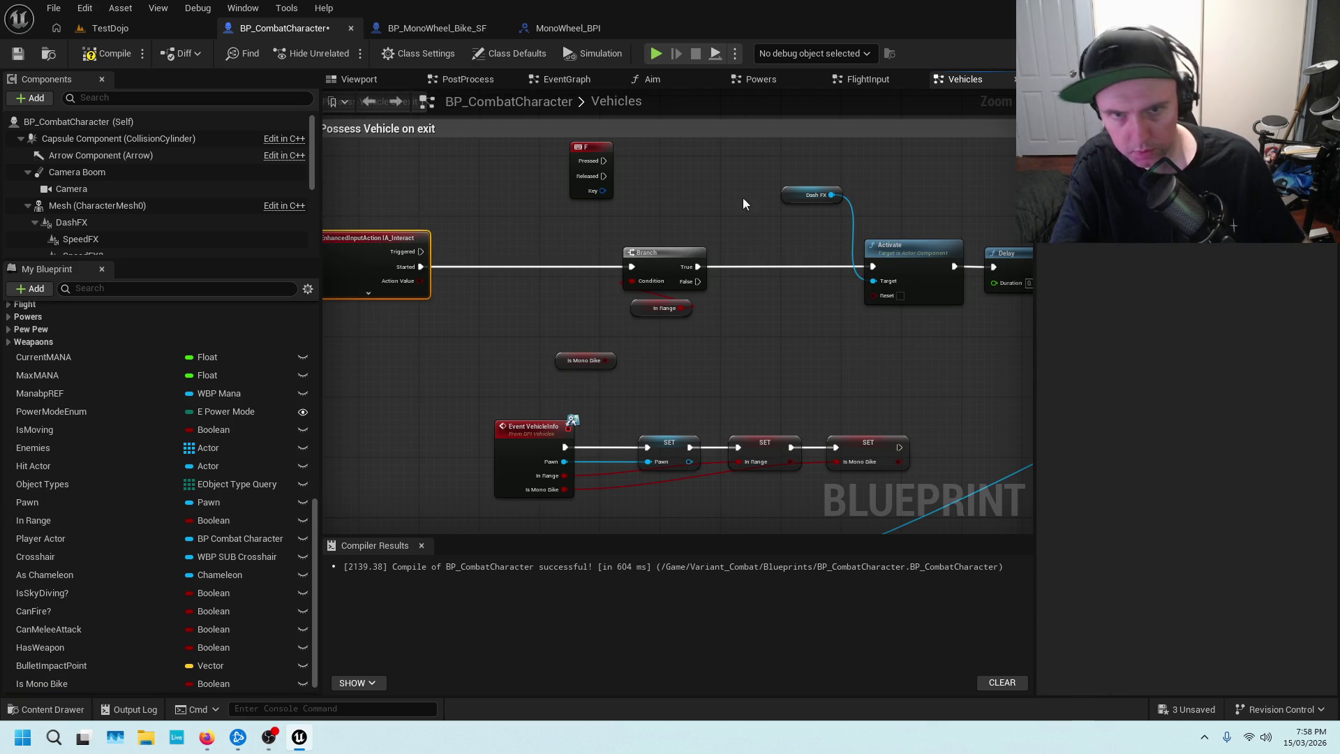
pyautogui.moveTo(568, 357); pyautogui.dragTo(417, 335)
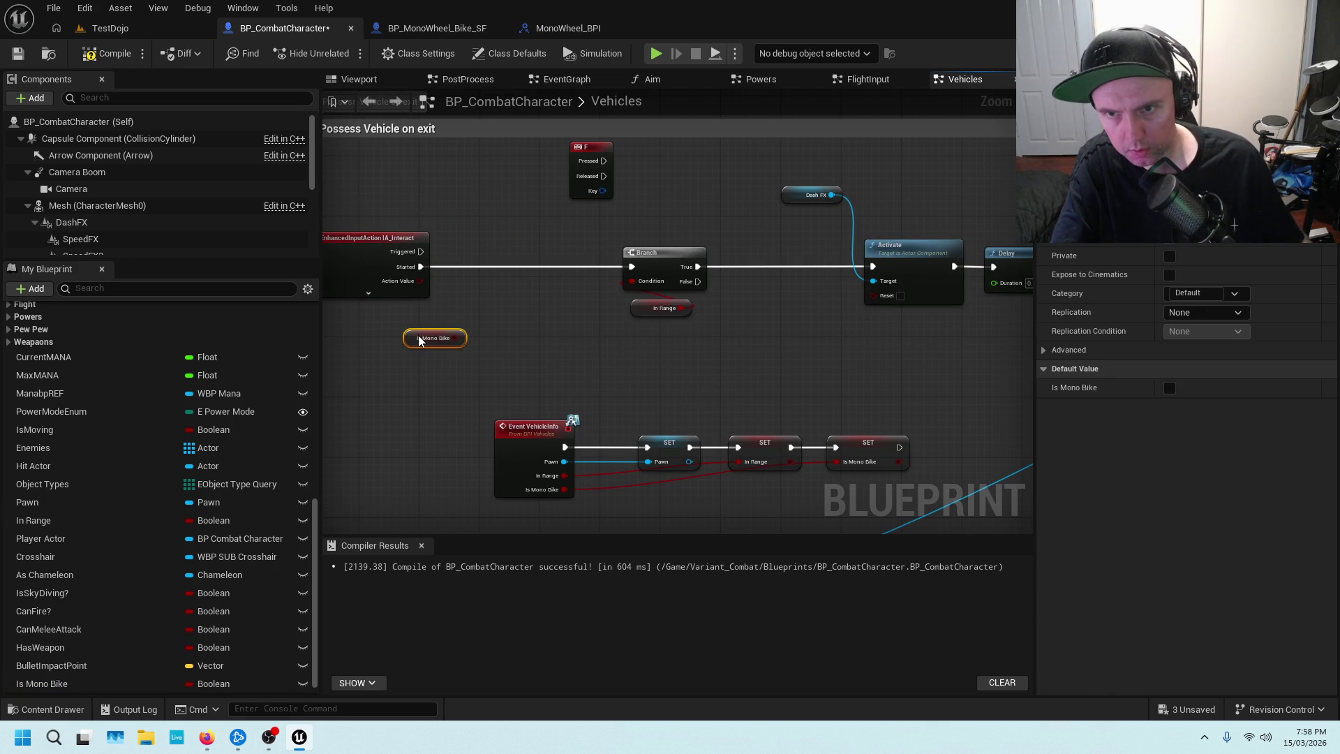
pyautogui.click(491, 329)
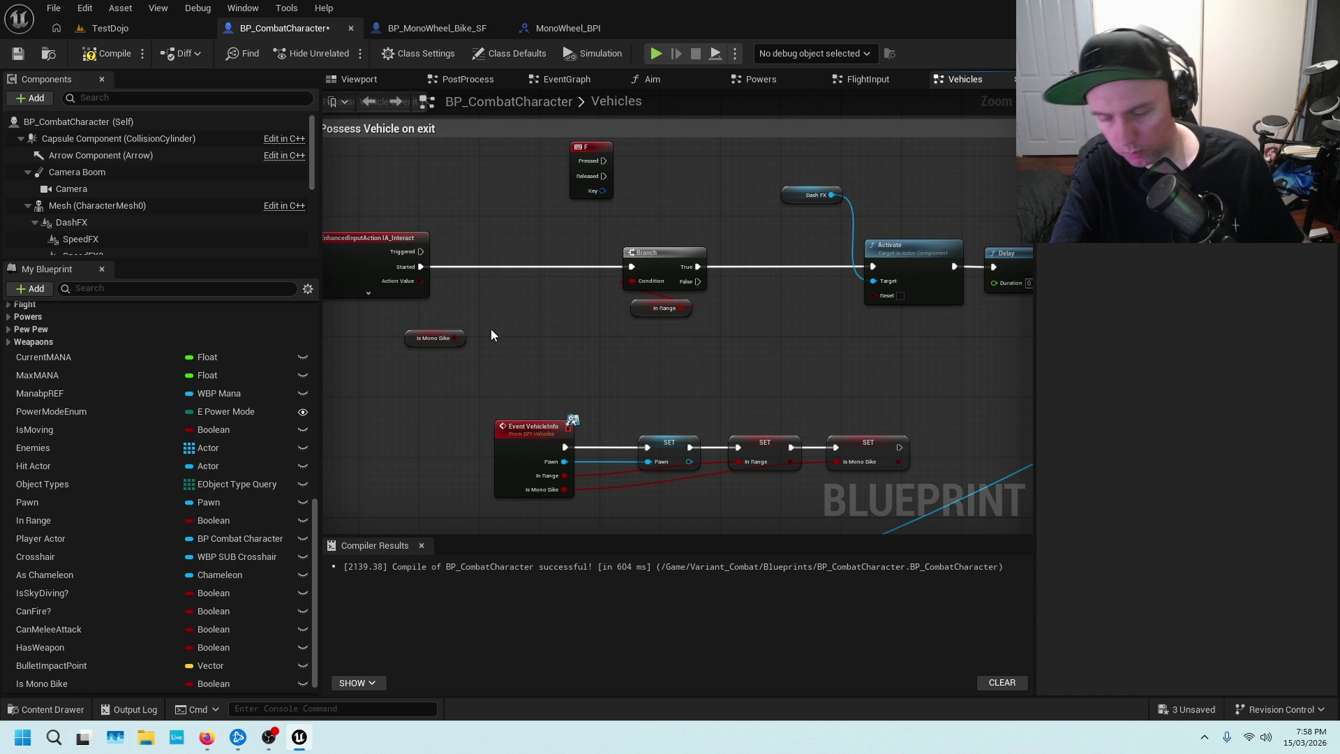
# Add a Branch after IA_Interact Triggered on Is Mono Bike, its False feeding the In Range branch.
pyautogui.click(544, 332)
pyautogui.moveTo(544, 332)
pyautogui.mouseDown()
pyautogui.moveTo(490, 282)
pyautogui.moveTo(491, 261)
pyautogui.mouseUp()
pyautogui.moveTo(403, 273)
pyautogui.mouseDown()
pyautogui.moveTo(553, 279)
pyautogui.moveTo(555, 264)
pyautogui.moveTo(551, 282)
pyautogui.mouseUp()
pyautogui.moveTo(454, 337)
pyautogui.mouseDown()
pyautogui.moveTo(476, 290)
pyautogui.moveTo(448, 257)
pyautogui.moveTo(474, 266)
pyautogui.moveTo(496, 235)
pyautogui.mouseUp()
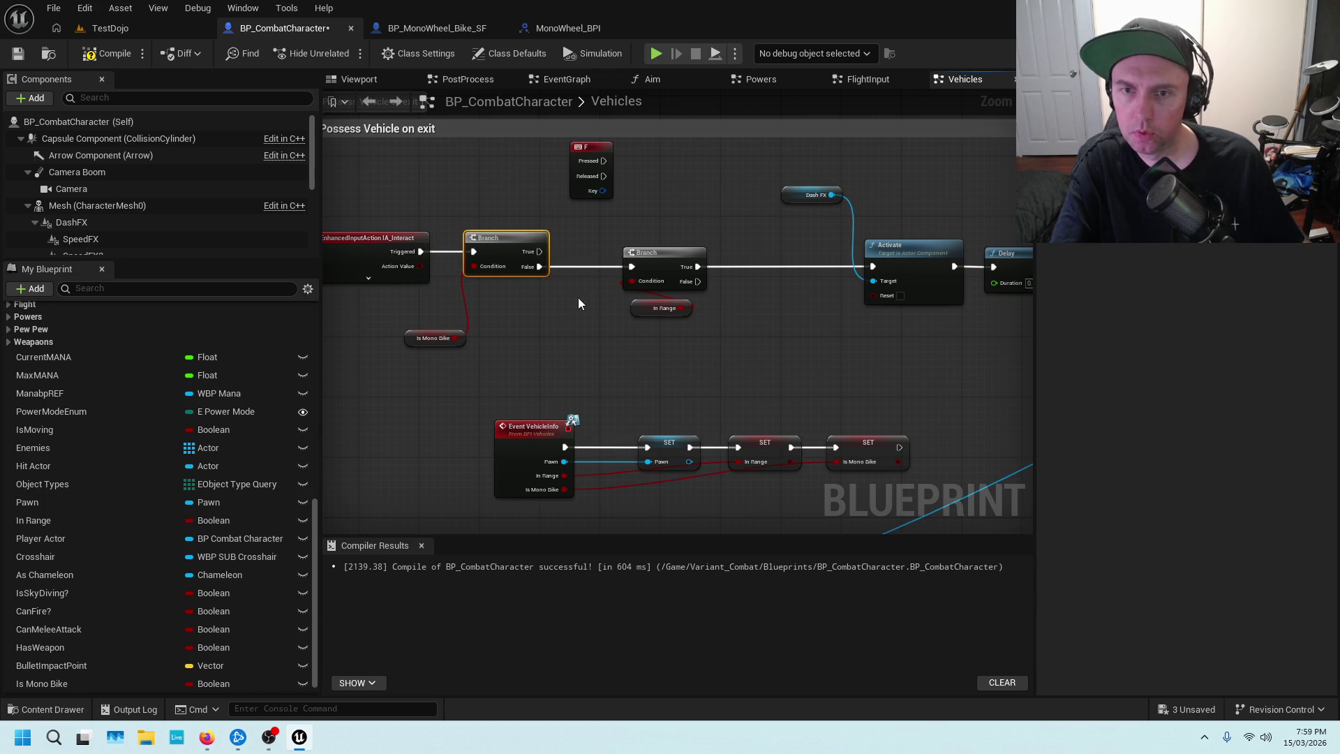
# Compile and save BP_CombatCharacter.
pyautogui.click(123, 53)
pyautogui.click(21, 55)
pyautogui.moveTo(742, 168)
pyautogui.mouseDown()
pyautogui.moveTo(625, 427)
pyautogui.moveTo(660, 304)
pyautogui.moveTo(758, 166)
pyautogui.moveTo(541, 337)
pyautogui.moveTo(859, 248)
pyautogui.moveTo(541, 387)
pyautogui.mouseUp()
# Wire both MonoBike Pressed inputs straight into the Is Server branch.
pyautogui.moveTo(800, 251); pyautogui.dragTo(512, 438)
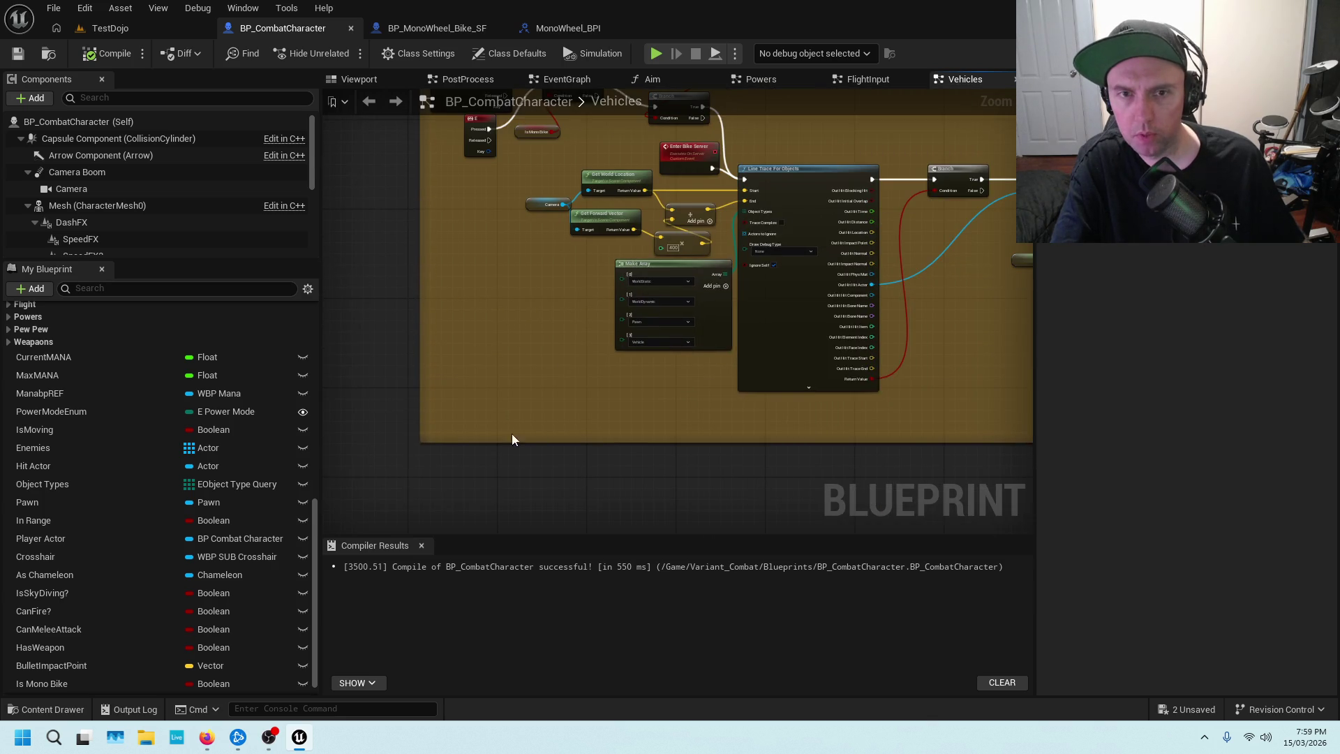
pyautogui.moveTo(569, 278); pyautogui.dragTo(538, 475)
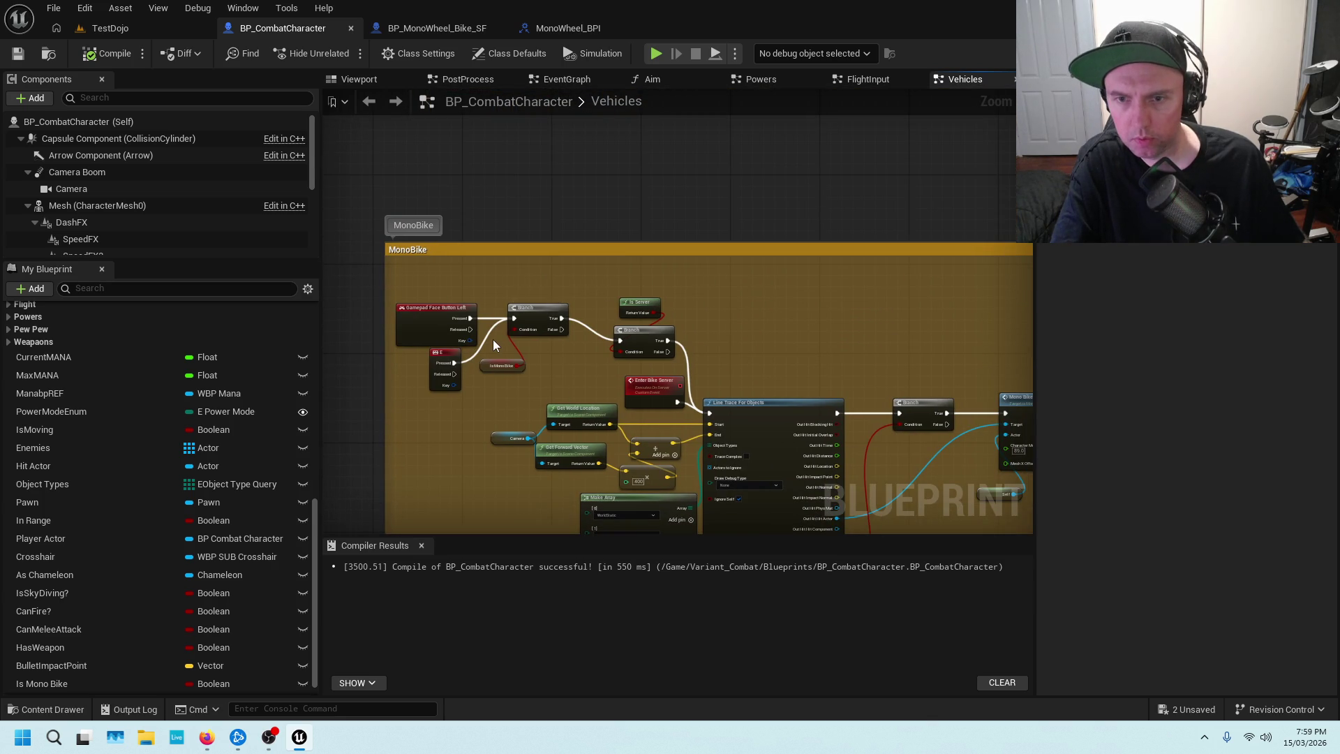
pyautogui.scroll(3, 493, 339)
pyautogui.moveTo(528, 301)
pyautogui.mouseDown()
pyautogui.moveTo(704, 321)
pyautogui.moveTo(715, 341)
pyautogui.mouseUp()
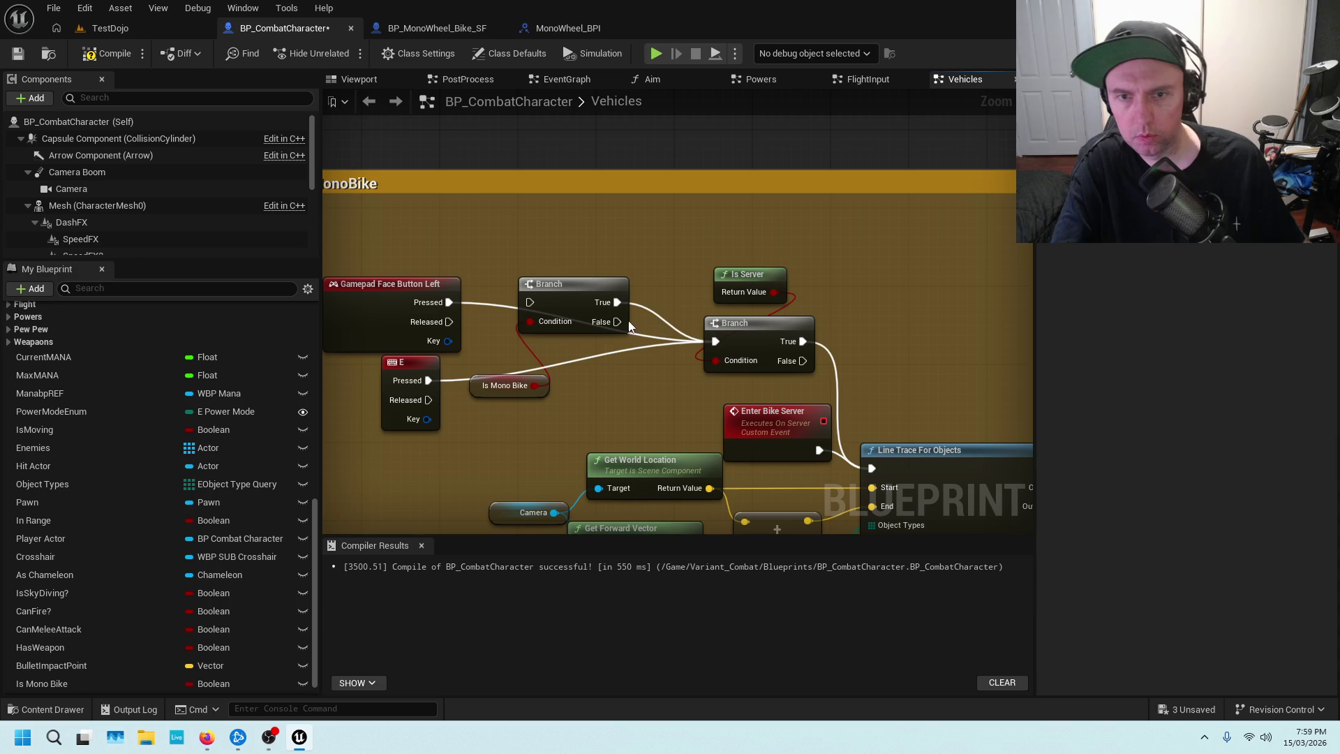
# Move the now-unused Is Mono Bike branch and getter out of the way.
pyautogui.moveTo(576, 302); pyautogui.dragTo(586, 272)
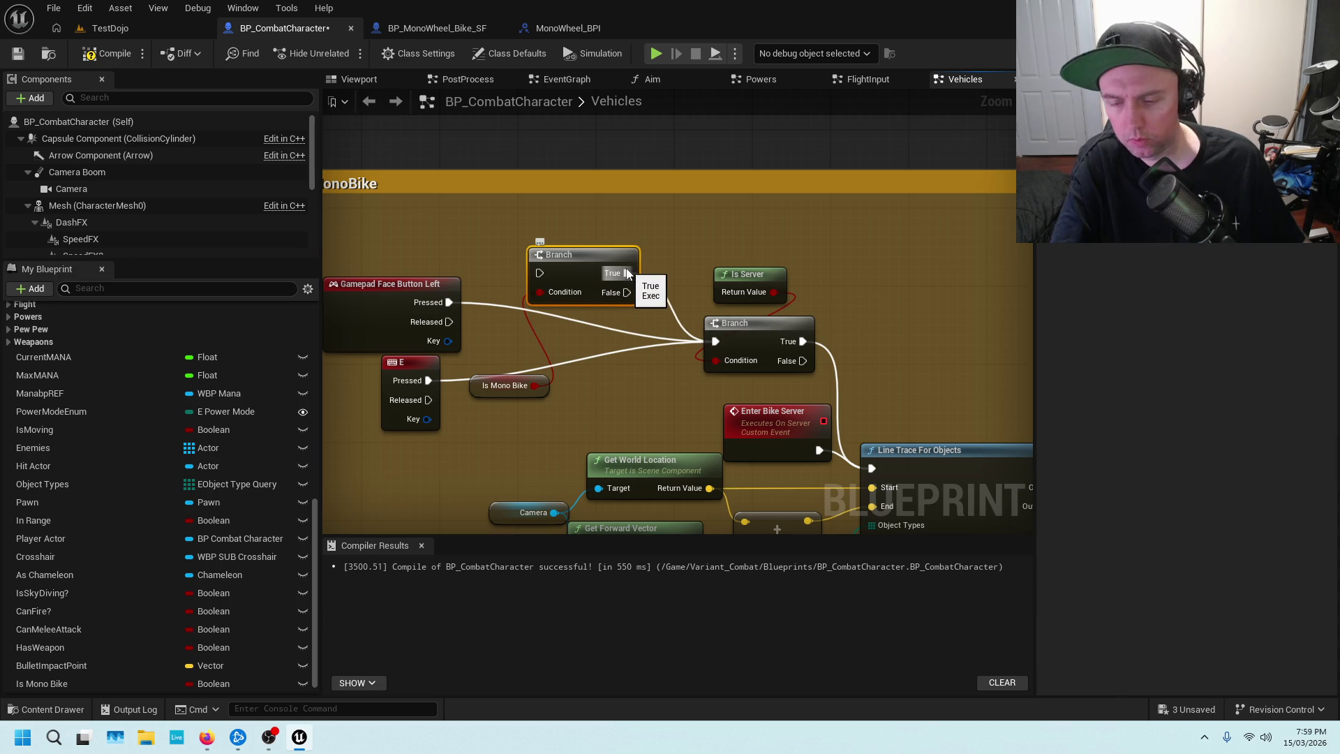
pyautogui.moveTo(507, 378)
pyautogui.mouseDown()
pyautogui.moveTo(546, 203)
pyautogui.moveTo(585, 226)
pyautogui.mouseUp()
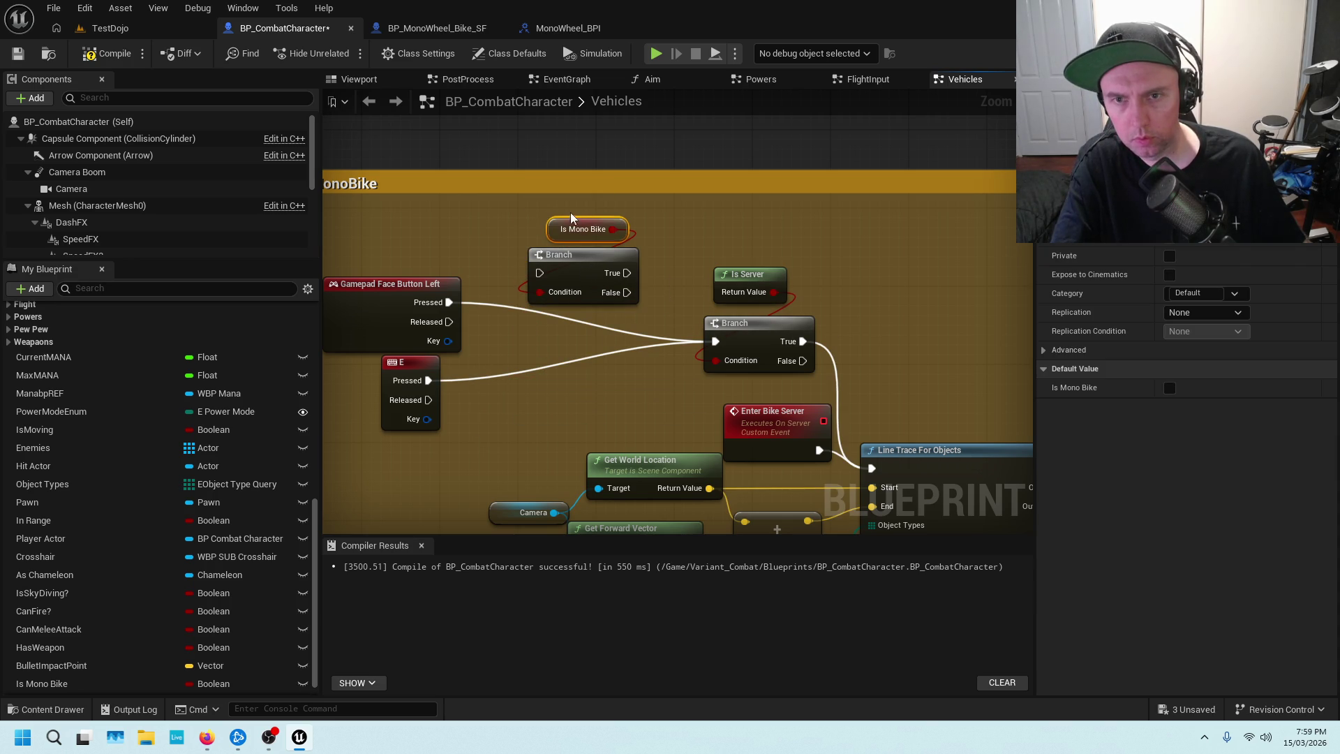
pyautogui.click(572, 260)
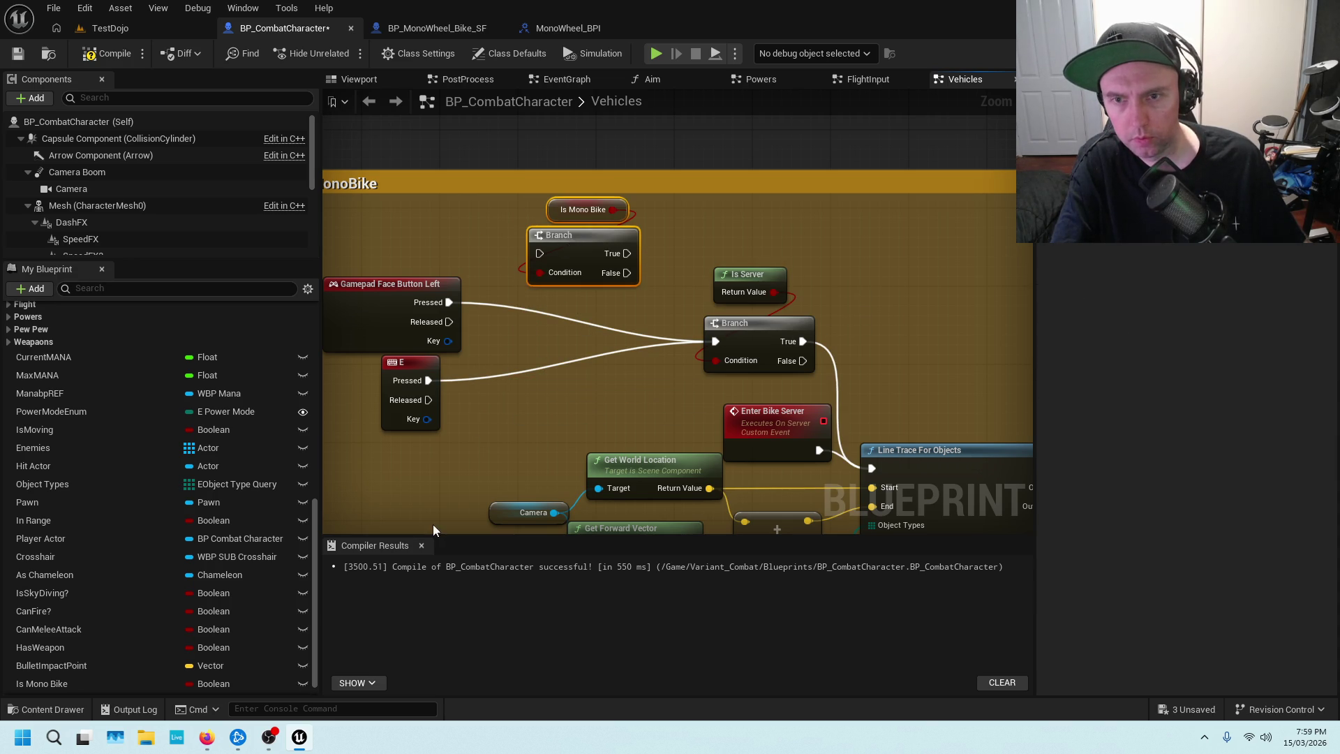
pyautogui.scroll(-5, 433, 524)
pyautogui.moveTo(512, 443); pyautogui.dragTo(690, 204)
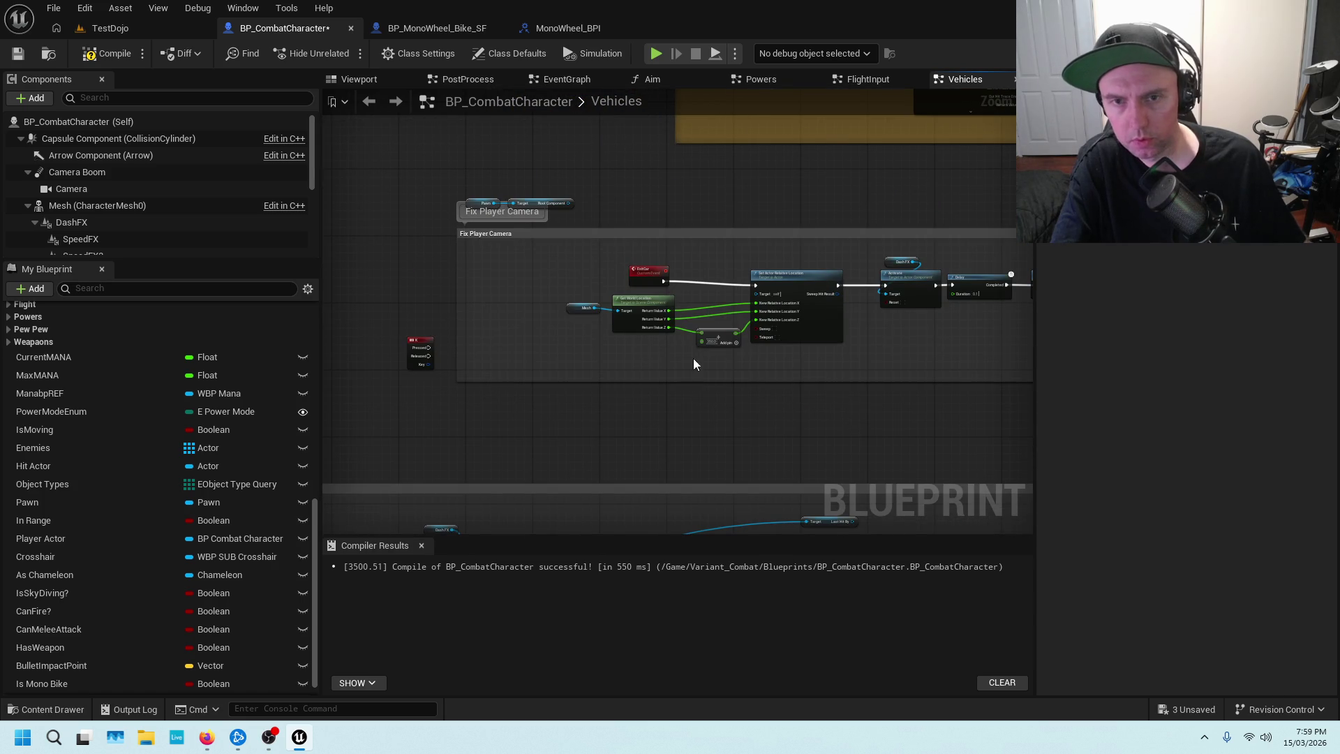
pyautogui.moveTo(563, 493)
pyautogui.mouseDown()
pyautogui.moveTo(610, 323)
pyautogui.moveTo(640, 398)
pyautogui.moveTo(774, 113)
pyautogui.mouseUp()
# Switch to BP_MonoWheel_Bike_SF and show the Recieve Ride/Enter Request section.
pyautogui.click(414, 29)
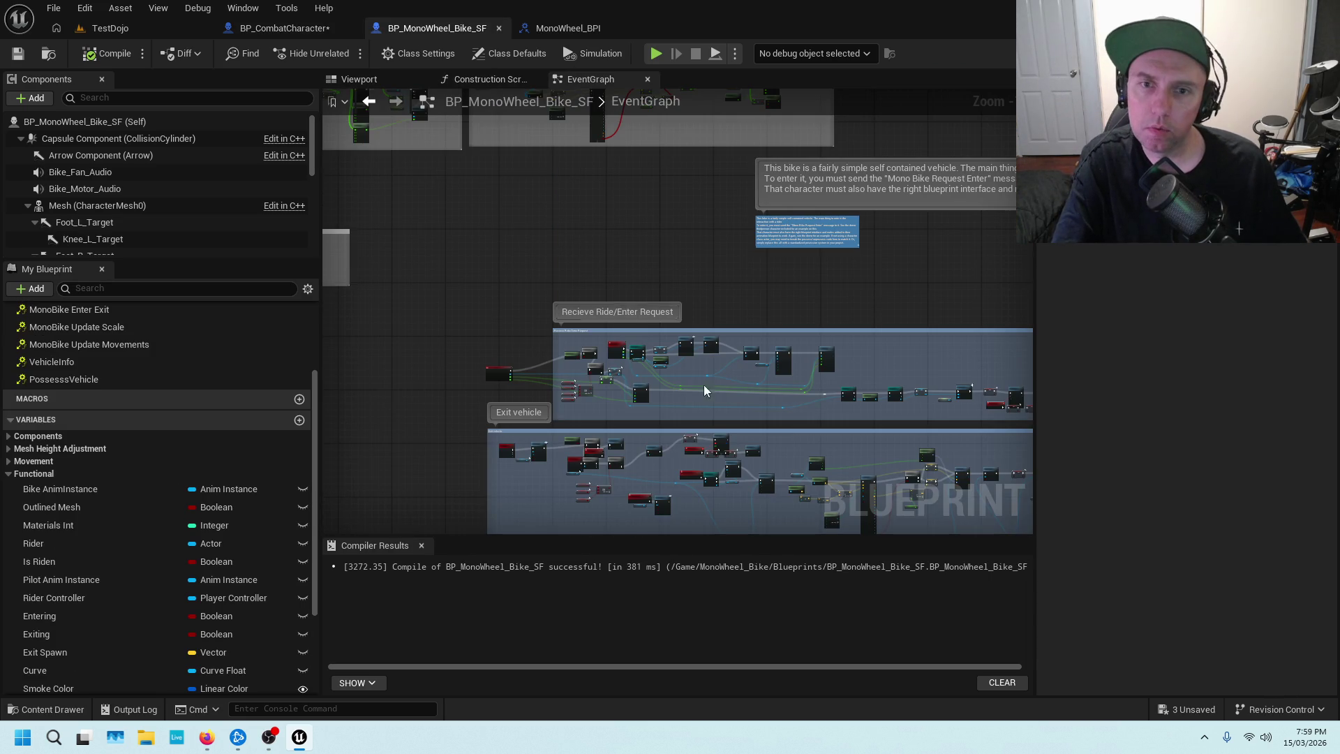
pyautogui.moveTo(697, 264); pyautogui.dragTo(721, 251)
pyautogui.scroll(2, 741, 219)
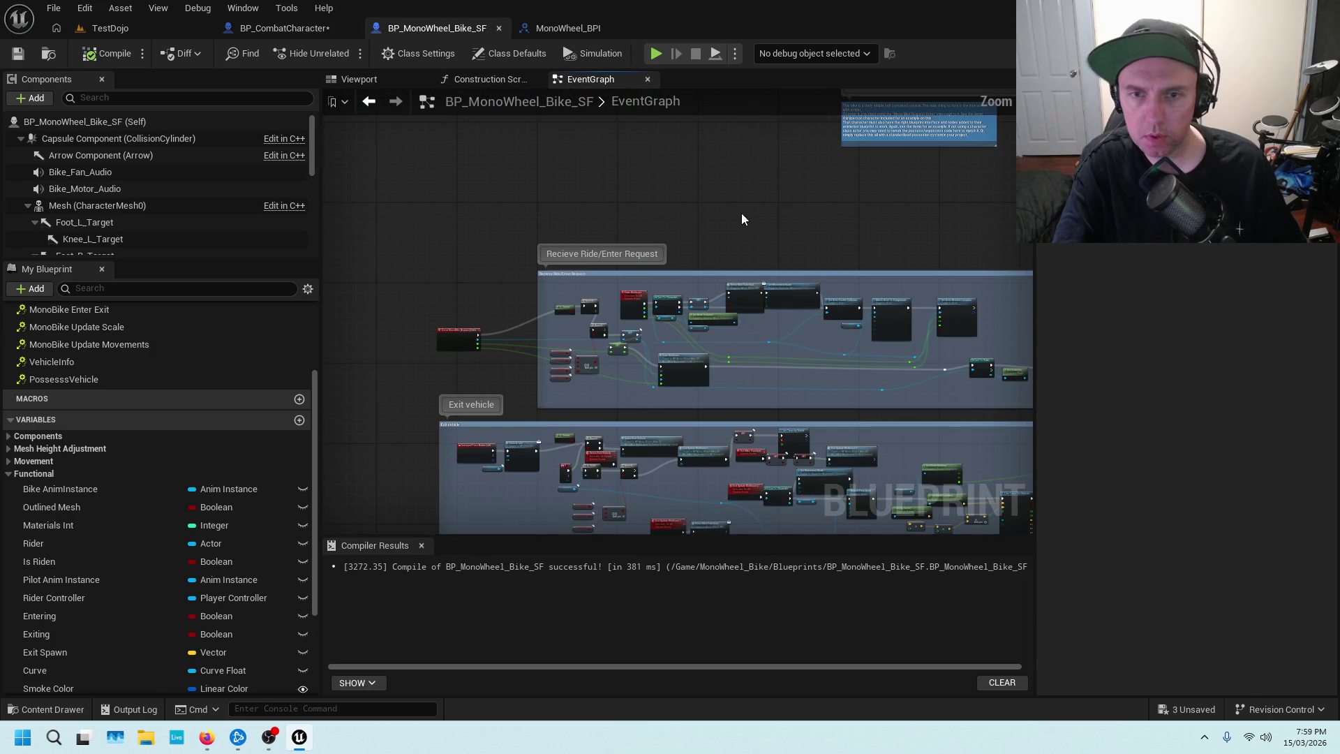
pyautogui.scroll(1, 660, 266)
pyautogui.scroll(2, 539, 339)
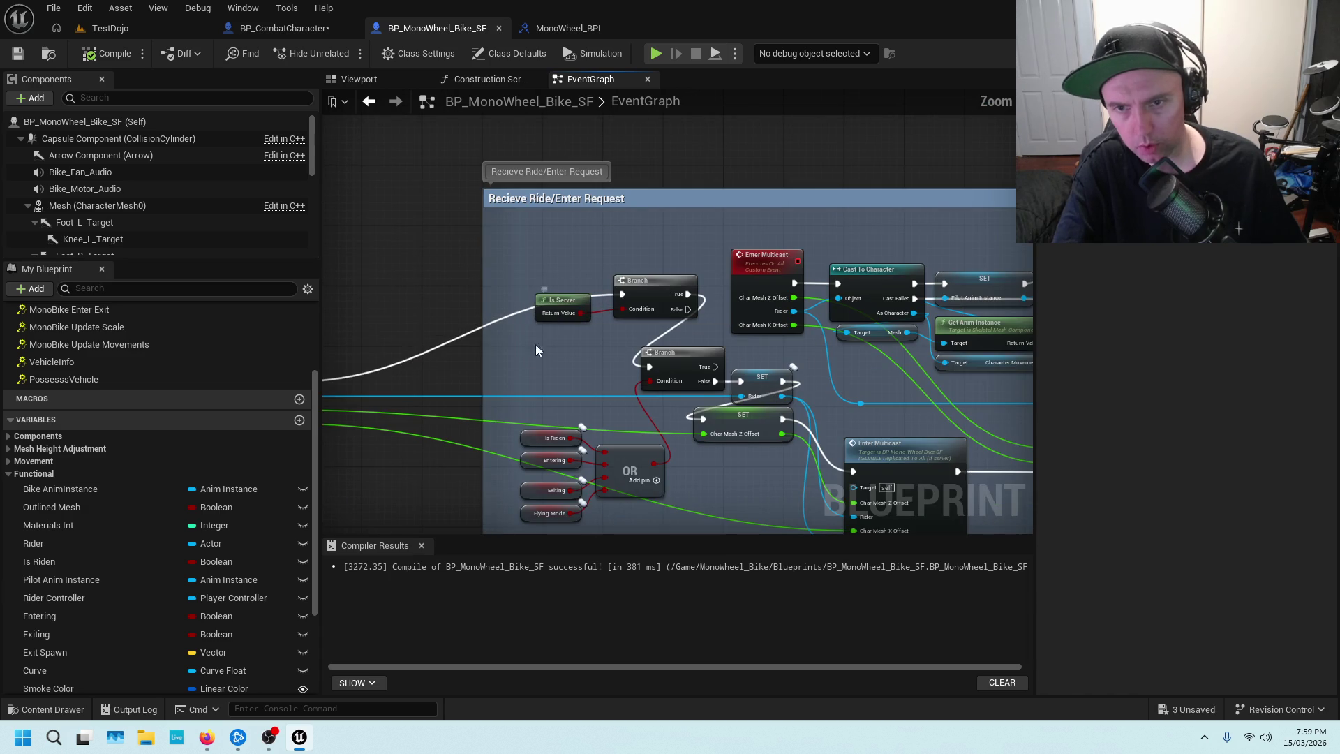
# Follow the enter logic to the Set Timer by Event, SET Is Riden, Vehicle Info and Rider nodes.
pyautogui.moveTo(925, 242); pyautogui.dragTo(583, 213)
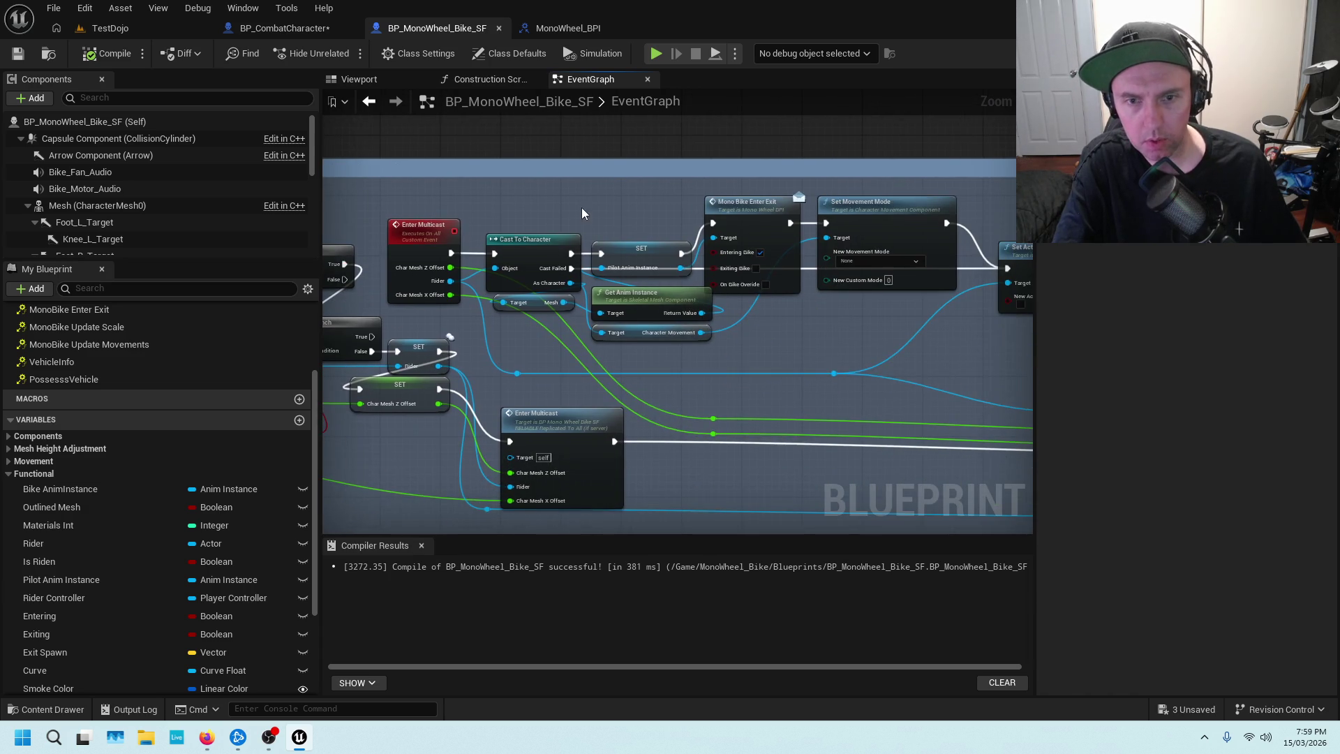
pyautogui.moveTo(877, 414); pyautogui.dragTo(475, 282)
pyautogui.scroll(-2, 748, 361)
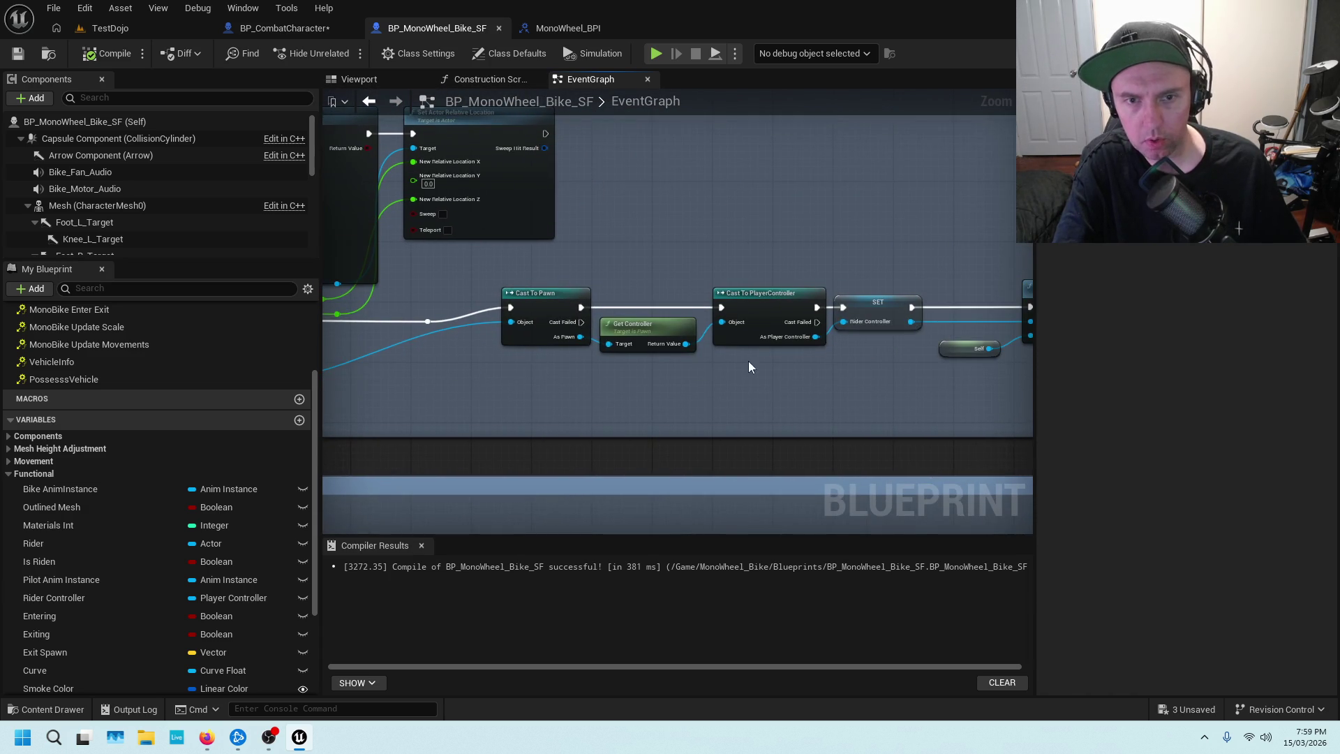
pyautogui.scroll(-3, 769, 363)
pyautogui.scroll(4, 571, 299)
pyautogui.moveTo(922, 321); pyautogui.dragTo(621, 312)
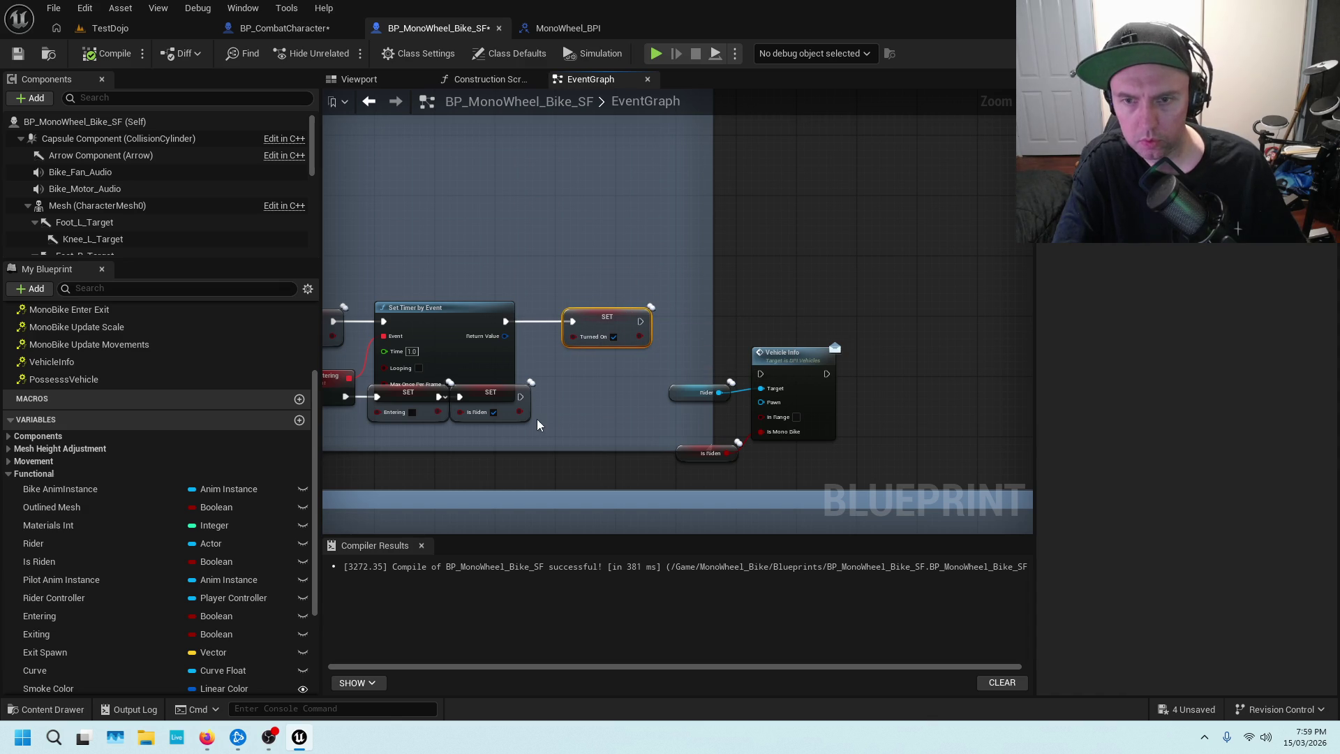
pyautogui.moveTo(558, 400); pyautogui.dragTo(719, 323)
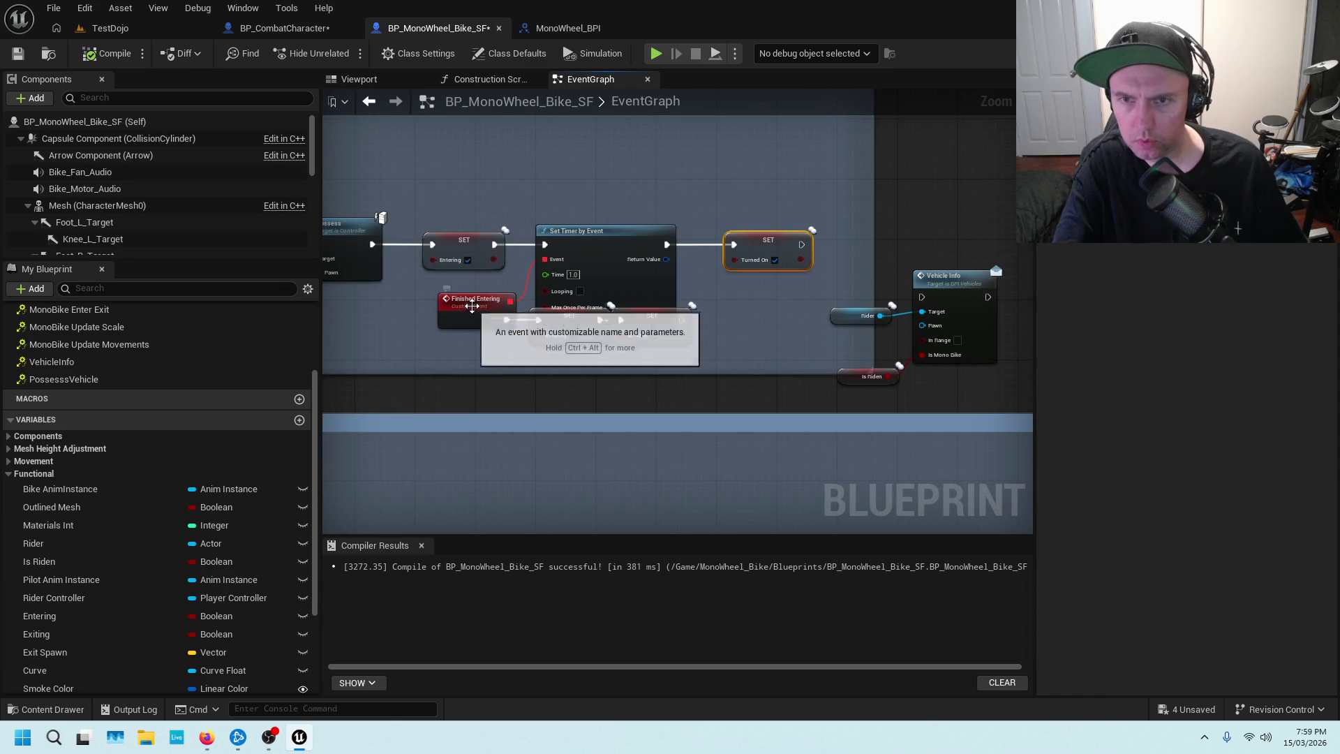
pyautogui.scroll(2, 614, 215)
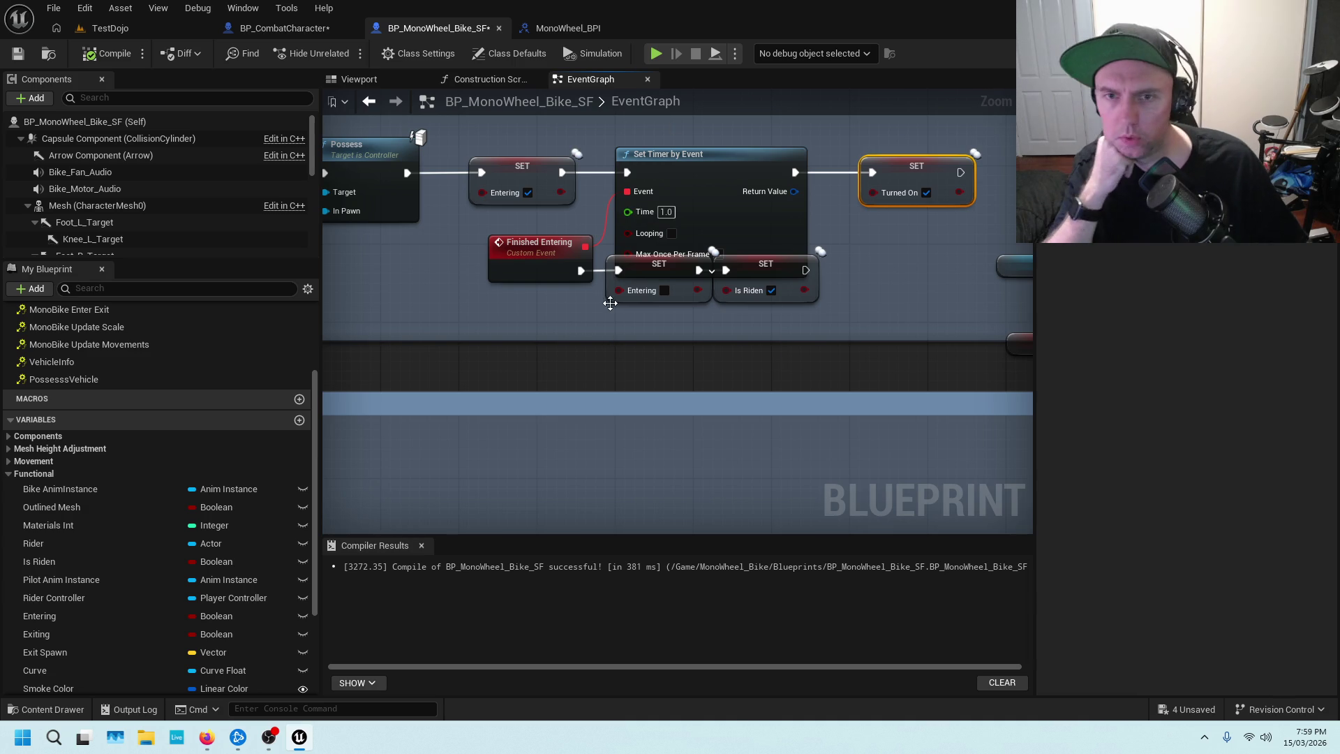
pyautogui.moveTo(877, 275); pyautogui.dragTo(527, 284)
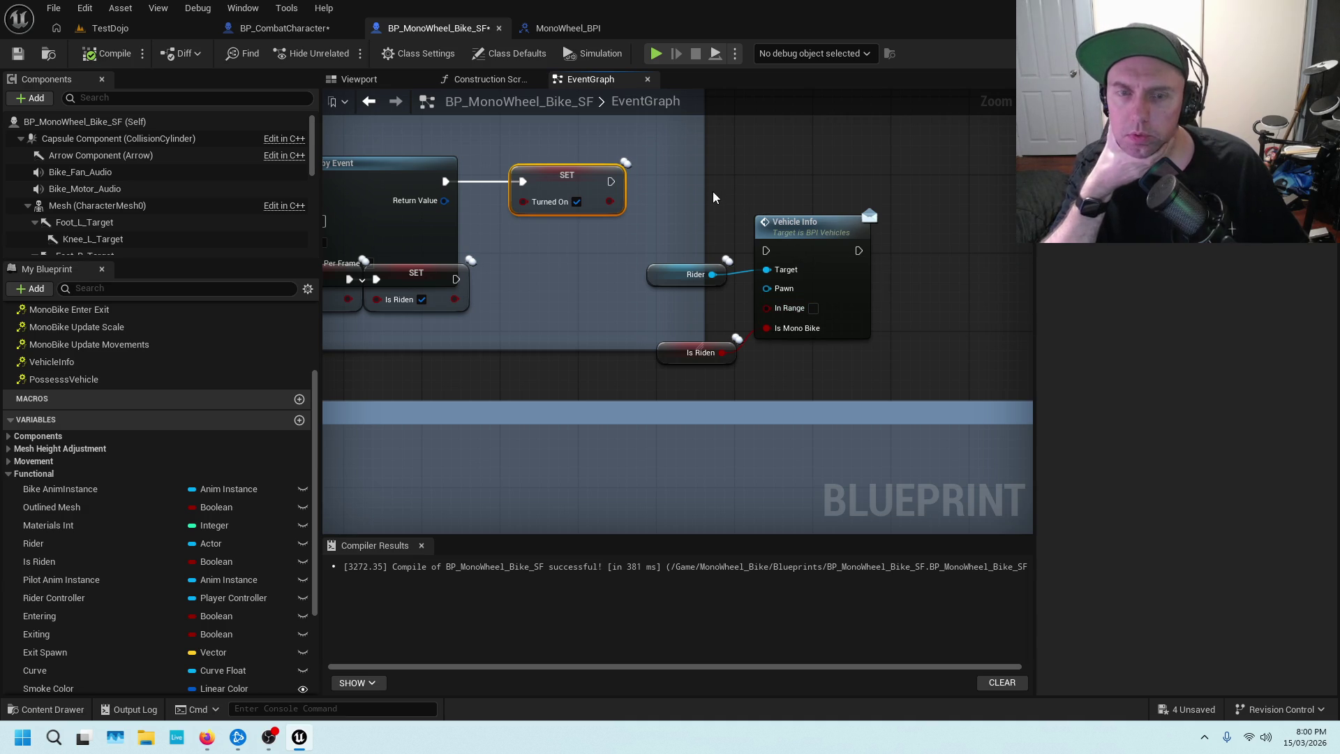
# Chain Vehicle Info after SET Is Riden with Rider as target, then compile and save with Ctrl+S.
pyautogui.click(408, 279)
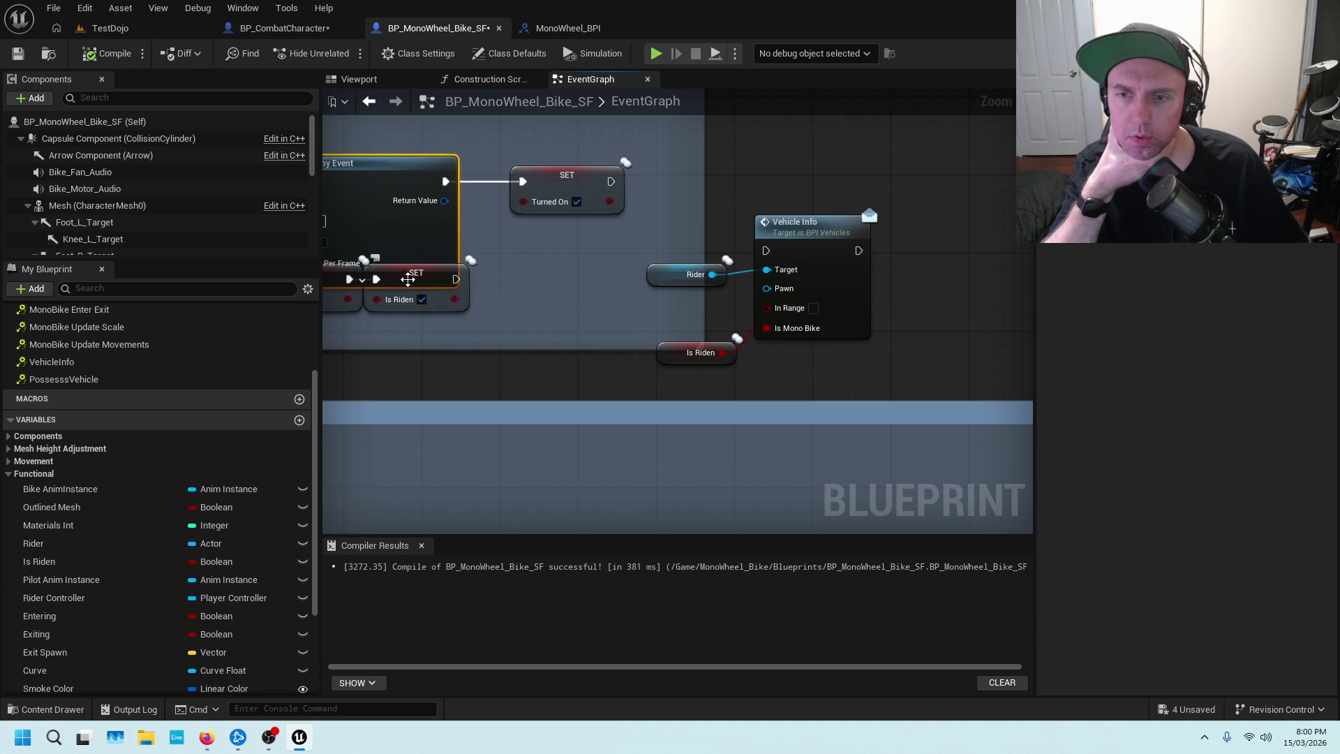
pyautogui.click(468, 290)
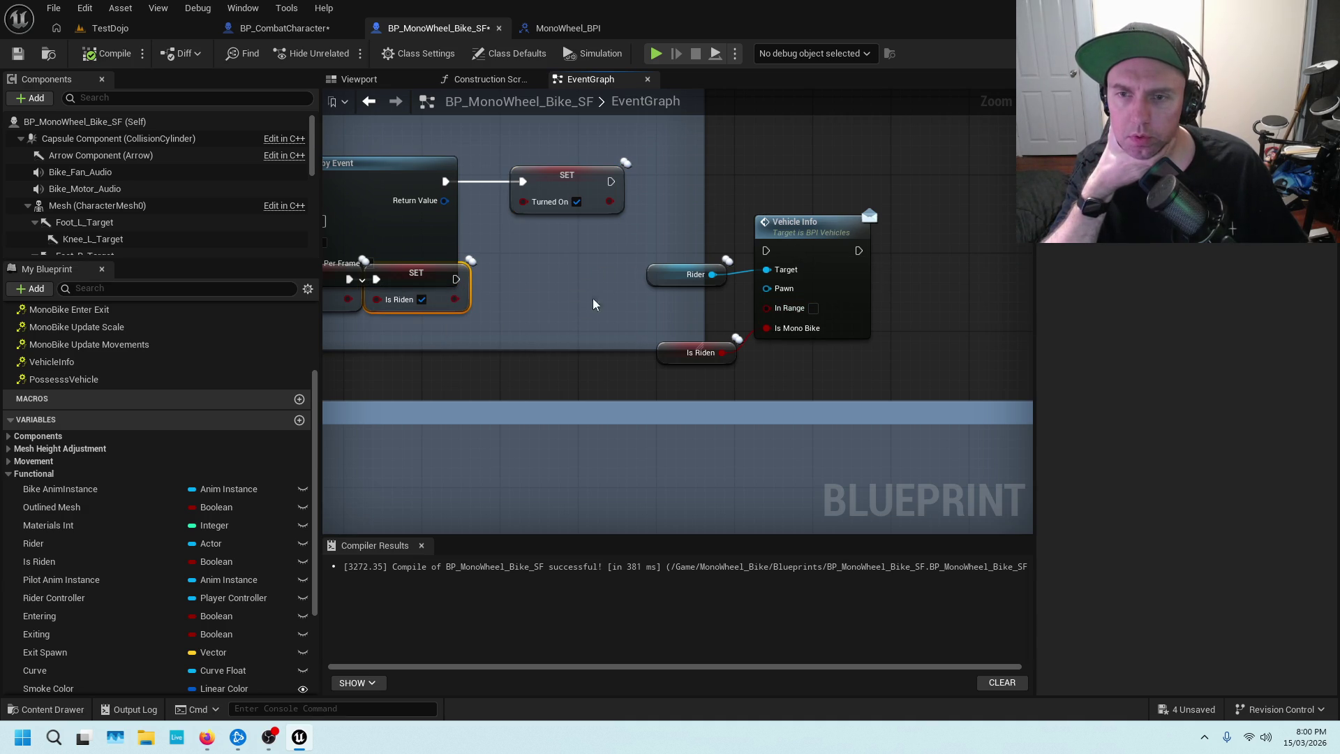
pyautogui.moveTo(592, 298); pyautogui.dragTo(695, 310)
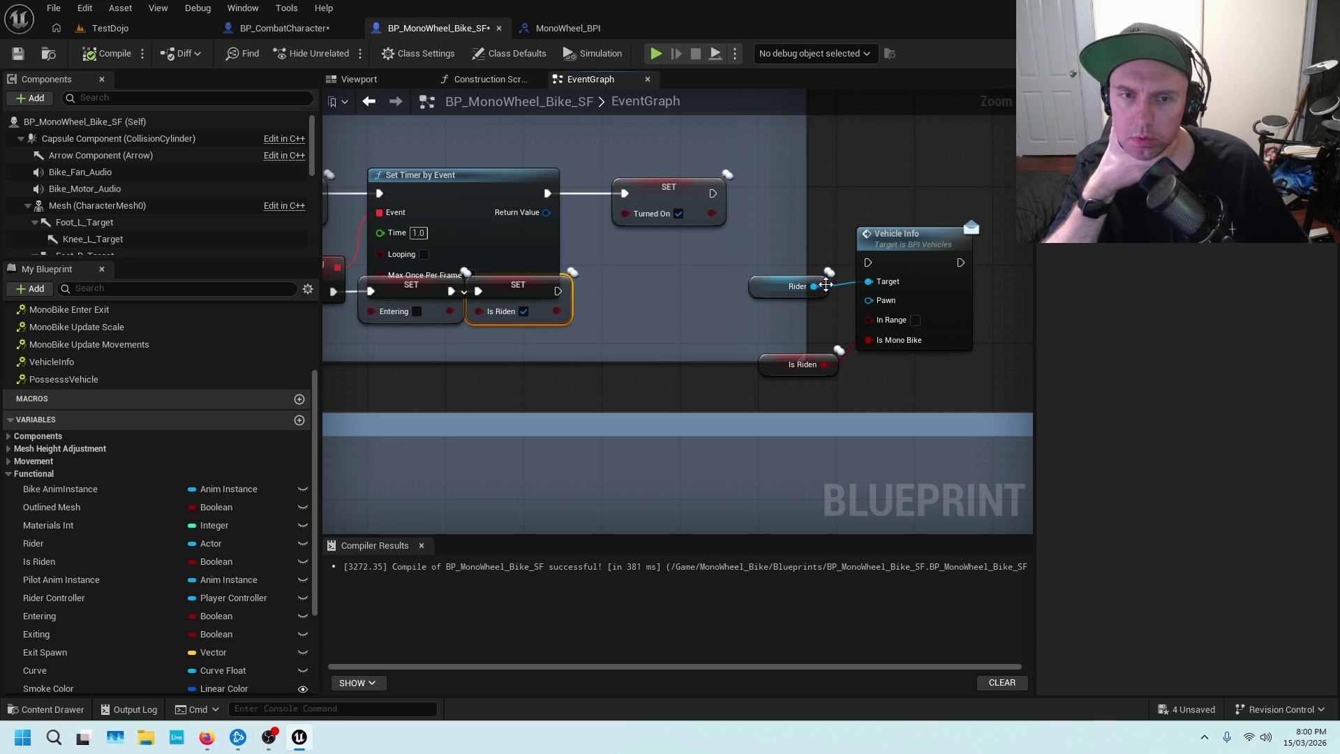
pyautogui.moveTo(800, 275); pyautogui.dragTo(801, 300)
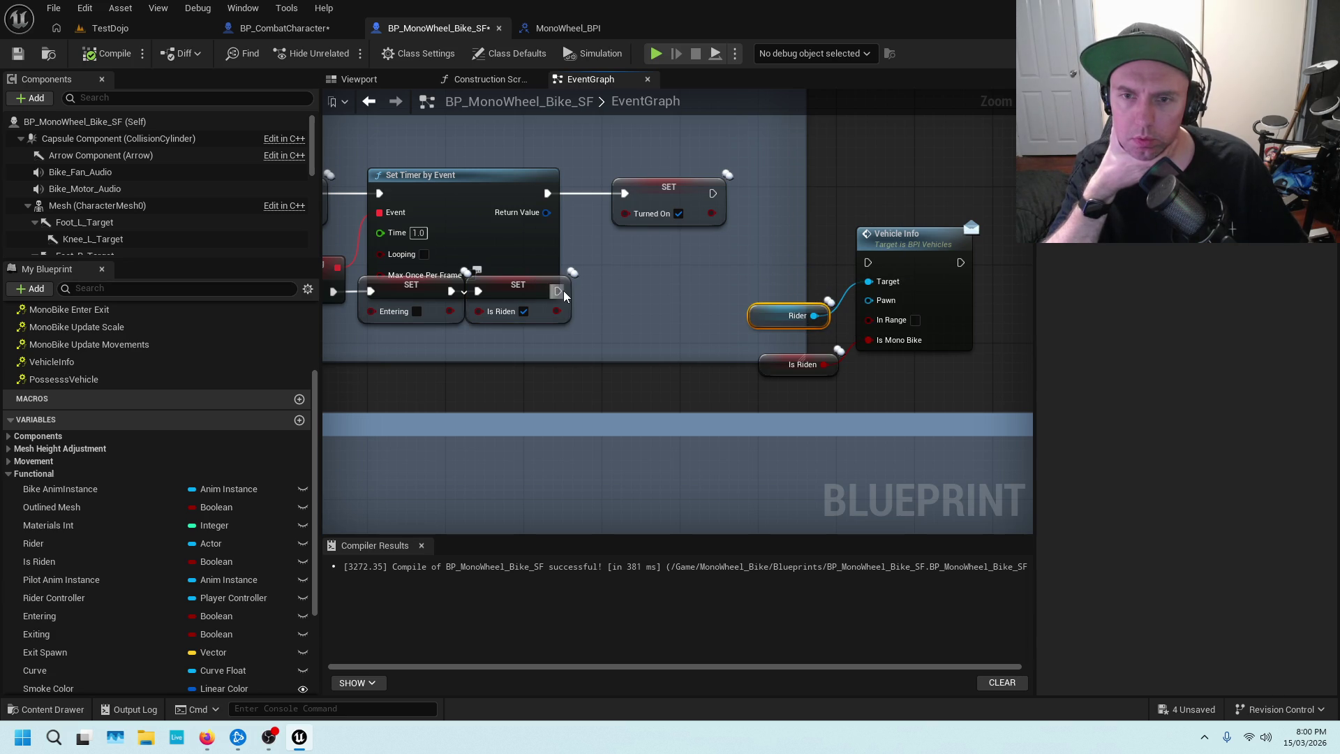
pyautogui.moveTo(559, 290); pyautogui.dragTo(889, 257)
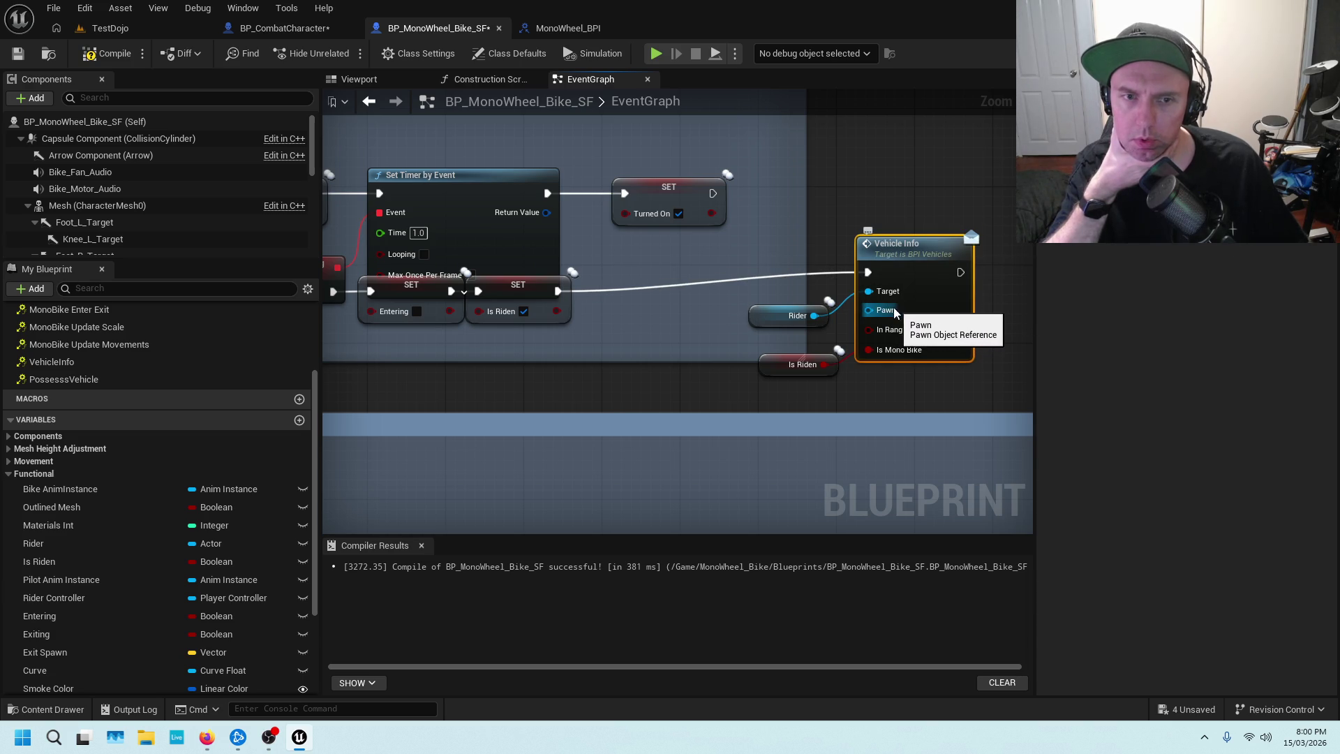
pyautogui.moveTo(785, 314); pyautogui.dragTo(794, 284)
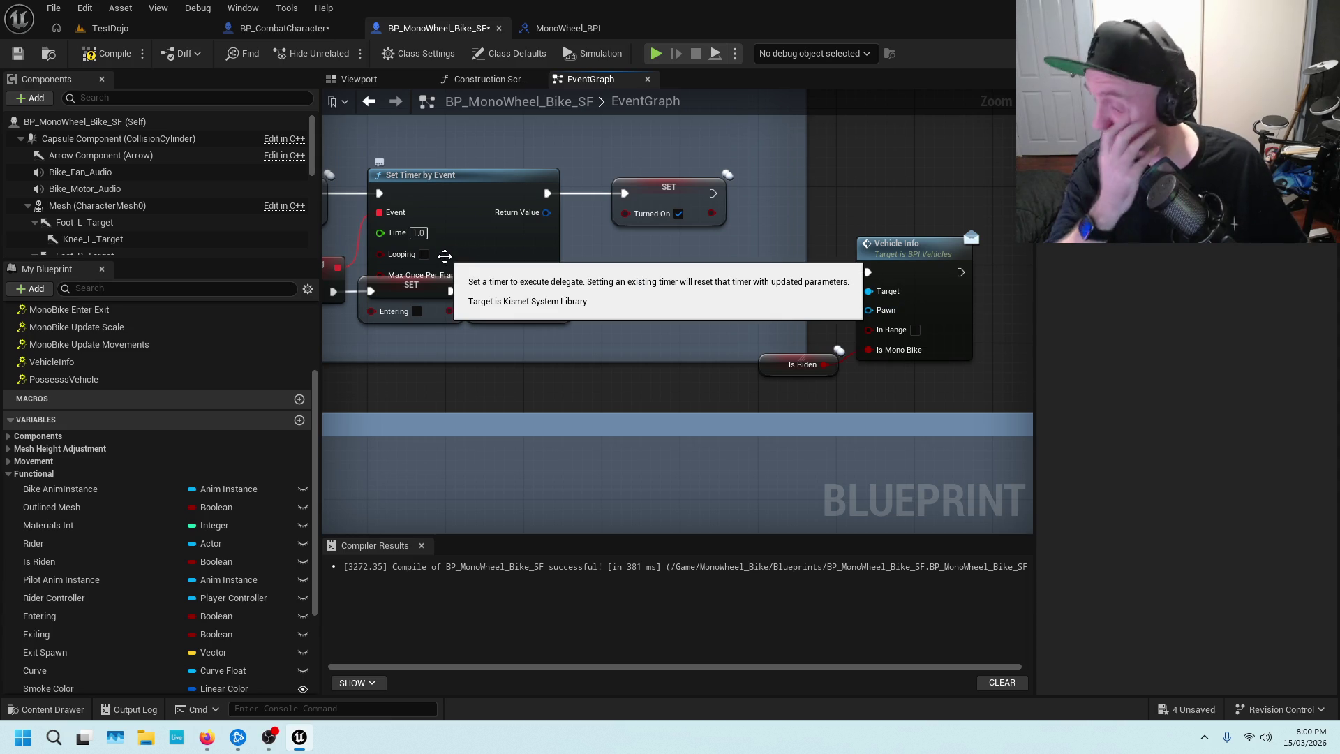
pyautogui.hotkey('ctrl', 's')
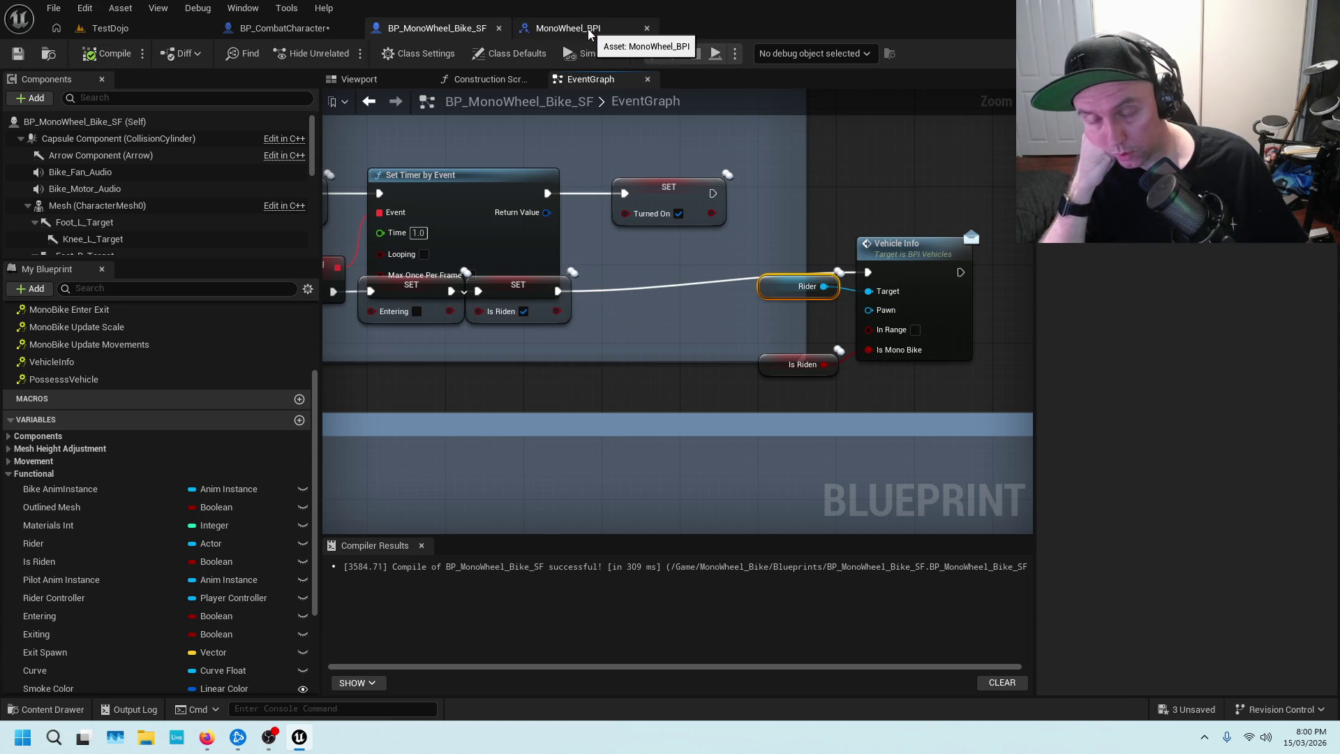
# Start a TestDojo play session and get in and out of the silver car.
pyautogui.click(160, 28)
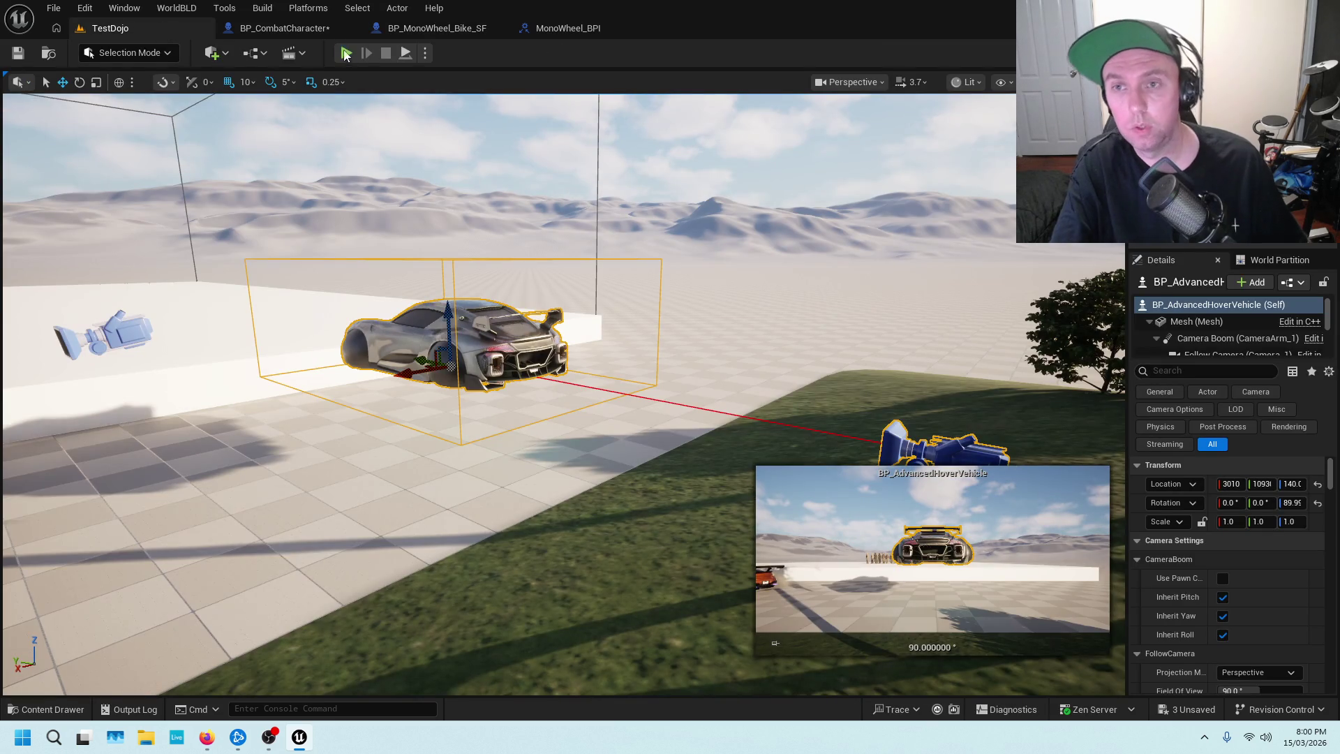
pyautogui.hotkey('alt', 'p')
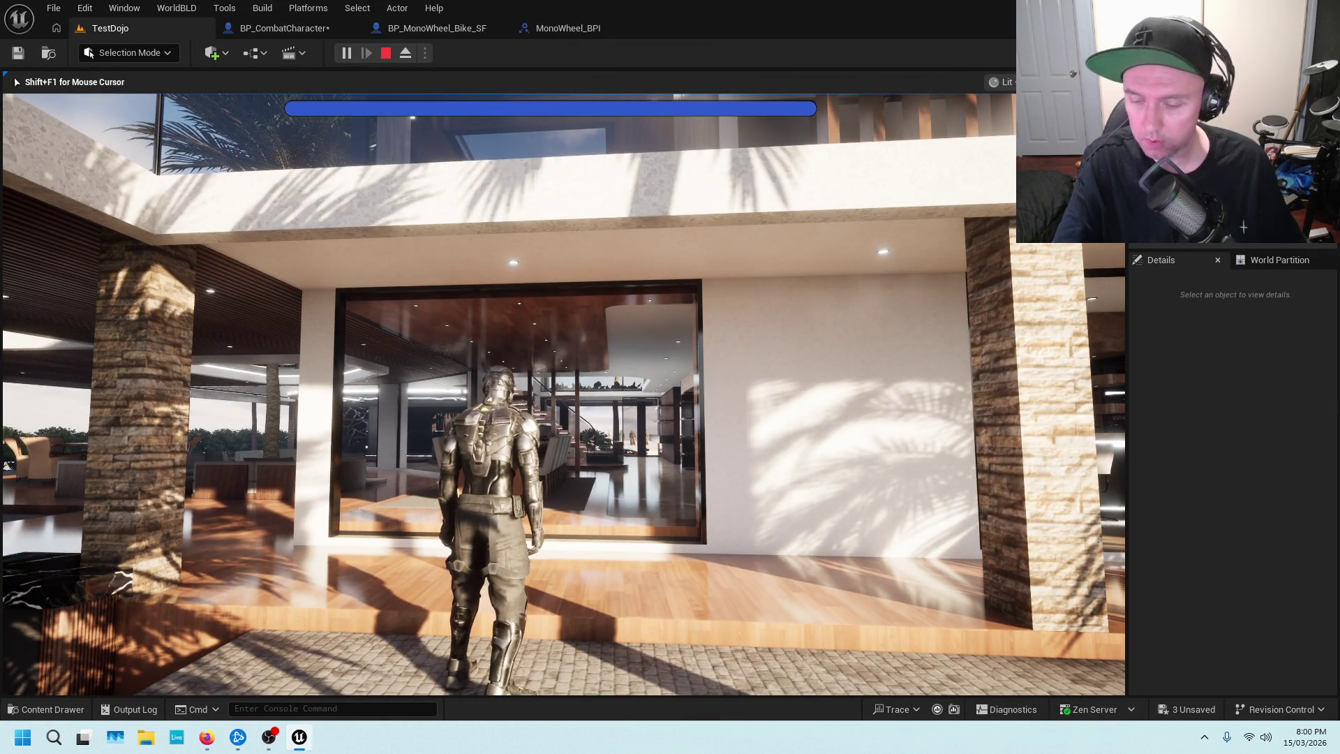
pyautogui.press('w')
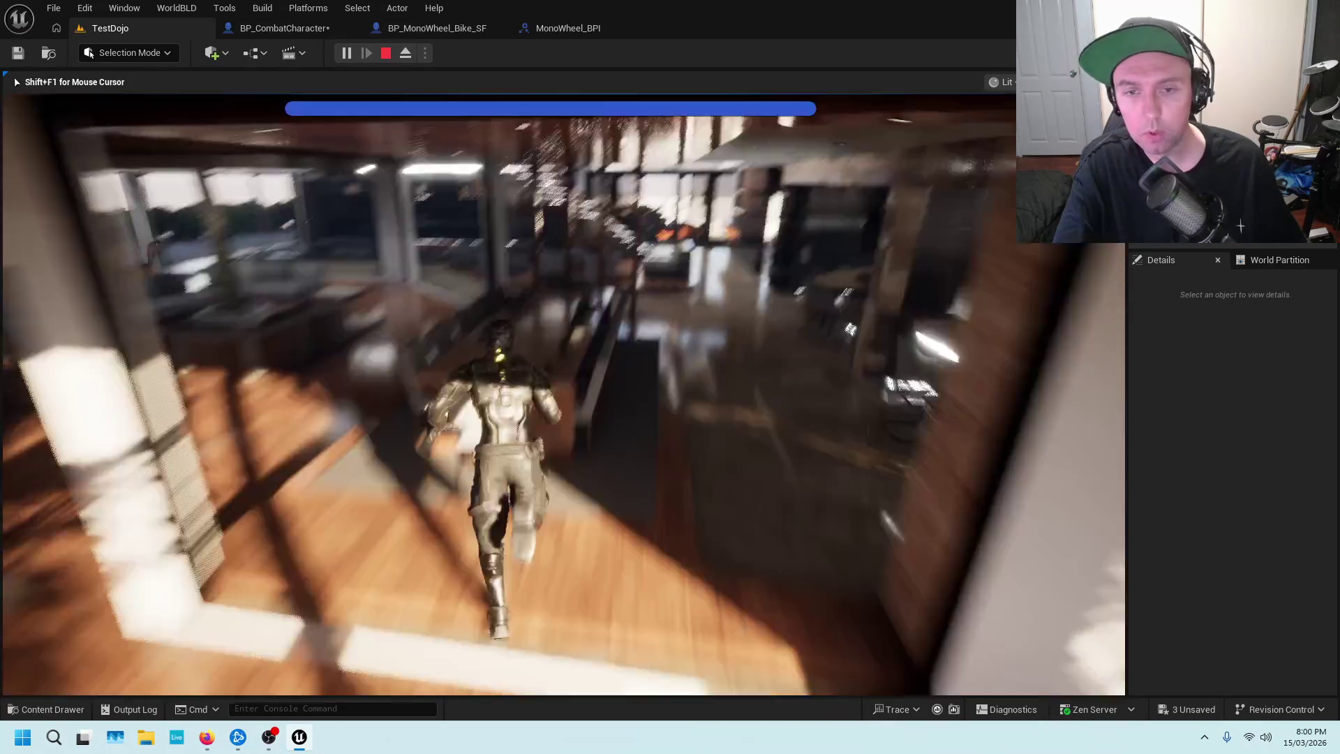
pyautogui.press('w')
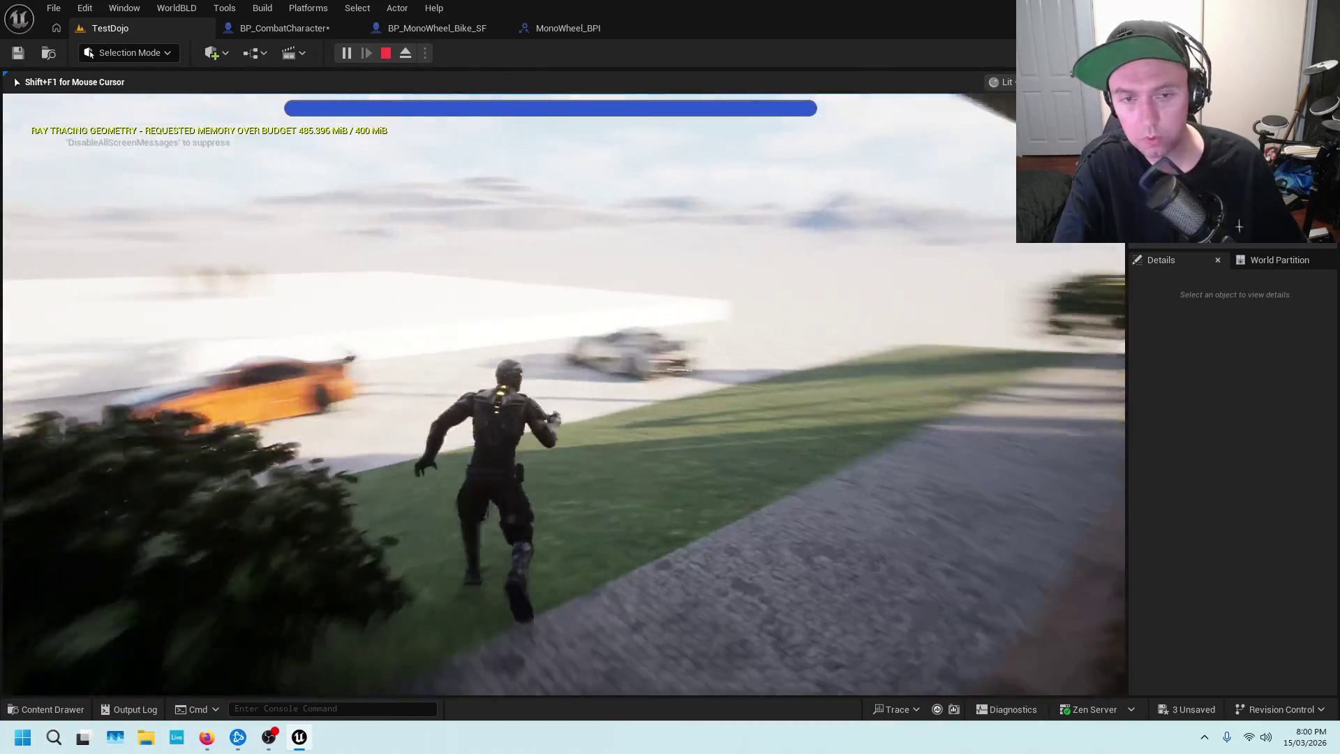
pyautogui.press('e')
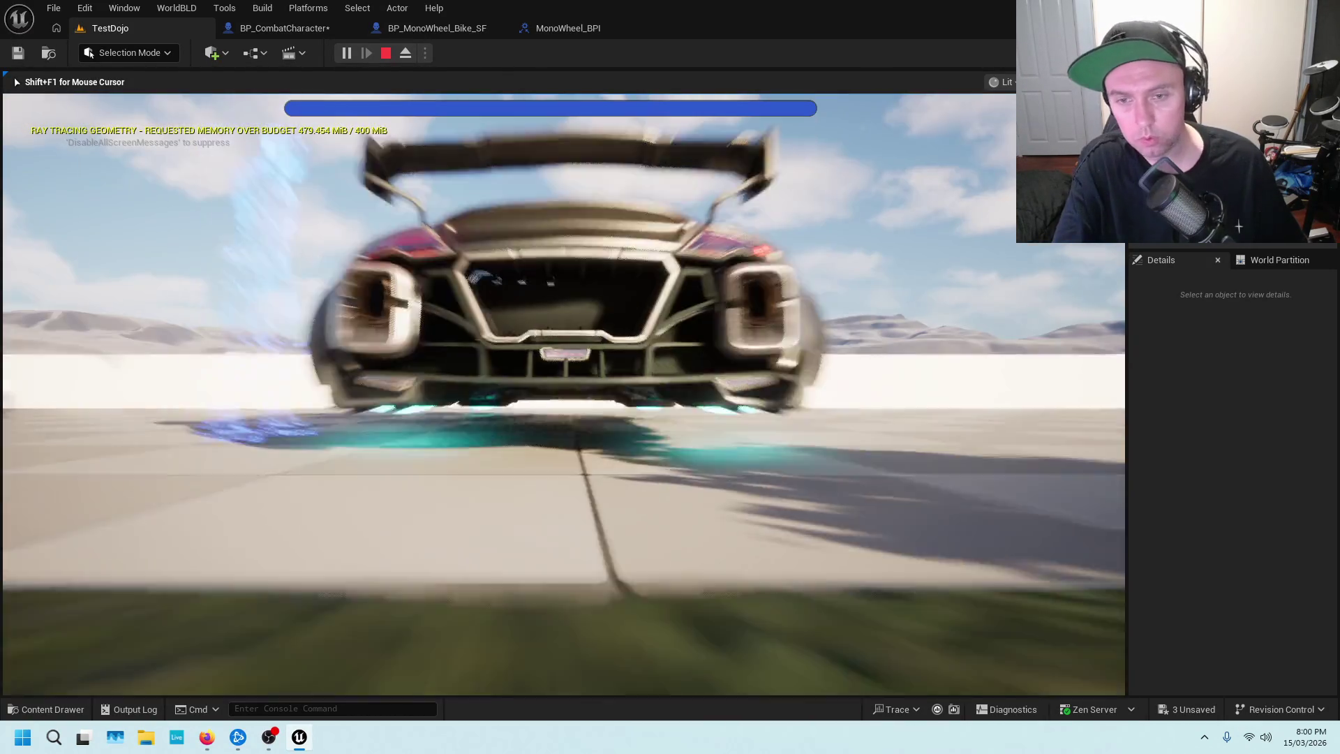
pyautogui.press('e')
pyautogui.press('w')
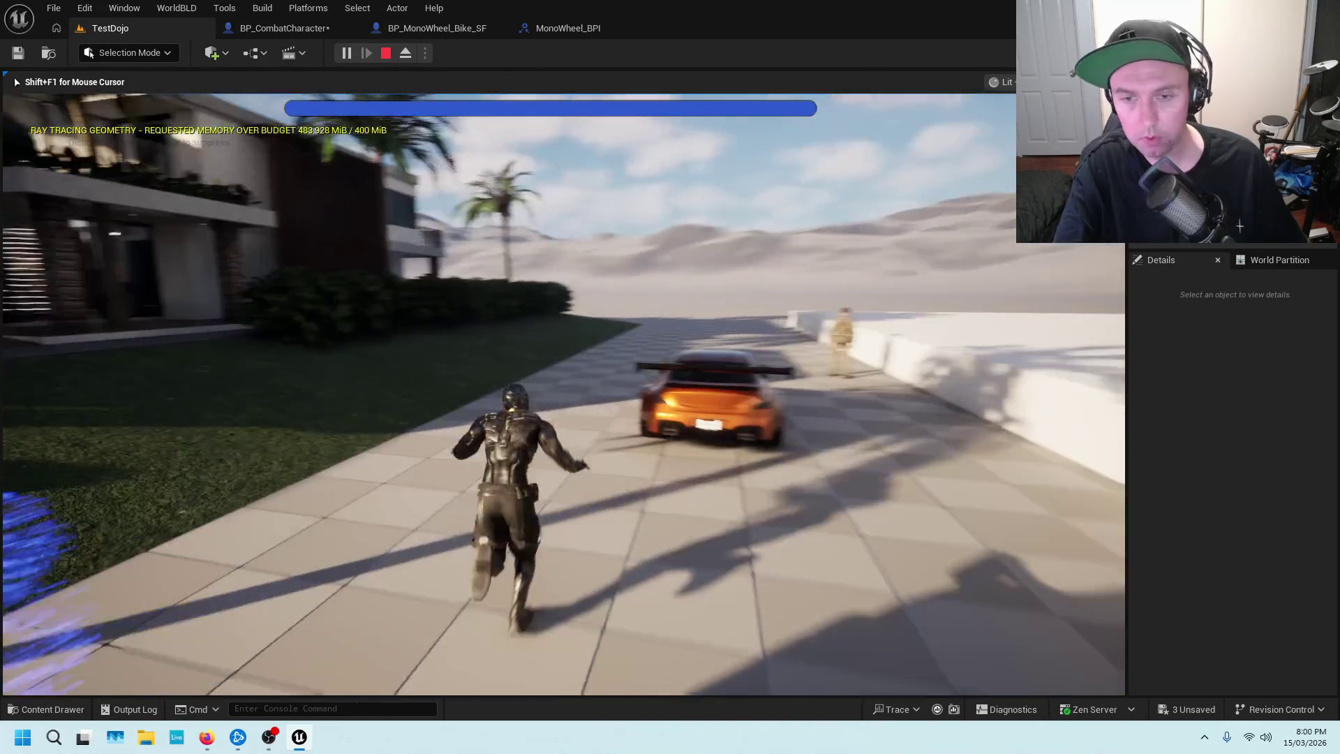
# Enter and exit the orange car, dash to the monowheel and try mounting it, then stop playing.
pyautogui.press('e')
pyautogui.press('e')
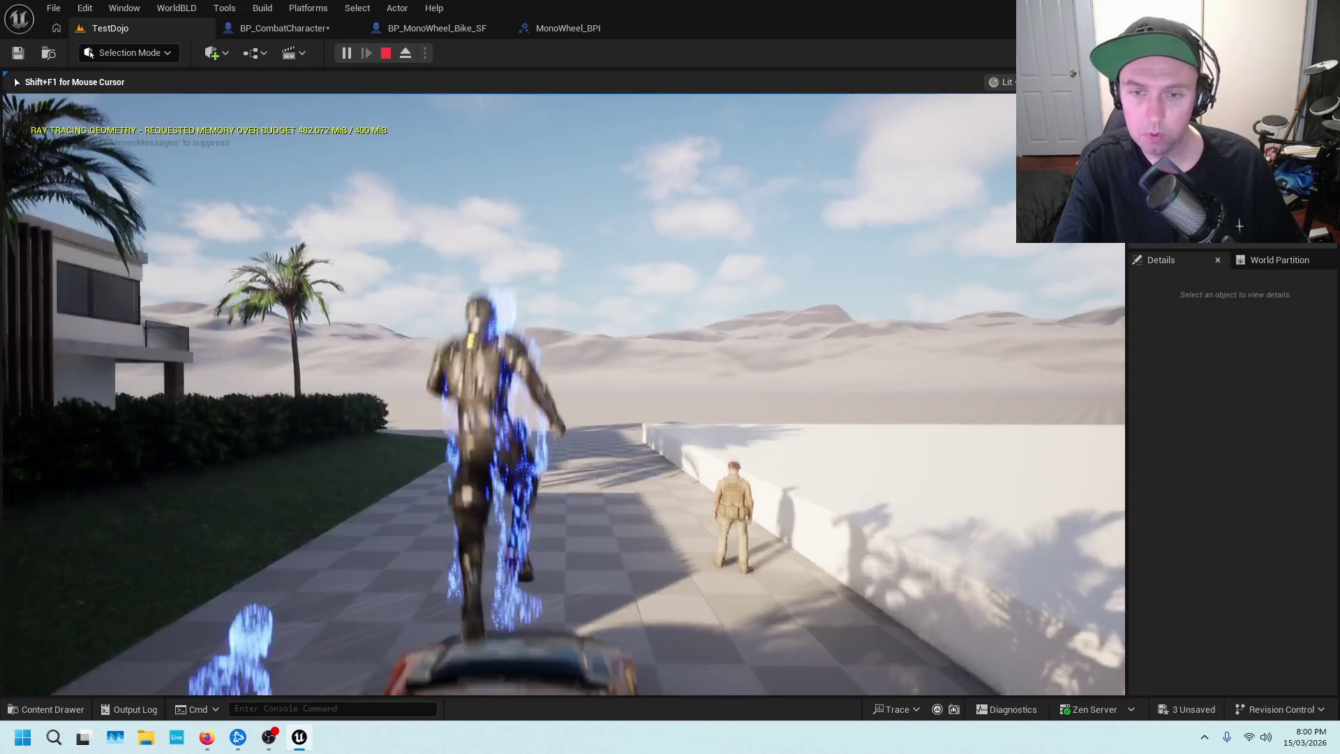
pyautogui.press('shift')
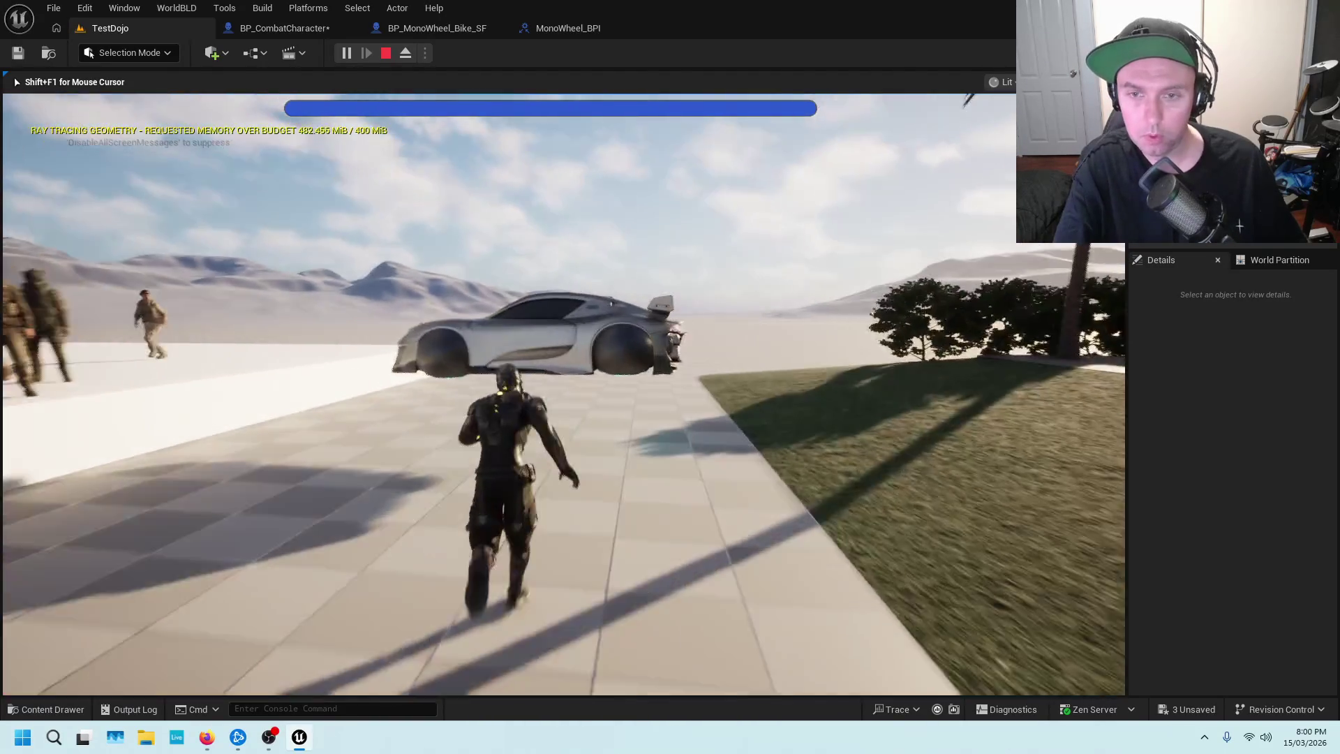
pyautogui.press('q')
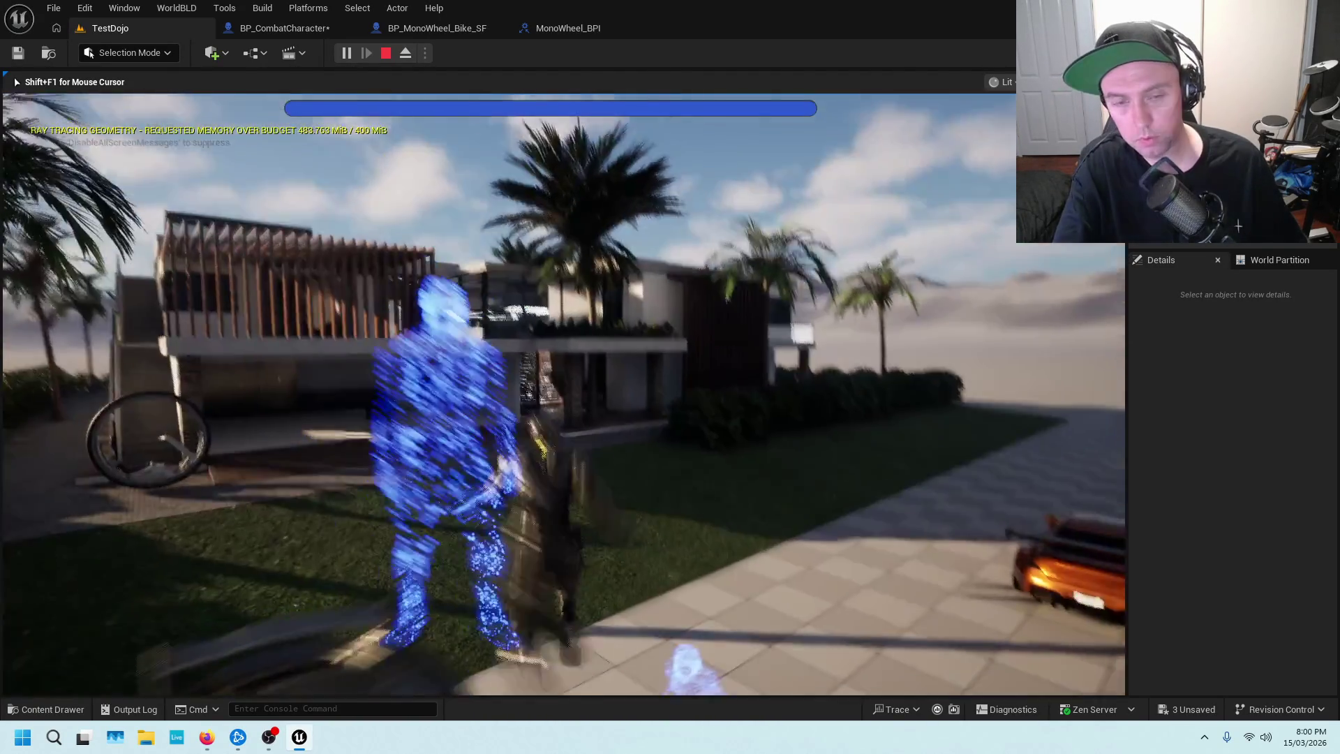
pyautogui.press('w')
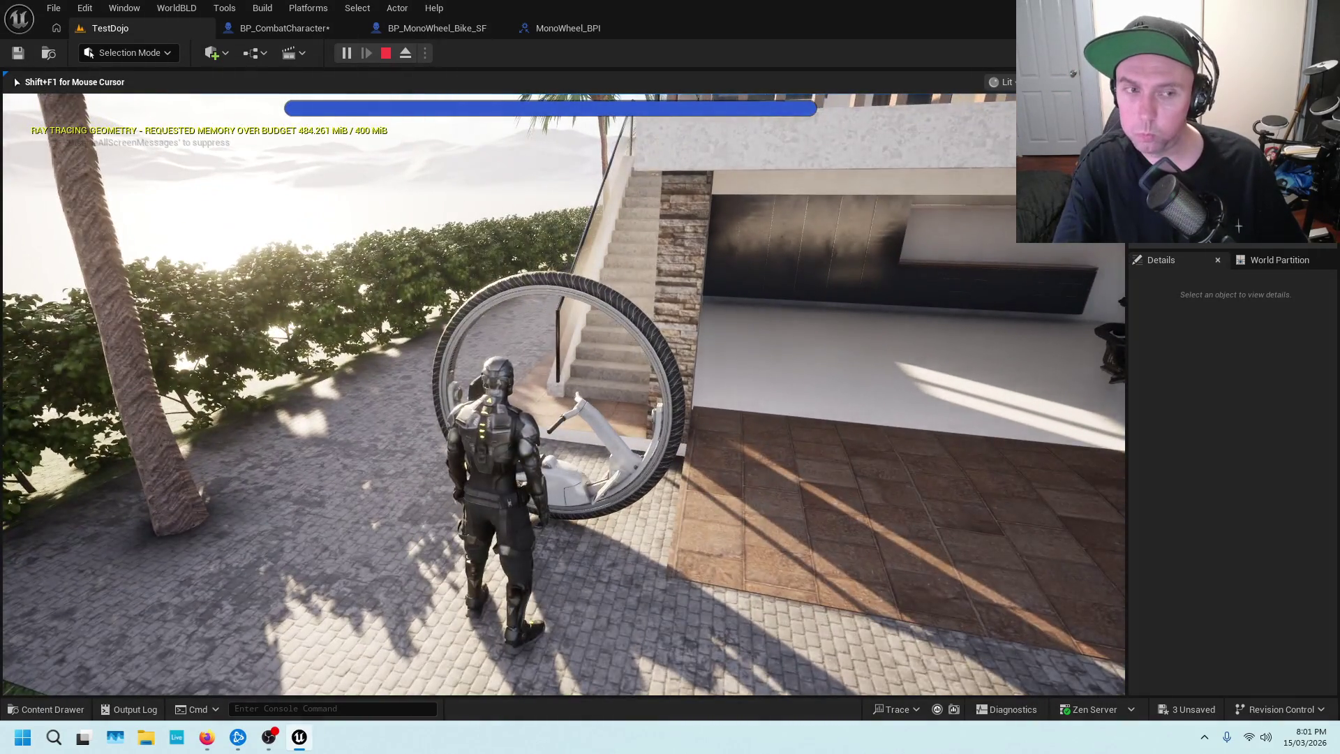
pyautogui.press('e')
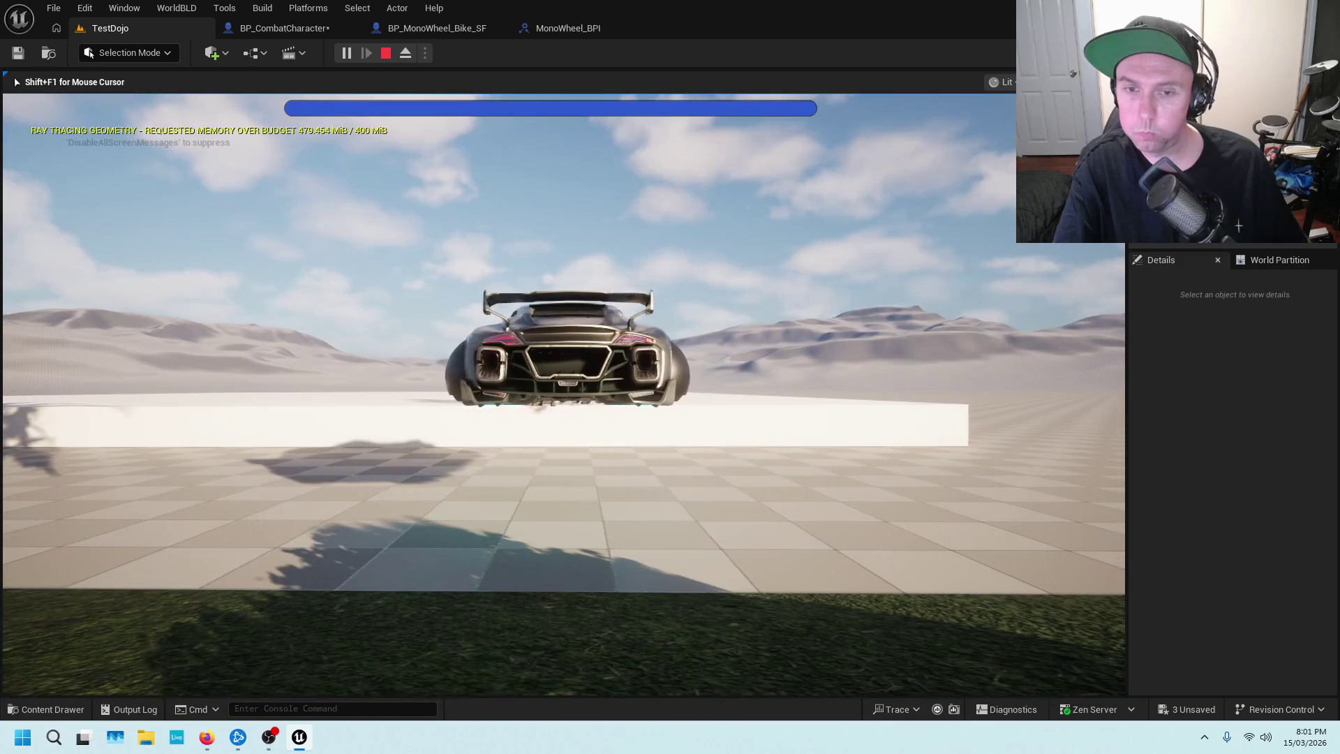
pyautogui.press('e')
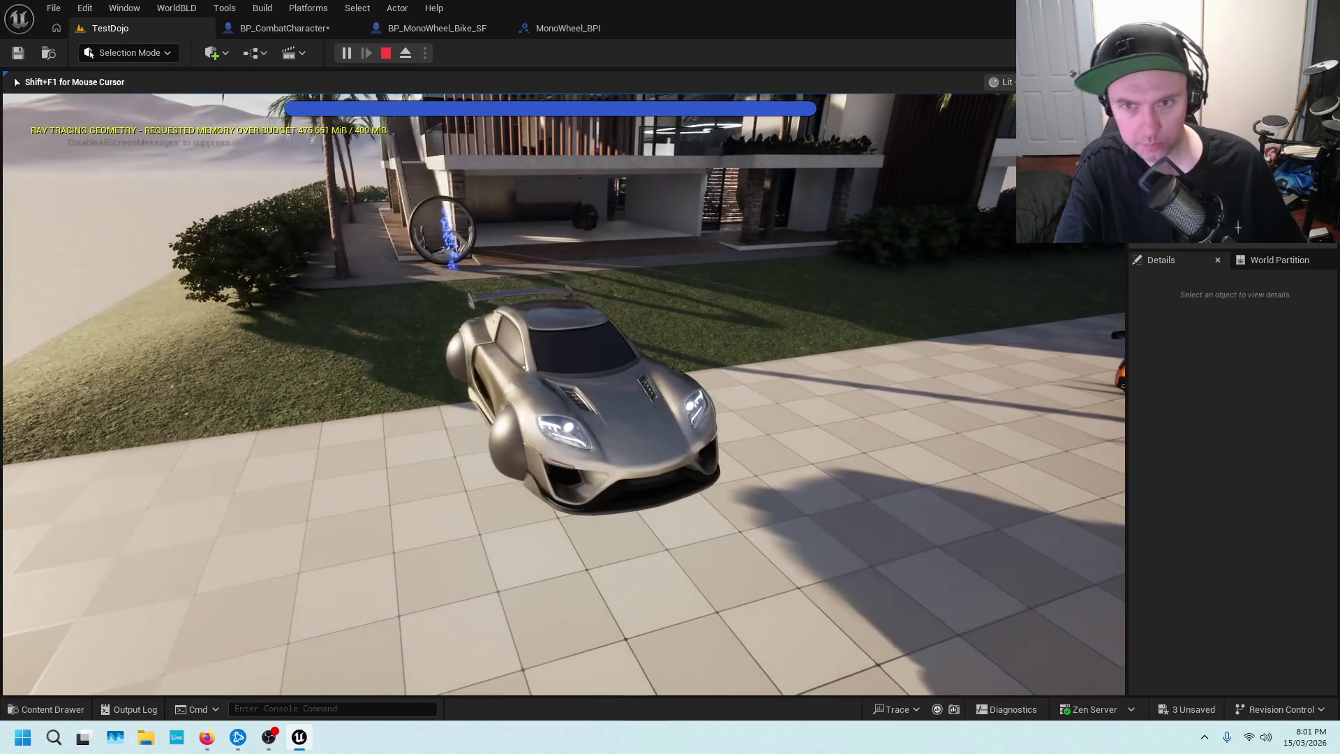
pyautogui.press('Escape')
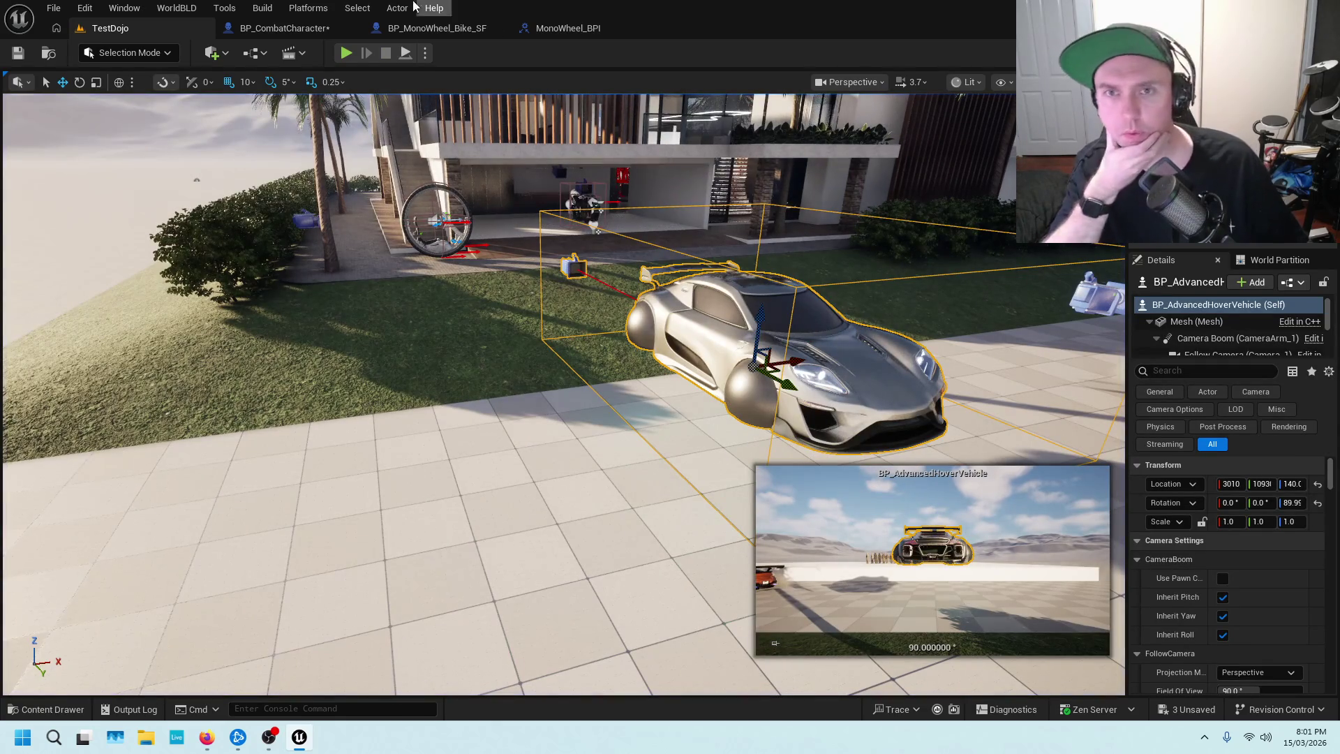
# In BP_MonoWheel_Bike_SF, rearrange the Vehicle Info and Rider nodes in the enter section.
pyautogui.click(559, 29)
pyautogui.click(408, 30)
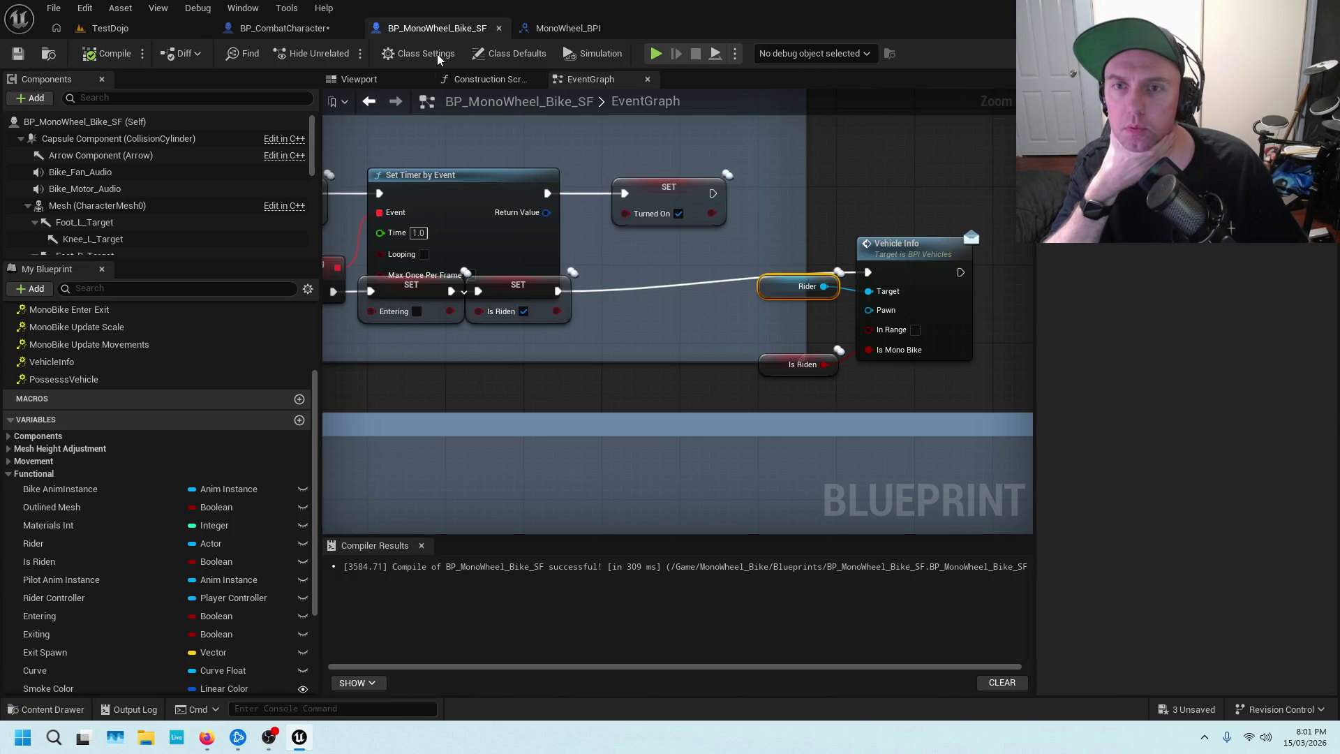
pyautogui.scroll(-6, 730, 328)
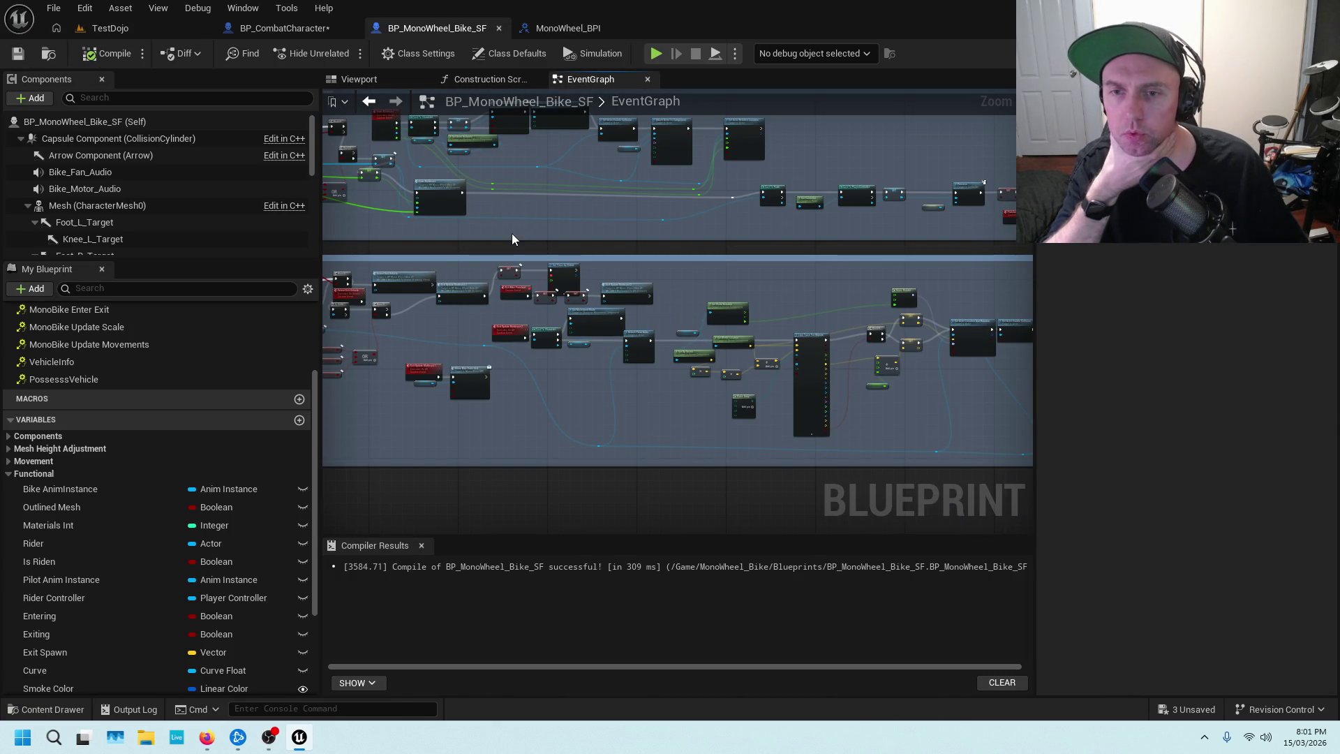
pyautogui.moveTo(513, 234); pyautogui.dragTo(683, 193)
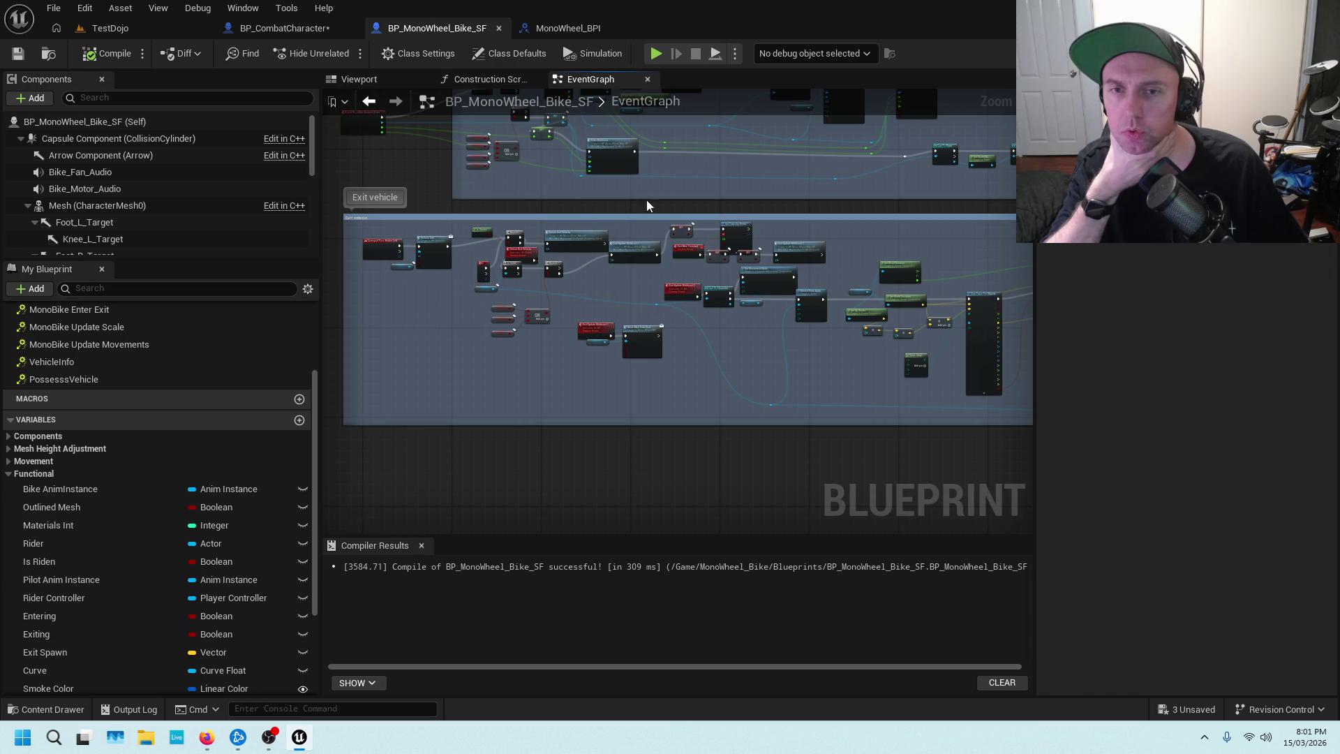
pyautogui.scroll(5, 803, 192)
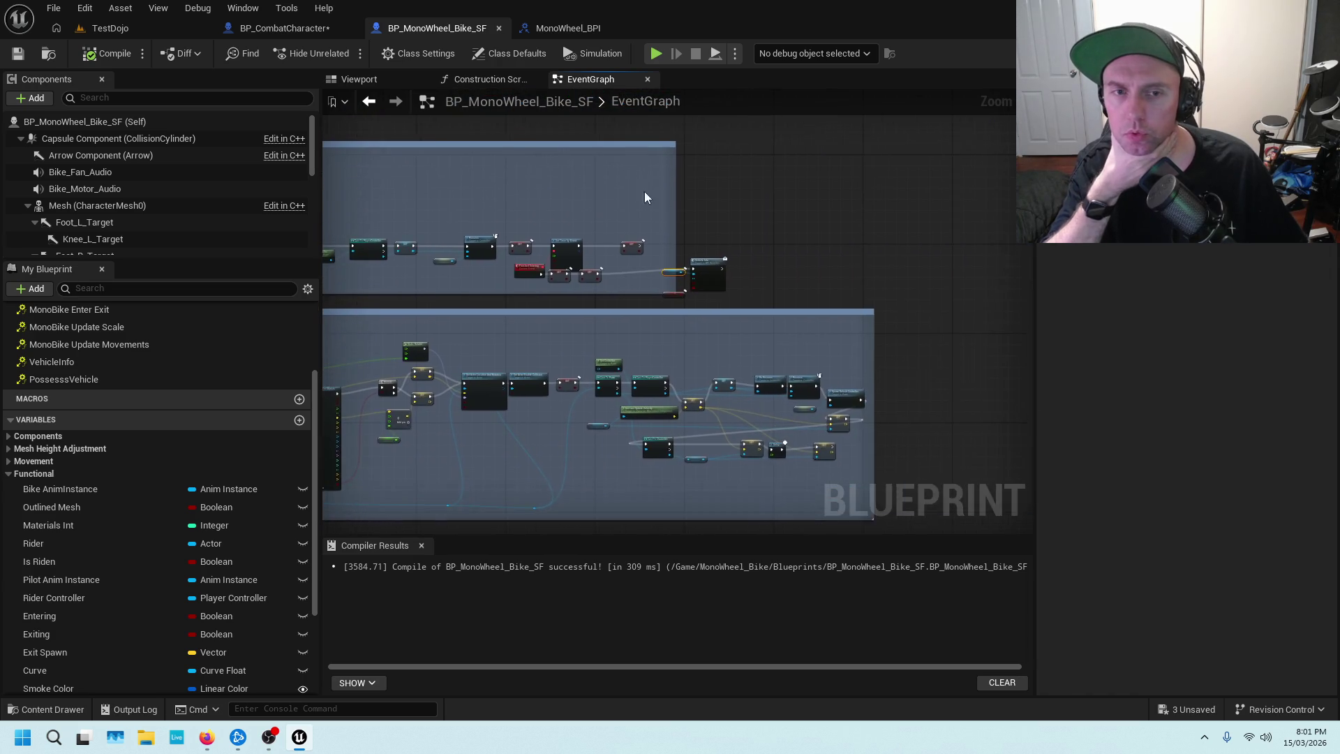
pyautogui.moveTo(685, 283); pyautogui.dragTo(720, 214)
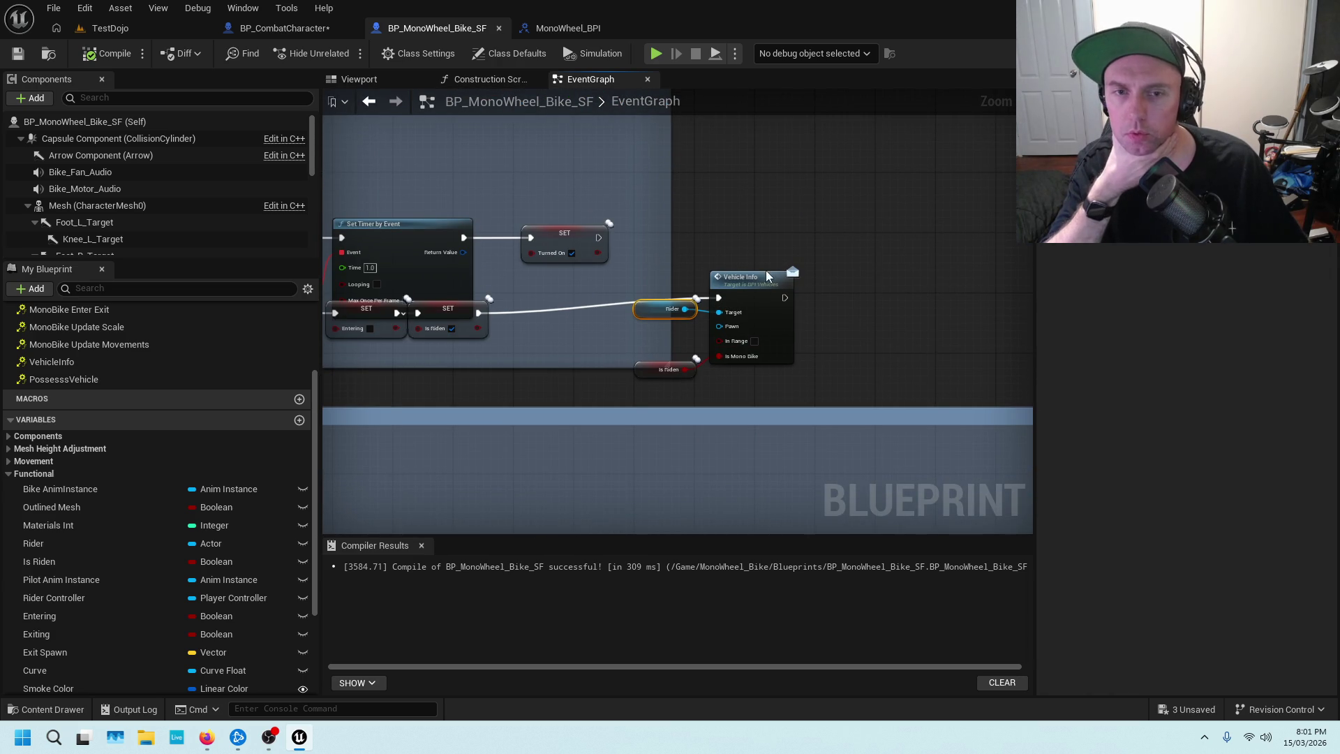
pyautogui.moveTo(764, 278); pyautogui.dragTo(787, 277)
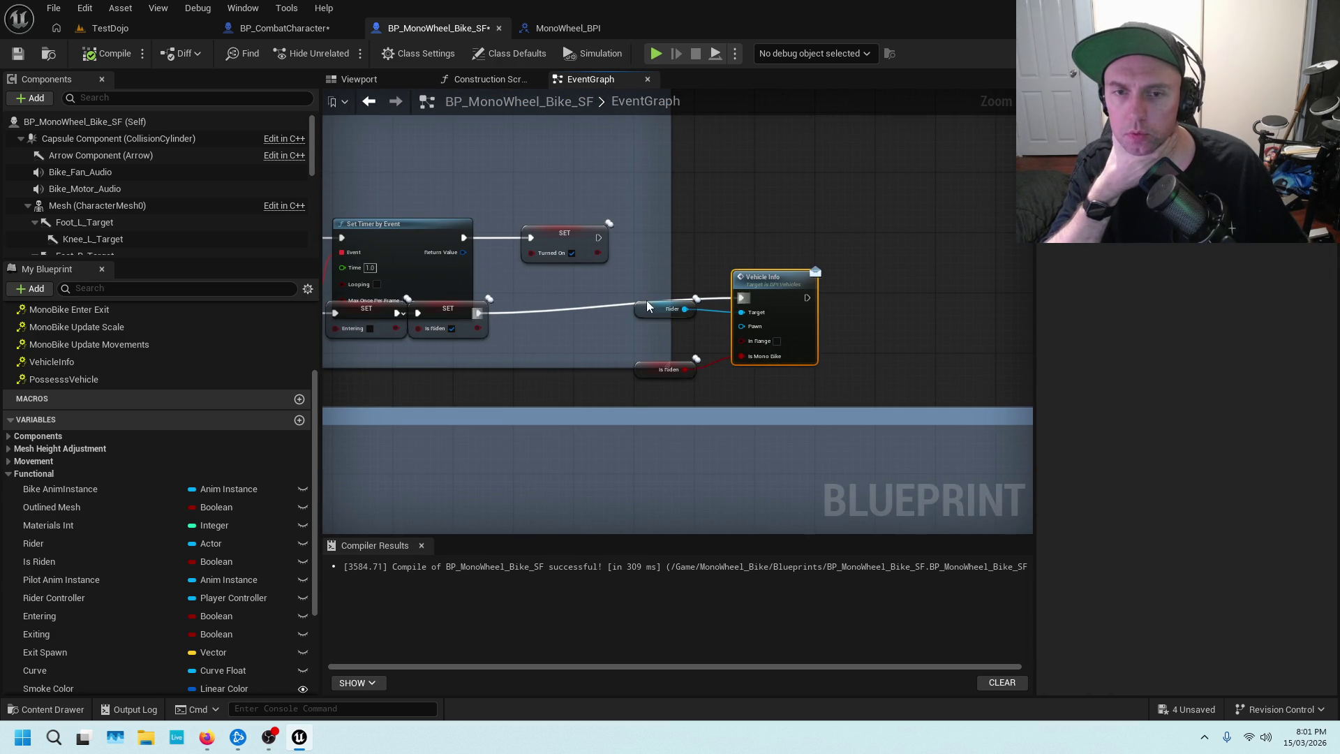
pyautogui.moveTo(653, 310); pyautogui.dragTo(670, 272)
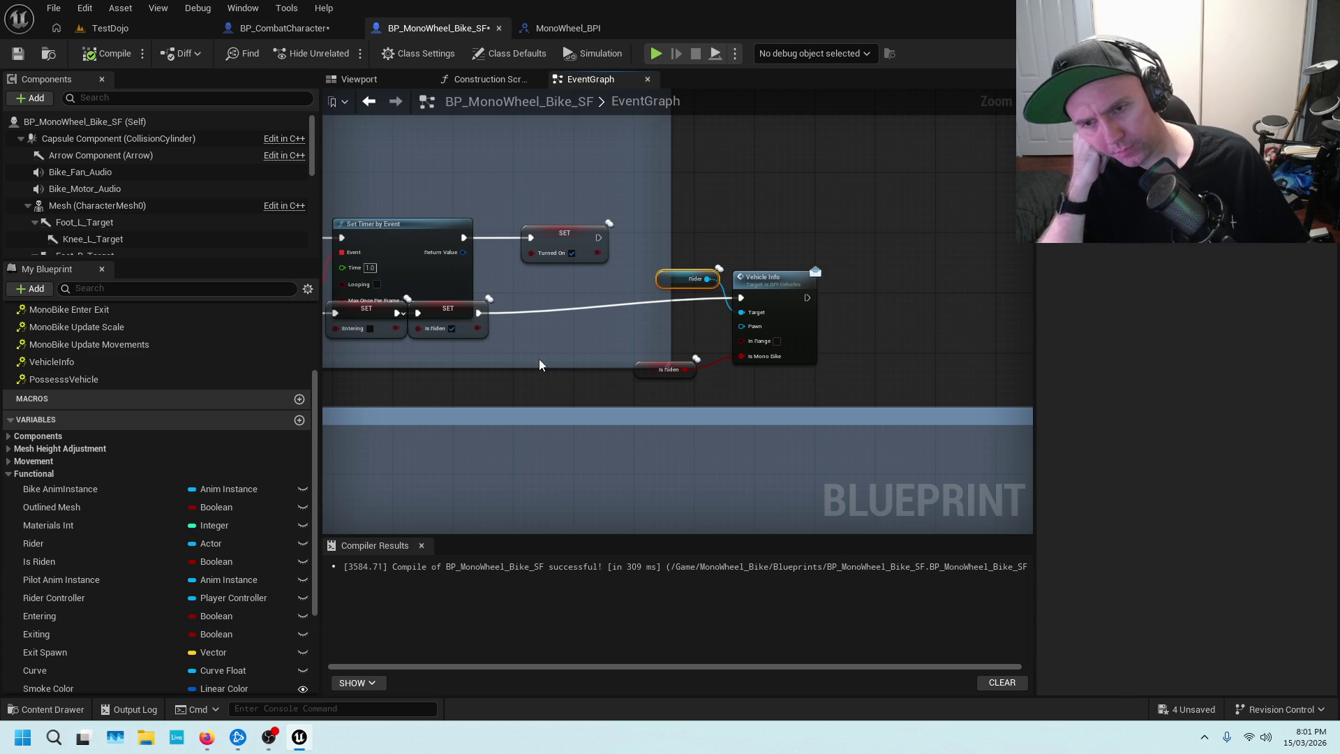
# Delete the Is Riden getter and set Vehicle Info's Is Mono Bike to true.
pyautogui.moveTo(666, 349); pyautogui.dragTo(767, 337)
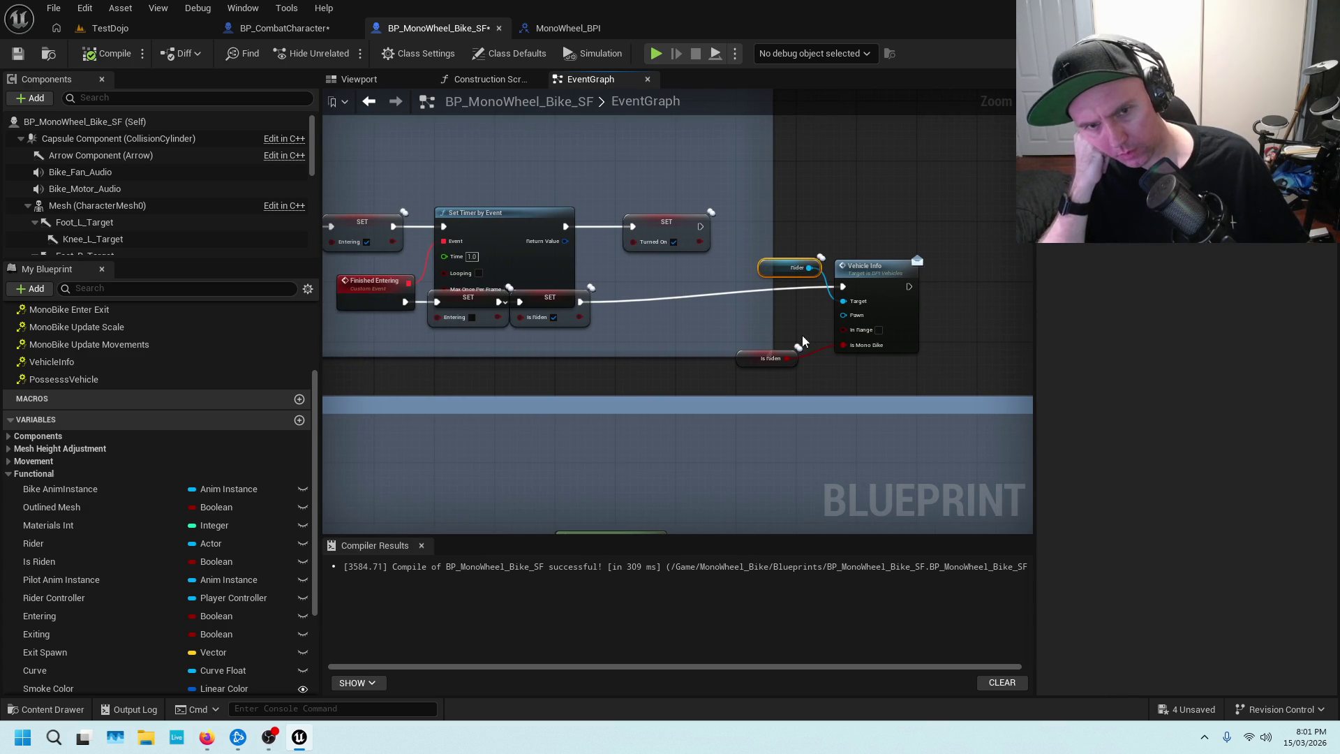
pyautogui.click(789, 355)
pyautogui.press('Delete')
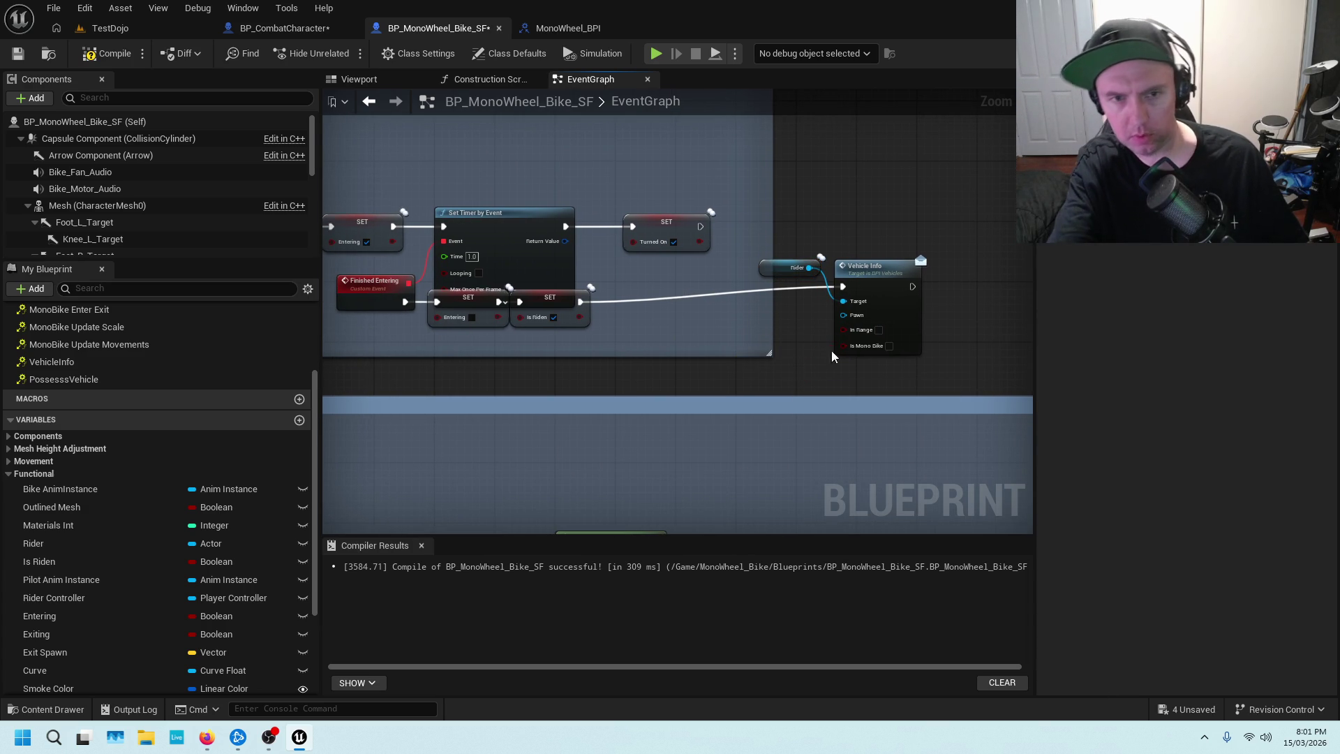
pyautogui.click(889, 345)
# In Exit vehicle, delete the Vehicle Info and Rider nodes and wire Gamepad Pressed to the Branch.
pyautogui.click(885, 329)
pyautogui.scroll(-3, 882, 376)
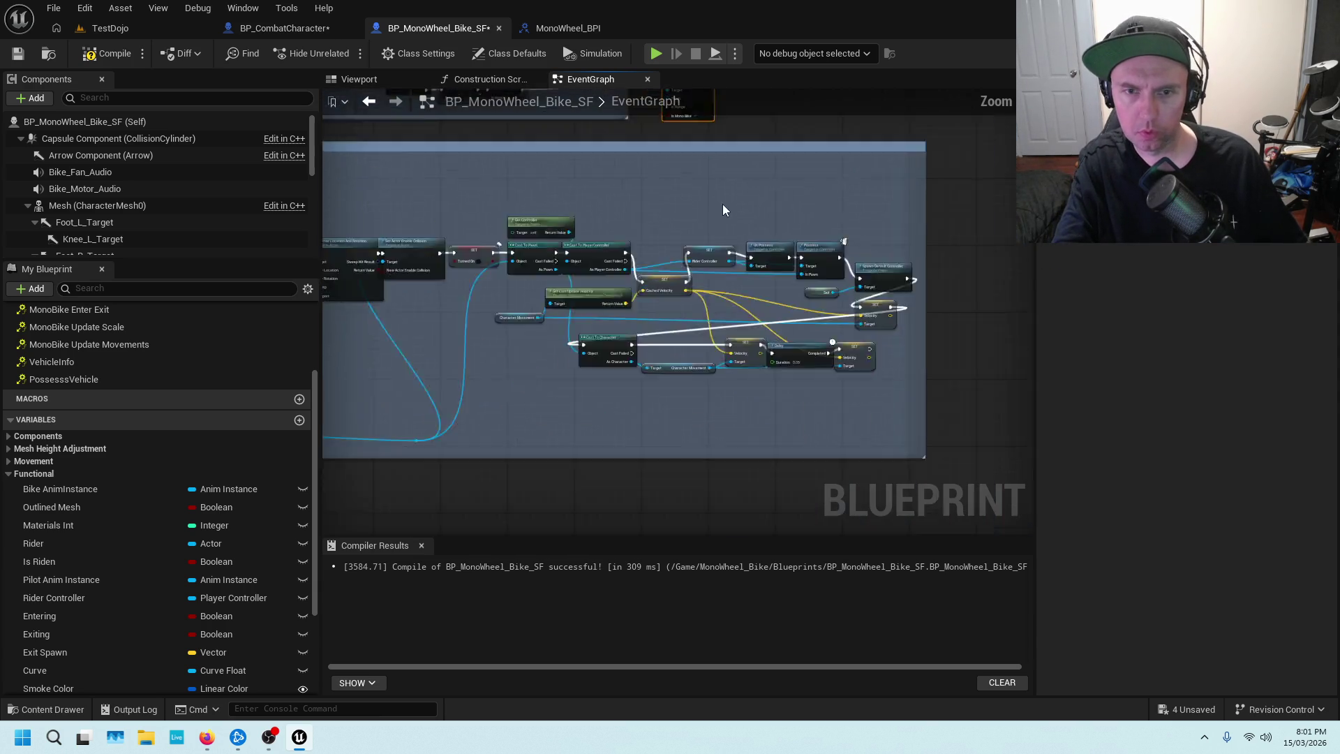
pyautogui.scroll(-2, 644, 313)
pyautogui.scroll(6, 841, 262)
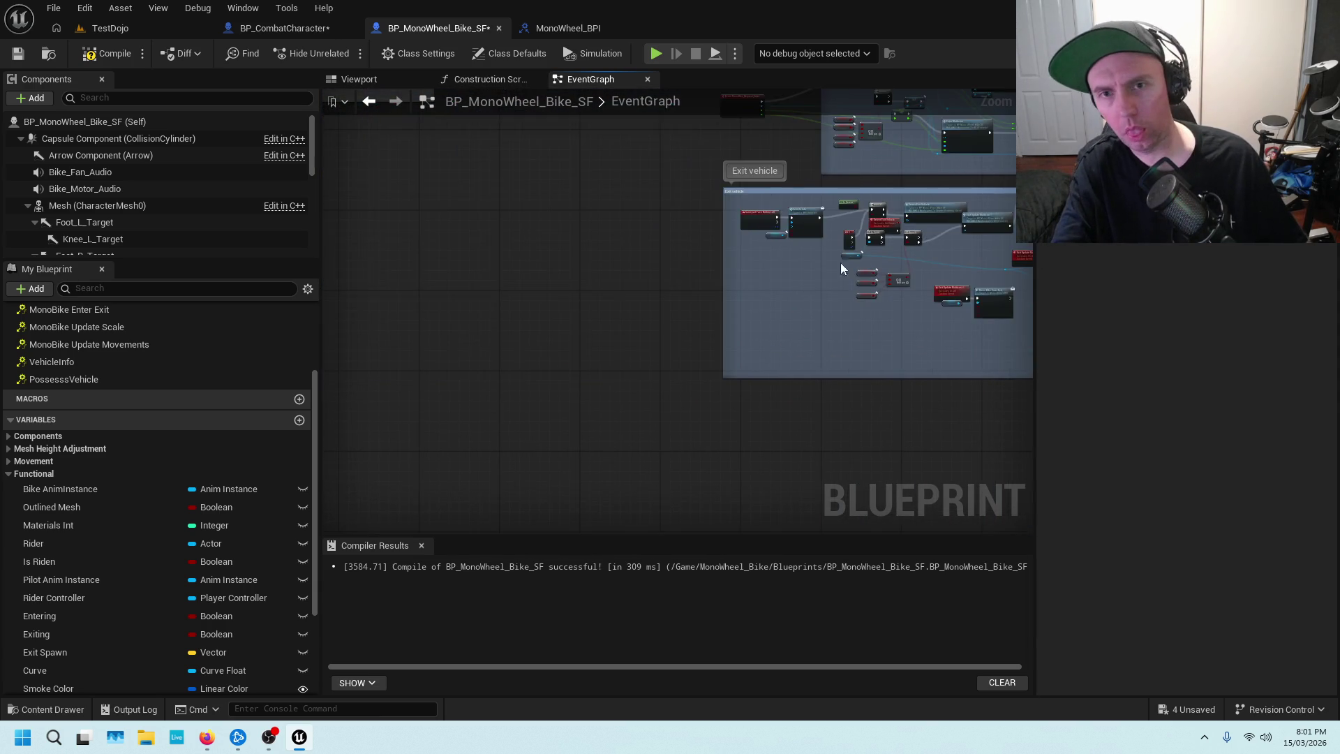
pyautogui.moveTo(480, 271)
pyautogui.mouseDown()
pyautogui.moveTo(655, 298)
pyautogui.moveTo(619, 375)
pyautogui.mouseUp()
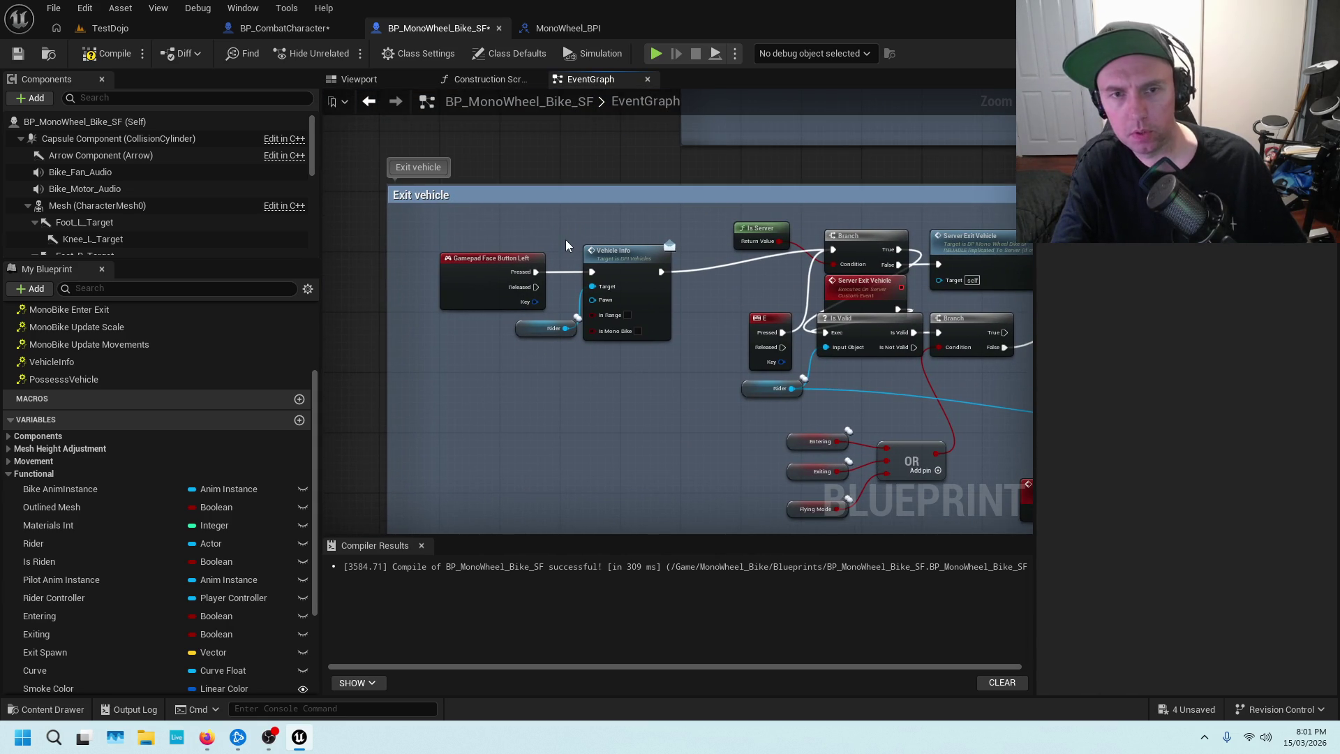
pyautogui.moveTo(560, 241); pyautogui.dragTo(637, 394)
pyautogui.press('Delete')
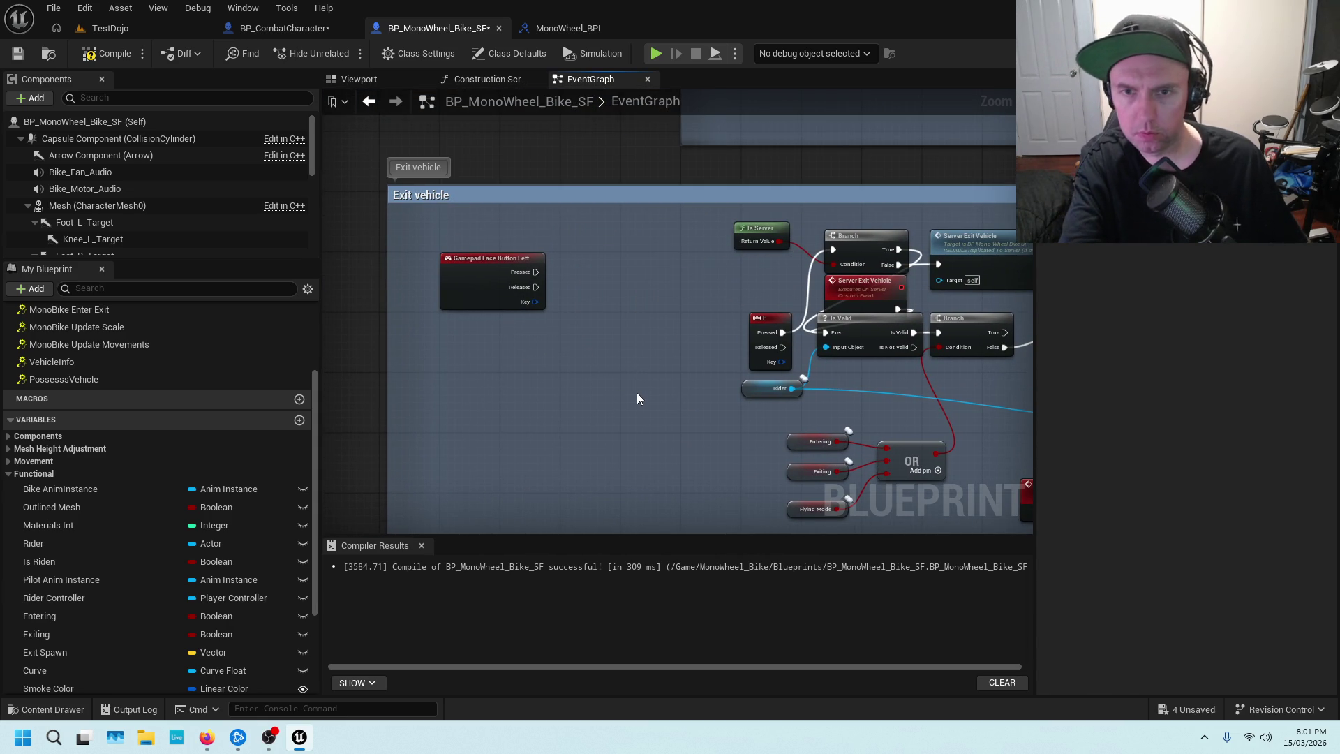
pyautogui.moveTo(535, 271)
pyautogui.mouseDown()
pyautogui.moveTo(559, 282)
pyautogui.moveTo(876, 276)
pyautogui.moveTo(836, 251)
pyautogui.mouseUp()
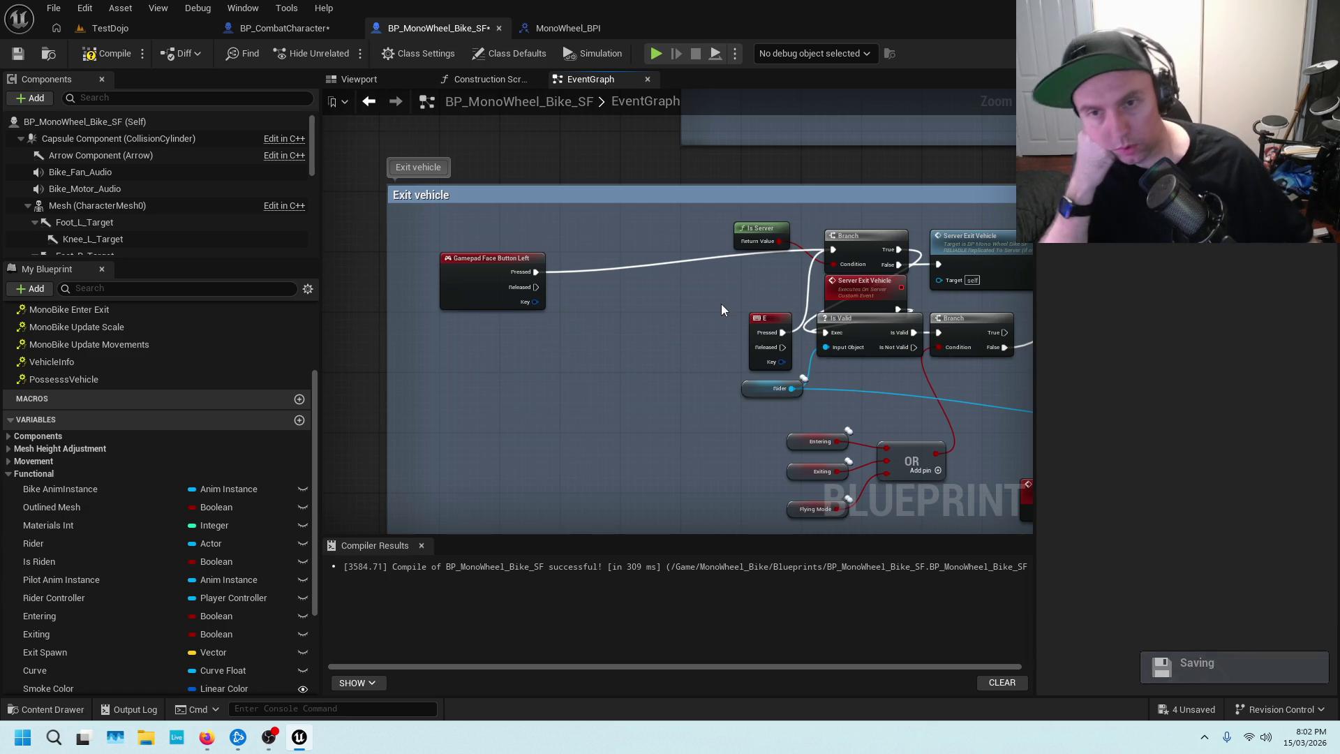
# Pan across the graph back to the Recieve Ride/Enter Request section.
pyautogui.moveTo(722, 284); pyautogui.dragTo(421, 276)
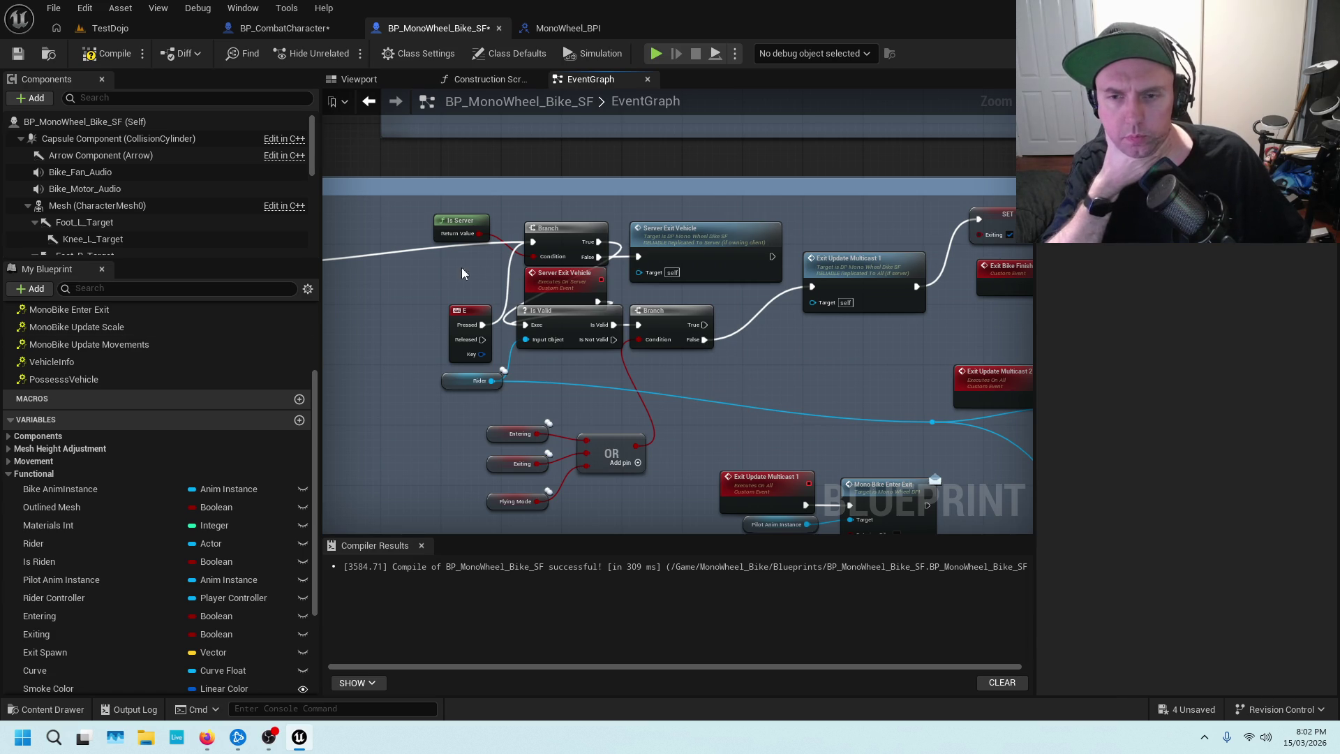
pyautogui.moveTo(462, 267); pyautogui.dragTo(694, 280)
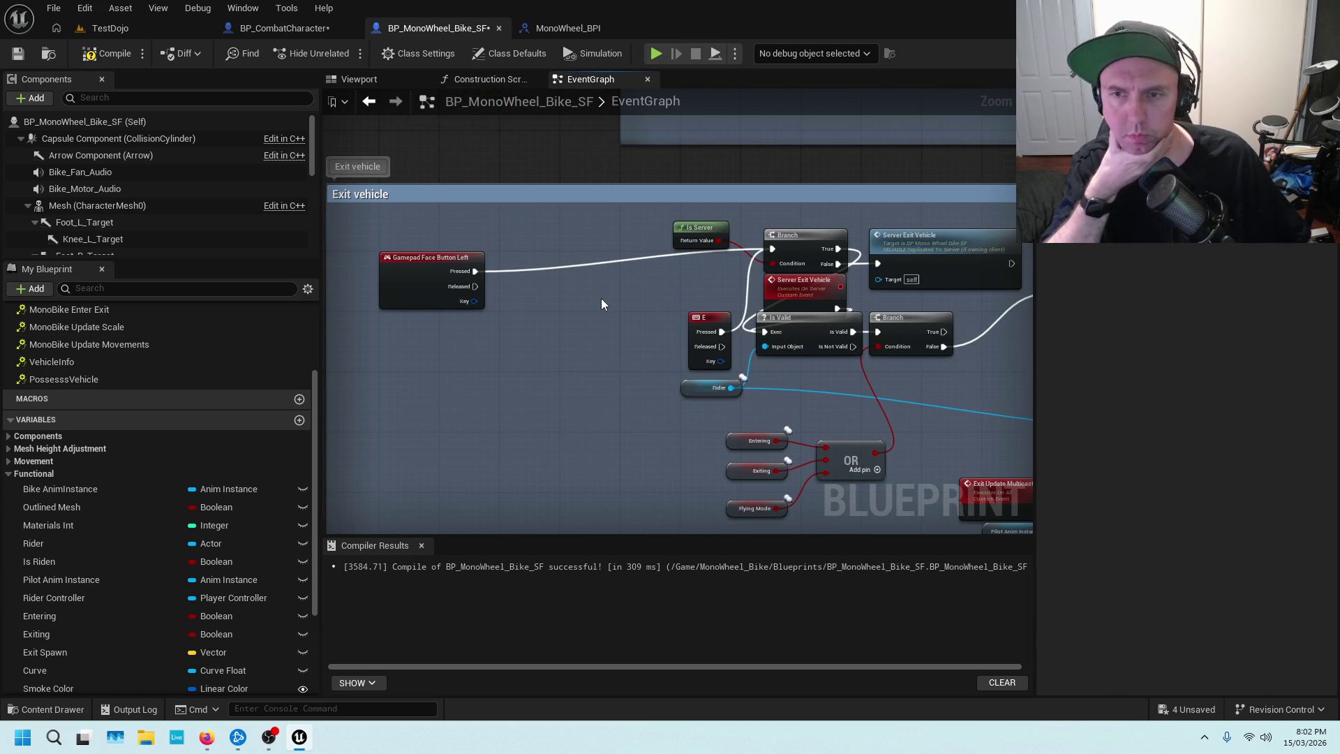
pyautogui.scroll(-2, 601, 304)
pyautogui.moveTo(643, 294); pyautogui.dragTo(371, 378)
pyautogui.moveTo(790, 294); pyautogui.dragTo(990, 455)
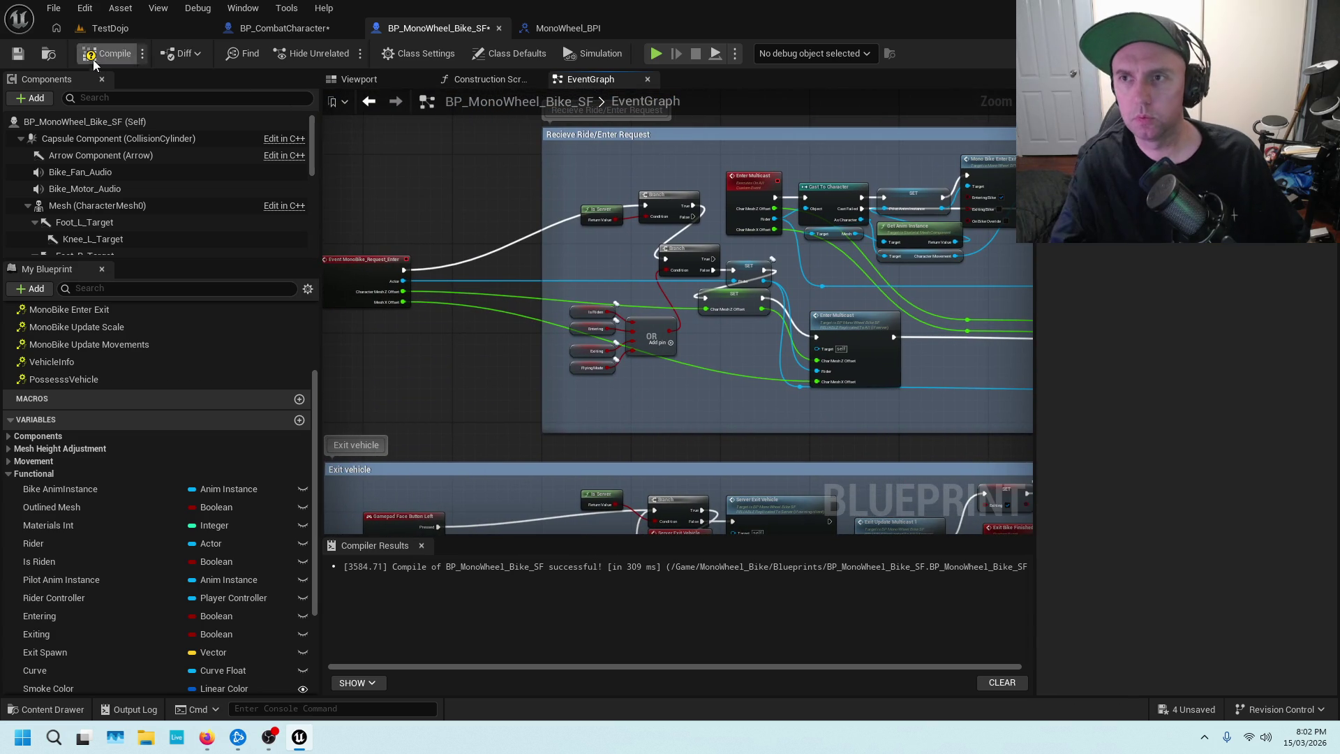
# Compile and save the bike Blueprint, then return to the TestDojo level viewport.
pyautogui.click(18, 54)
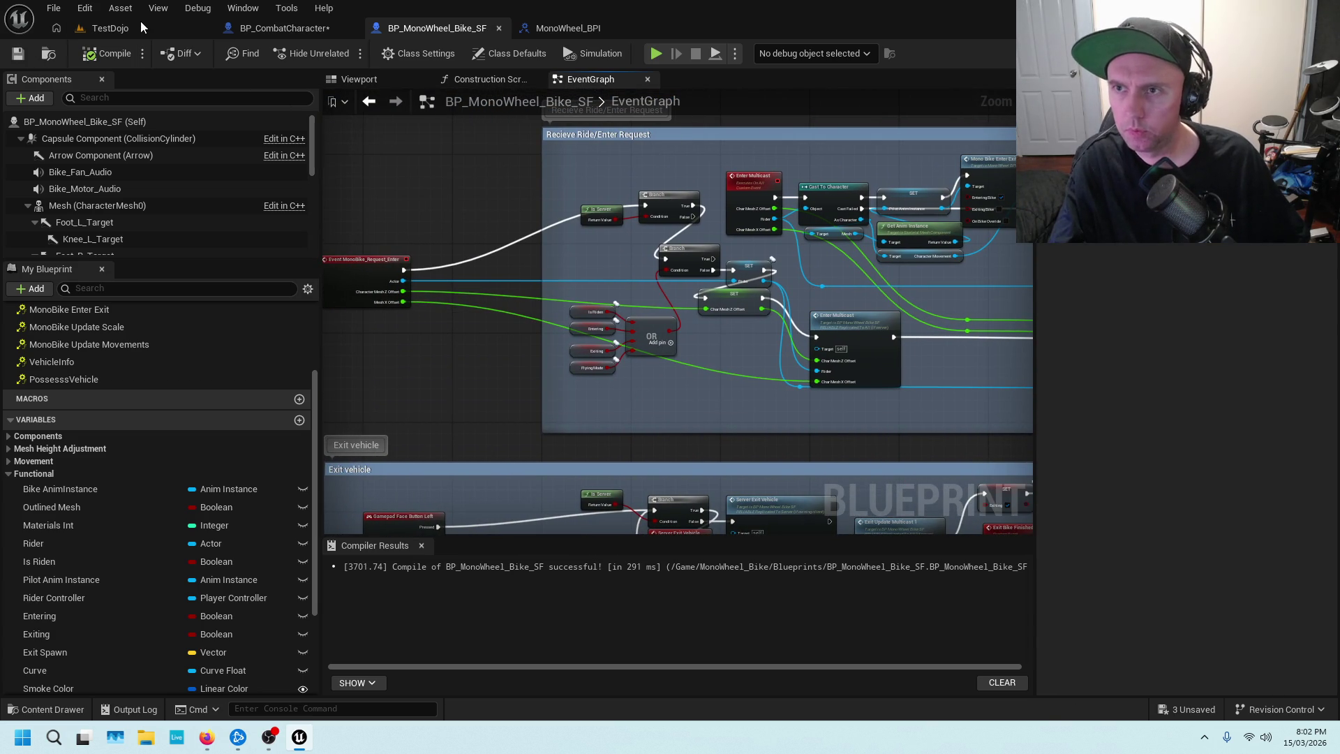
pyautogui.click(140, 28)
pyautogui.rightClick(447, 390)
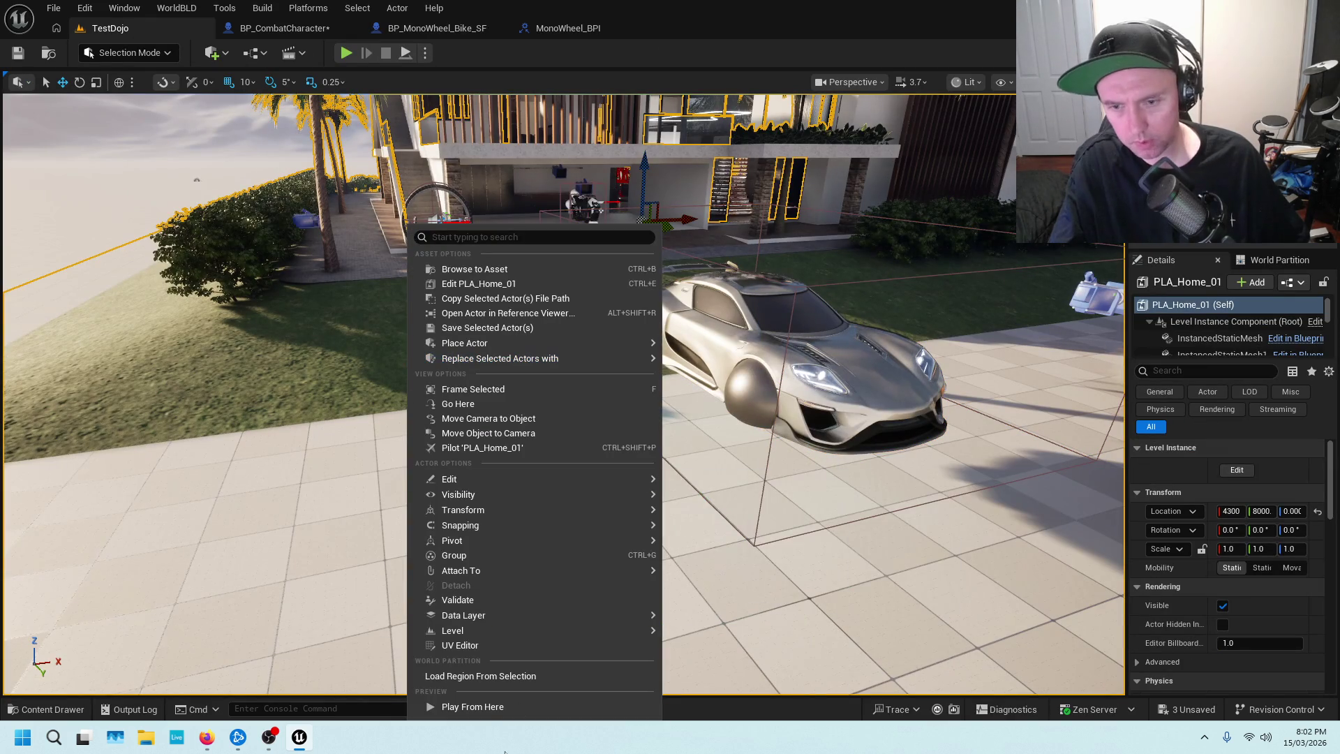
pyautogui.click(464, 689)
# Play-test TestDojo: mount and dismount the monowheel, enter the silver car, then stop.
pyautogui.hotkey('alt', 'p')
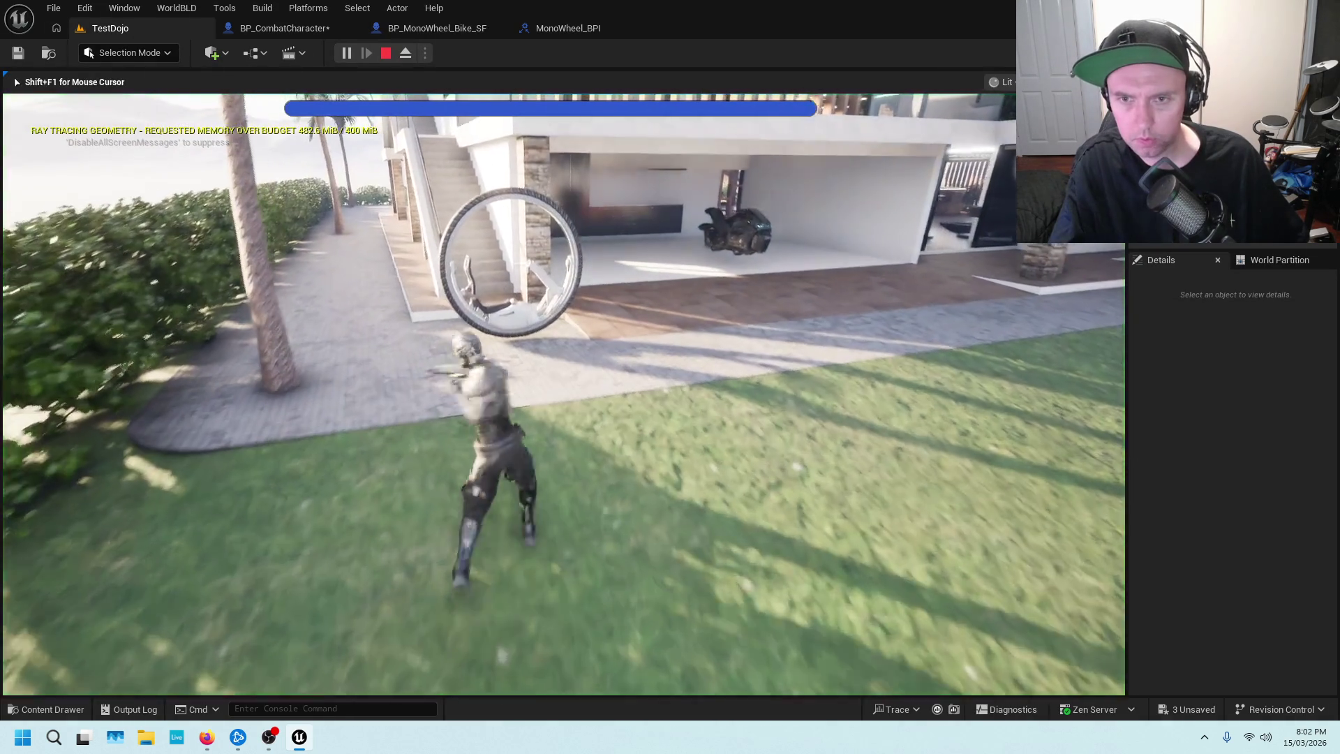
pyautogui.press('e')
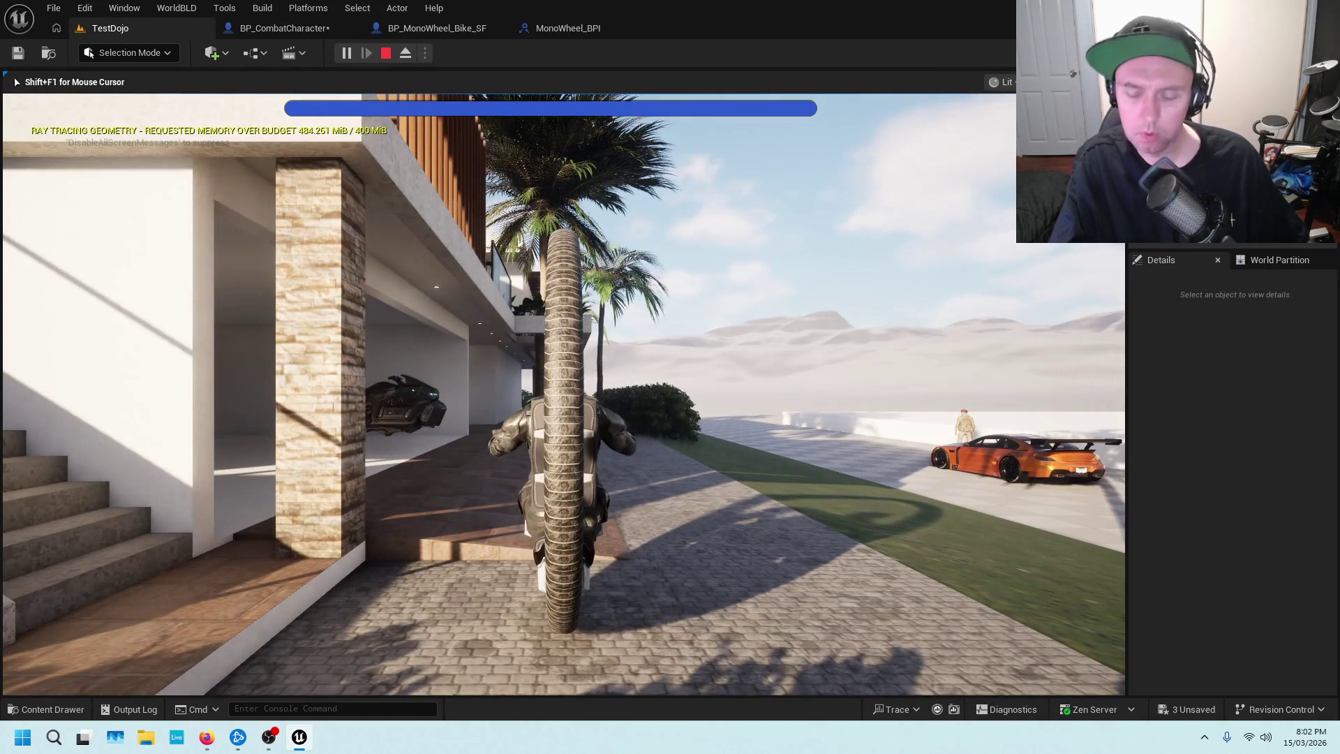
pyautogui.press('e')
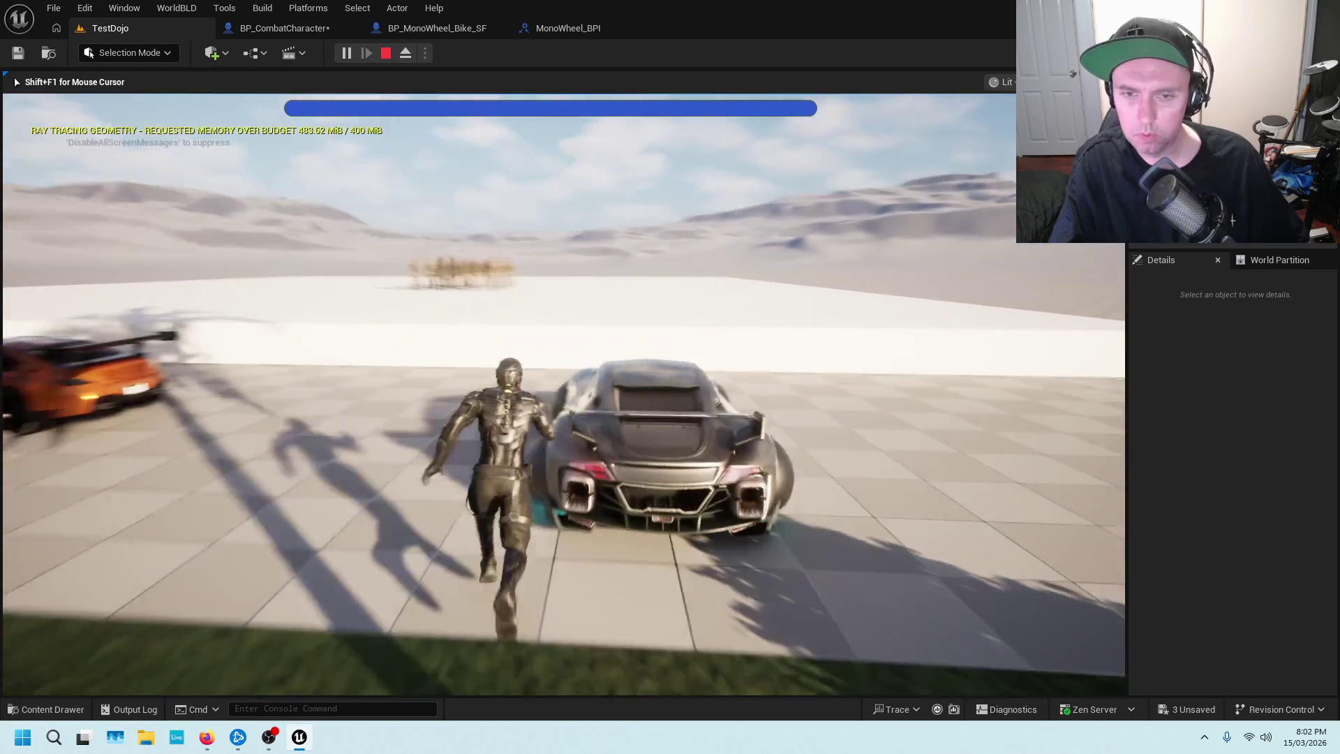
pyautogui.press('e')
pyautogui.press('e')
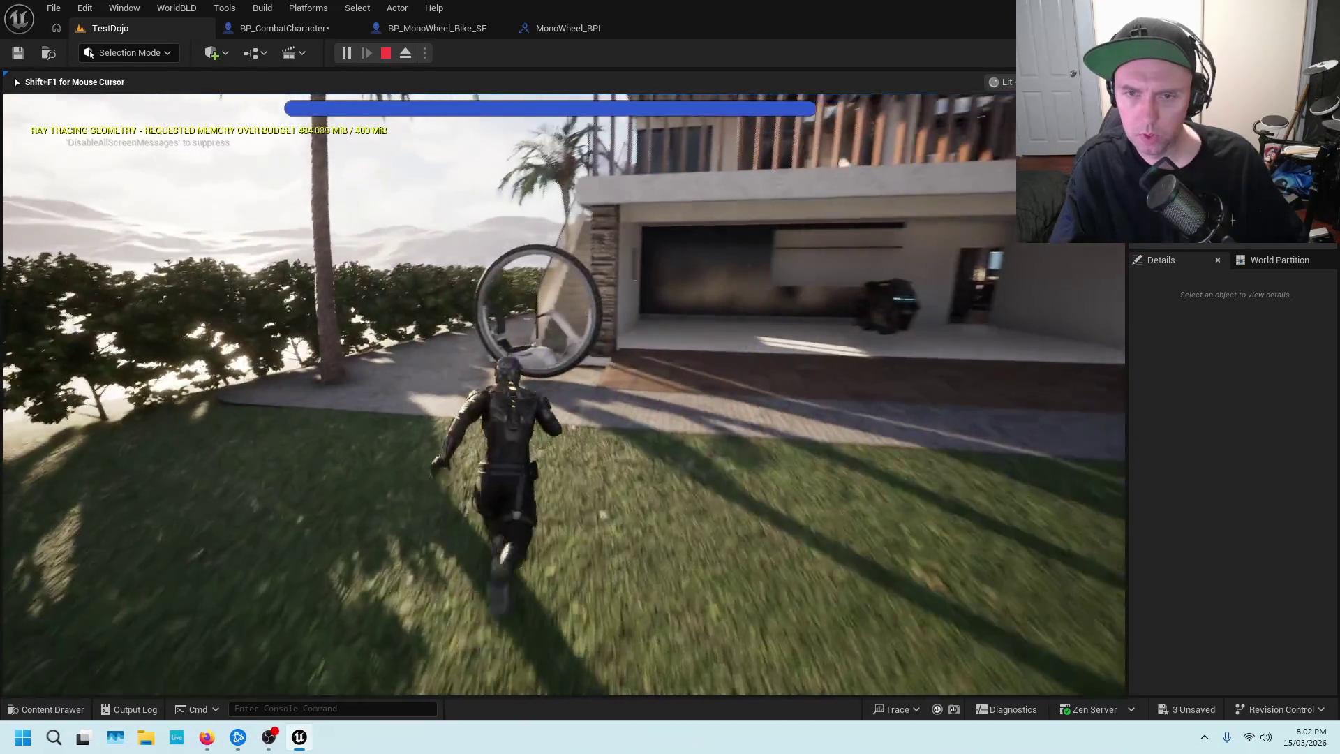
pyautogui.press('e')
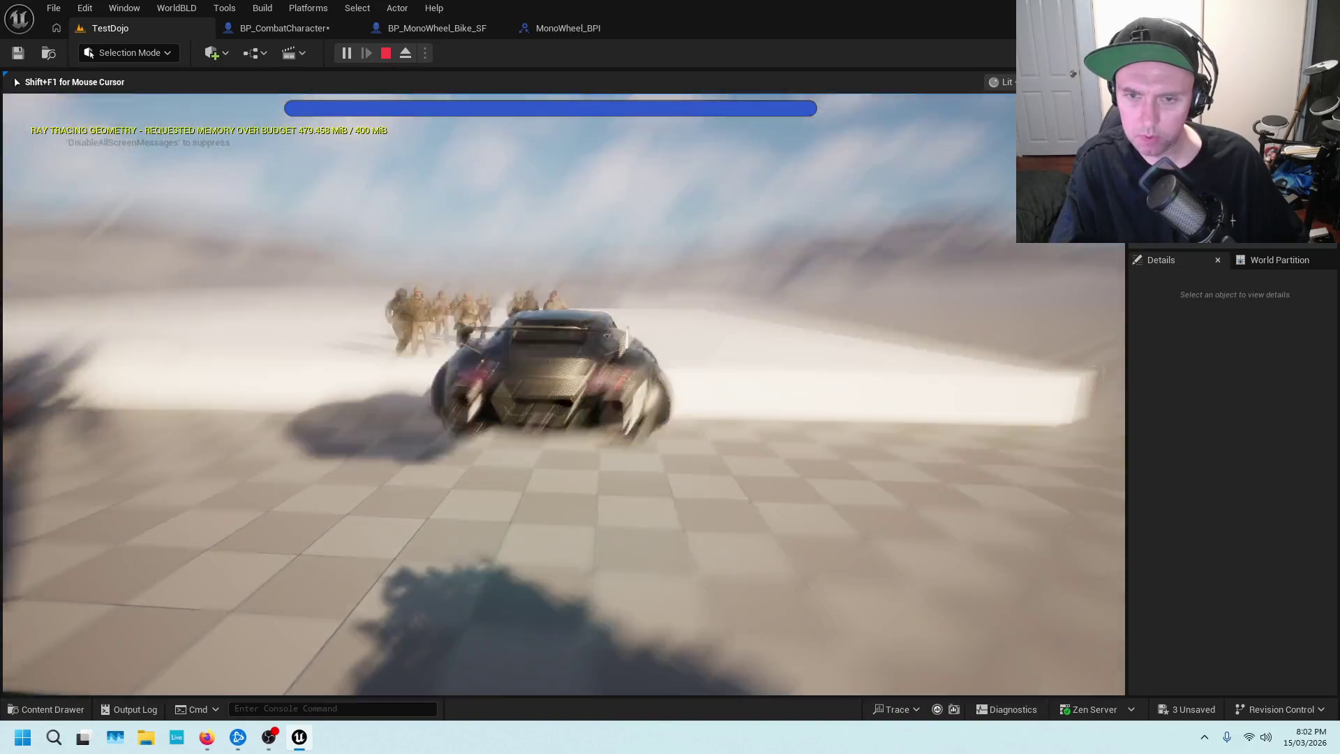
pyautogui.press('Escape')
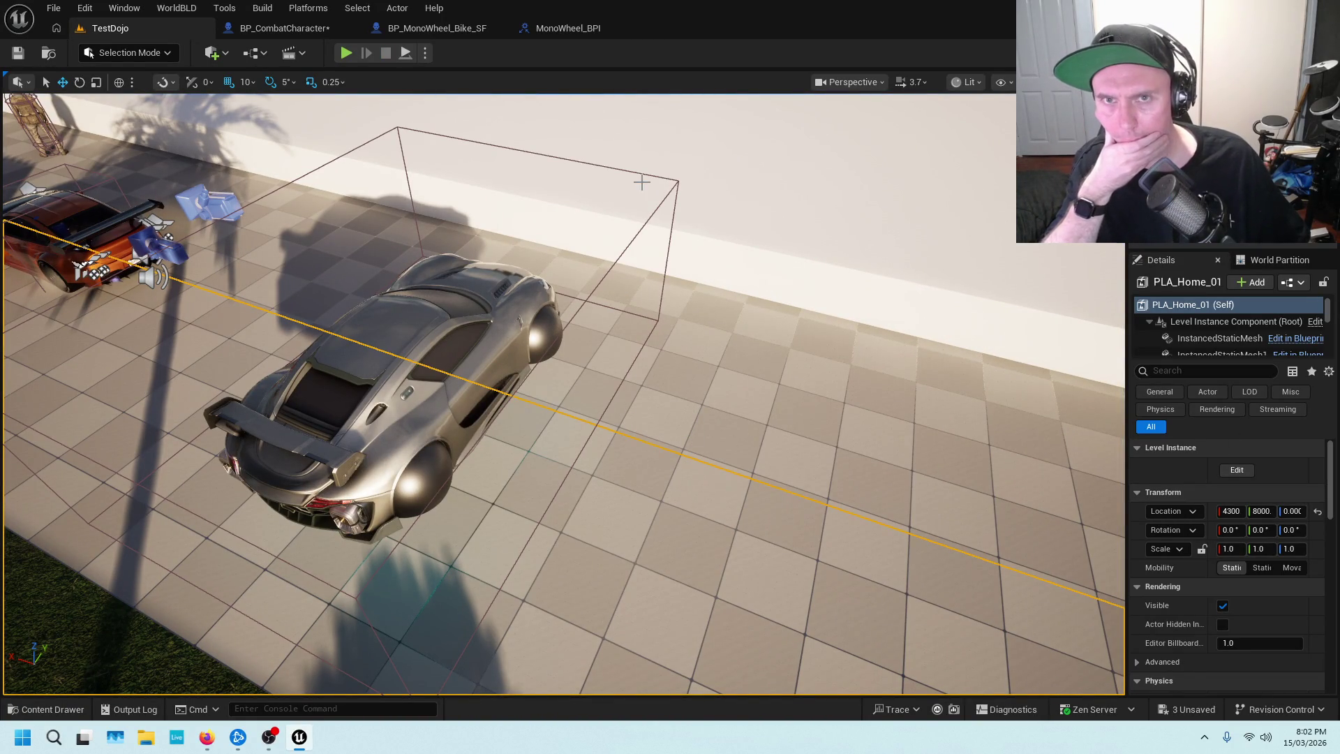
pyautogui.click(553, 30)
# Inspect the bike Event Graph near Exit vehicle, then find BP_CombatCharacter's MonoBike Vehicles logic.
pyautogui.click(424, 29)
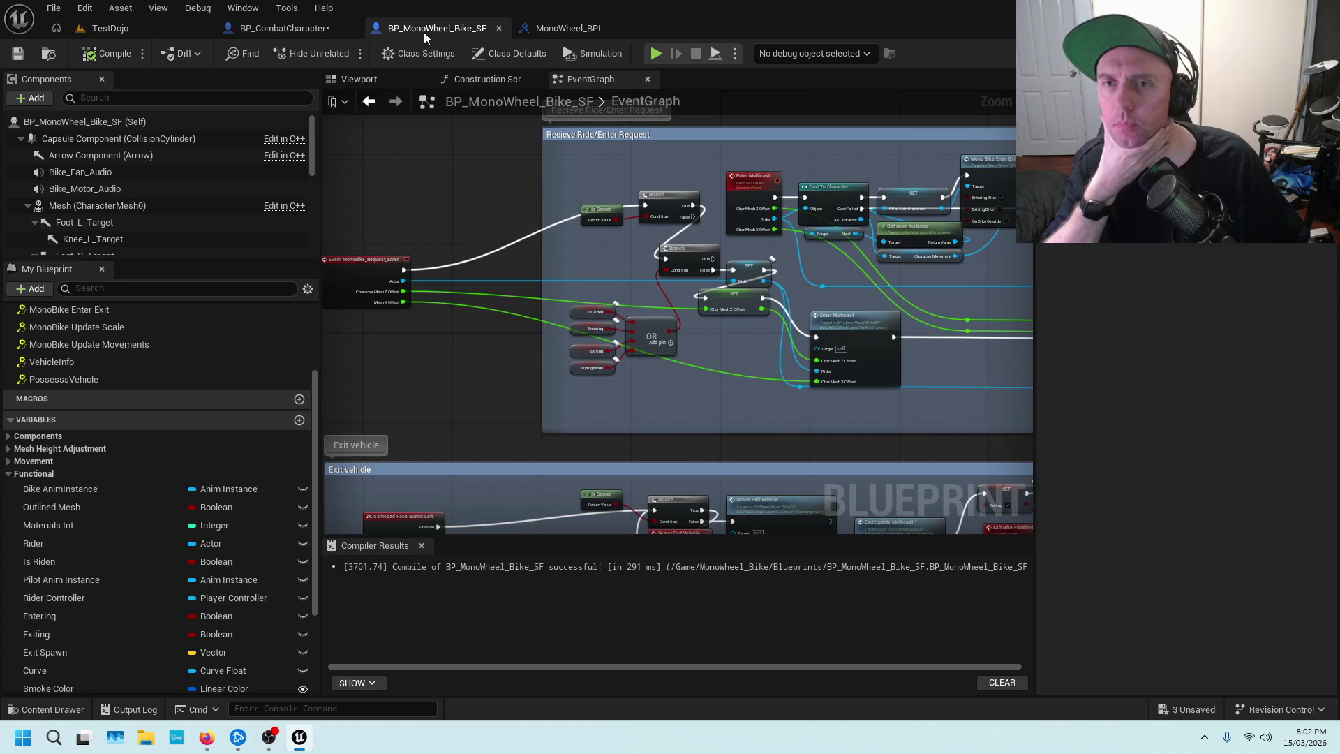
pyautogui.scroll(-3, 743, 418)
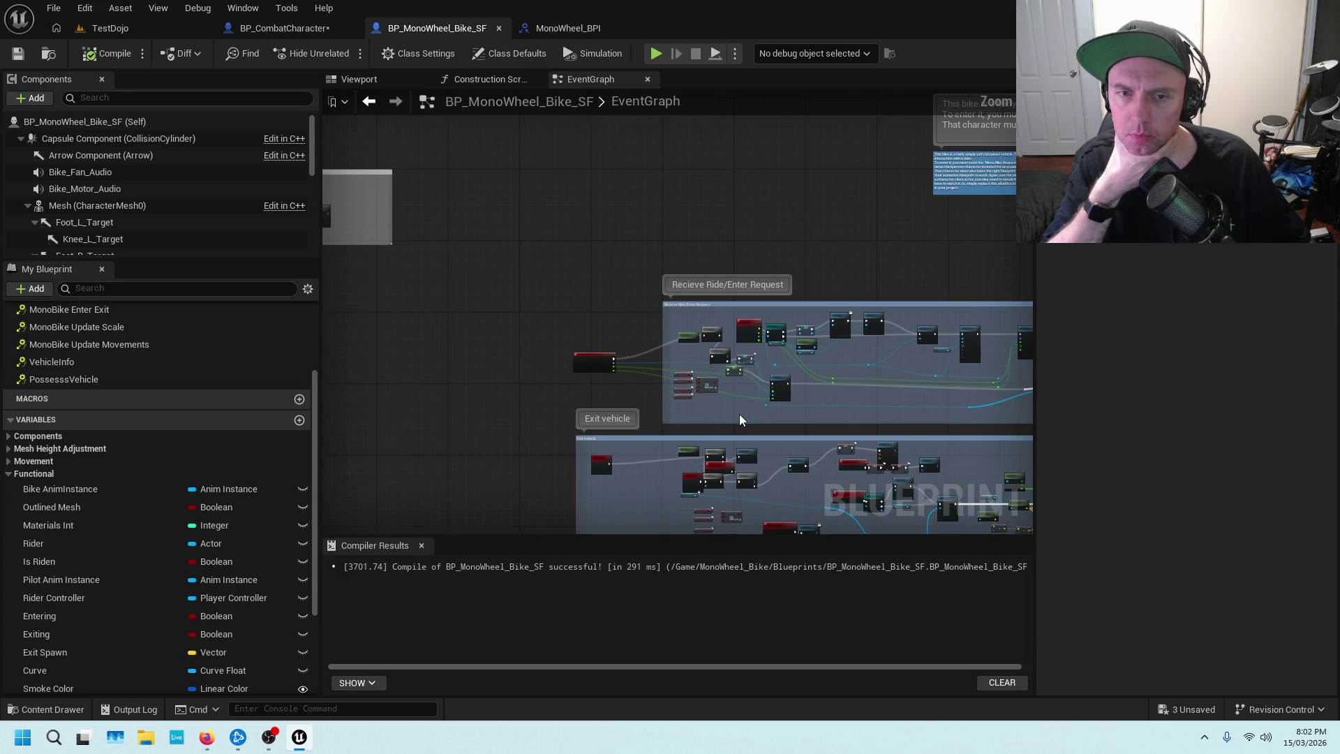
pyautogui.moveTo(832, 244)
pyautogui.mouseDown()
pyautogui.moveTo(726, 166)
pyautogui.moveTo(752, 185)
pyautogui.moveTo(724, 219)
pyautogui.mouseUp()
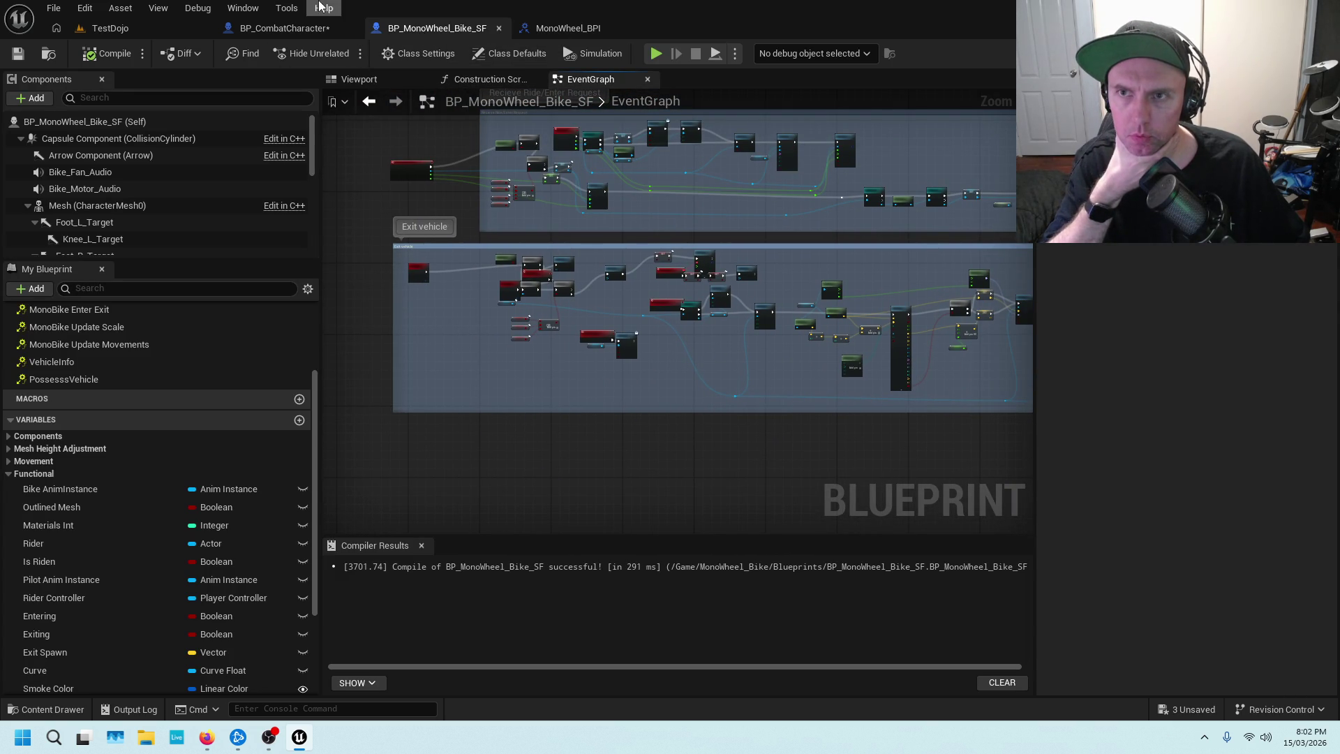
pyautogui.scroll(3, 692, 201)
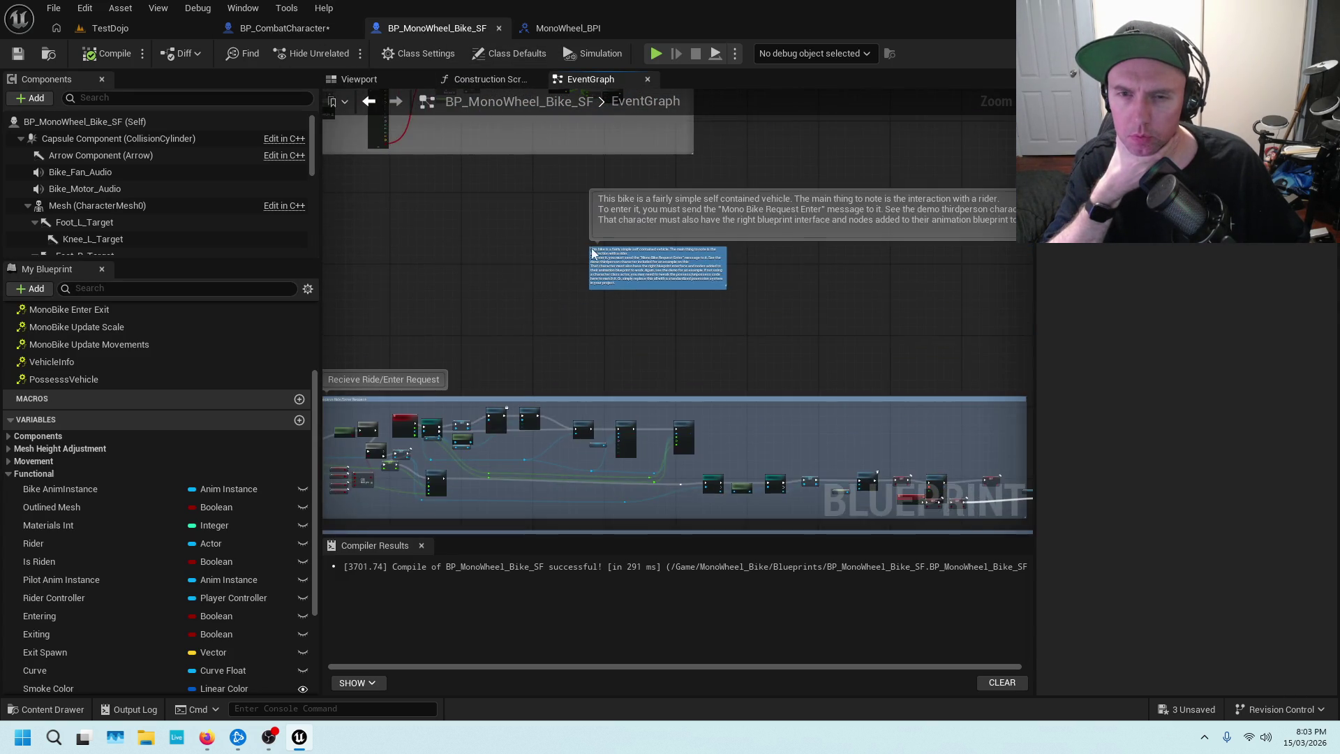
pyautogui.scroll(3, 665, 444)
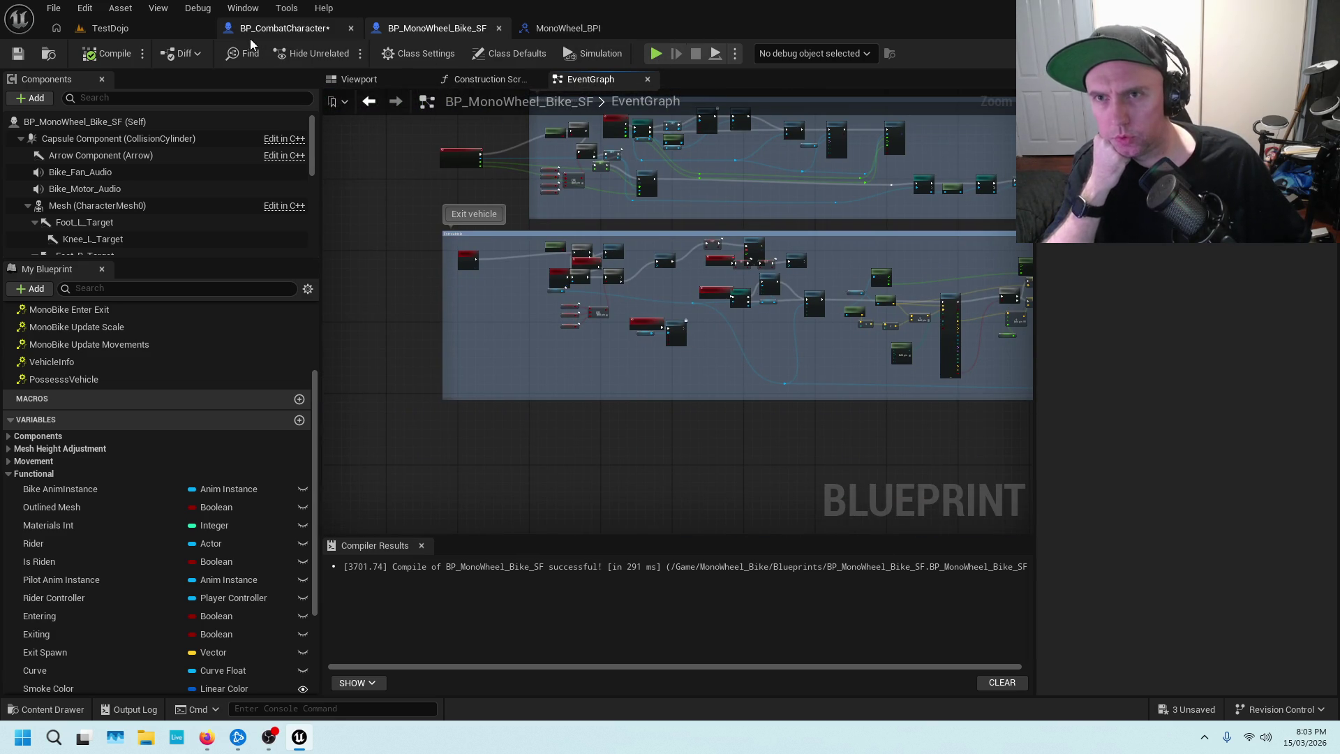
pyautogui.click(283, 28)
pyautogui.moveTo(717, 247); pyautogui.dragTo(702, 378)
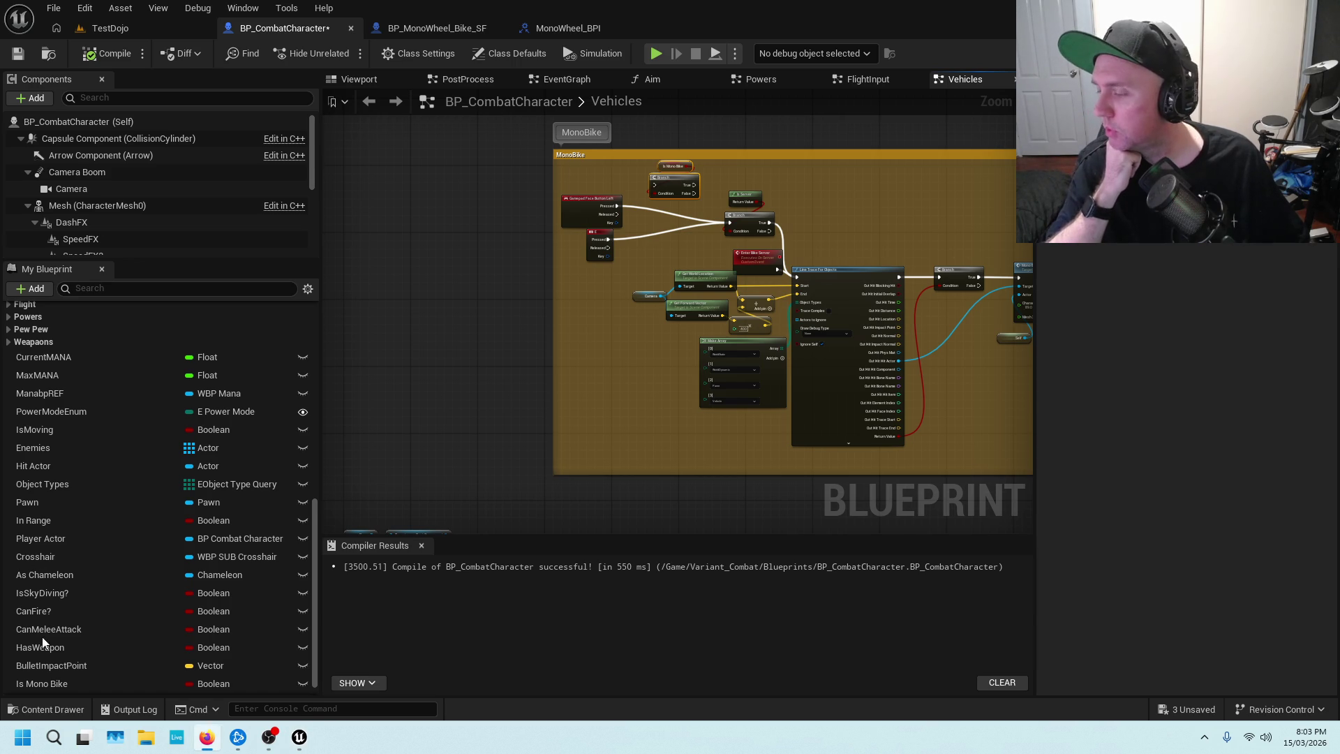
# Review the MonoBike enter nodes and MonoBike_Request_Enter in MonoWheel_BPI, then return to TestDojo.
pyautogui.scroll(4, 685, 246)
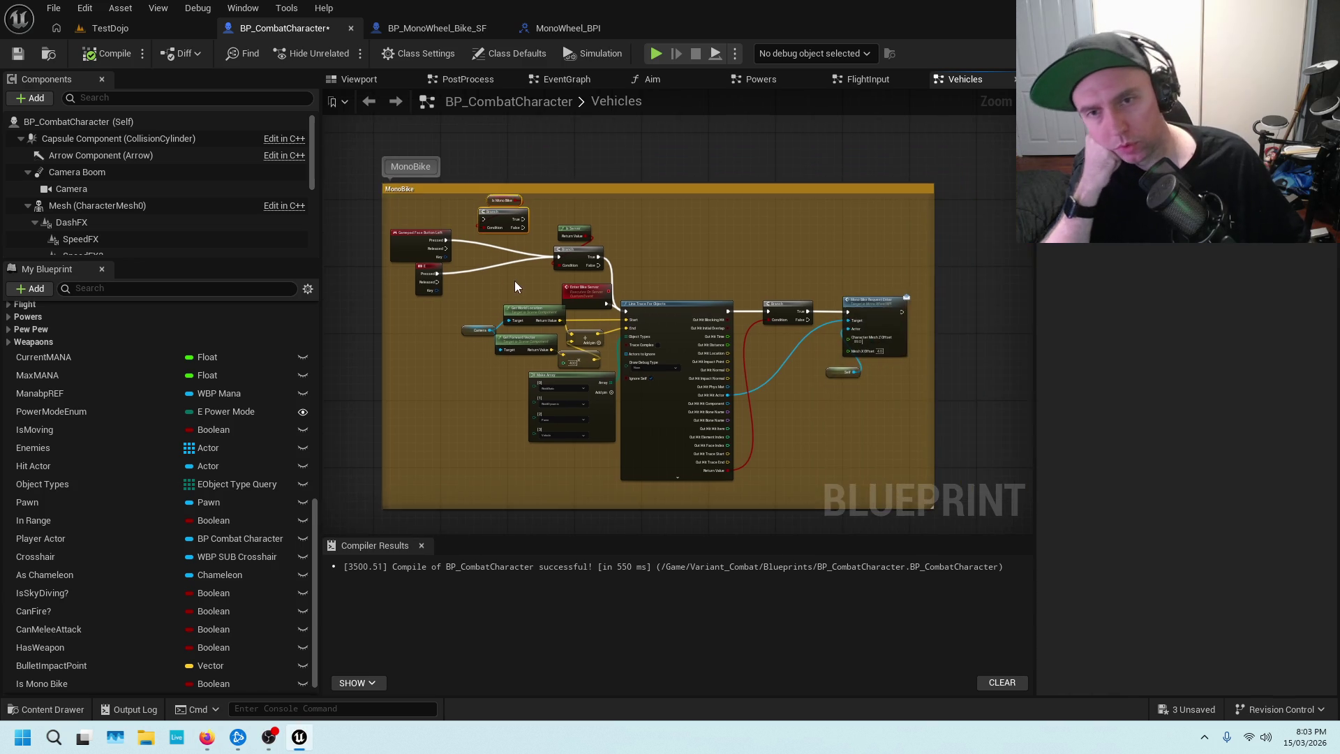
pyautogui.moveTo(488, 269); pyautogui.dragTo(592, 272)
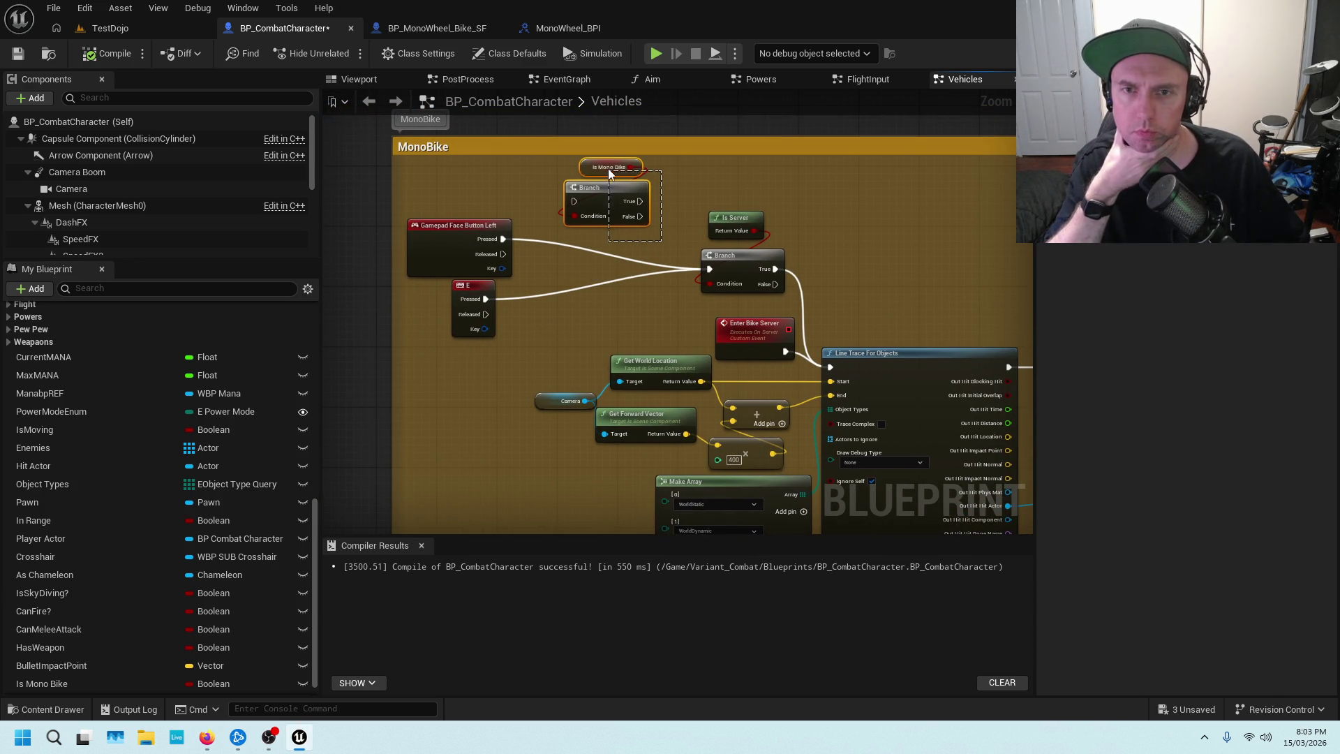
pyautogui.click(581, 30)
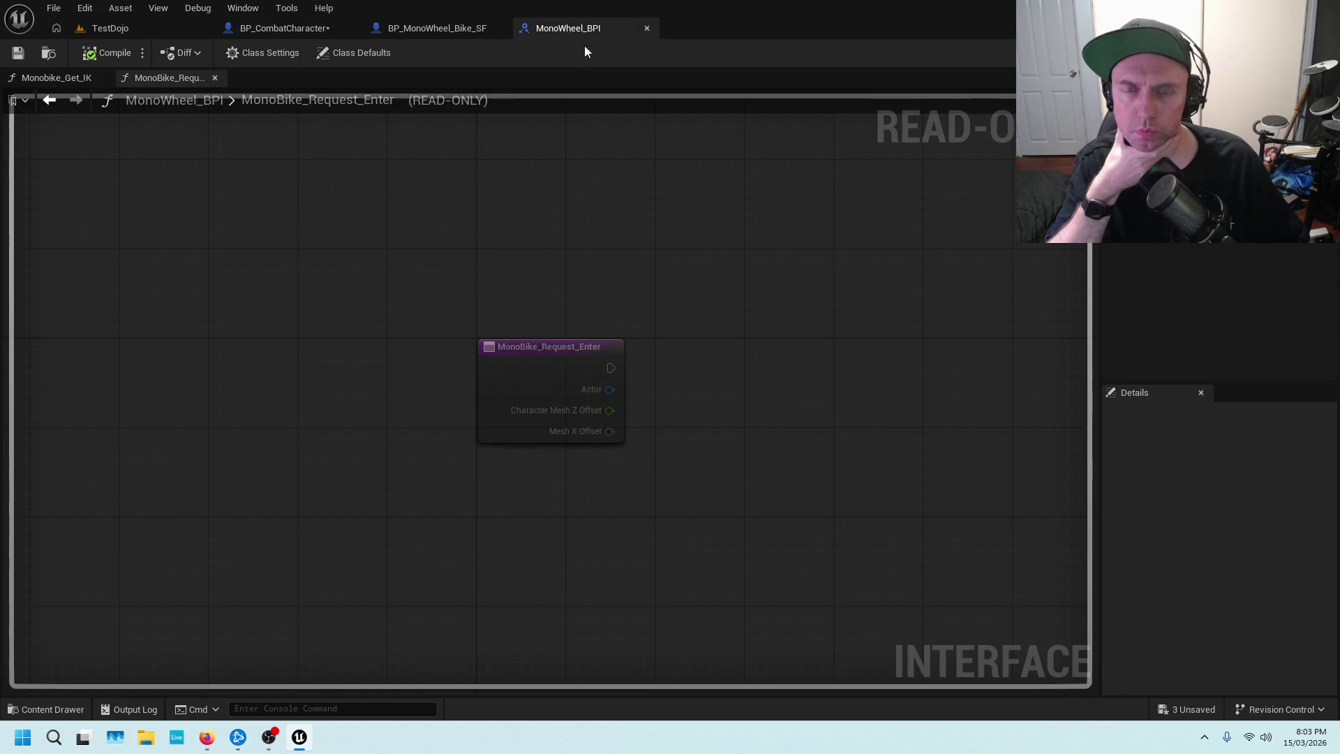
pyautogui.click(464, 30)
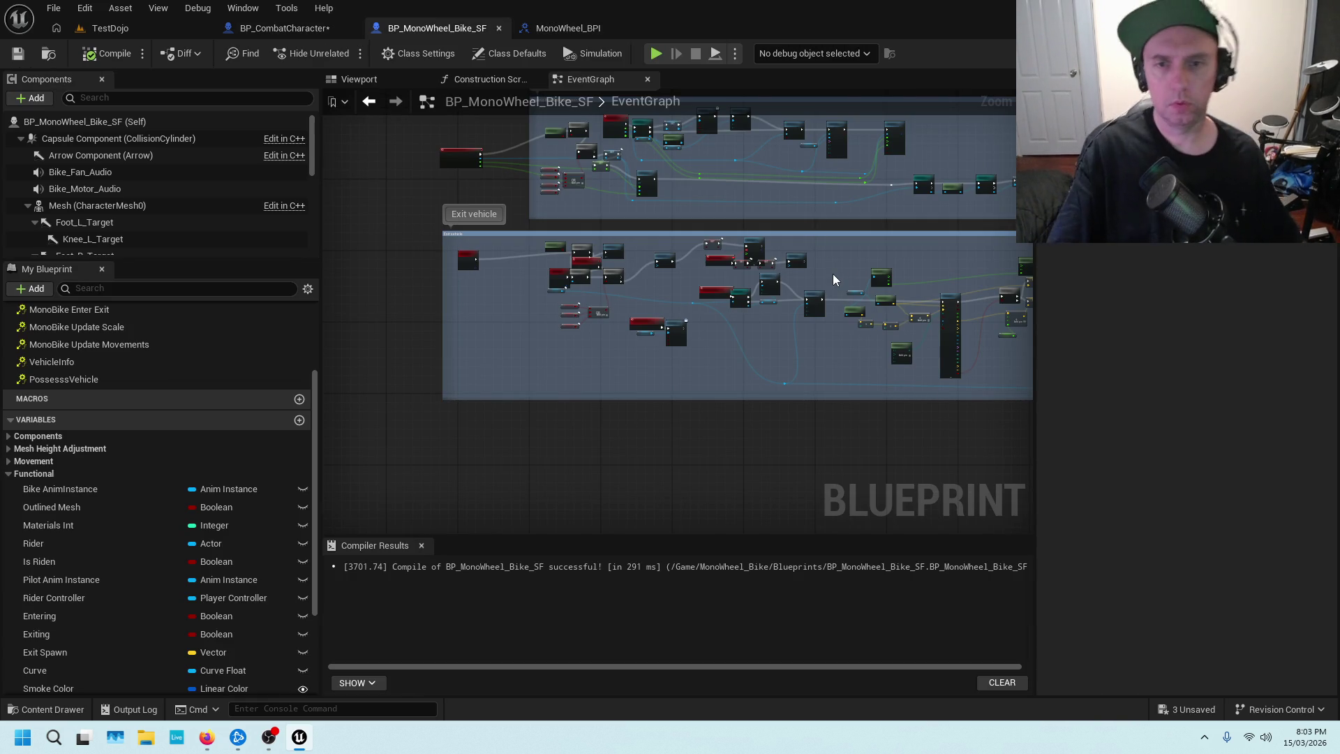
pyautogui.click(104, 28)
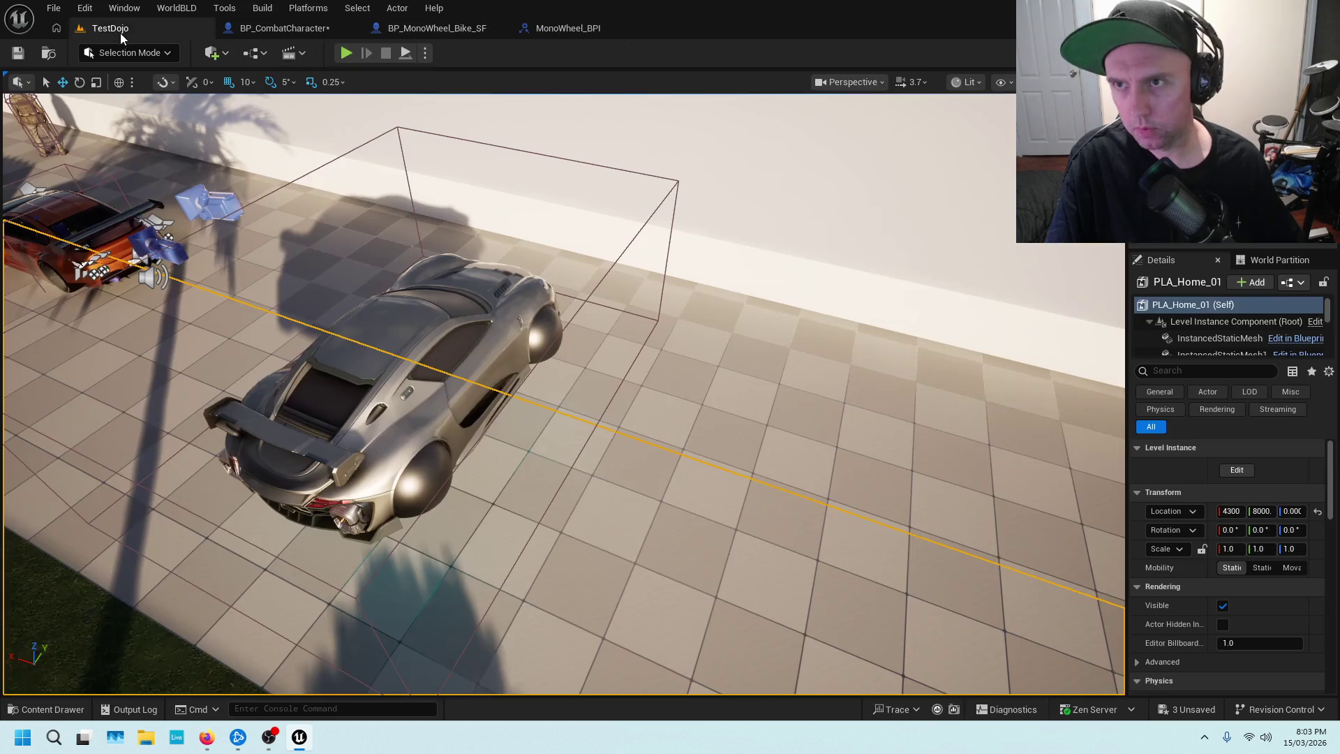
pyautogui.rightClick(741, 561)
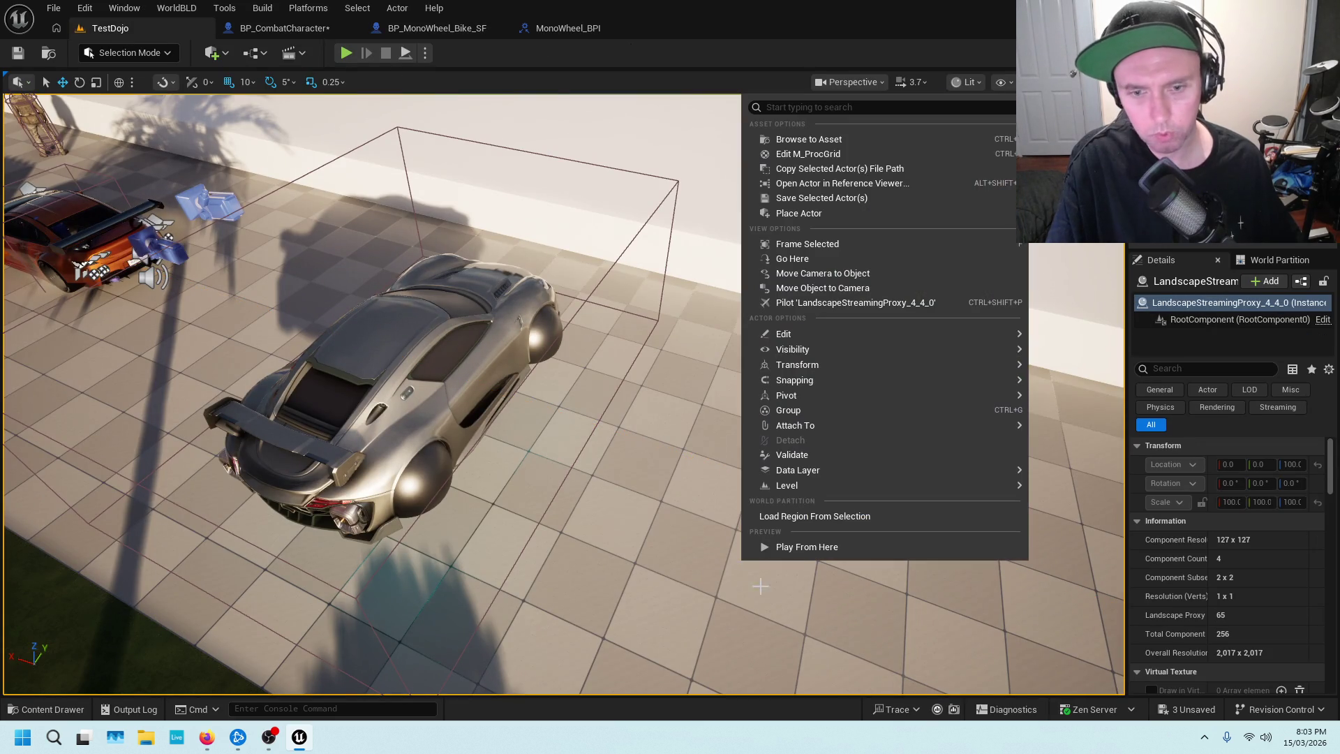
pyautogui.click(802, 554)
pyautogui.press('w')
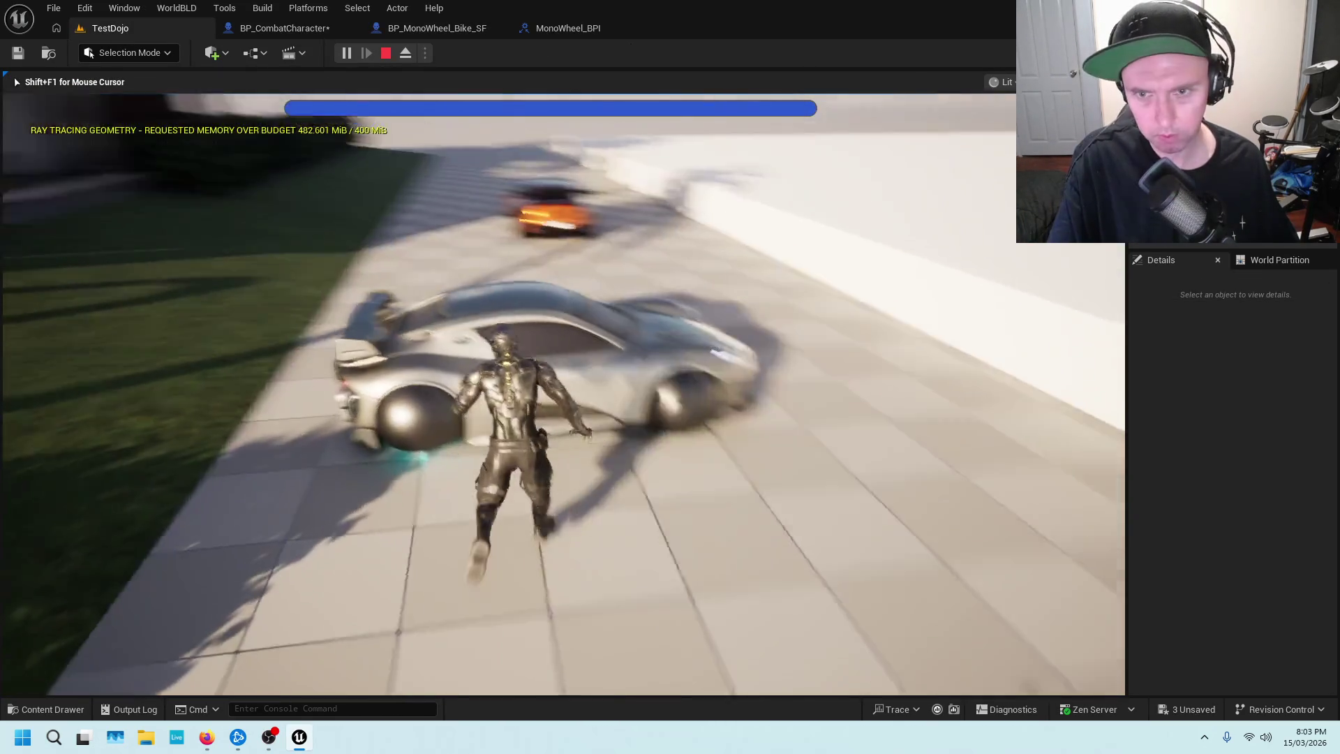
pyautogui.press('e')
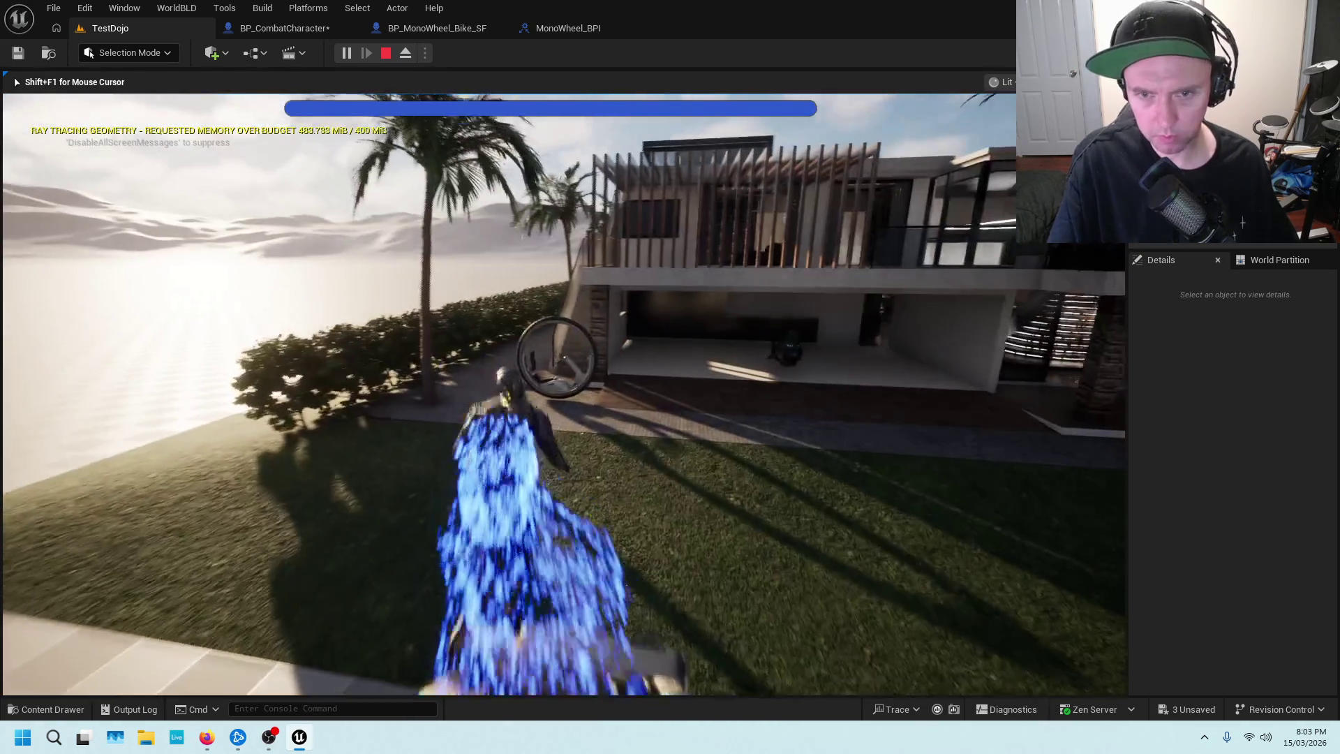
pyautogui.press('e')
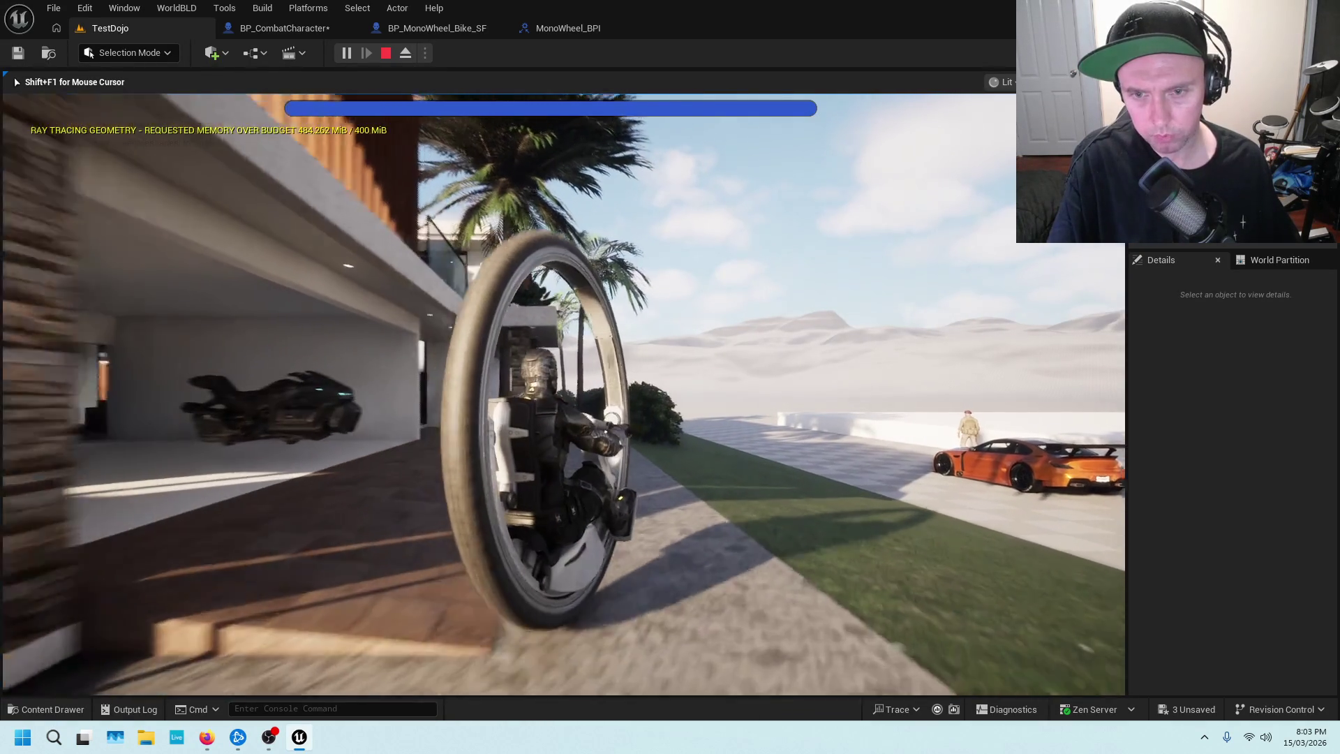
pyautogui.press('e')
pyautogui.press('w')
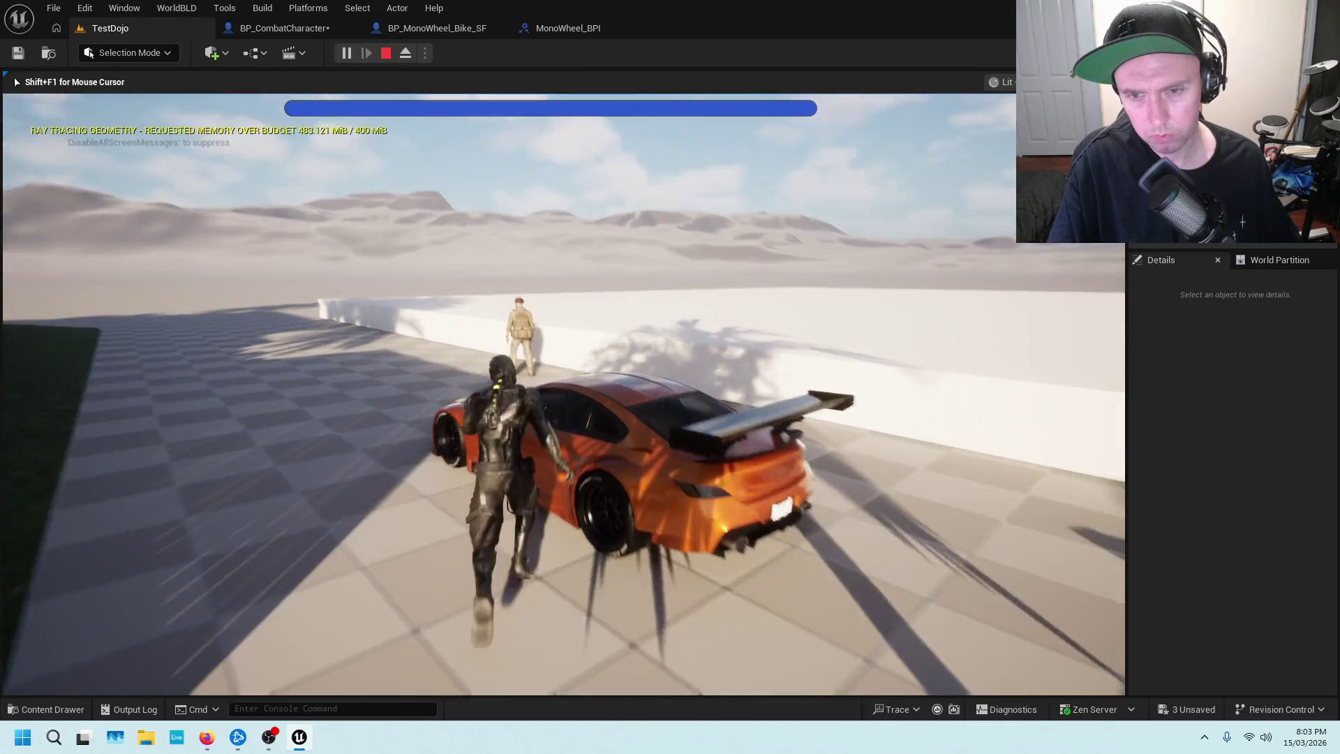
pyautogui.press('e')
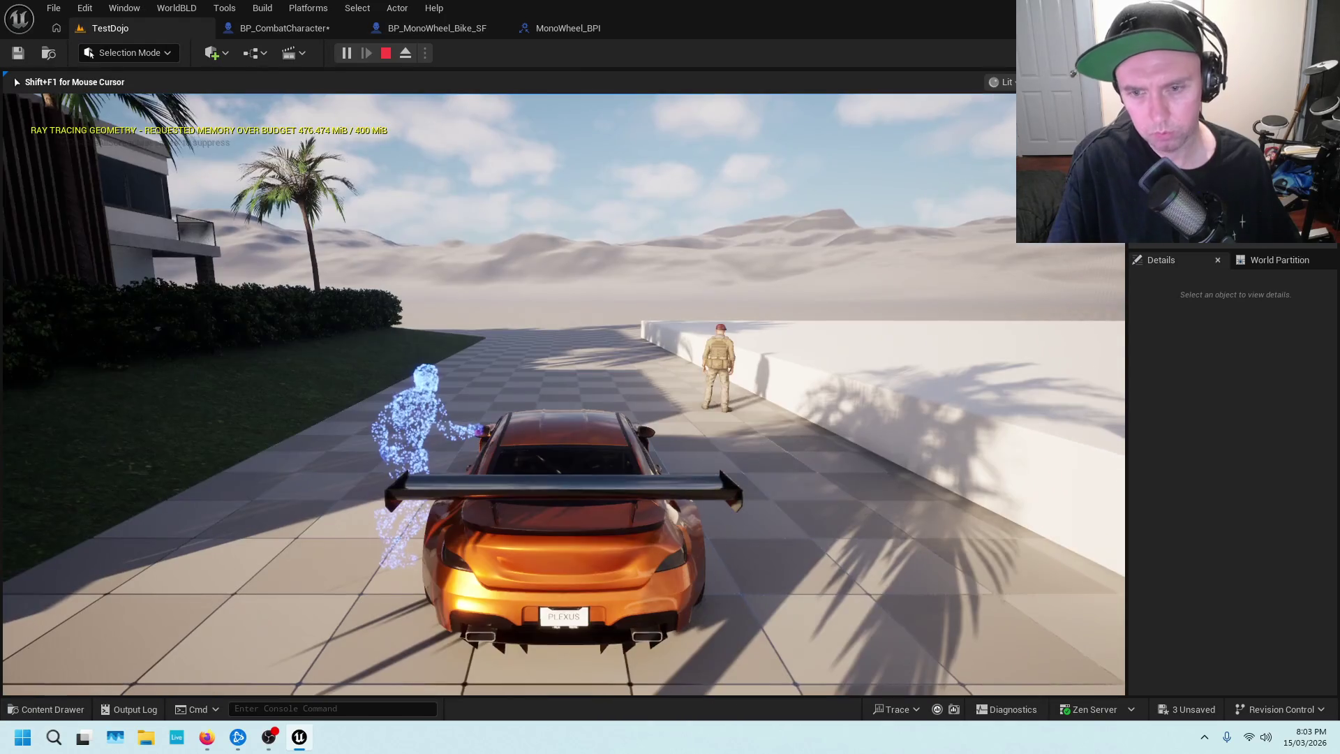
pyautogui.press('e')
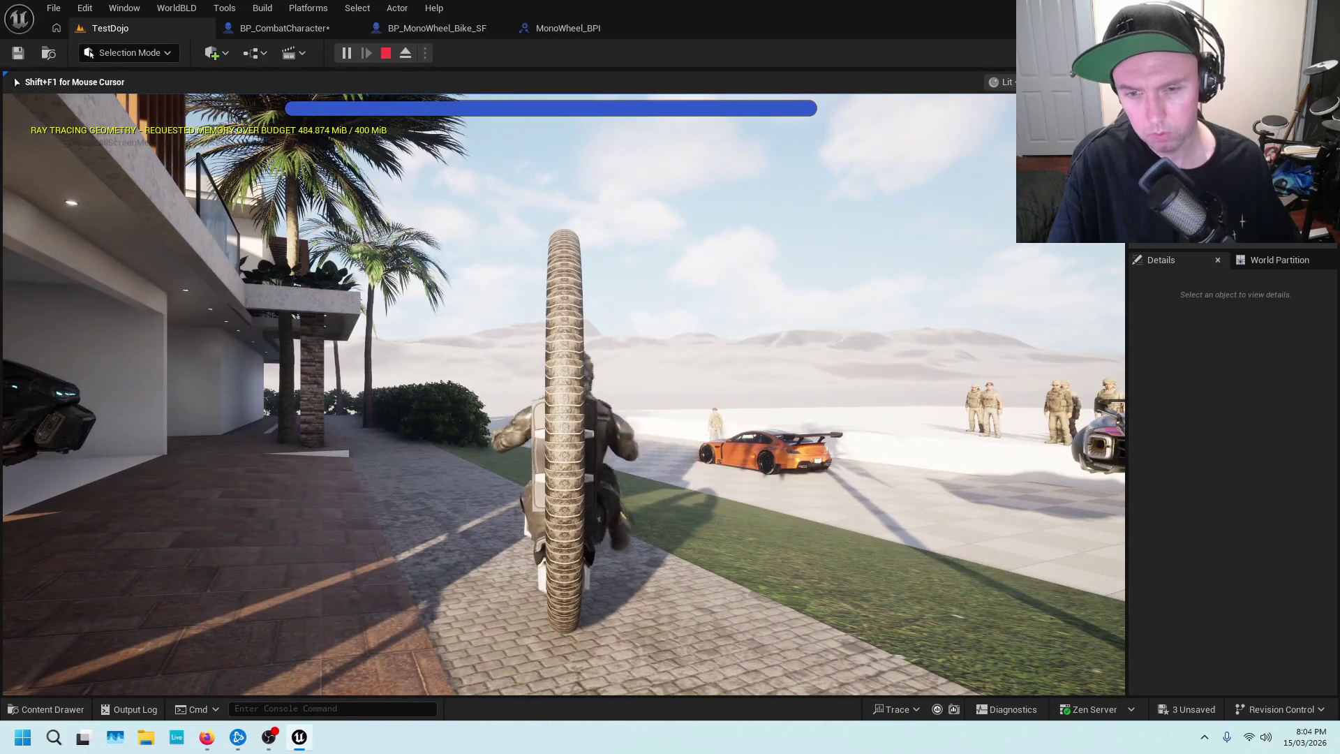
pyautogui.press('e')
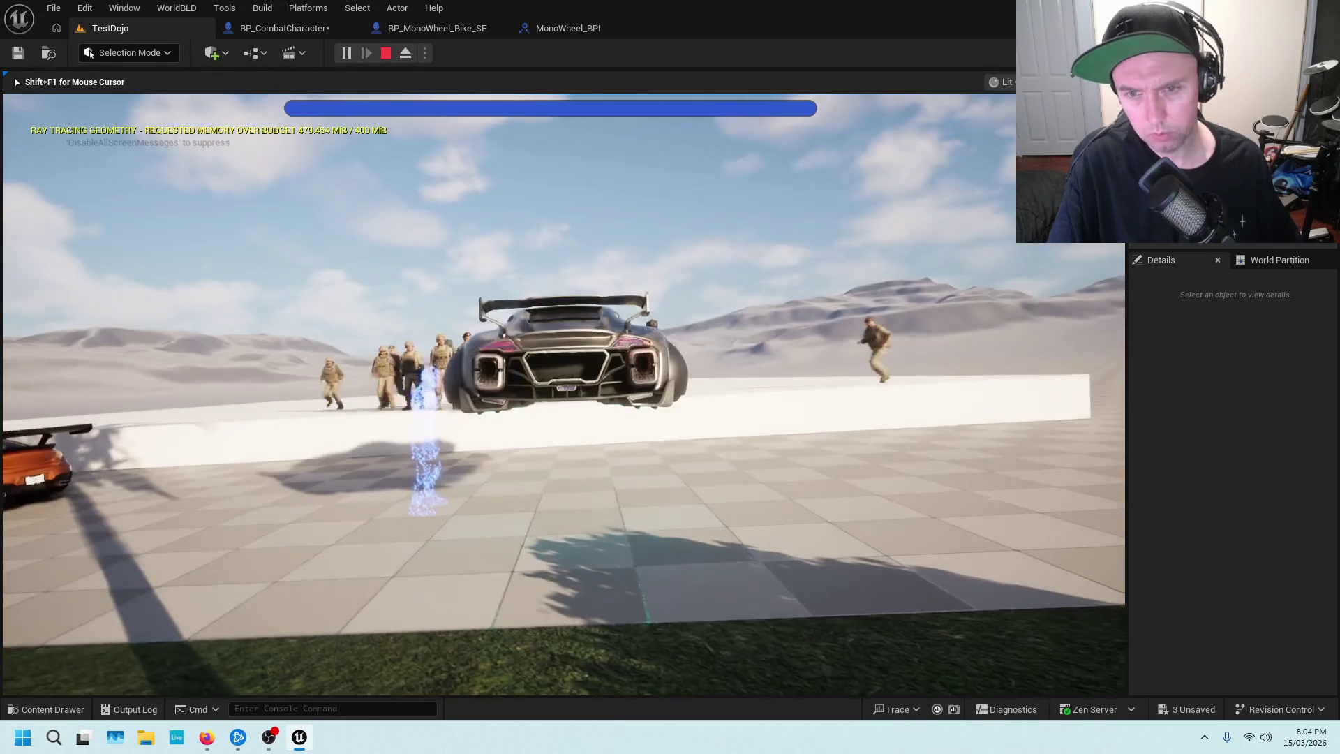
pyautogui.press('e')
pyautogui.press('w')
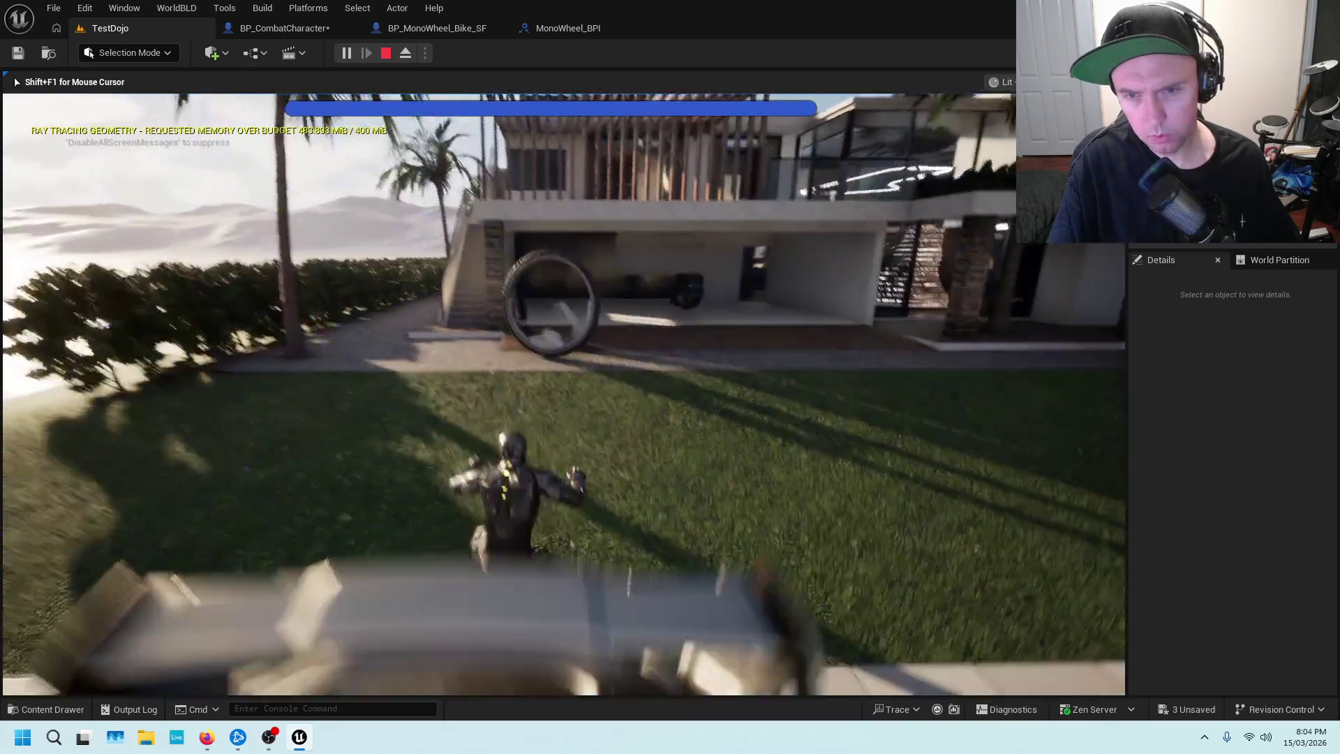
pyautogui.press('e')
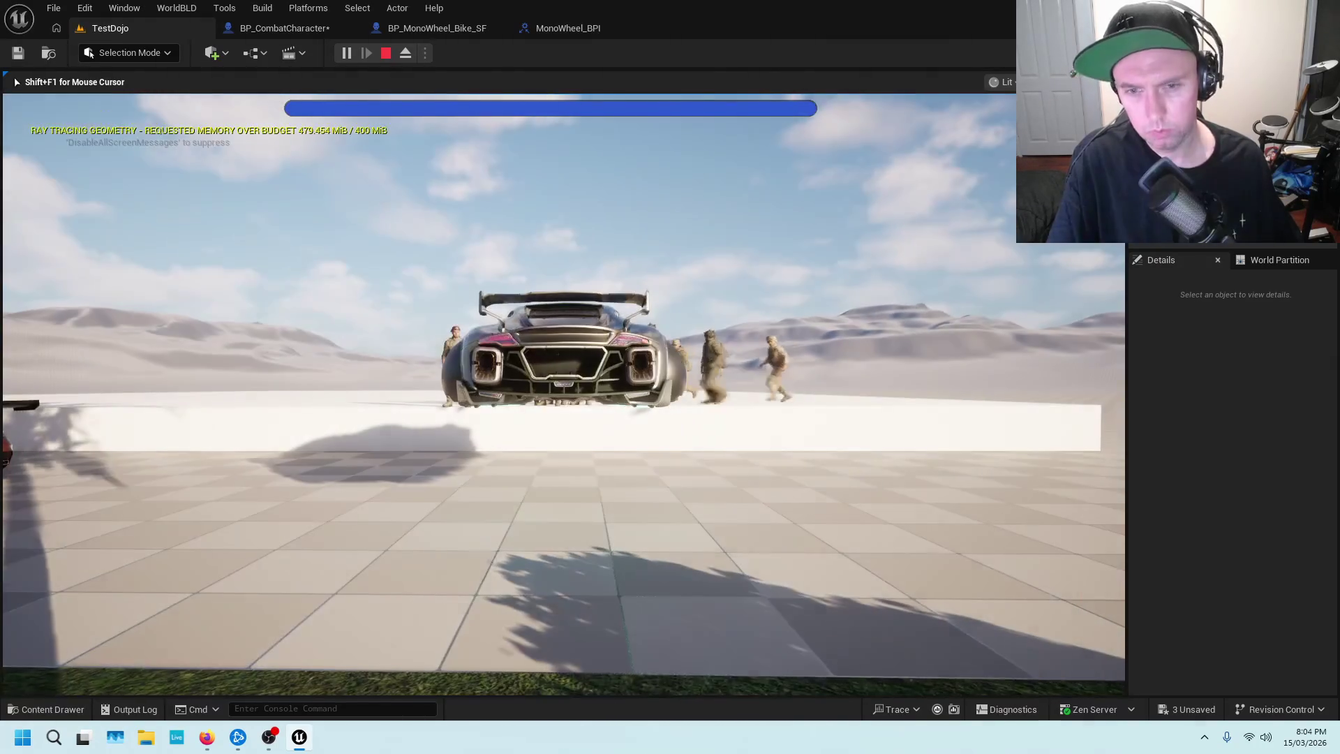
pyautogui.press('e')
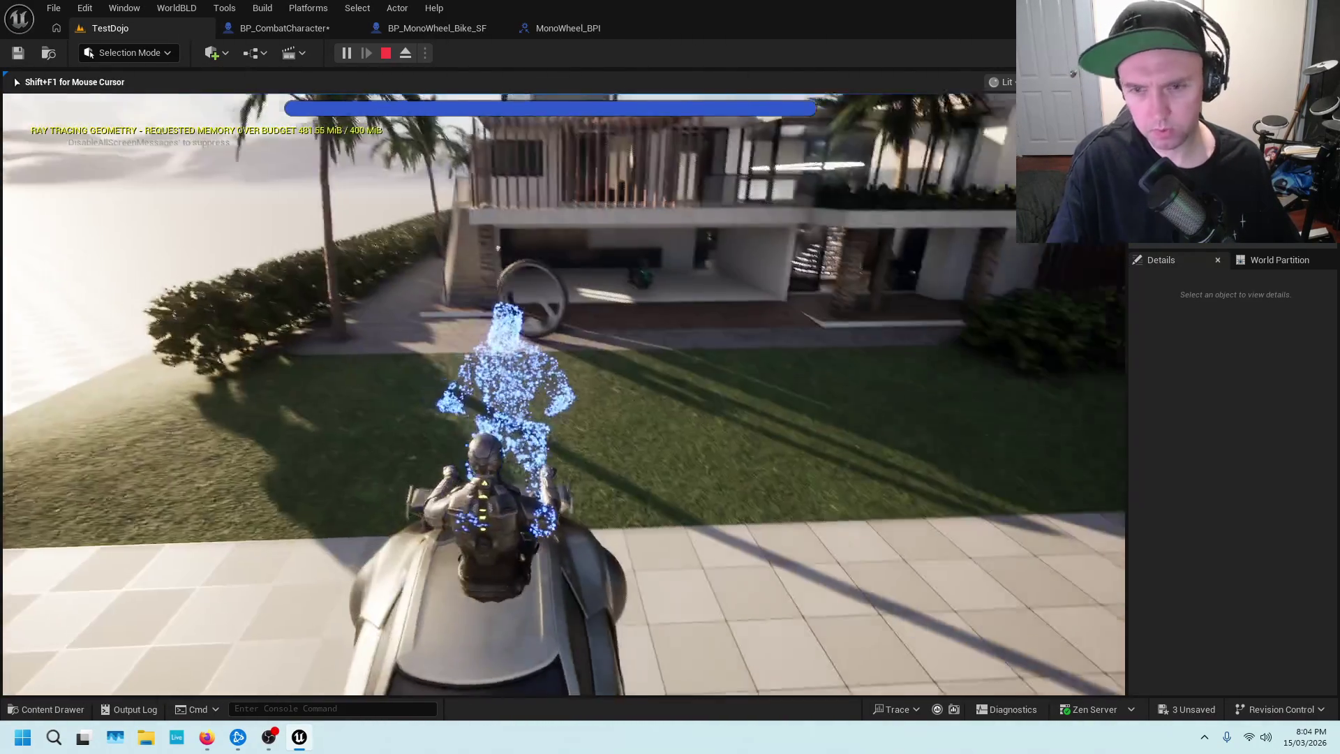
pyautogui.press('e')
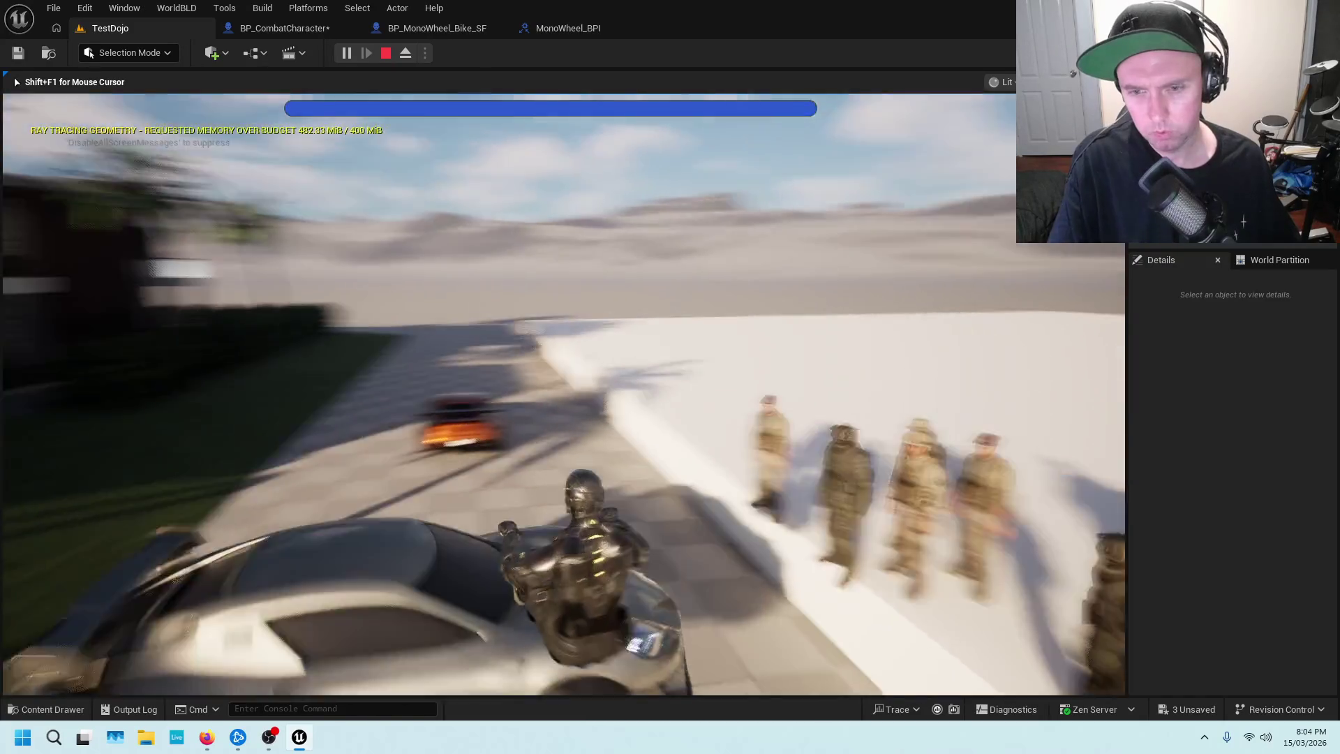
pyautogui.press('Escape')
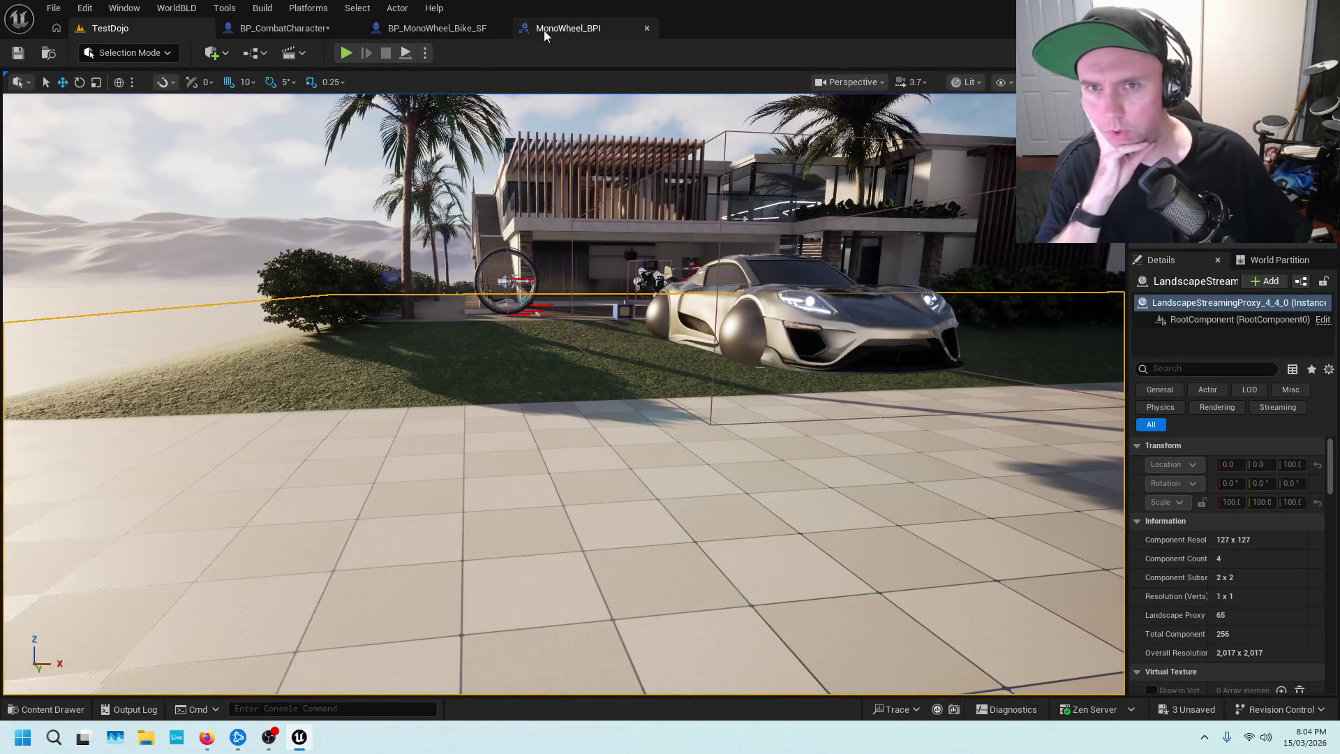
pyautogui.click(306, 32)
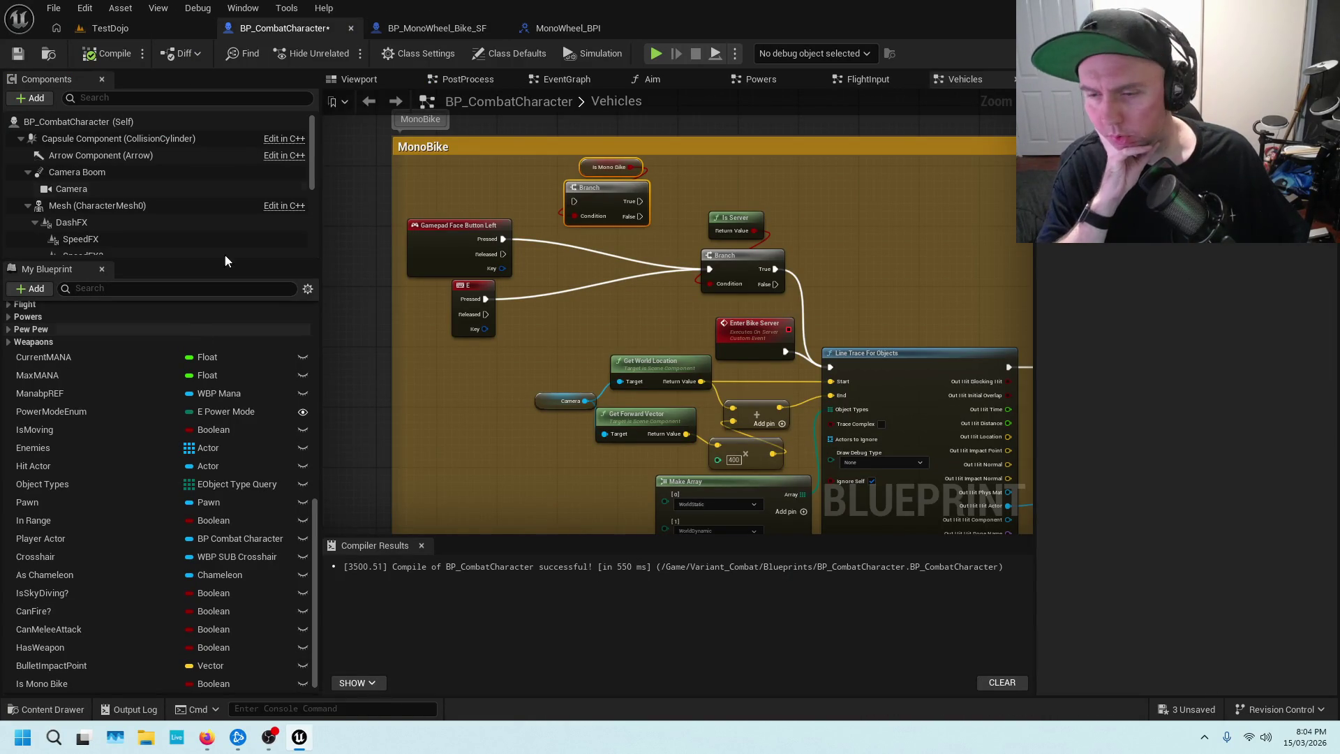
pyautogui.click(148, 25)
pyautogui.click(804, 247)
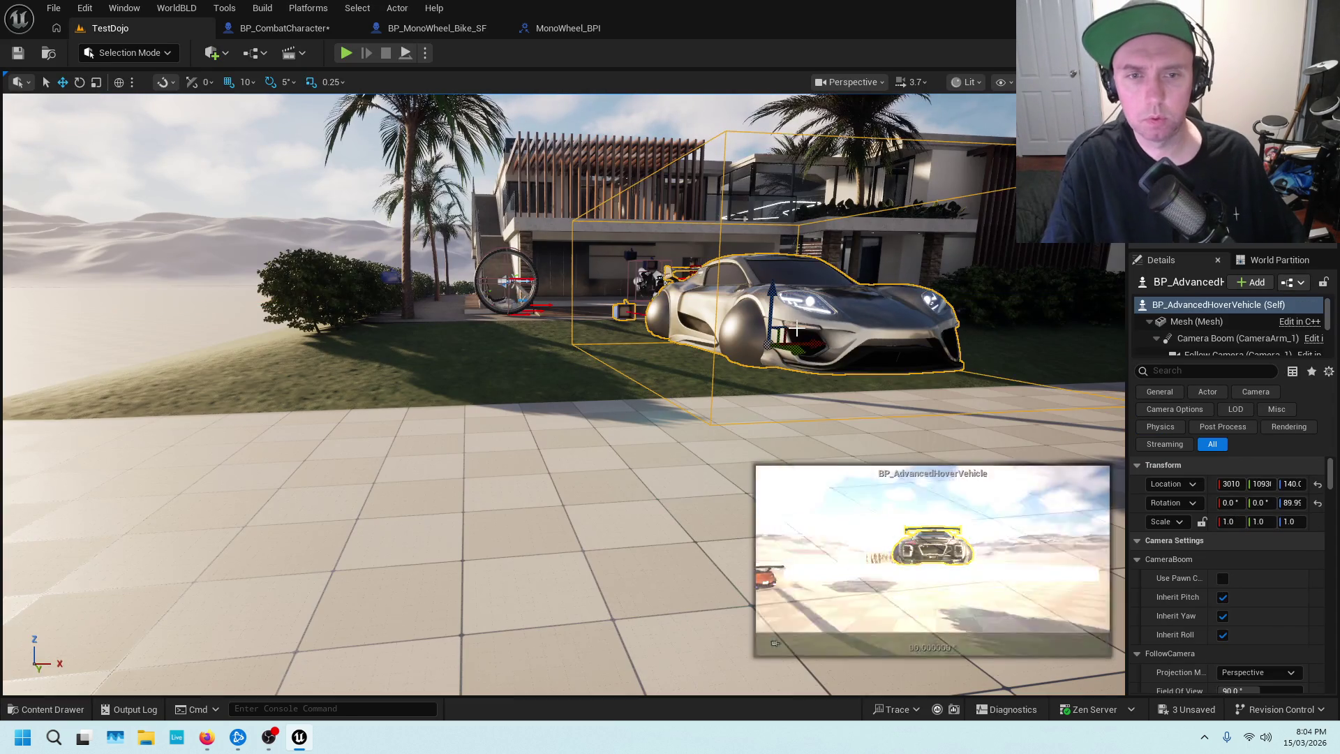
pyautogui.rightClick(803, 246)
pyautogui.click(883, 268)
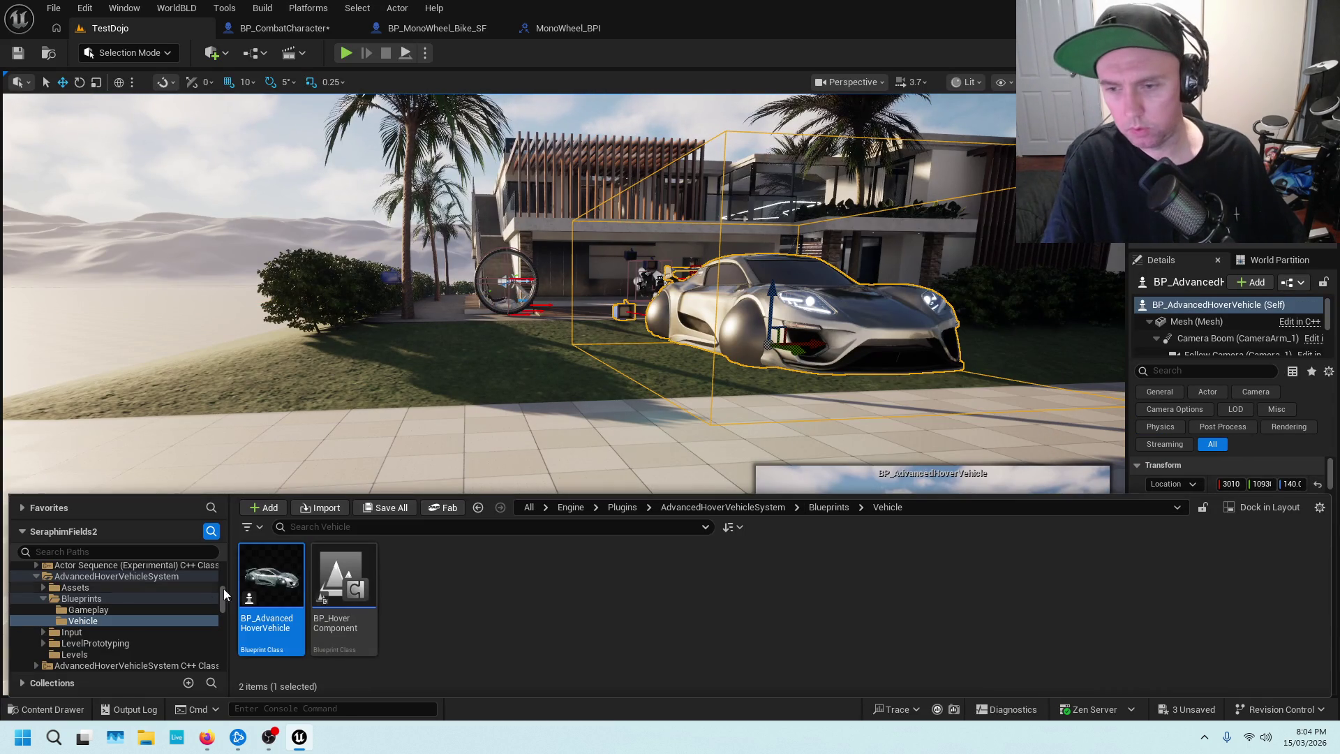
pyautogui.doubleClick(272, 576)
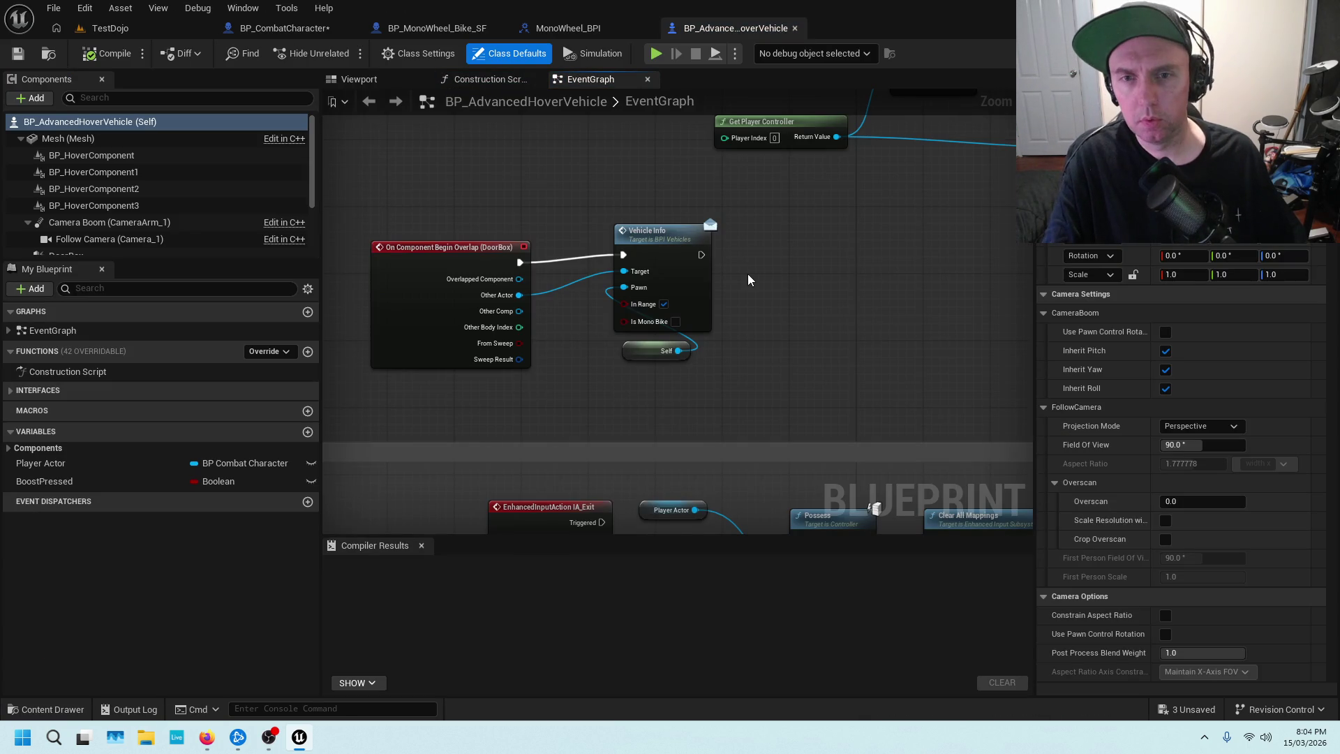
pyautogui.moveTo(769, 272); pyautogui.dragTo(824, 214)
pyautogui.scroll(-2, 824, 214)
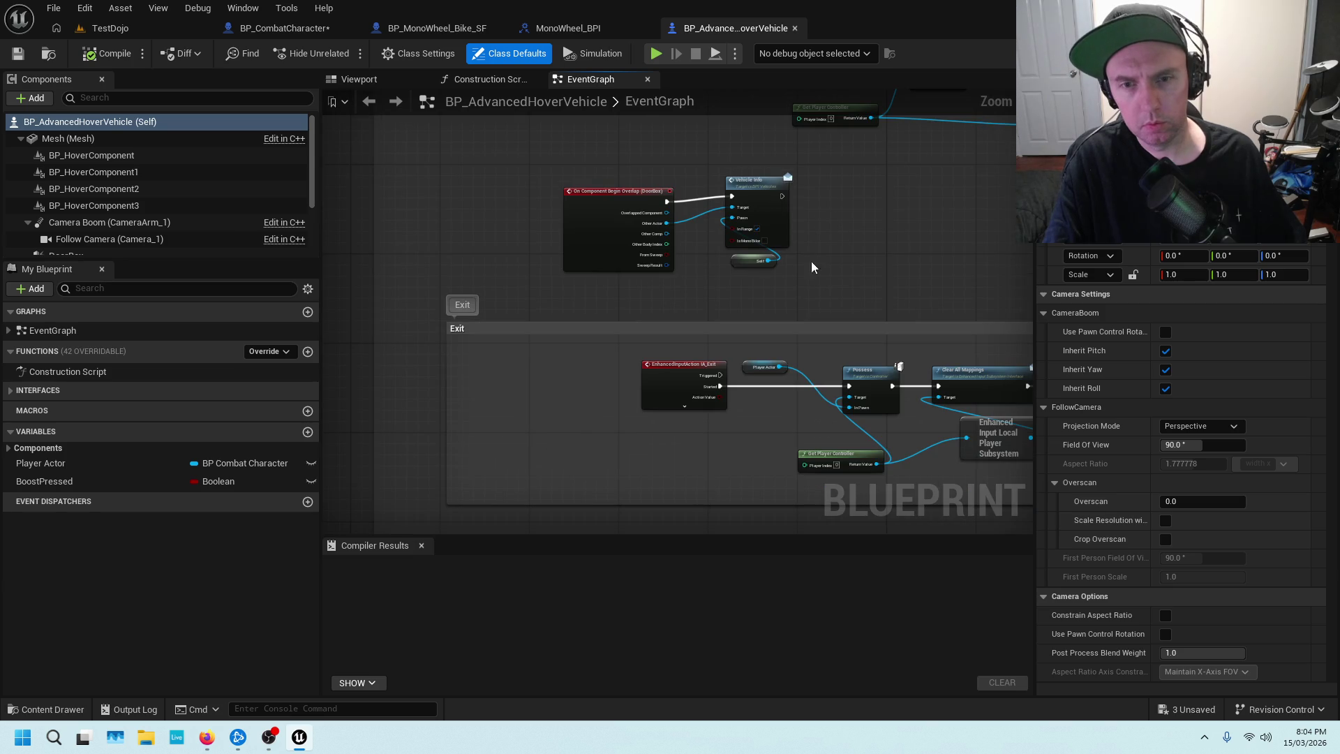
pyautogui.scroll(-2, 629, 192)
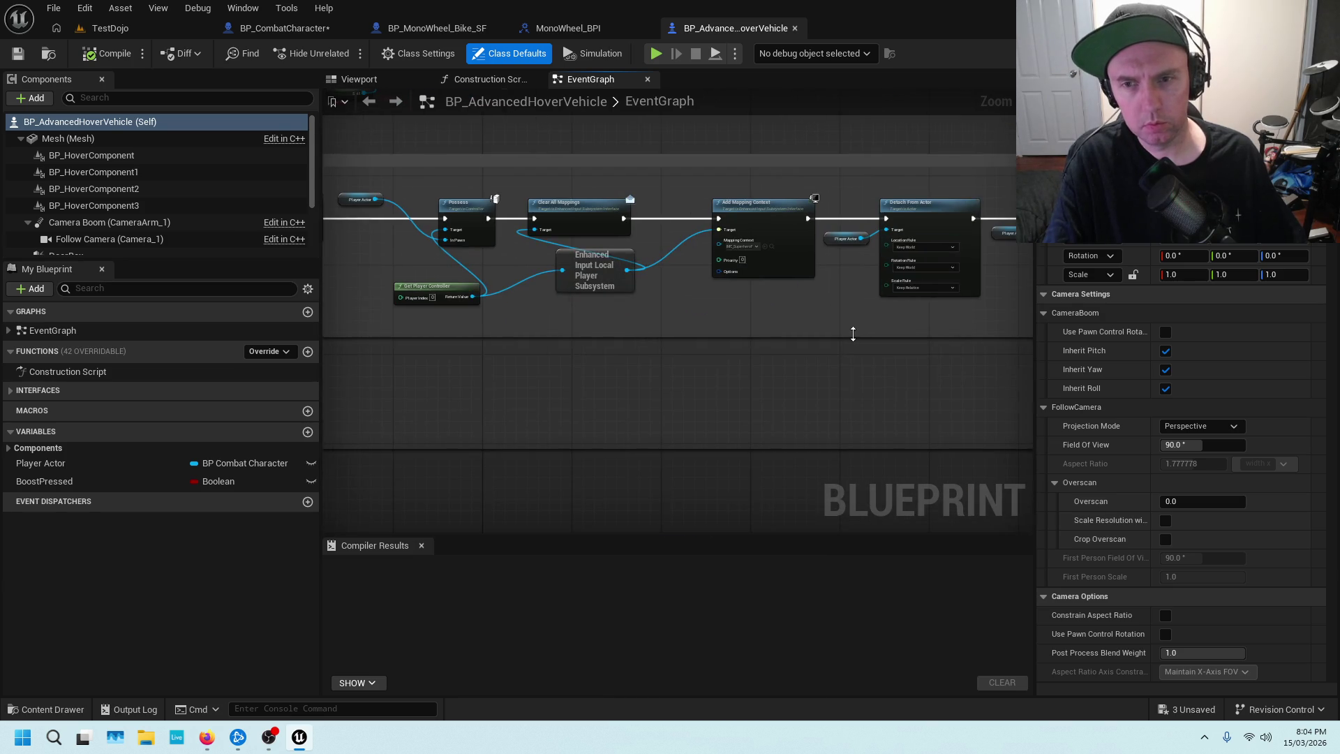
pyautogui.scroll(-2, 630, 191)
pyautogui.scroll(1, 722, 309)
pyautogui.scroll(4, 722, 309)
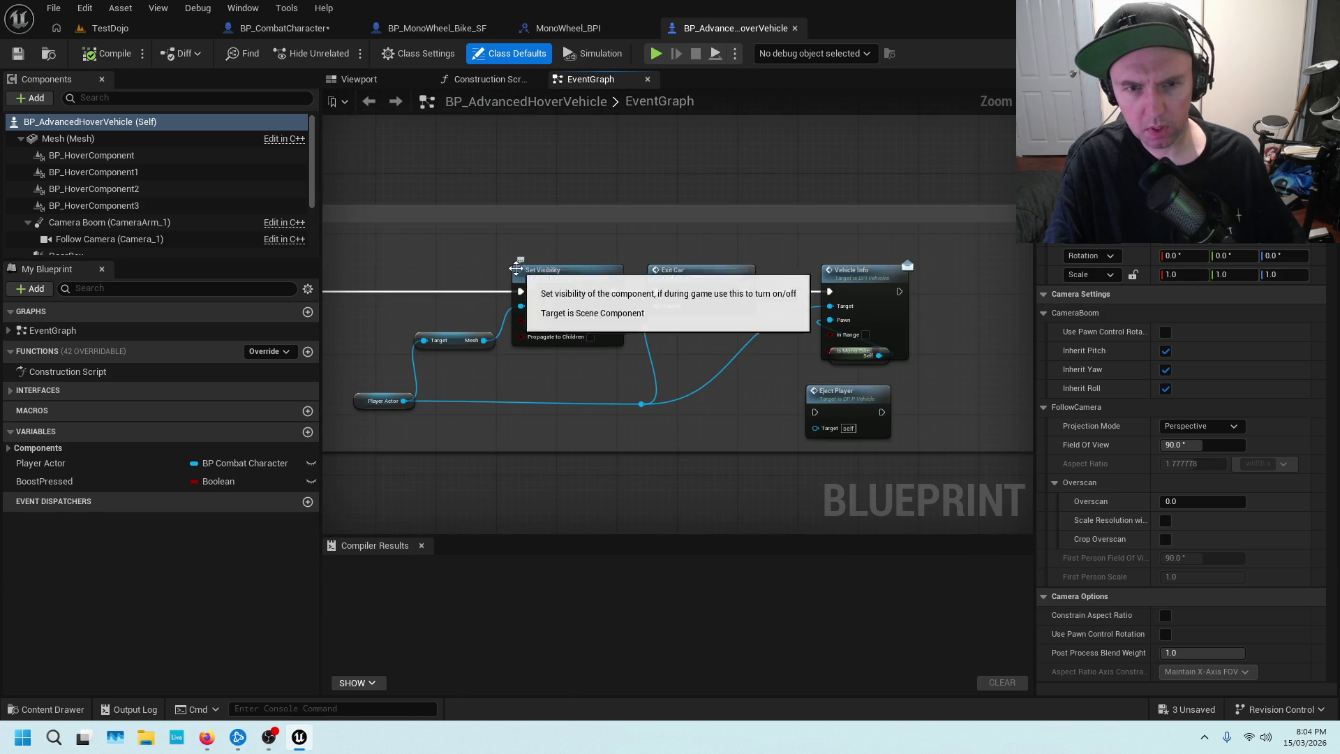
pyautogui.moveTo(749, 338)
pyautogui.mouseDown()
pyautogui.moveTo(749, 254)
pyautogui.moveTo(571, 226)
pyautogui.moveTo(708, 205)
pyautogui.mouseUp()
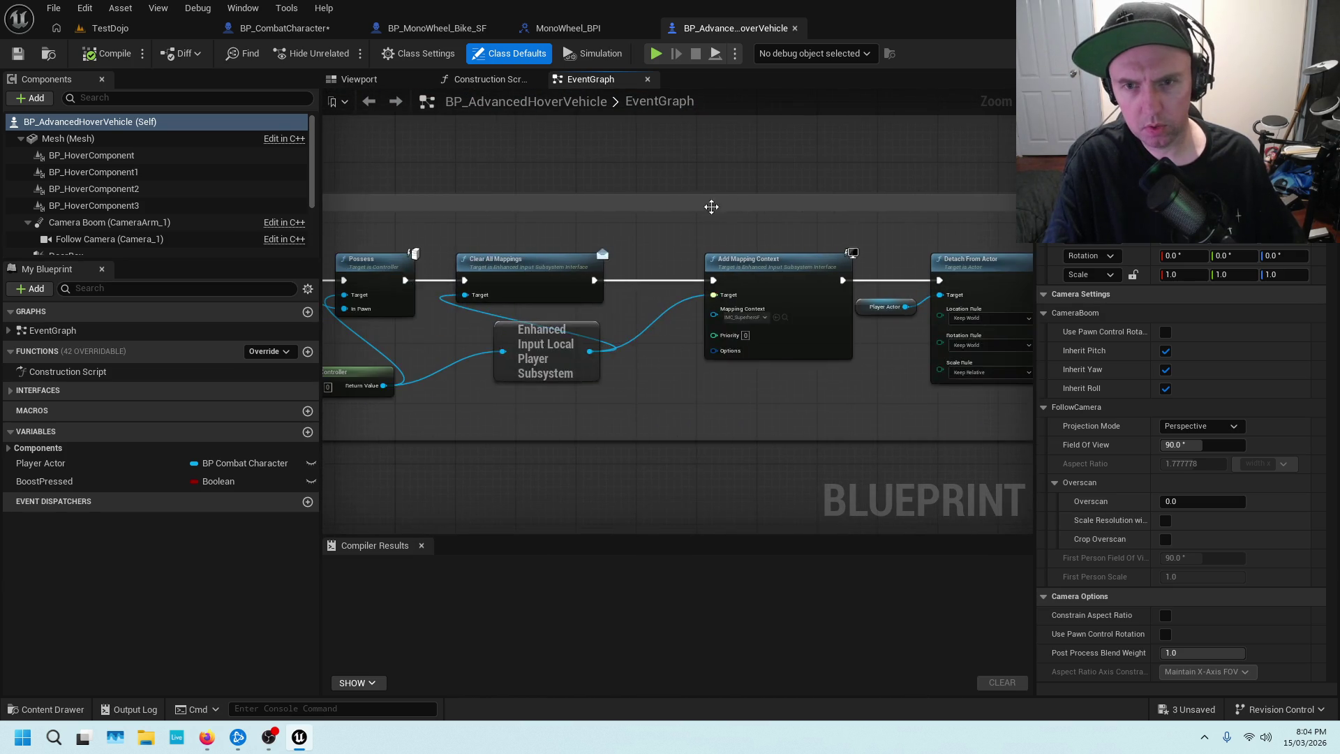
pyautogui.moveTo(597, 209); pyautogui.dragTo(1008, 215)
pyautogui.moveTo(715, 209)
pyautogui.mouseDown()
pyautogui.moveTo(681, 265)
pyautogui.moveTo(696, 284)
pyautogui.mouseUp()
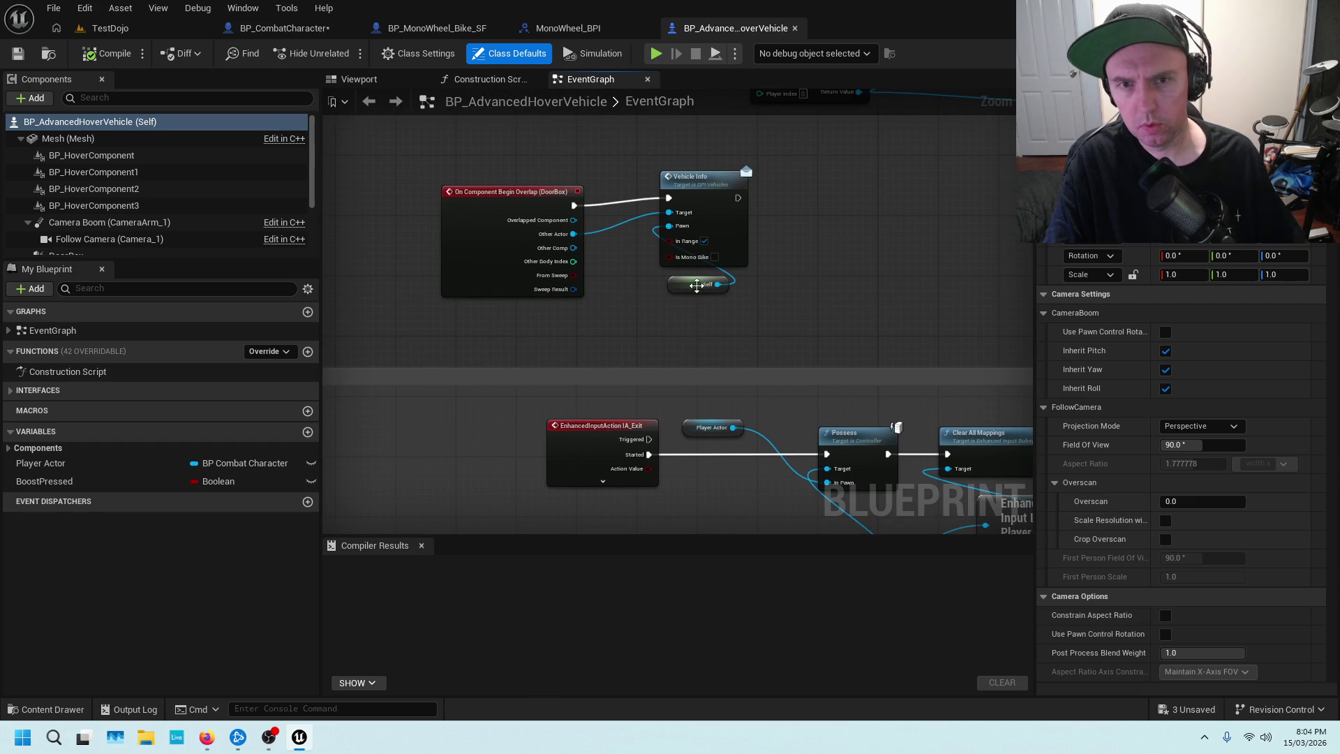
pyautogui.scroll(-3, 728, 377)
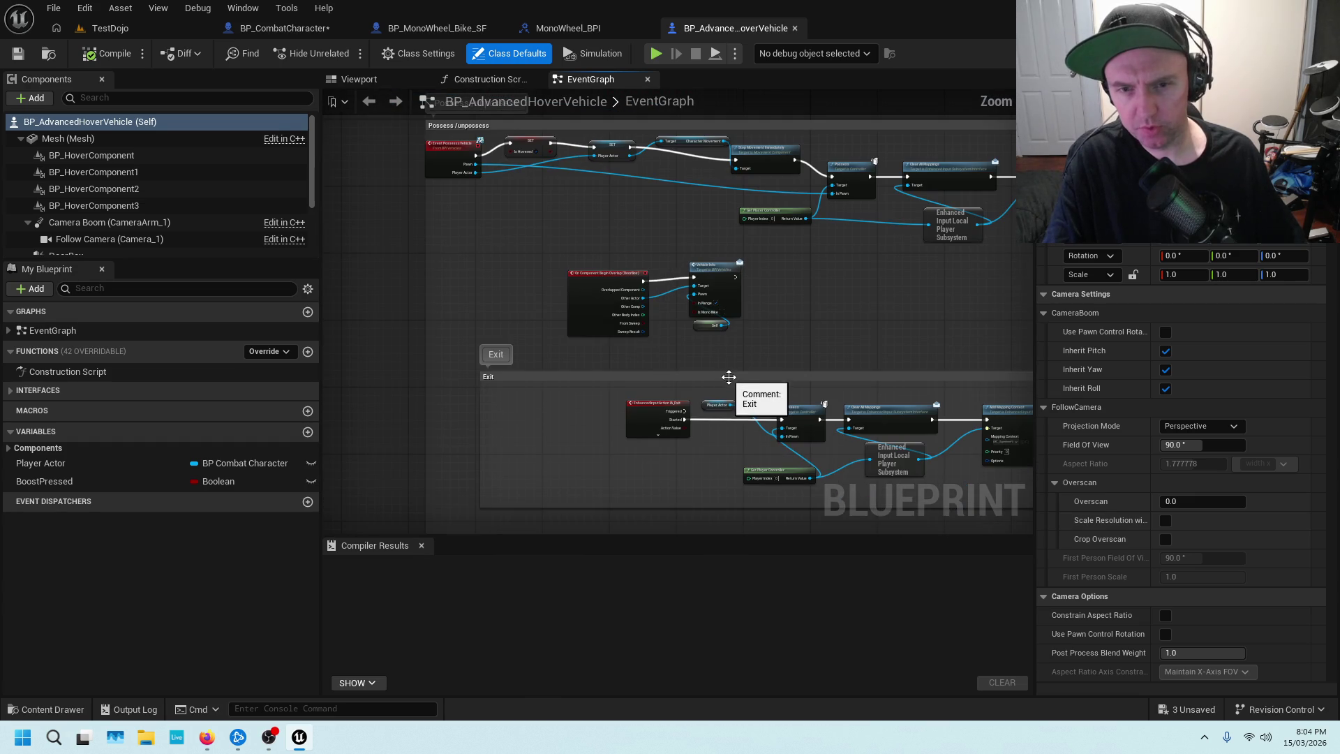
pyautogui.scroll(2, 748, 447)
pyautogui.scroll(3, 790, 433)
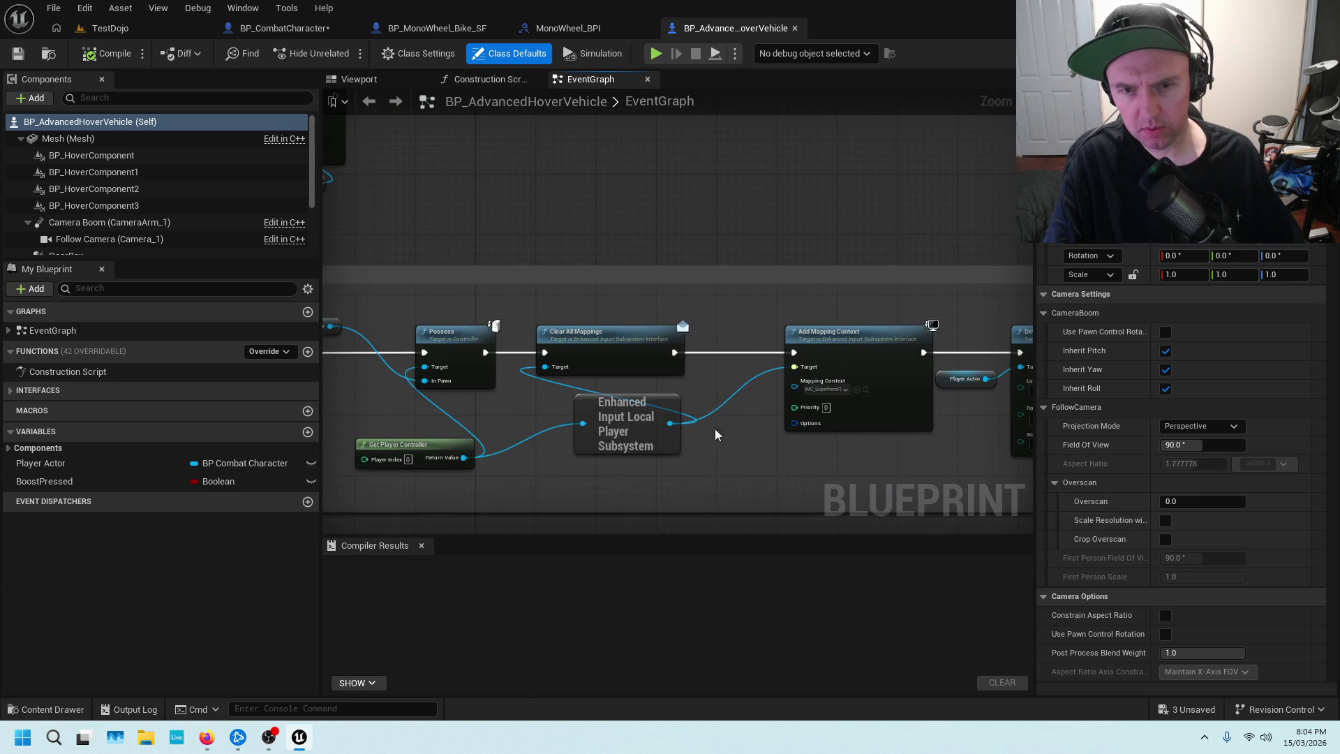
pyautogui.moveTo(760, 462); pyautogui.dragTo(857, 339)
pyautogui.moveTo(967, 377)
pyautogui.mouseDown()
pyautogui.moveTo(709, 338)
pyautogui.moveTo(442, 347)
pyautogui.mouseUp()
pyautogui.moveTo(944, 338); pyautogui.dragTo(721, 317)
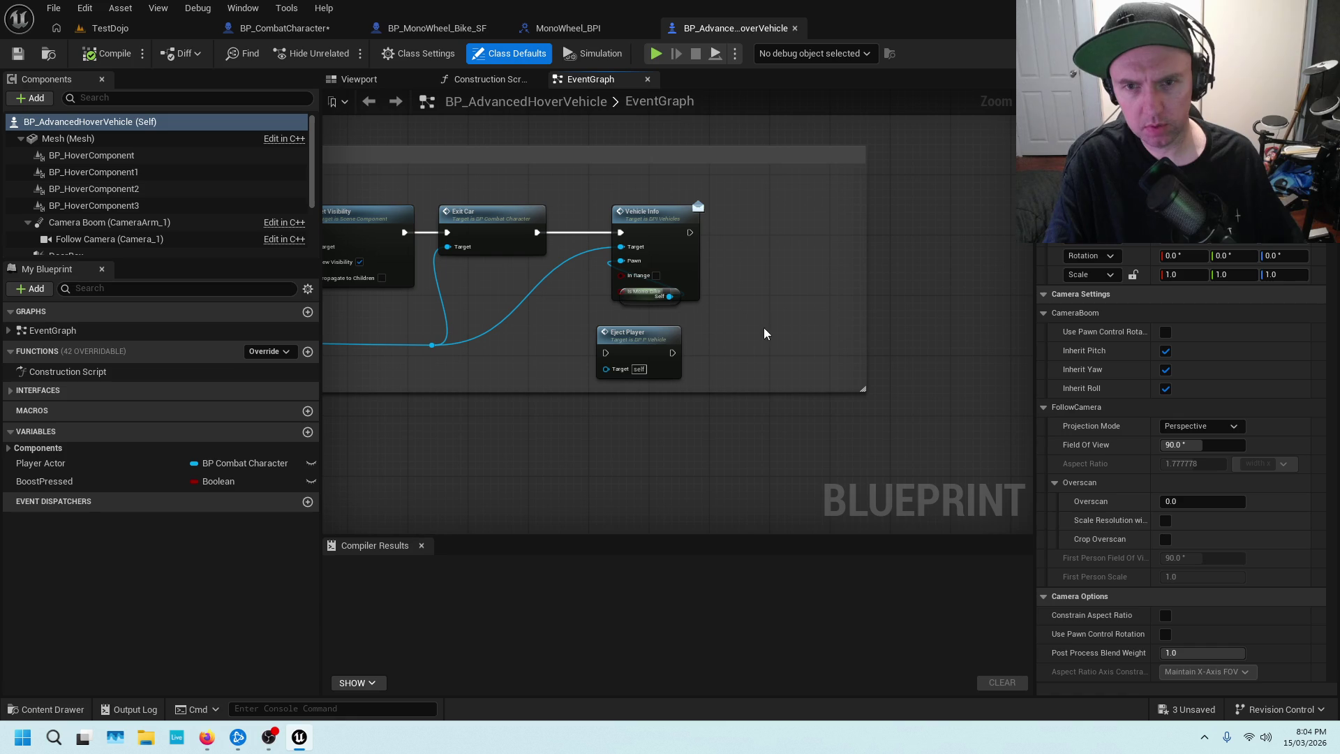
pyautogui.scroll(2, 592, 315)
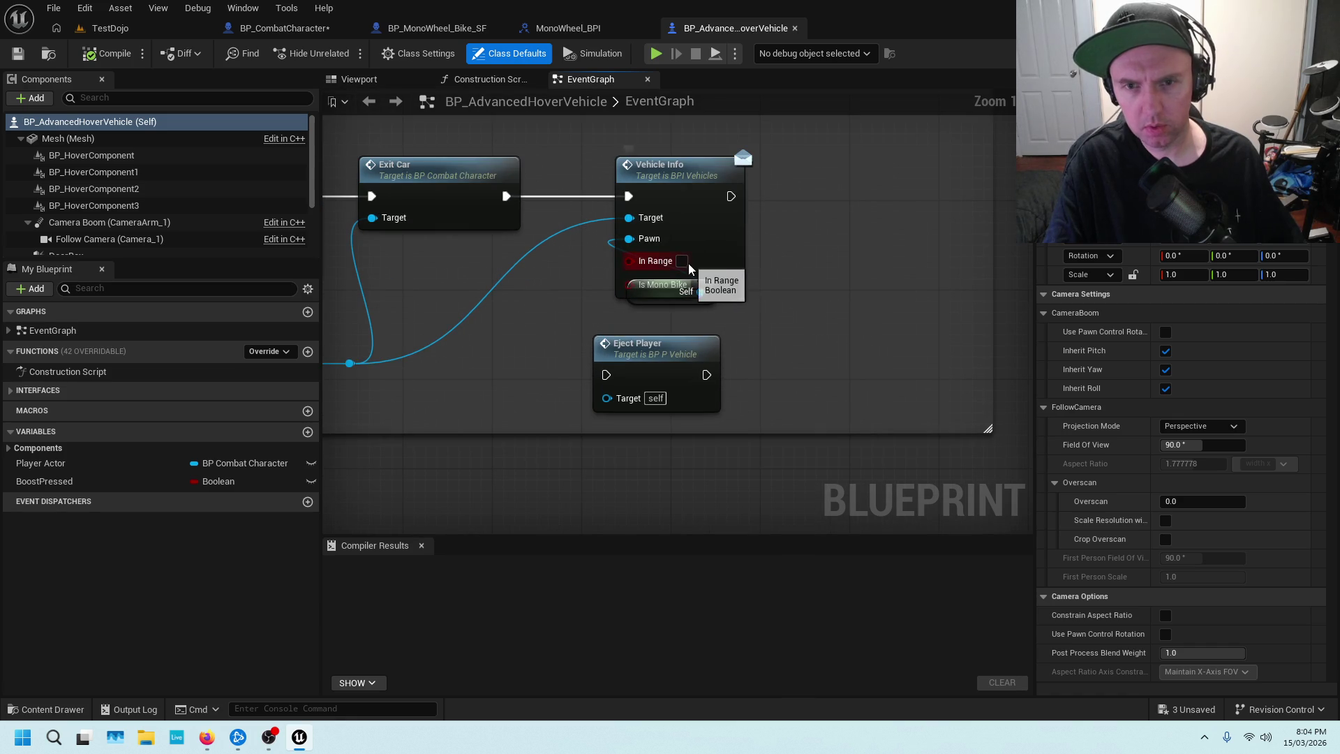
pyautogui.scroll(-5, 572, 303)
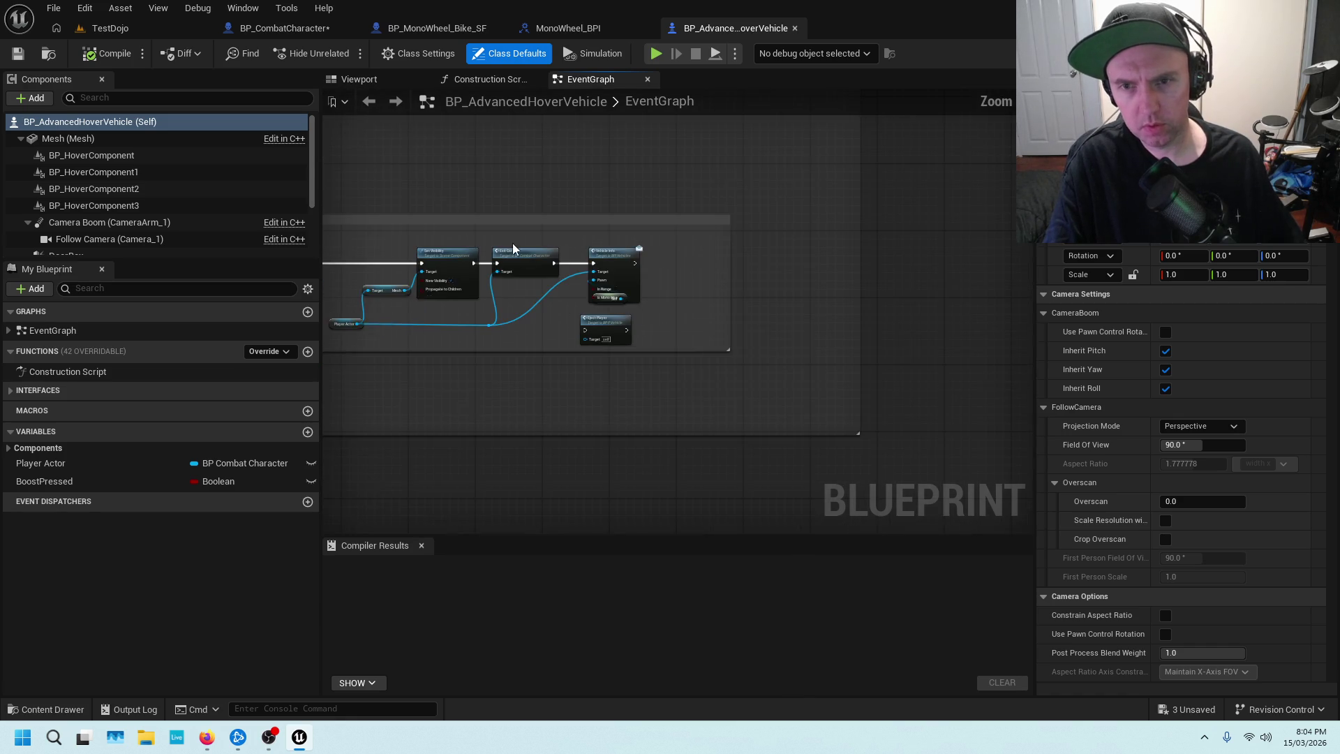
pyautogui.scroll(4, 592, 348)
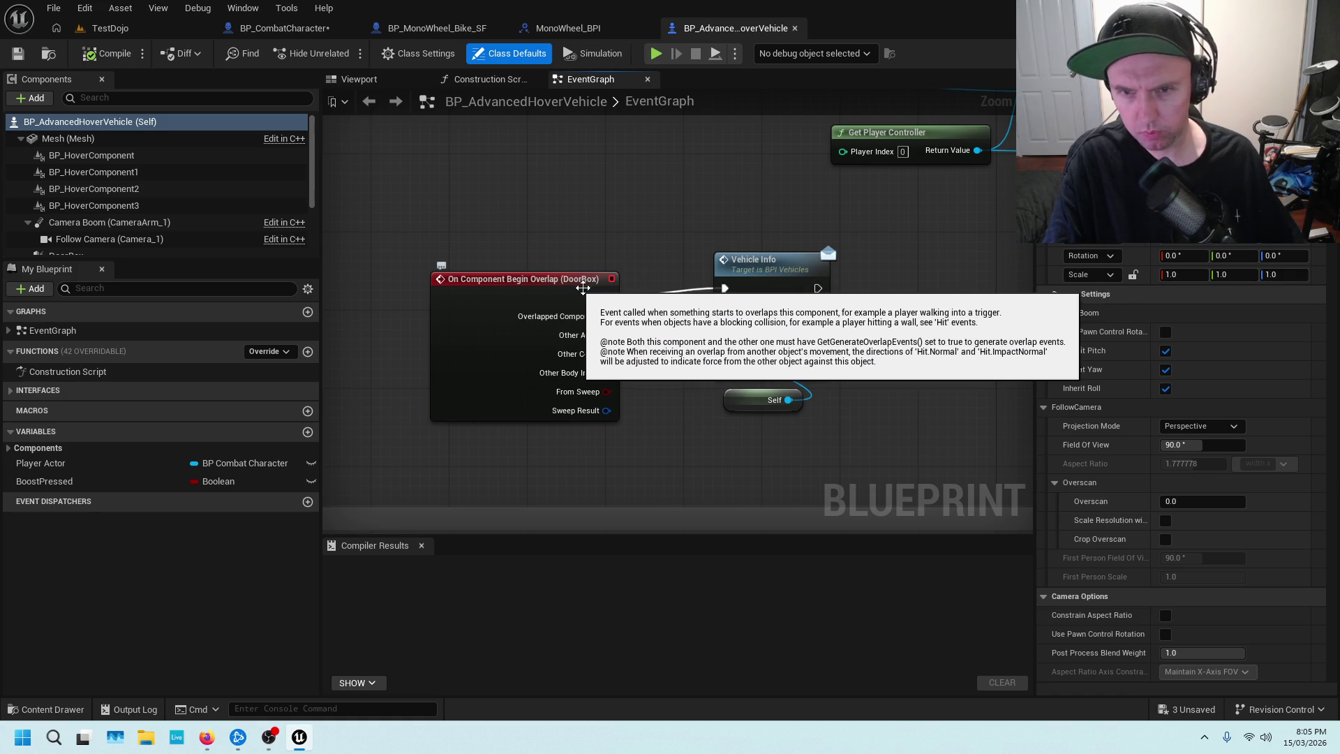
pyautogui.scroll(-3, 722, 228)
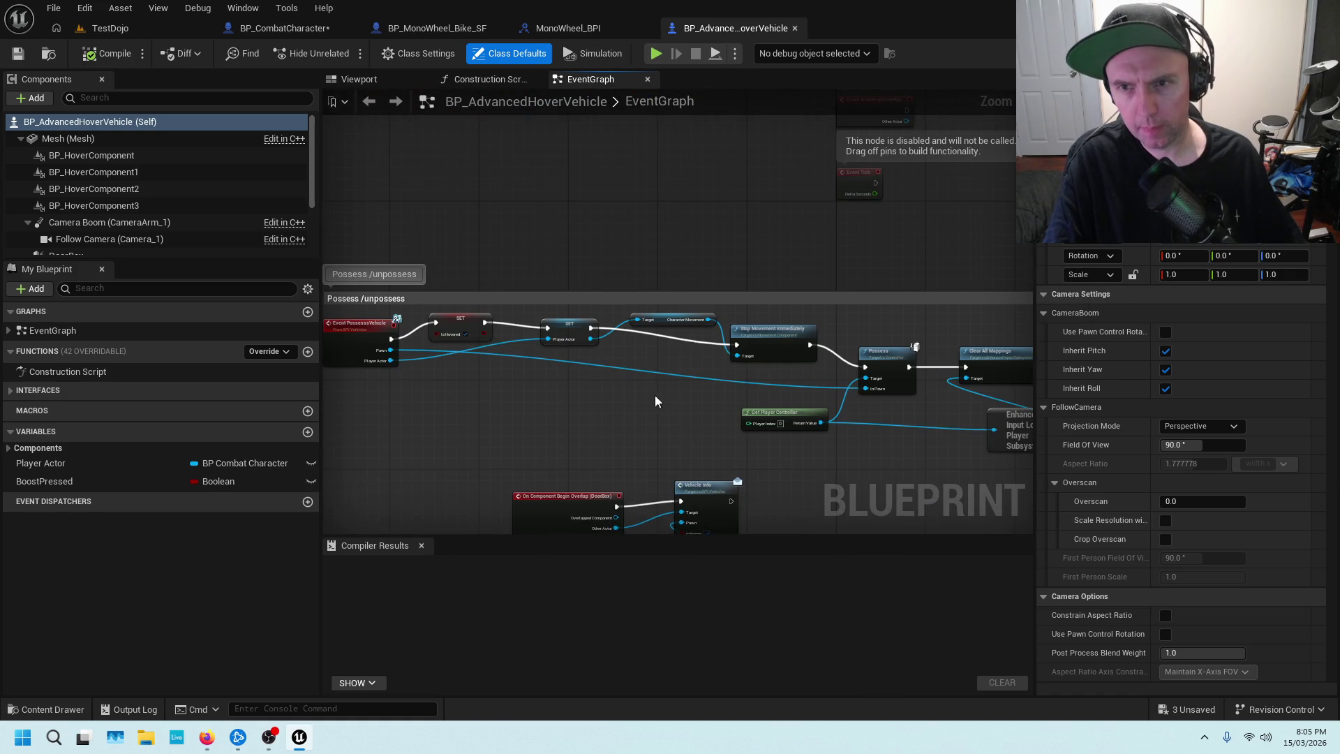
pyautogui.moveTo(655, 401); pyautogui.dragTo(709, 358)
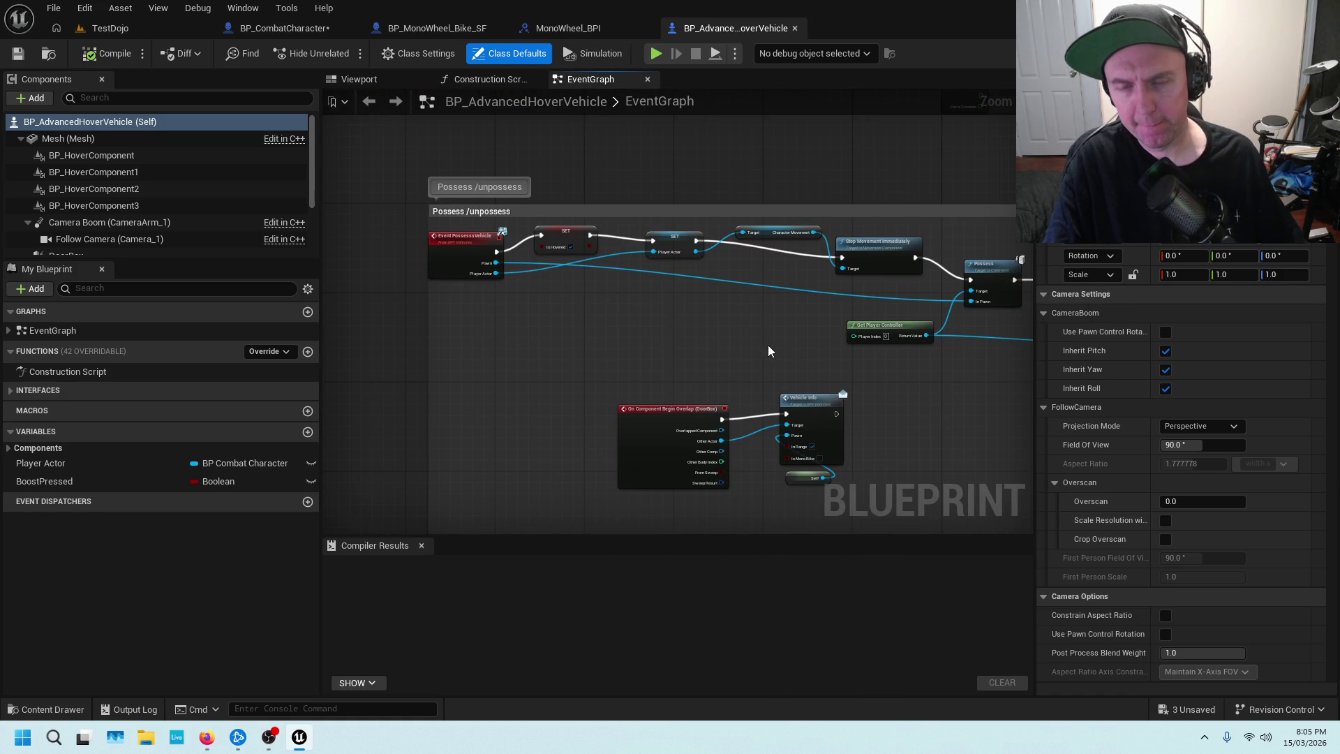
pyautogui.scroll(-2, 958, 434)
pyautogui.moveTo(919, 441); pyautogui.dragTo(880, 412)
pyautogui.scroll(4, 881, 411)
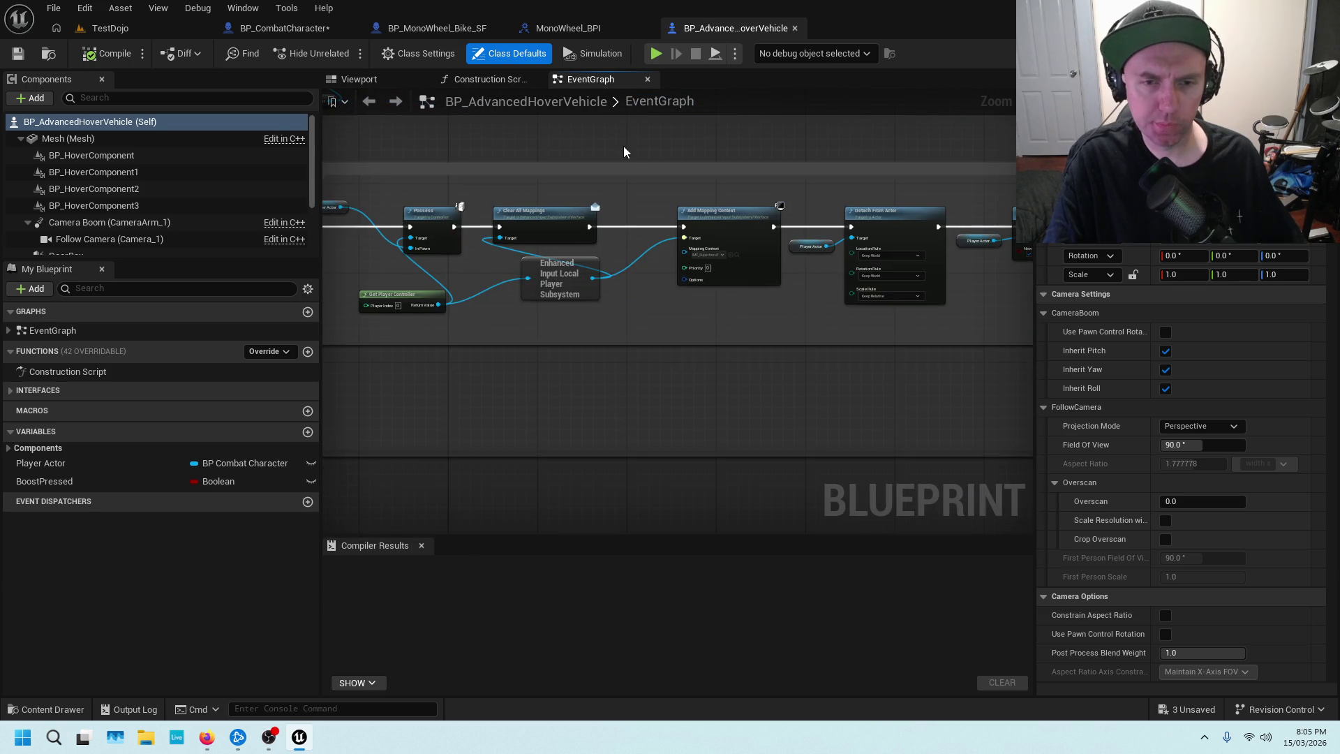
pyautogui.moveTo(950, 300); pyautogui.dragTo(586, 284)
pyautogui.scroll(3, 735, 283)
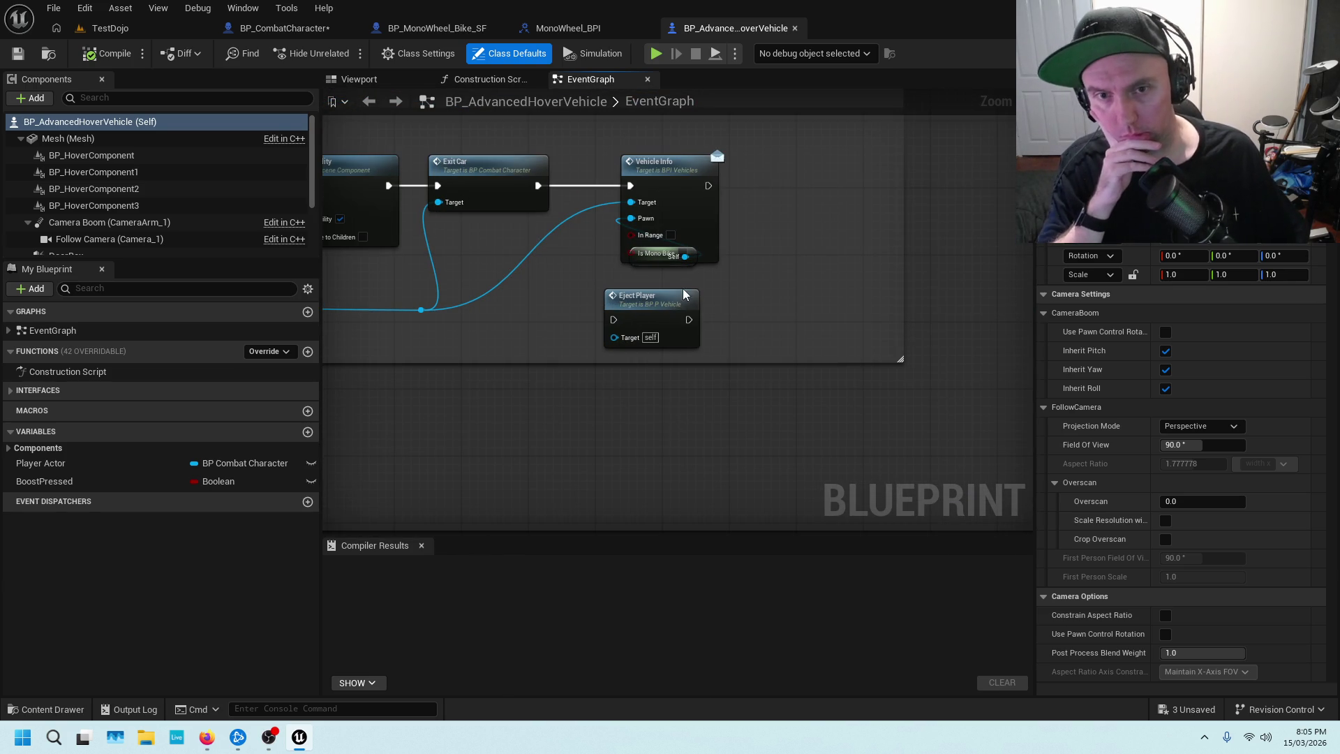
pyautogui.scroll(-3, 554, 269)
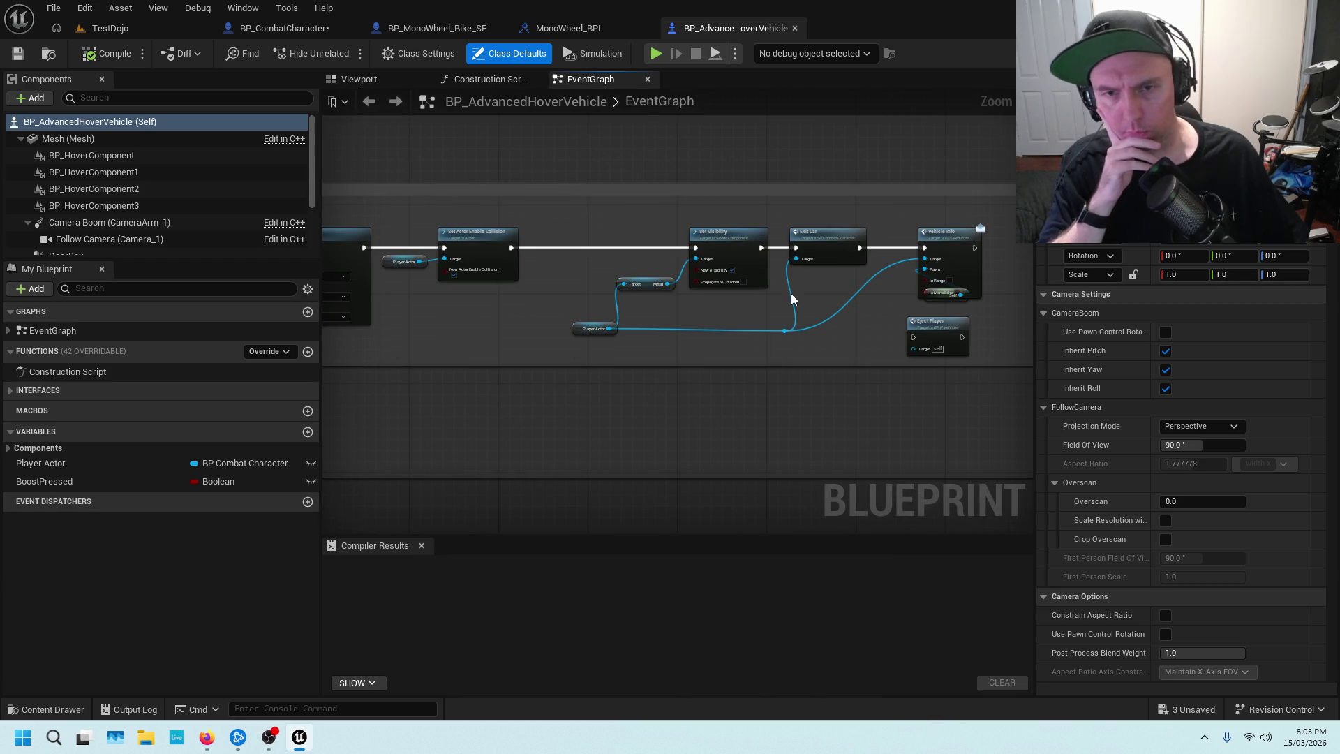
pyautogui.moveTo(579, 340)
pyautogui.mouseDown()
pyautogui.moveTo(455, 211)
pyautogui.moveTo(546, 311)
pyautogui.moveTo(619, 279)
pyautogui.mouseUp()
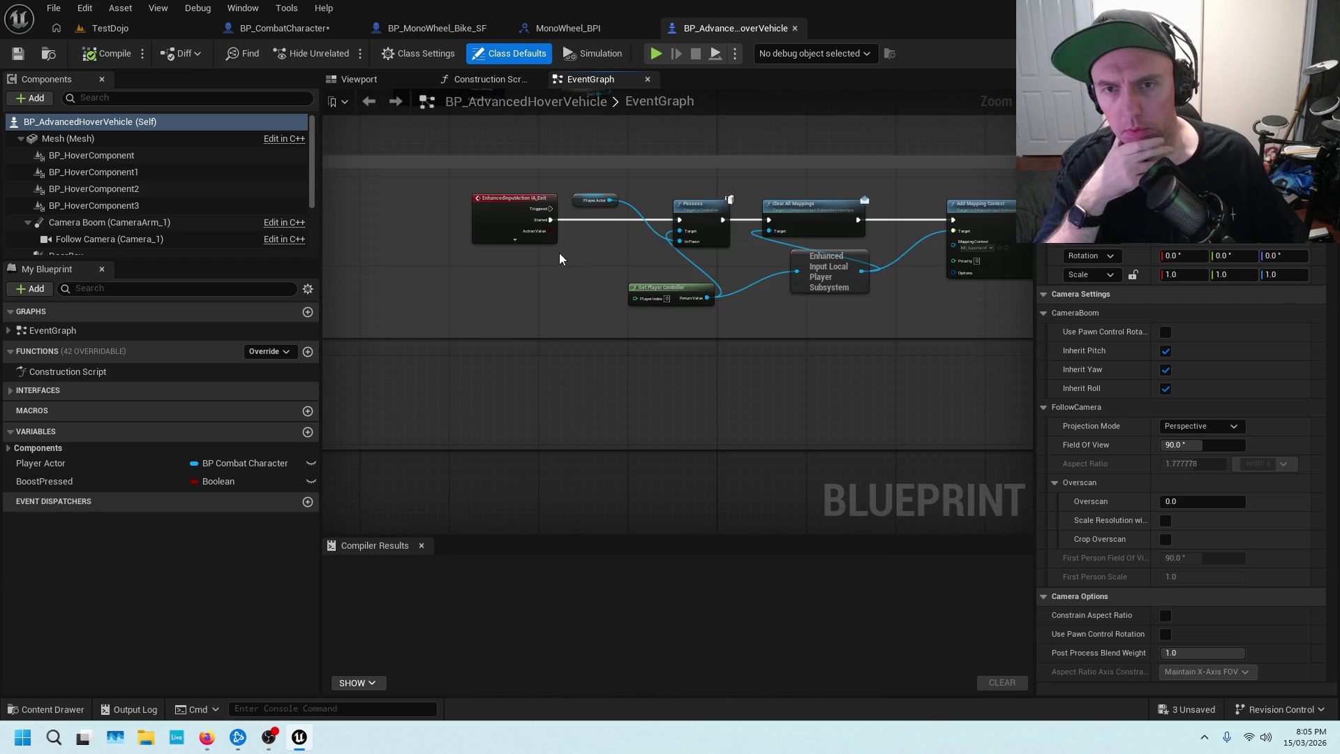
pyautogui.scroll(2, 580, 246)
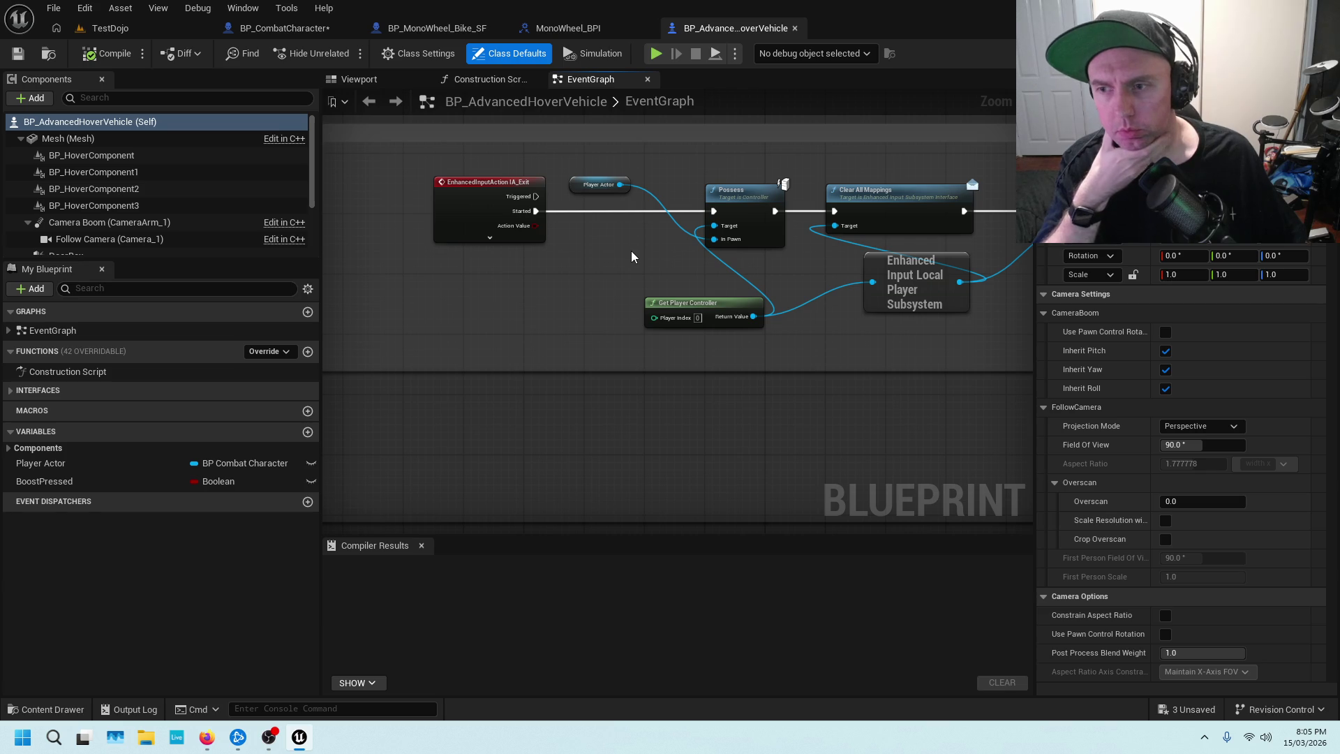
pyautogui.scroll(-3, 534, 316)
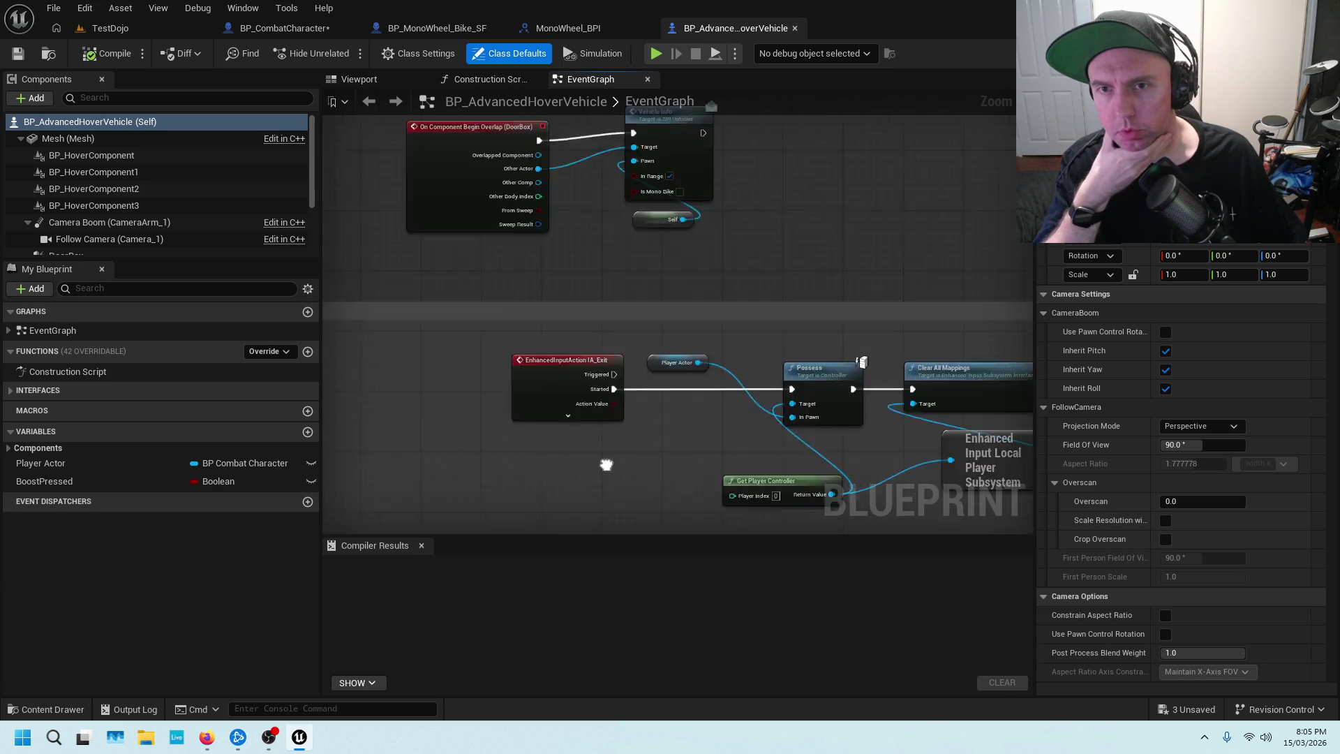
pyautogui.moveTo(625, 292); pyautogui.dragTo(717, 422)
pyautogui.scroll(4, 530, 295)
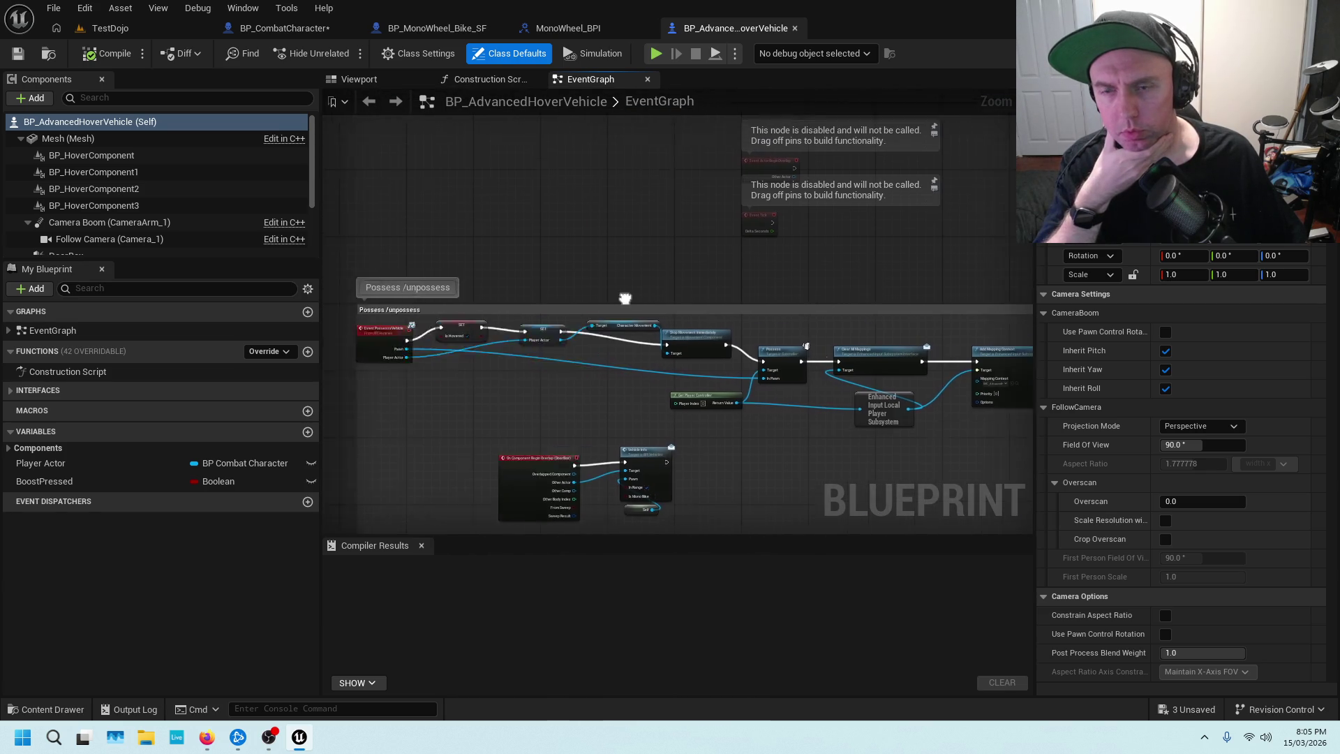
pyautogui.scroll(1, 696, 317)
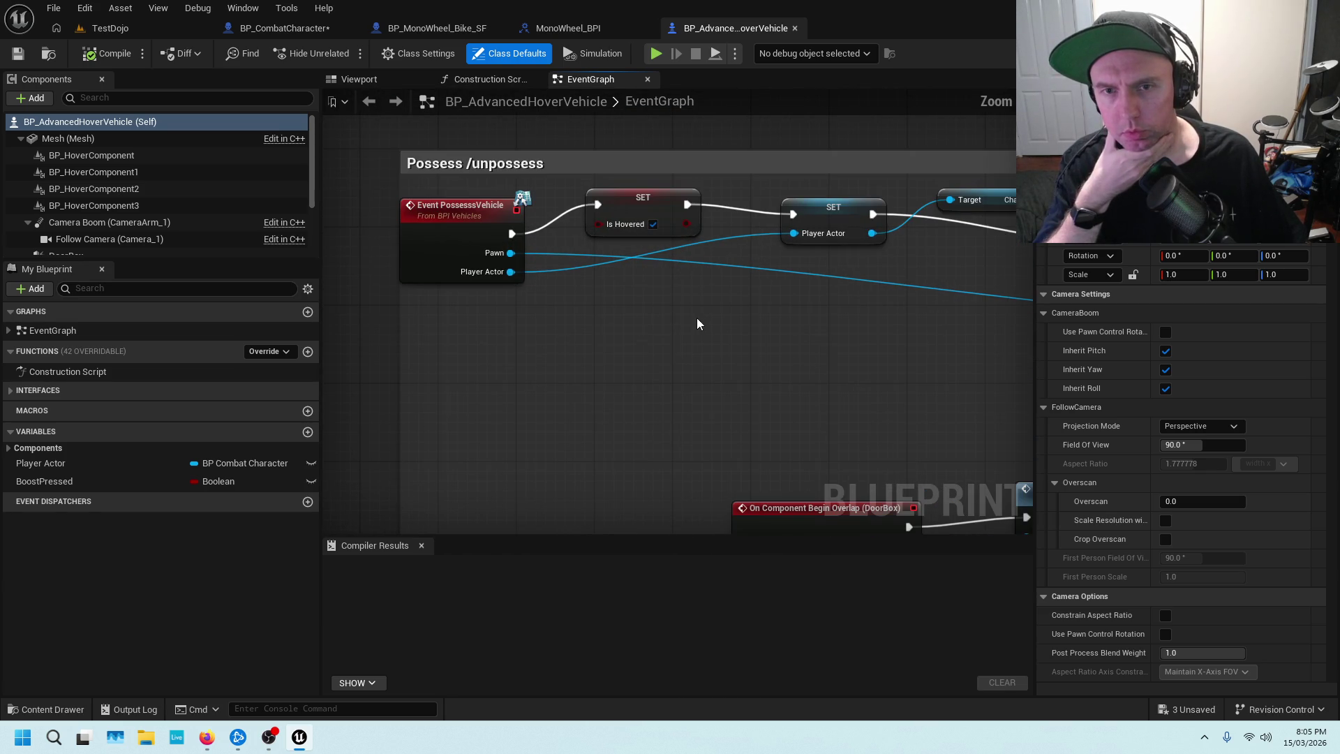
pyautogui.scroll(-4, 869, 294)
pyautogui.scroll(4, 870, 294)
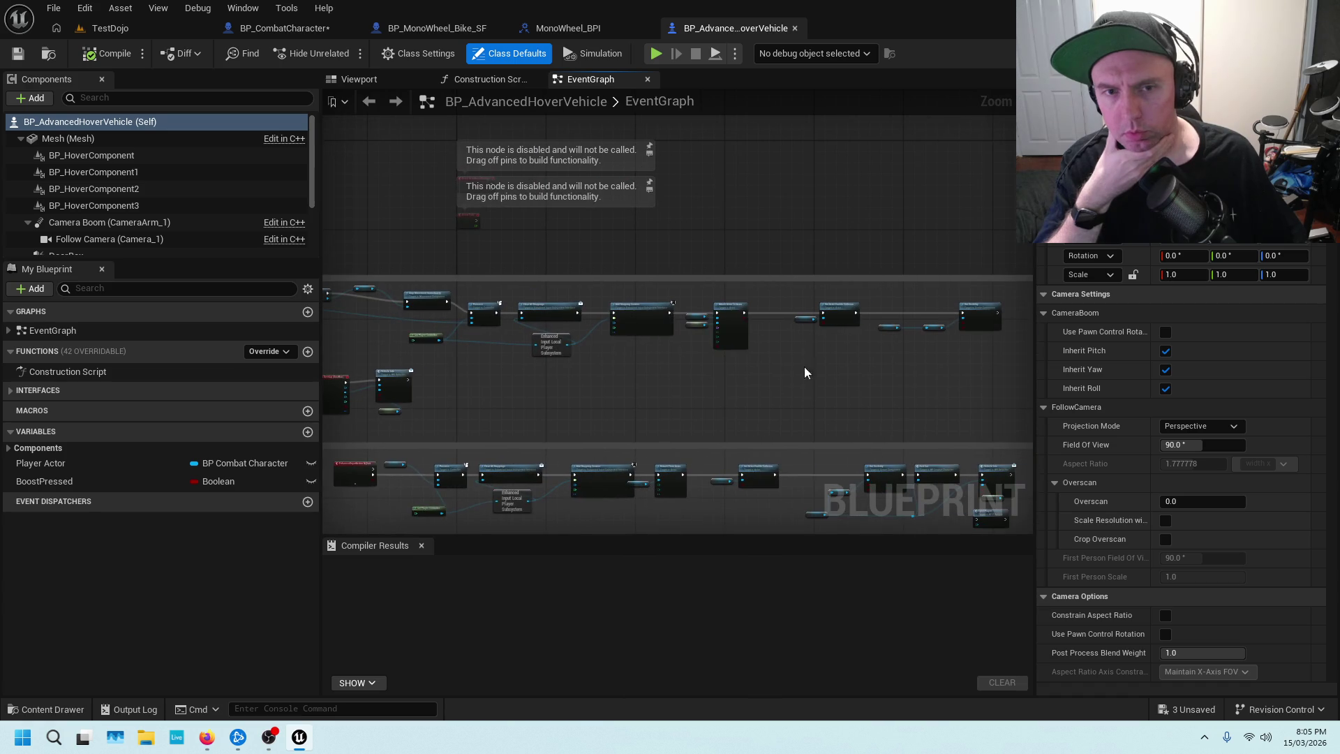
pyautogui.moveTo(834, 350); pyautogui.dragTo(501, 375)
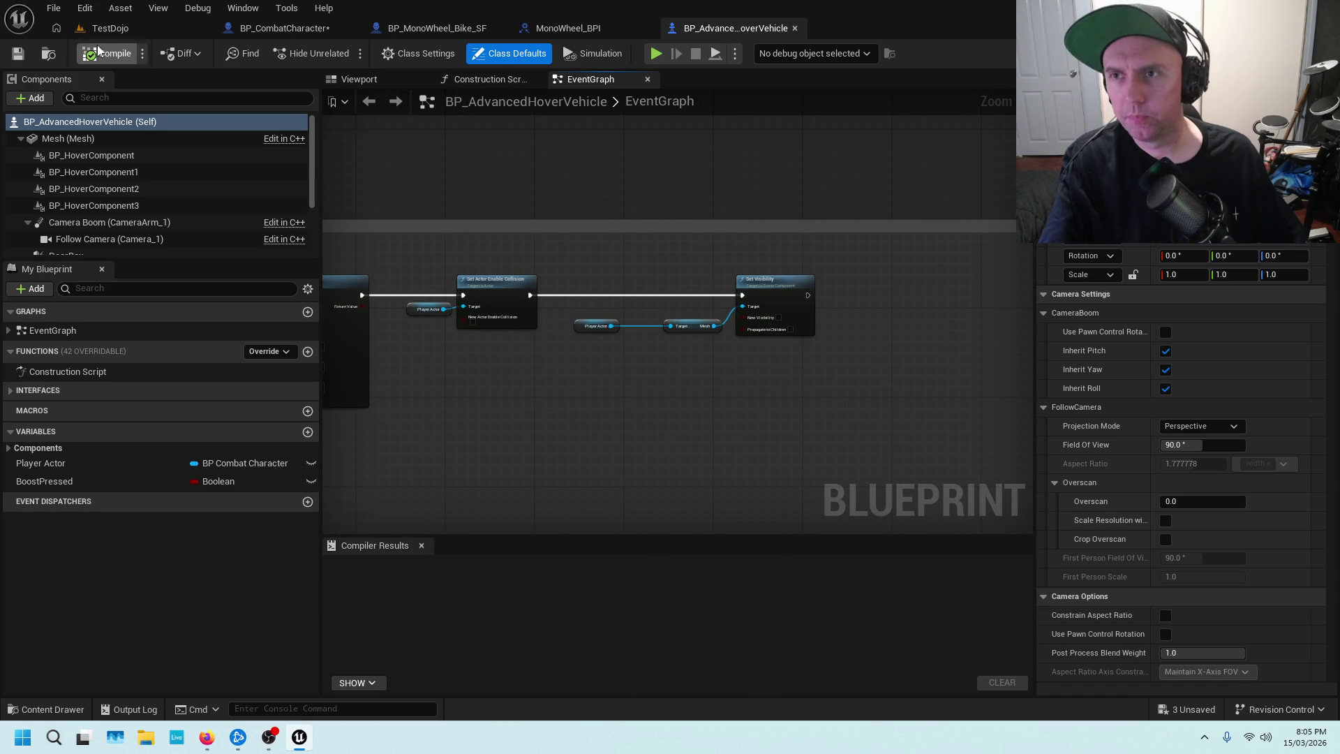
# Play TestDojo, mounting, dismounting and remounting the monowheel, then getting into the orange car.
pyautogui.click(110, 28)
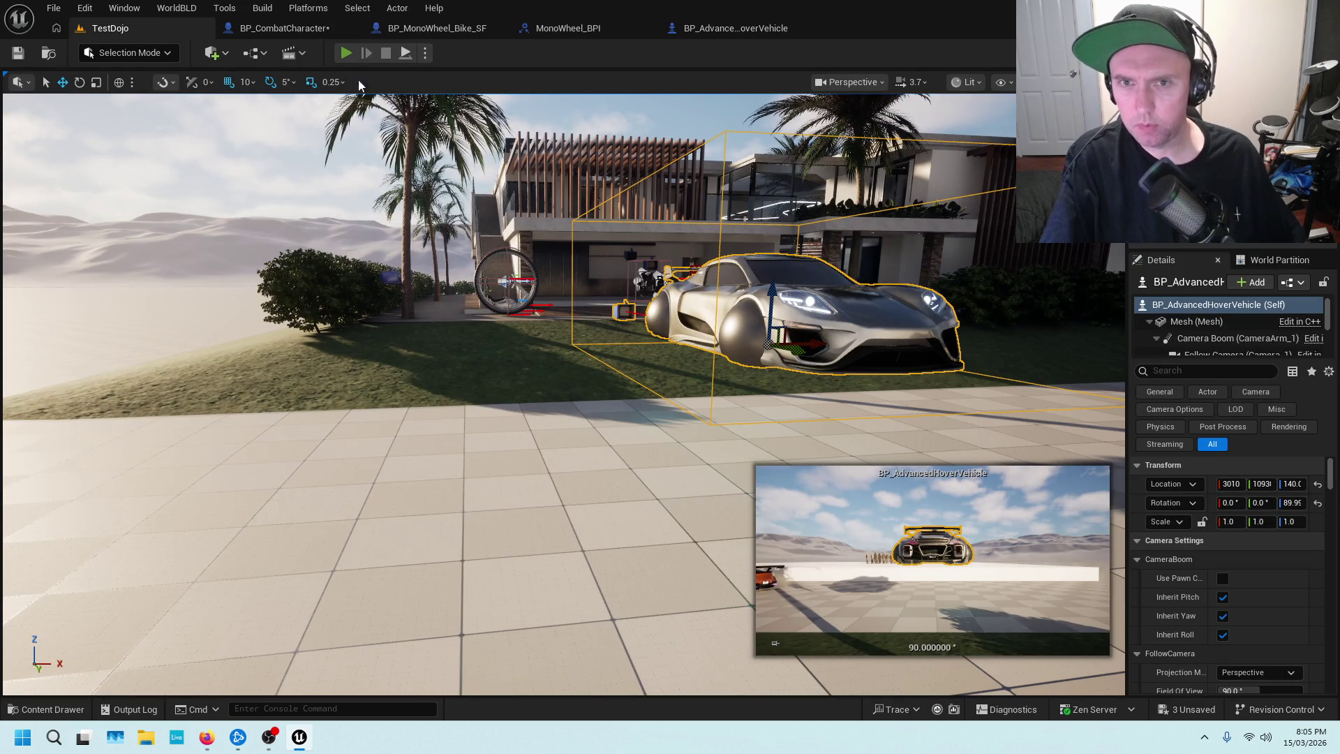
pyautogui.hotkey('alt', 'p')
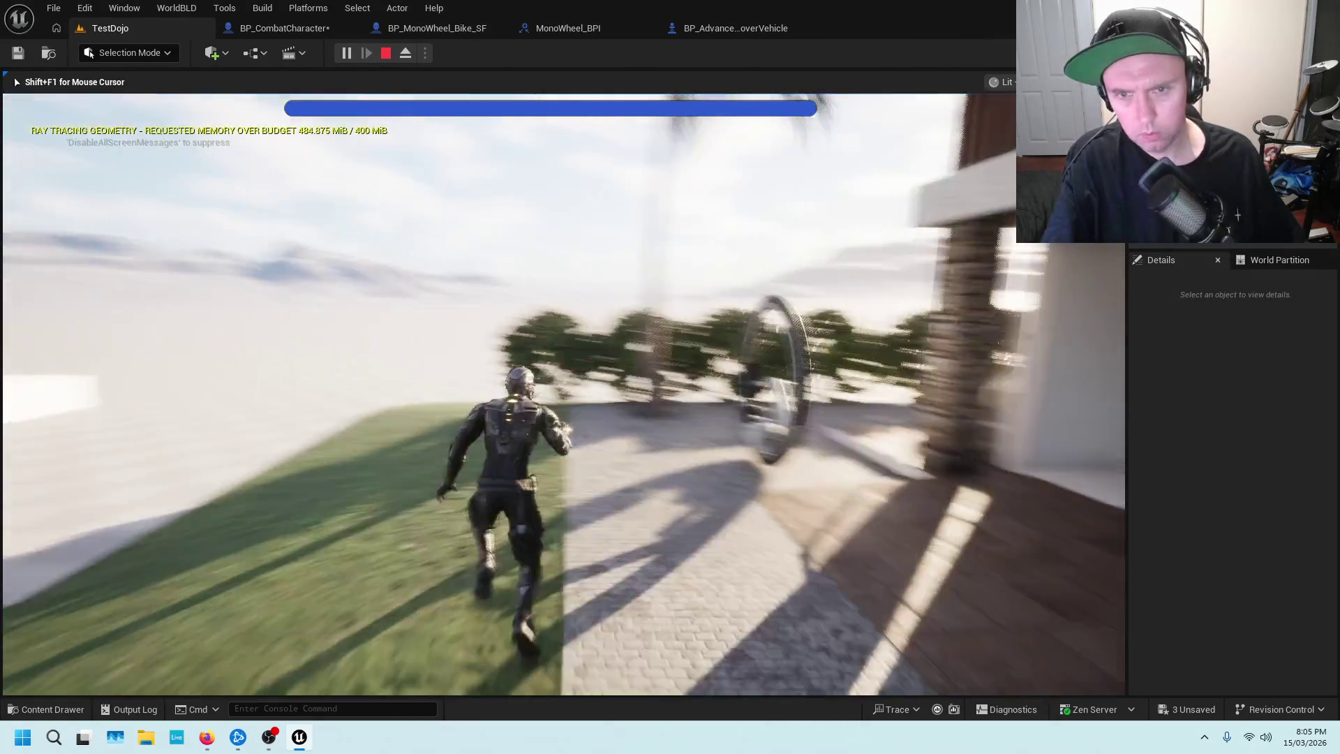
pyautogui.press('e')
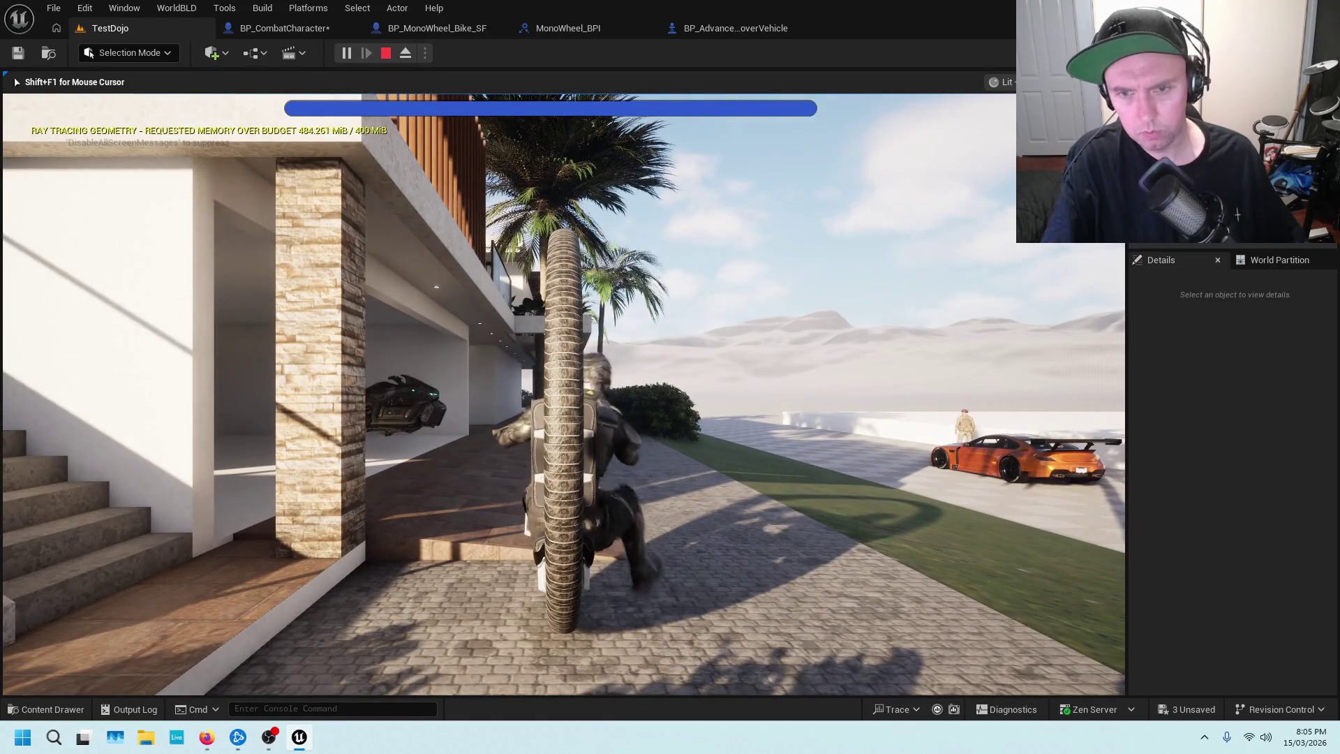
pyautogui.press('e')
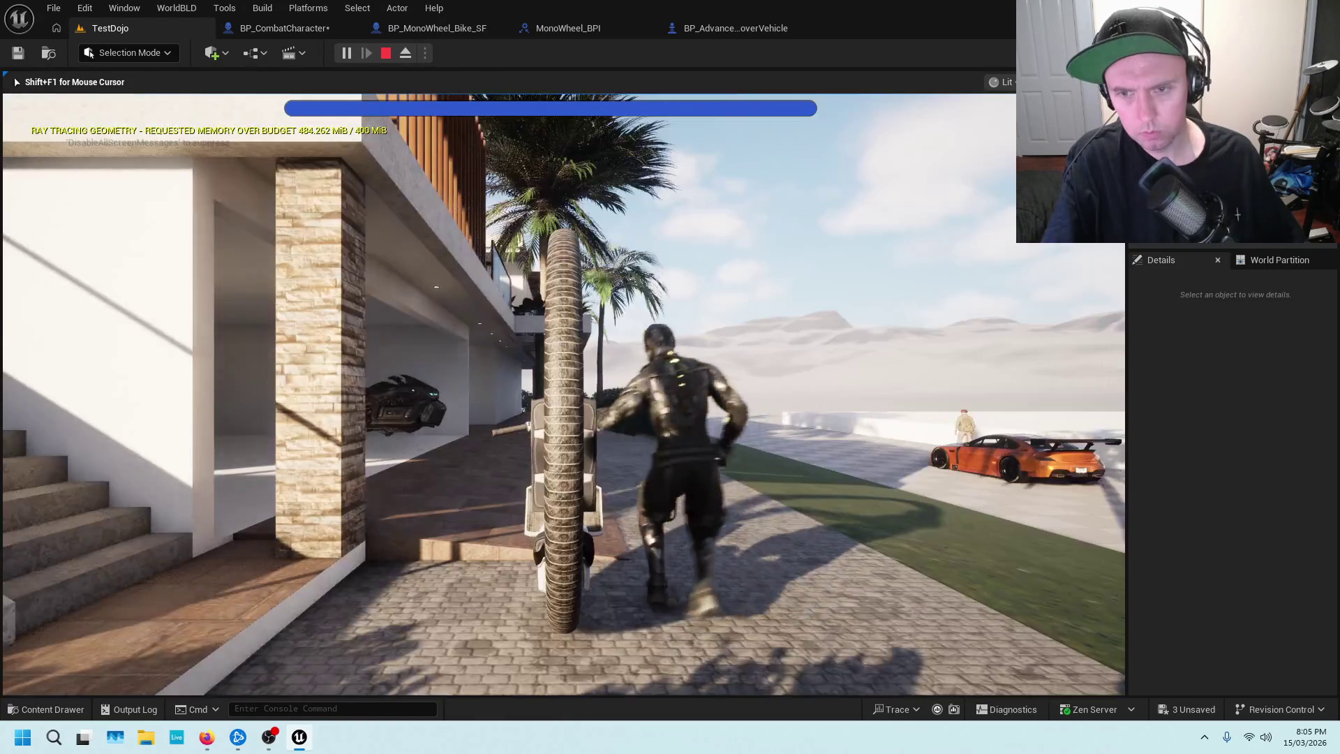
pyautogui.press('e')
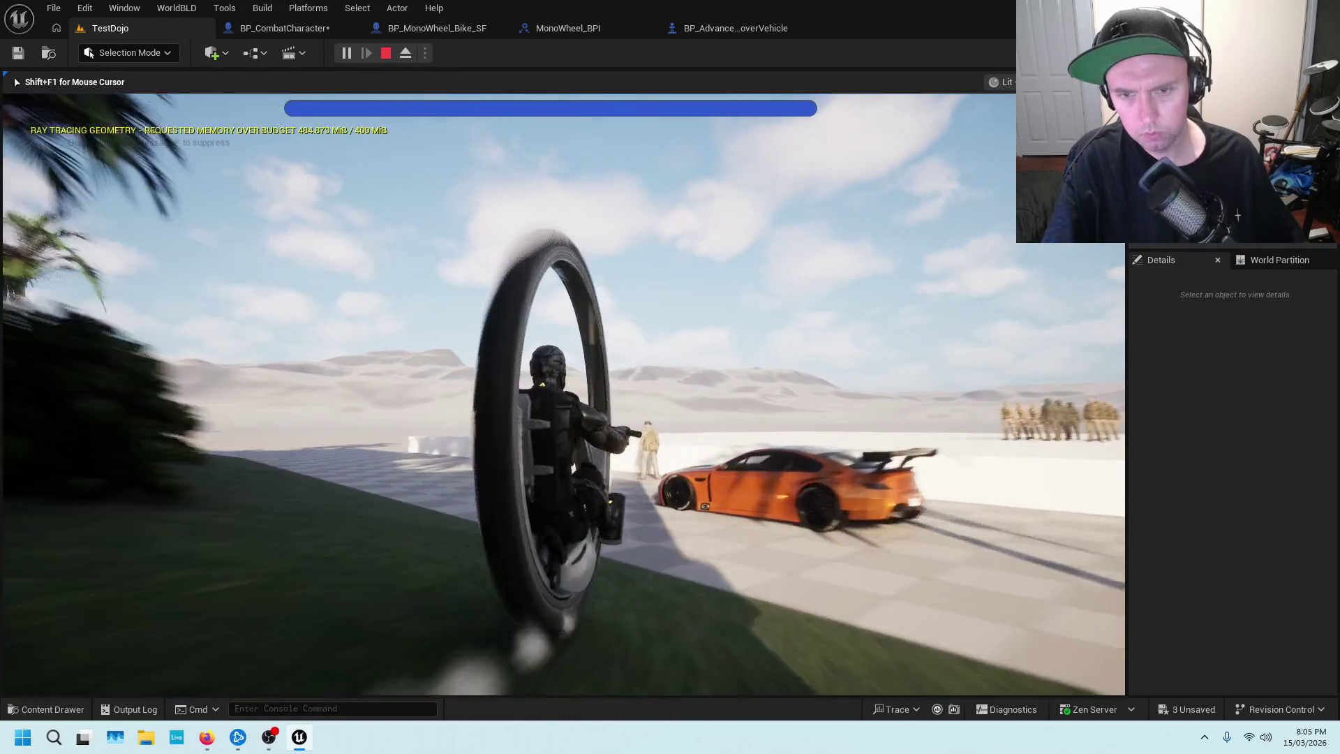
pyautogui.press('e')
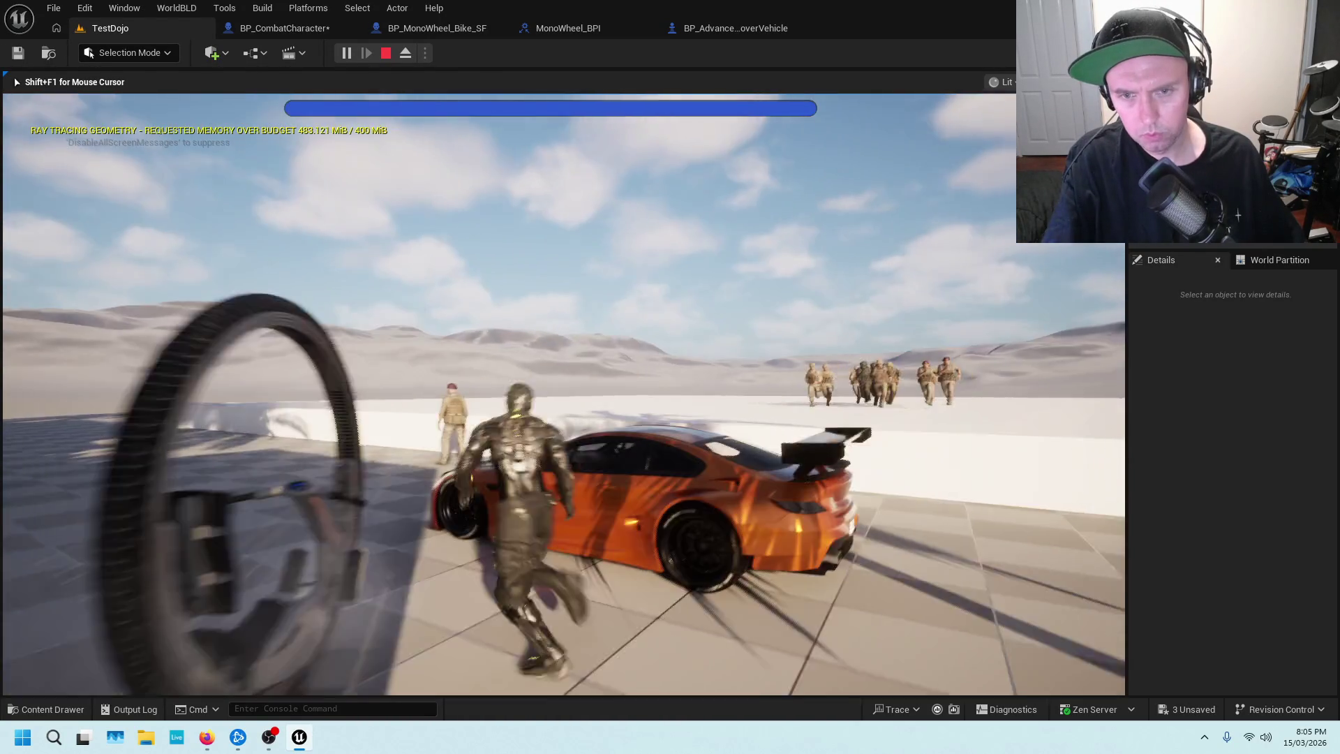
pyautogui.press('e')
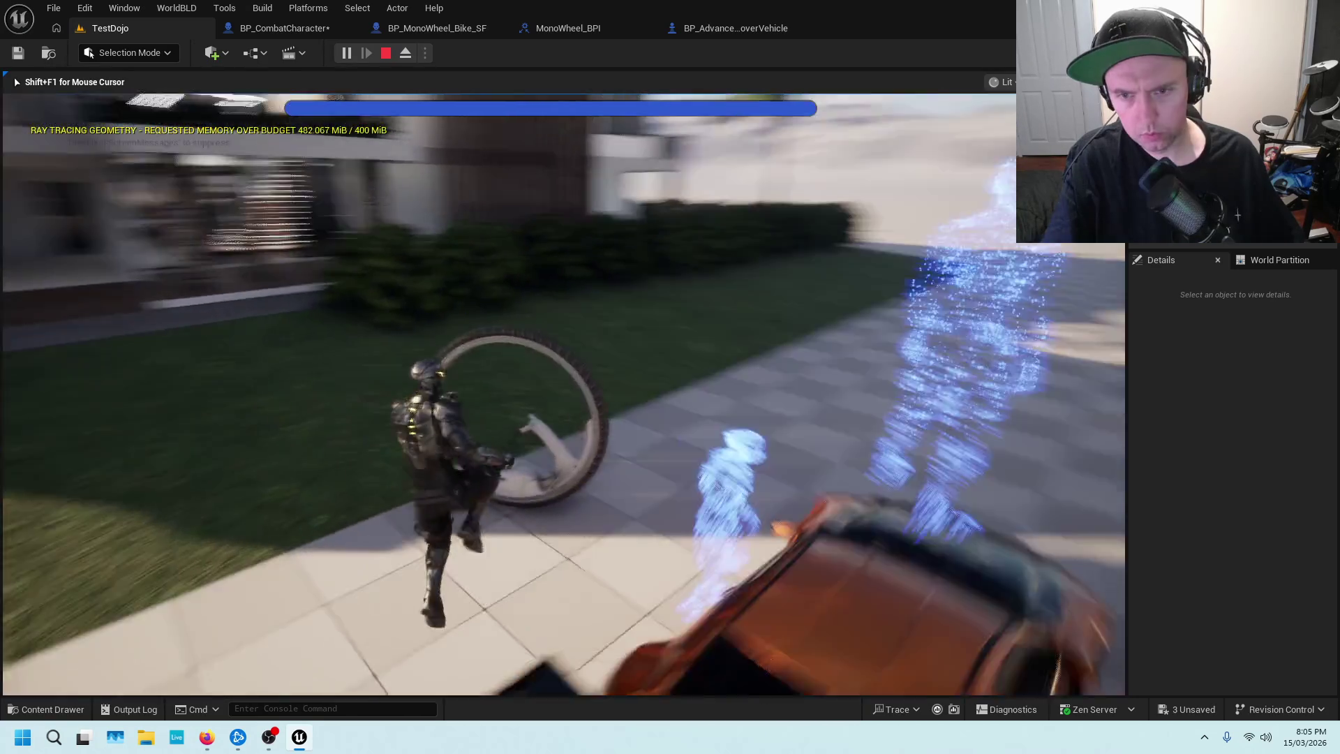
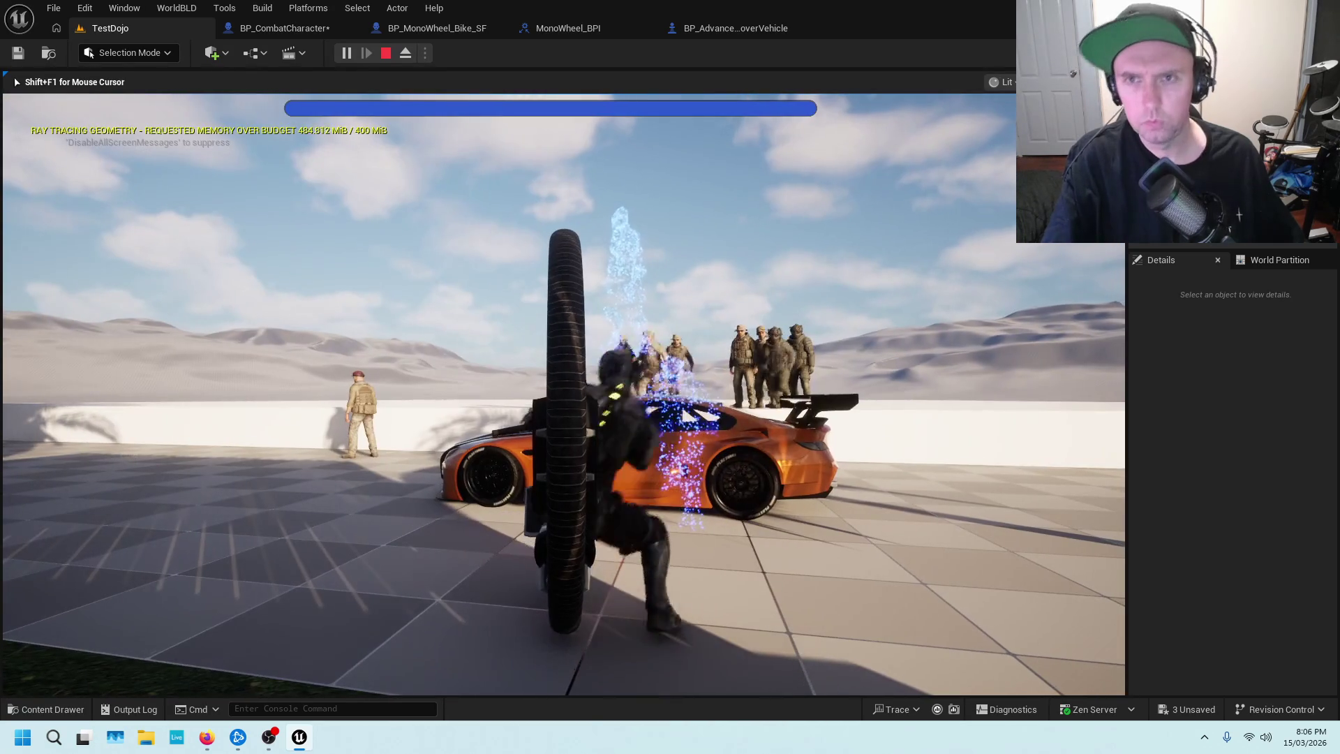
# End play mode and use Browse to Asset on the orange BMX6 car to reveal BP_BMX6.
pyautogui.press('Escape')
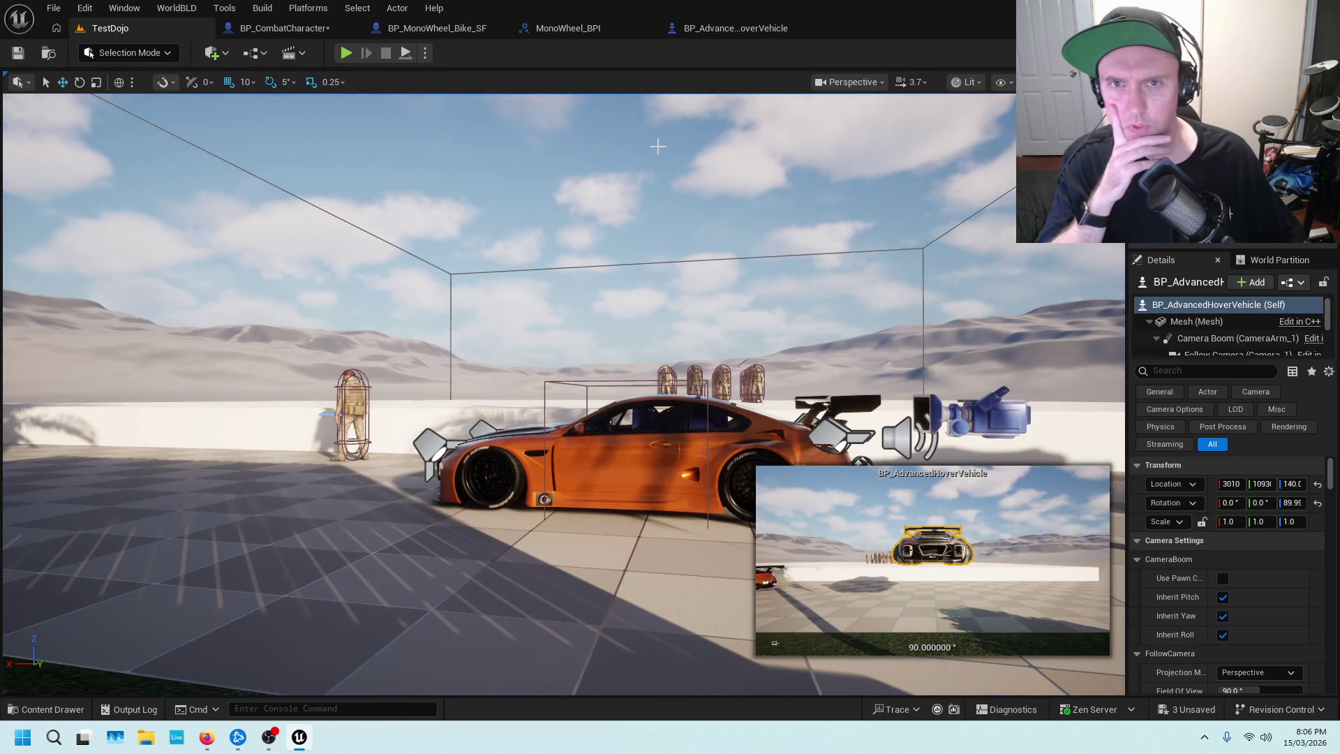
pyautogui.rightClick(621, 477)
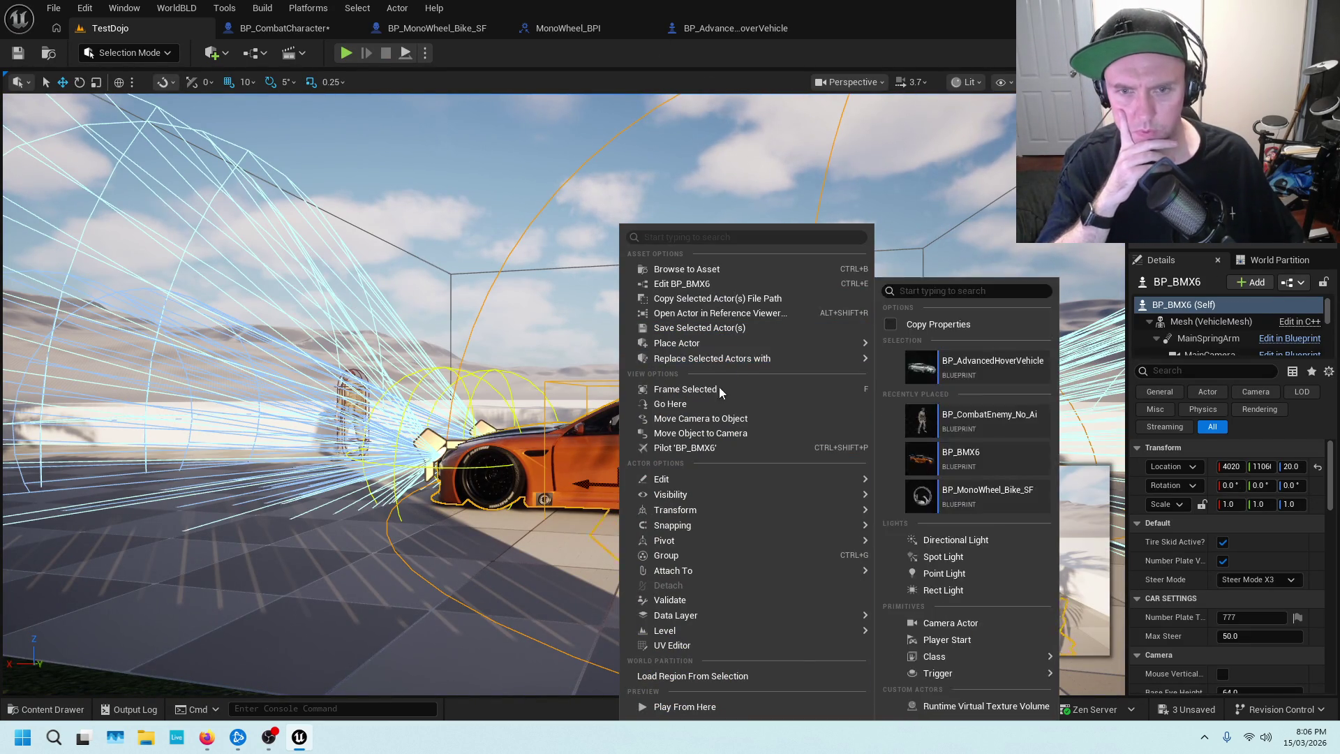
pyautogui.click(730, 268)
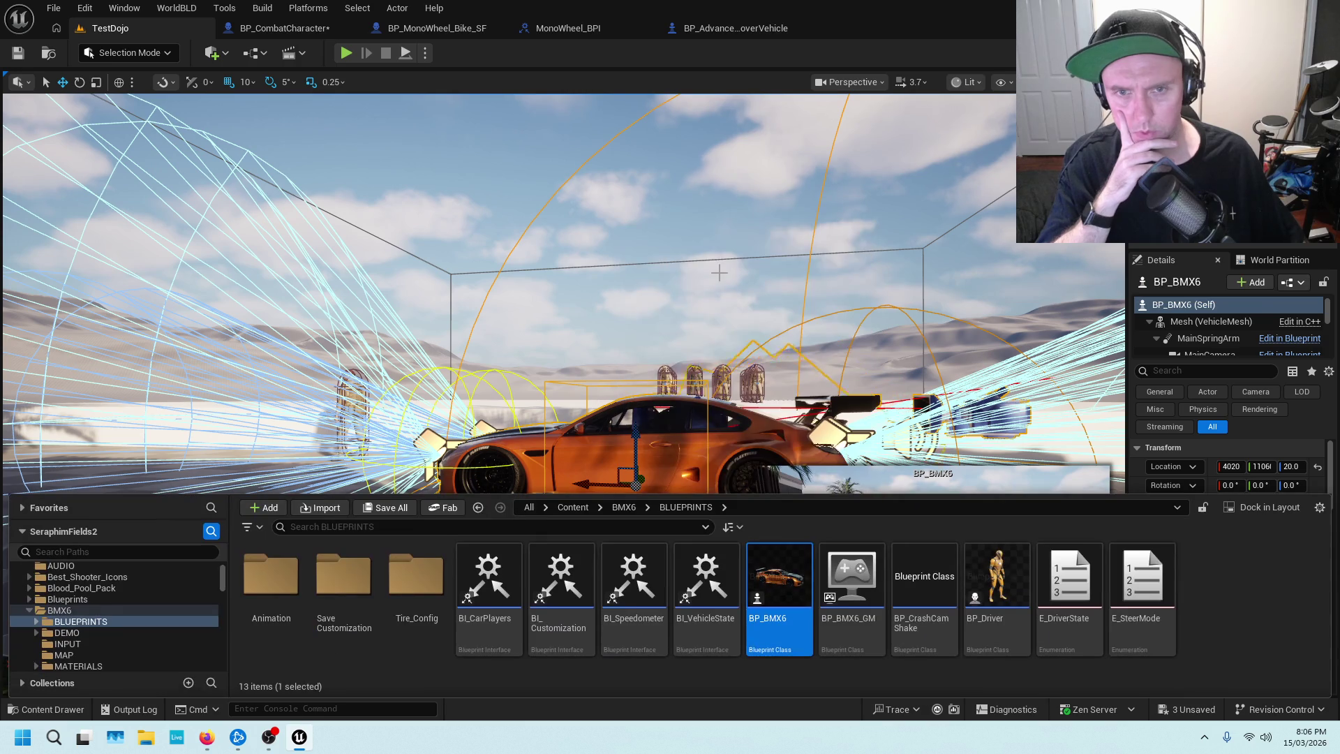
# Open BP_BMX6 and pan its ENTER - EXIT VEHICLE graph to the collision, Exit Car and Vehicle Info nodes.
pyautogui.doubleClick(776, 591)
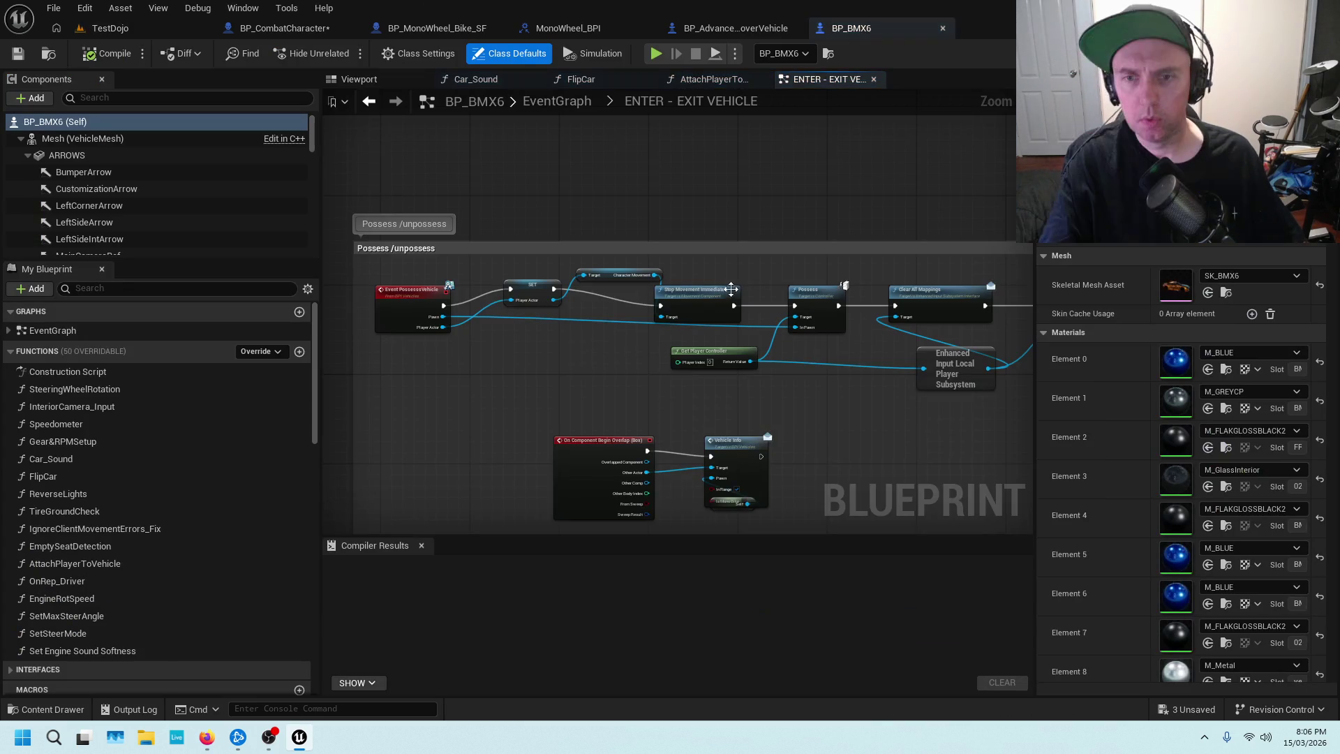
pyautogui.moveTo(845, 421)
pyautogui.mouseDown()
pyautogui.moveTo(697, 250)
pyautogui.moveTo(730, 303)
pyautogui.moveTo(864, 275)
pyautogui.moveTo(661, 319)
pyautogui.moveTo(448, 319)
pyautogui.mouseUp()
pyautogui.moveTo(938, 325); pyautogui.dragTo(652, 337)
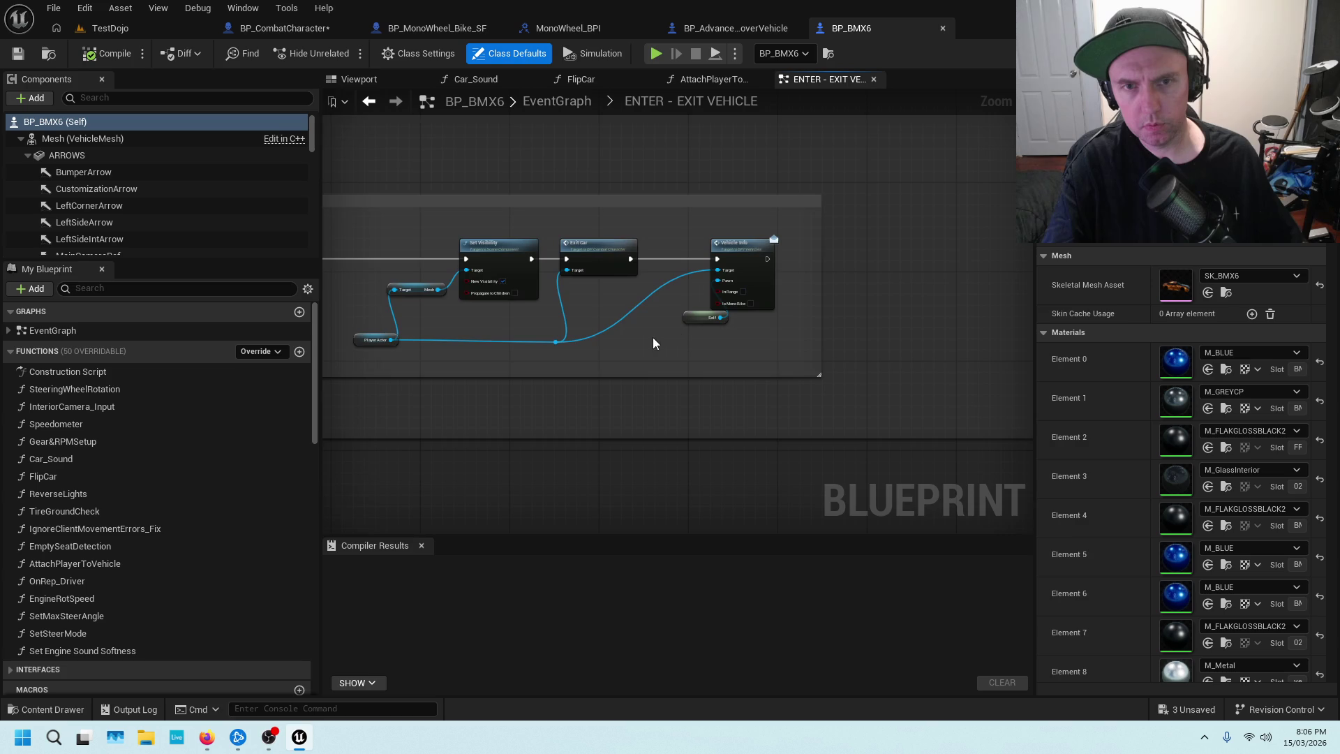
pyautogui.scroll(3, 794, 347)
pyautogui.scroll(-2, 563, 360)
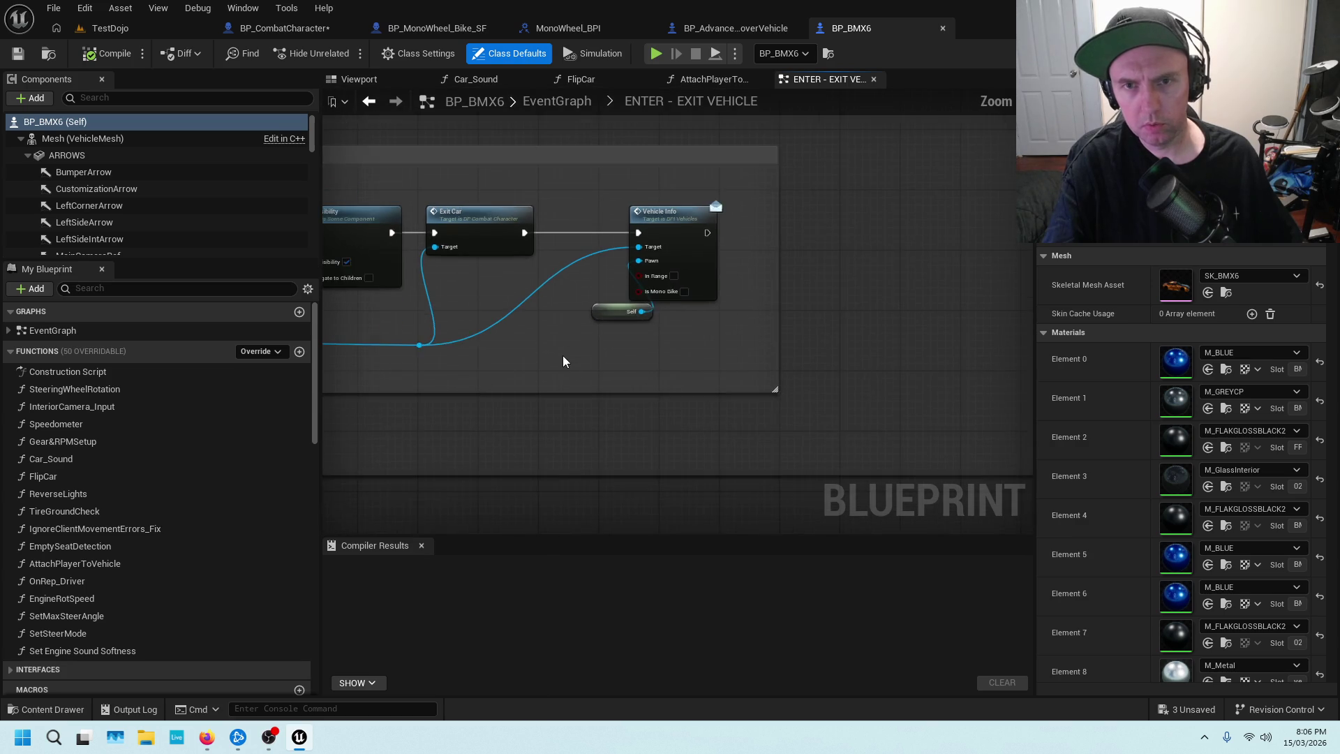
pyautogui.moveTo(562, 359); pyautogui.dragTo(935, 314)
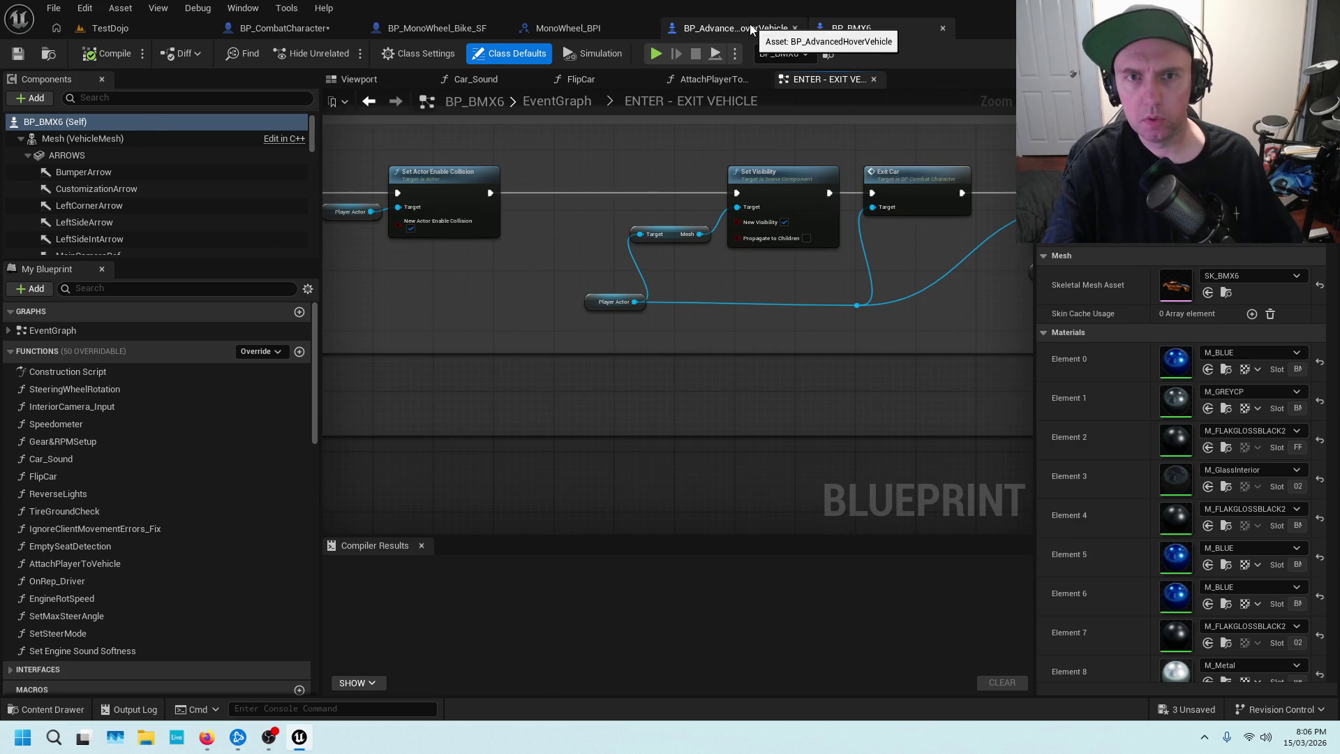
# Compare with BP_AdvancedHoverVehicle's graph, then nudge BP_BMX6's Vehicle Info node up and right.
pyautogui.click(740, 28)
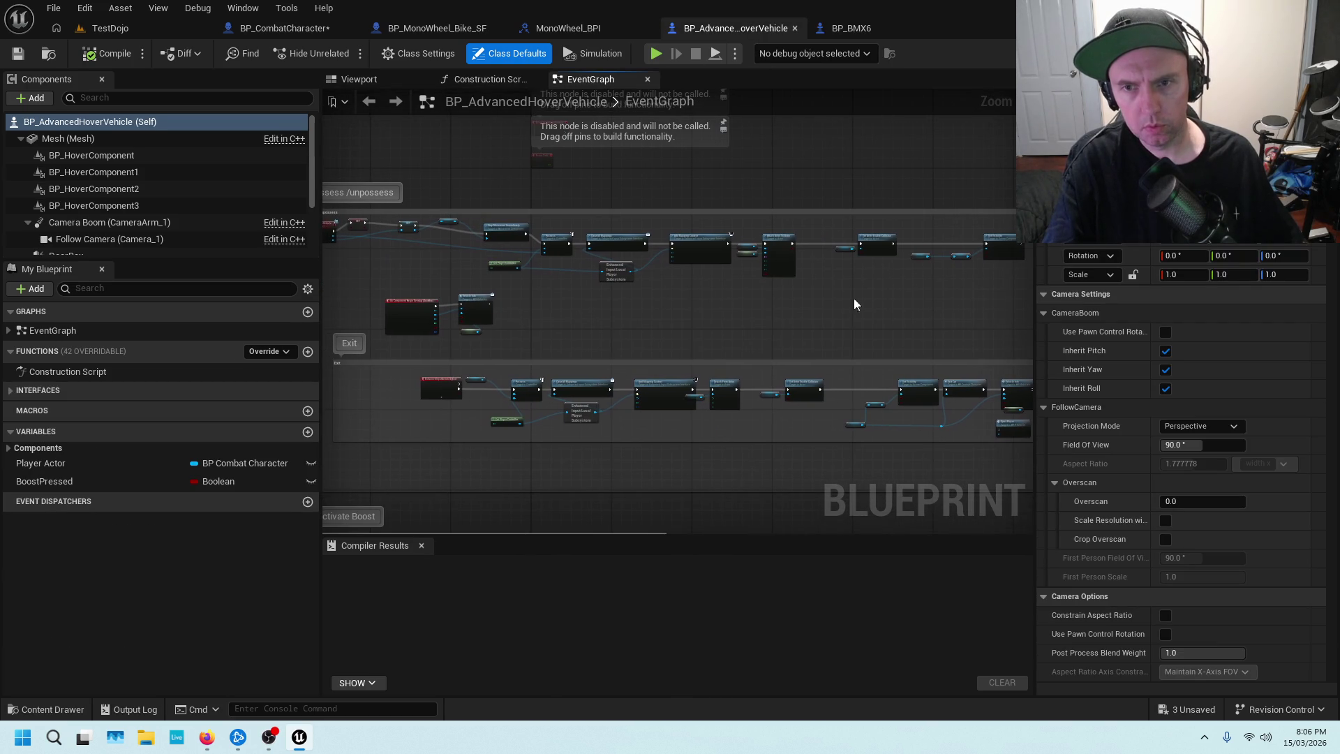
pyautogui.click(851, 28)
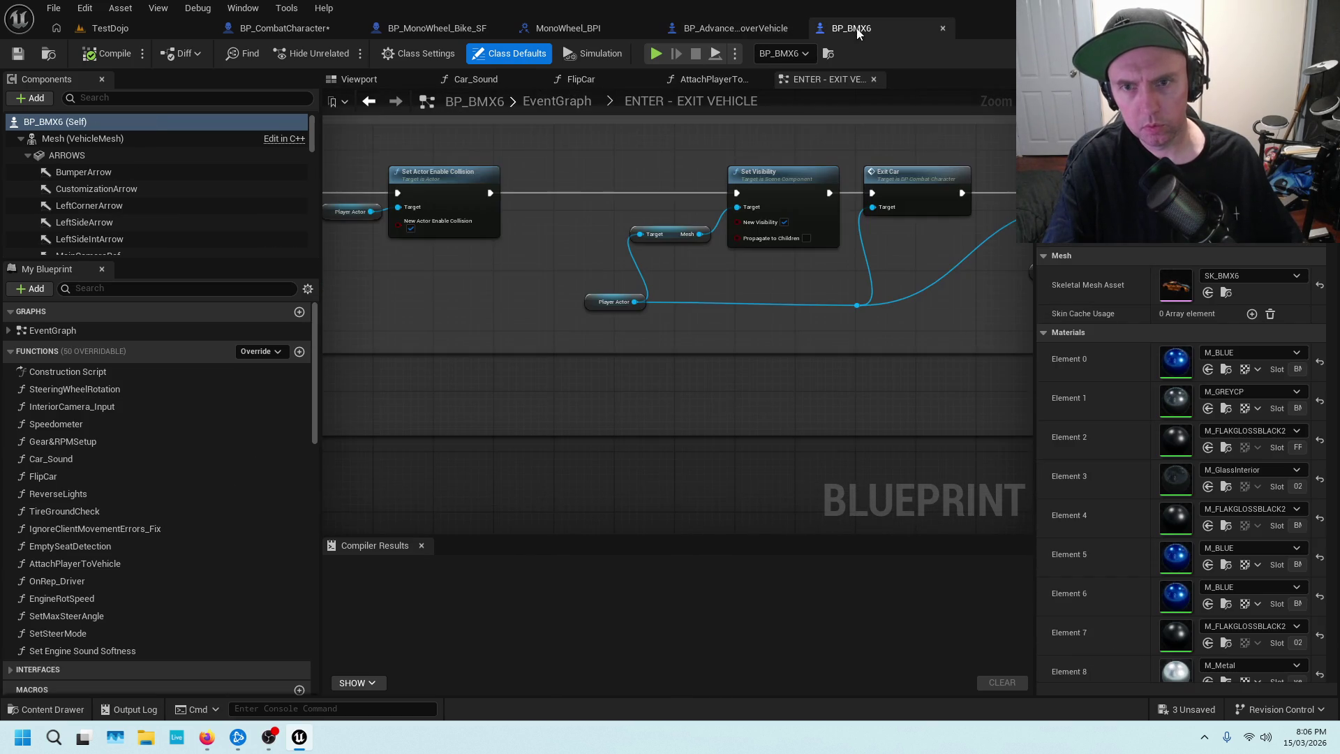
pyautogui.scroll(-3, 591, 283)
pyautogui.scroll(6, 508, 316)
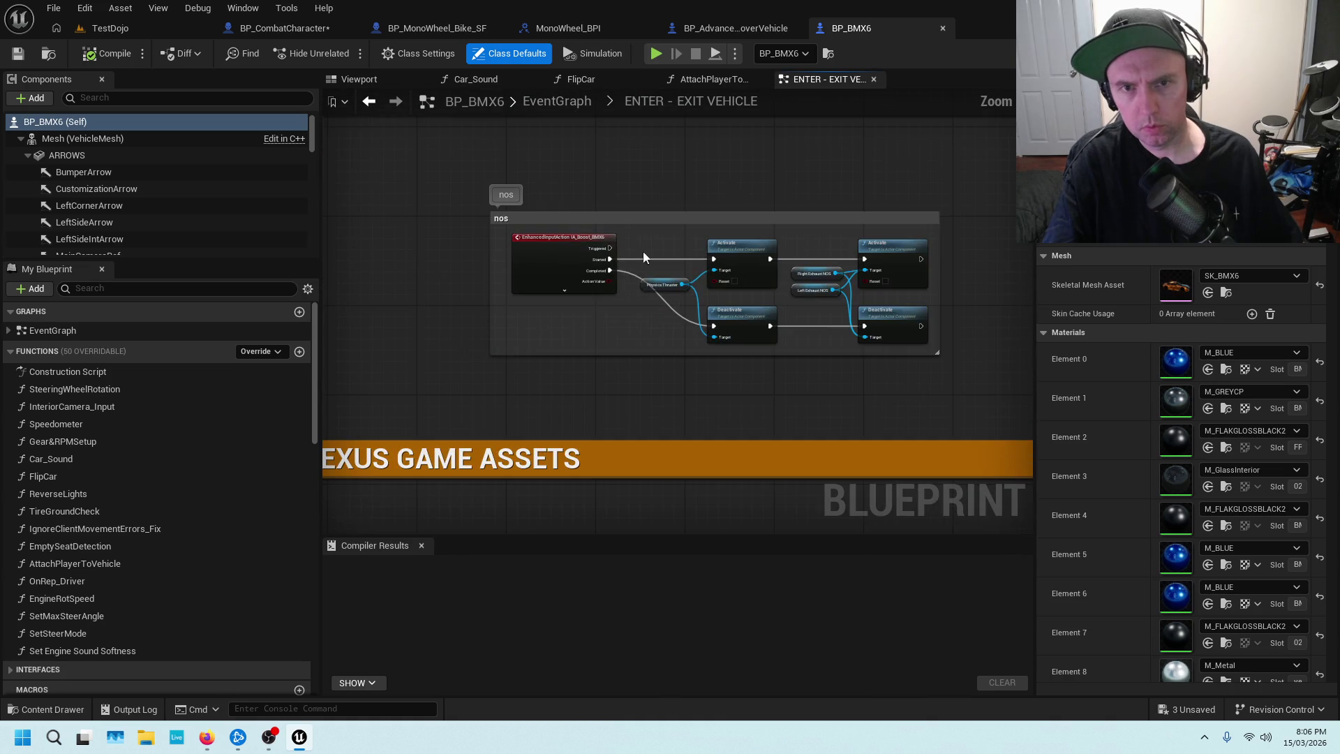
pyautogui.scroll(-6, 829, 223)
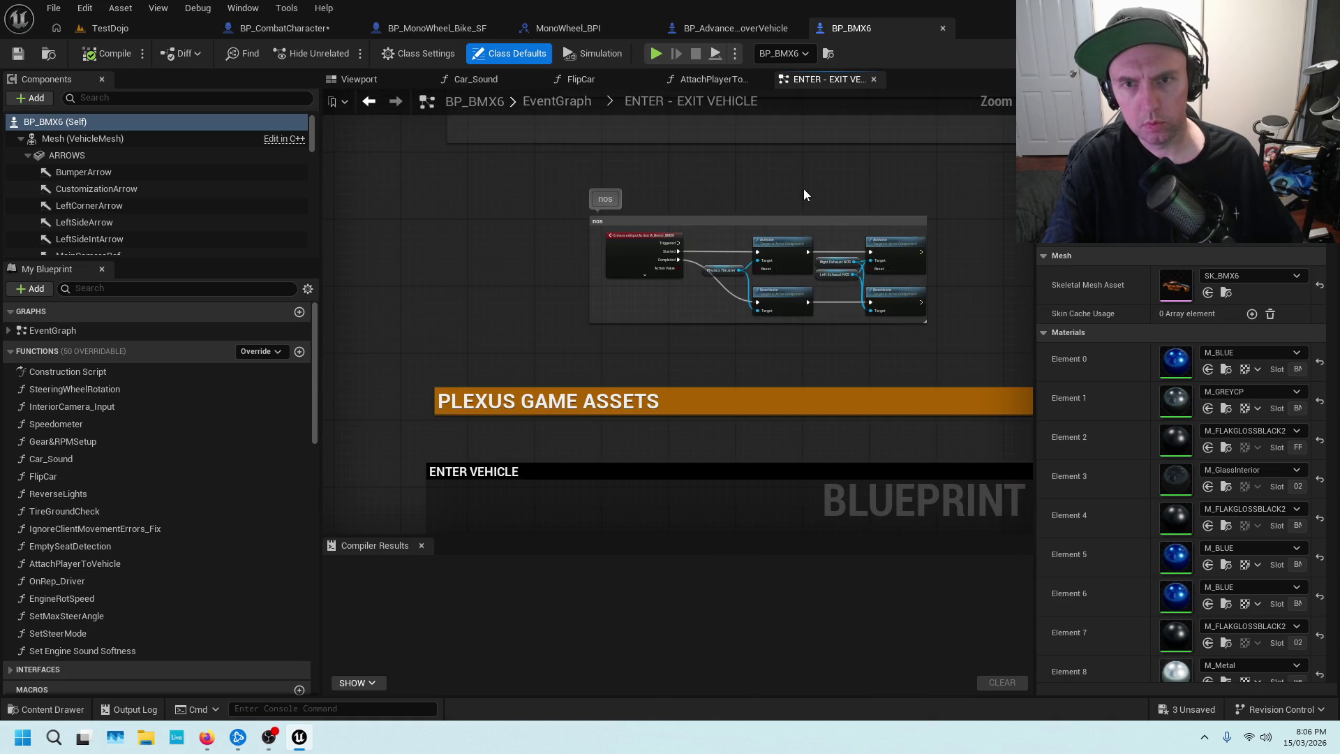
pyautogui.scroll(3, 670, 391)
pyautogui.scroll(2, 609, 347)
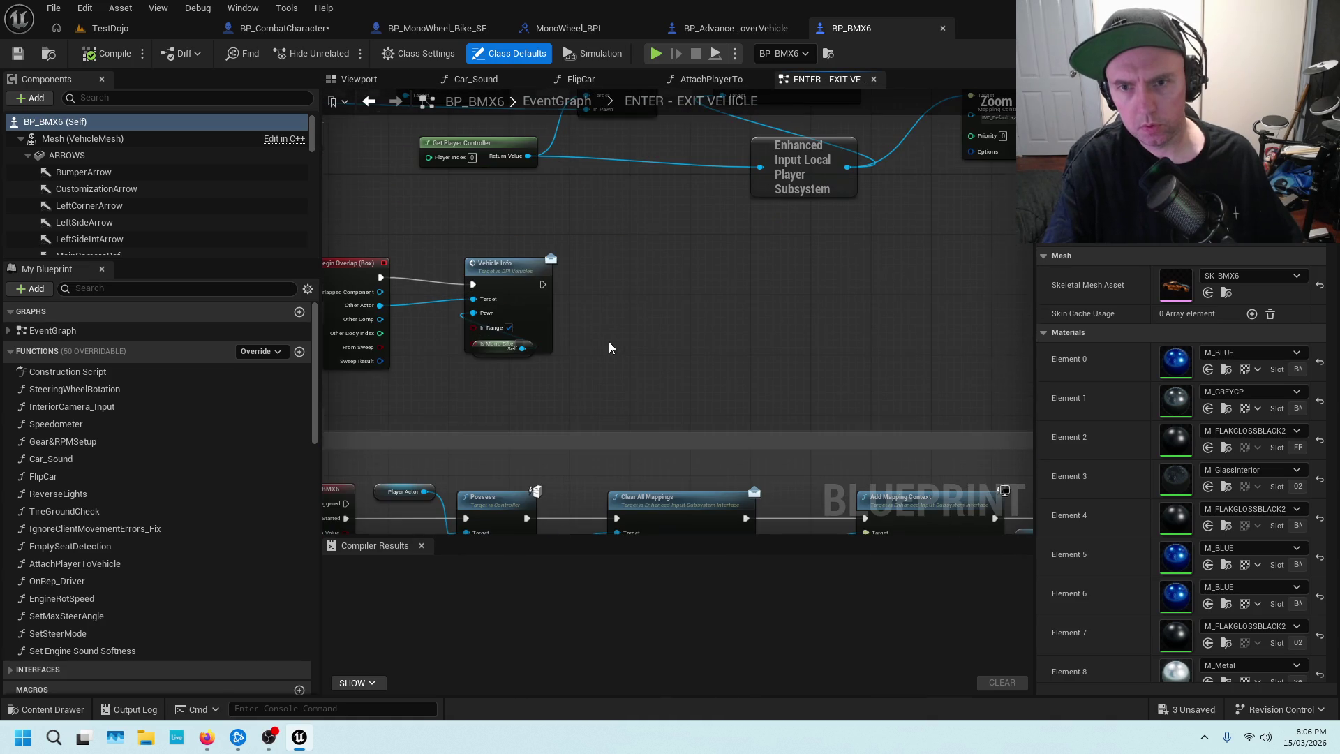
pyautogui.click(765, 31)
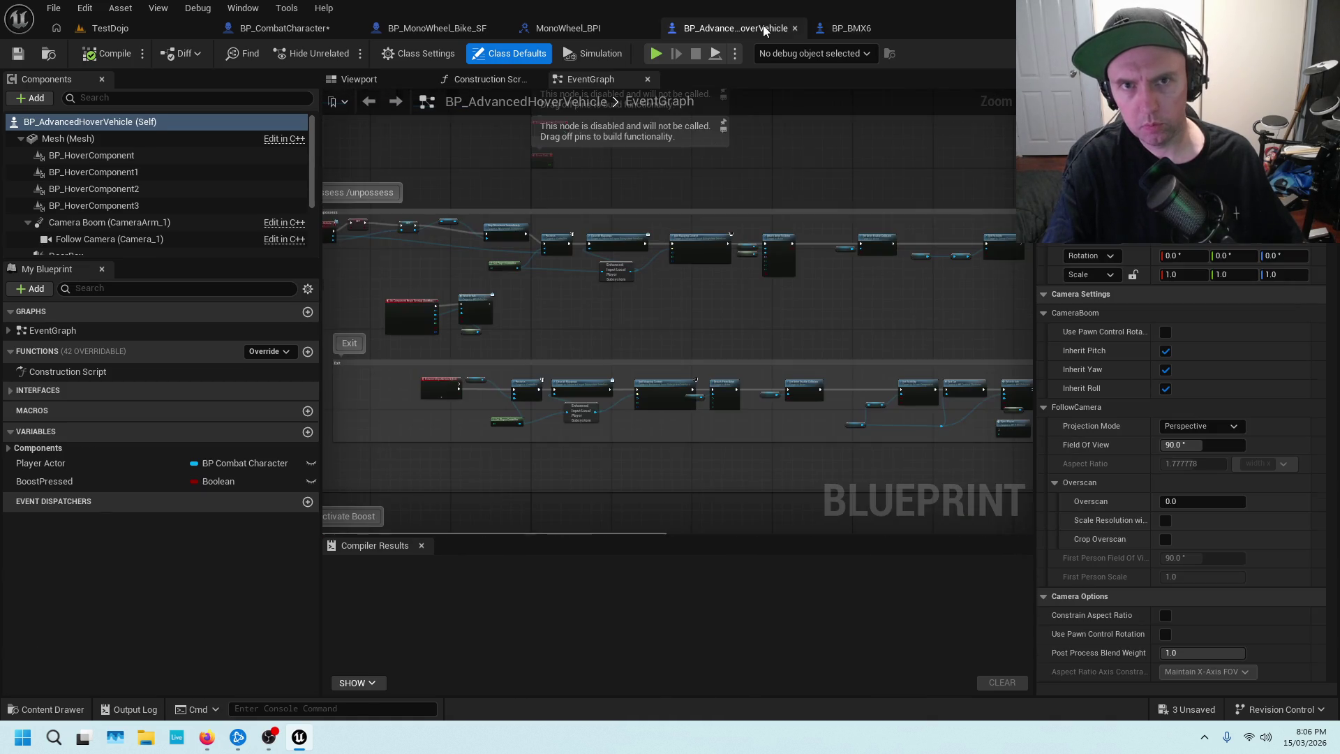
pyautogui.scroll(4, 523, 291)
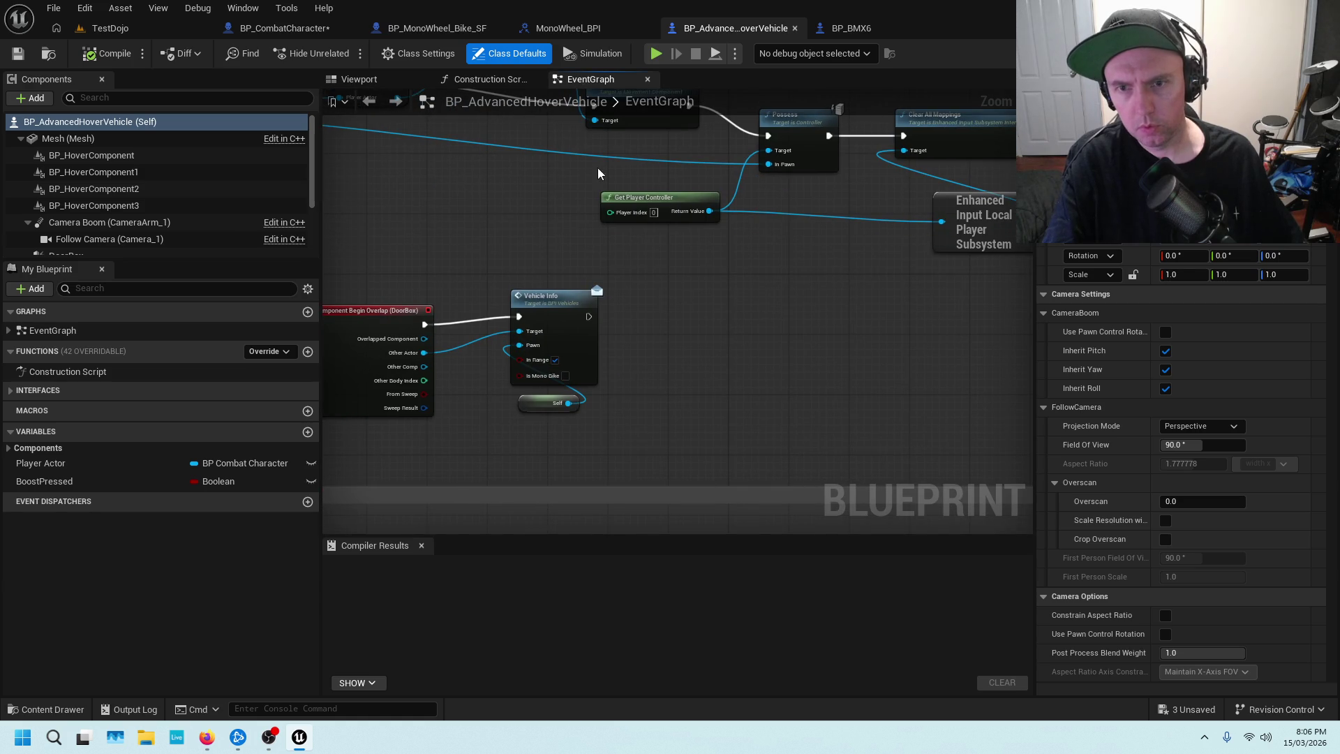
pyautogui.click(852, 28)
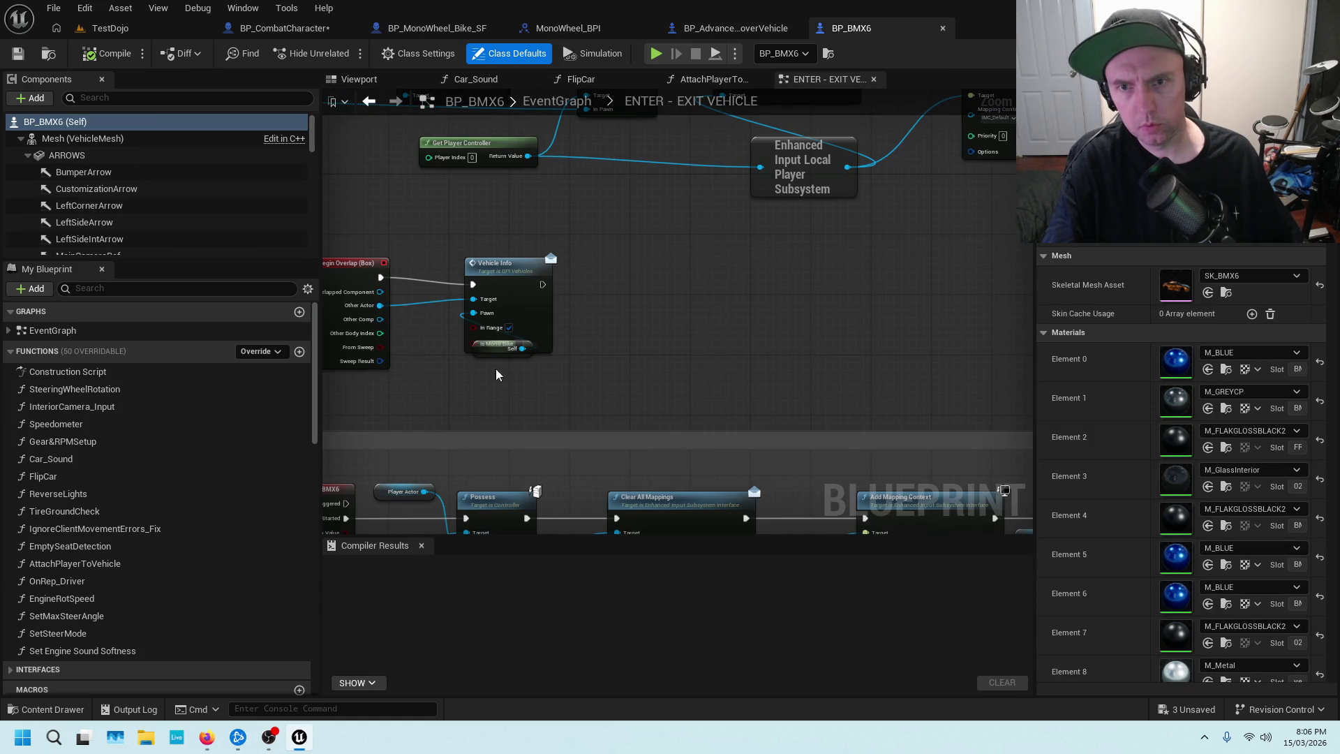
pyautogui.moveTo(505, 343)
pyautogui.mouseDown()
pyautogui.moveTo(501, 375)
pyautogui.moveTo(513, 314)
pyautogui.moveTo(514, 330)
pyautogui.mouseUp()
pyautogui.scroll(-4, 597, 257)
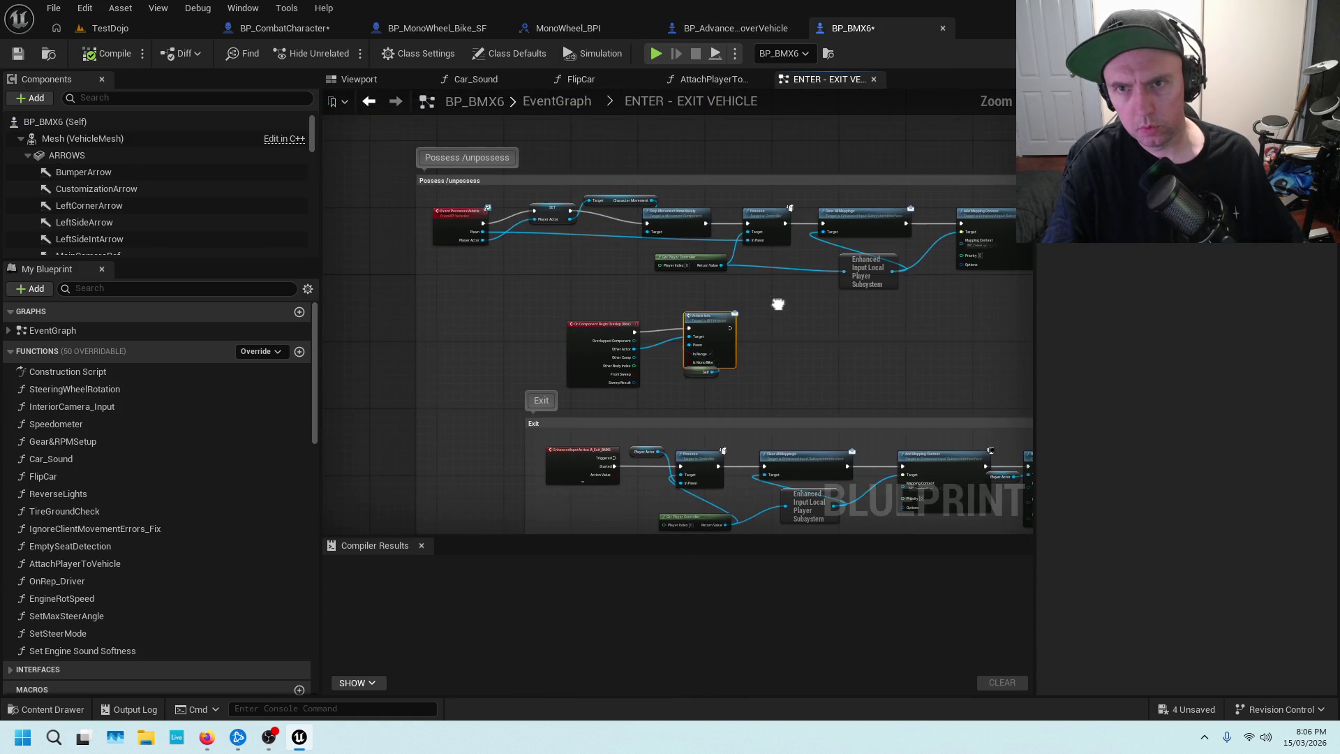
pyautogui.scroll(4, 581, 251)
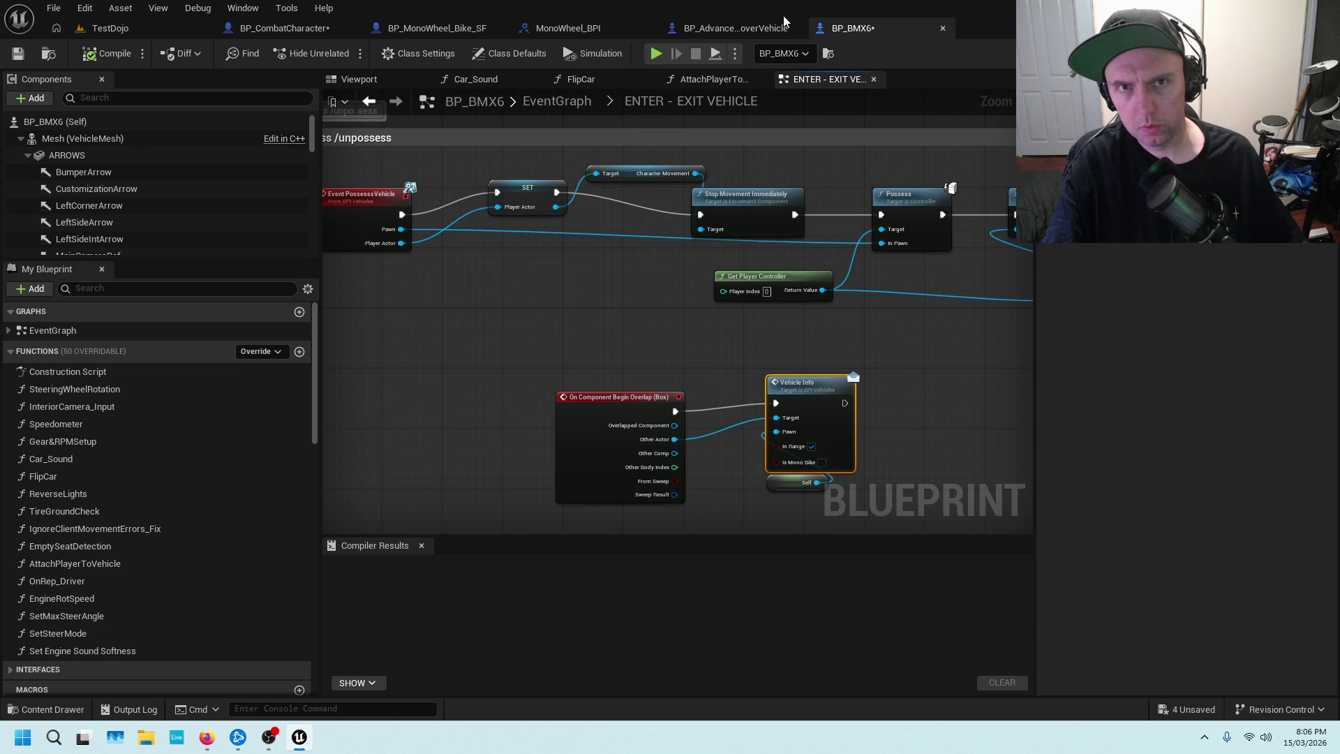
pyautogui.click(783, 26)
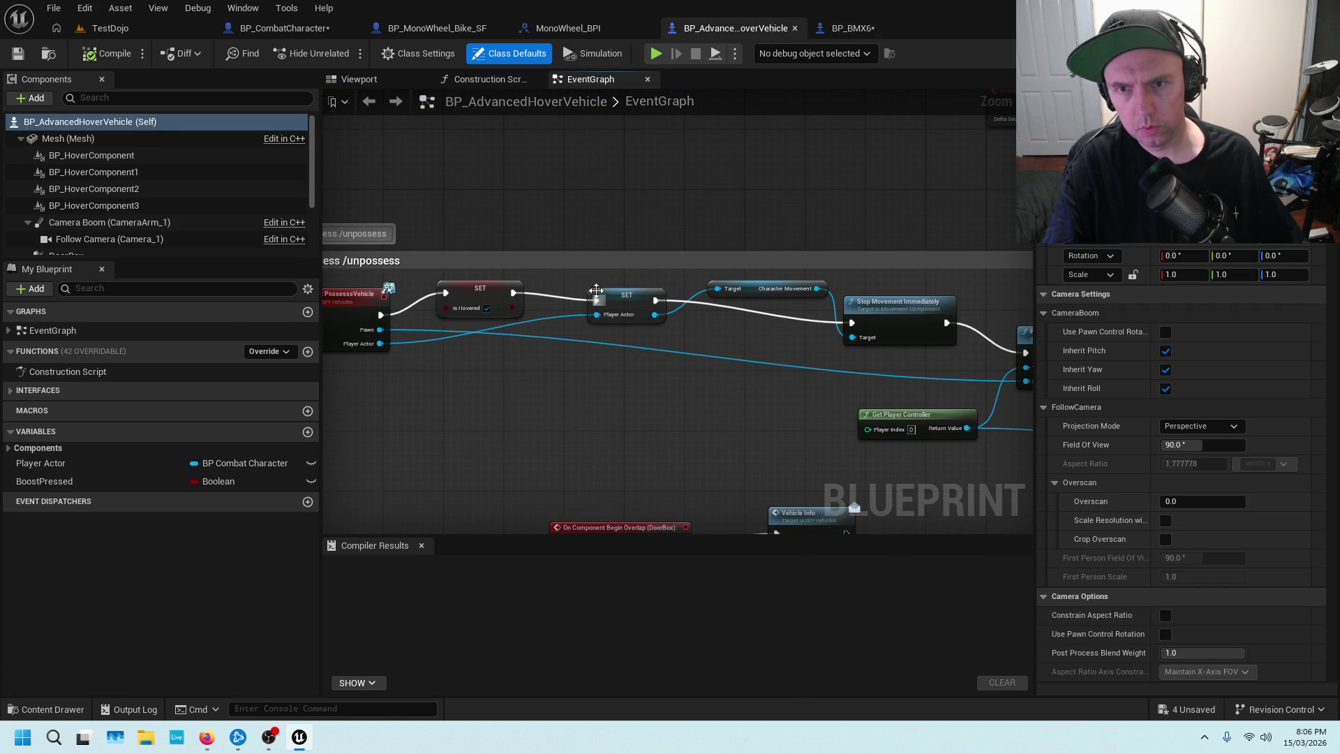
pyautogui.click(860, 30)
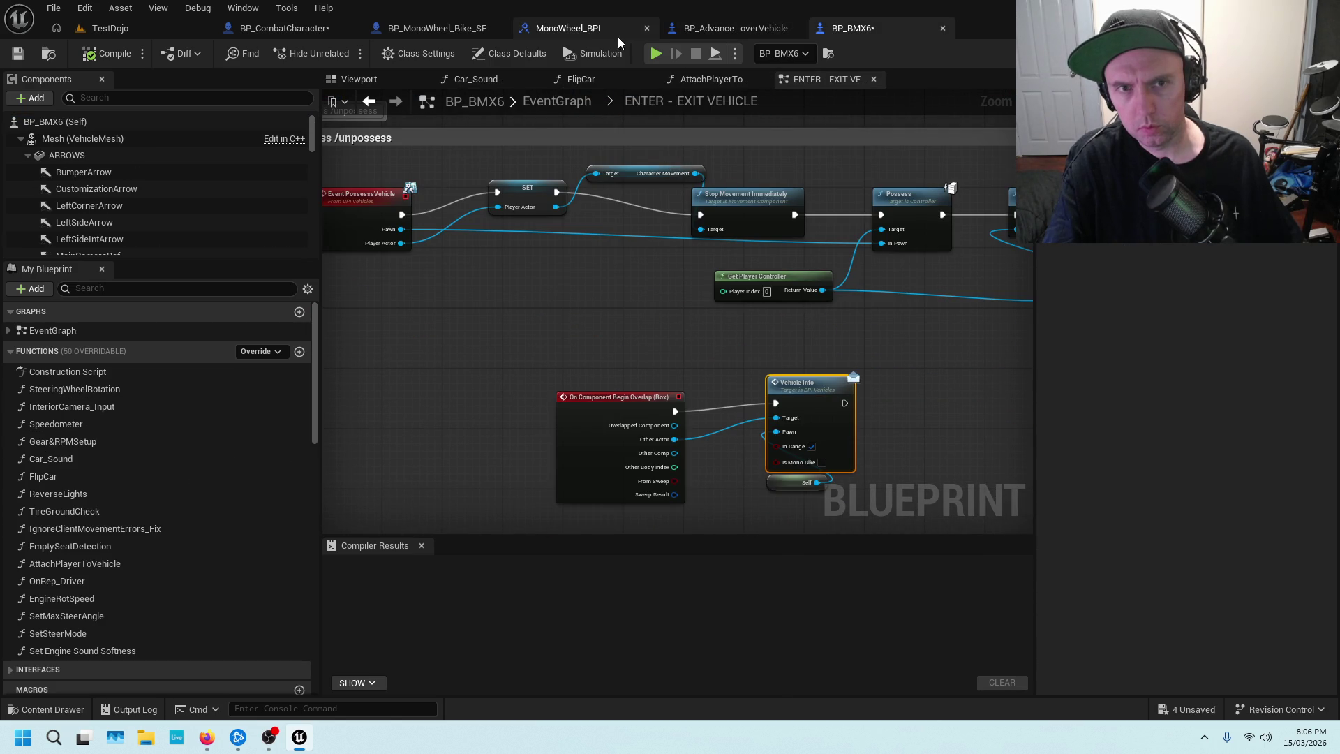
pyautogui.moveTo(846, 174); pyautogui.dragTo(640, 175)
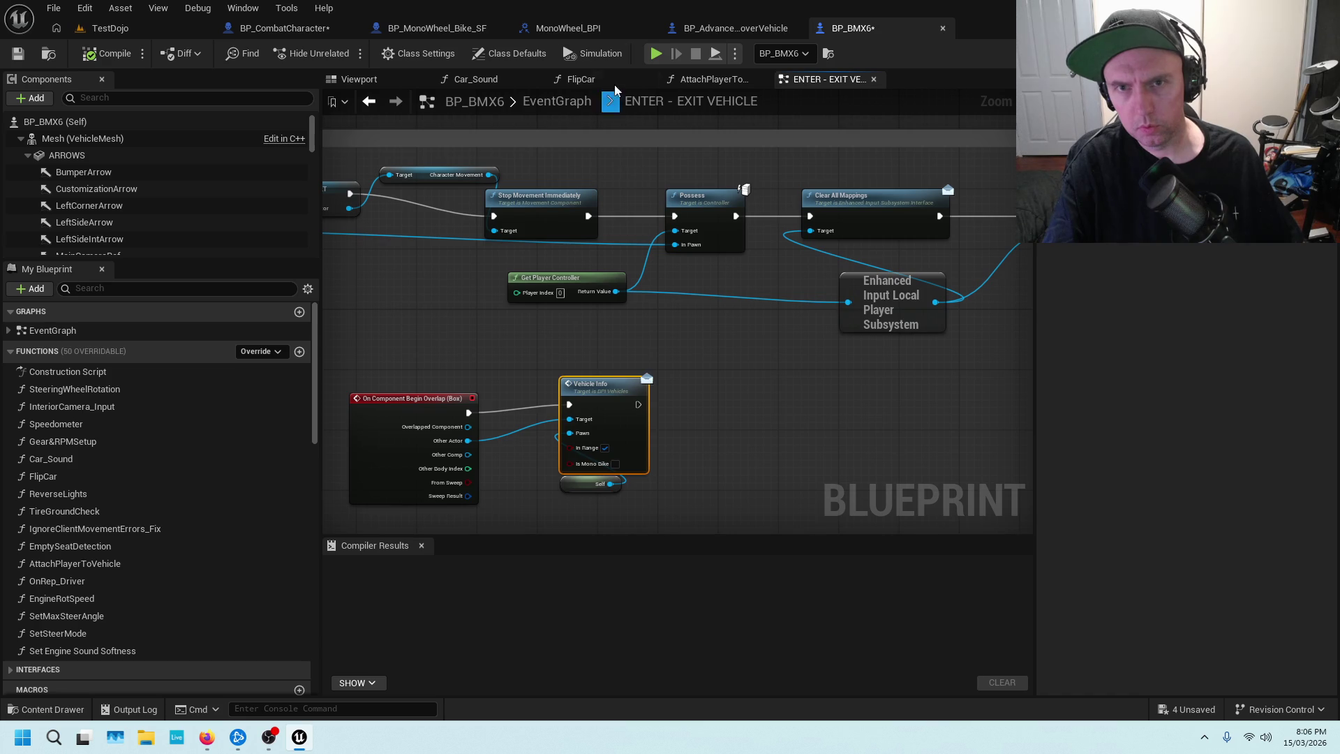
pyautogui.click(761, 28)
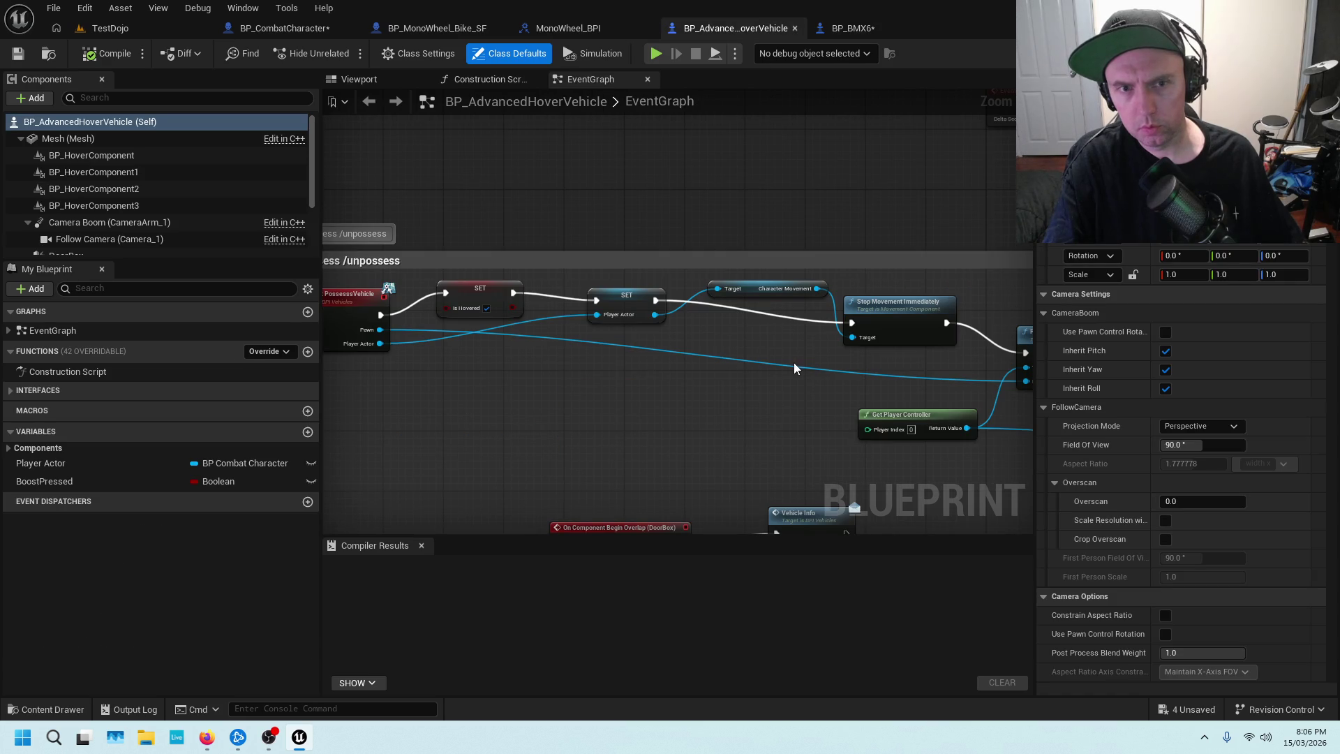
pyautogui.moveTo(833, 399); pyautogui.dragTo(546, 398)
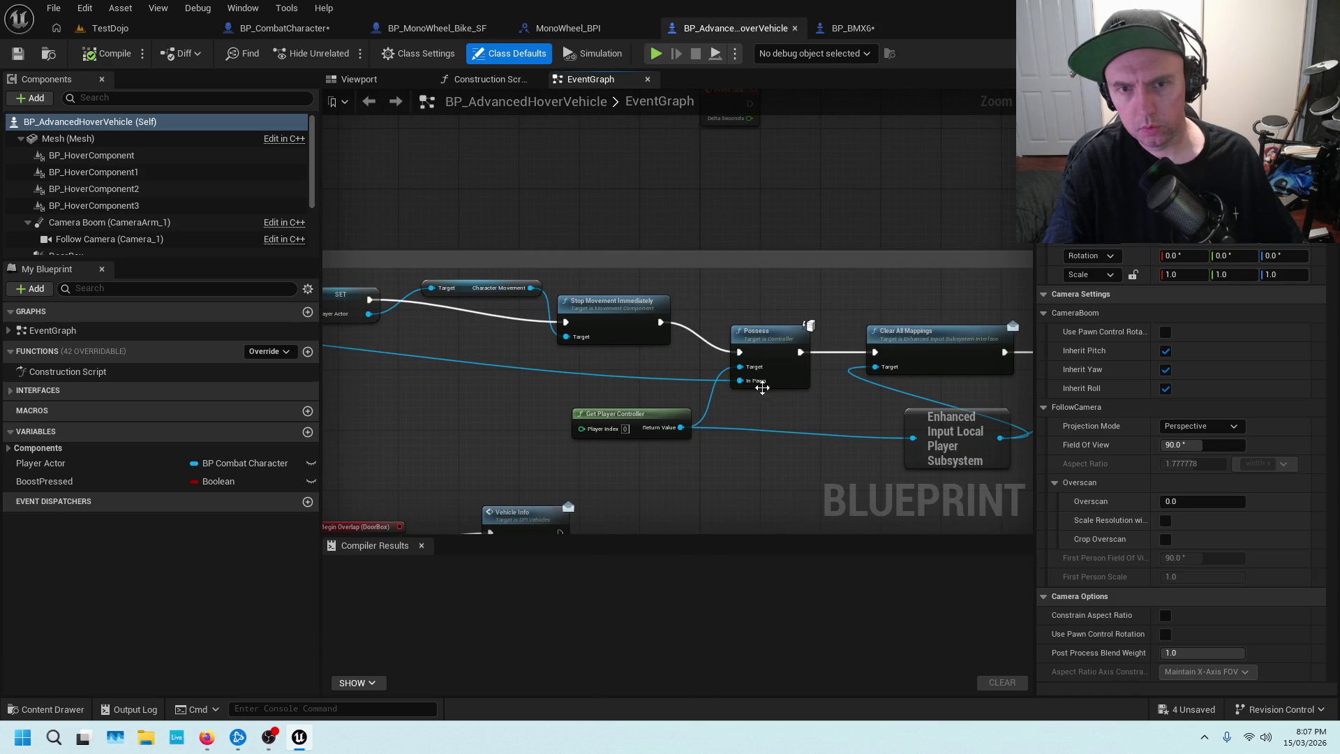
pyautogui.click(841, 28)
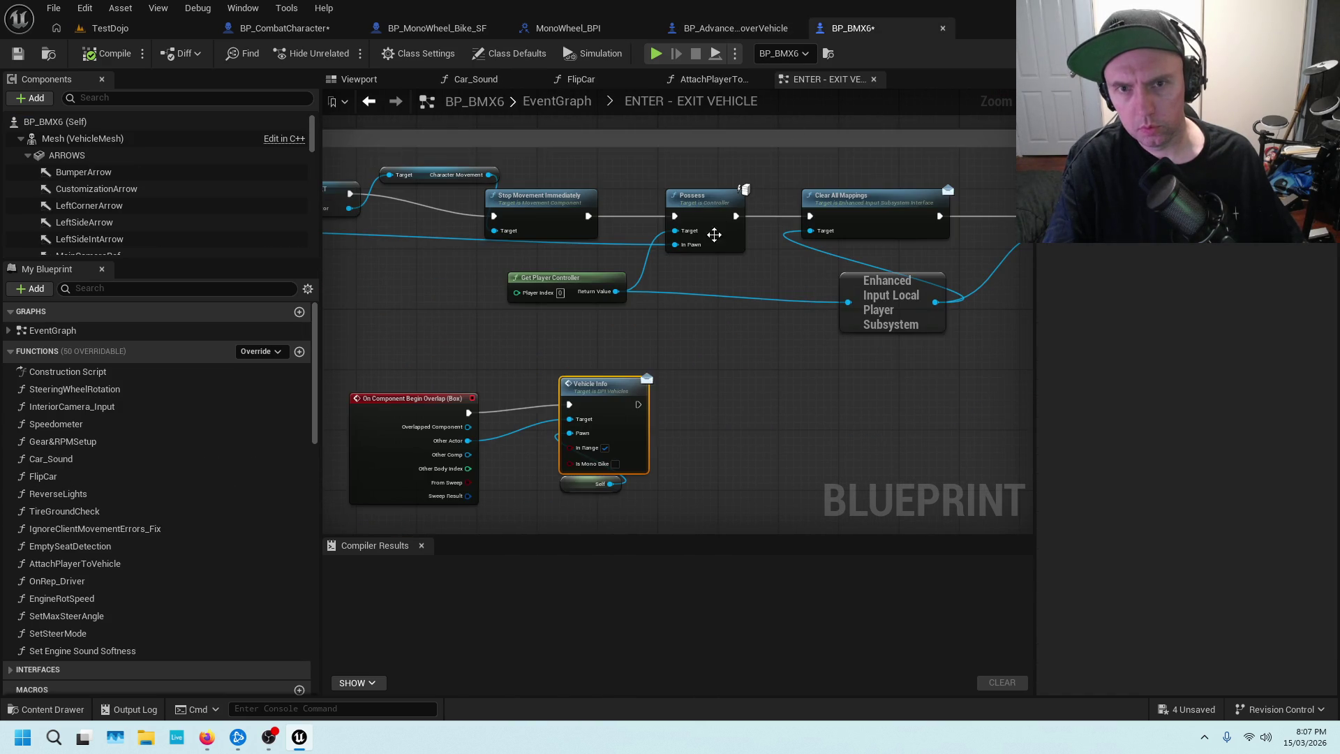
pyautogui.moveTo(780, 266); pyautogui.dragTo(547, 276)
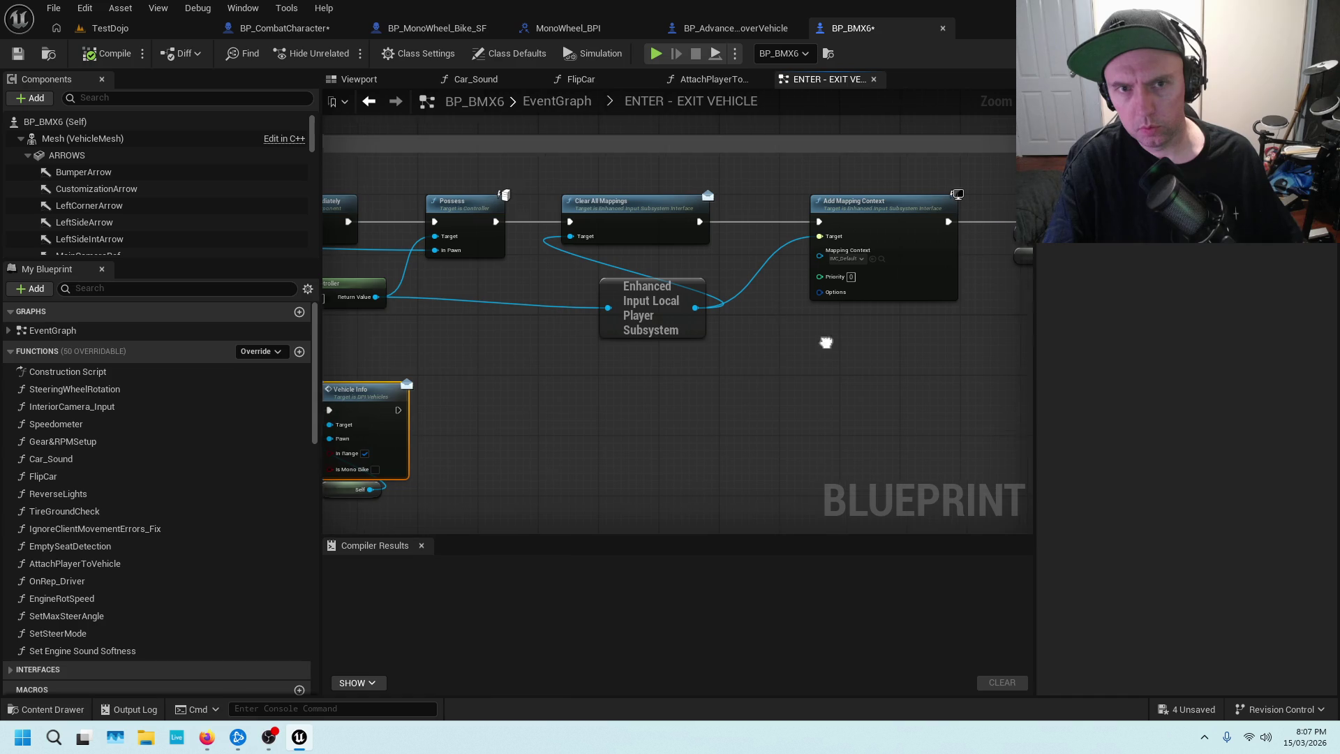
pyautogui.moveTo(826, 344); pyautogui.dragTo(546, 344)
pyautogui.click(736, 30)
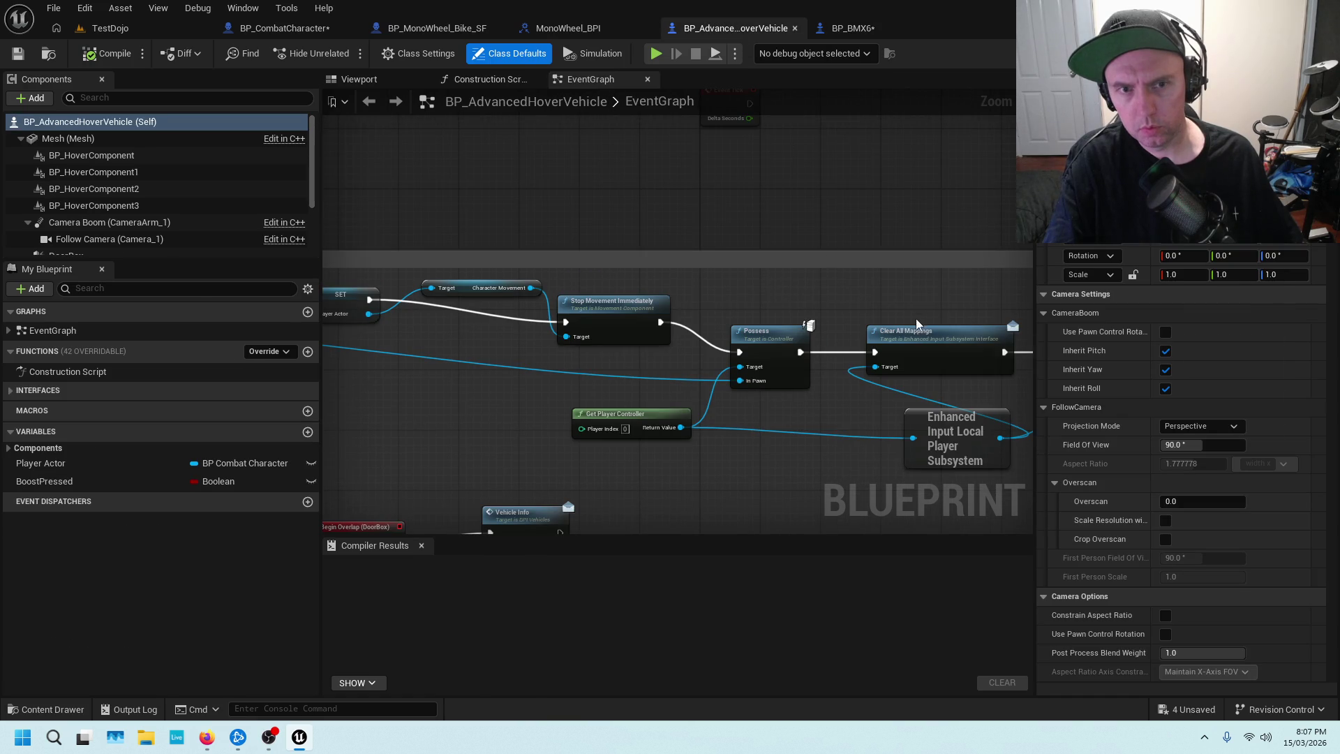
pyautogui.moveTo(917, 323); pyautogui.dragTo(522, 302)
pyautogui.moveTo(904, 388); pyautogui.dragTo(530, 377)
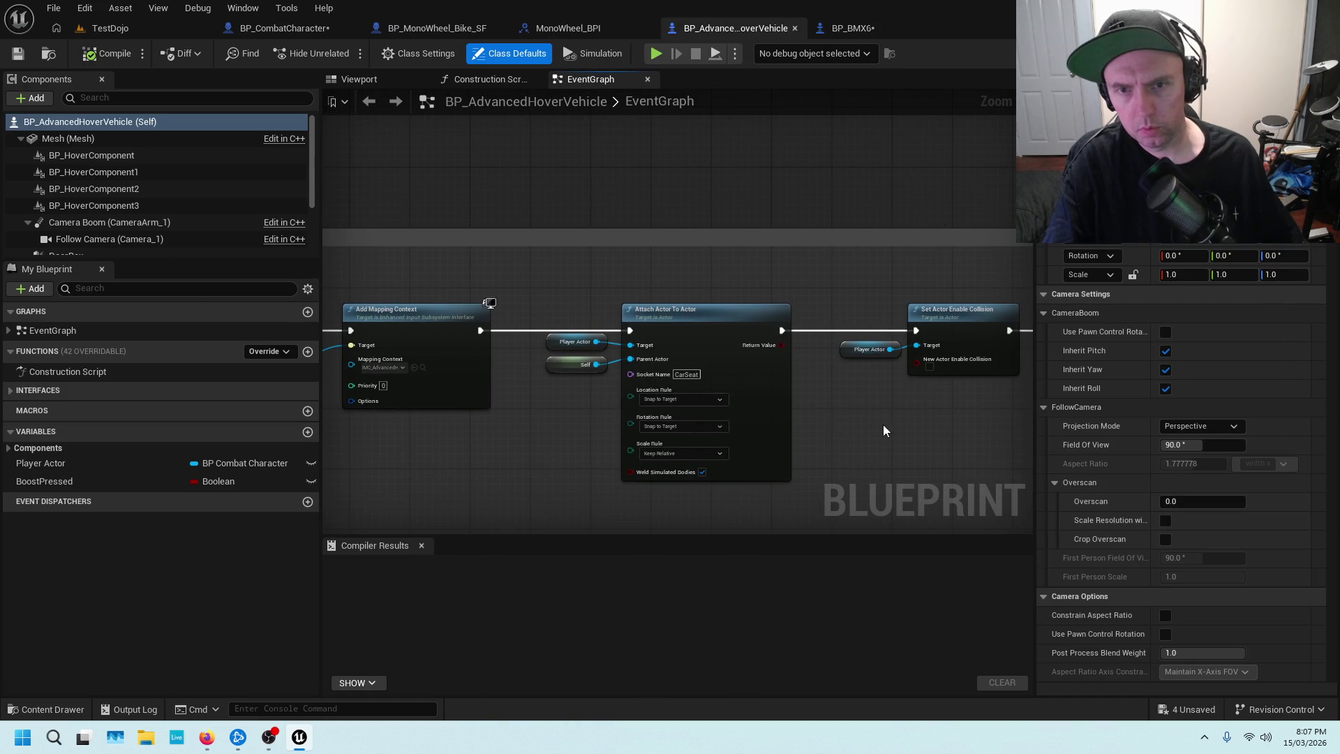
pyautogui.moveTo(882, 424); pyautogui.dragTo(829, 311)
pyautogui.click(853, 28)
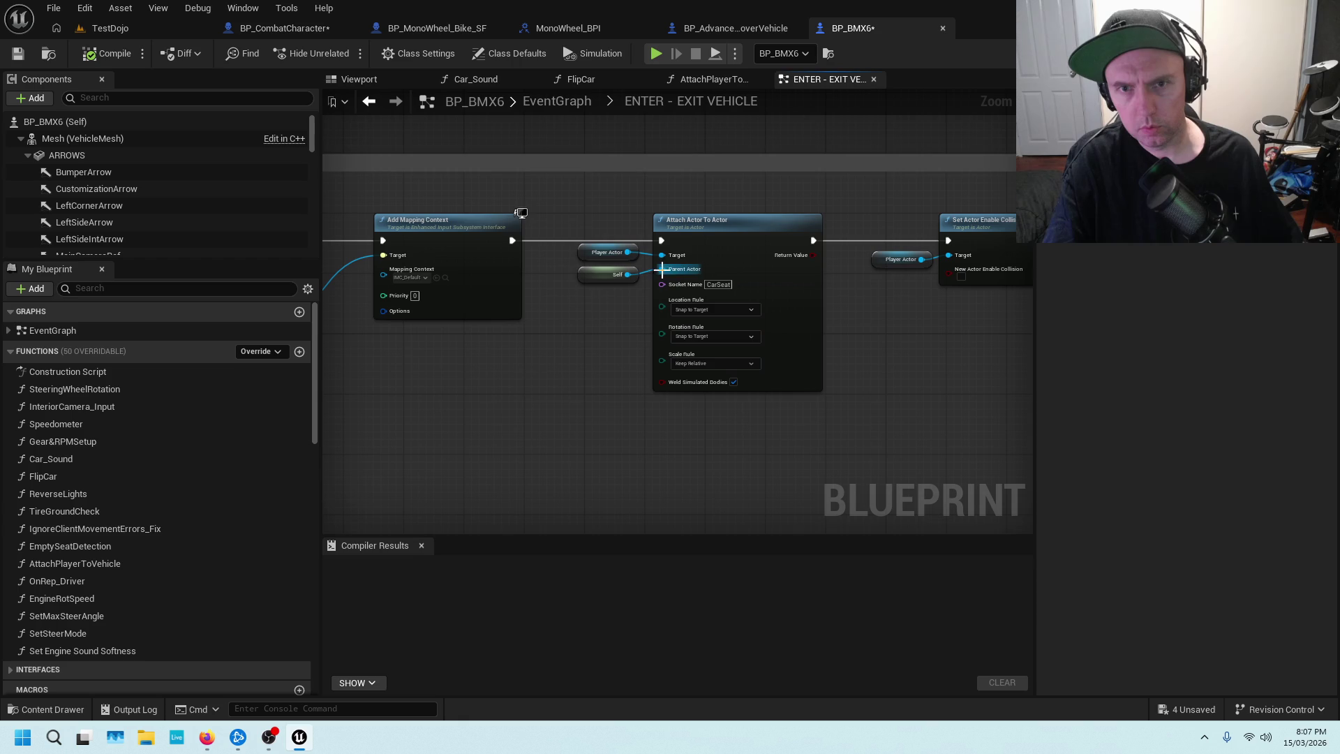
# Compare the hover vehicle's collision and visibility nodes with BP_BMX6's Set Visibility and Remove All Widgets.
pyautogui.click(765, 30)
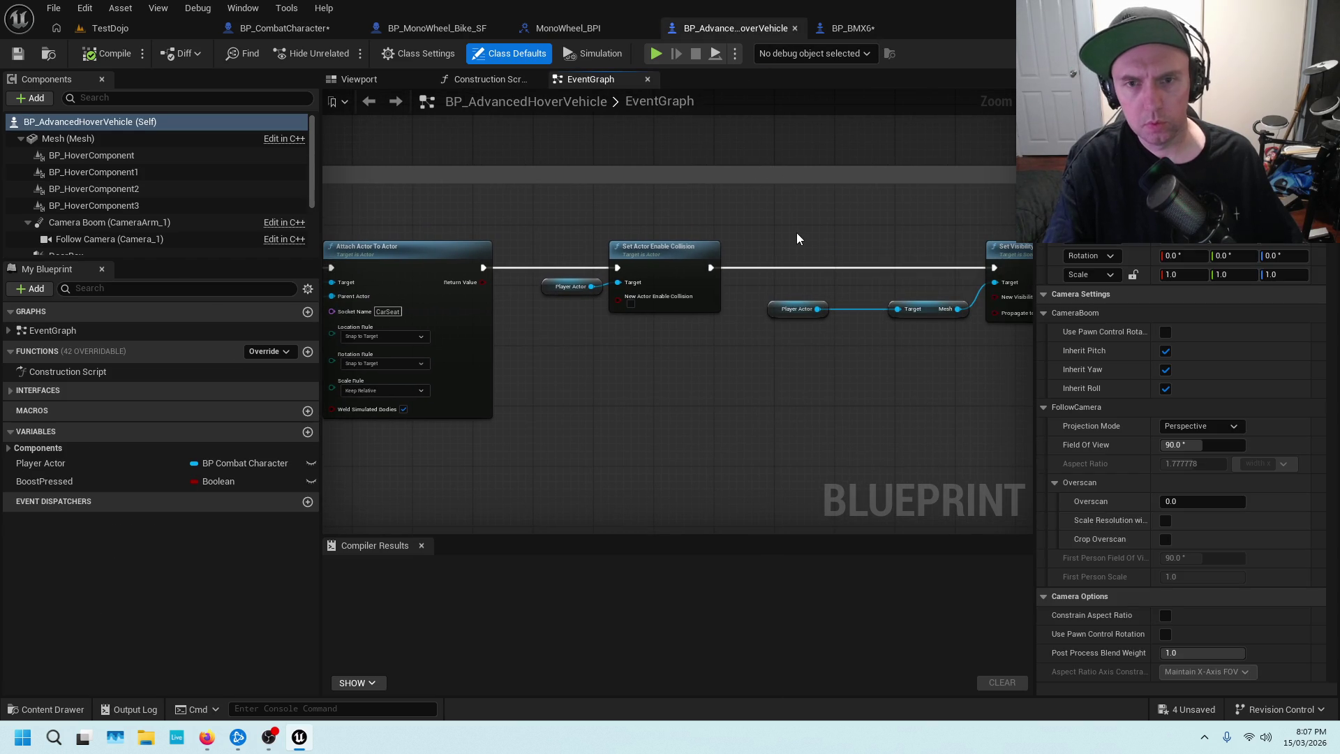
pyautogui.moveTo(881, 211); pyautogui.dragTo(720, 194)
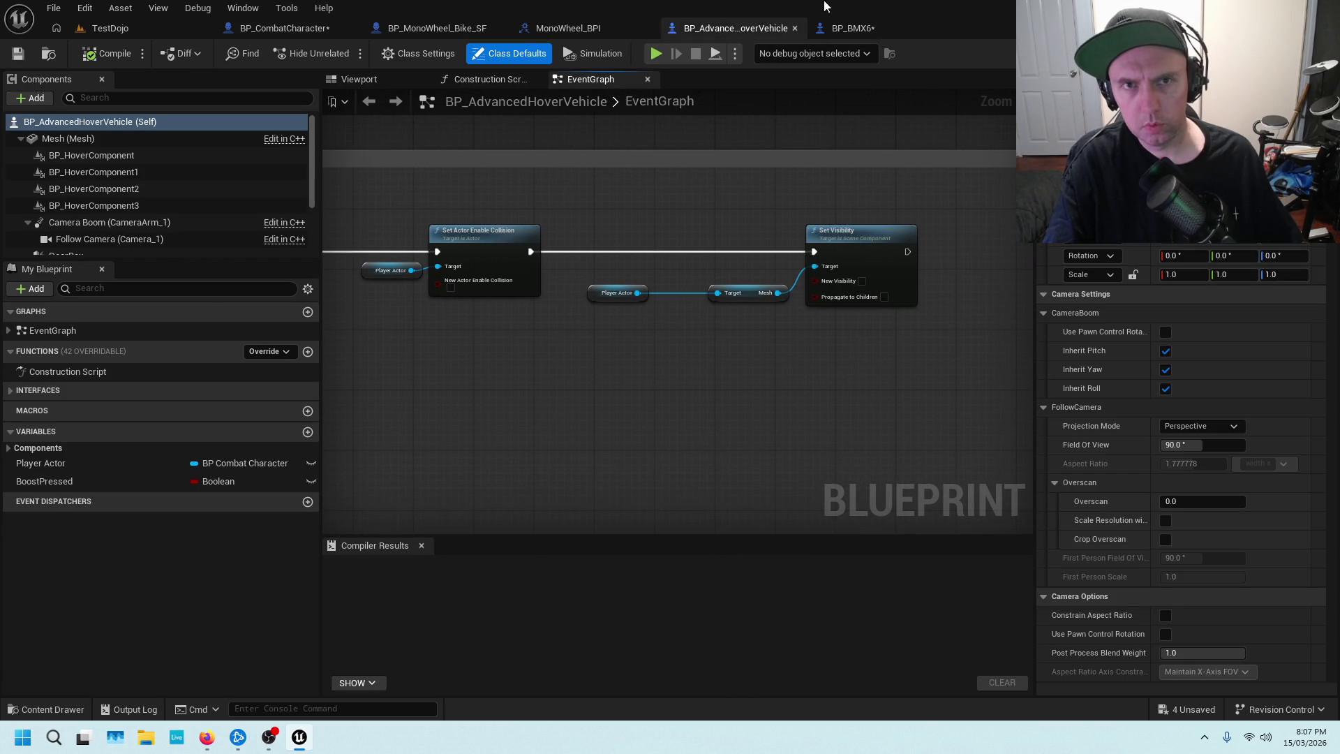
pyautogui.click(875, 26)
pyautogui.moveTo(924, 187); pyautogui.dragTo(610, 202)
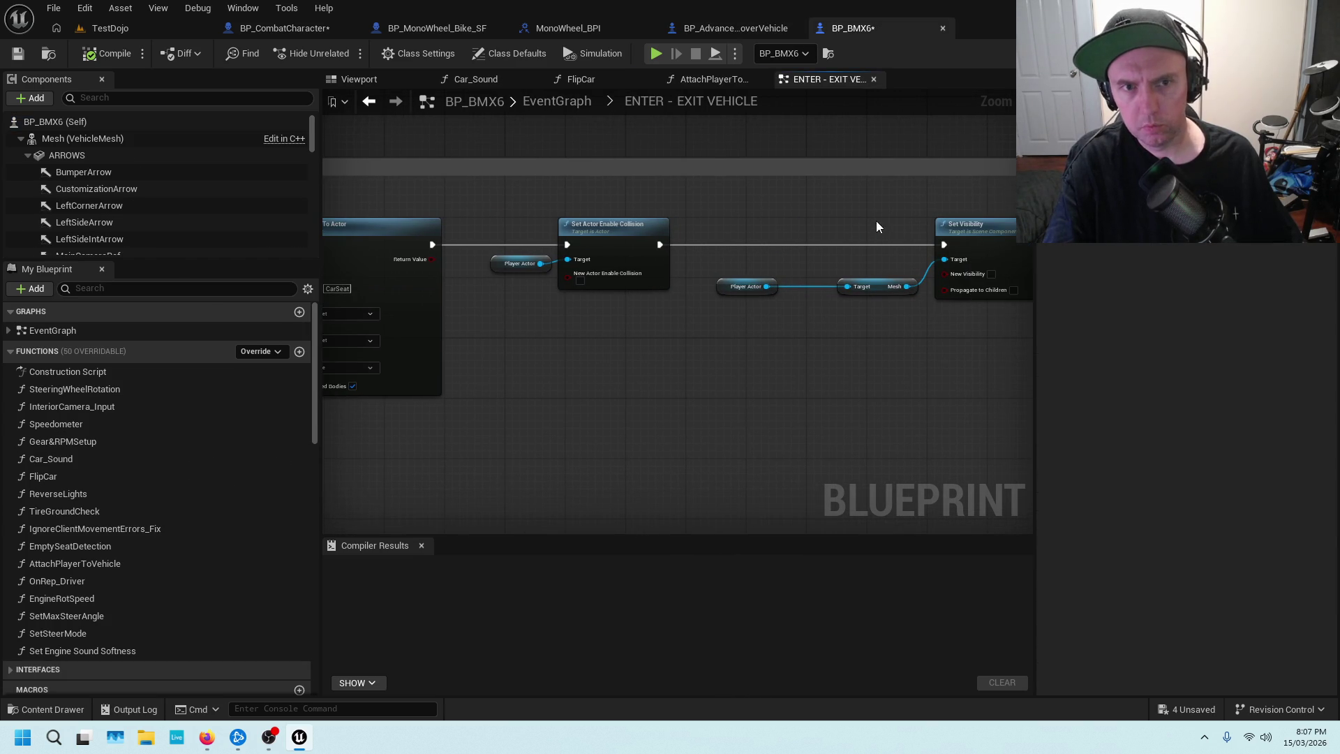
pyautogui.moveTo(876, 220); pyautogui.dragTo(773, 213)
pyautogui.moveTo(974, 213)
pyautogui.mouseDown()
pyautogui.moveTo(771, 188)
pyautogui.moveTo(864, 220)
pyautogui.mouseUp()
# Recheck BP_AdvancedHoverVehicle's graph, then compile and save BP_BMX6.
pyautogui.click(743, 26)
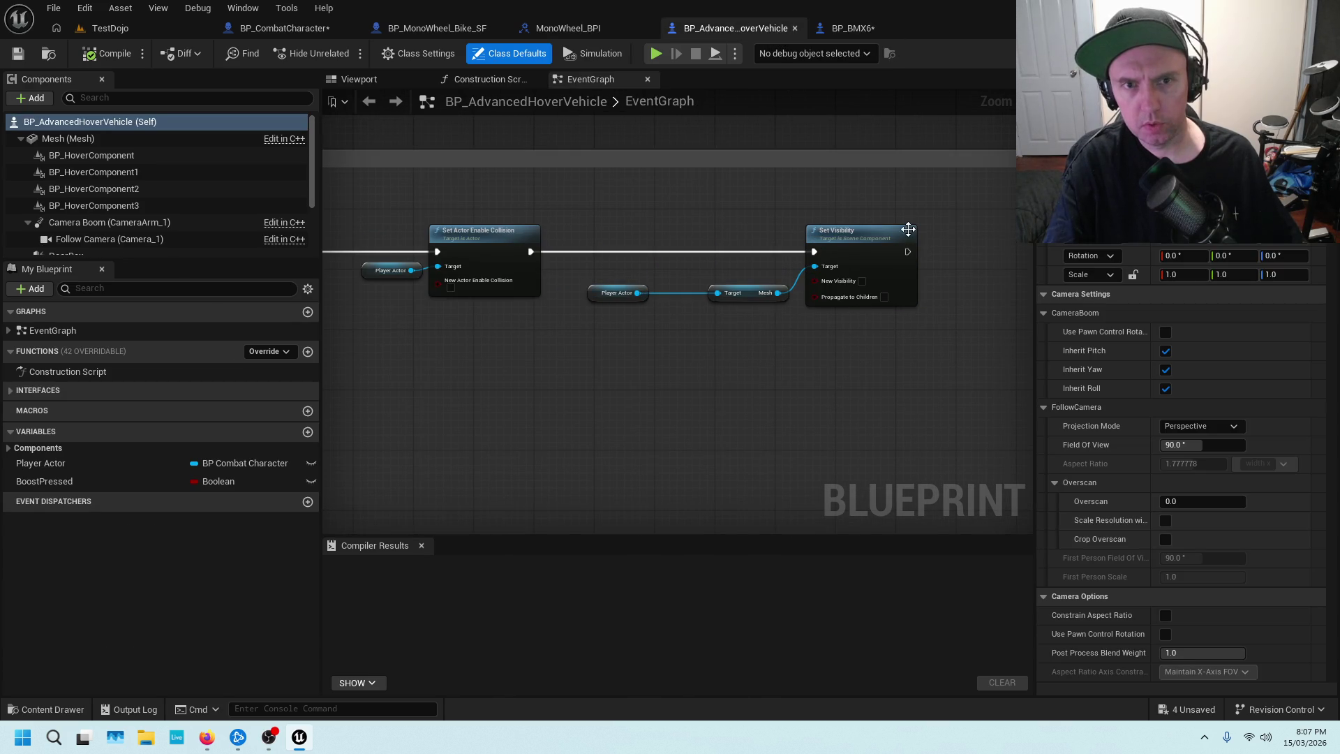
pyautogui.scroll(-5, 906, 202)
pyautogui.scroll(4, 889, 202)
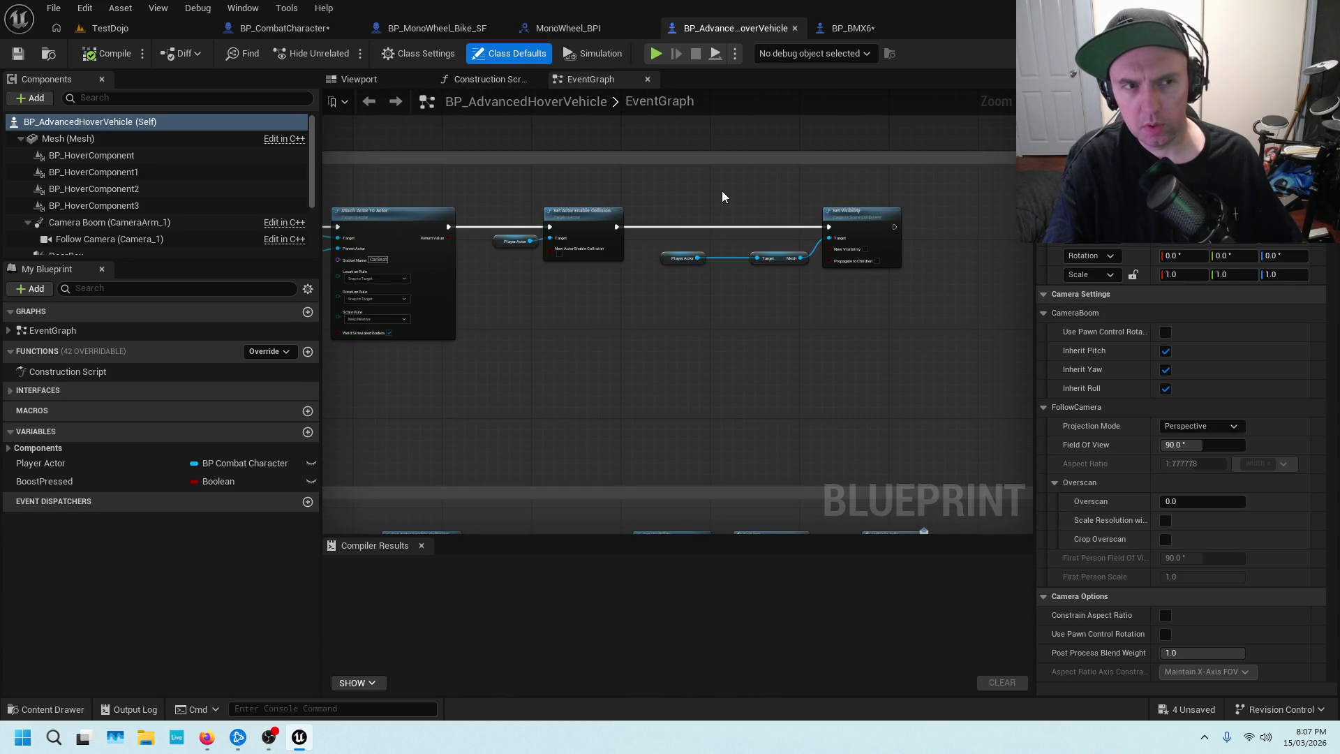
pyautogui.click(865, 31)
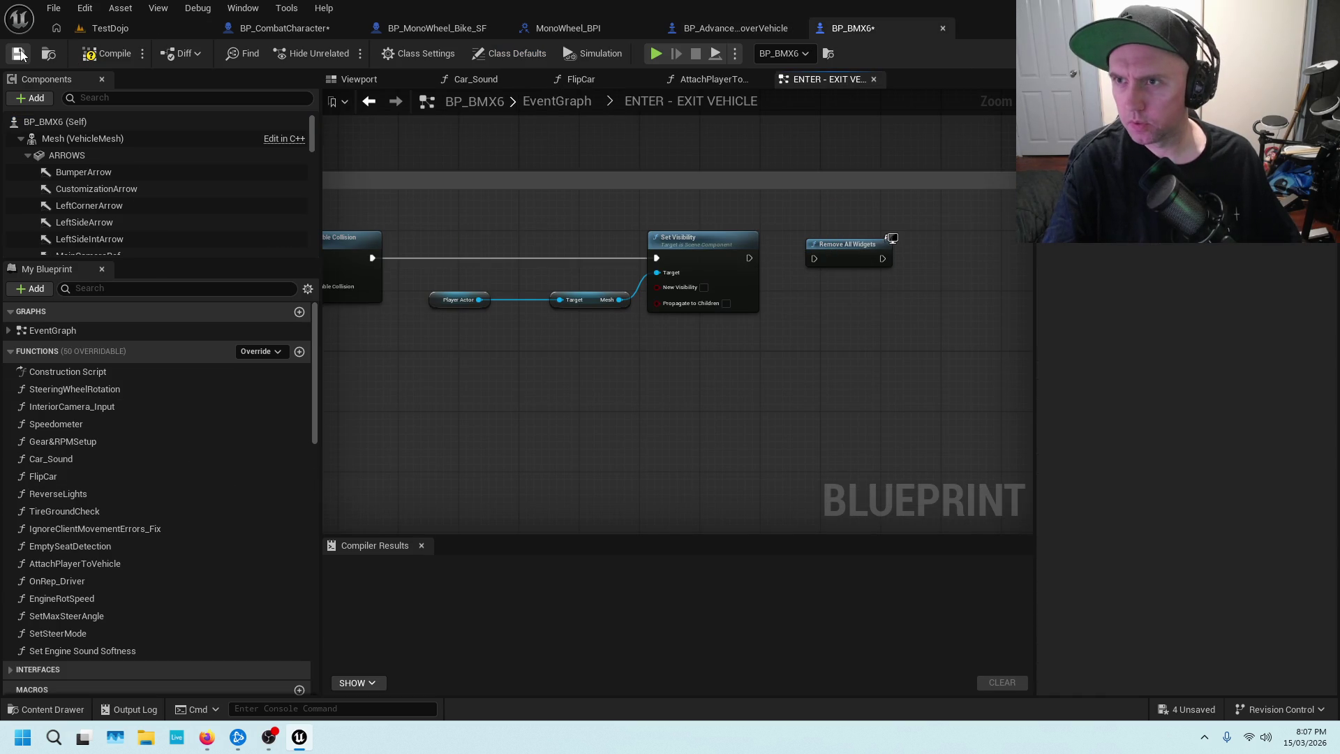
pyautogui.click(105, 53)
# Save BP_BMX6 and start Play From Here in the TestDojo level.
pyautogui.hotkey('ctrl', 's')
pyautogui.click(110, 28)
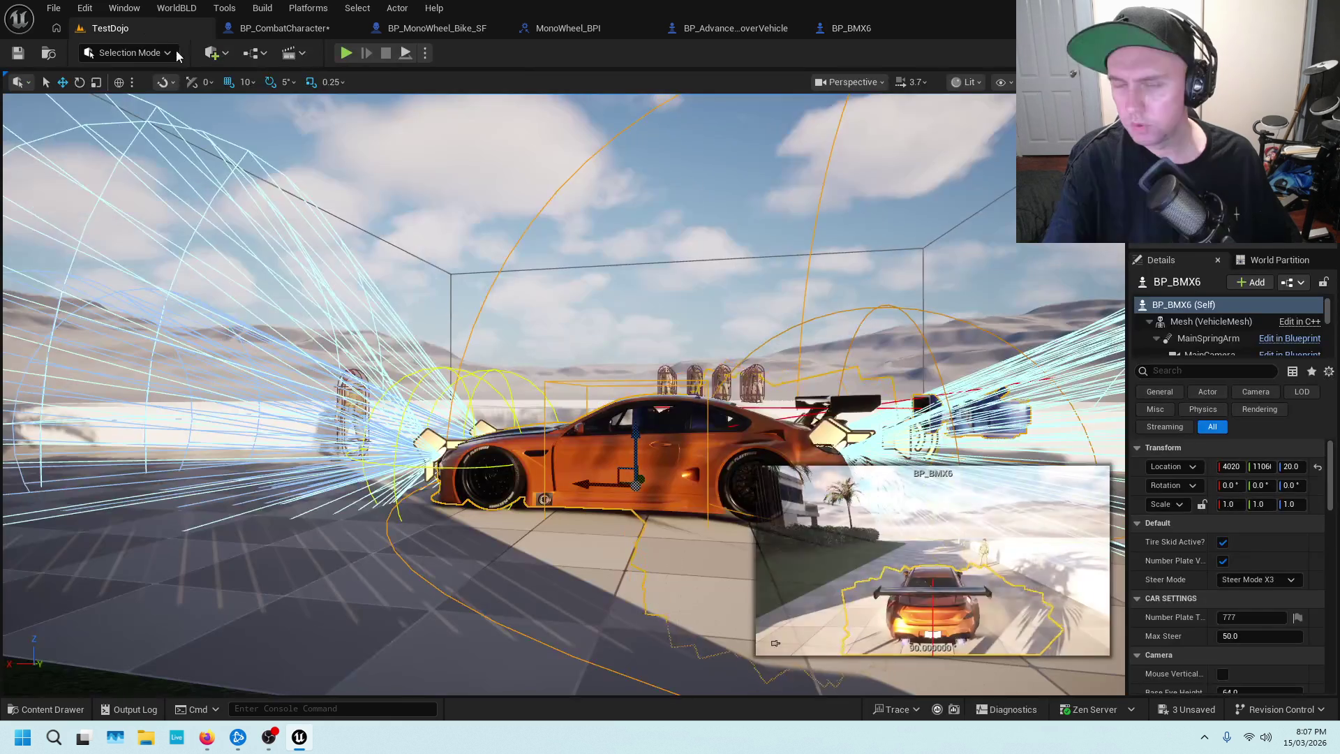
pyautogui.rightClick(398, 590)
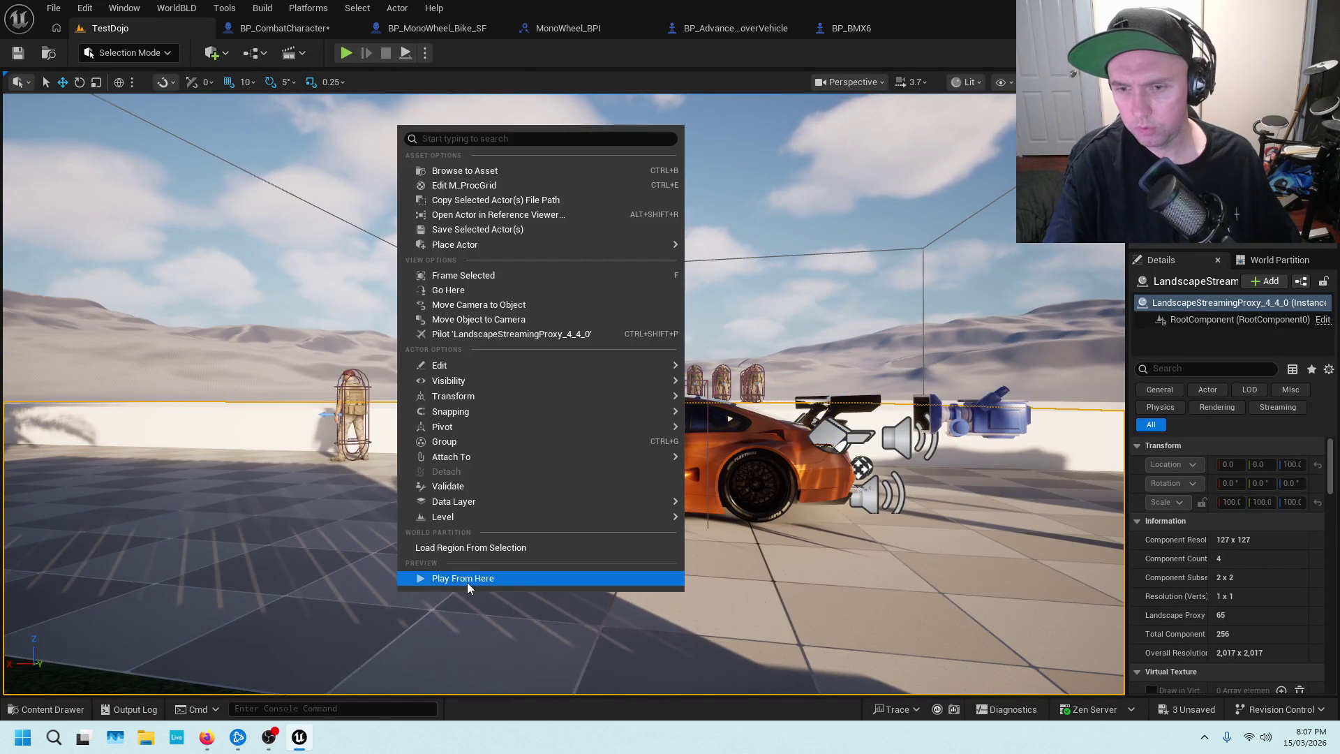
pyautogui.click(467, 579)
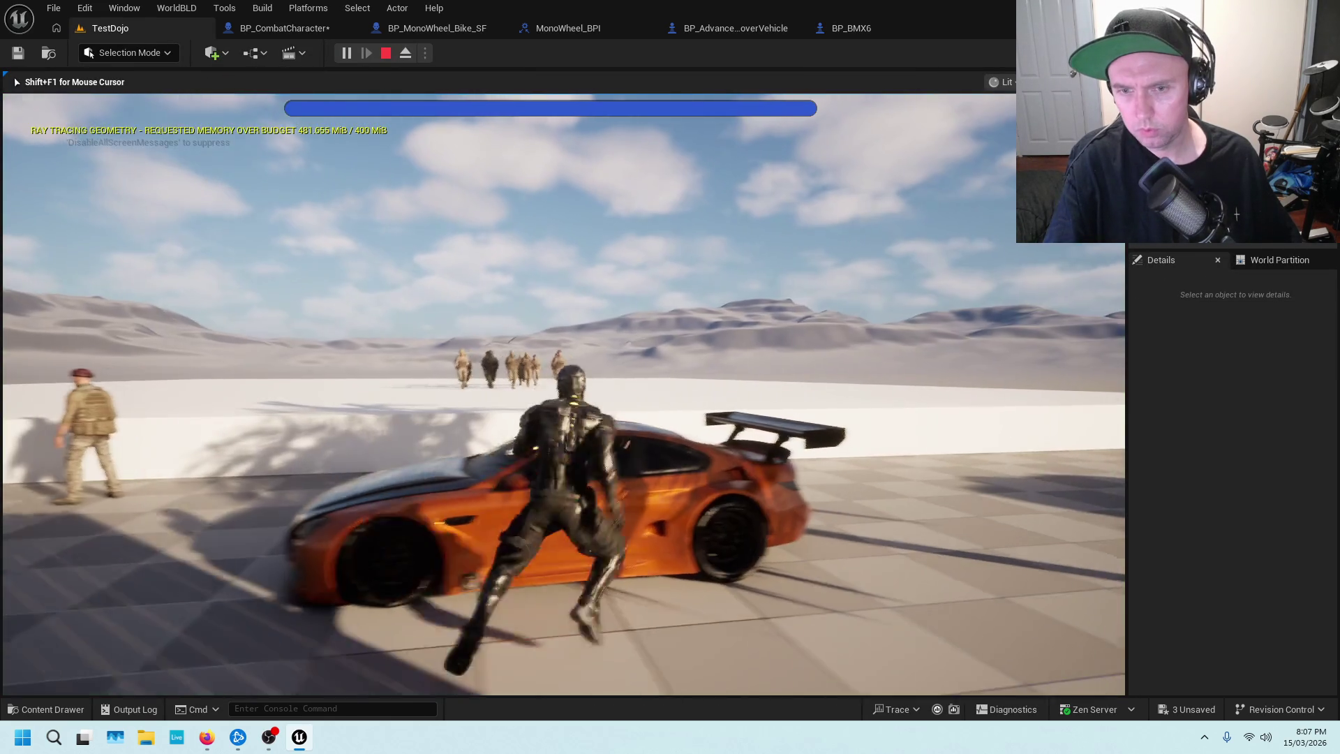
# Enter the orange car with E, drive forward and left, exit, then stop play and reopen BP_BMX6.
pyautogui.press('e')
pyautogui.press('w')
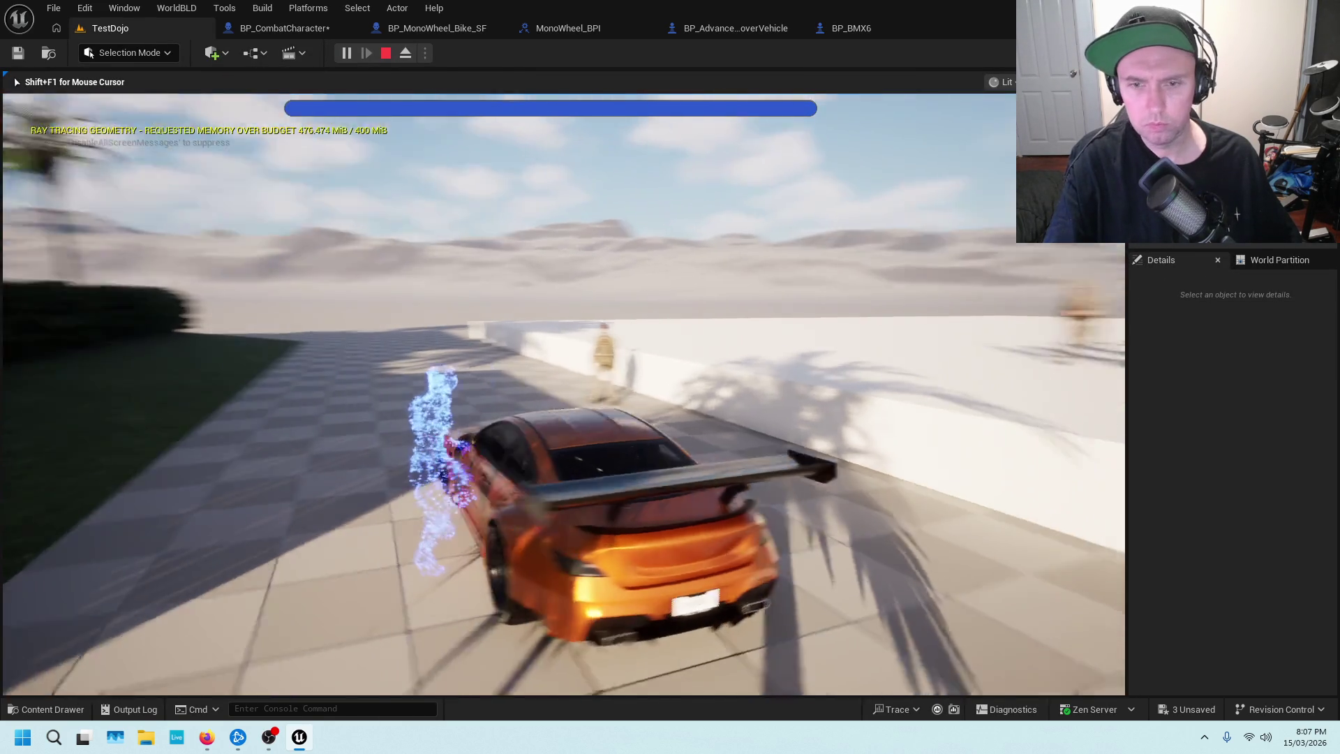
pyautogui.press('a')
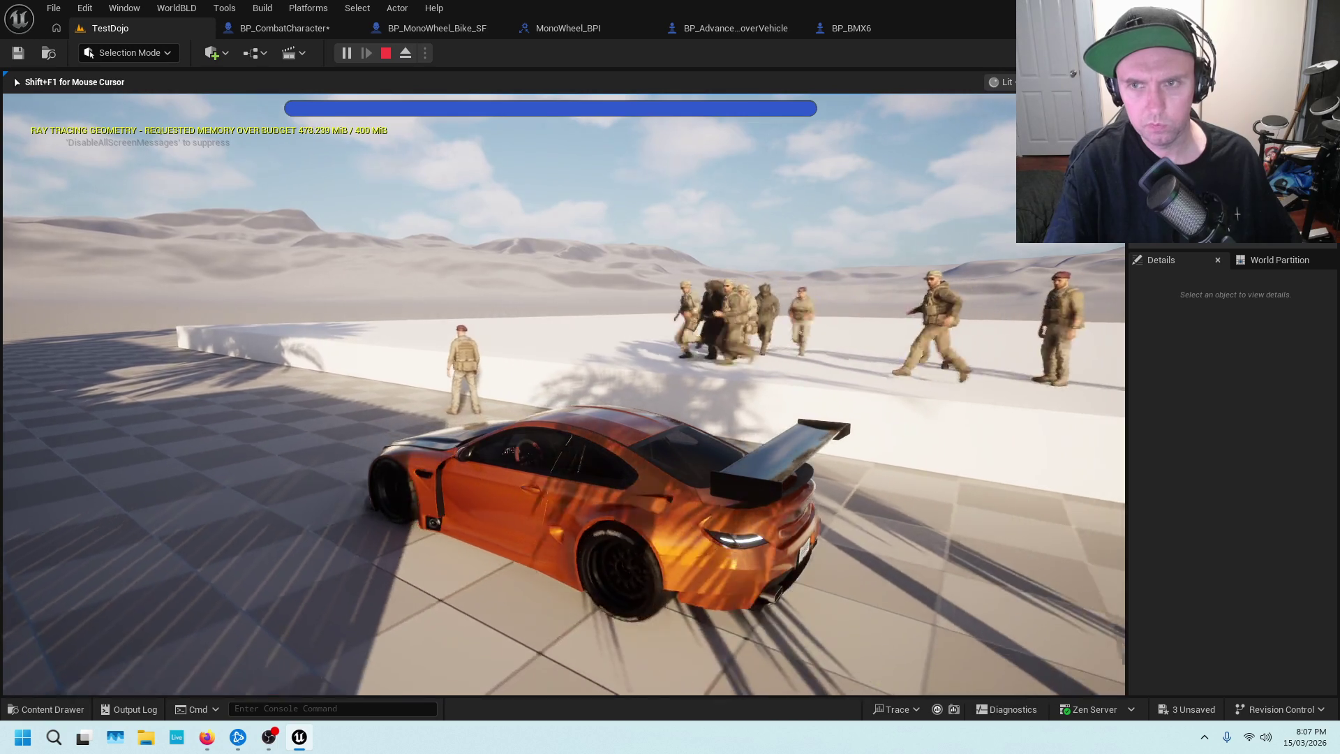
pyautogui.press('e')
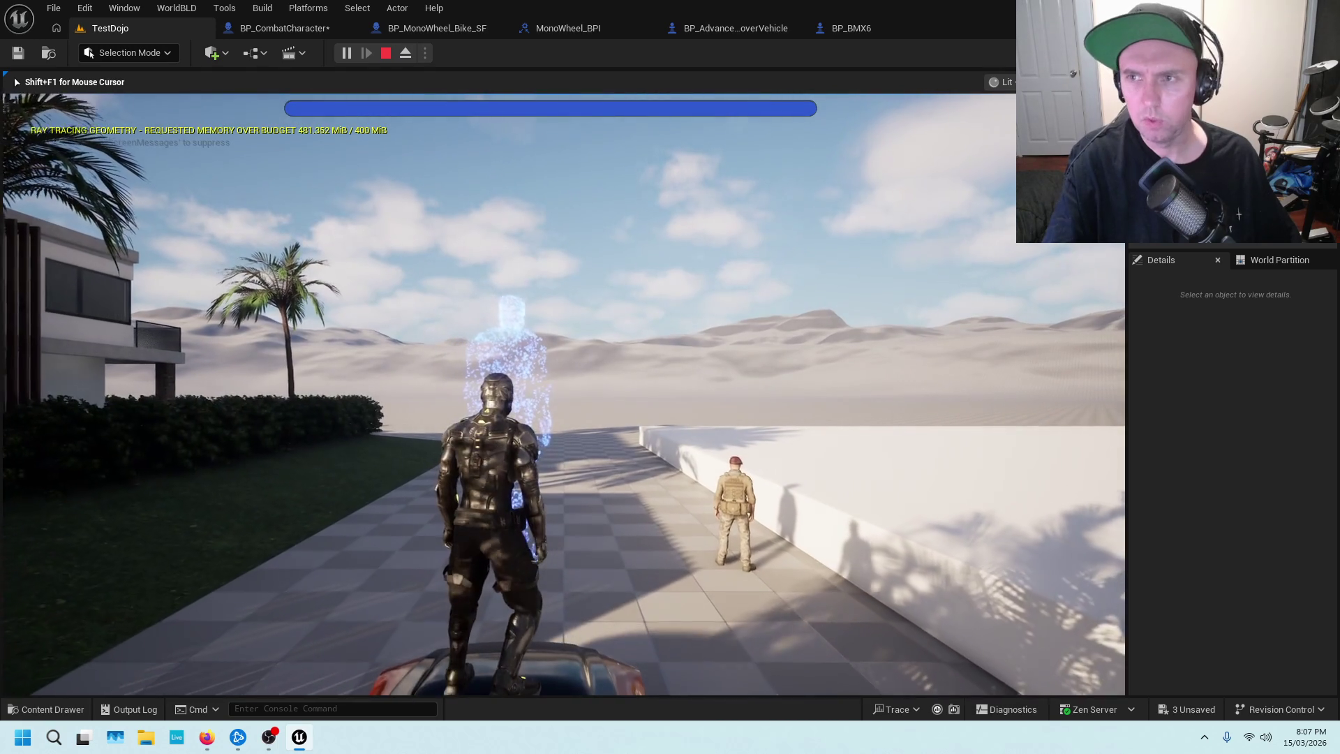
pyautogui.press('Escape')
pyautogui.click(858, 32)
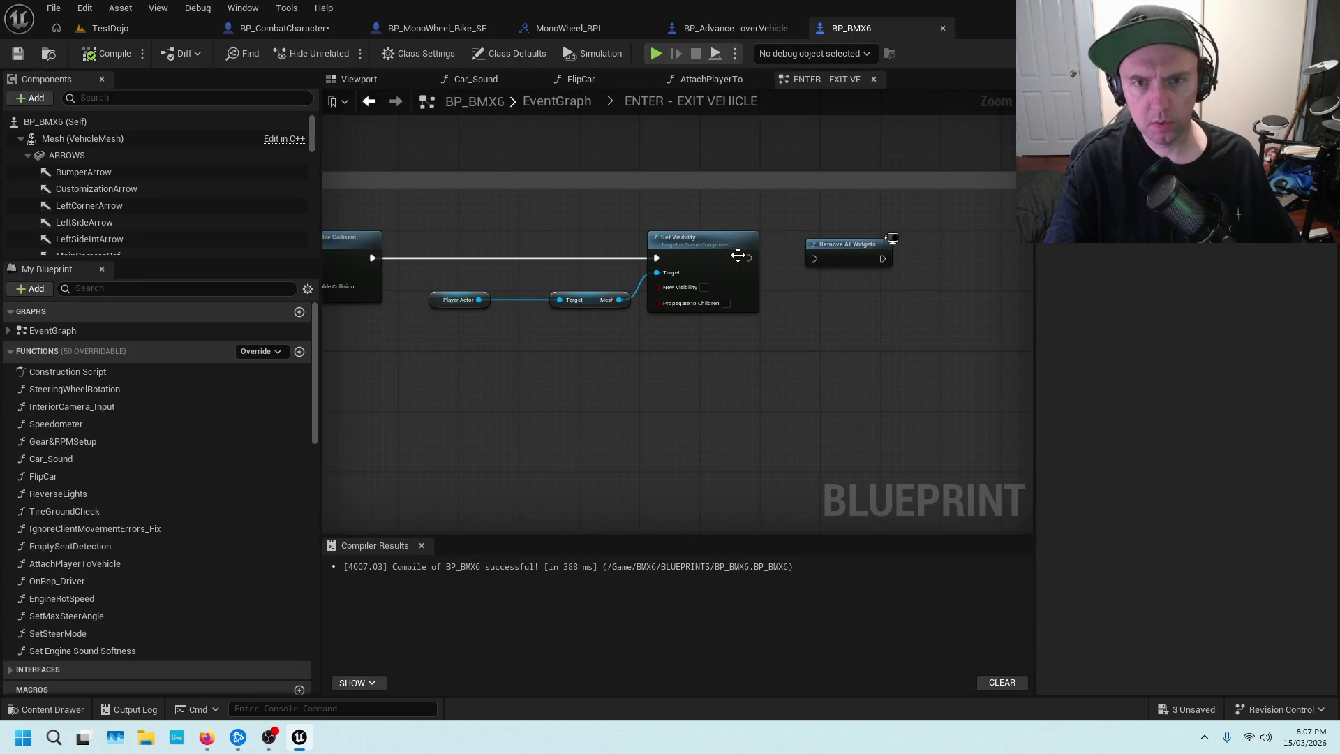
# Wire Set Visibility's exec output to Remove All Widgets and compare against the hover vehicle's IA_Exit chain.
pyautogui.moveTo(747, 260)
pyautogui.mouseDown()
pyautogui.moveTo(839, 264)
pyautogui.moveTo(820, 261)
pyautogui.mouseUp()
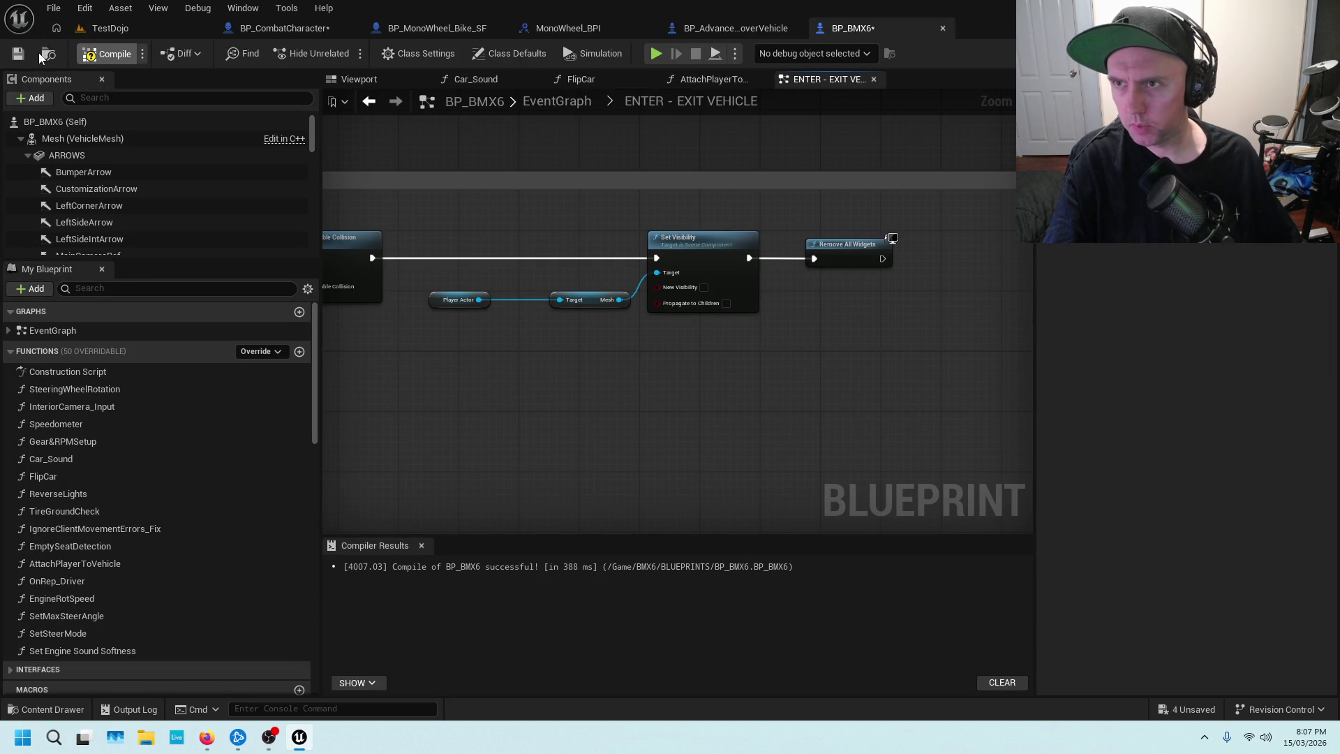
pyautogui.scroll(-2, 522, 379)
pyautogui.click(735, 28)
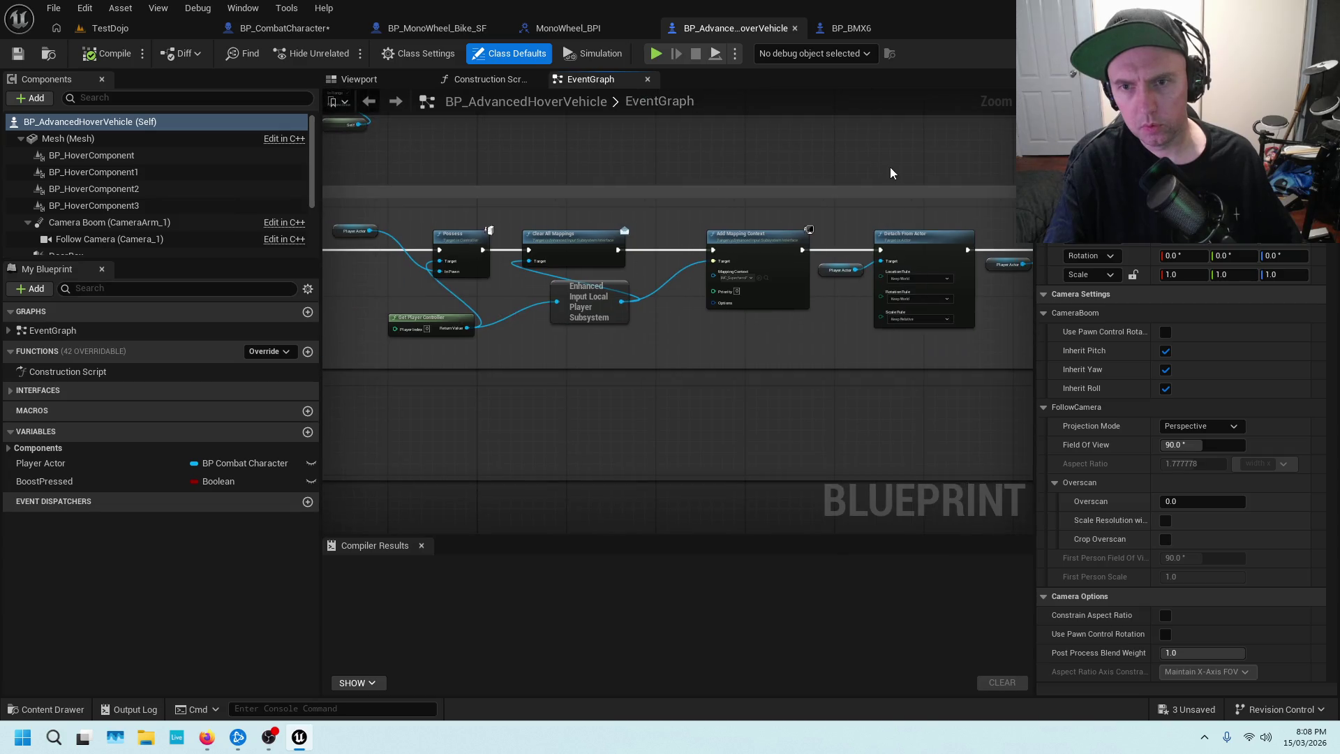
pyautogui.scroll(1, 614, 273)
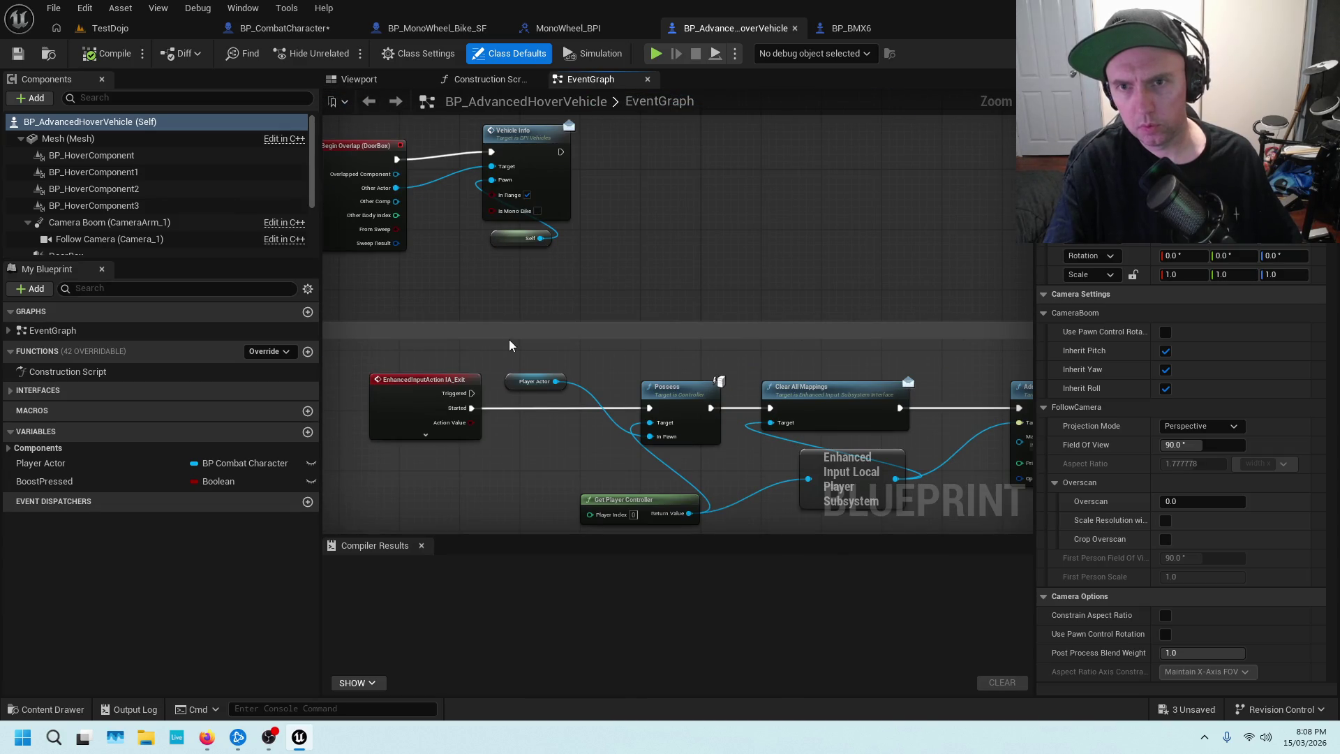
pyautogui.moveTo(509, 344); pyautogui.dragTo(599, 166)
pyautogui.moveTo(659, 322); pyautogui.dragTo(602, 285)
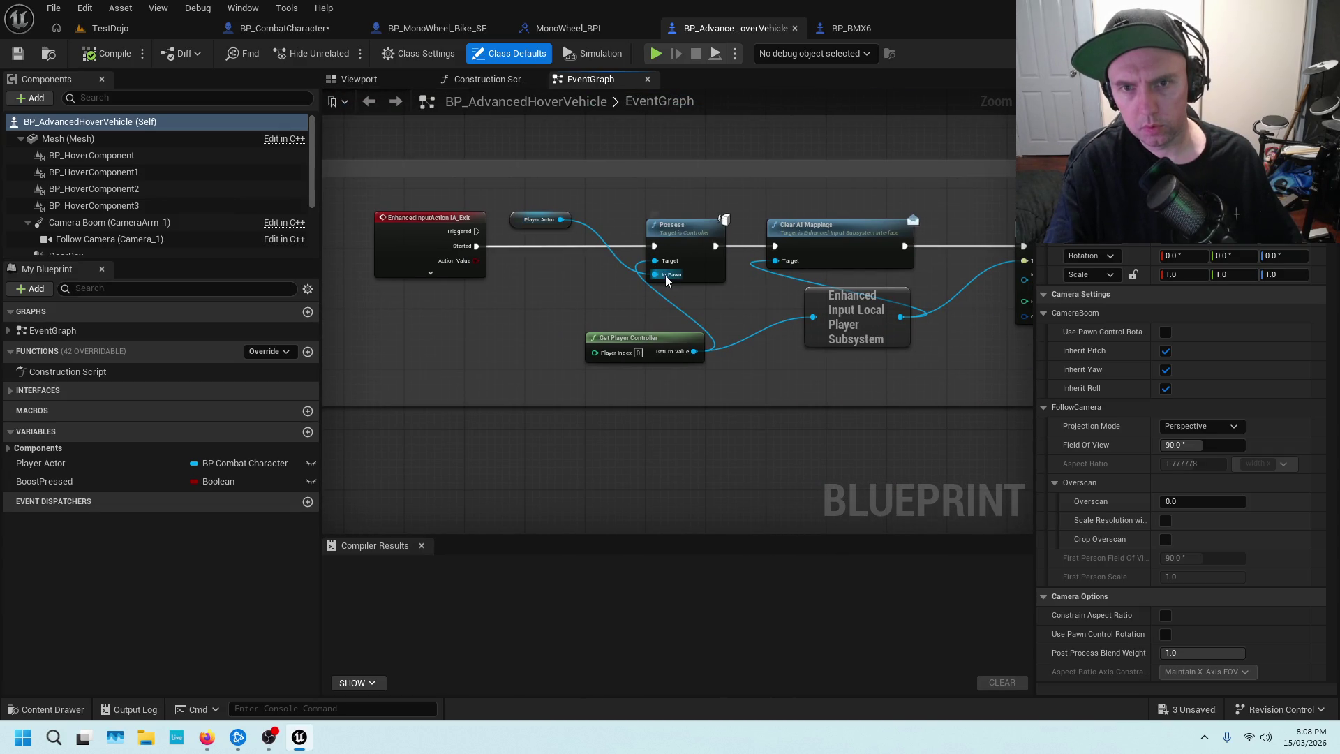
pyautogui.click(844, 32)
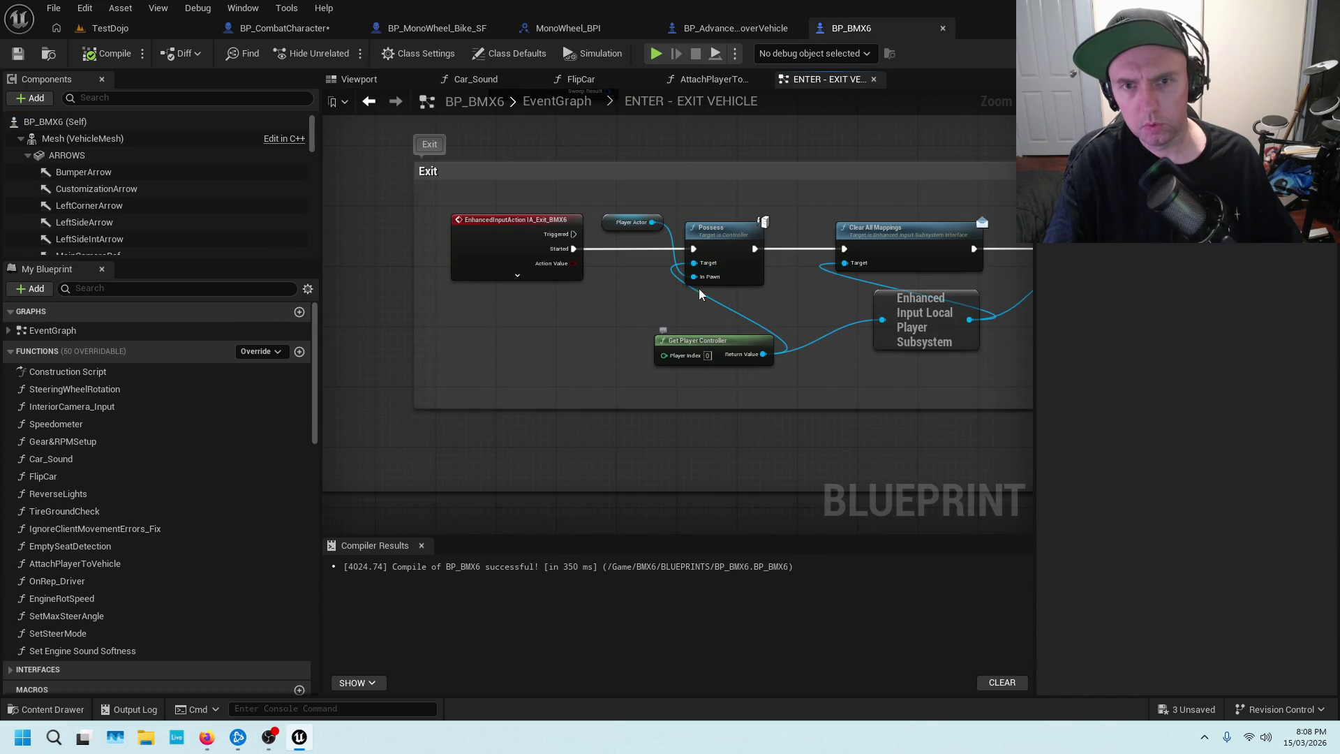
# Compare Add Mapping Context, Detach From Actor and Set Visibility between BP_BMX6 and BP_AdvancedHoverVehicle.
pyautogui.click(737, 31)
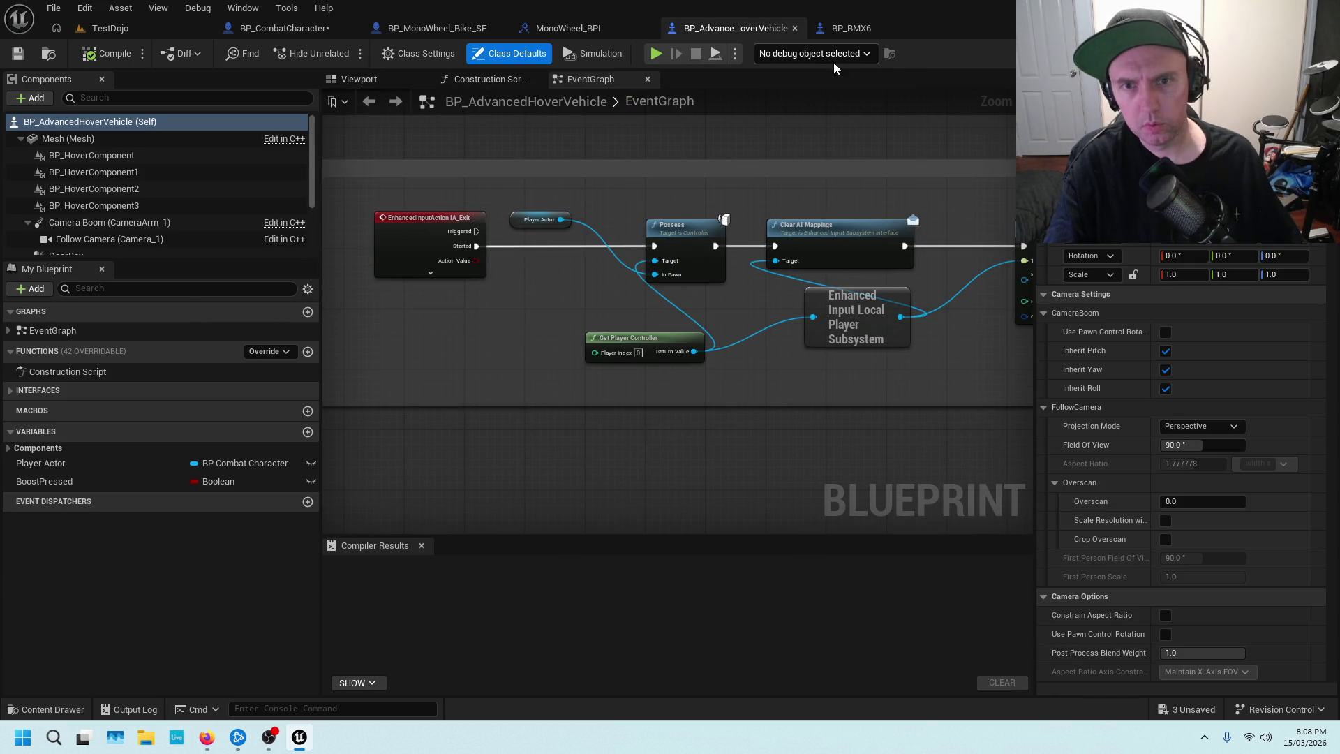
pyautogui.click(830, 31)
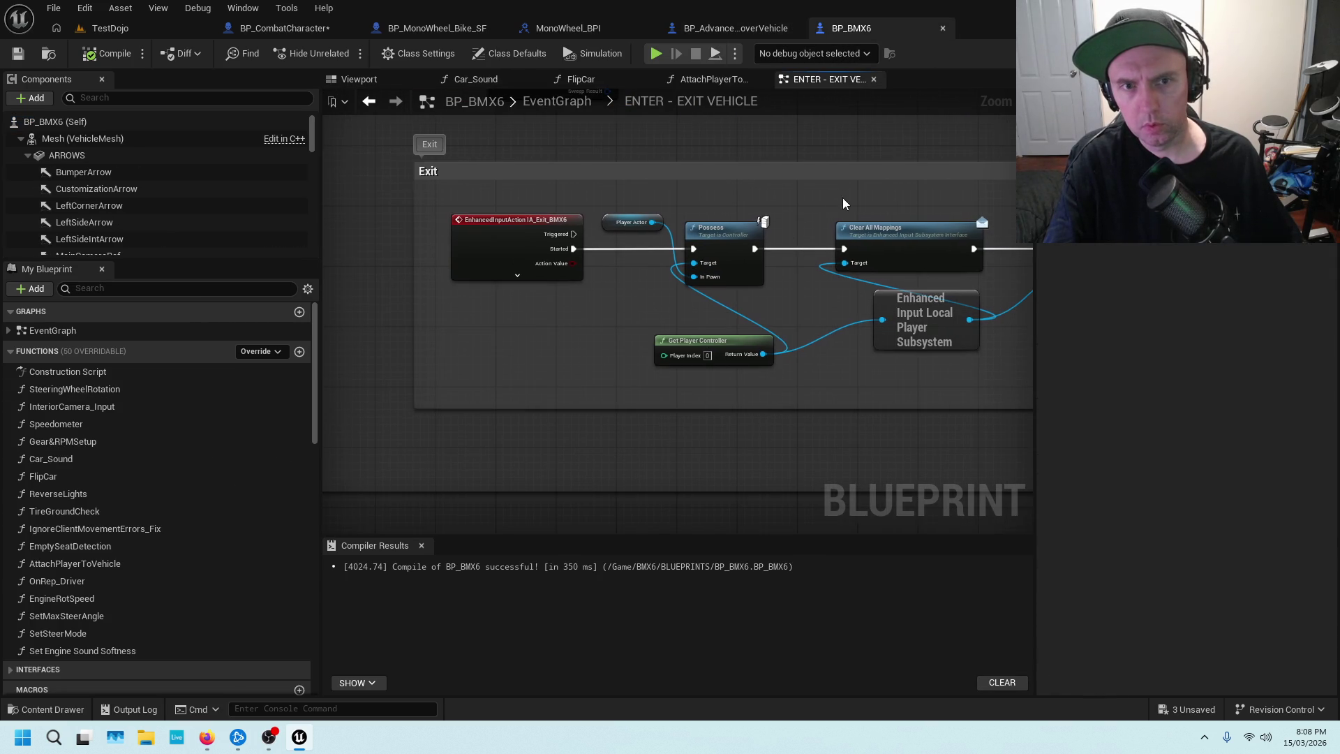
pyautogui.moveTo(843, 203); pyautogui.dragTo(809, 228)
pyautogui.moveTo(900, 207); pyautogui.dragTo(767, 200)
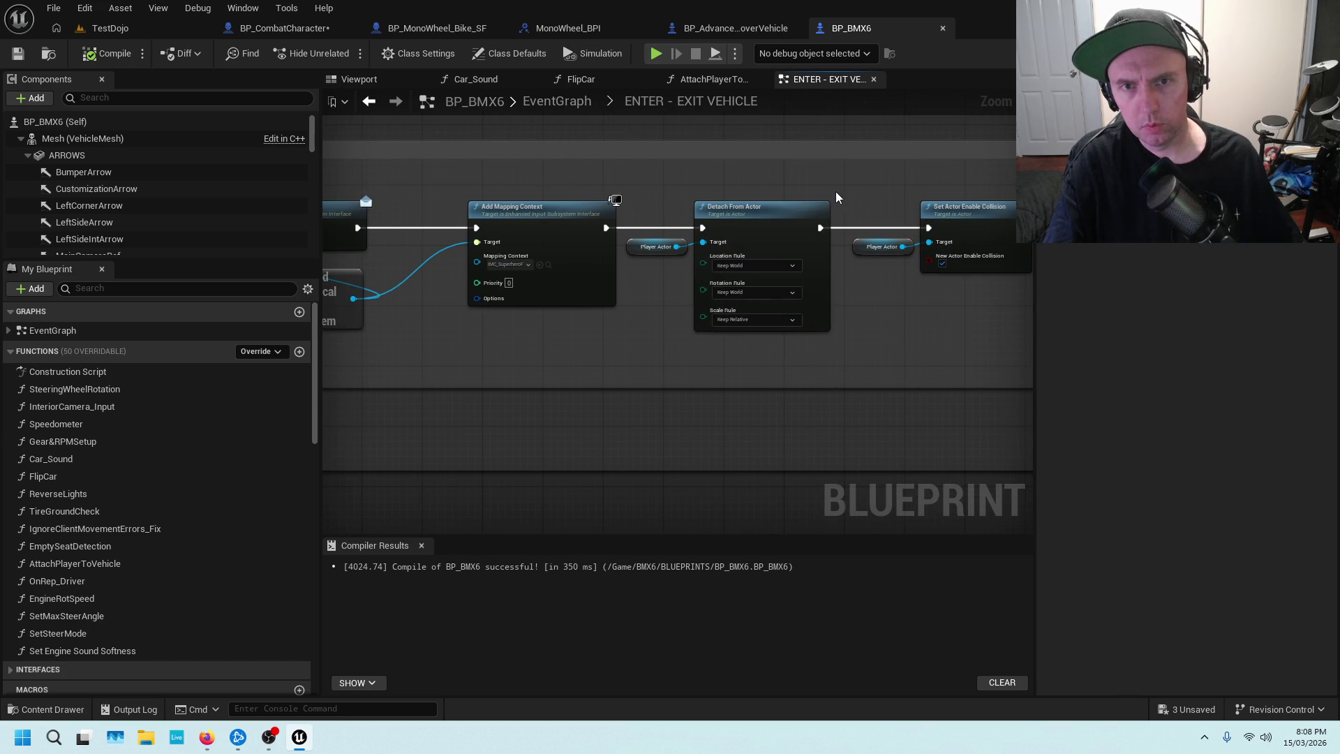
pyautogui.click(763, 29)
pyautogui.moveTo(910, 205); pyautogui.dragTo(625, 192)
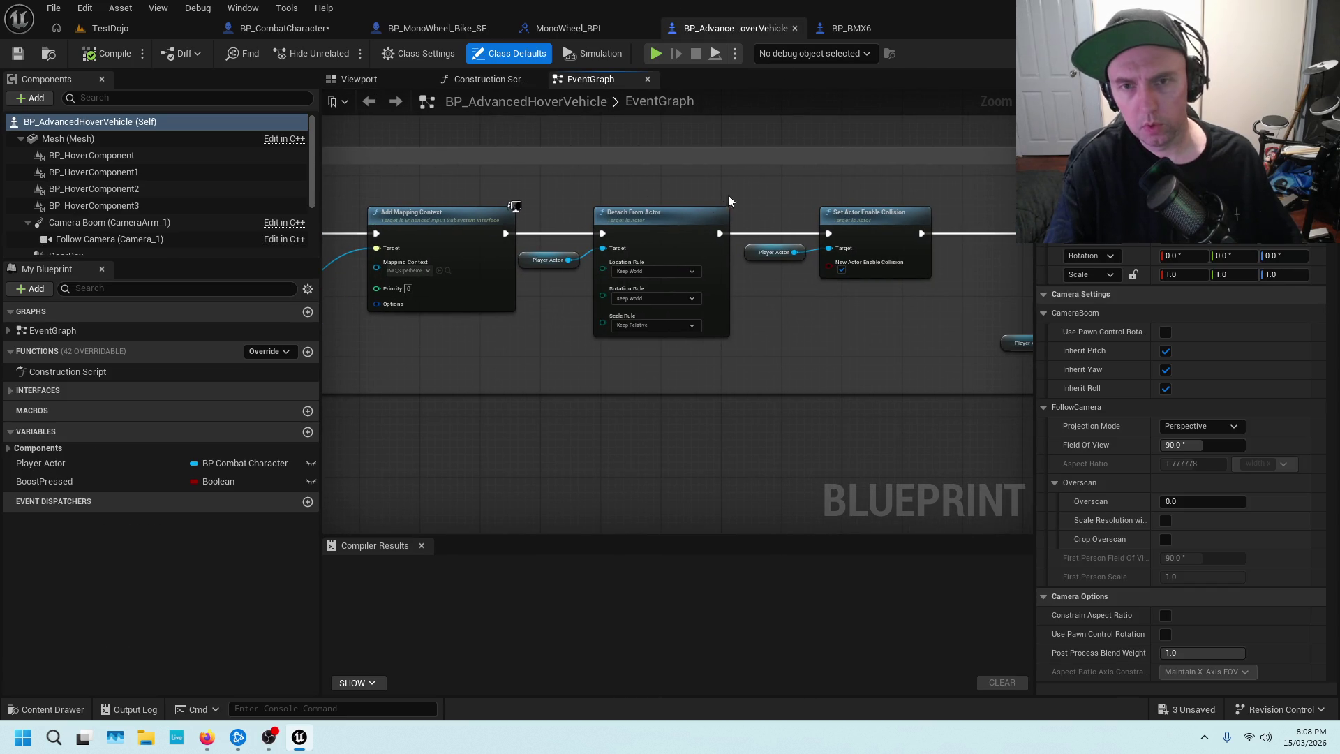
pyautogui.moveTo(928, 171); pyautogui.dragTo(705, 203)
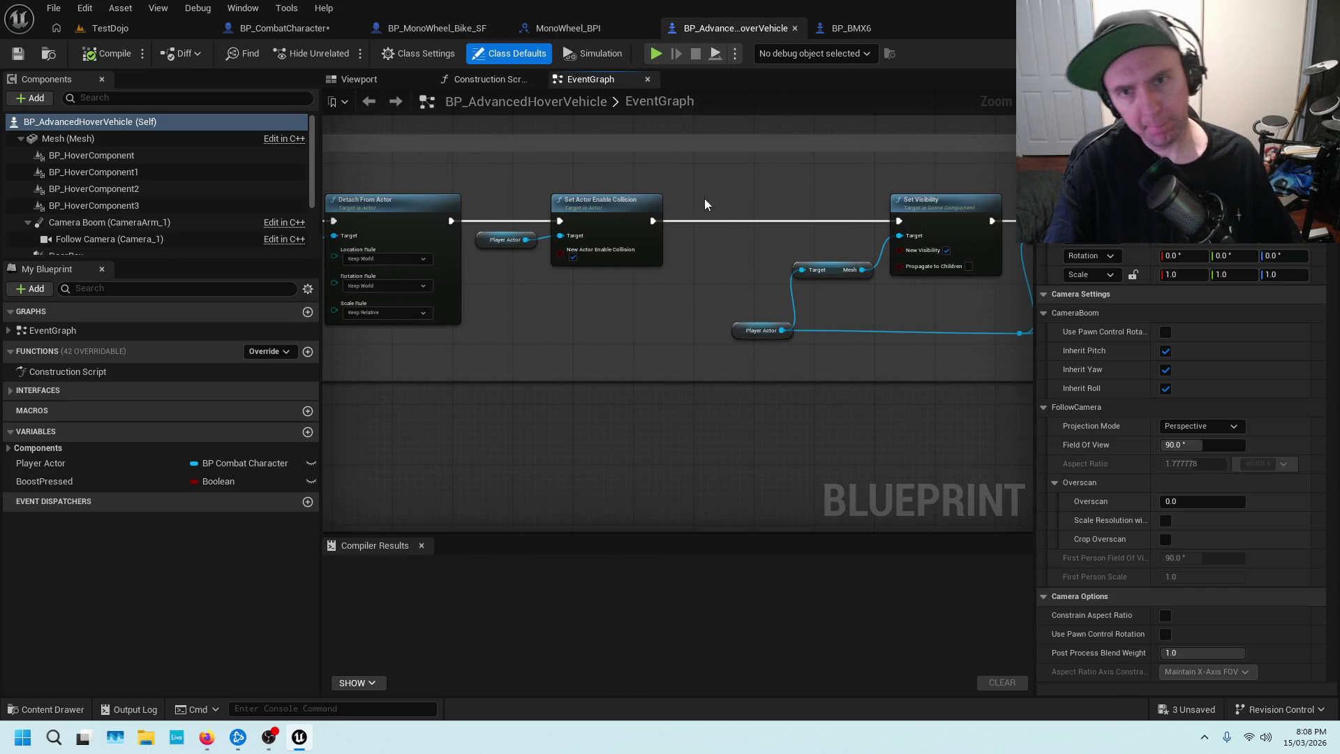
pyautogui.click(878, 21)
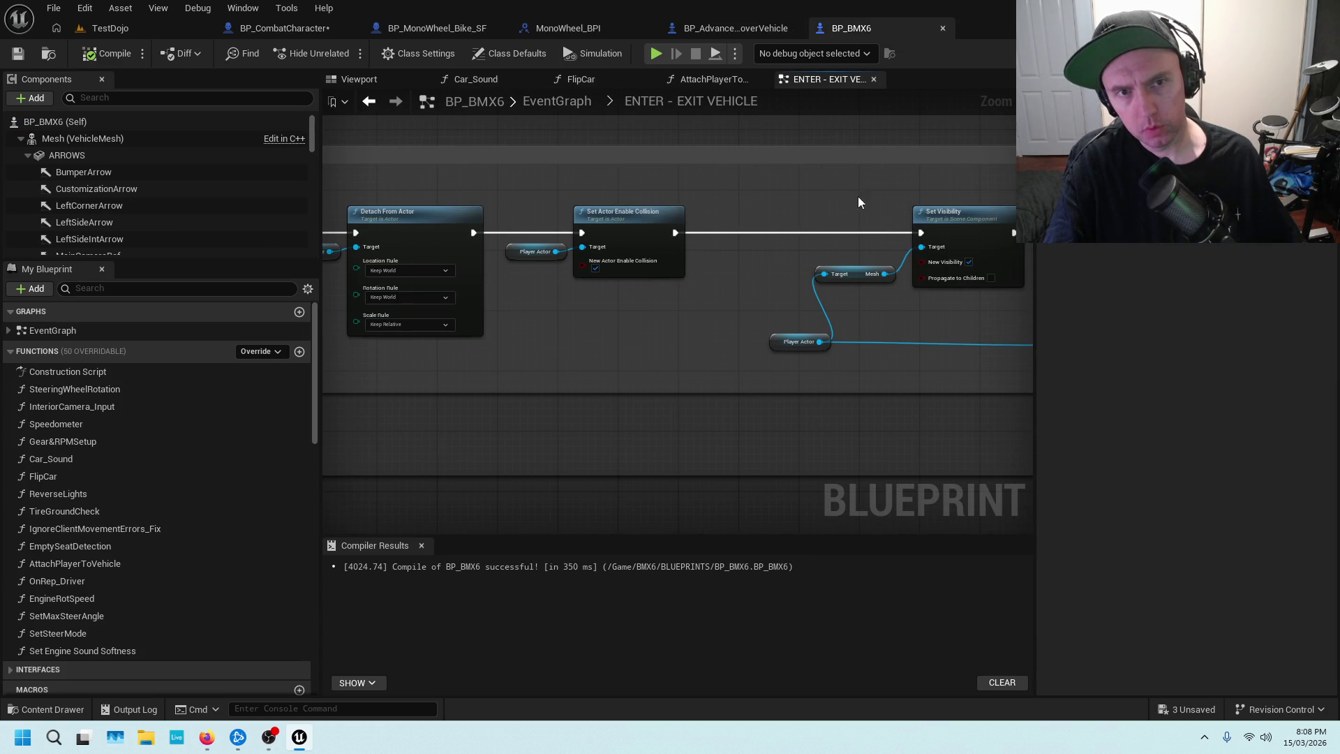
# Compare both blueprints' Exit Car, Vehicle Info and Eject Player nodes, moving the Self node clear of Vehicle Info.
pyautogui.moveTo(876, 194); pyautogui.dragTo(590, 184)
pyautogui.moveTo(902, 198)
pyautogui.mouseDown()
pyautogui.moveTo(700, 186)
pyautogui.moveTo(837, 192)
pyautogui.mouseUp()
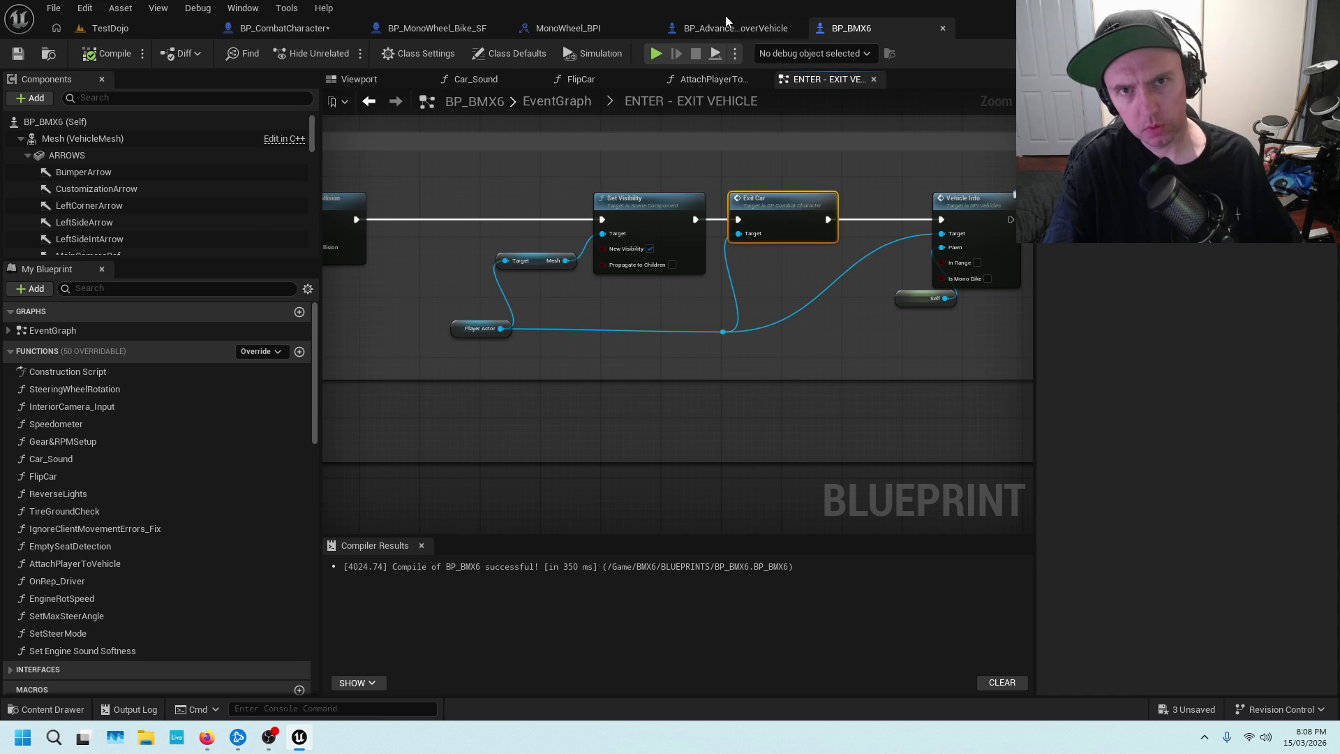
pyautogui.click(735, 27)
pyautogui.moveTo(920, 182); pyautogui.dragTo(730, 181)
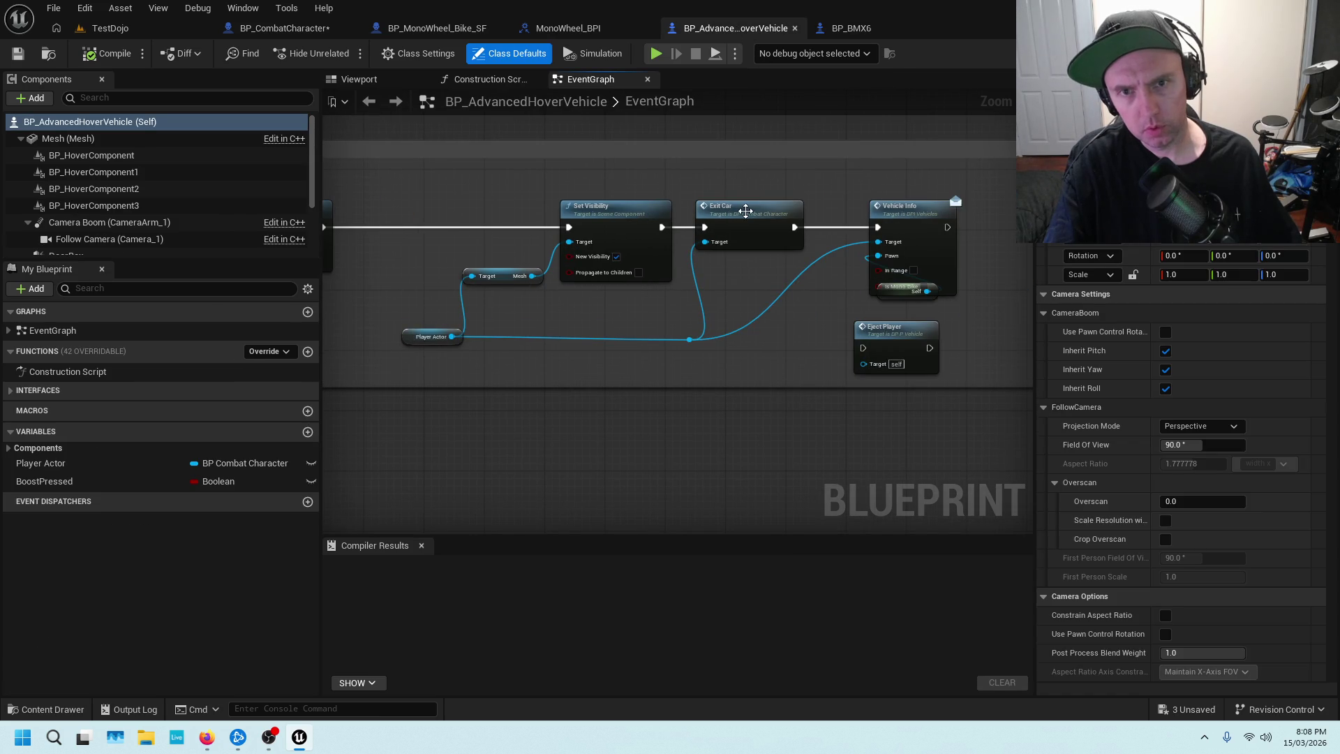
pyautogui.click(855, 28)
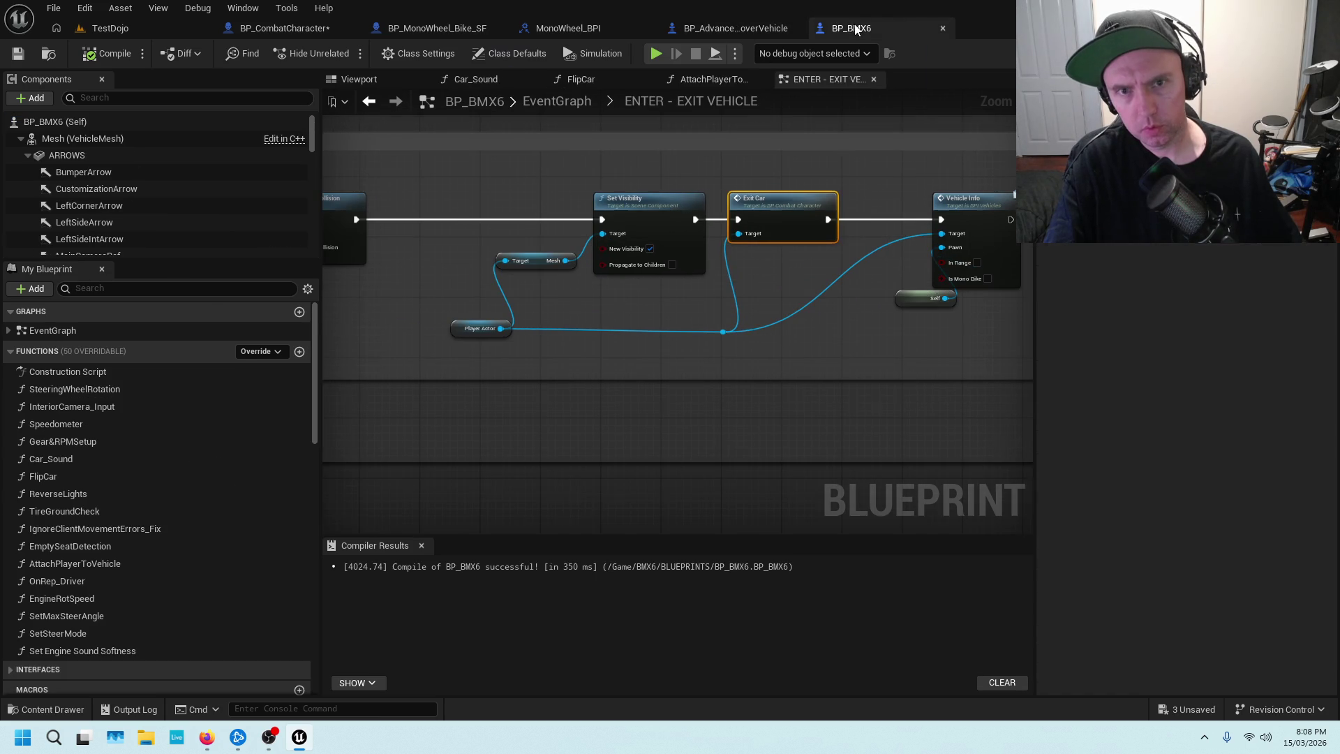
pyautogui.click(765, 28)
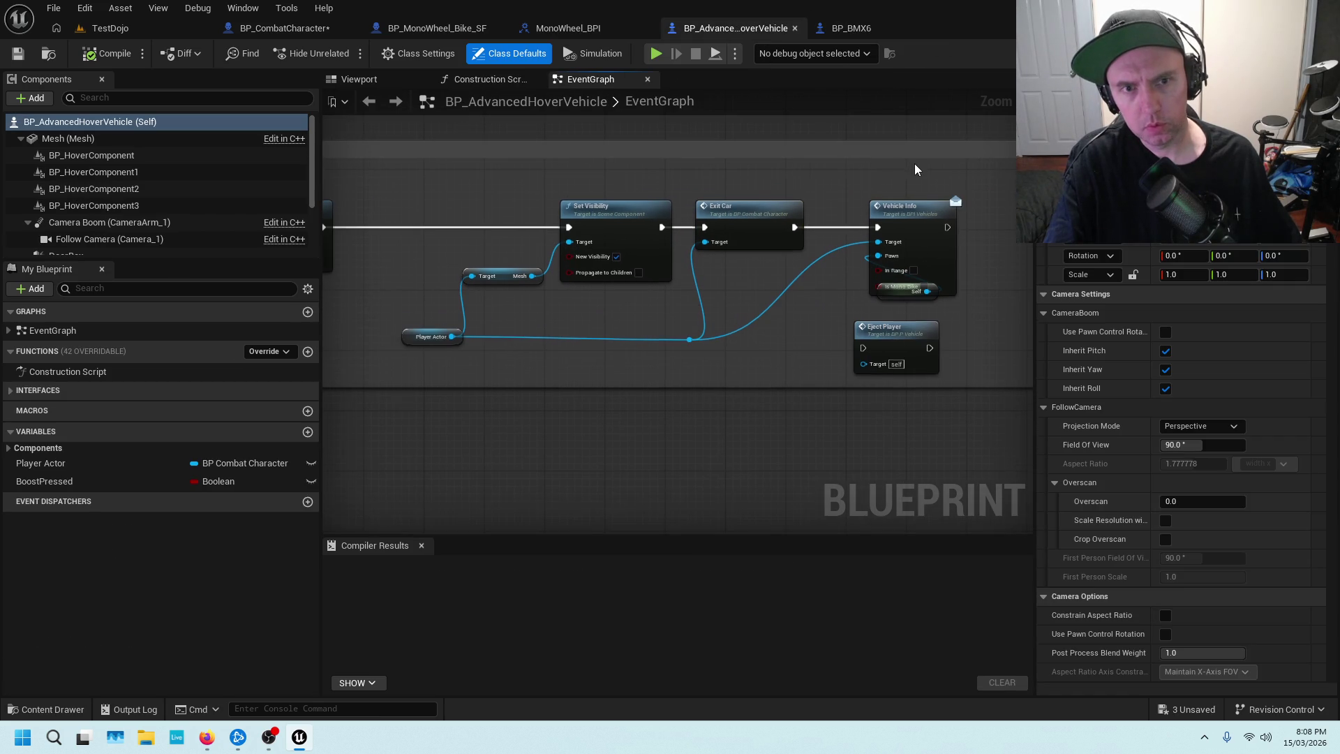
pyautogui.moveTo(914, 164); pyautogui.dragTo(745, 155)
pyautogui.moveTo(730, 277)
pyautogui.mouseDown()
pyautogui.moveTo(656, 299)
pyautogui.moveTo(881, 241)
pyautogui.moveTo(902, 219)
pyautogui.moveTo(880, 203)
pyautogui.mouseUp()
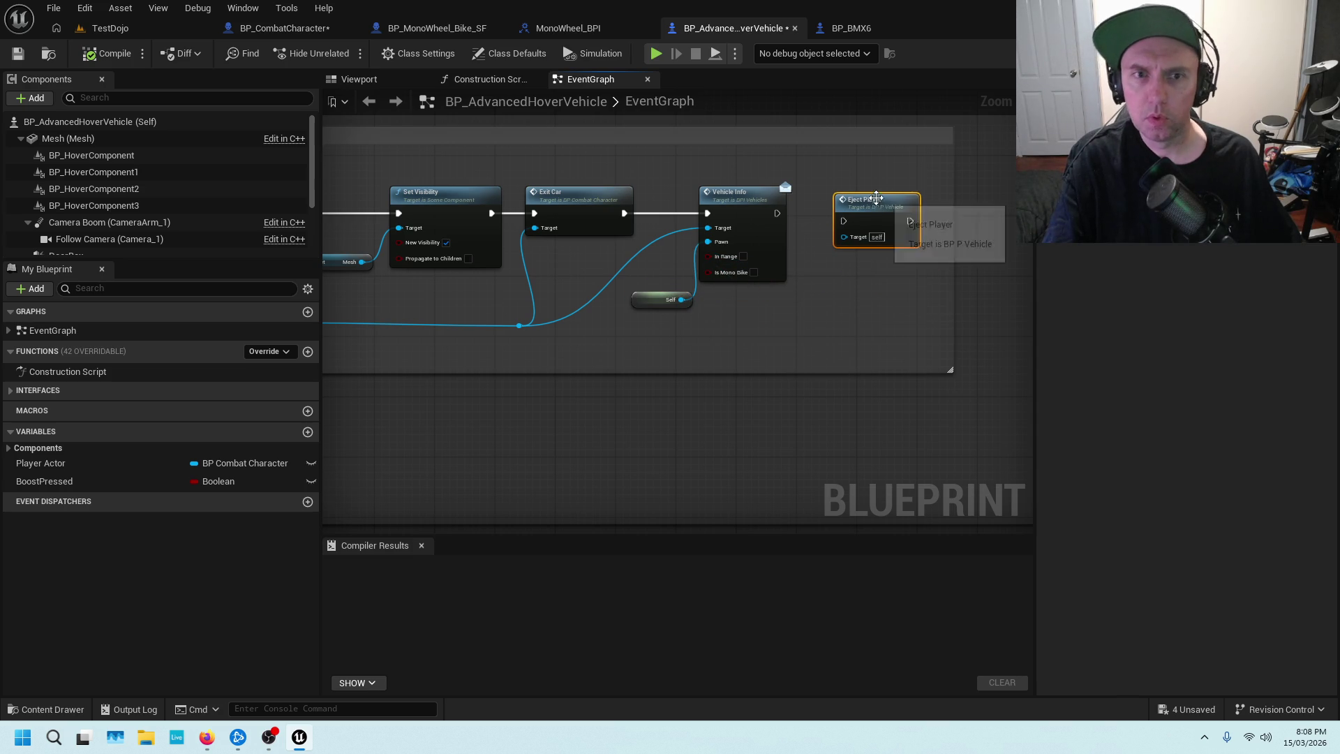
pyautogui.click(869, 26)
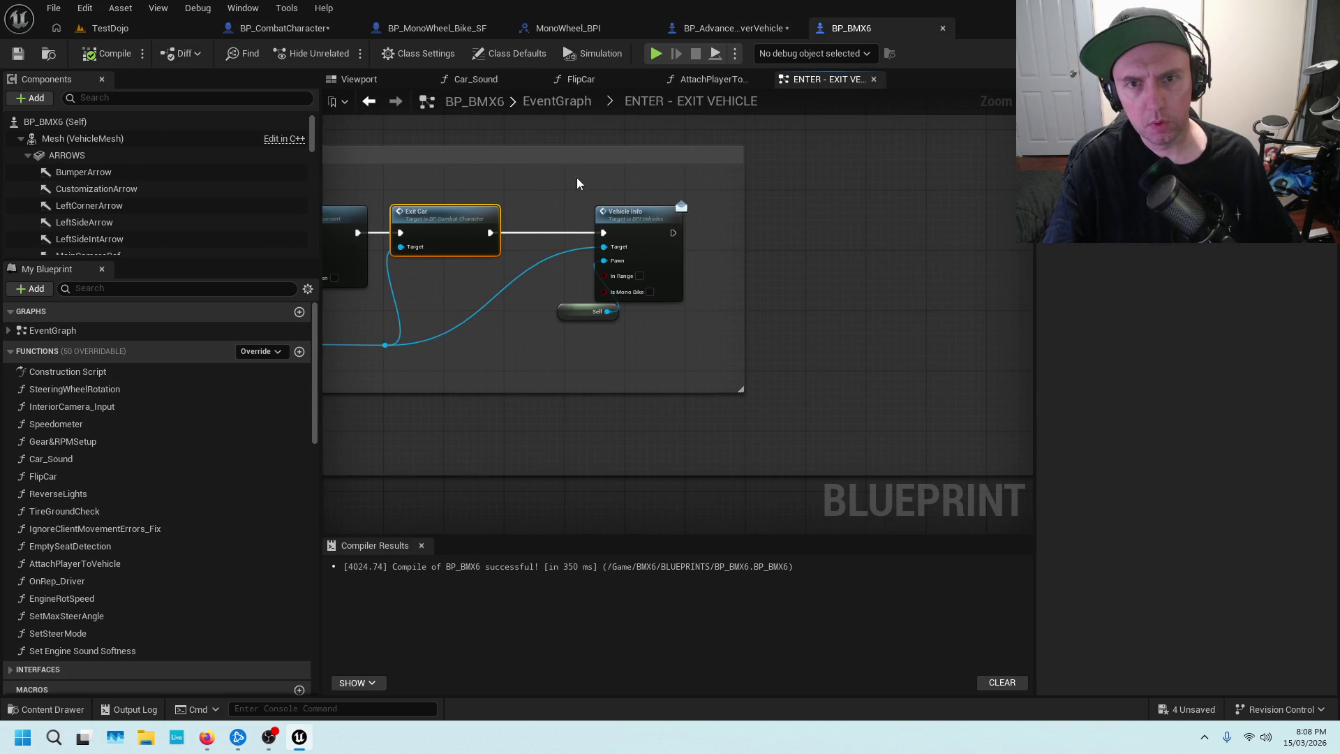
# Take a final look at both vehicle blueprints before going back to BP_CombatCharacter's Vehicles graph.
pyautogui.click(729, 28)
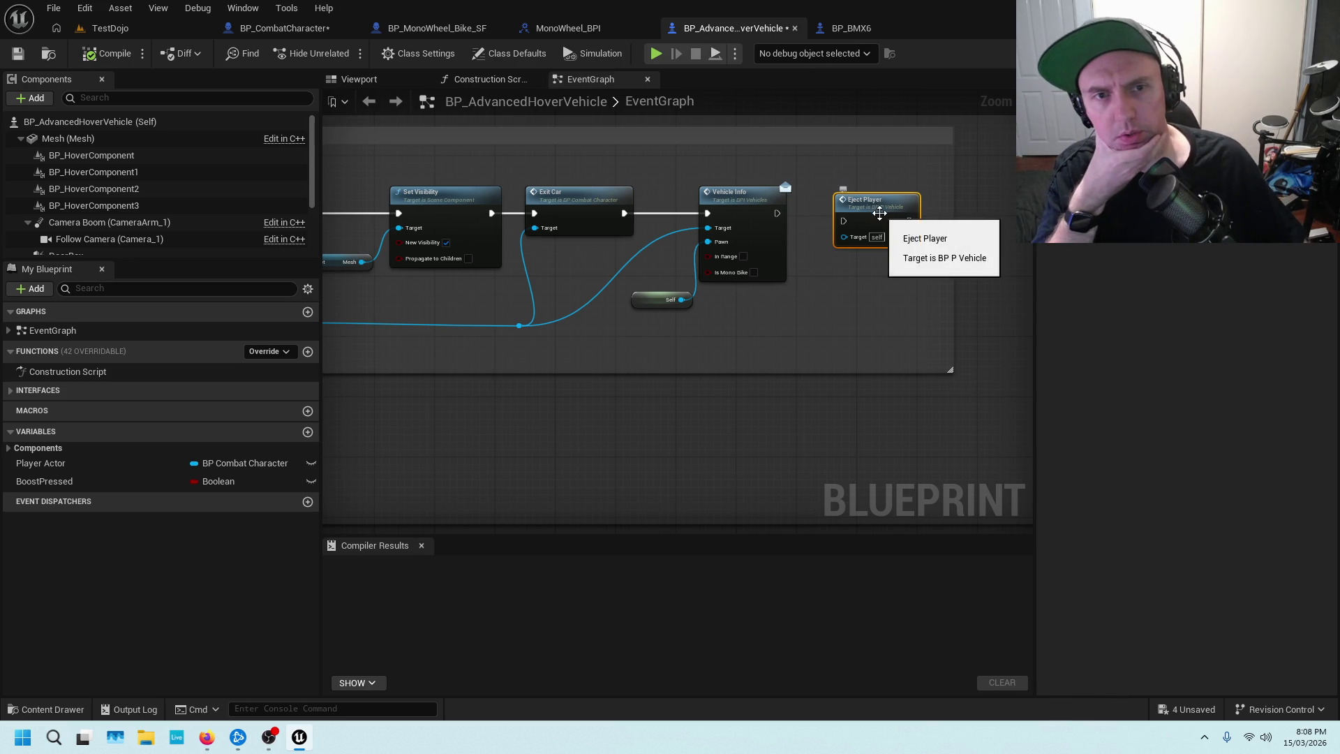
pyautogui.scroll(2, 916, 220)
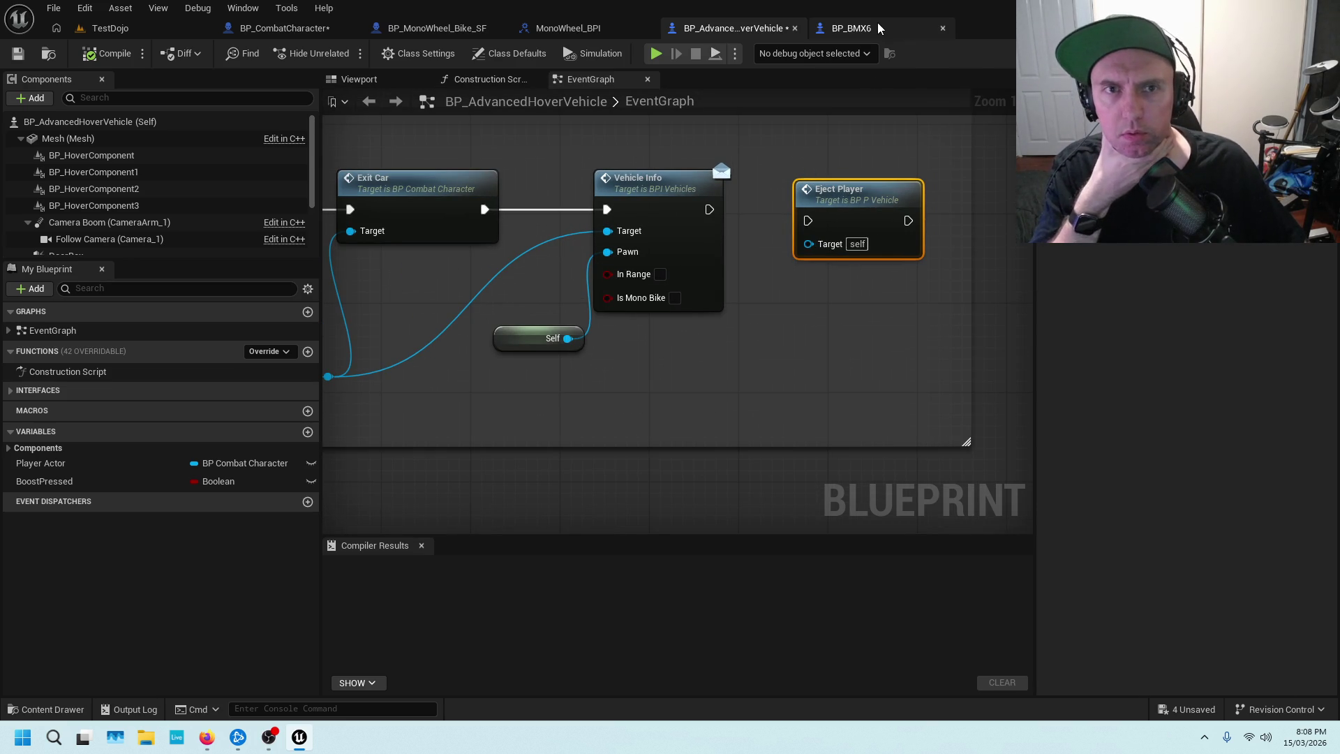
pyautogui.click(855, 28)
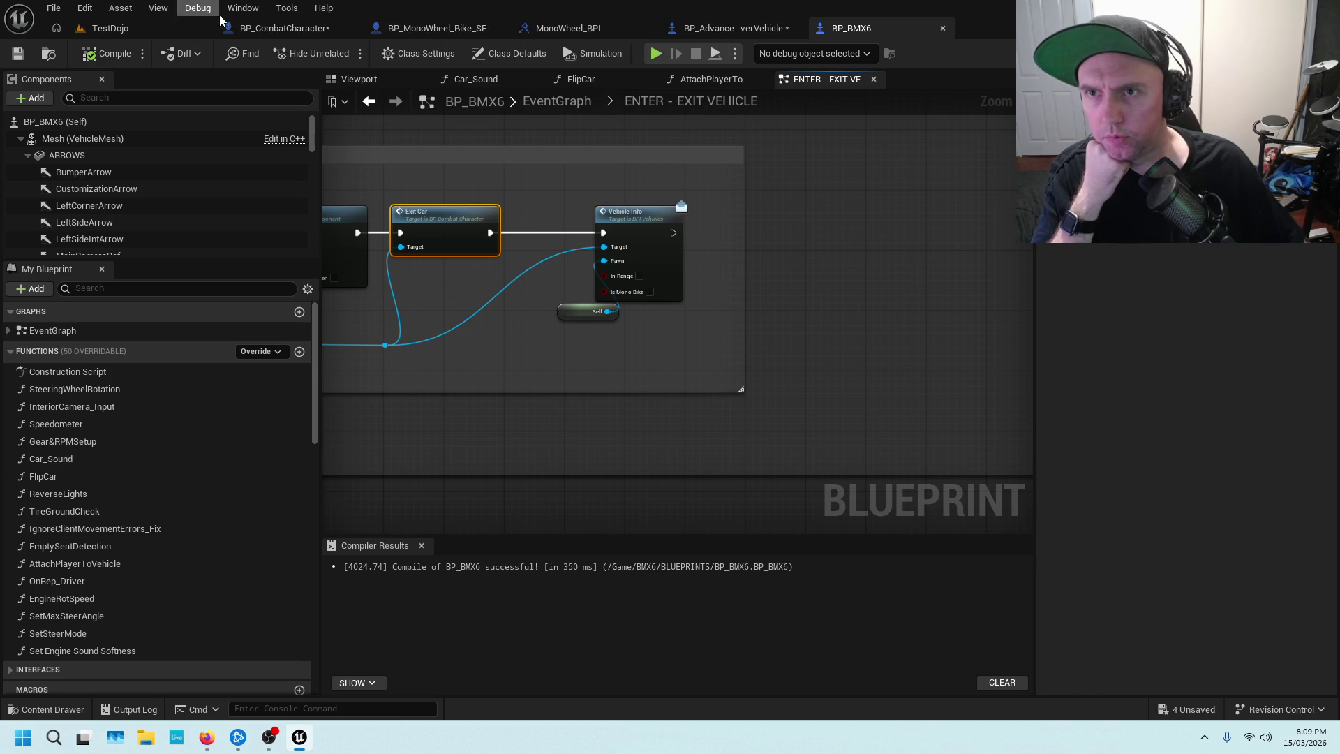
pyautogui.click(281, 28)
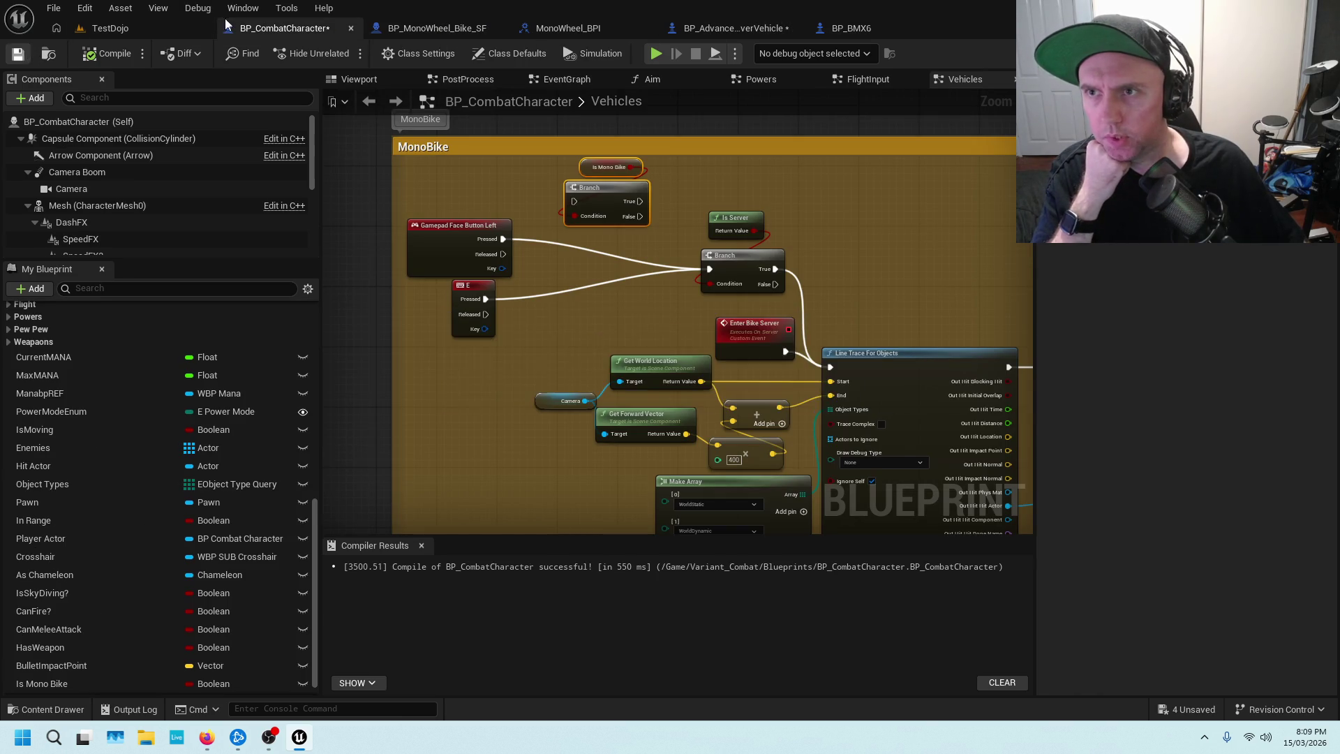
# Browse to the flying bike's asset in the TestDojo level and open BP_FlyingBike.
pyautogui.click(111, 28)
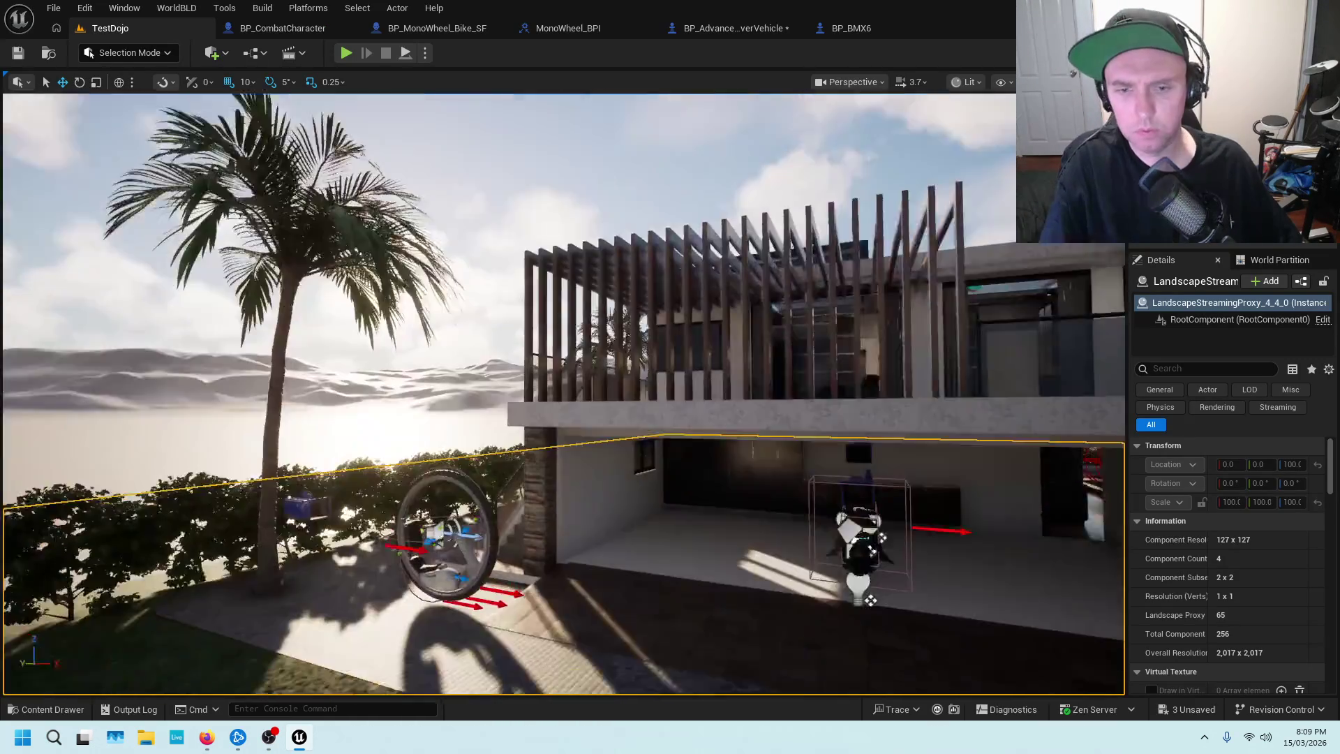
pyautogui.scroll(5, 870, 600)
pyautogui.rightClick(826, 437)
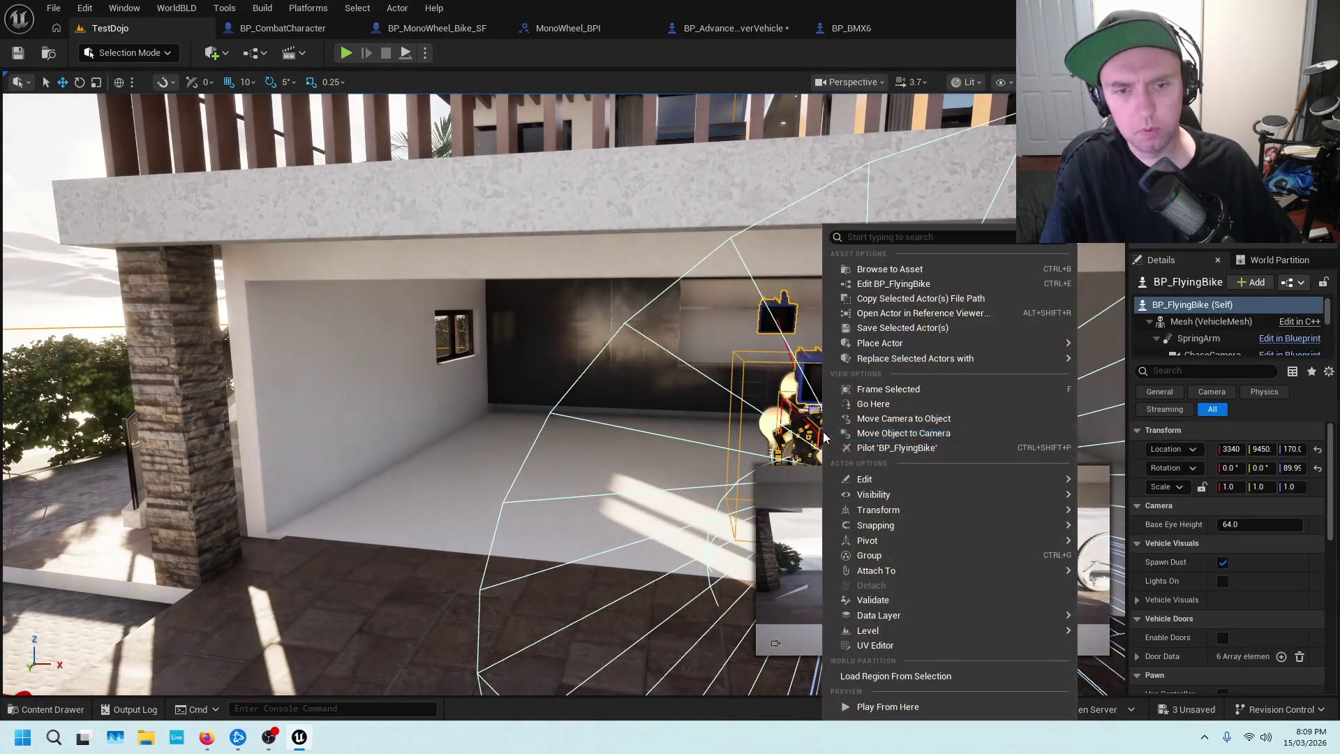
pyautogui.click(889, 269)
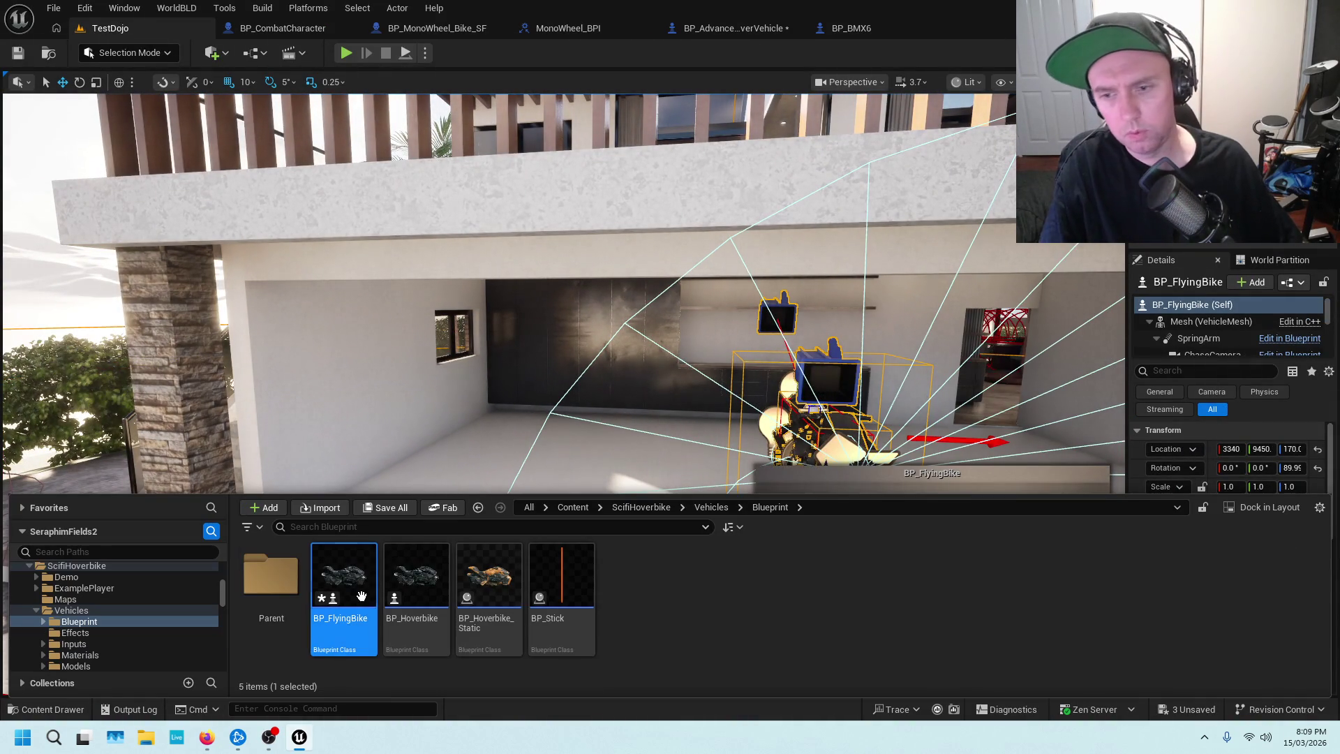
pyautogui.doubleClick(361, 572)
# Pan BP_FlyingBike to its Exit Car, Vehicle Info and Eject Player nodes and inspect Eject Player.
pyautogui.scroll(-3, 801, 339)
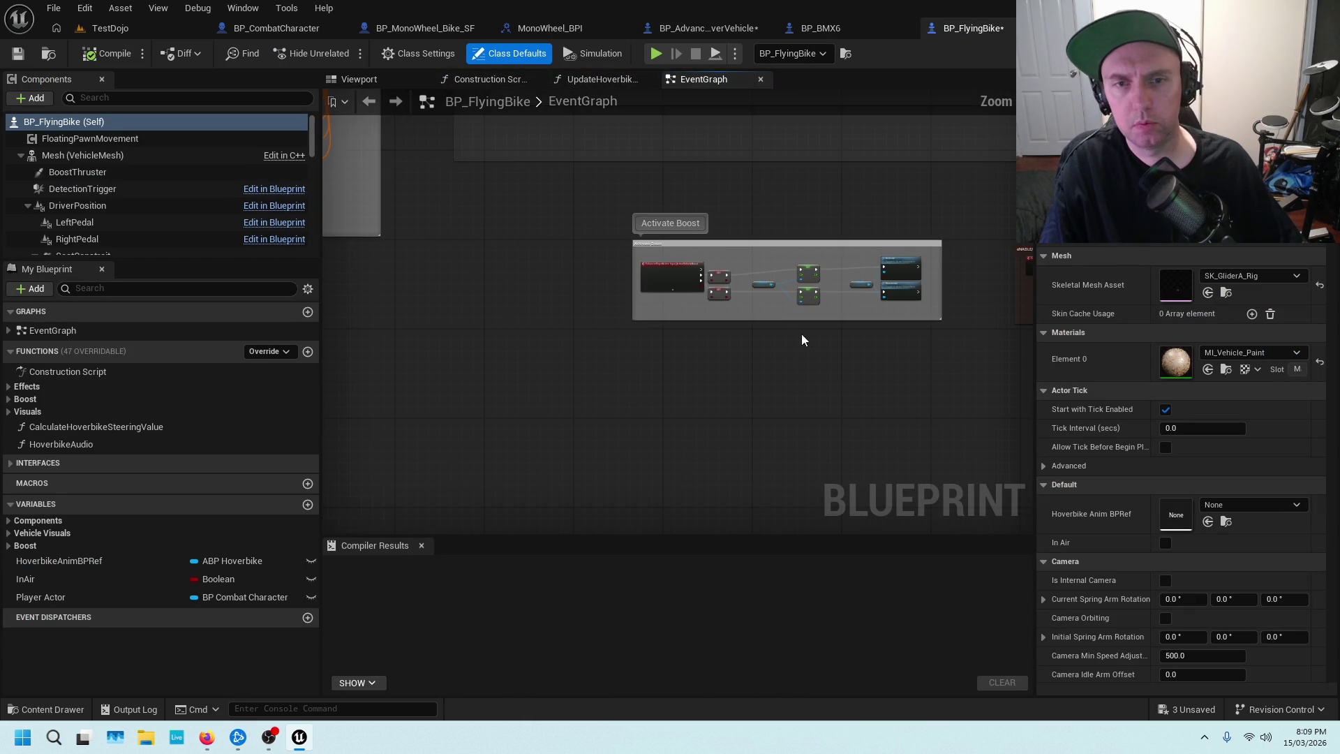
pyautogui.scroll(2, 900, 340)
pyautogui.scroll(3, 711, 413)
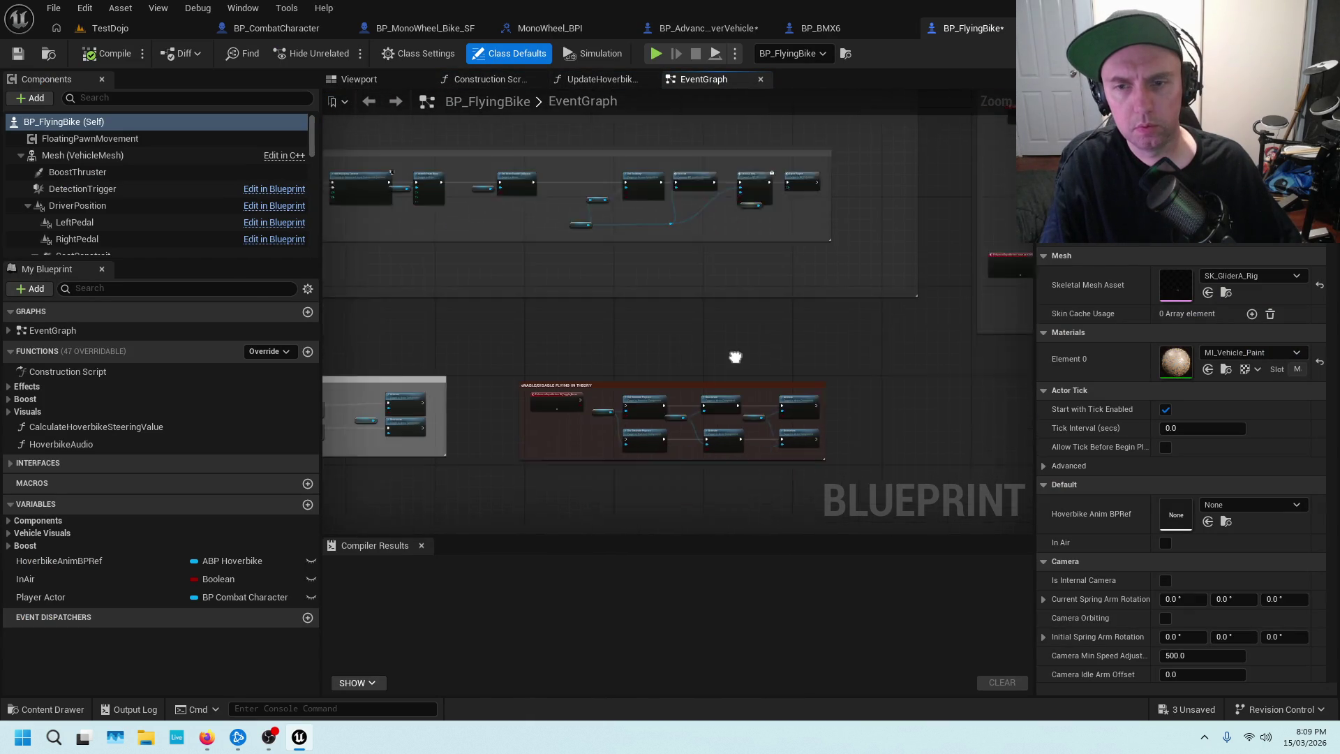
pyautogui.scroll(-2, 766, 284)
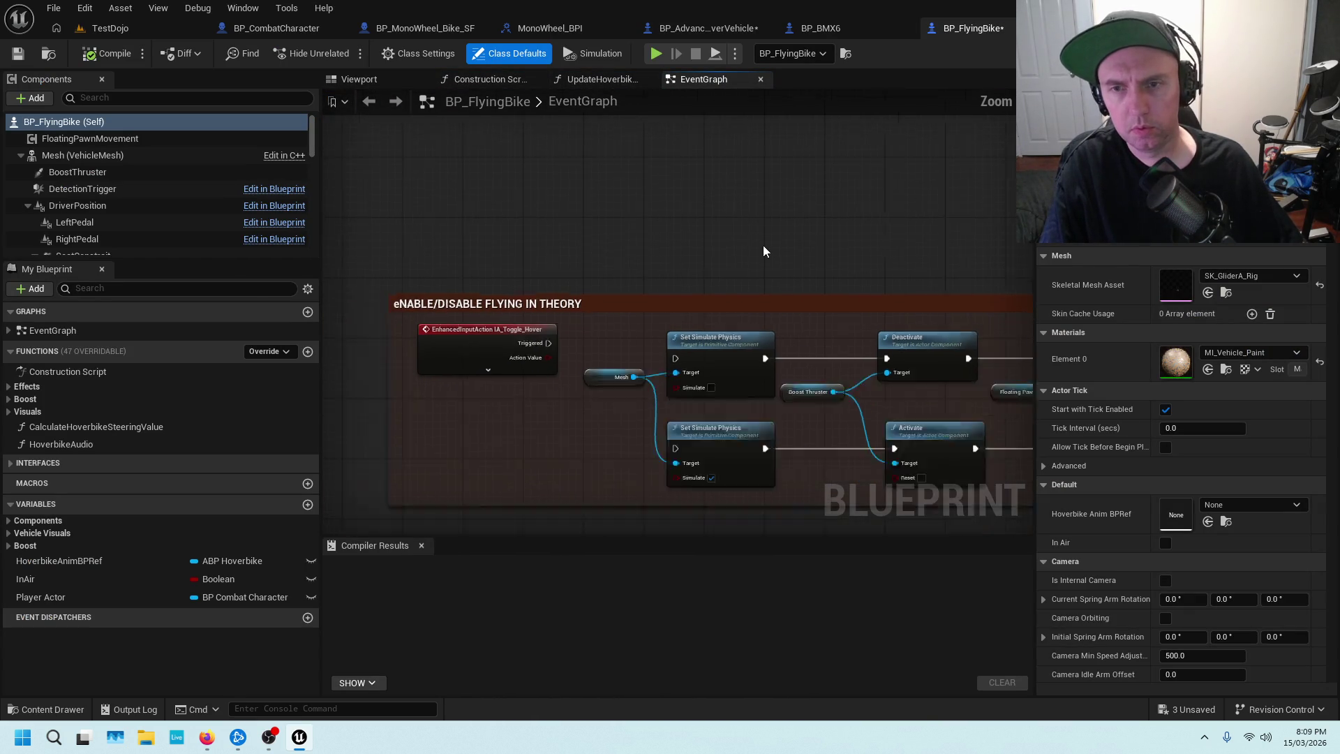
pyautogui.scroll(-3, 762, 252)
pyautogui.moveTo(762, 358); pyautogui.dragTo(735, 385)
pyautogui.scroll(3, 735, 385)
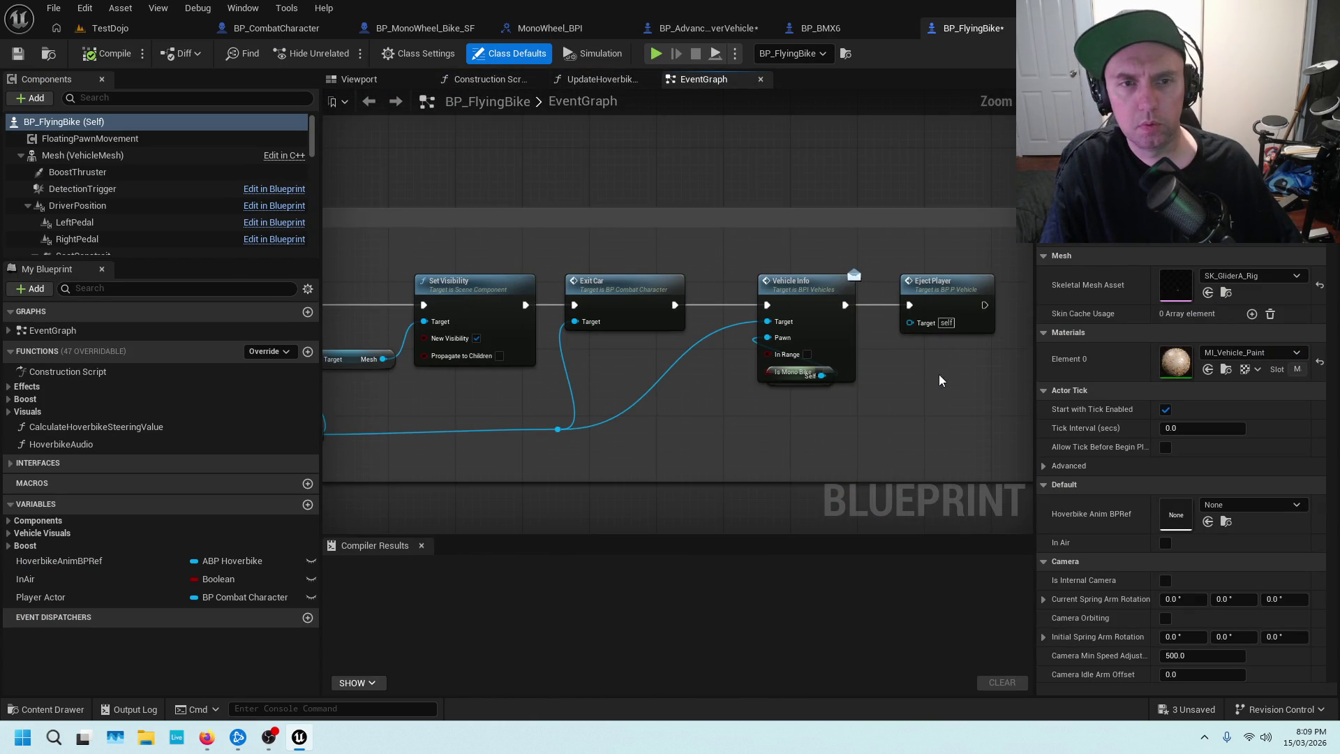
pyautogui.moveTo(939, 381); pyautogui.dragTo(748, 340)
pyautogui.click(677, 307)
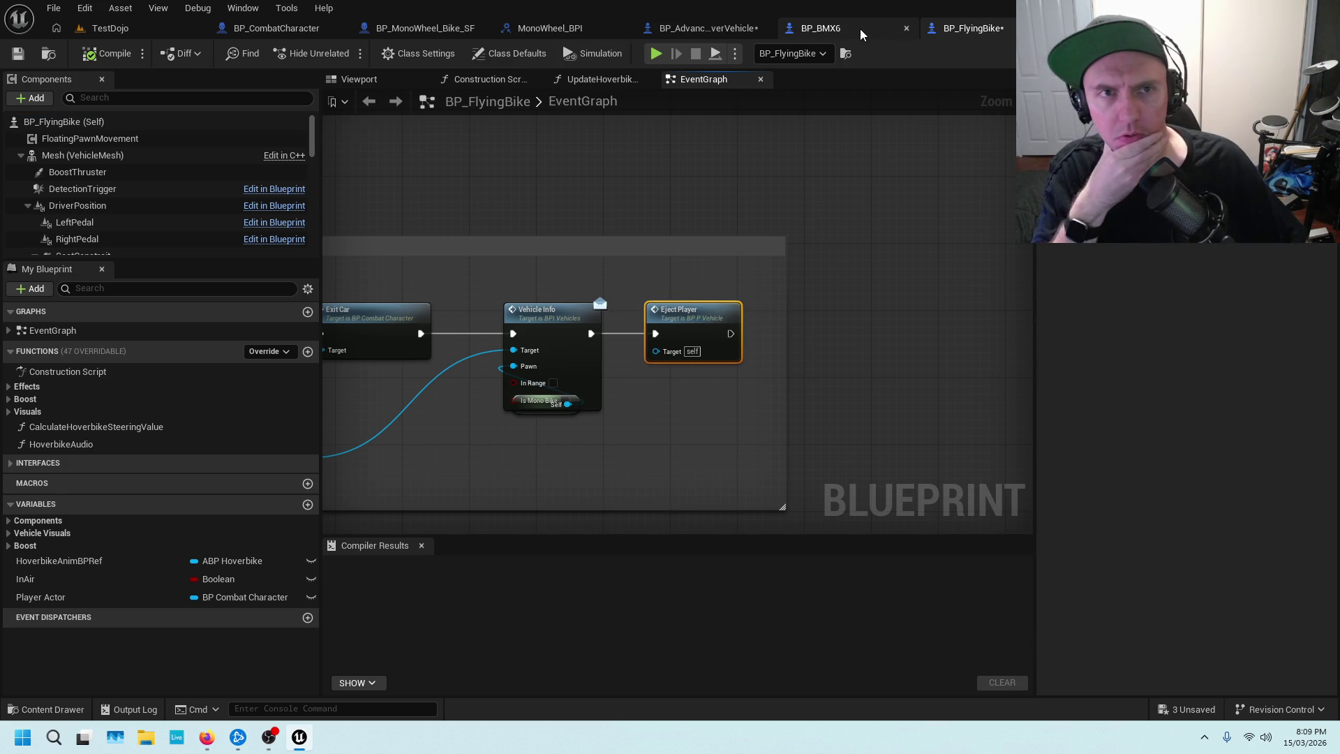
pyautogui.click(813, 28)
pyautogui.click(706, 28)
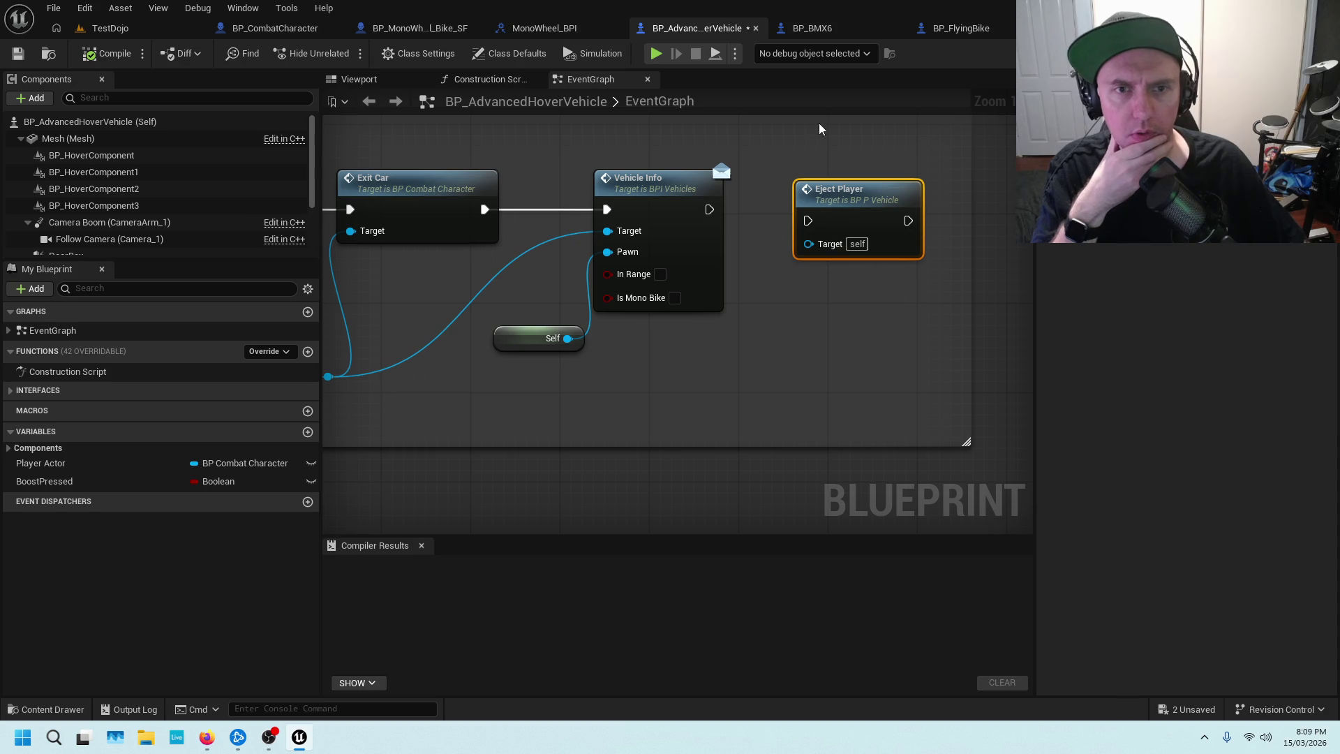
# Survey BP_AdvancedHoverVehicle's EventGraph to its Possess /unpossess and Exit groups.
pyautogui.scroll(-2, 772, 321)
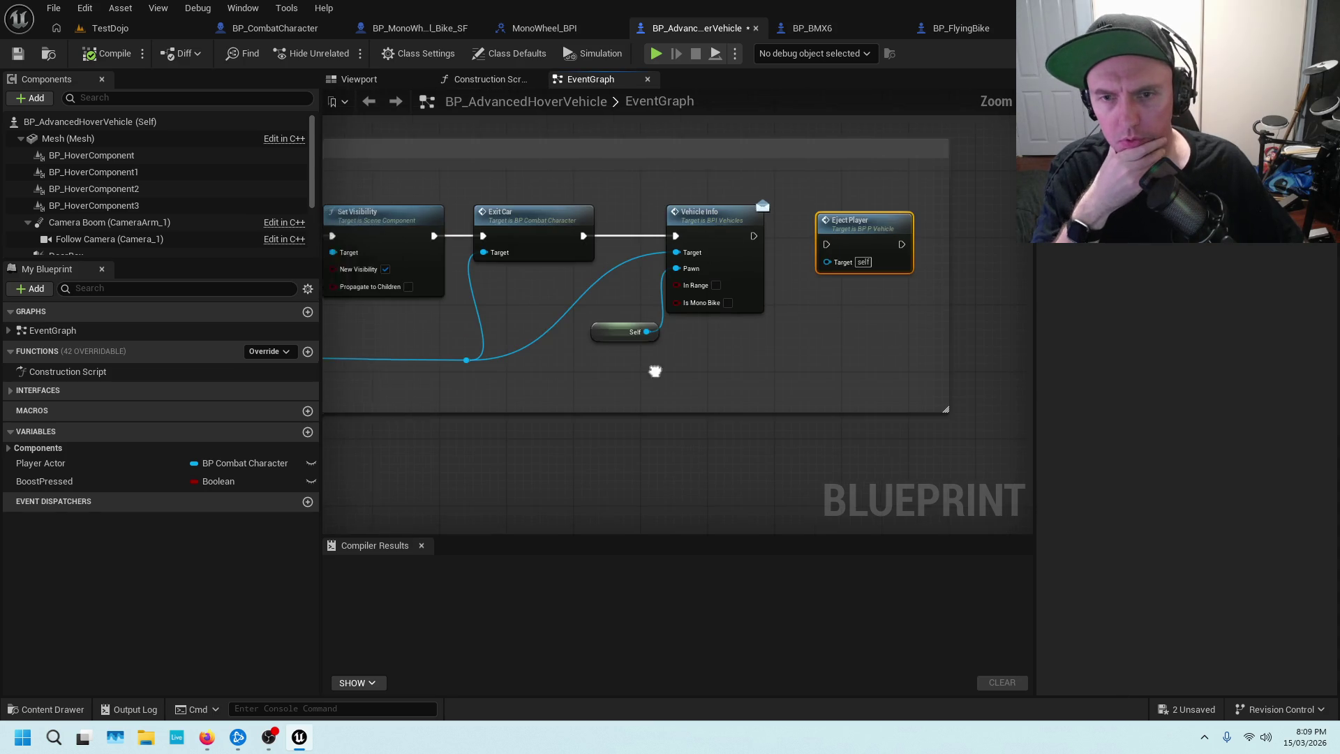
pyautogui.scroll(-2, 795, 312)
pyautogui.scroll(-3, 546, 283)
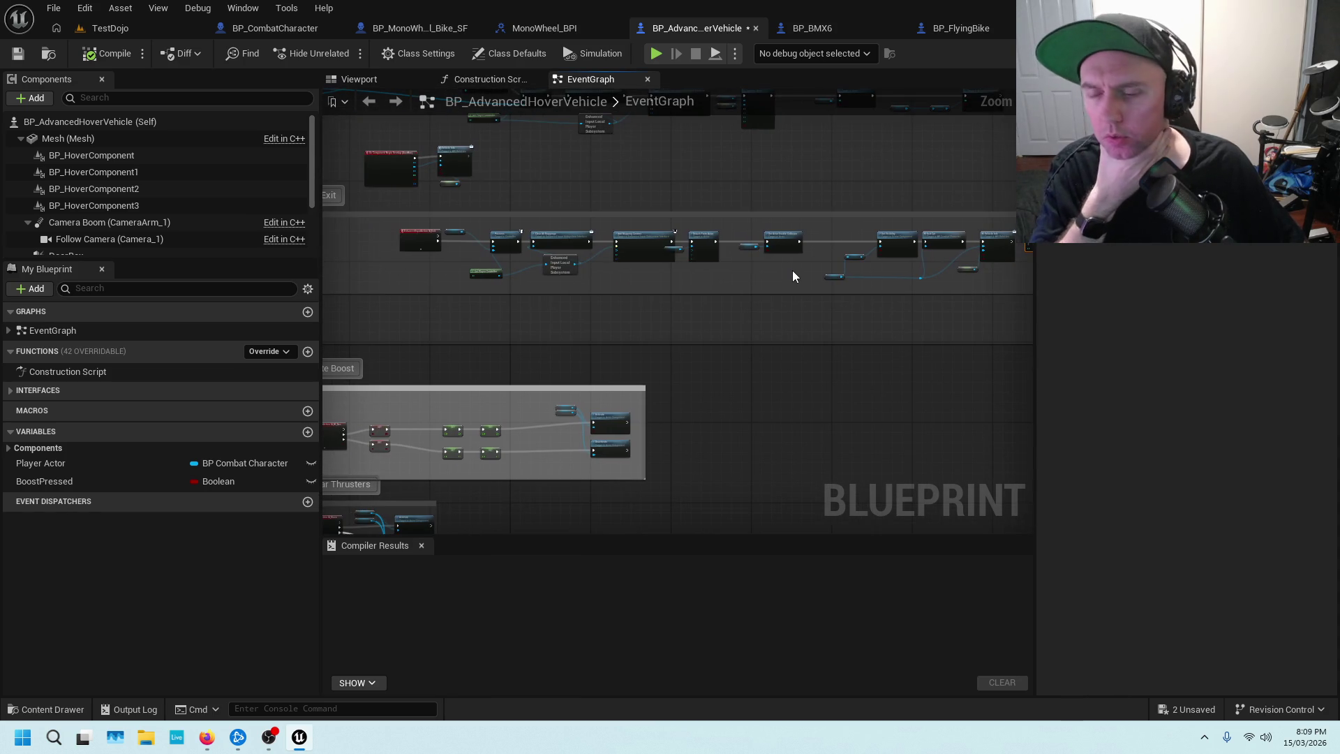
pyautogui.moveTo(563, 335)
pyautogui.mouseDown()
pyautogui.moveTo(862, 291)
pyautogui.moveTo(470, 363)
pyautogui.mouseUp()
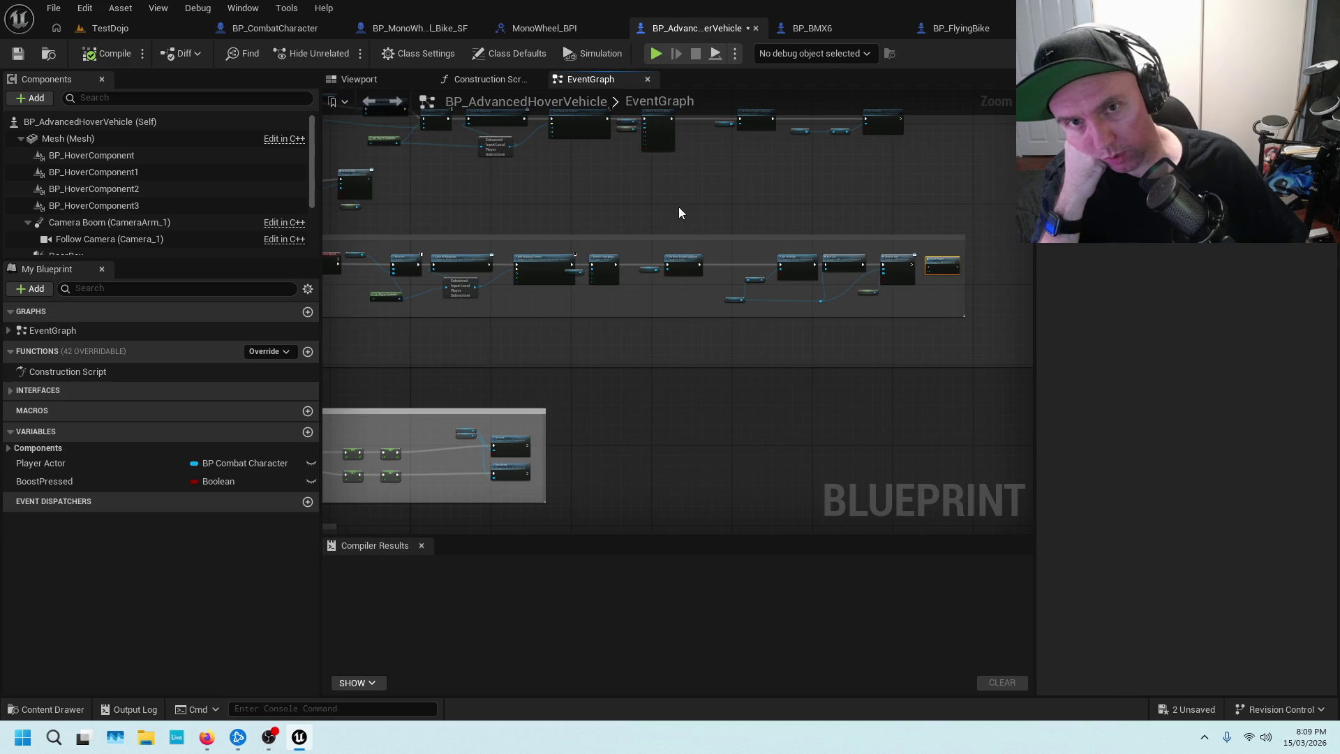
pyautogui.moveTo(678, 208); pyautogui.dragTo(919, 323)
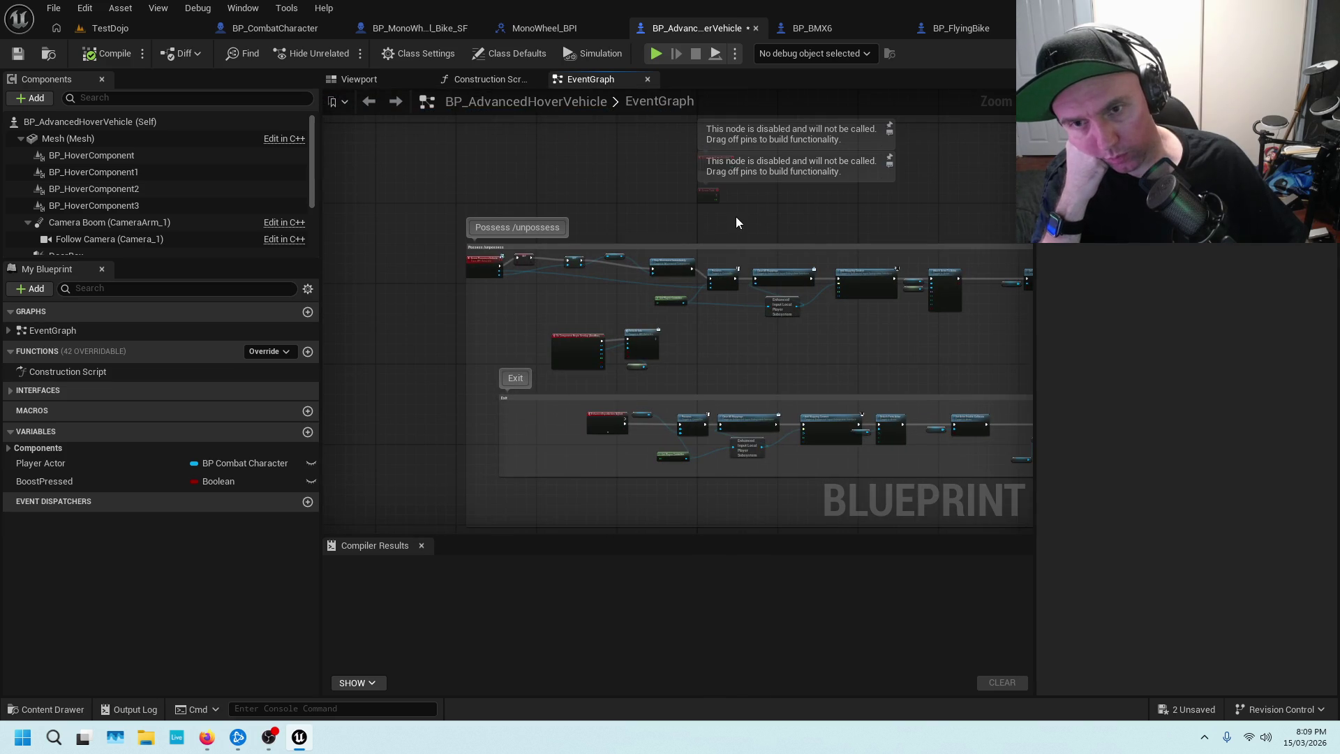
pyautogui.scroll(2, 737, 222)
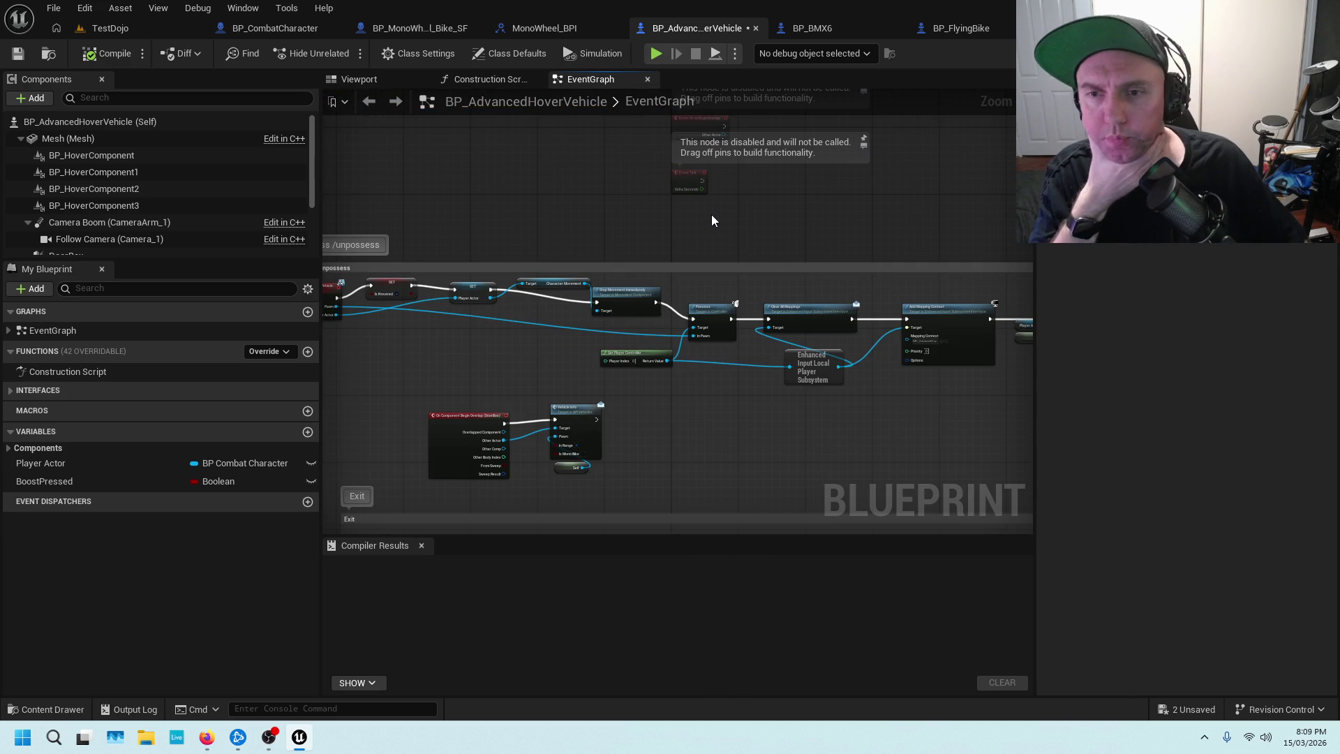
# Review the Attach Actor To Actor, Set Visibility and mapping context rows, then expand the implemented Interfaces list.
pyautogui.moveTo(859, 201); pyautogui.dragTo(859, 342)
pyautogui.moveTo(847, 579)
pyautogui.mouseDown()
pyautogui.moveTo(844, 376)
pyautogui.moveTo(701, 231)
pyautogui.mouseUp()
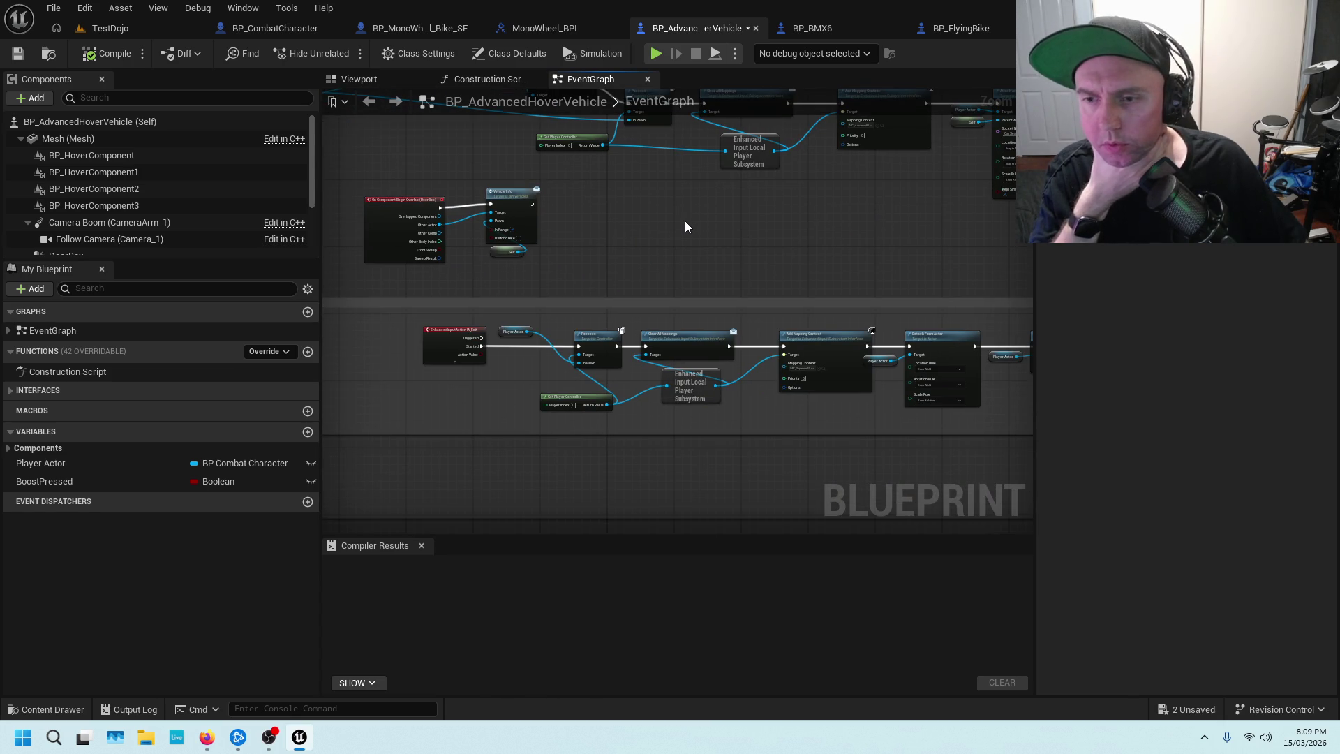
pyautogui.moveTo(894, 200)
pyautogui.mouseDown()
pyautogui.moveTo(876, 218)
pyautogui.moveTo(979, 314)
pyautogui.moveTo(705, 382)
pyautogui.mouseUp()
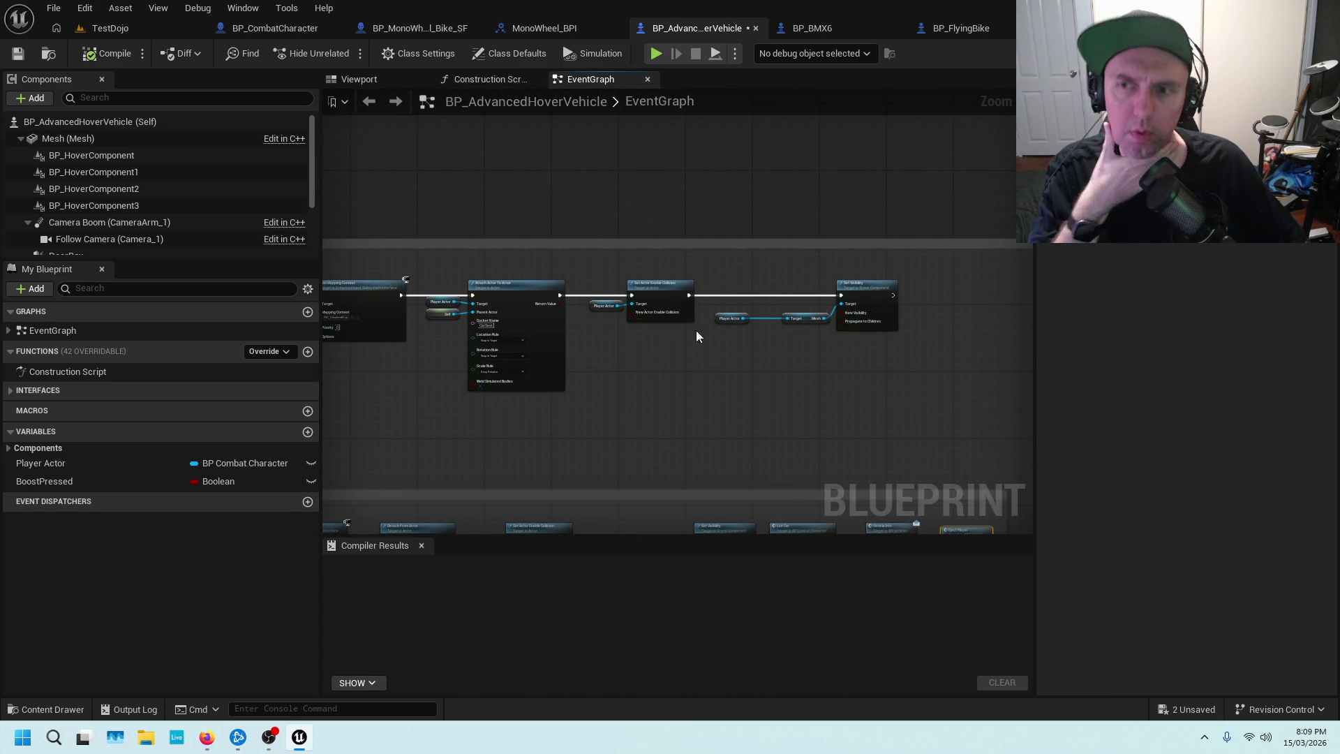
pyautogui.moveTo(548, 240); pyautogui.dragTo(824, 167)
pyautogui.moveTo(422, 317); pyautogui.dragTo(636, 278)
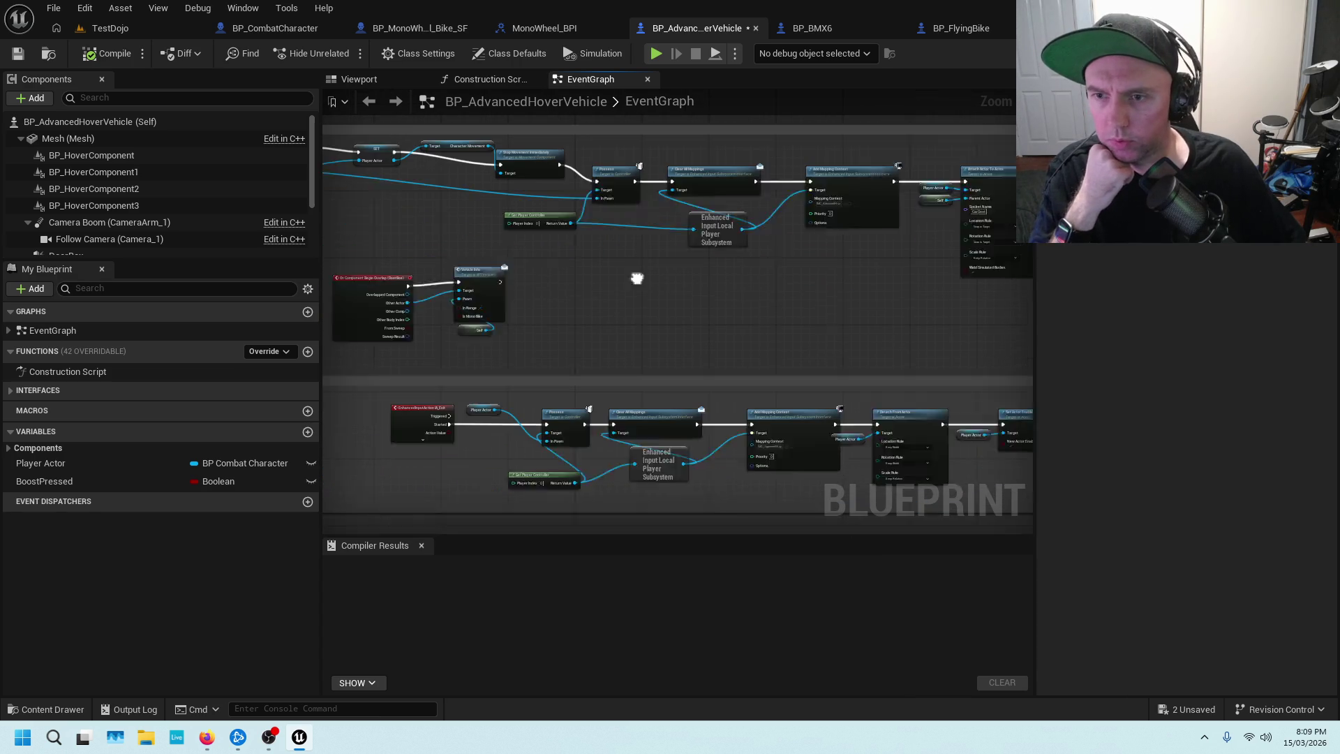
pyautogui.moveTo(508, 242); pyautogui.dragTo(771, 274)
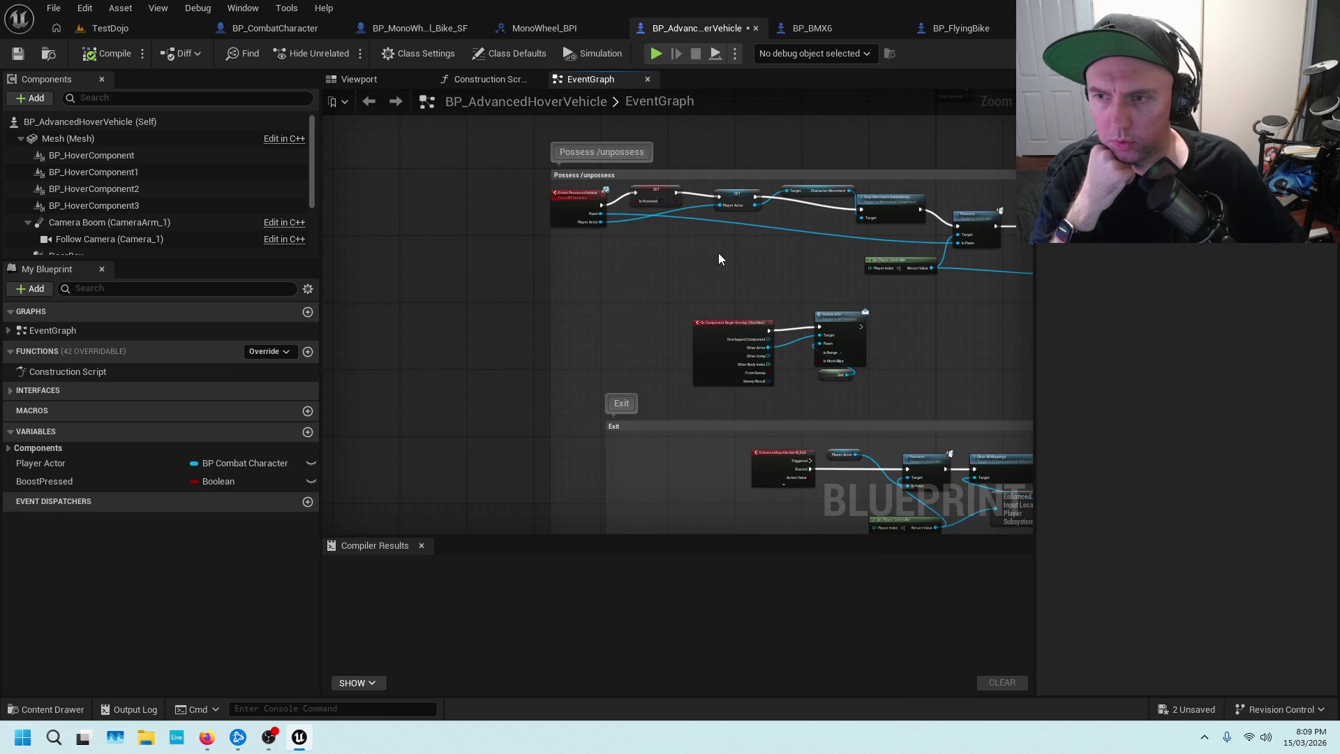
pyautogui.click(11, 393)
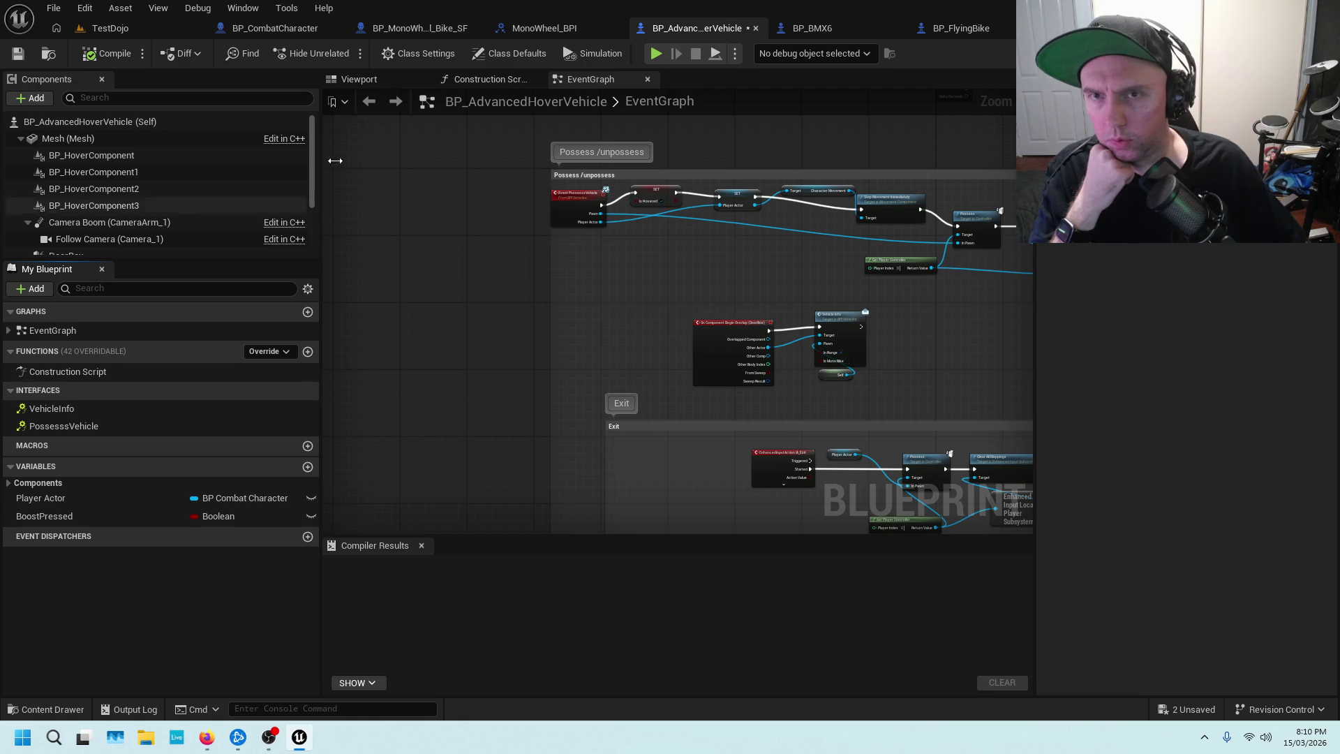
pyautogui.click(265, 30)
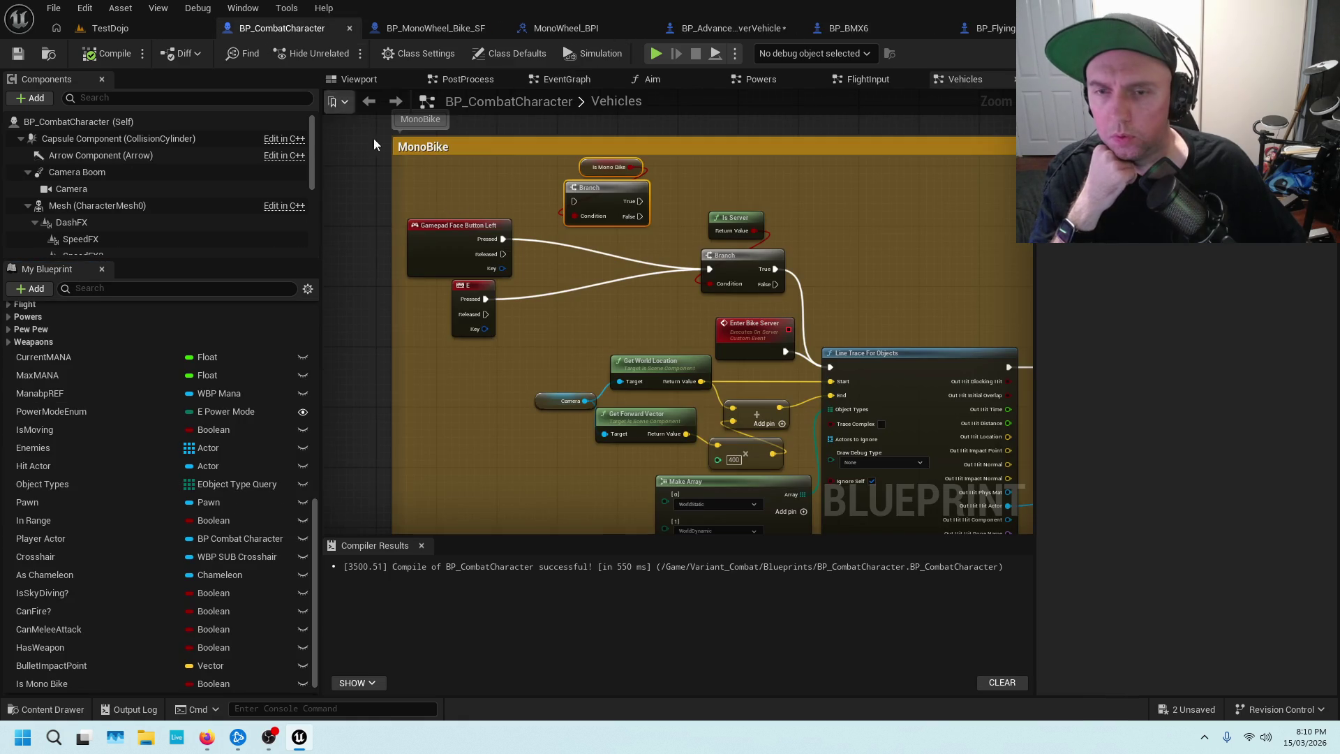
pyautogui.scroll(3, 613, 299)
pyautogui.scroll(-3, 530, 215)
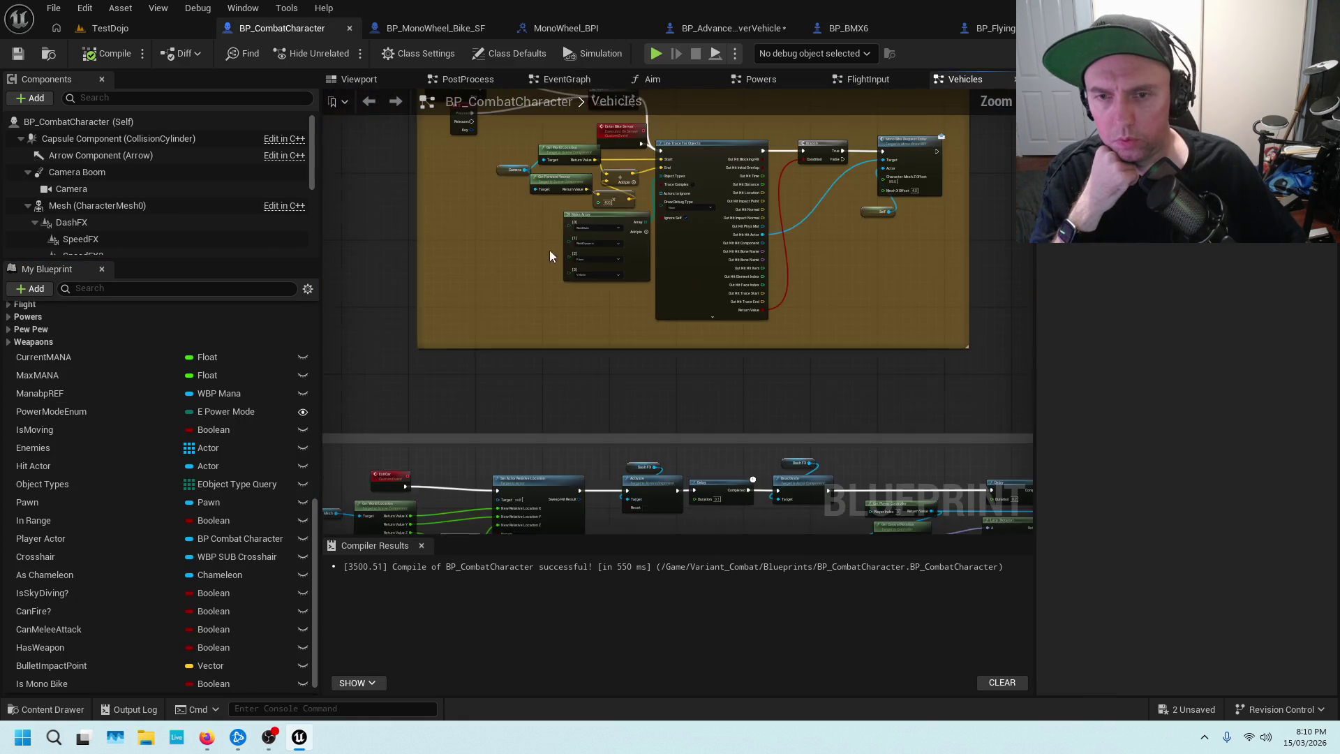
pyautogui.moveTo(510, 324); pyautogui.dragTo(483, 417)
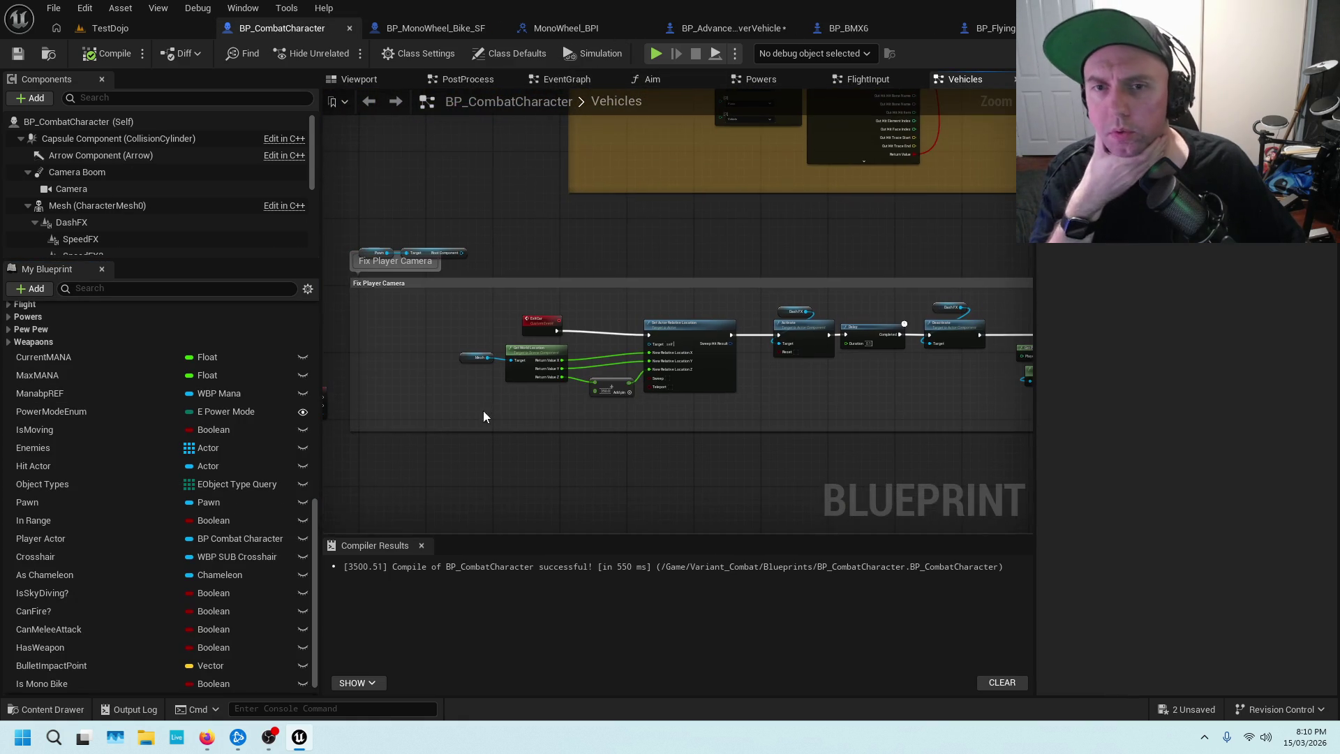
pyautogui.moveTo(877, 395); pyautogui.dragTo(570, 430)
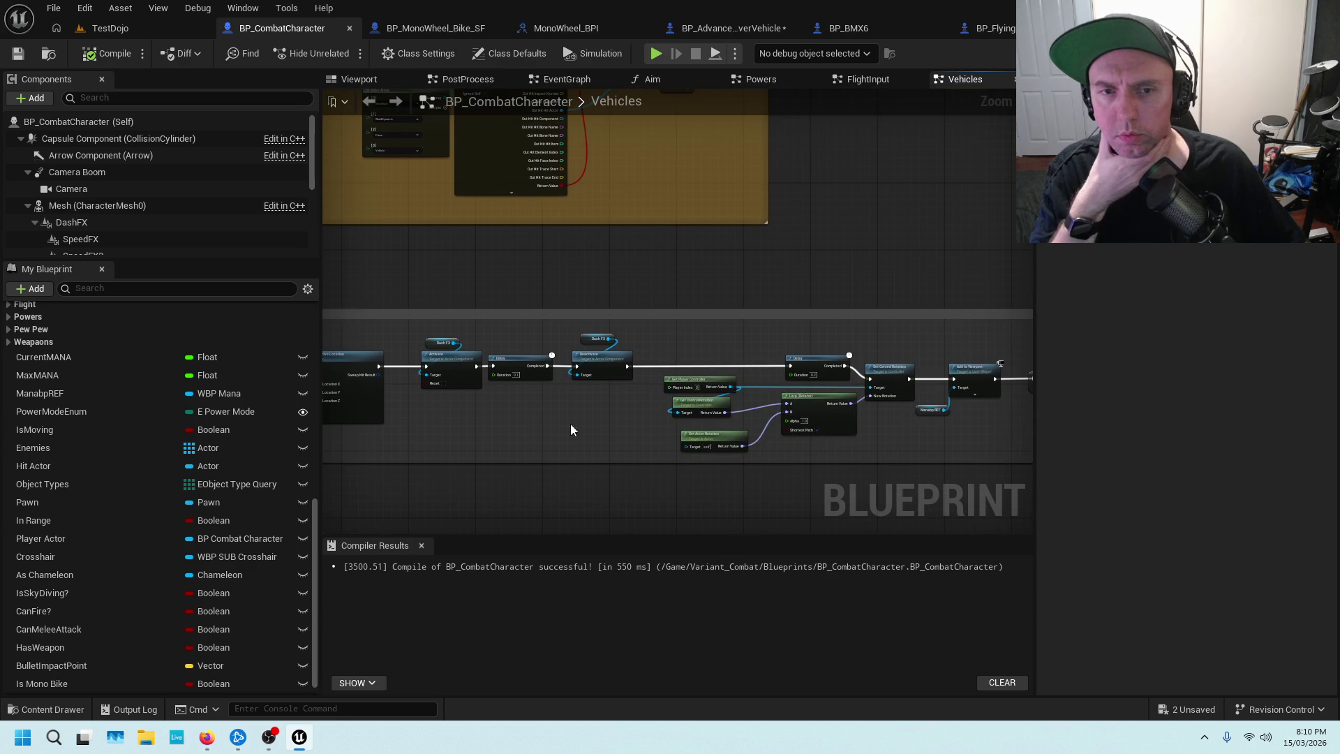
pyautogui.moveTo(920, 443); pyautogui.dragTo(630, 435)
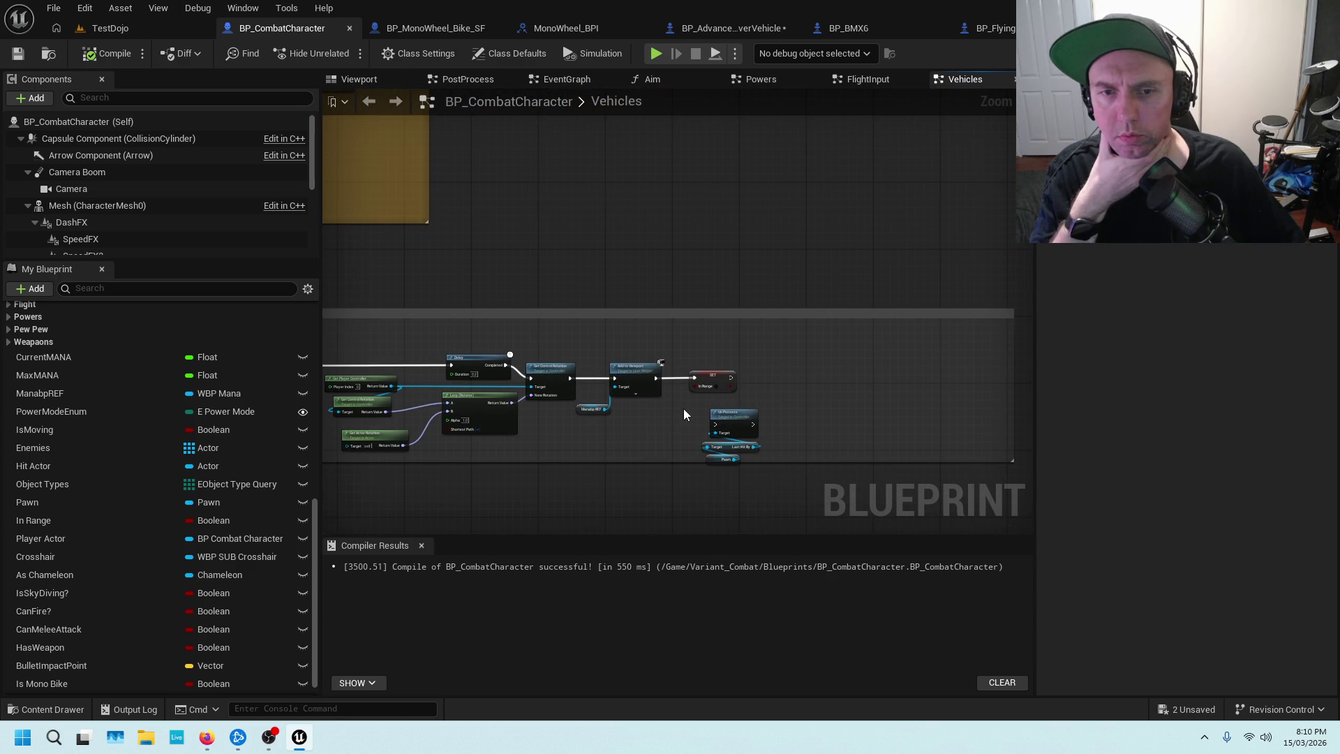
pyautogui.scroll(3, 684, 413)
pyautogui.scroll(-2, 640, 409)
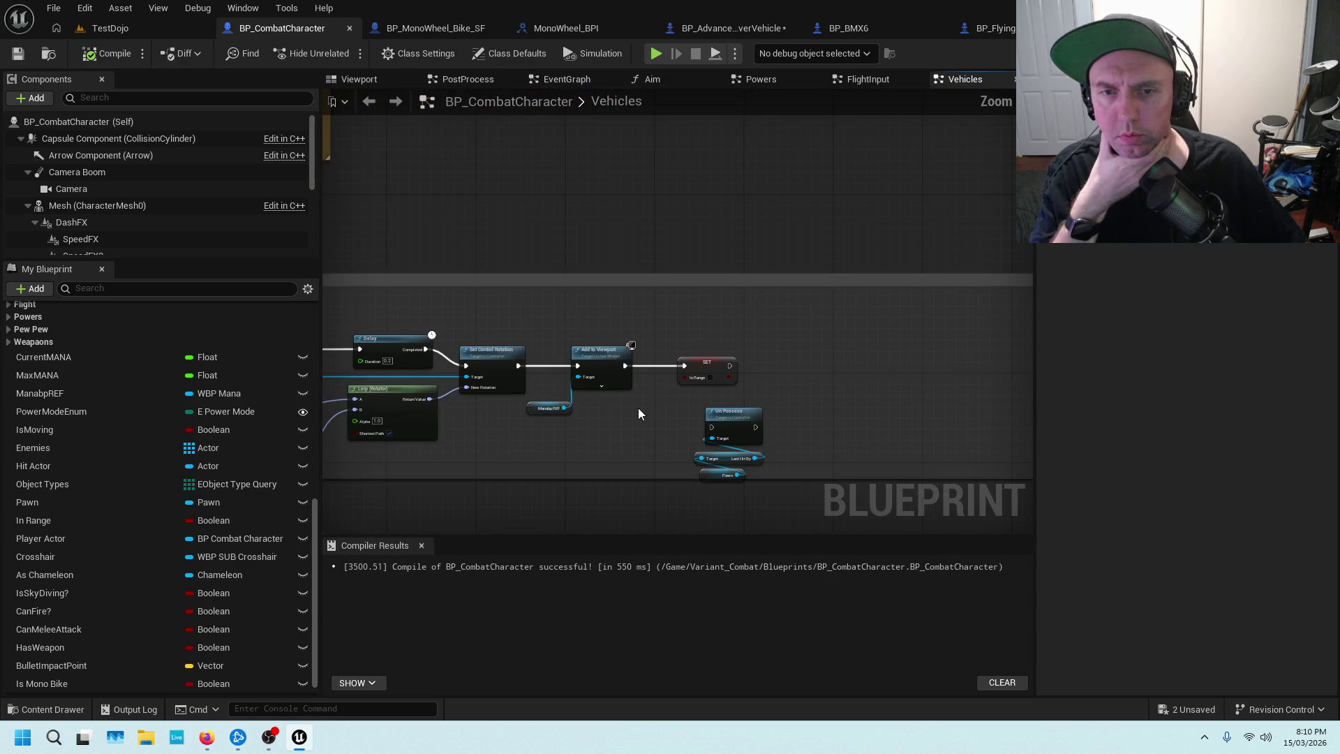
pyautogui.moveTo(611, 428); pyautogui.dragTo(901, 372)
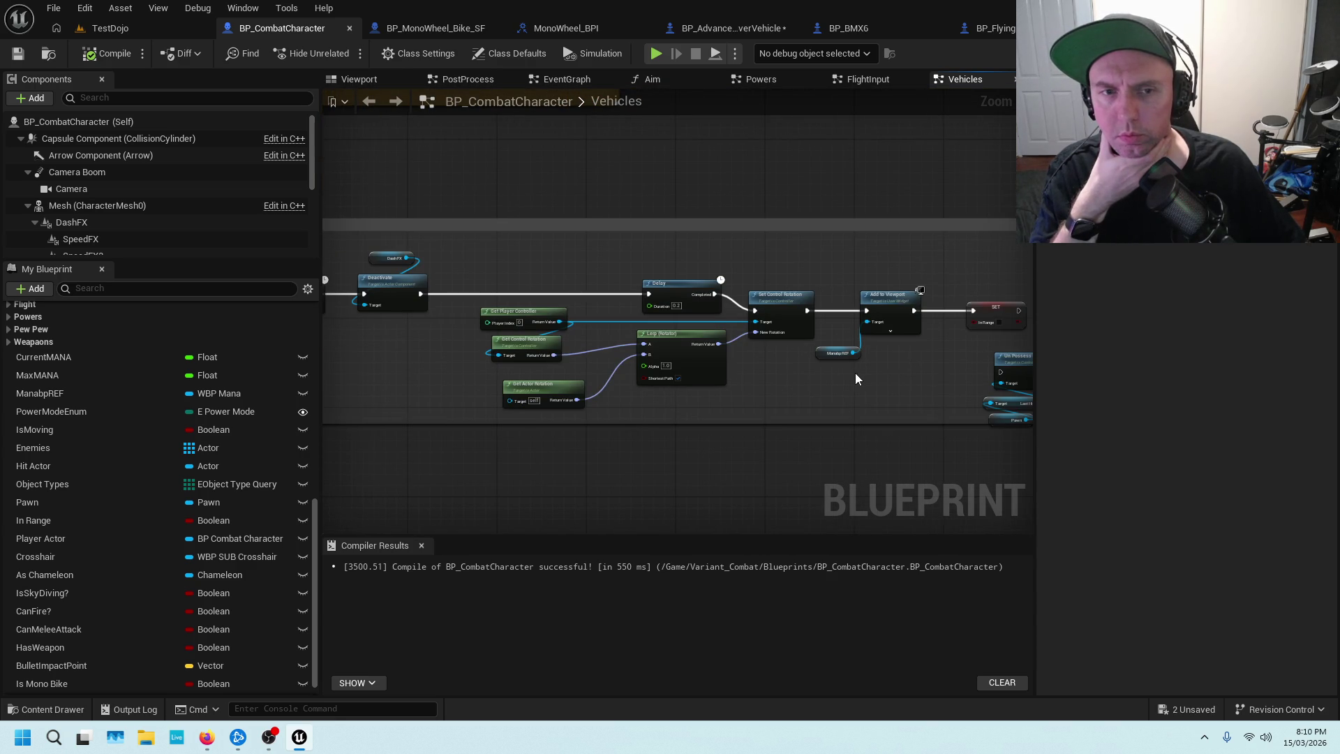
pyautogui.scroll(4, 944, 366)
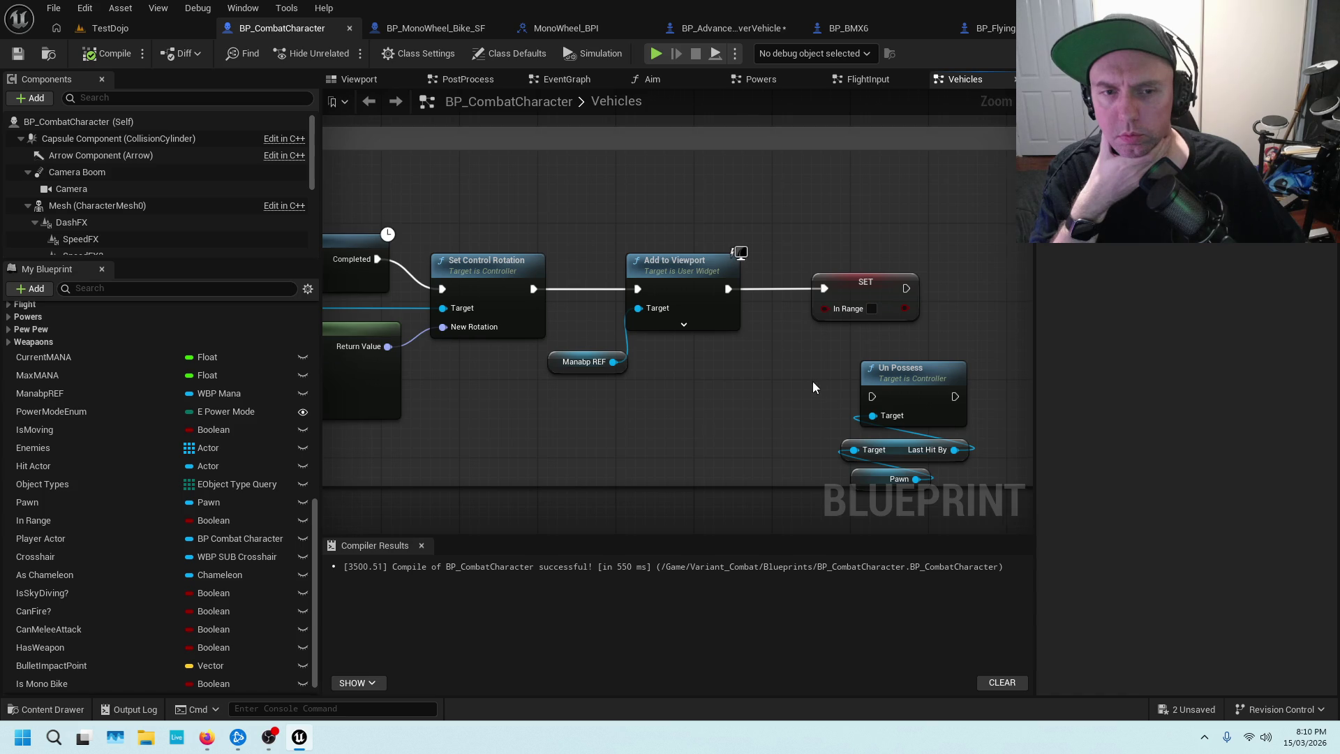
pyautogui.moveTo(813, 382); pyautogui.dragTo(723, 318)
pyautogui.scroll(-4, 728, 330)
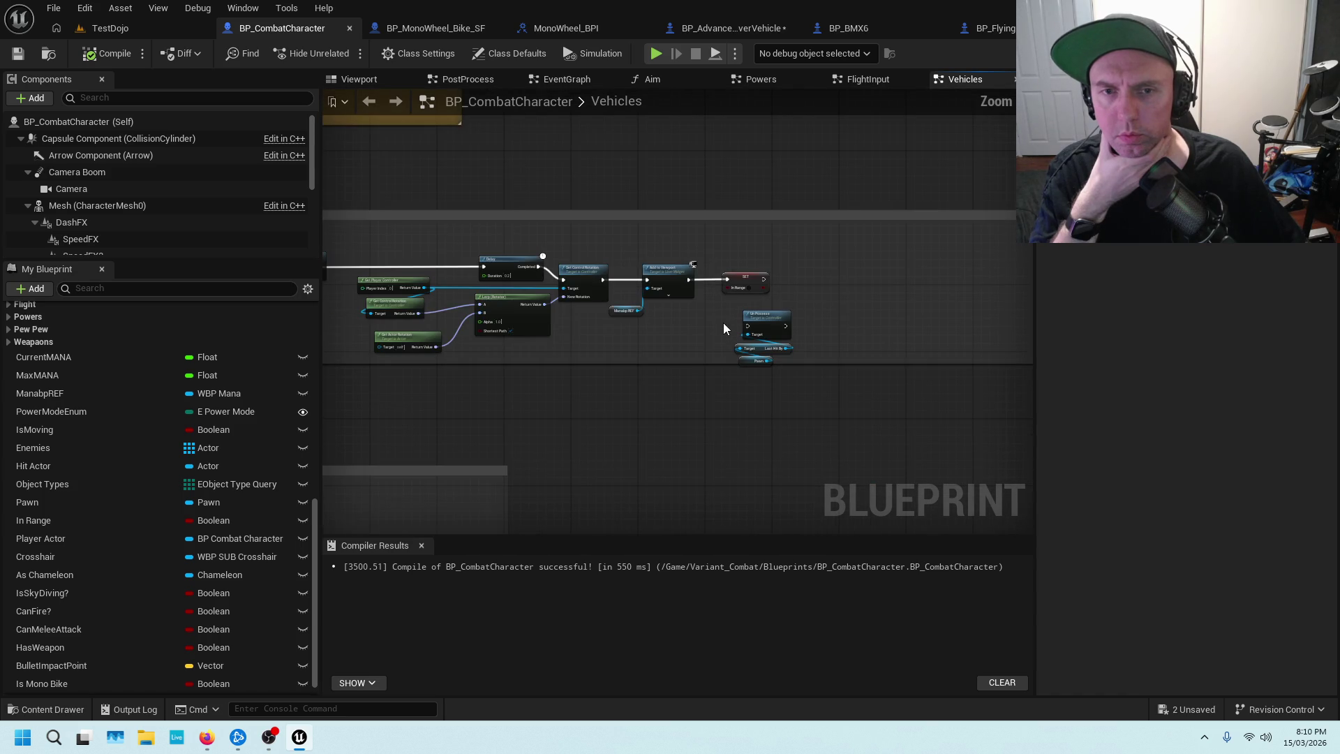
pyautogui.scroll(3, 722, 321)
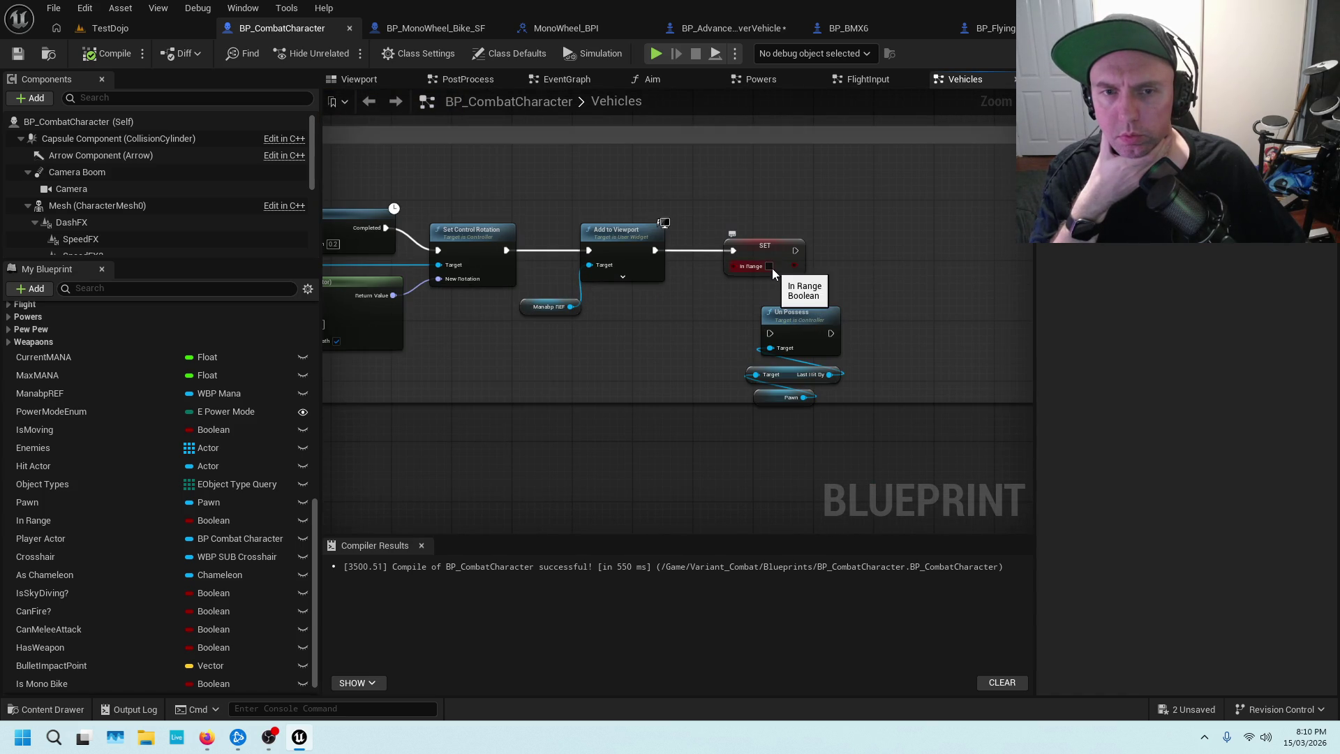
pyautogui.scroll(-5, 690, 332)
pyautogui.scroll(4, 441, 337)
pyautogui.scroll(3, 829, 299)
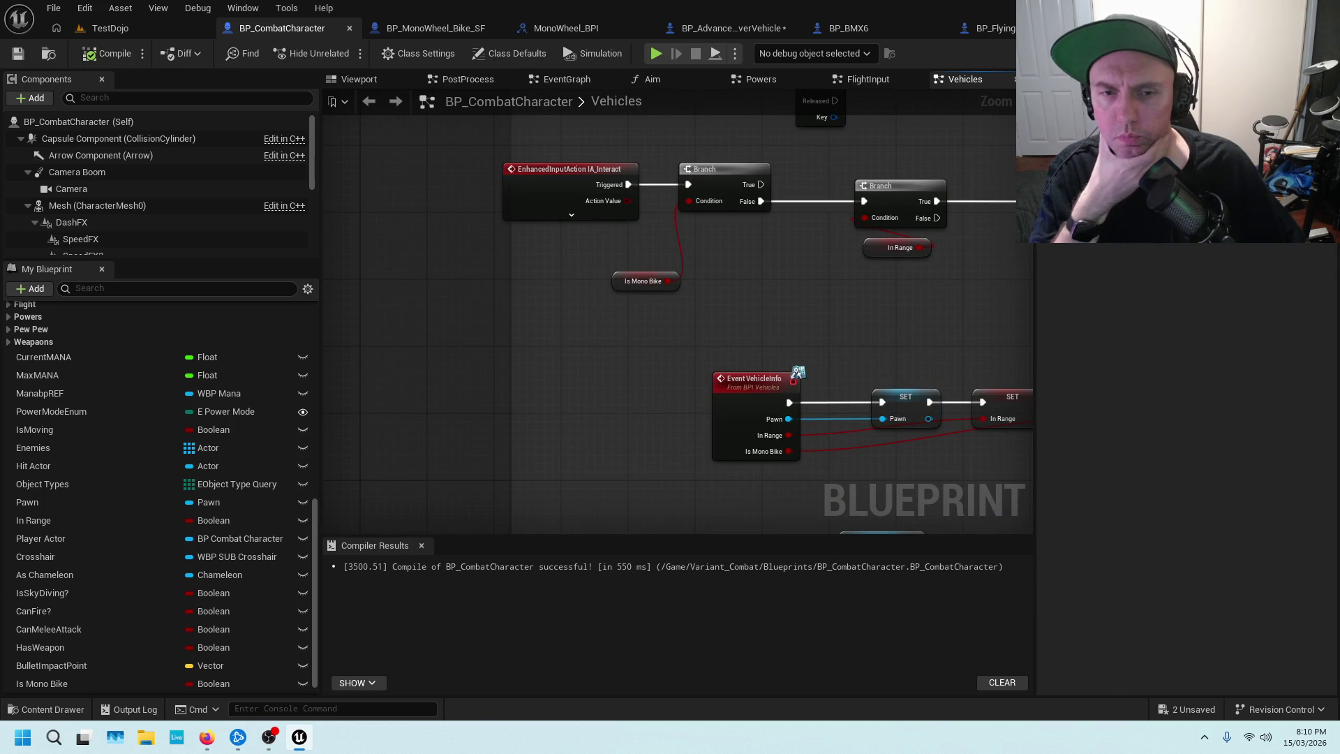
pyautogui.moveTo(968, 403); pyautogui.dragTo(715, 246)
pyautogui.moveTo(808, 339); pyautogui.dragTo(691, 213)
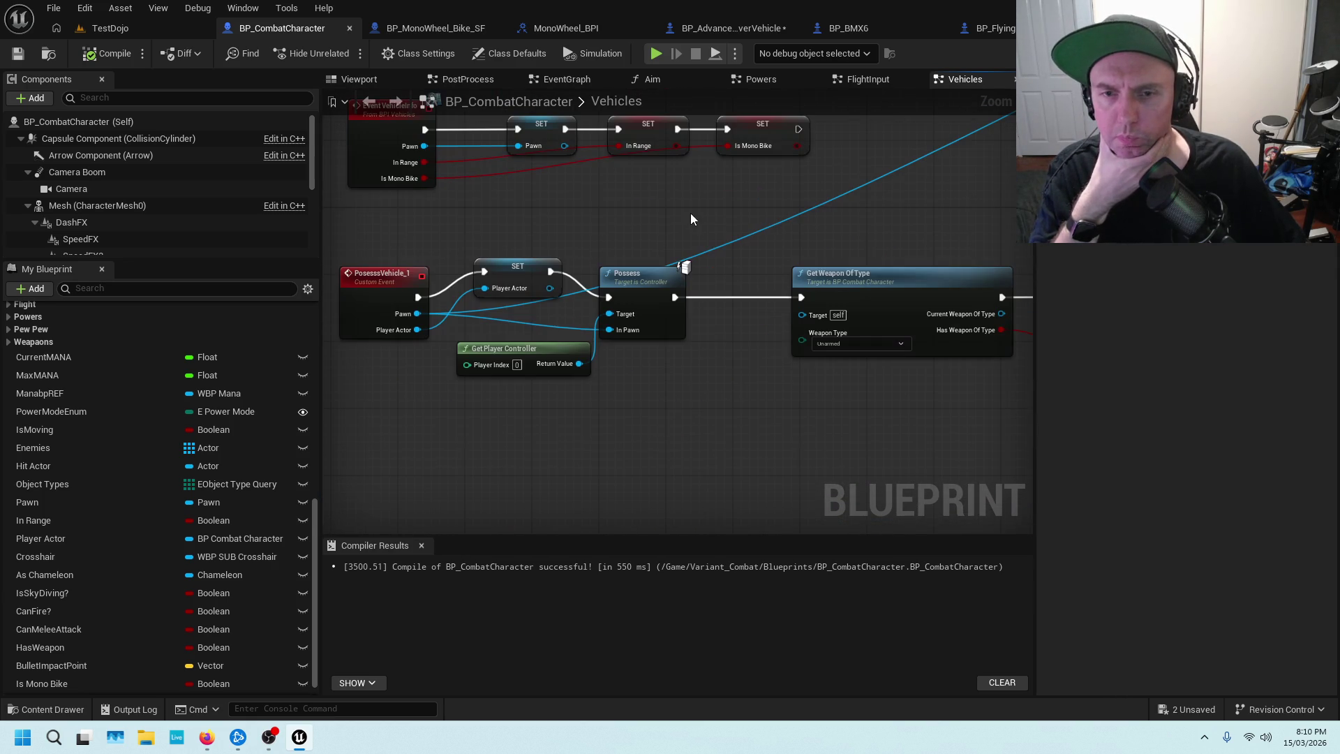
pyautogui.scroll(-1, 705, 370)
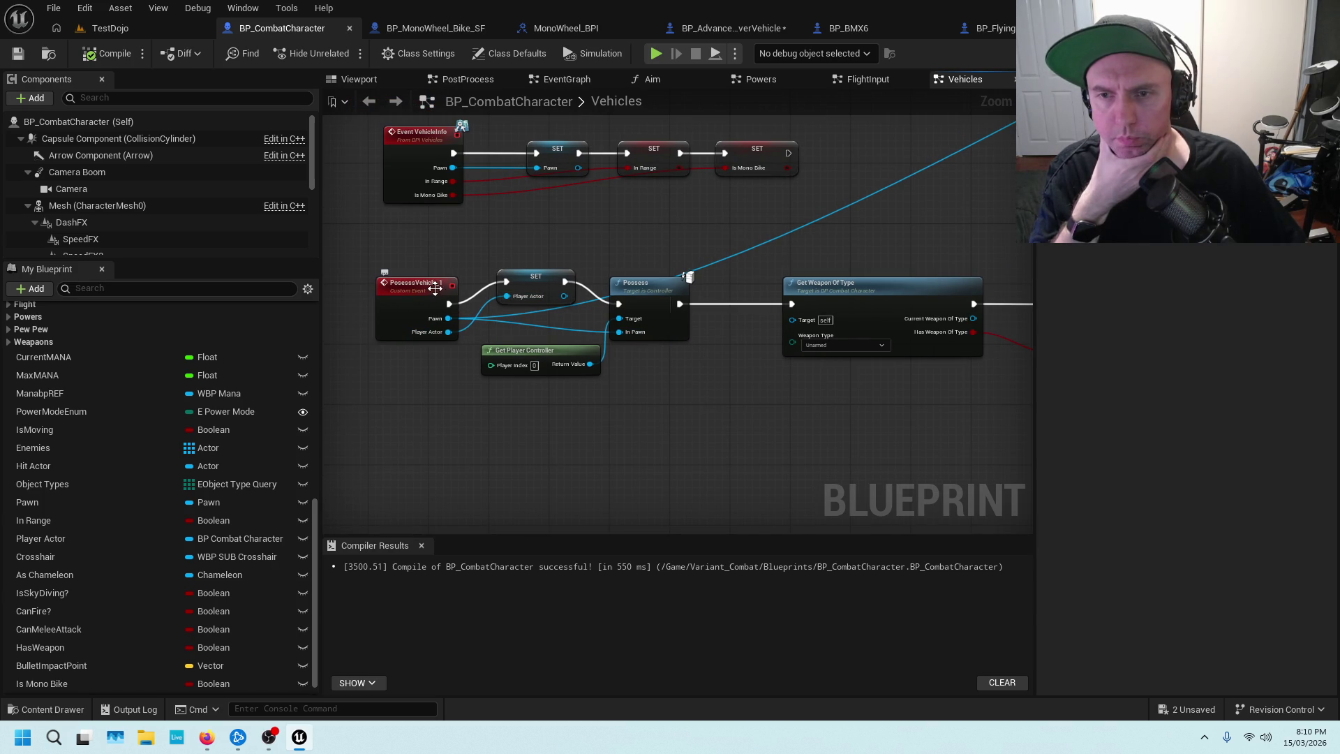
# Select PossessVehicle_1 and view it alongside Event VehicleInfo and the Possess node.
pyautogui.click(435, 288)
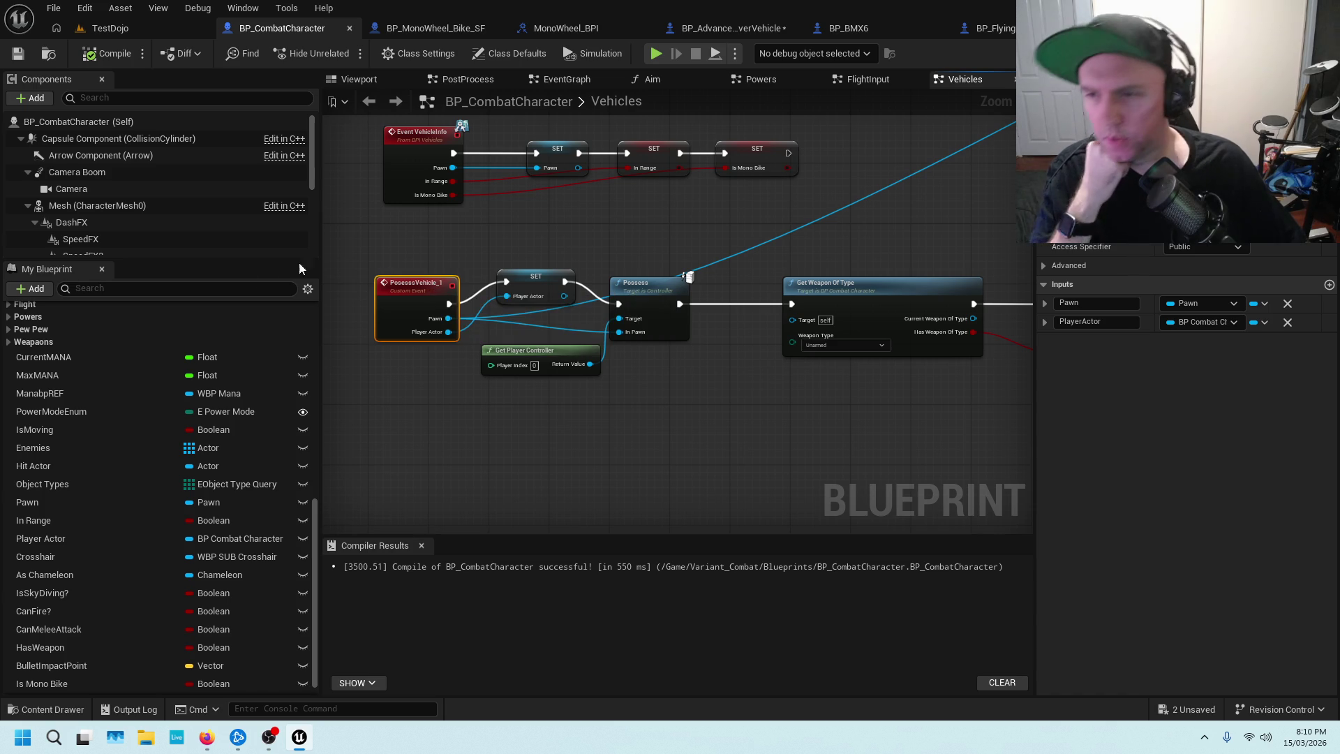
pyautogui.scroll(10, 169, 361)
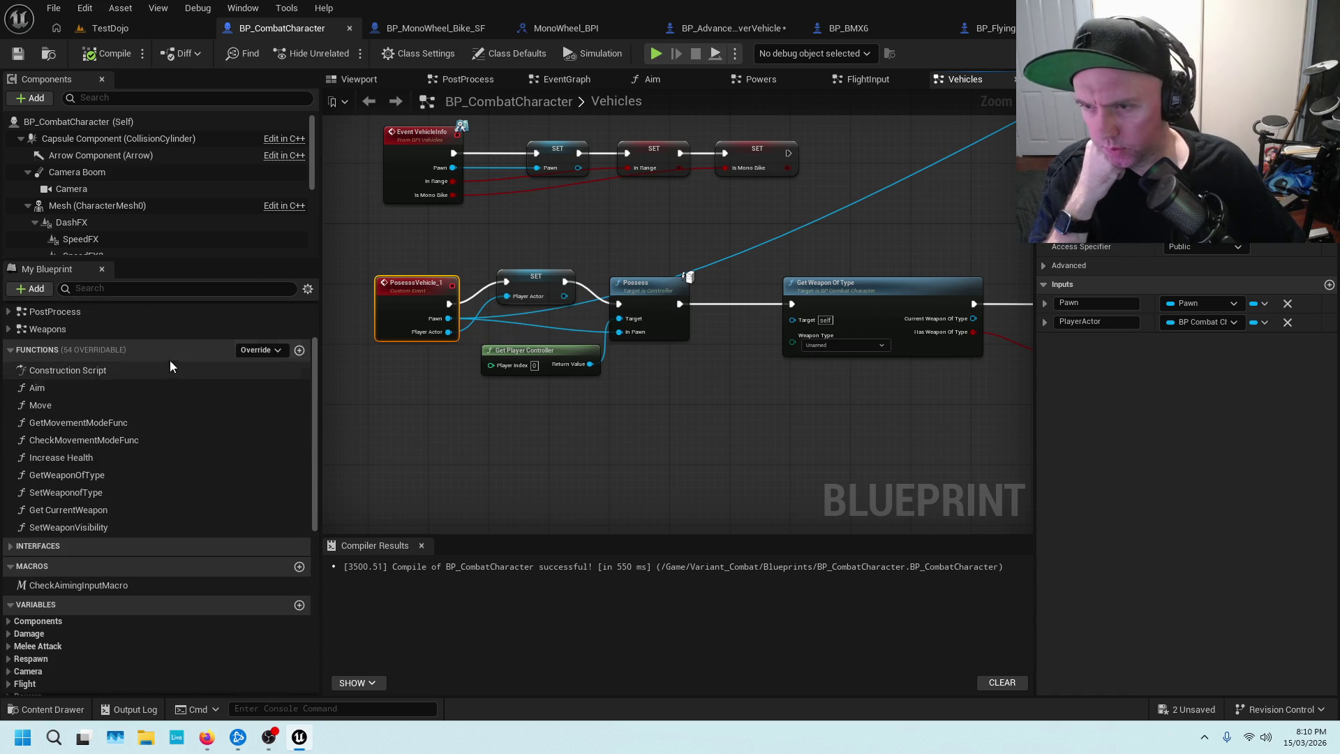
pyautogui.scroll(3, 416, 283)
pyautogui.moveTo(517, 207); pyautogui.dragTo(527, 418)
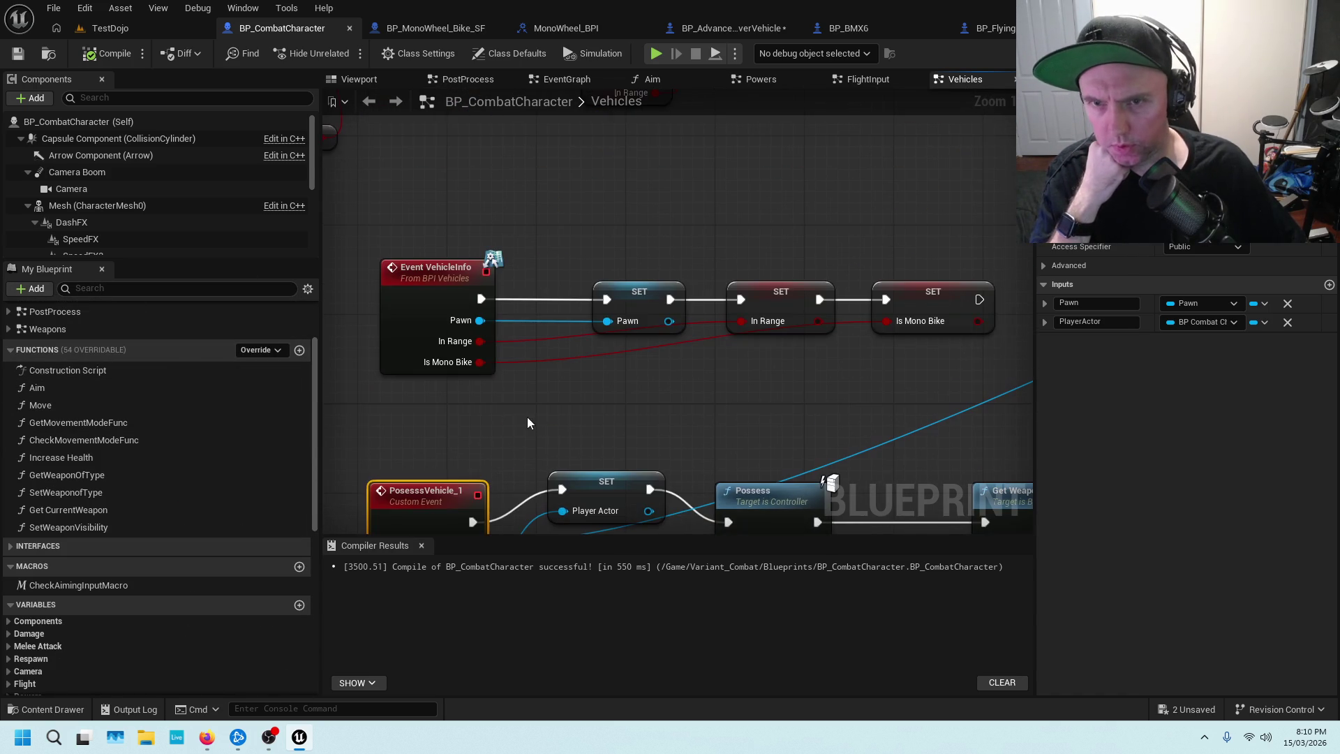
pyautogui.scroll(-5, 493, 416)
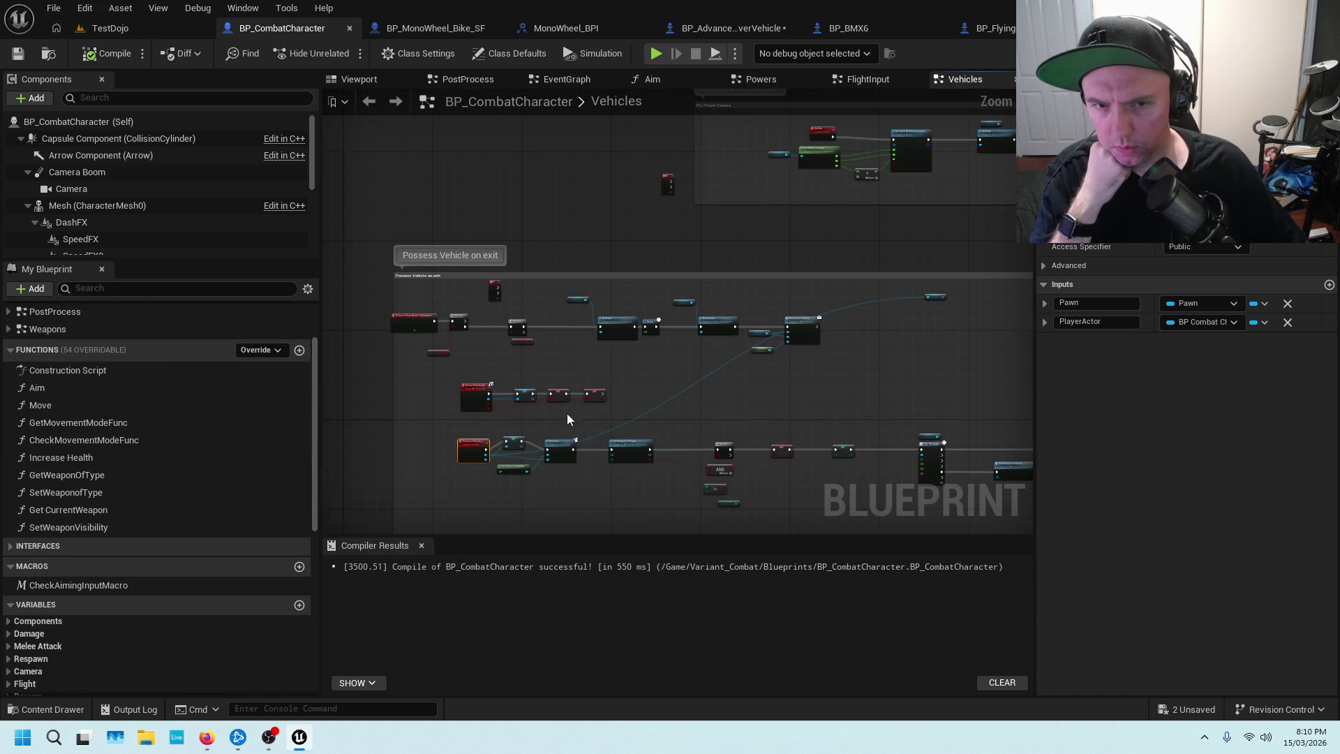
pyautogui.moveTo(828, 425); pyautogui.dragTo(864, 307)
pyautogui.scroll(4, 601, 415)
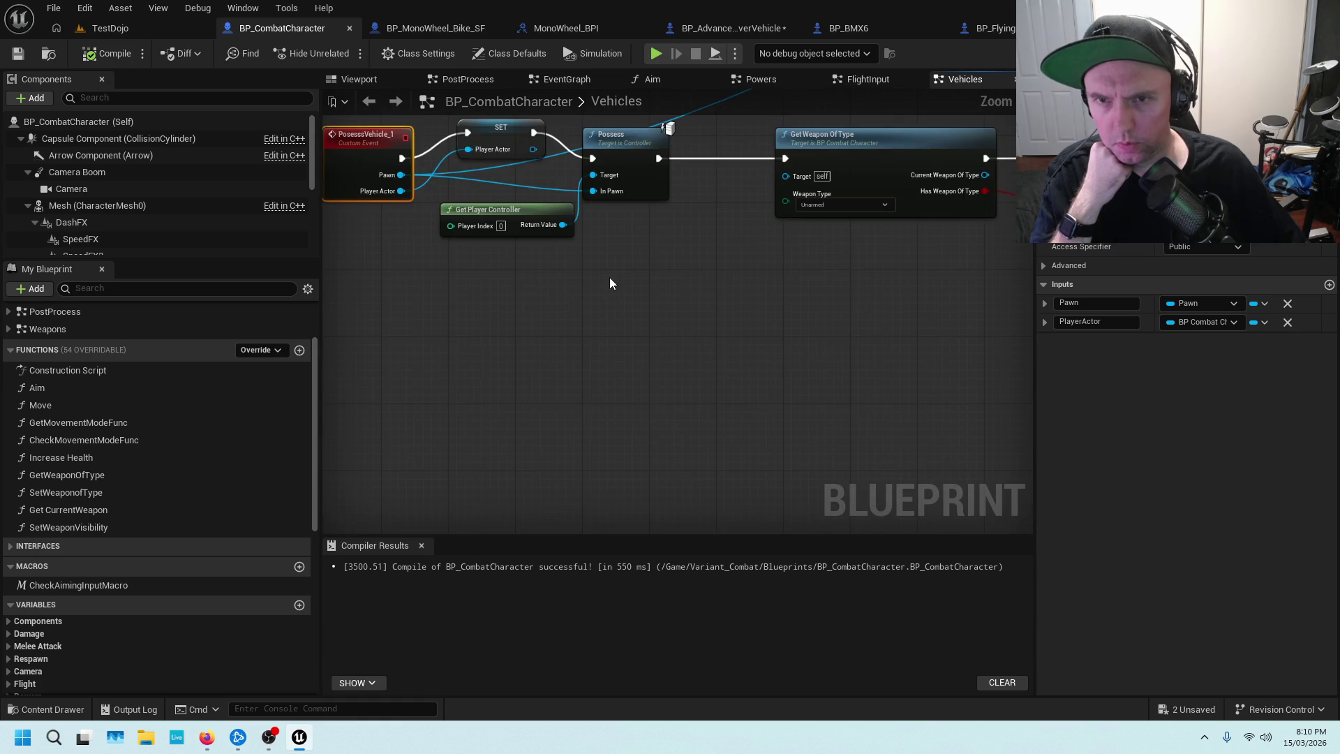
pyautogui.scroll(-2, 609, 278)
# Run Find References By Name (All) on PossessVehicle_1 and inspect its single result.
pyautogui.rightClick(448, 185)
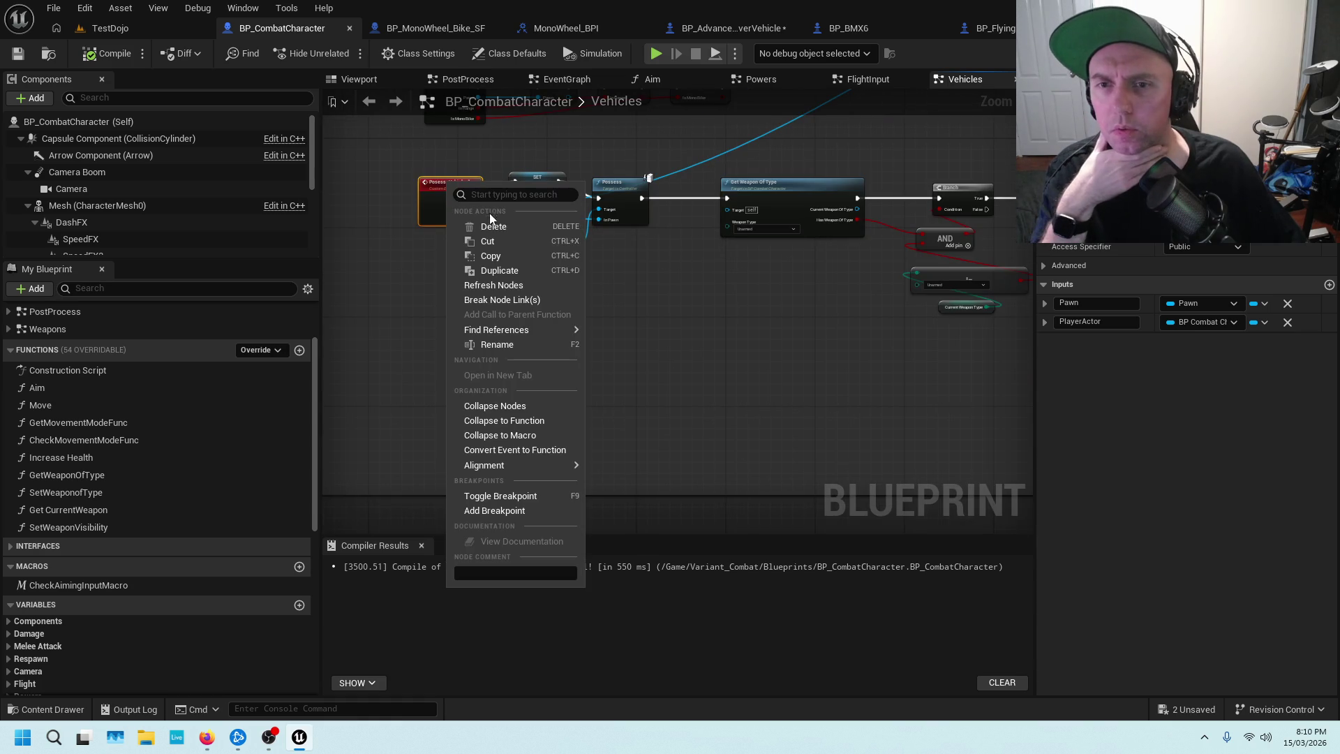
pyautogui.moveTo(531, 330)
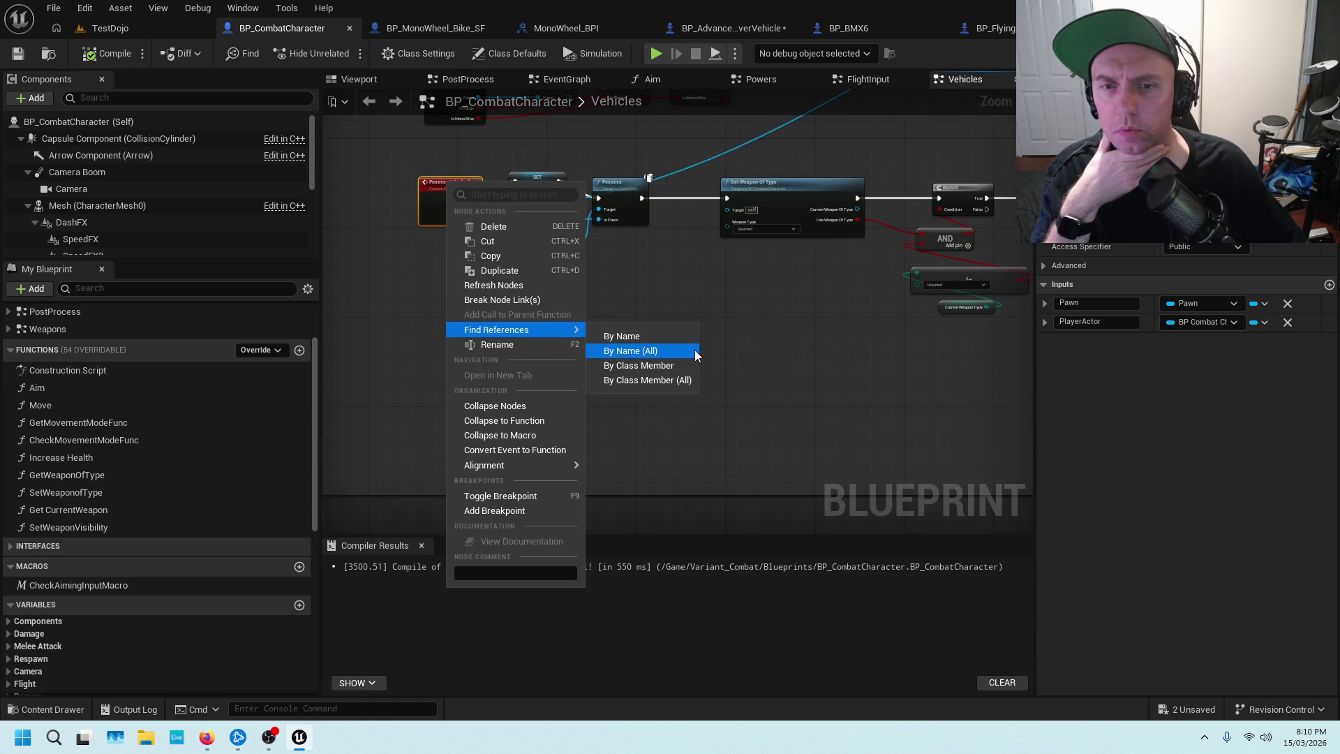
pyautogui.click(677, 346)
pyautogui.moveTo(674, 363); pyautogui.dragTo(683, 222)
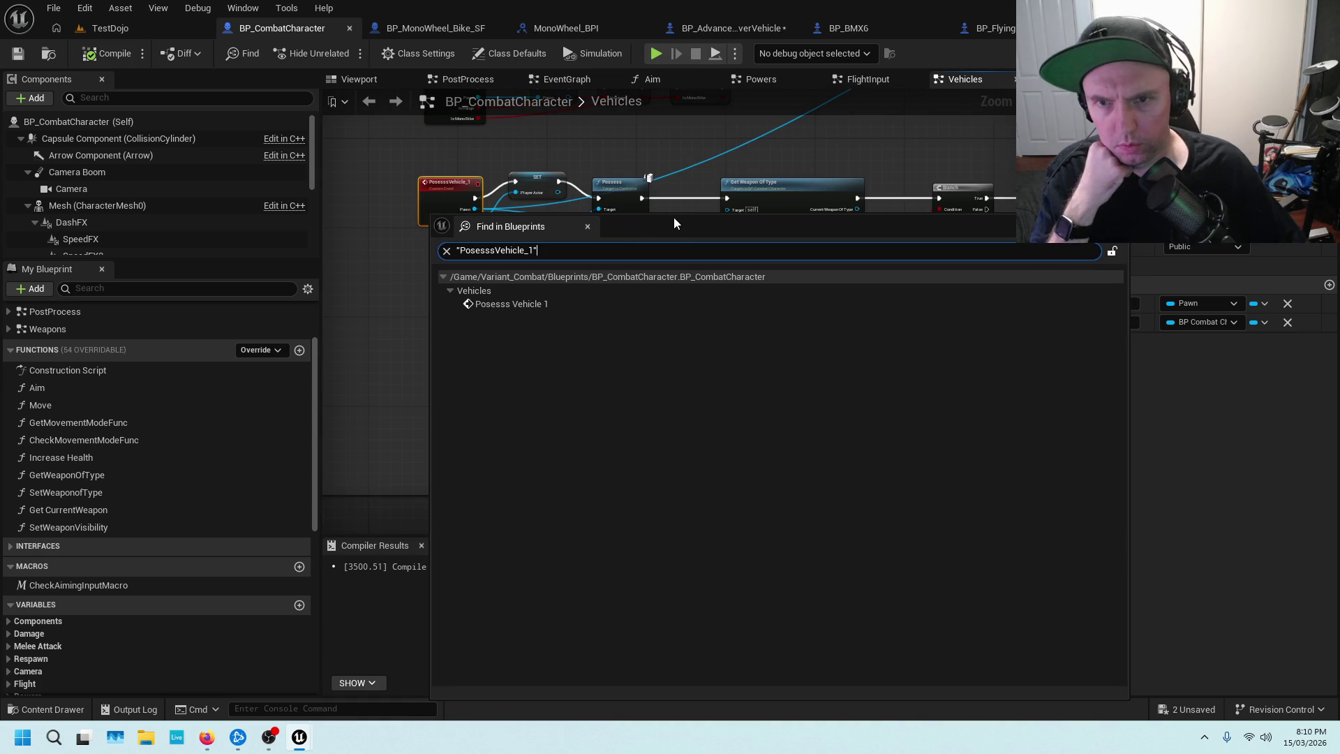
pyautogui.click(544, 305)
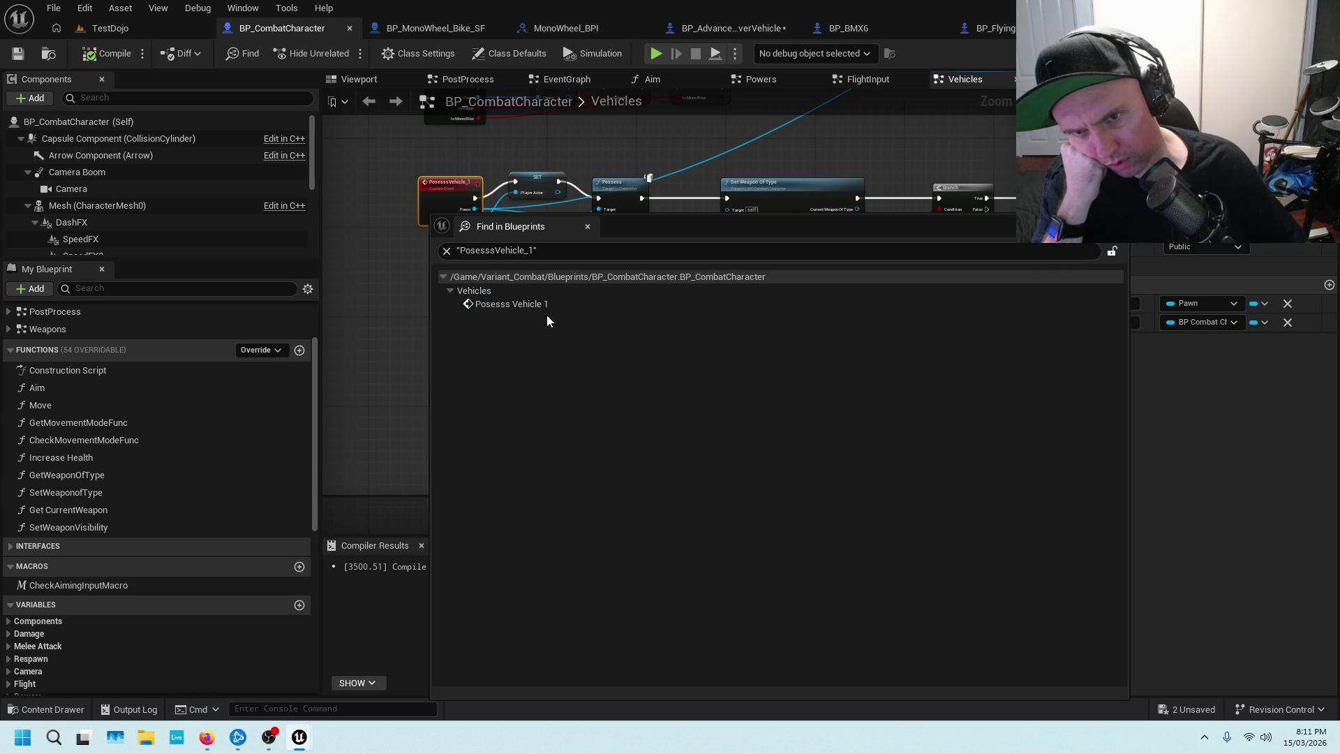
pyautogui.click(608, 337)
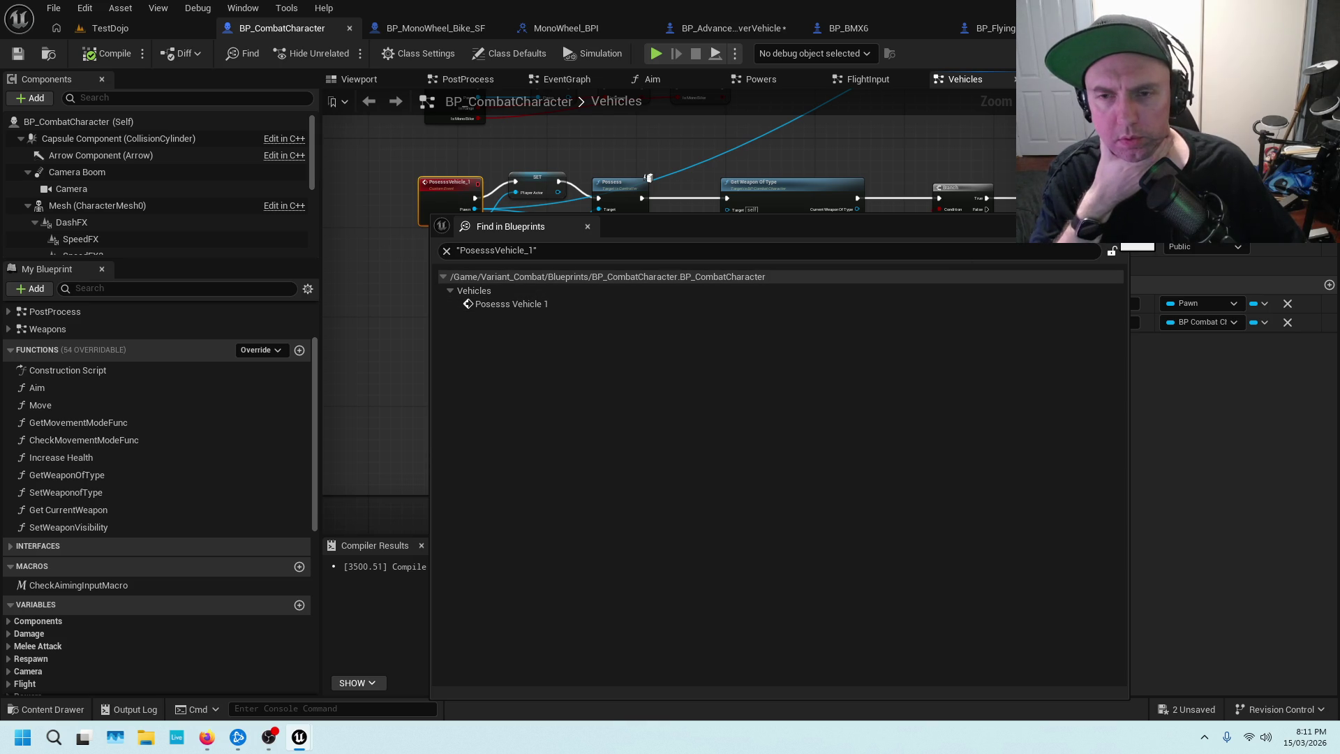
pyautogui.click(700, 278)
# Delete the stray Target getter node from the Vehicles graph.
pyautogui.scroll(-3, 700, 266)
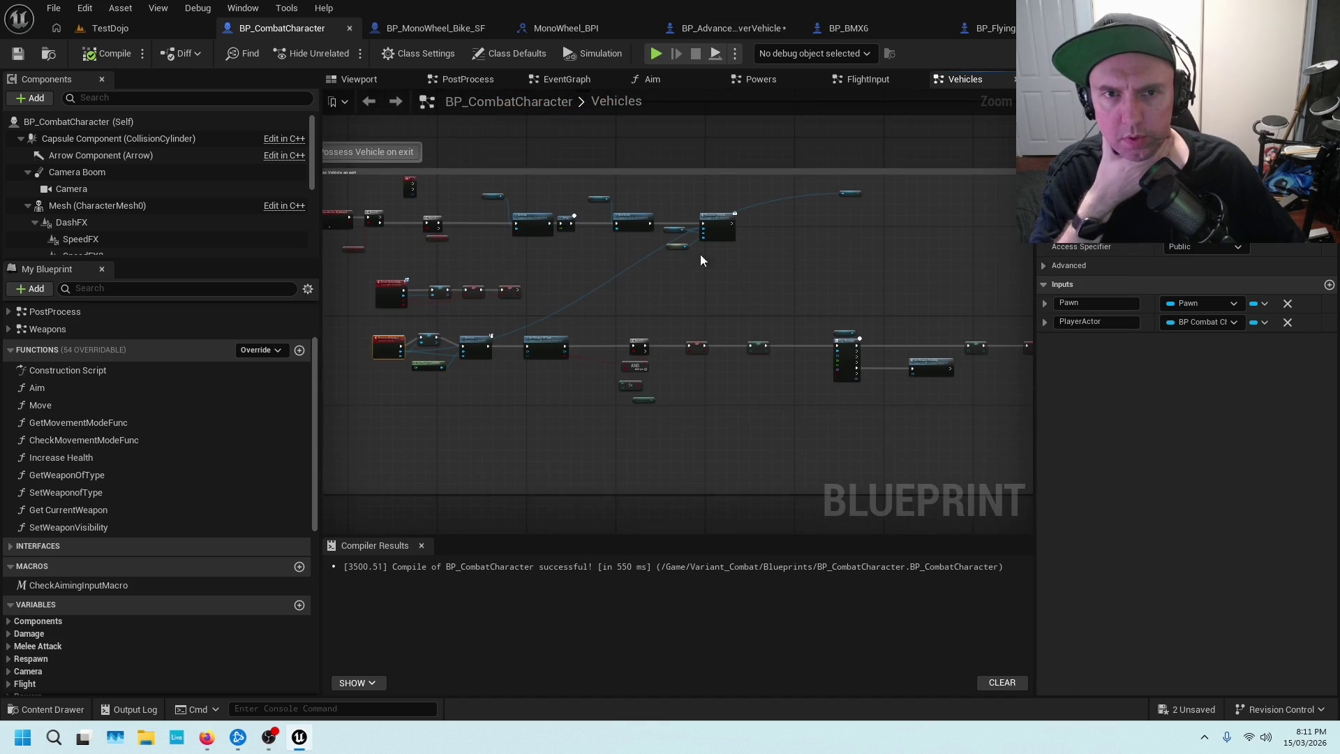
pyautogui.scroll(4, 823, 225)
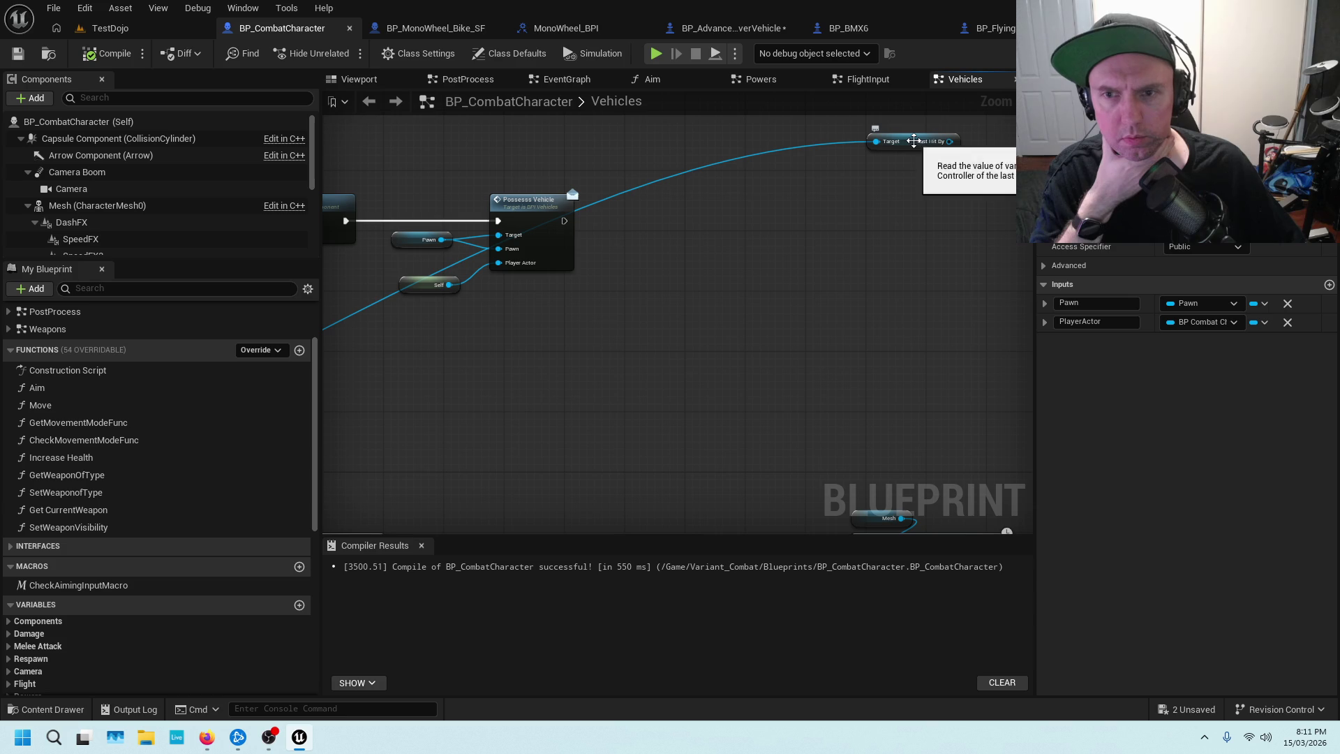
pyautogui.click(910, 136)
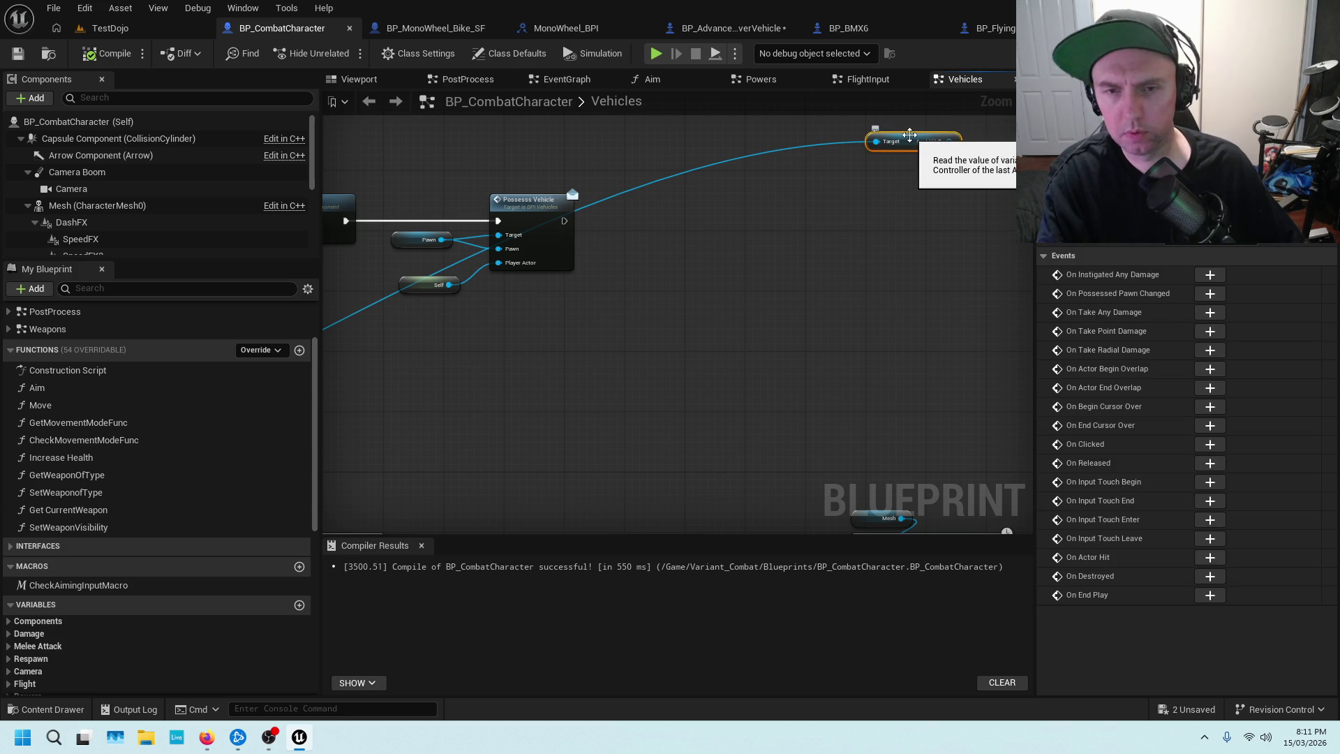
pyautogui.press('Delete')
pyautogui.scroll(-5, 834, 168)
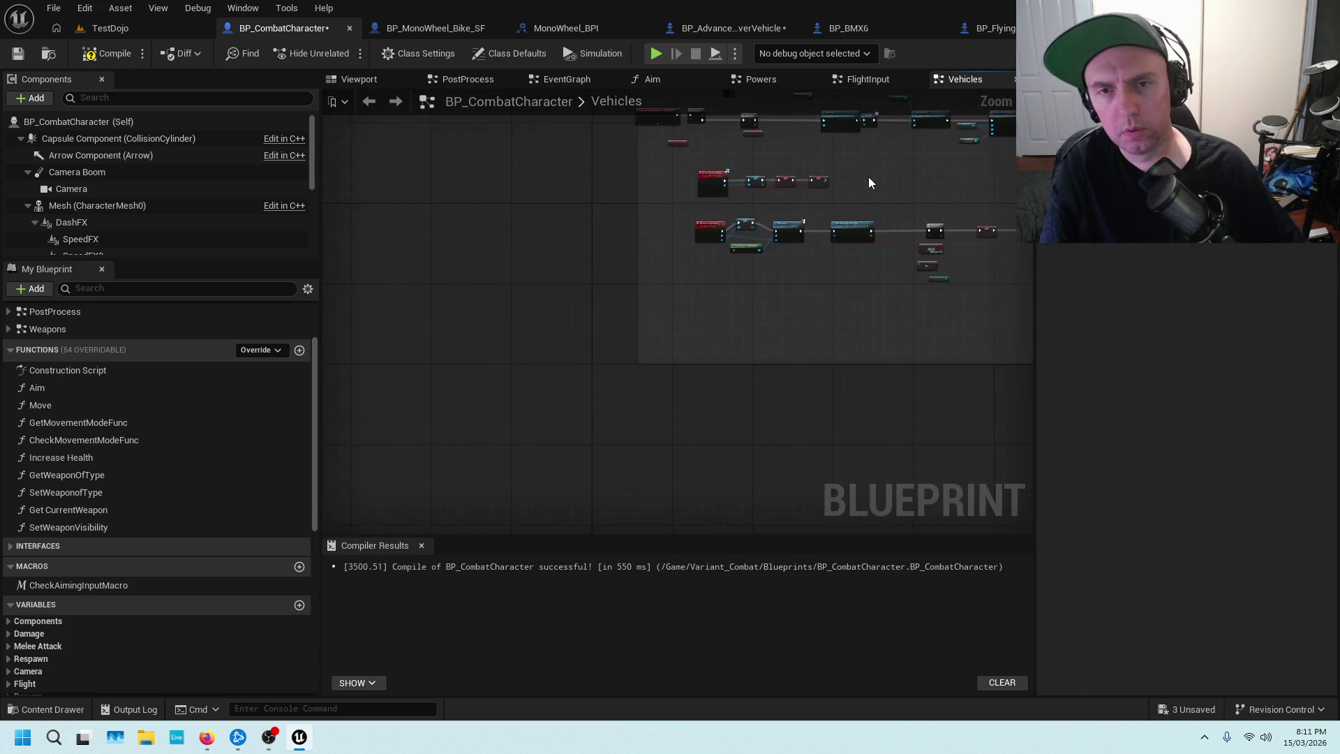
pyautogui.scroll(3, 868, 177)
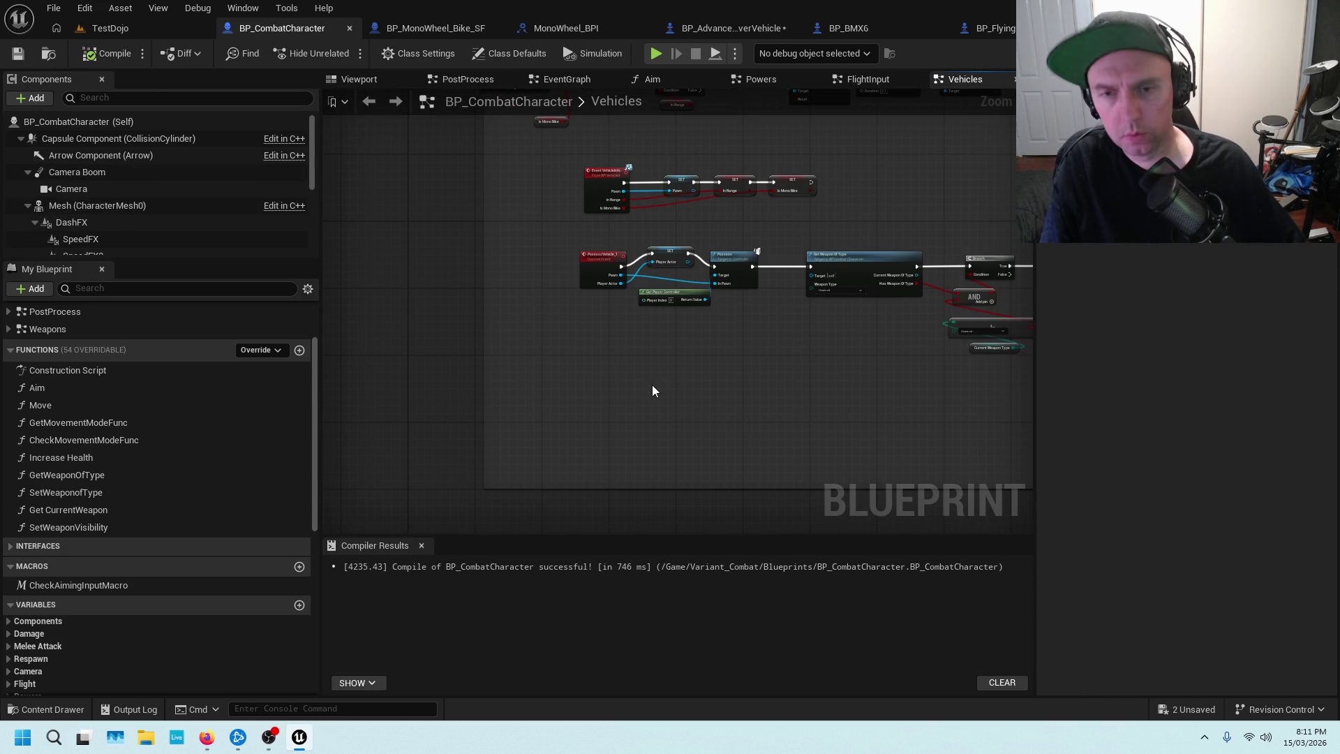
# Pan through the exit Possess Vehicle nodes, weapon SET nodes, Fix Player Camera and MonoBike groups.
pyautogui.moveTo(801, 389); pyautogui.dragTo(535, 307)
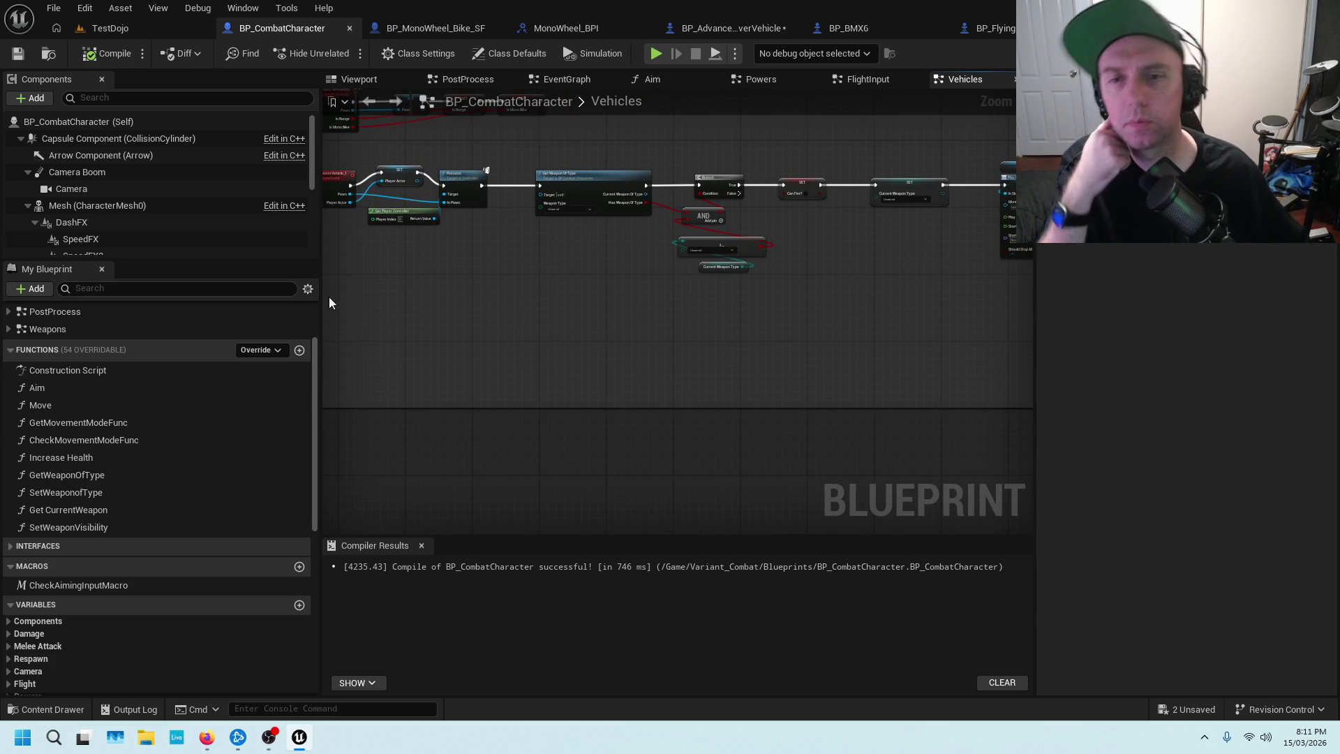
pyautogui.moveTo(654, 277); pyautogui.dragTo(364, 250)
pyautogui.scroll(-3, 613, 334)
pyautogui.scroll(5, 598, 391)
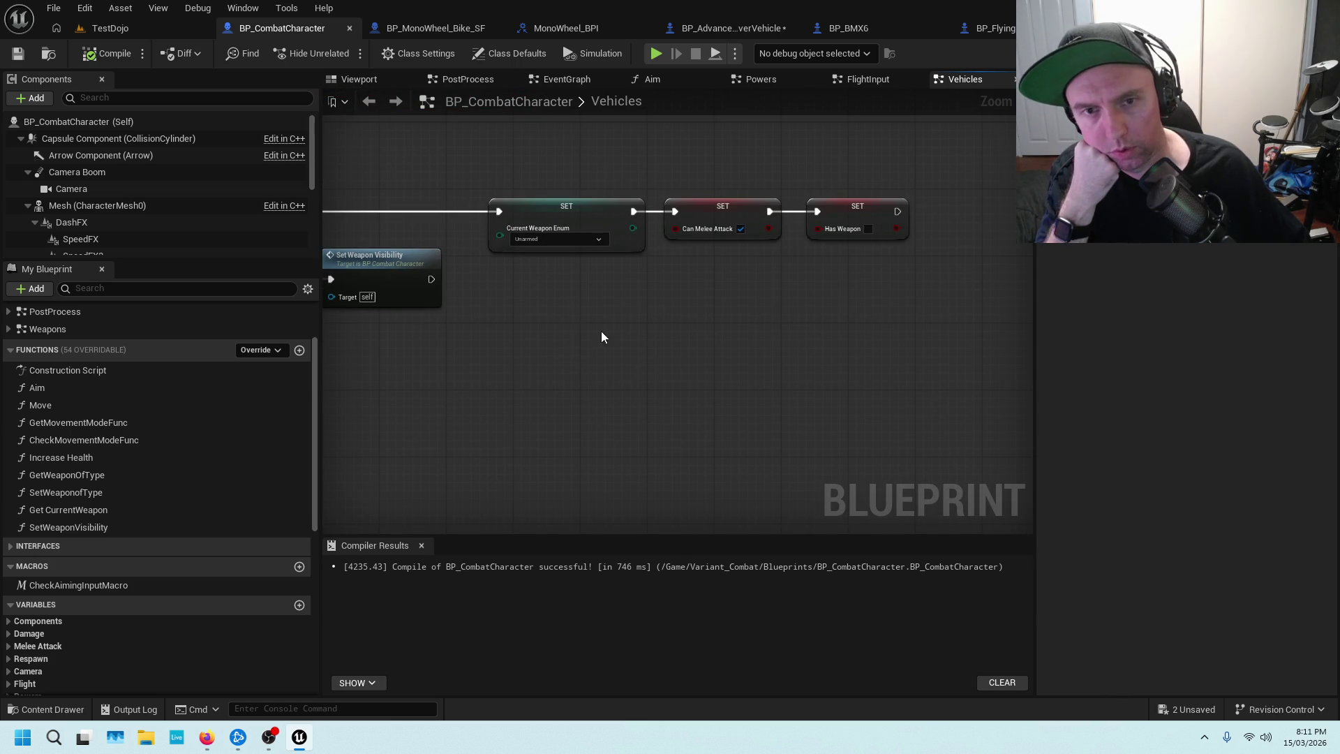
pyautogui.scroll(-5, 601, 331)
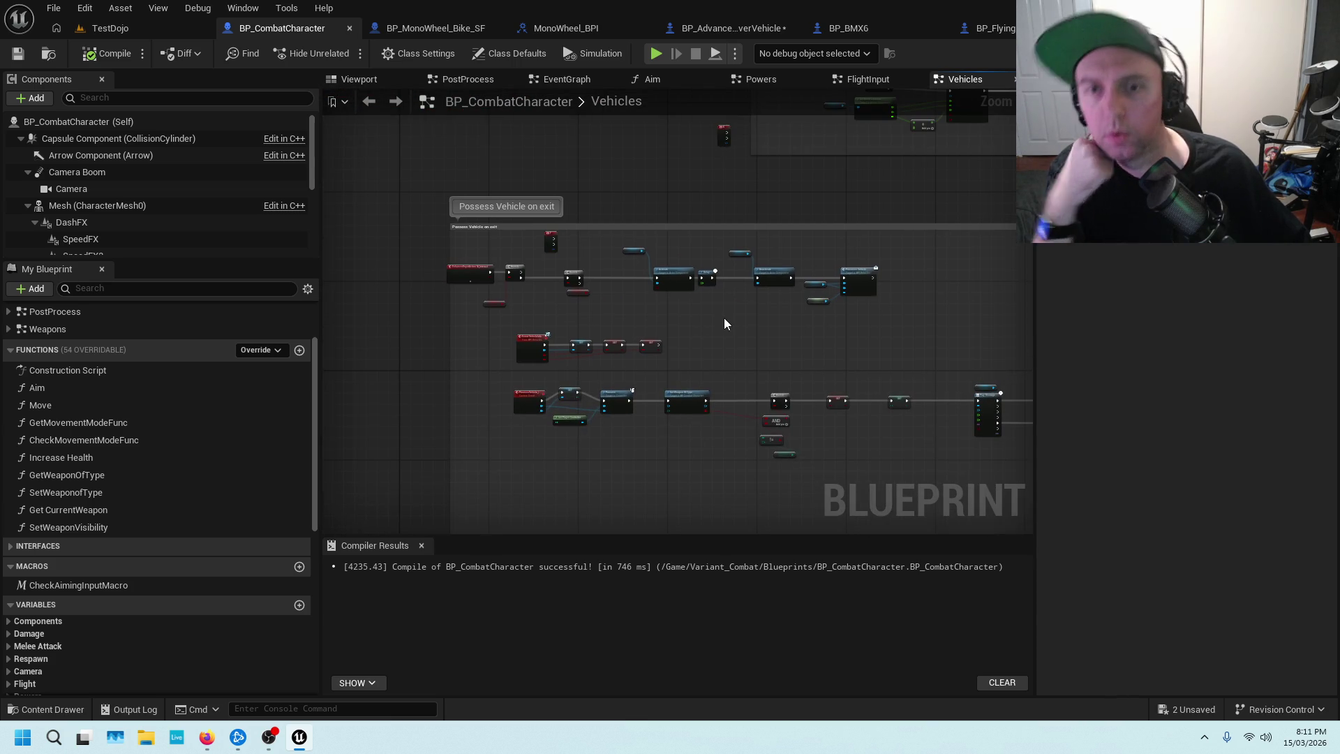
pyautogui.moveTo(791, 182); pyautogui.dragTo(669, 293)
pyautogui.moveTo(838, 281)
pyautogui.mouseDown()
pyautogui.moveTo(557, 372)
pyautogui.moveTo(814, 267)
pyautogui.mouseUp()
pyautogui.moveTo(653, 334); pyautogui.dragTo(671, 175)
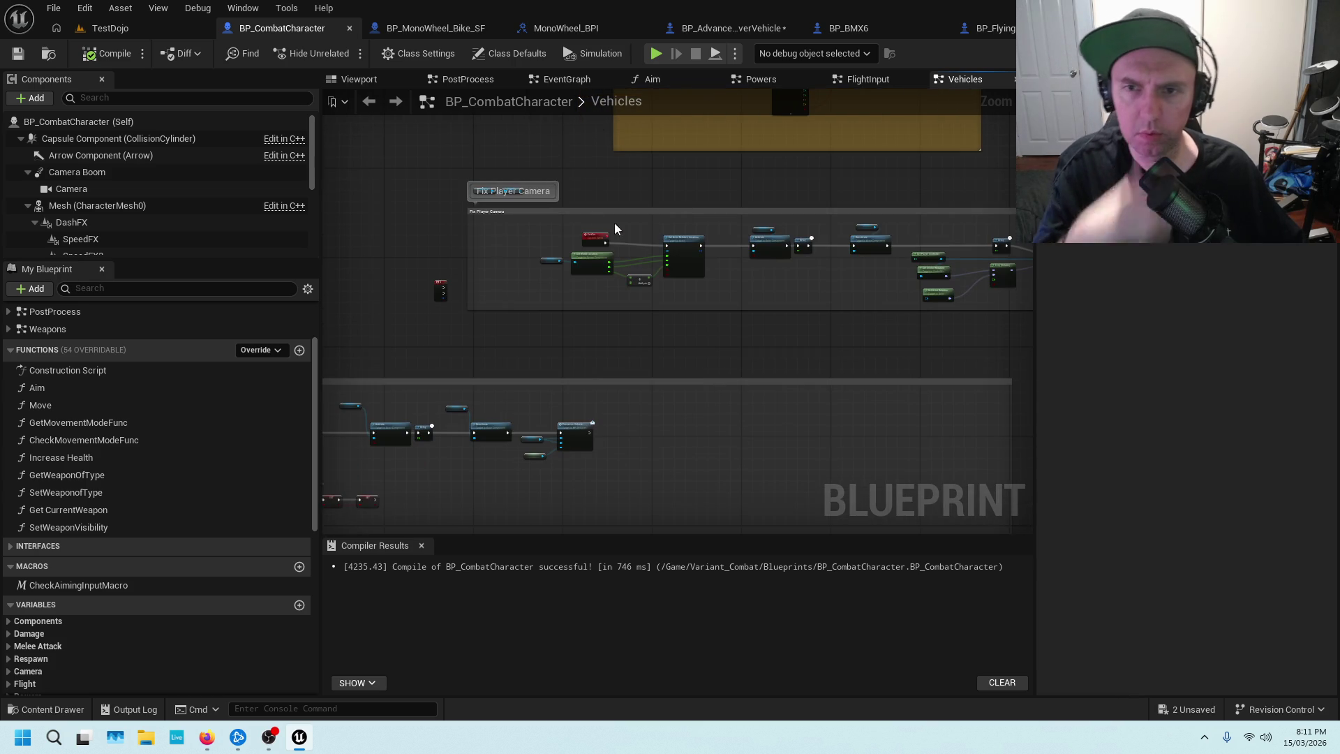
pyautogui.scroll(4, 614, 223)
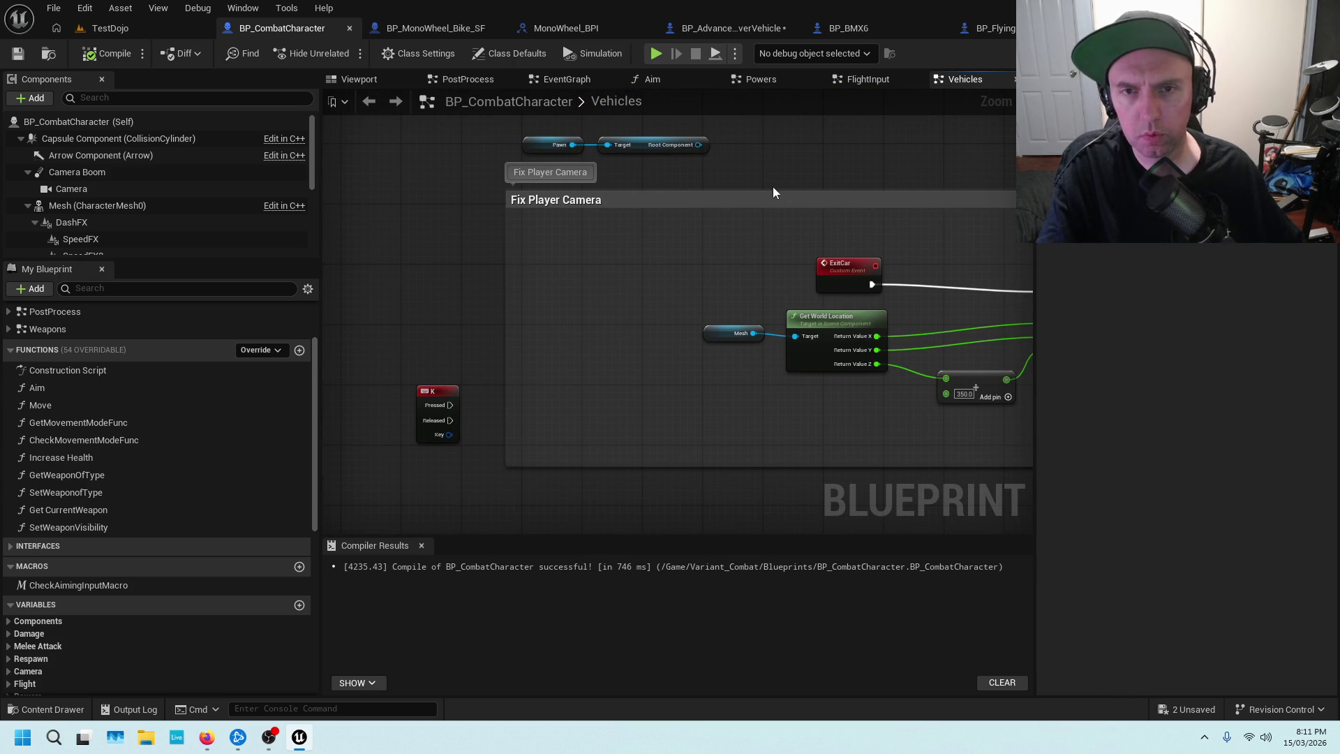
pyautogui.moveTo(772, 263)
pyautogui.mouseDown()
pyautogui.moveTo(512, 362)
pyautogui.moveTo(436, 538)
pyautogui.mouseUp()
pyautogui.scroll(-2, 506, 328)
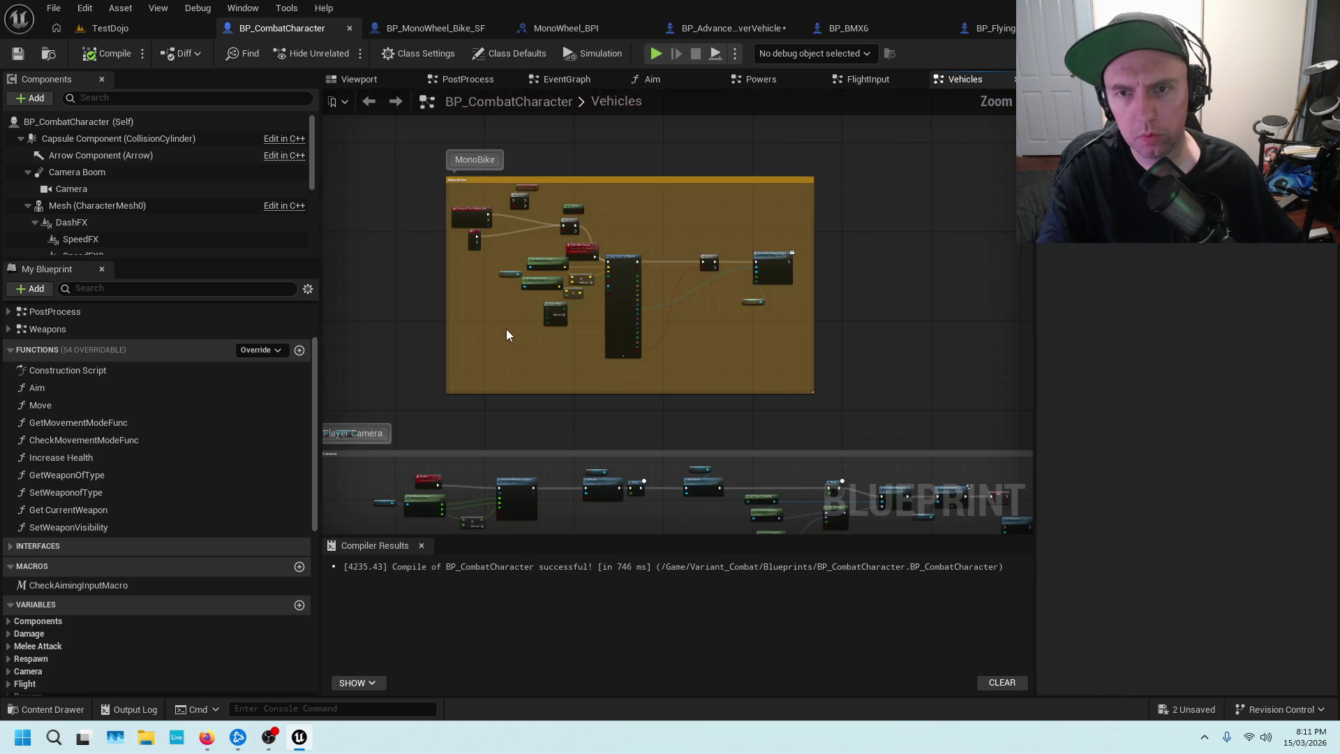
pyautogui.scroll(2, 505, 329)
pyautogui.scroll(-1, 505, 329)
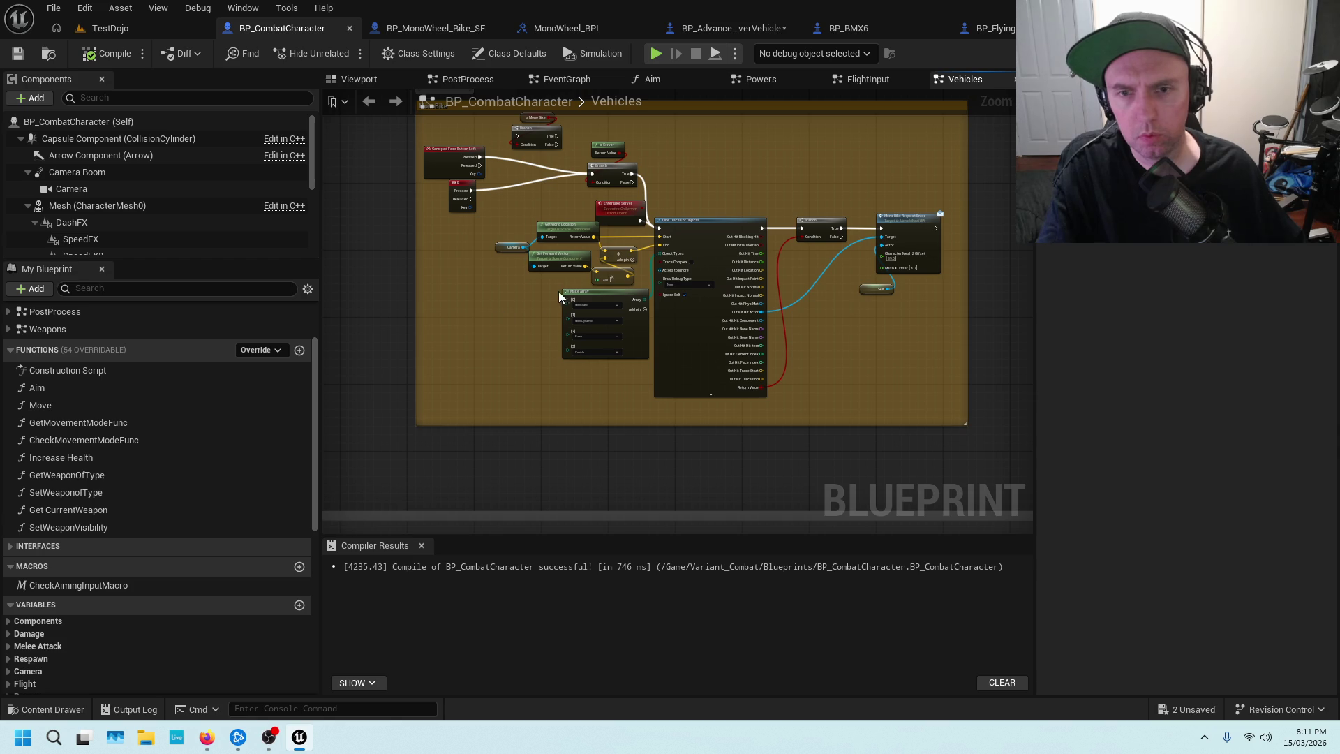
# Switch to the TestDojo level, aim the view at open ground, and launch play-in-editor.
pyautogui.click(111, 27)
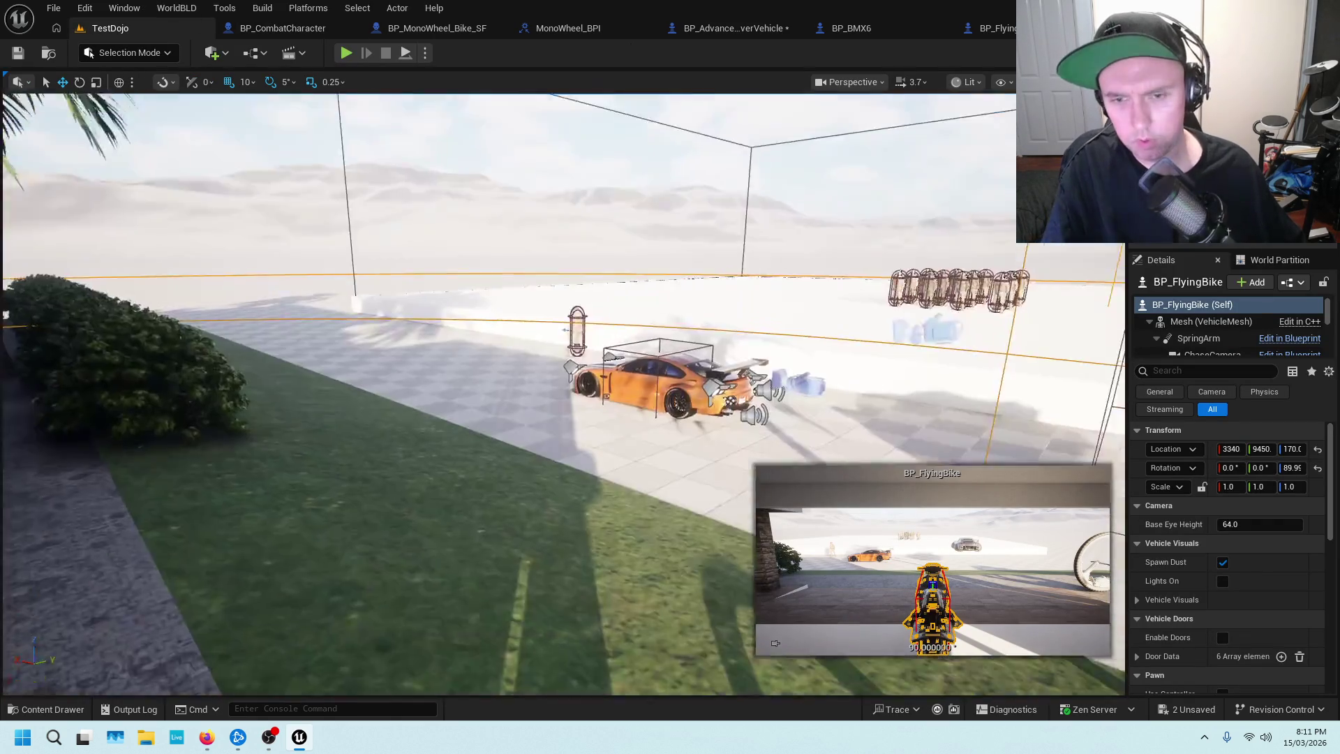
pyautogui.moveTo(419, 489); pyautogui.dragTo(454, 461)
pyautogui.rightClick(635, 418)
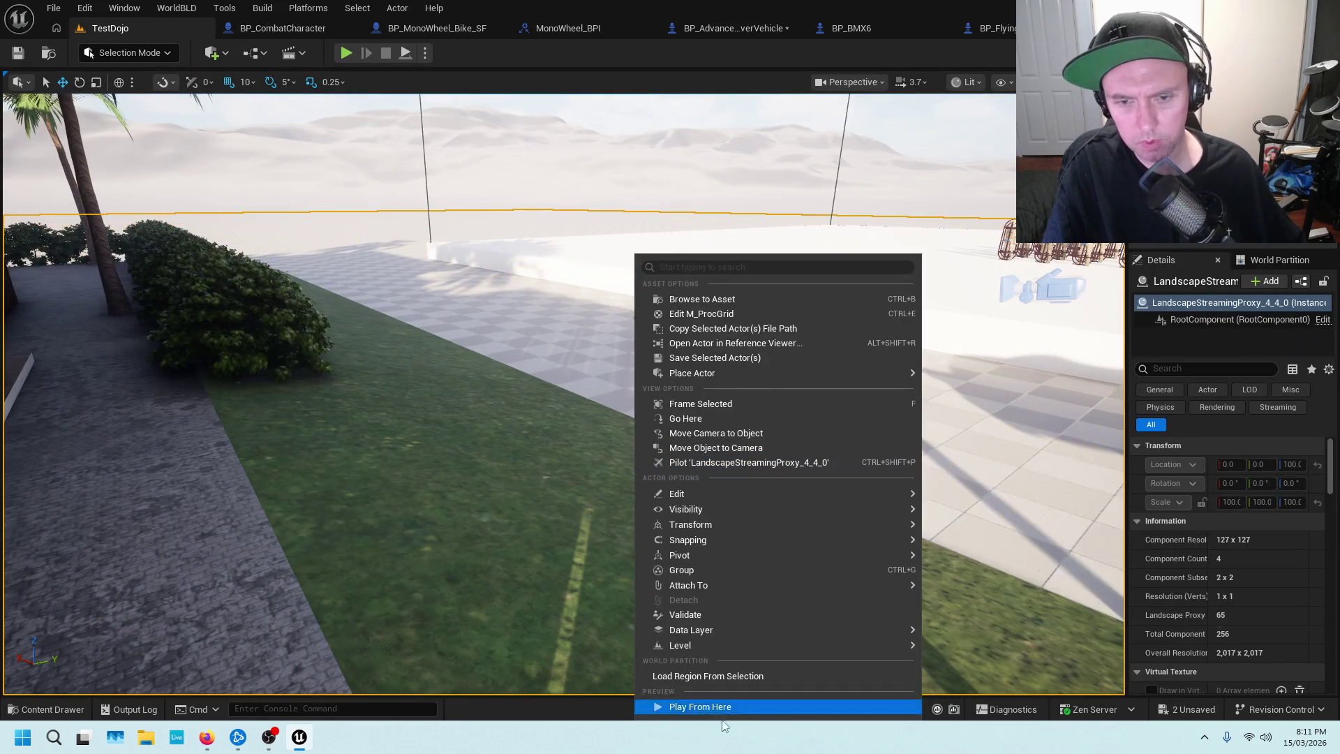
pyautogui.press('Escape')
pyautogui.hotkey('alt', 'p')
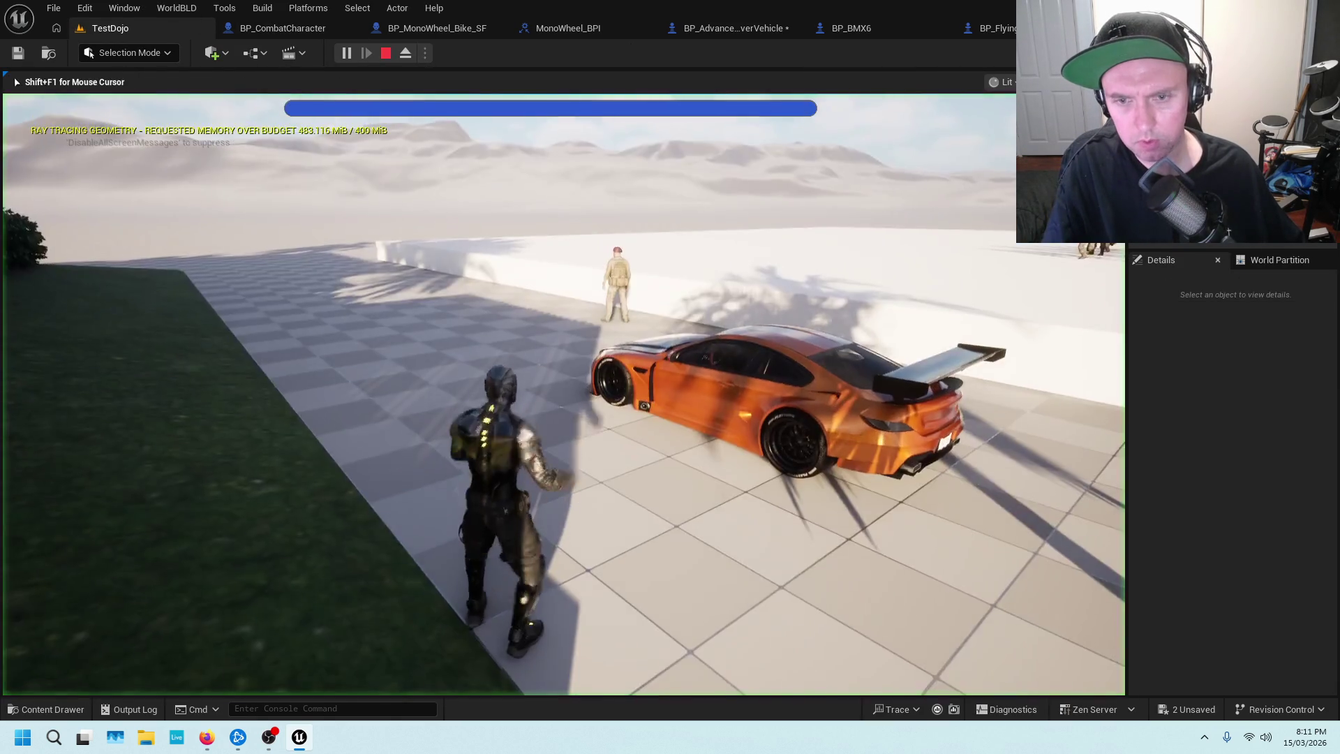
# Ride the monowheel, get in and out of the orange car, then stop the session.
pyautogui.press('w')
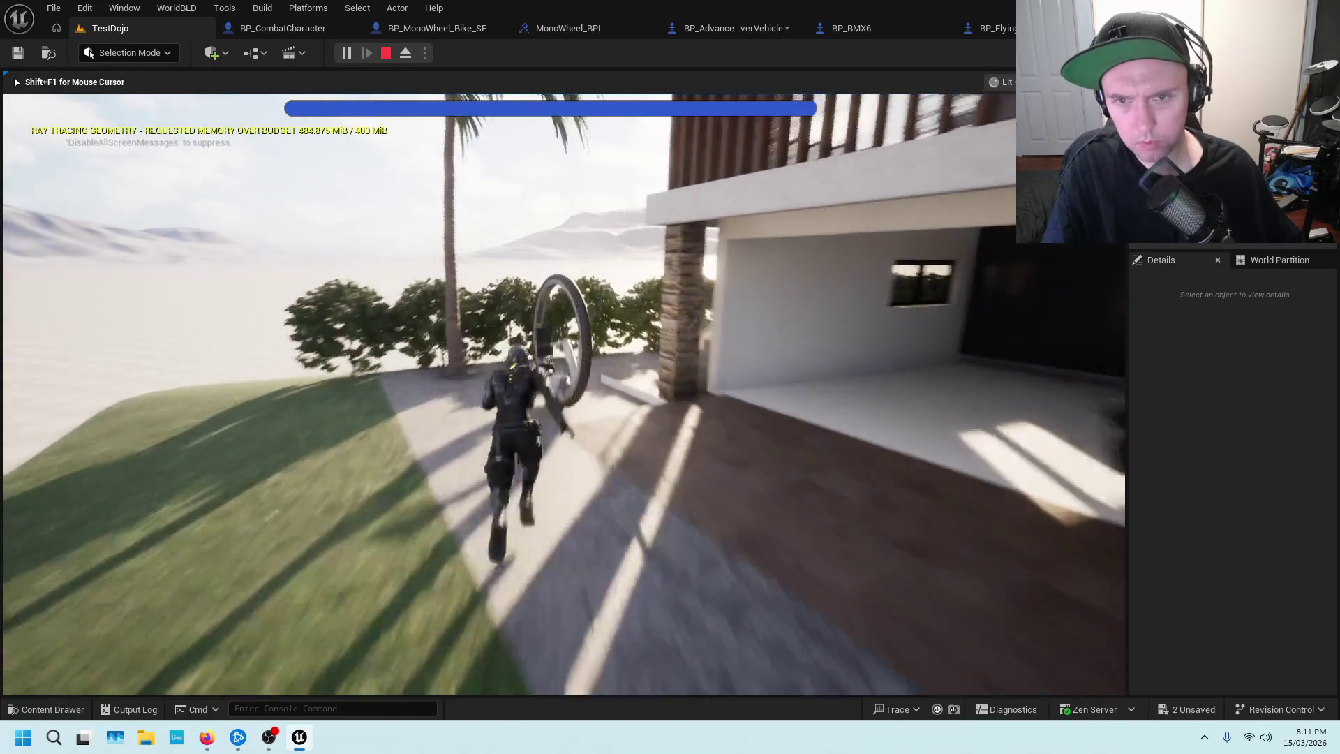
pyautogui.press('e')
pyautogui.press('w')
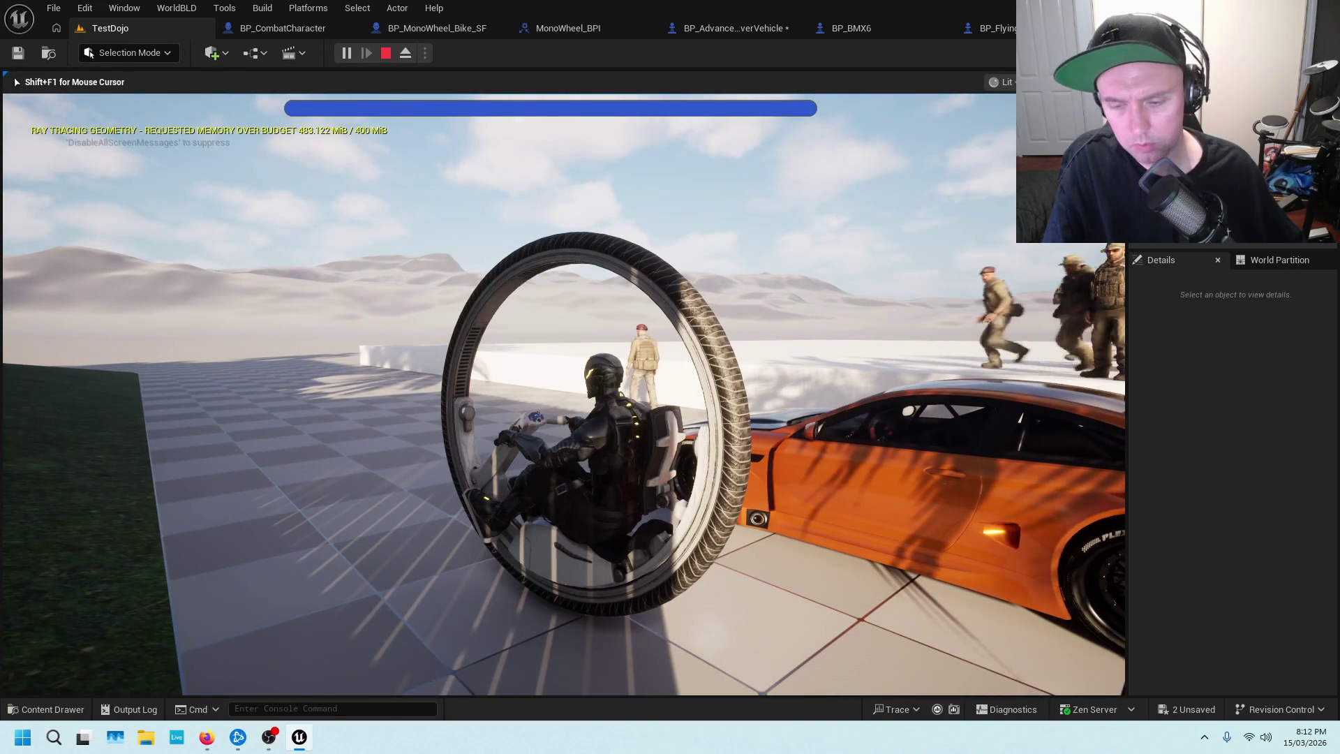
pyautogui.press('e')
pyautogui.press('w')
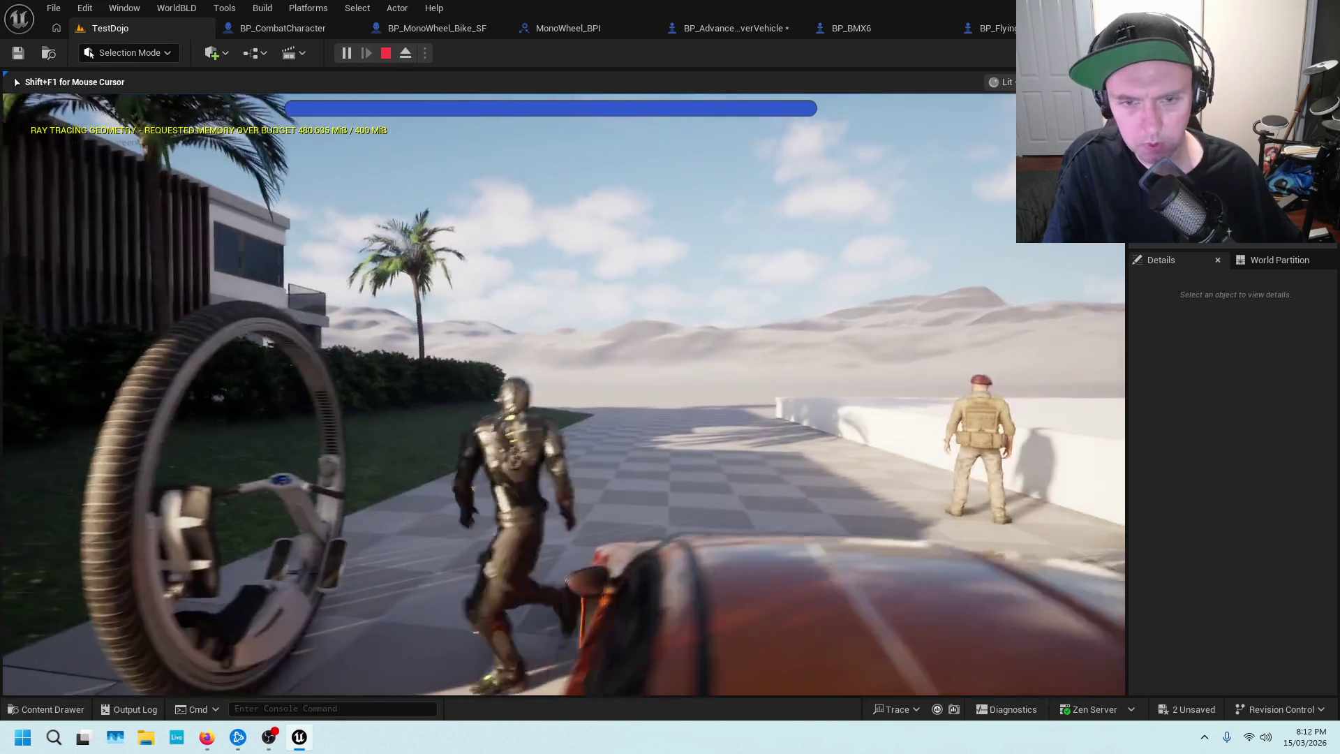
pyautogui.press('e')
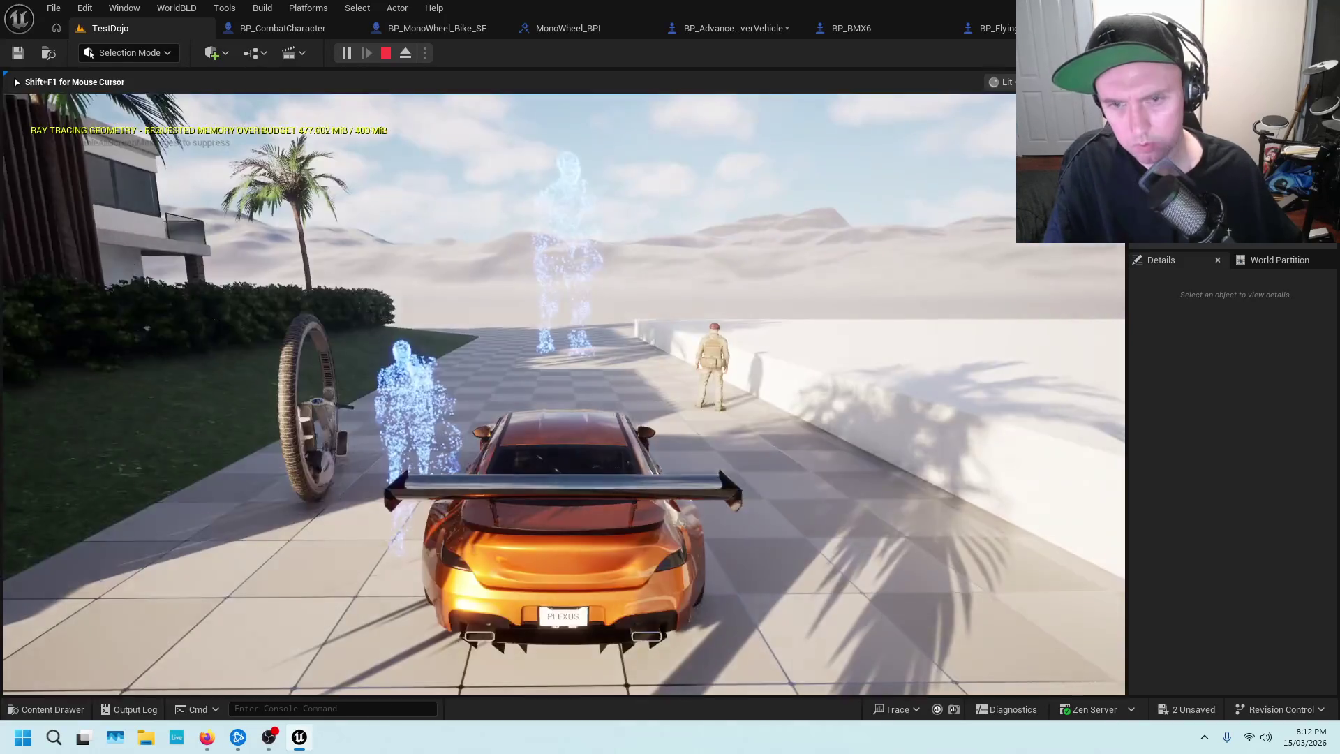
pyautogui.press('e')
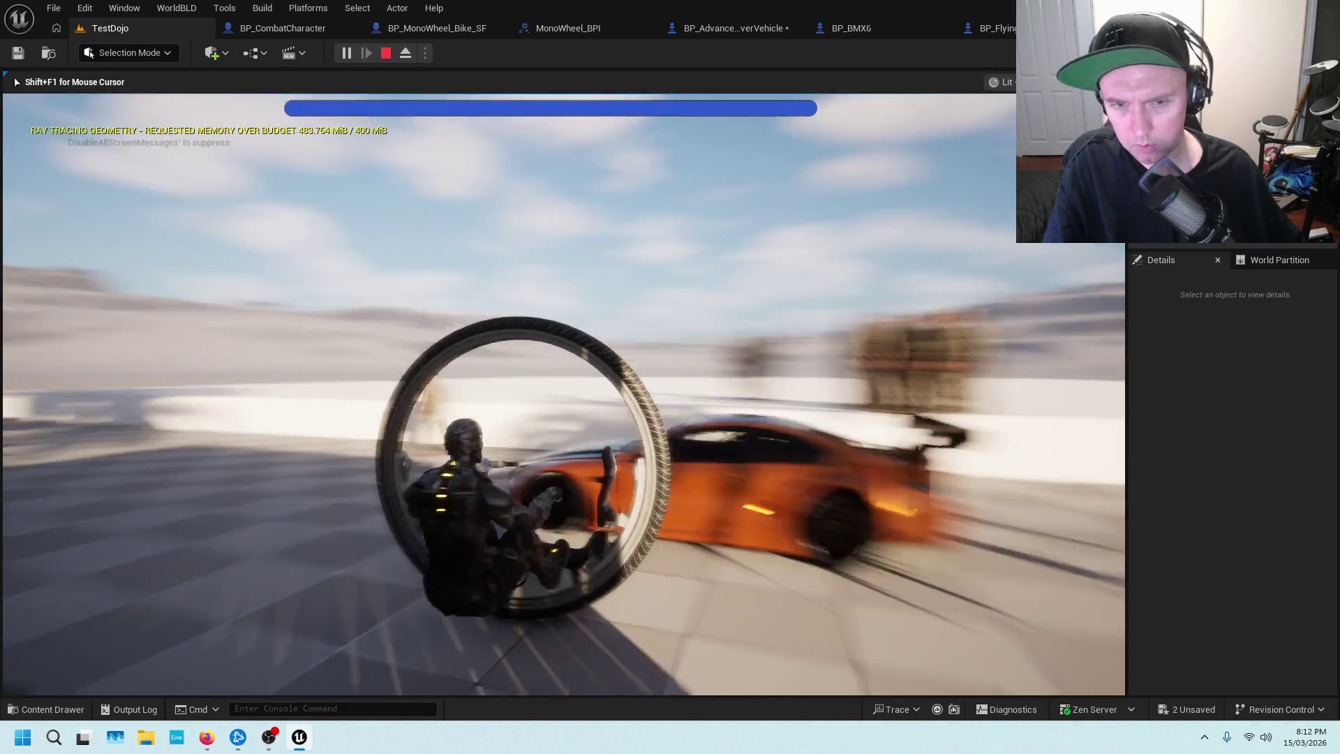
pyautogui.press('e')
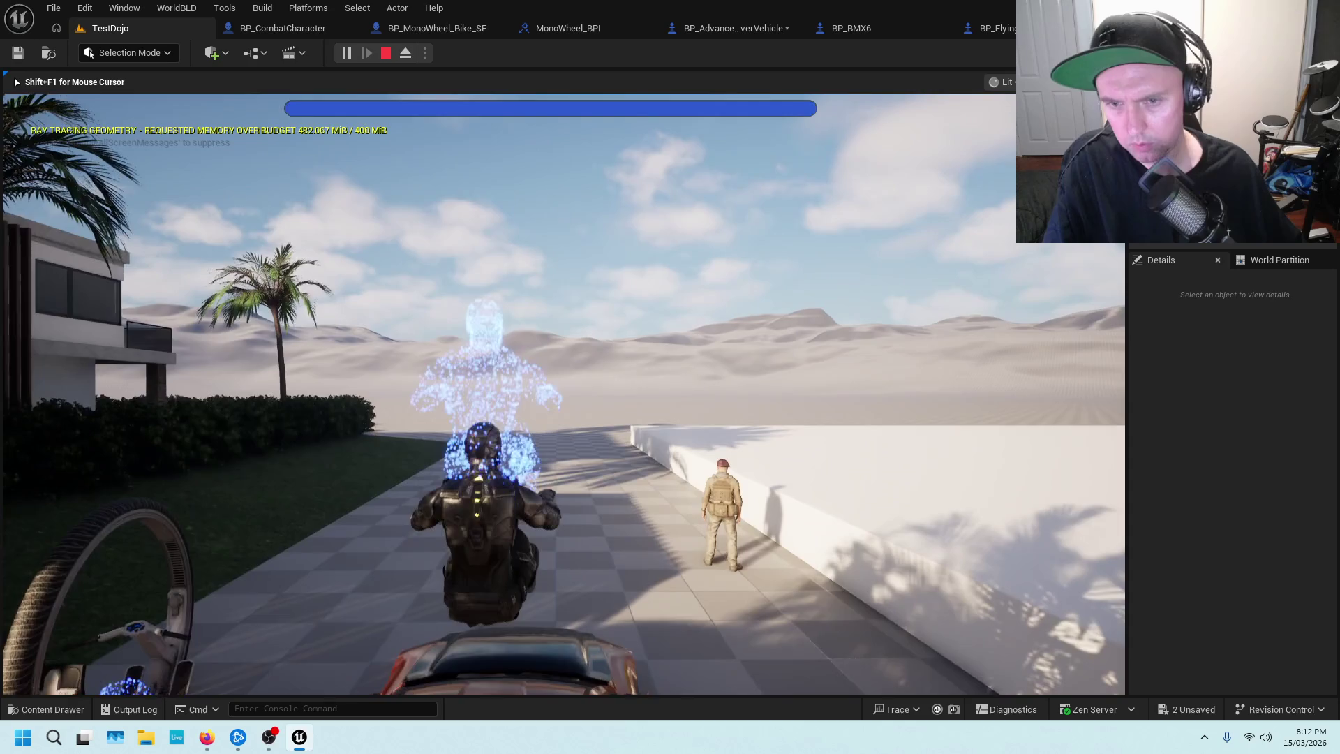
pyautogui.press('Escape')
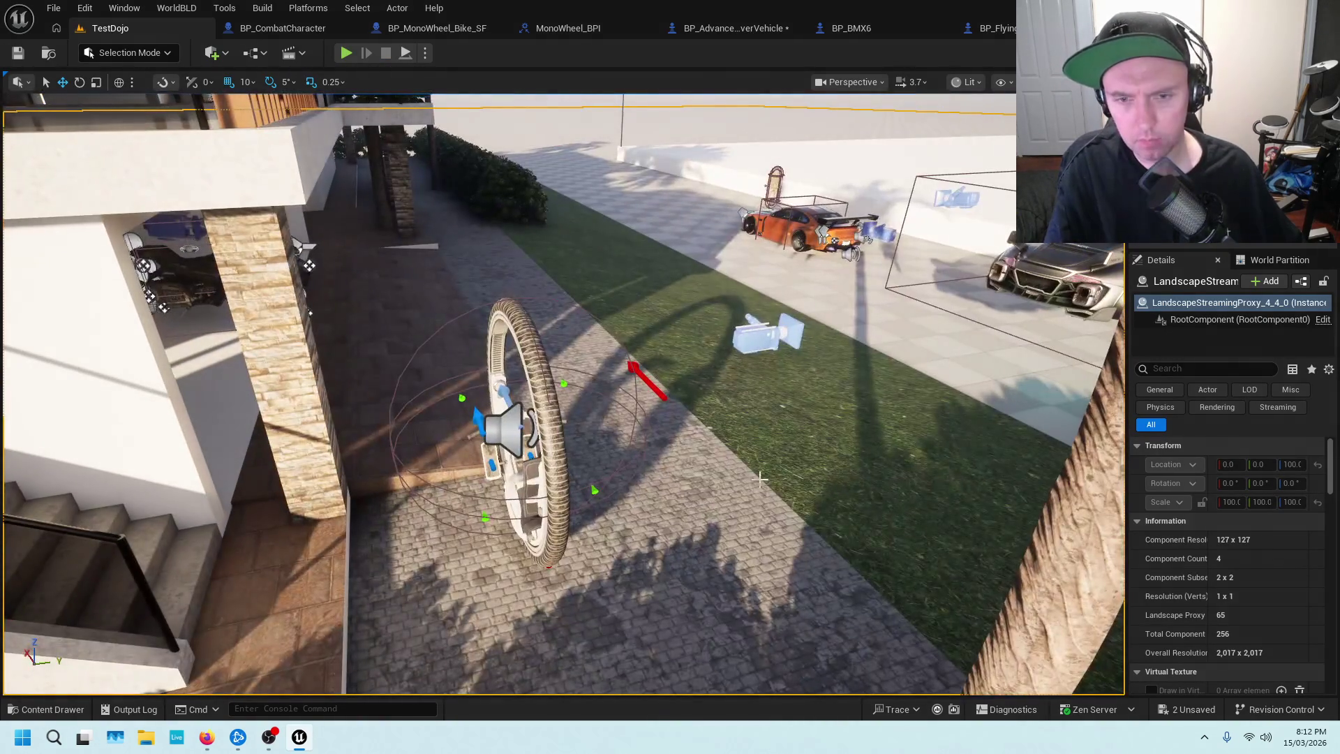
# Play From Here, ride and brake the monowheel, enter the orange car, then remount.
pyautogui.rightClick(760, 479)
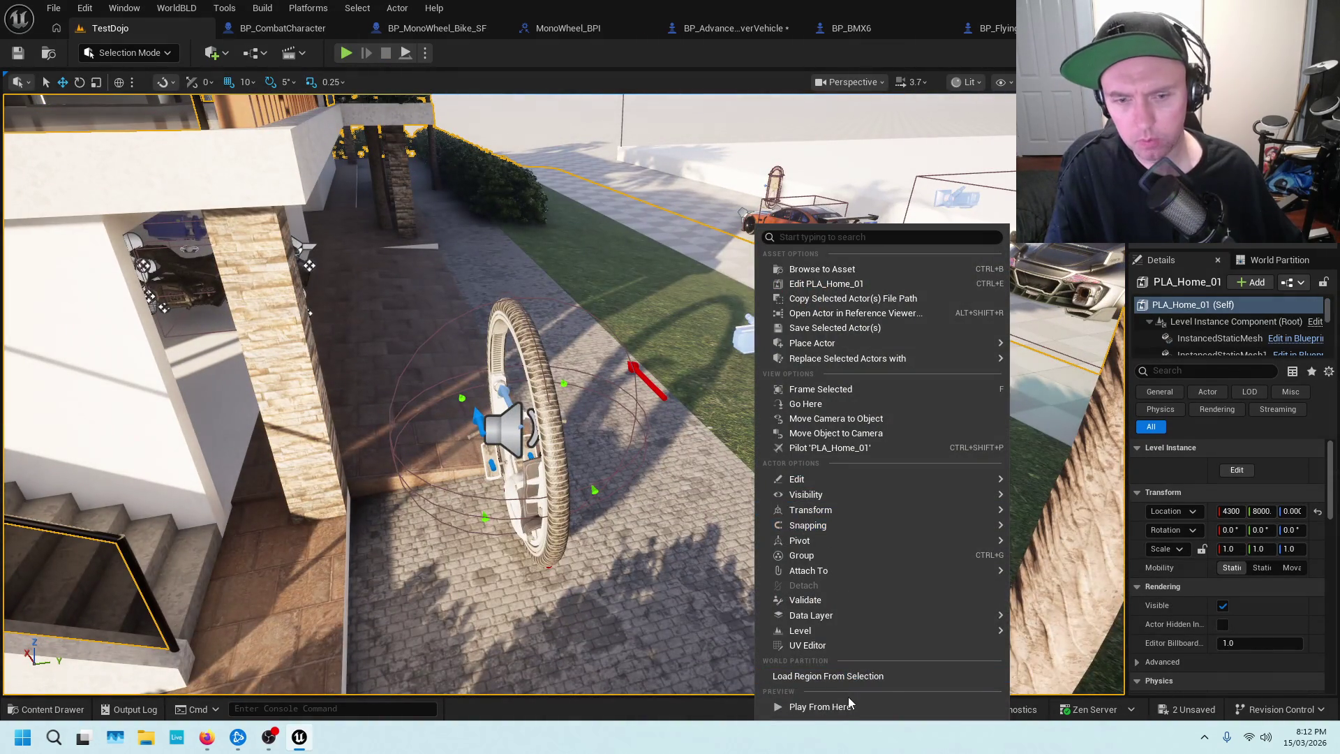
pyautogui.click(847, 702)
pyautogui.press('w')
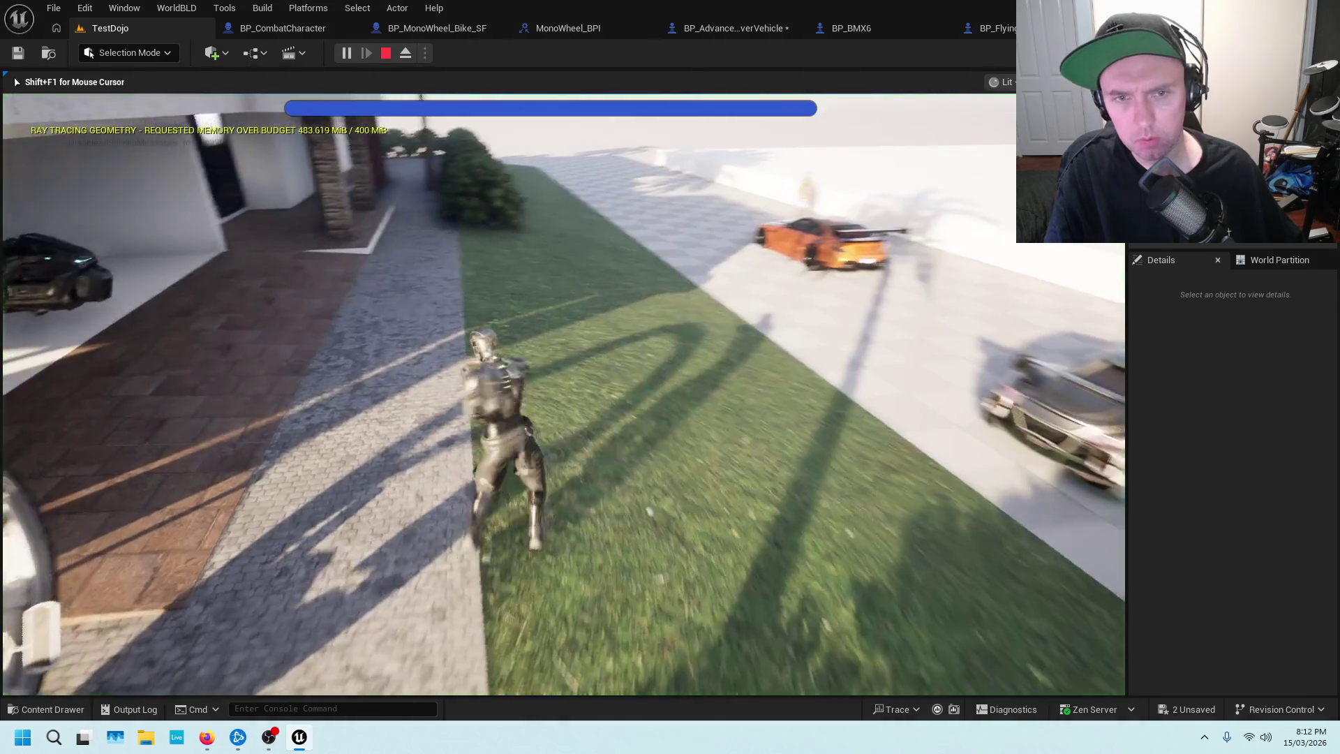
pyautogui.press('e')
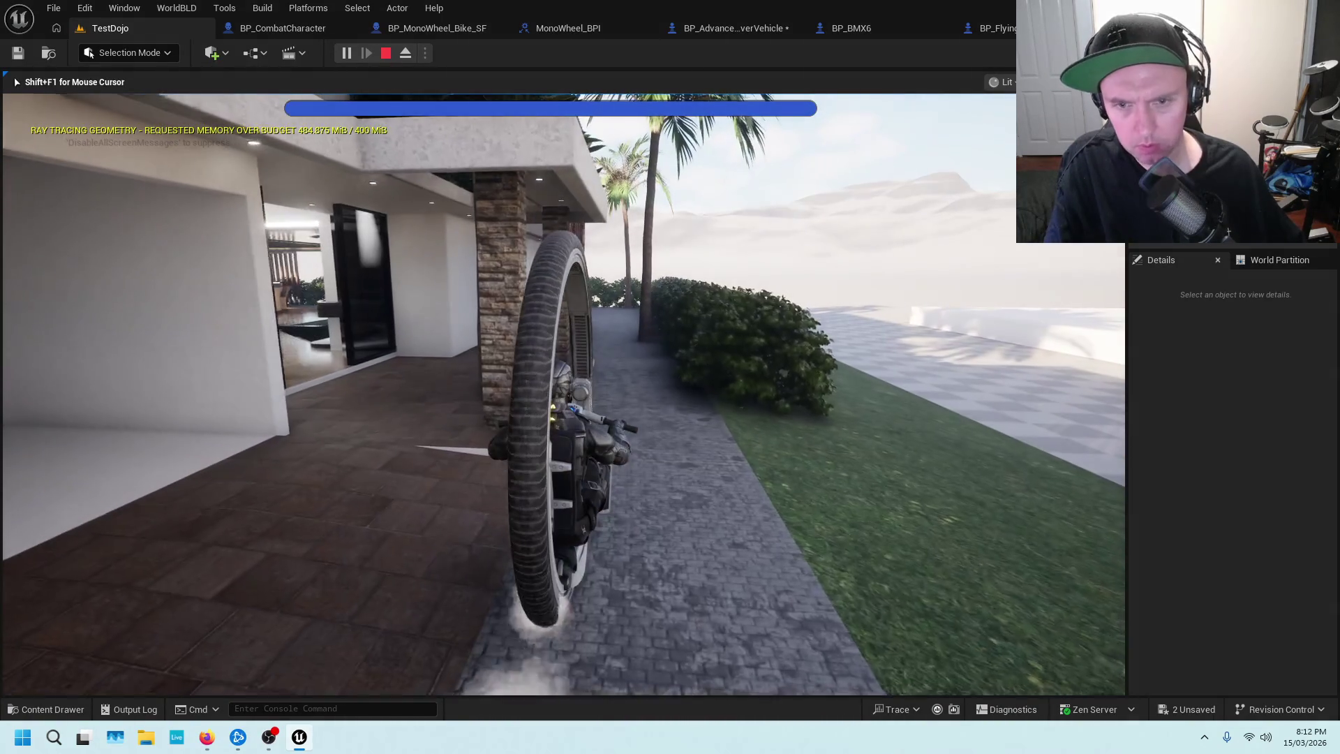
pyautogui.press('space')
pyautogui.press('e')
pyautogui.press('w')
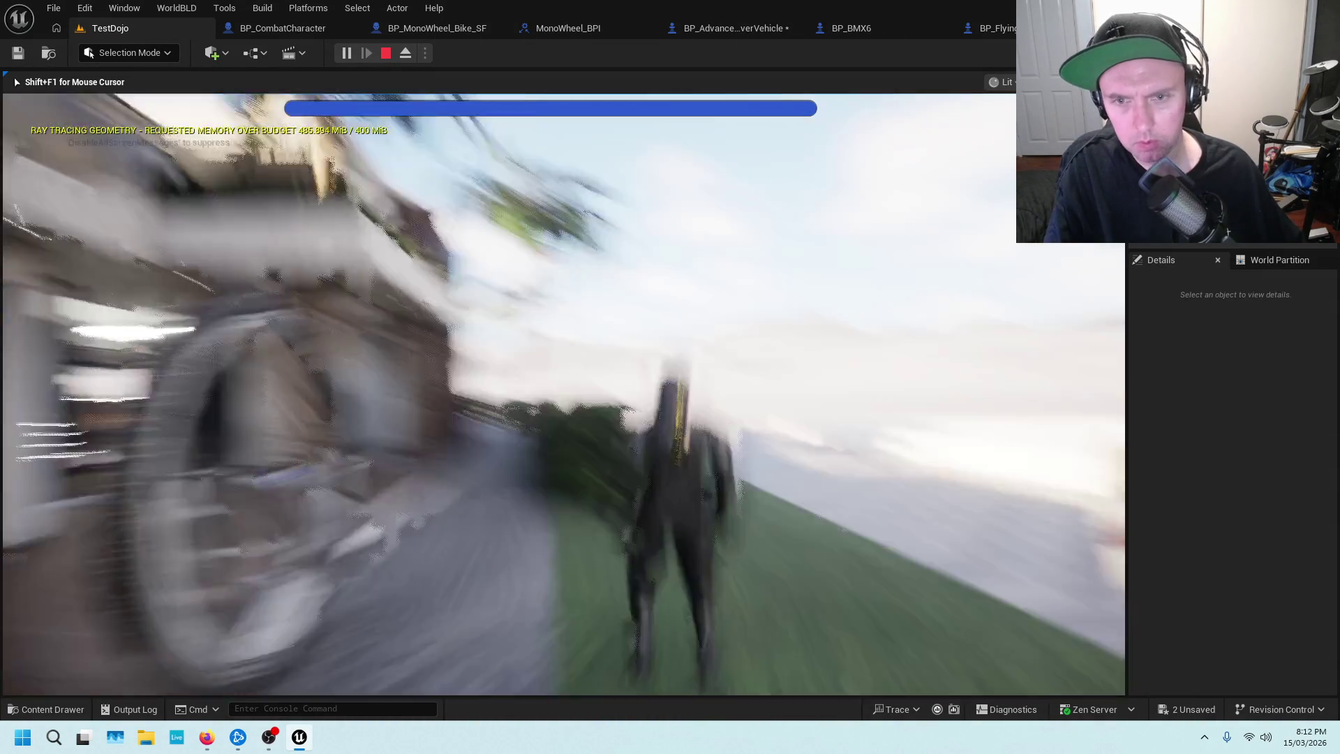
pyautogui.press('e')
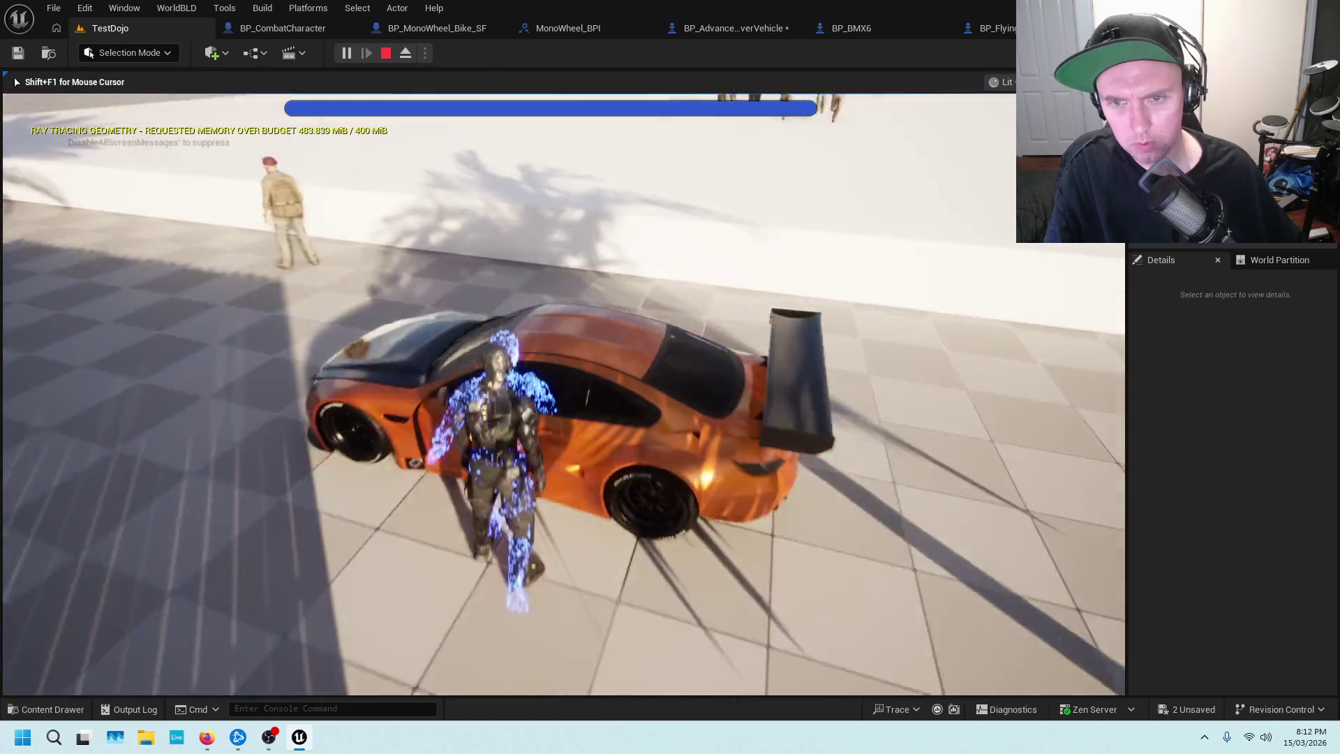
pyautogui.press('w')
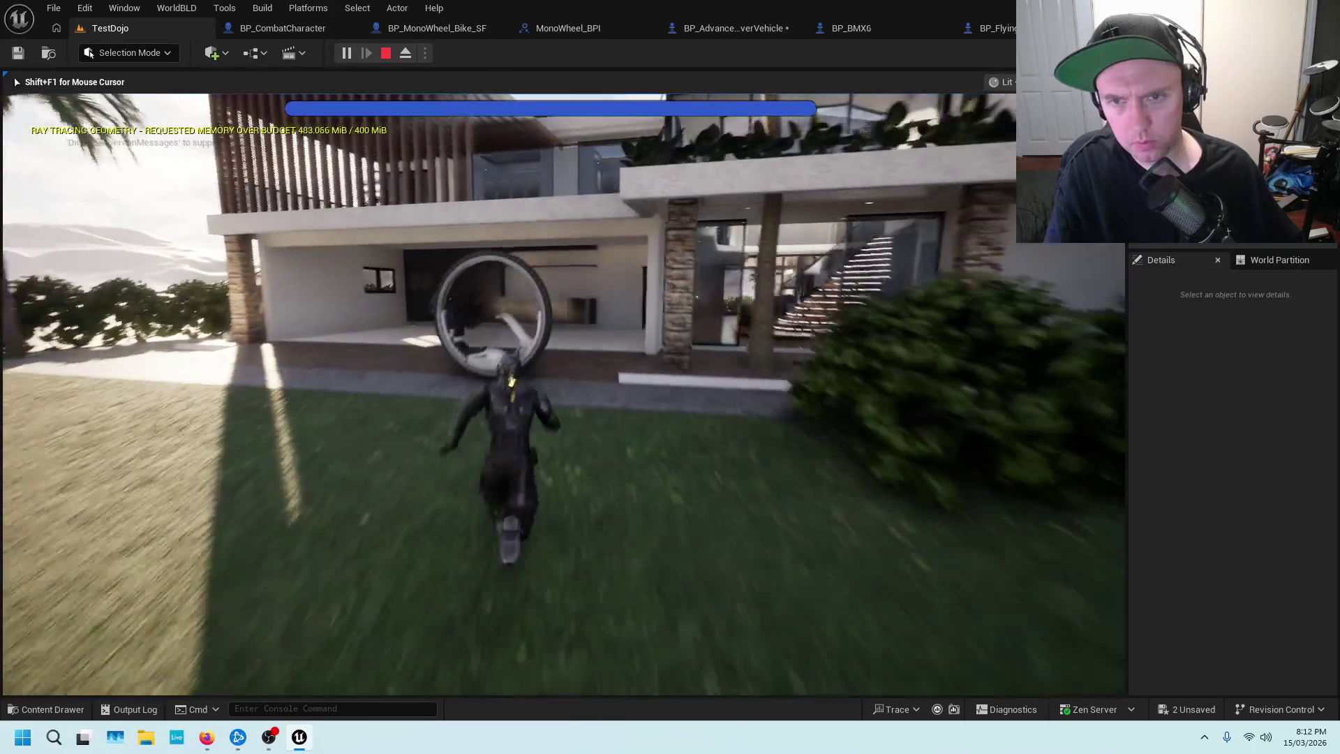
pyautogui.press('e')
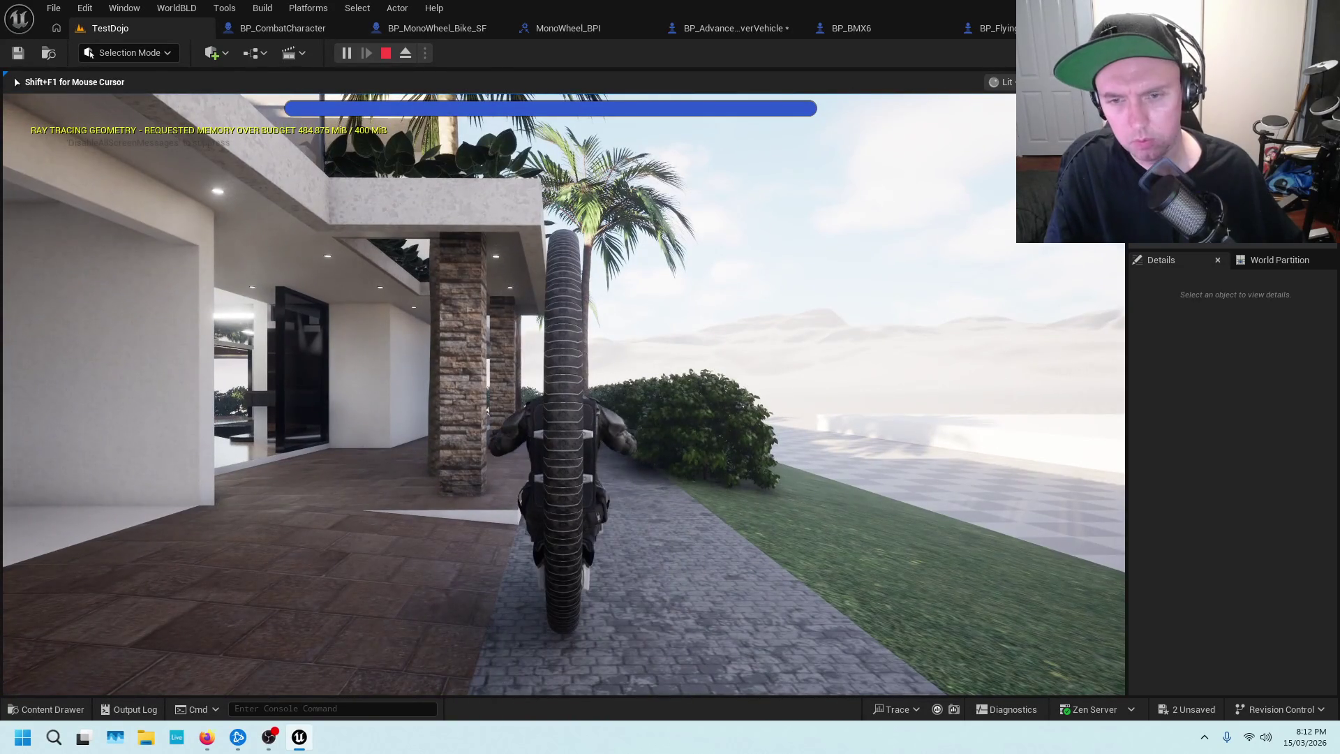
# Enter and exit the orange and silver cars, remount the monowheel, then end the test.
pyautogui.press('e')
pyautogui.press('w')
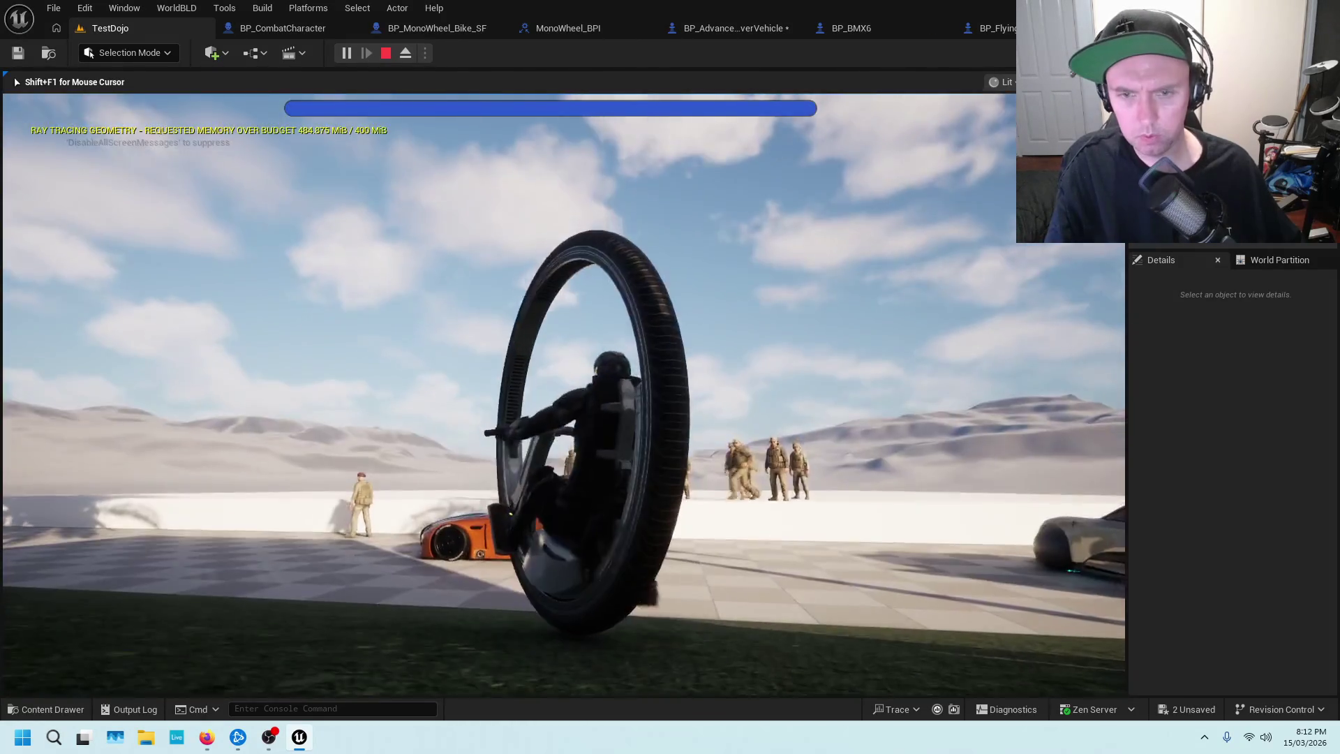
pyautogui.press('e')
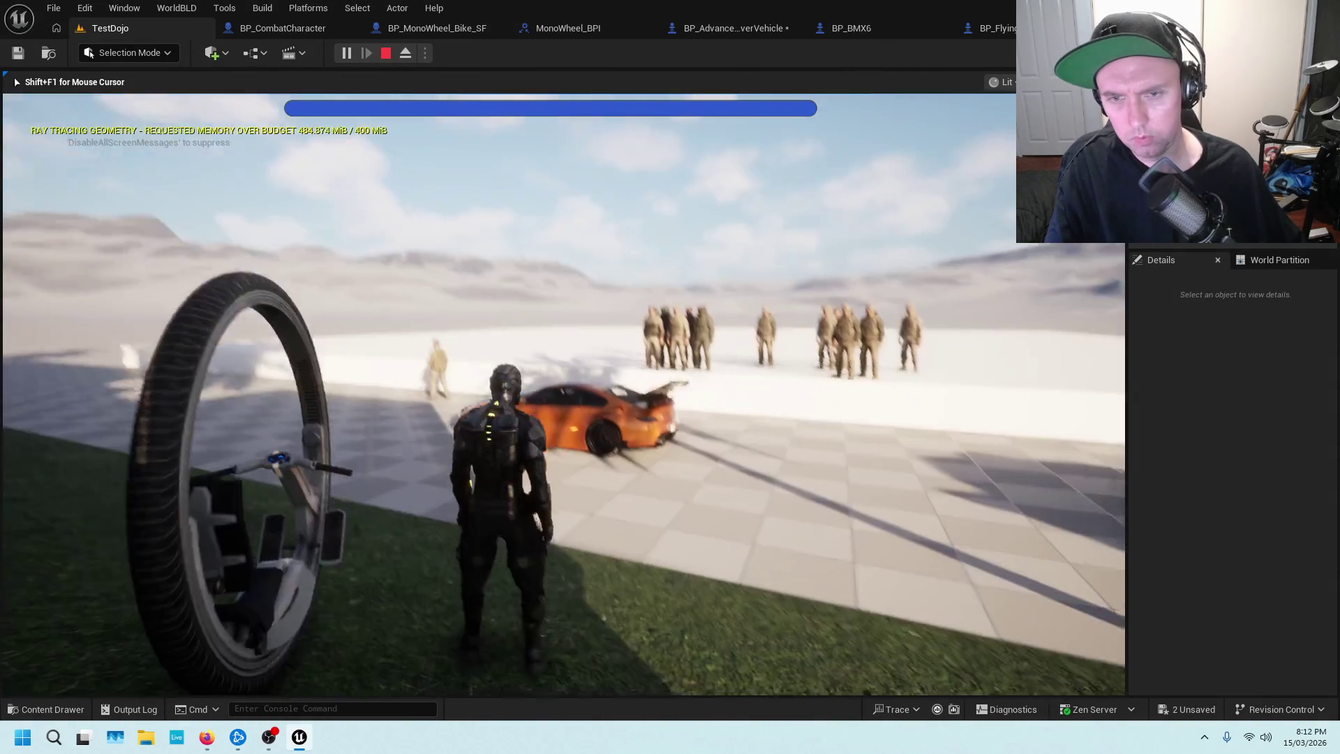
pyautogui.press('w')
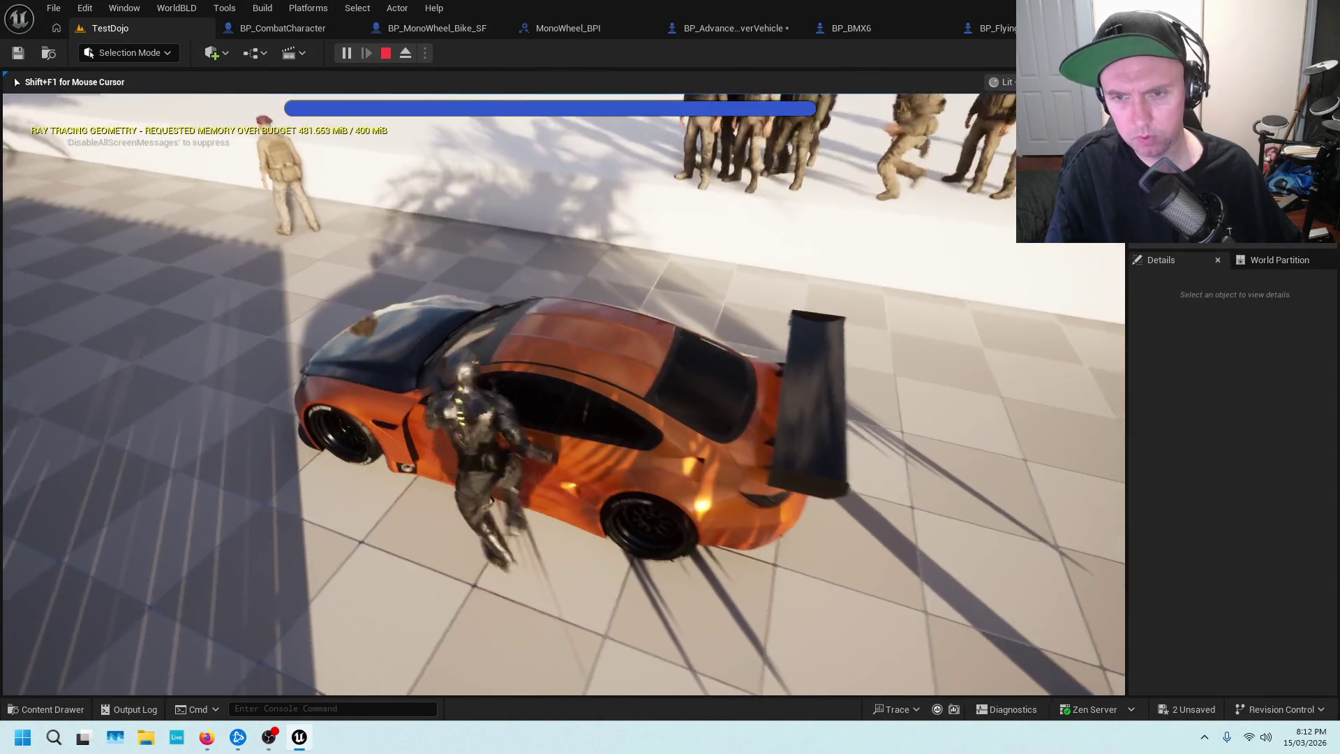
pyautogui.press('e')
pyautogui.press('e')
pyautogui.press('w')
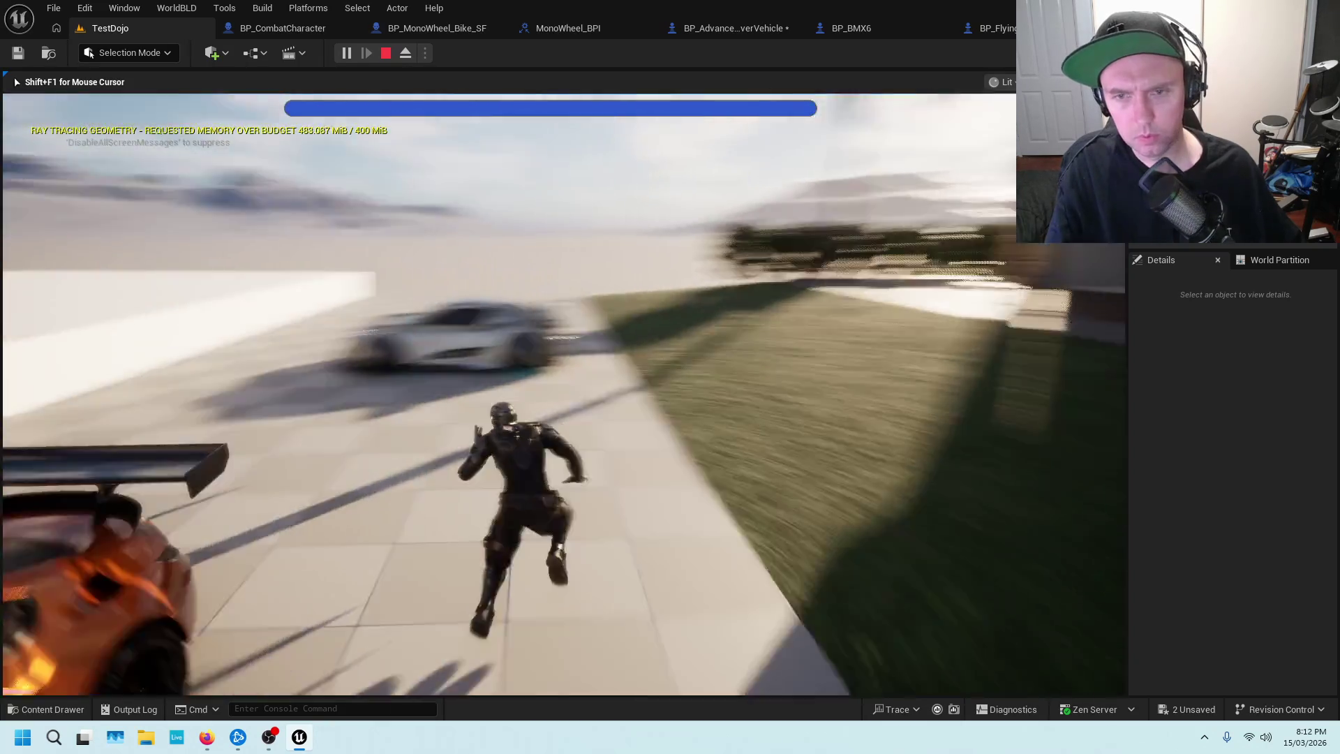
pyautogui.press('e')
pyautogui.press('e')
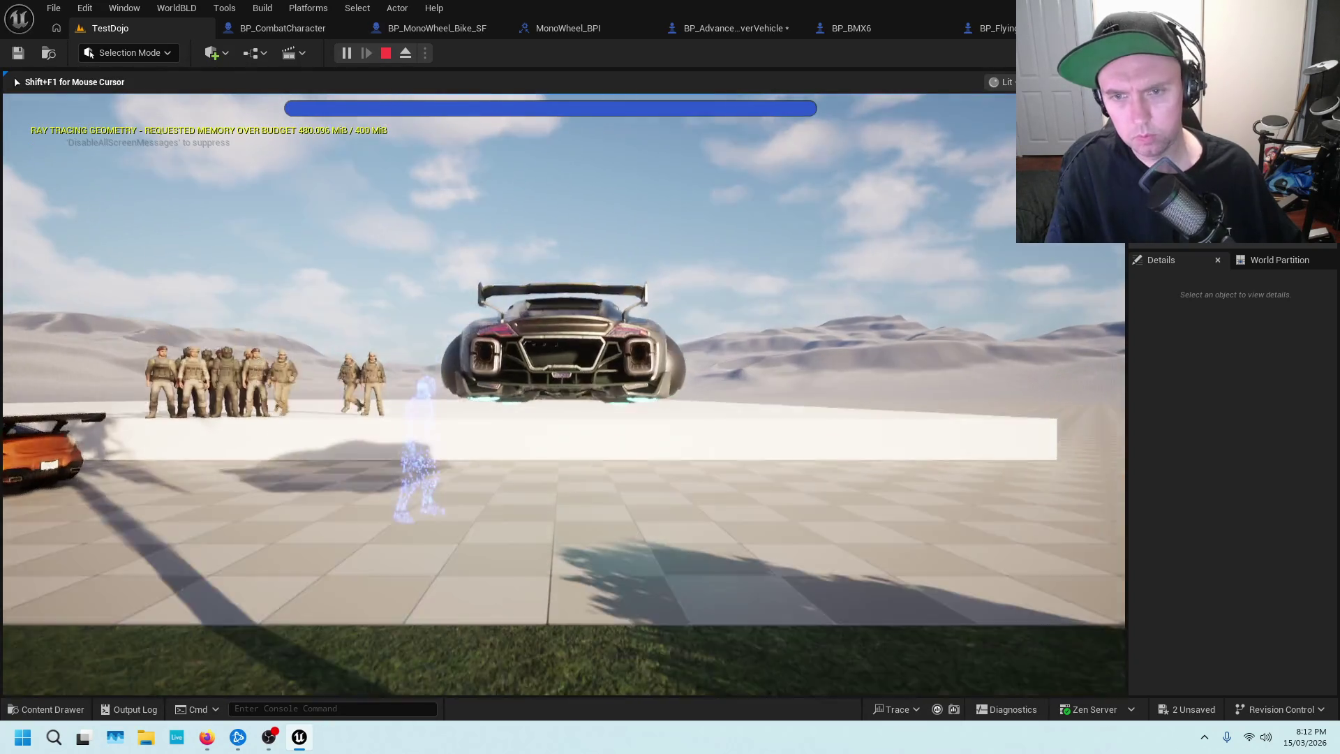
pyautogui.press('w')
pyautogui.press('w')
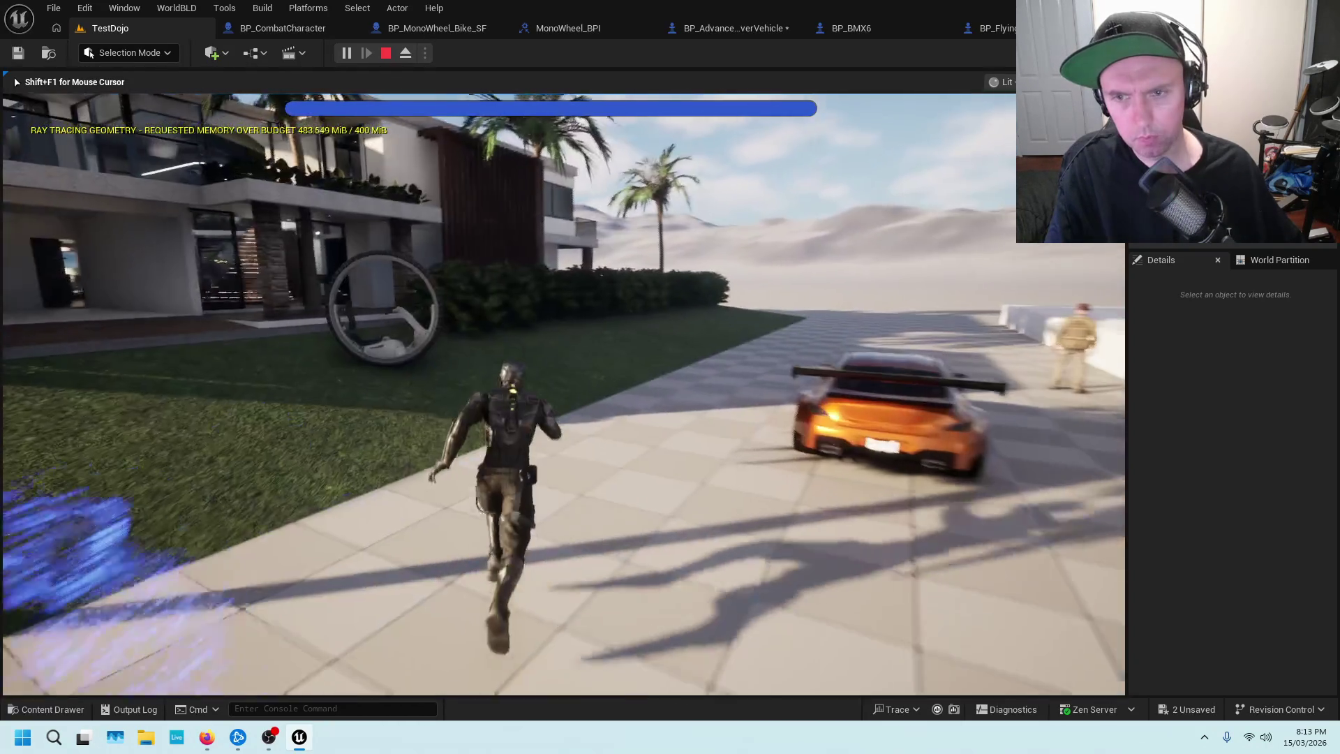
pyautogui.press('e')
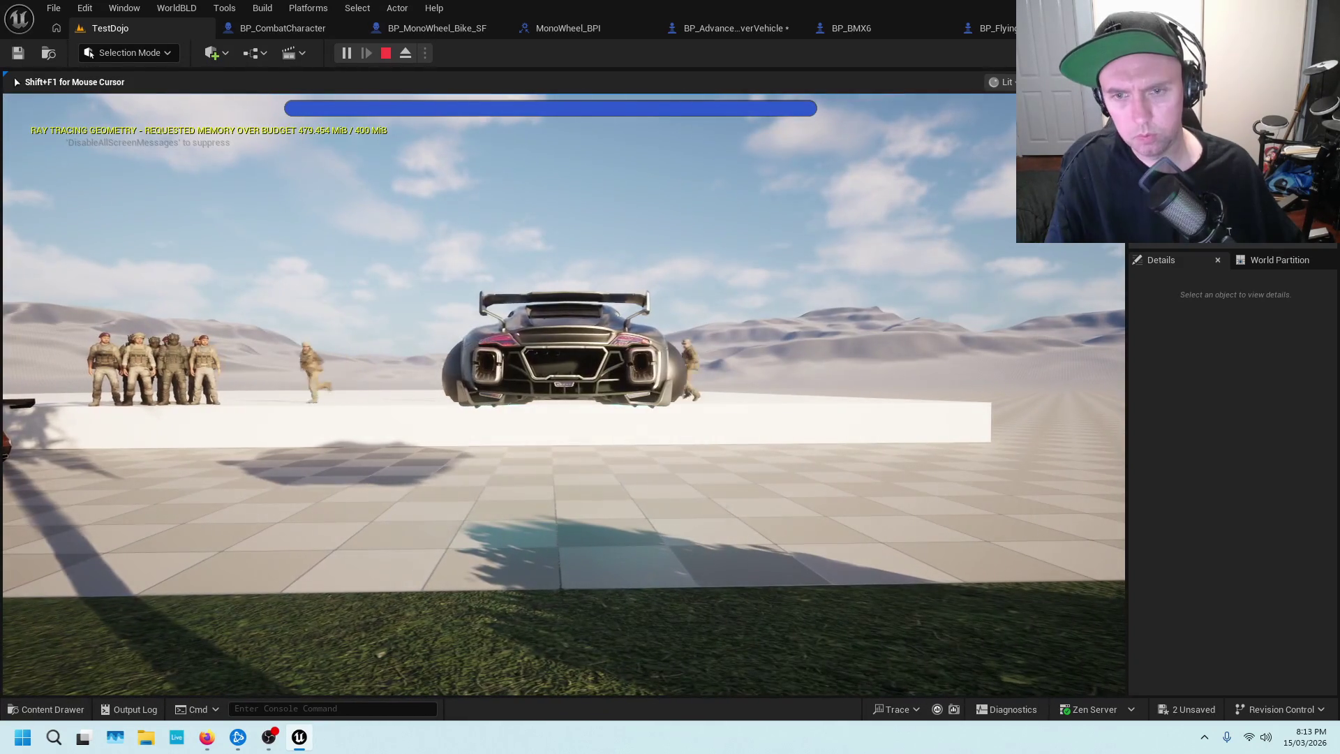
pyautogui.press('w')
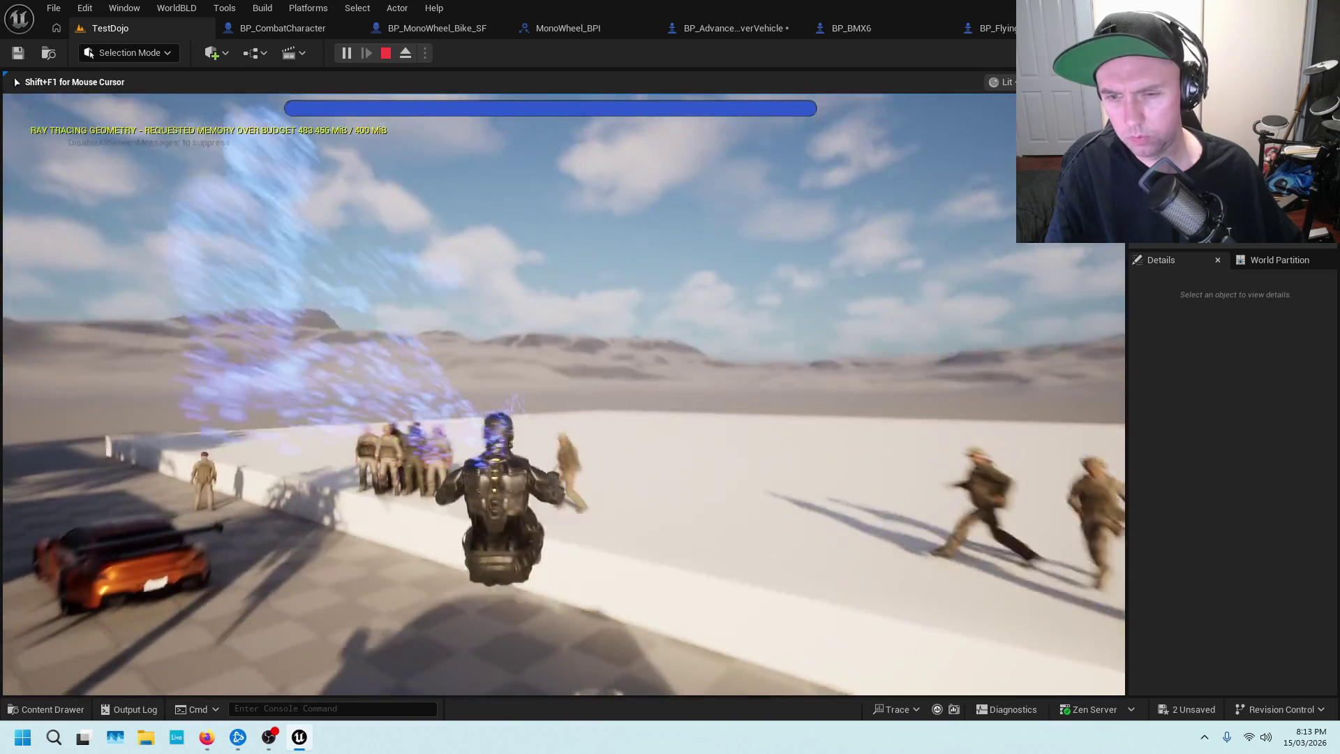
pyautogui.press('Escape')
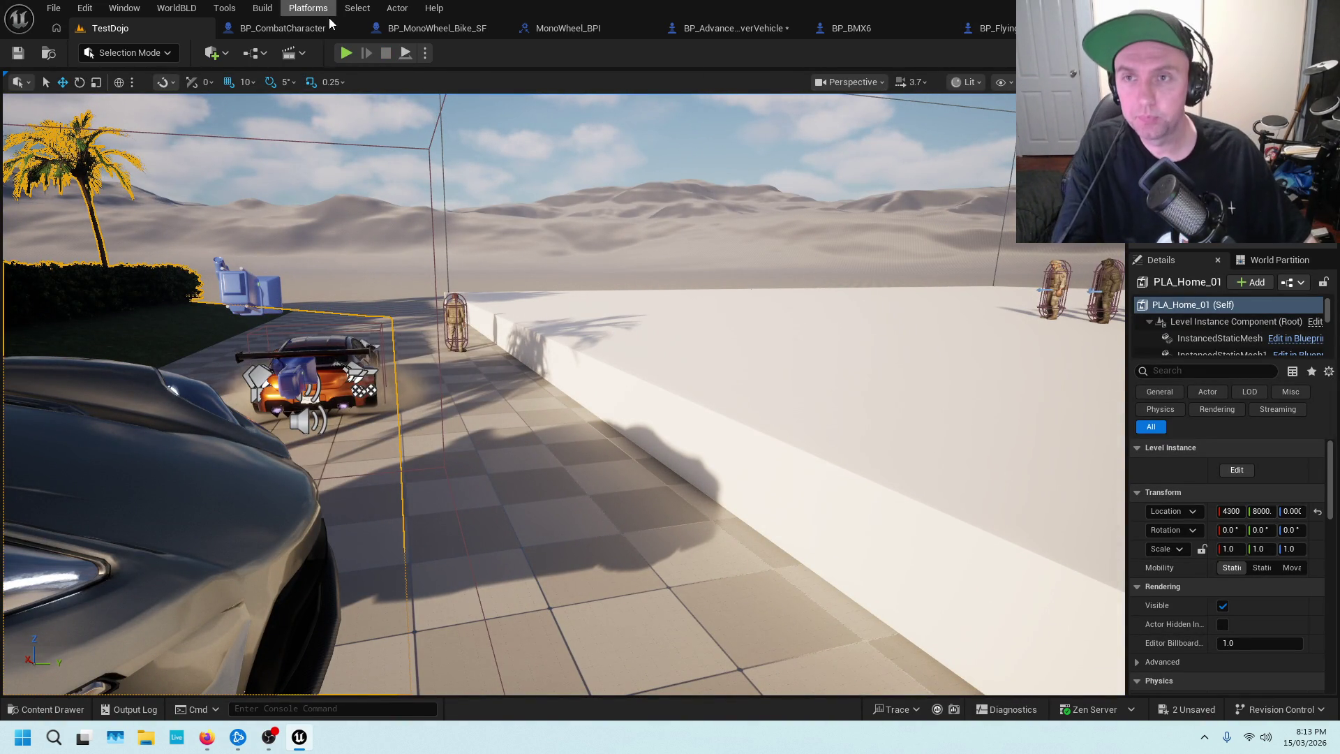
# Switch to BP_CombatCharacter and frame the MonoBike nodes ending in Mono Bike Request Enter.
pyautogui.click(279, 28)
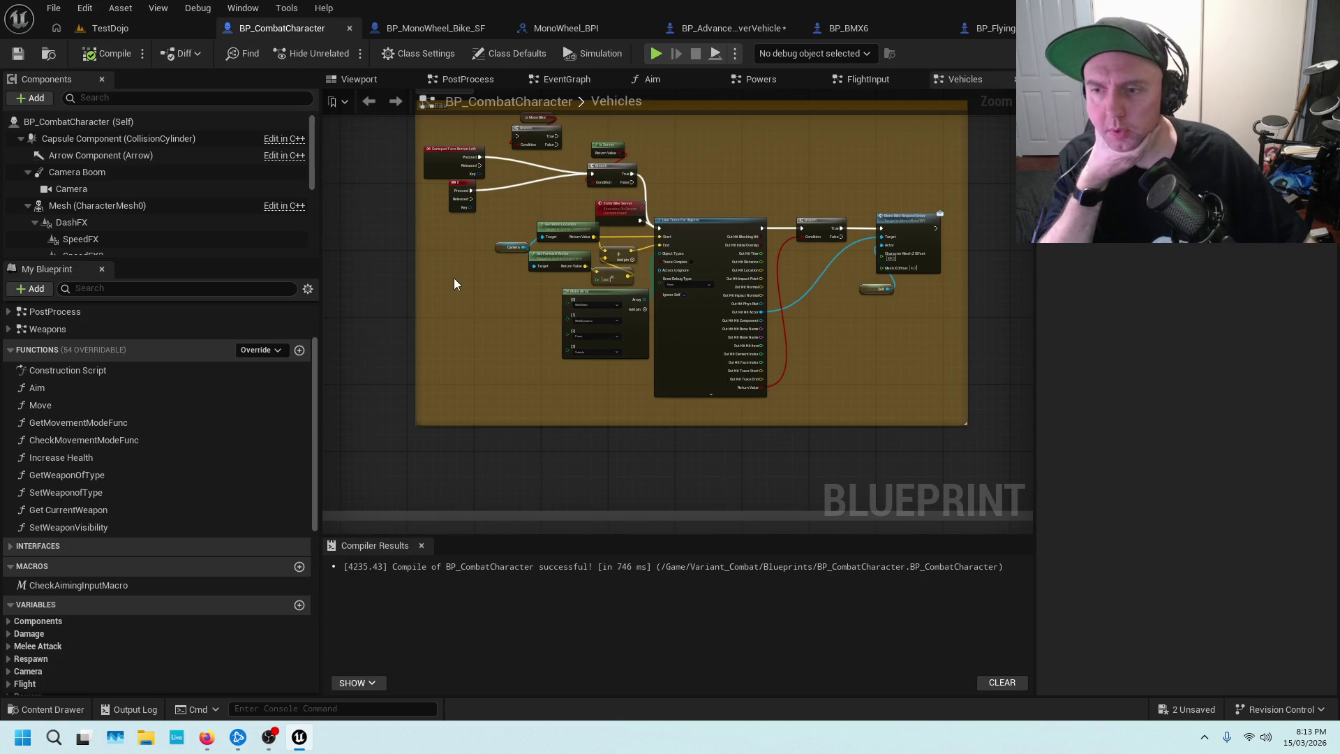
pyautogui.scroll(5, 462, 286)
pyautogui.scroll(-3, 496, 321)
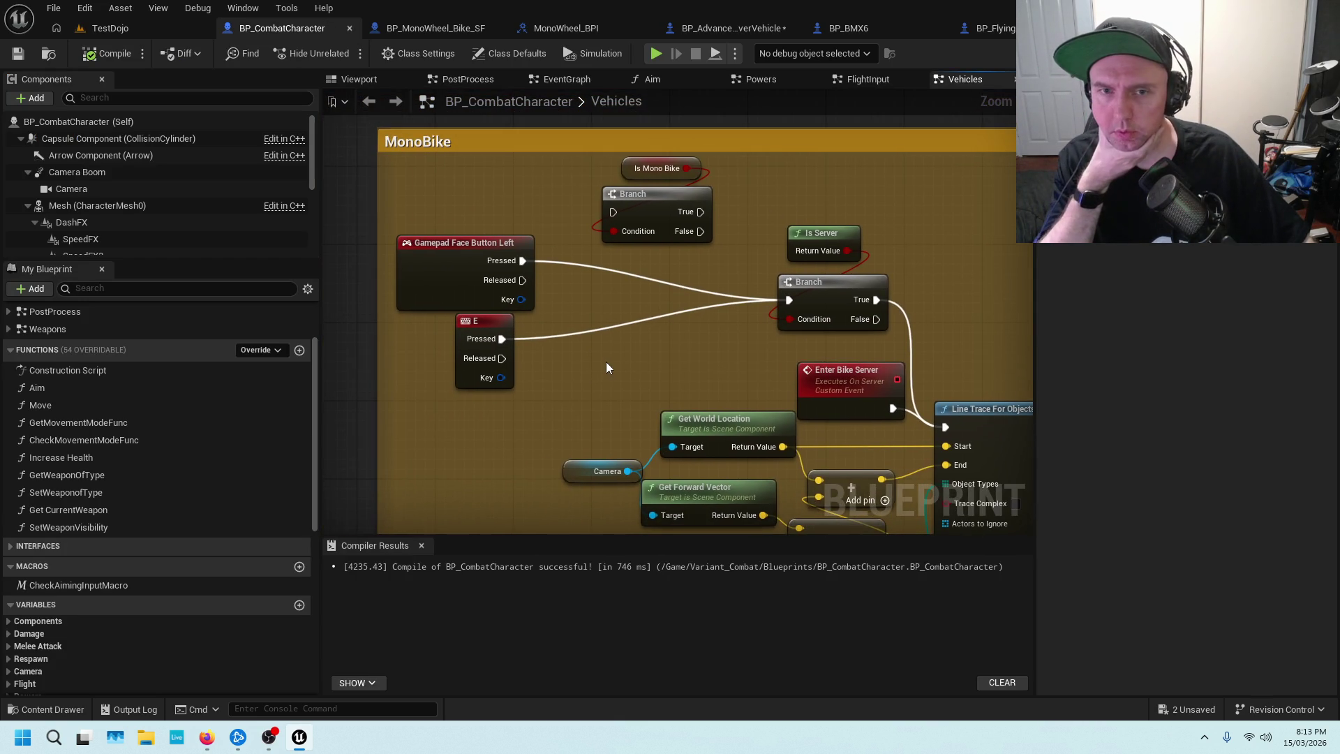
pyautogui.scroll(-3, 753, 356)
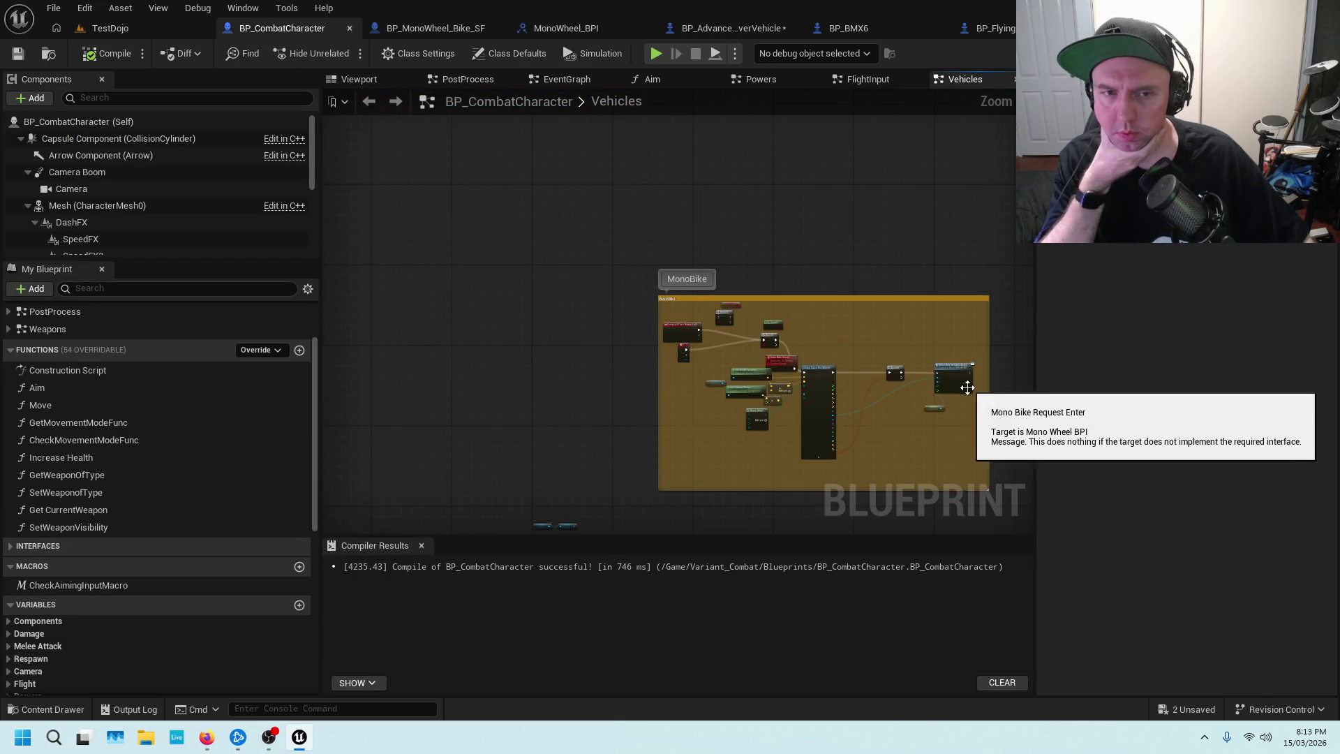
pyautogui.scroll(6, 967, 384)
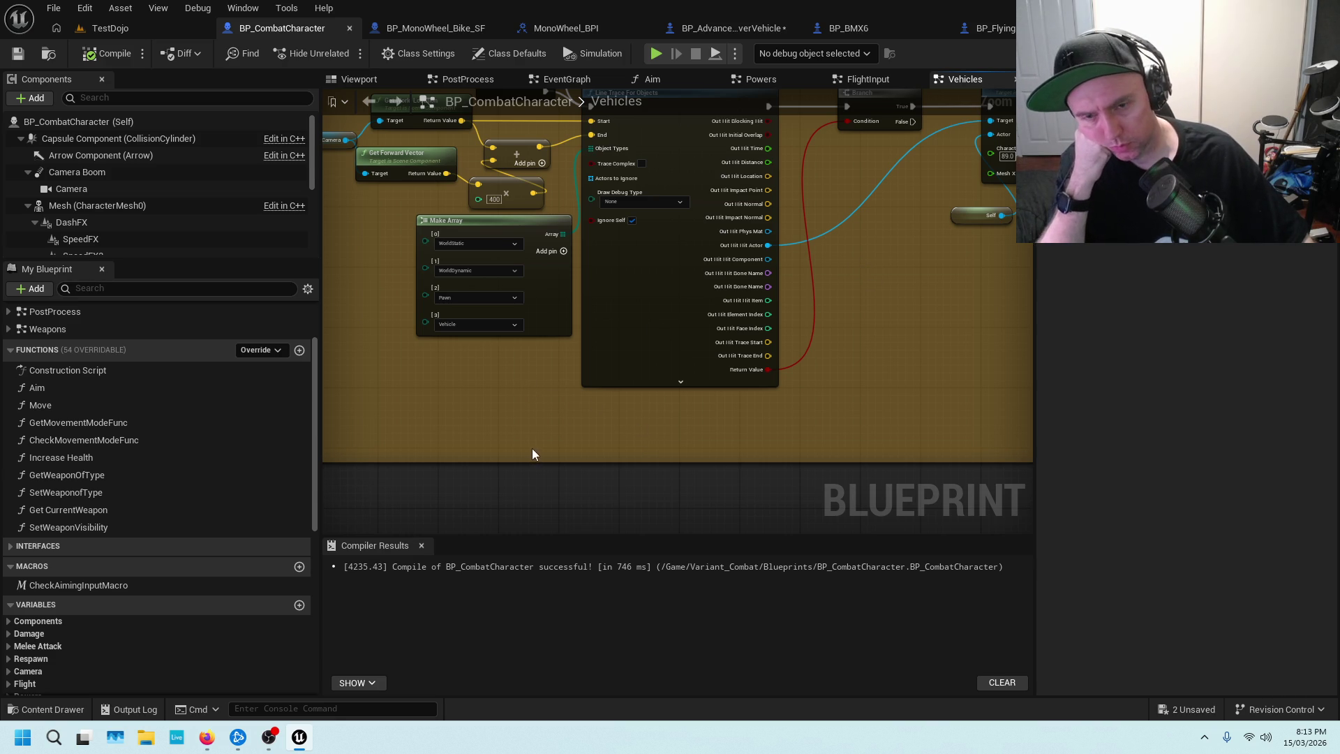
pyautogui.scroll(-2, 531, 400)
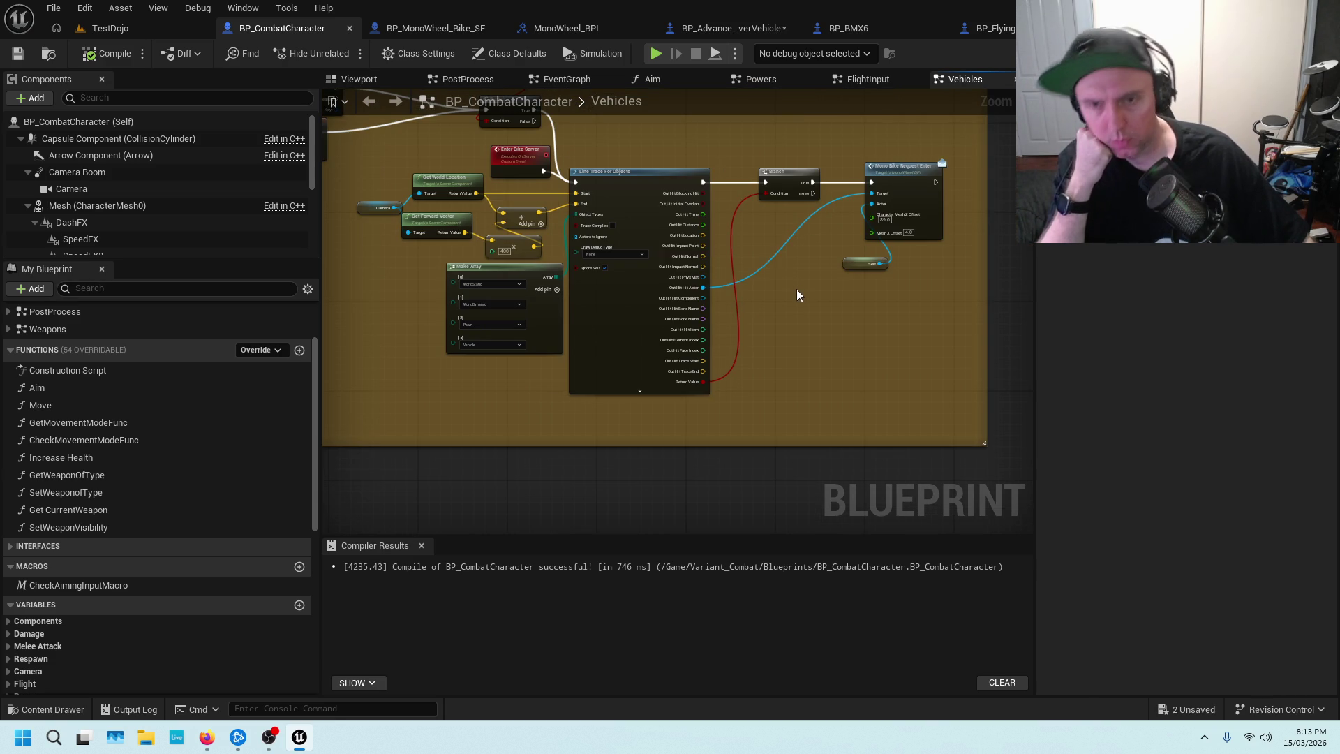
pyautogui.moveTo(794, 294); pyautogui.dragTo(811, 355)
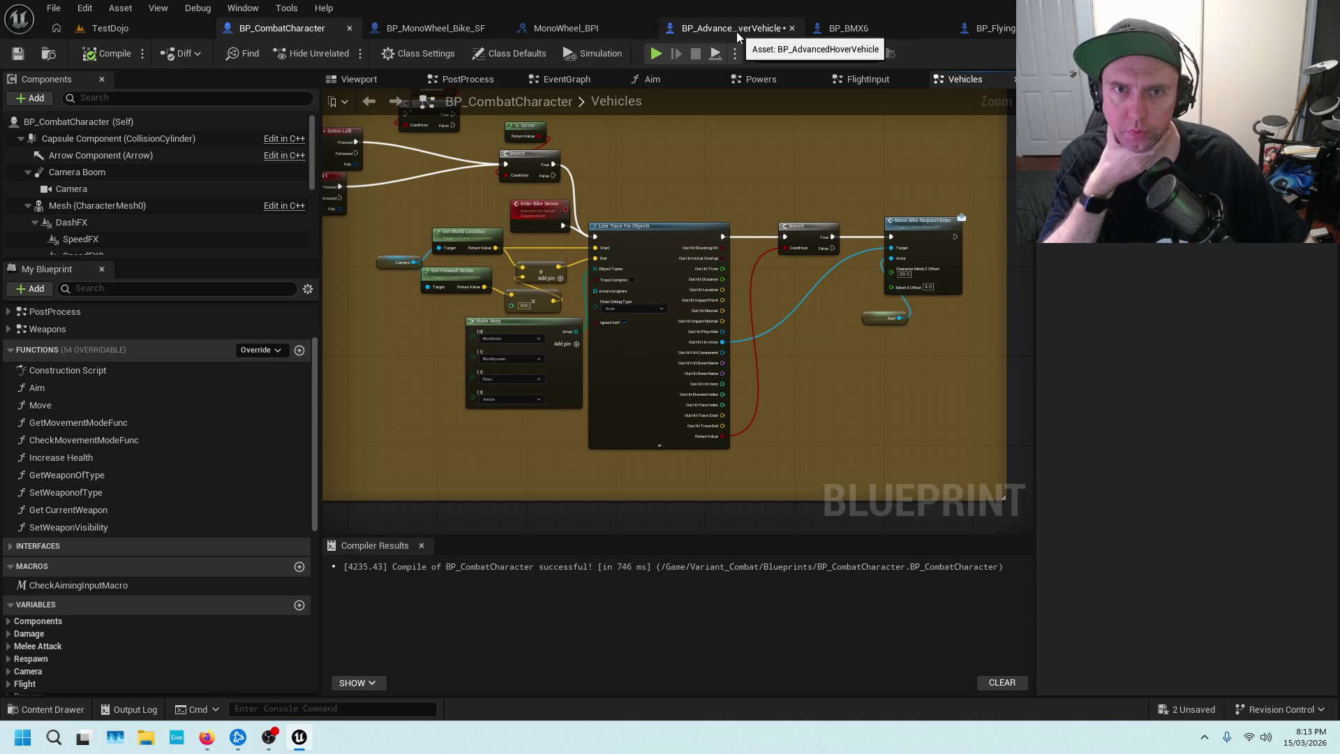
# Review BP_MonoWheel_Bike_SF's Recieve Ride/Enter Request section, then switch to BP_AdvancedHoverVehicle.
pyautogui.click(461, 26)
pyautogui.moveTo(629, 281); pyautogui.dragTo(774, 294)
pyautogui.scroll(8, 725, 277)
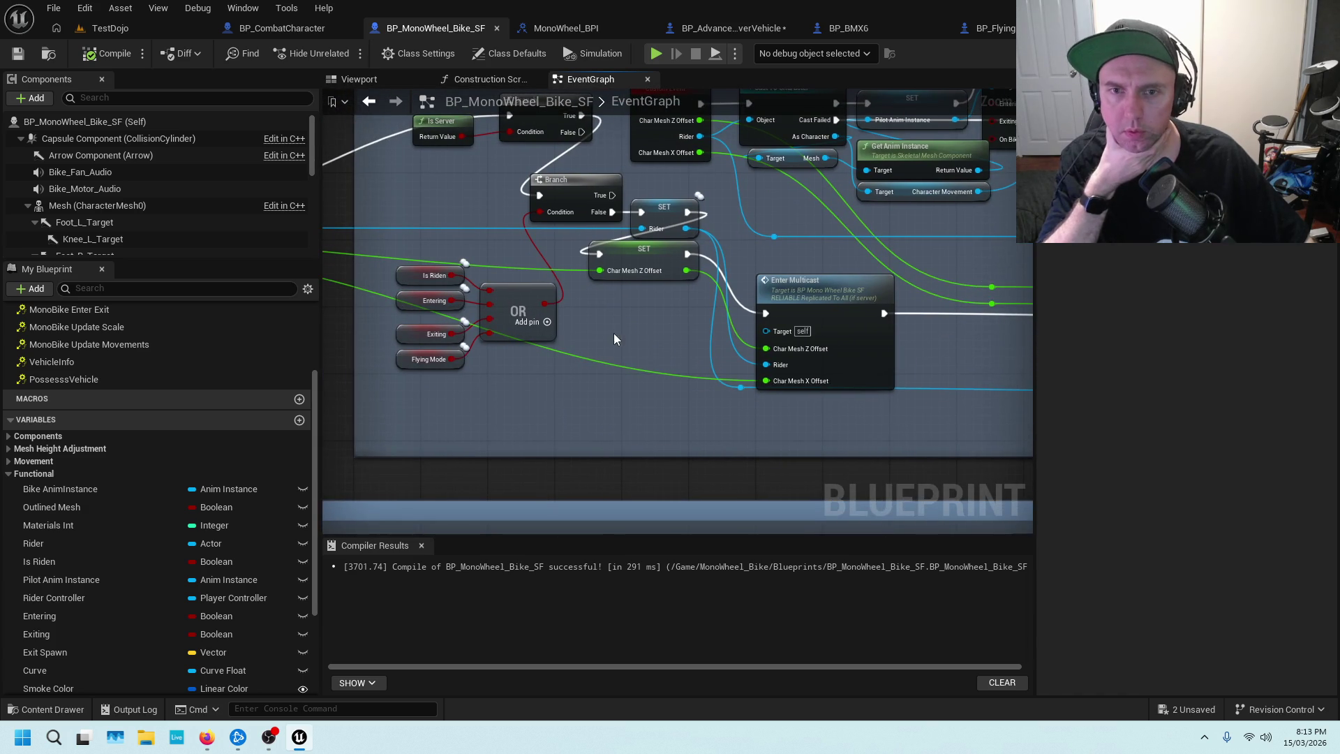
pyautogui.scroll(-2, 613, 333)
pyautogui.scroll(1, 721, 413)
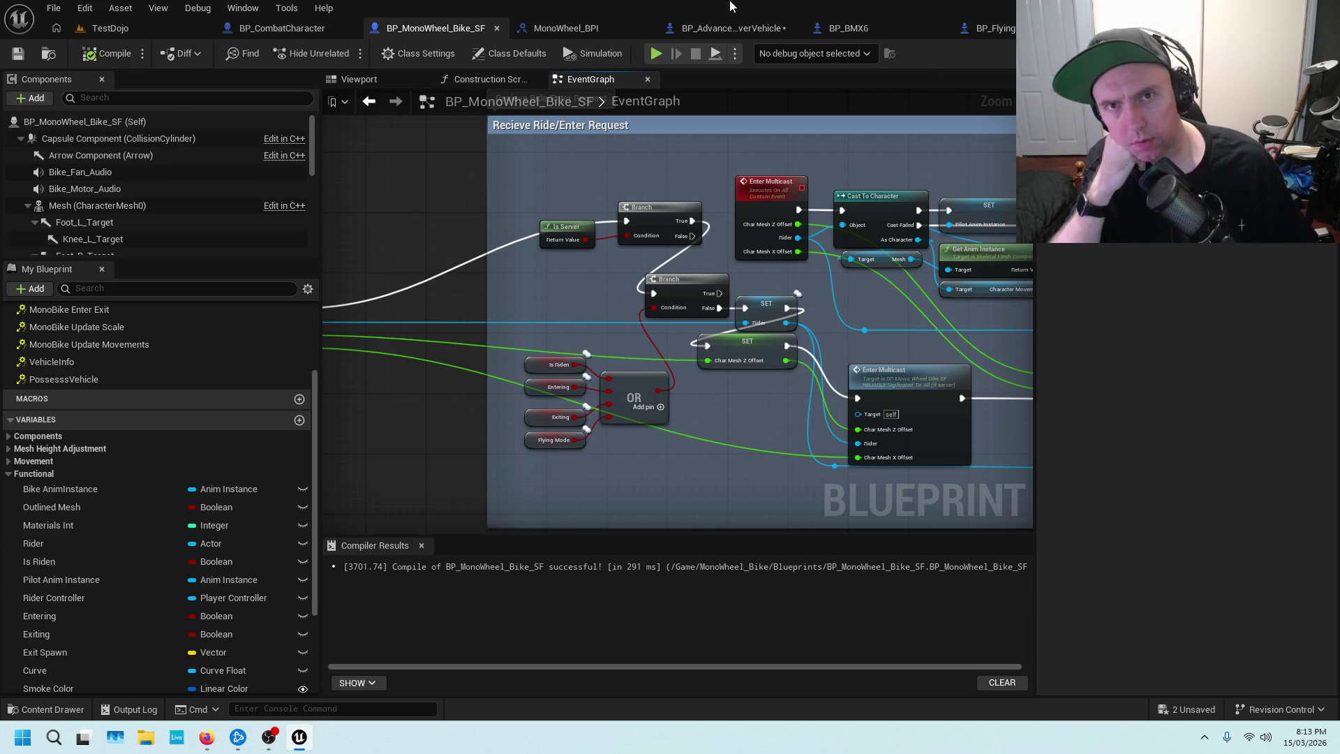
pyautogui.click(751, 31)
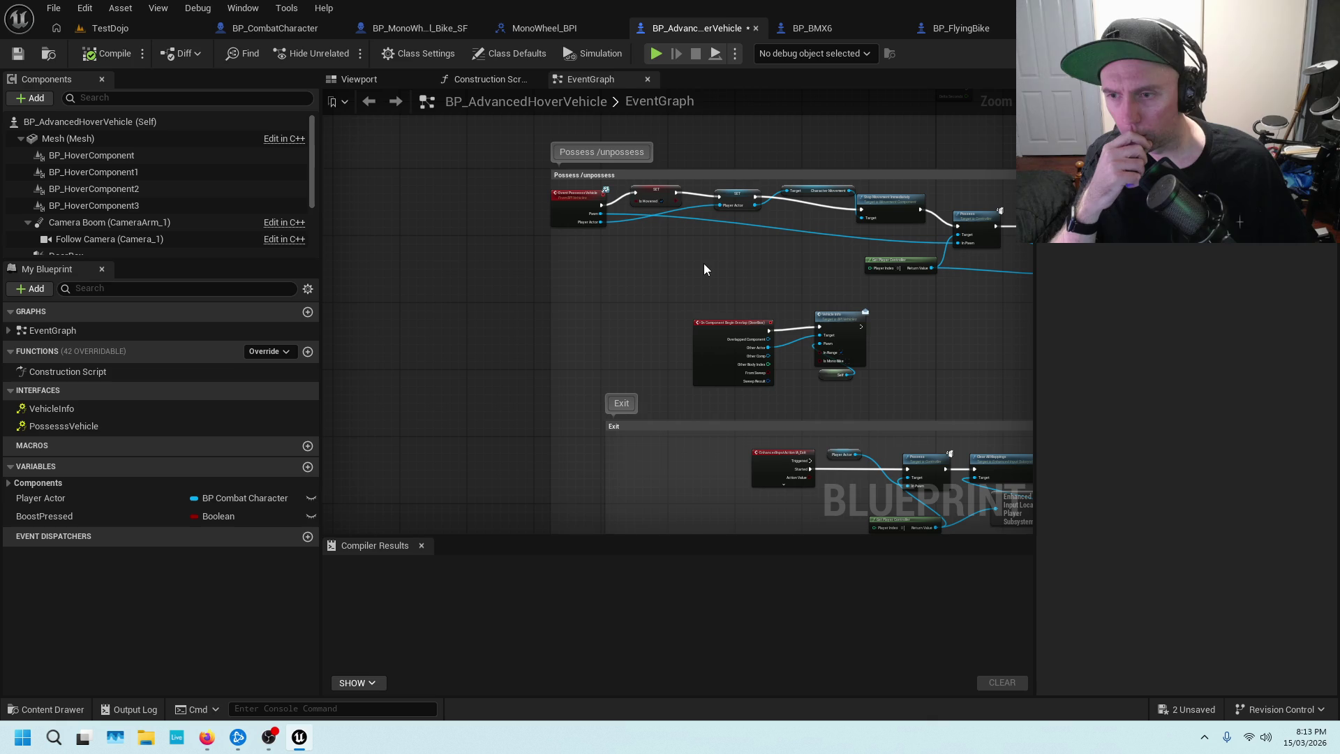
# Pan through the Activate Boost, Regular Thrusters and Exit sections to the Exit Car node.
pyautogui.moveTo(888, 356); pyautogui.dragTo(706, 108)
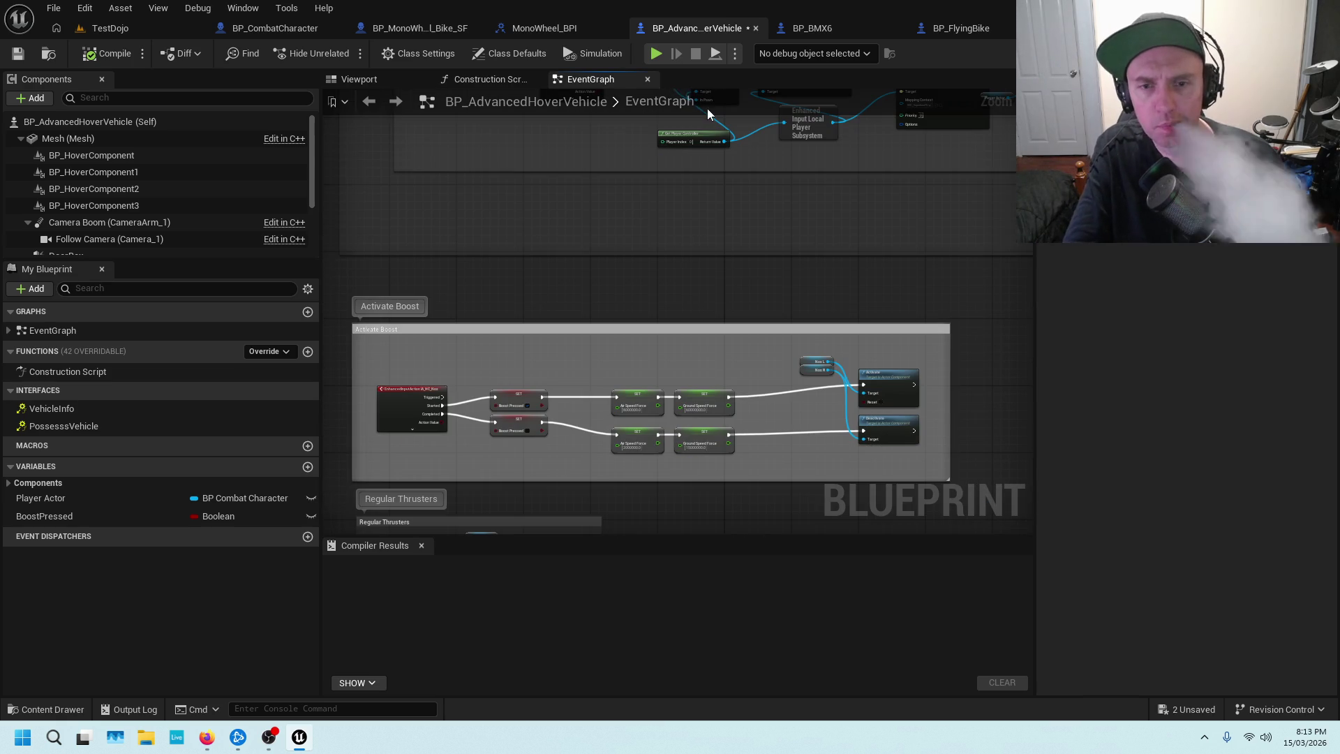
pyautogui.moveTo(741, 269); pyautogui.dragTo(685, 90)
pyautogui.moveTo(628, 376); pyautogui.dragTo(799, 418)
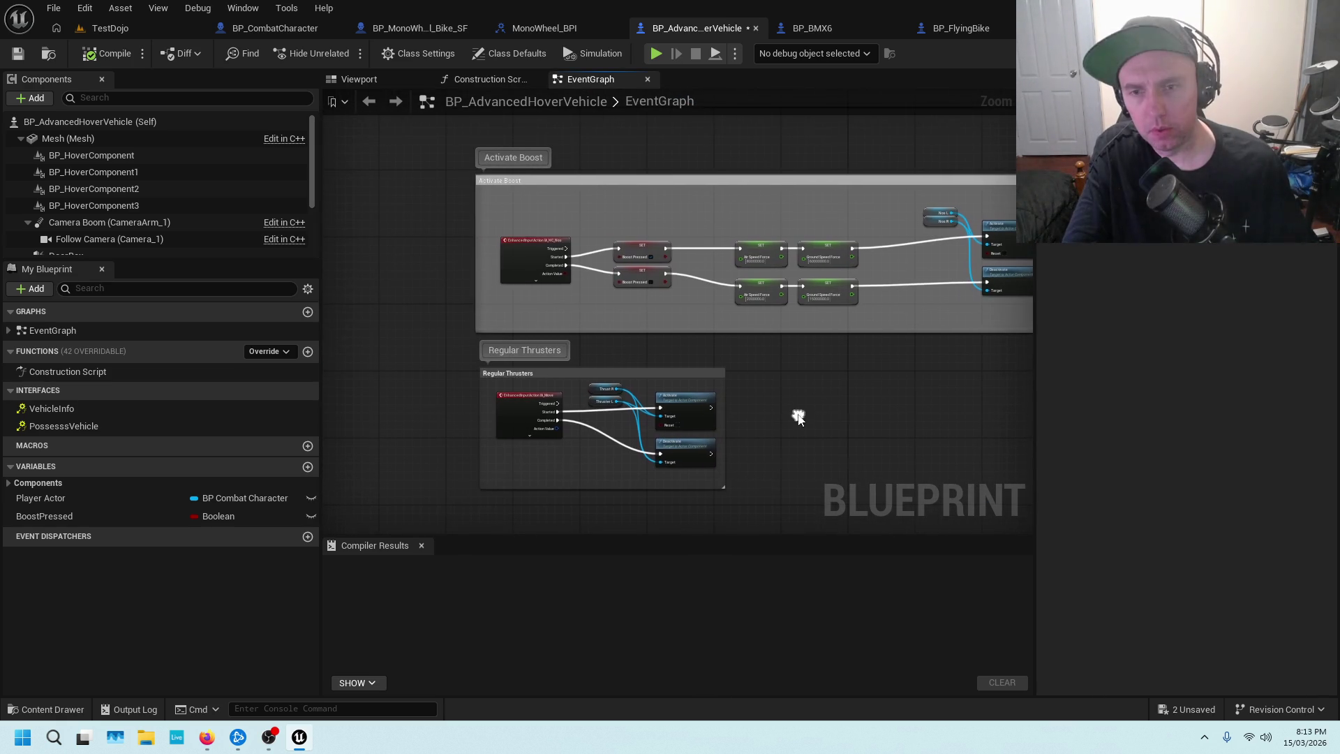
pyautogui.moveTo(870, 129)
pyautogui.mouseDown()
pyautogui.moveTo(805, 278)
pyautogui.moveTo(776, 395)
pyautogui.mouseUp()
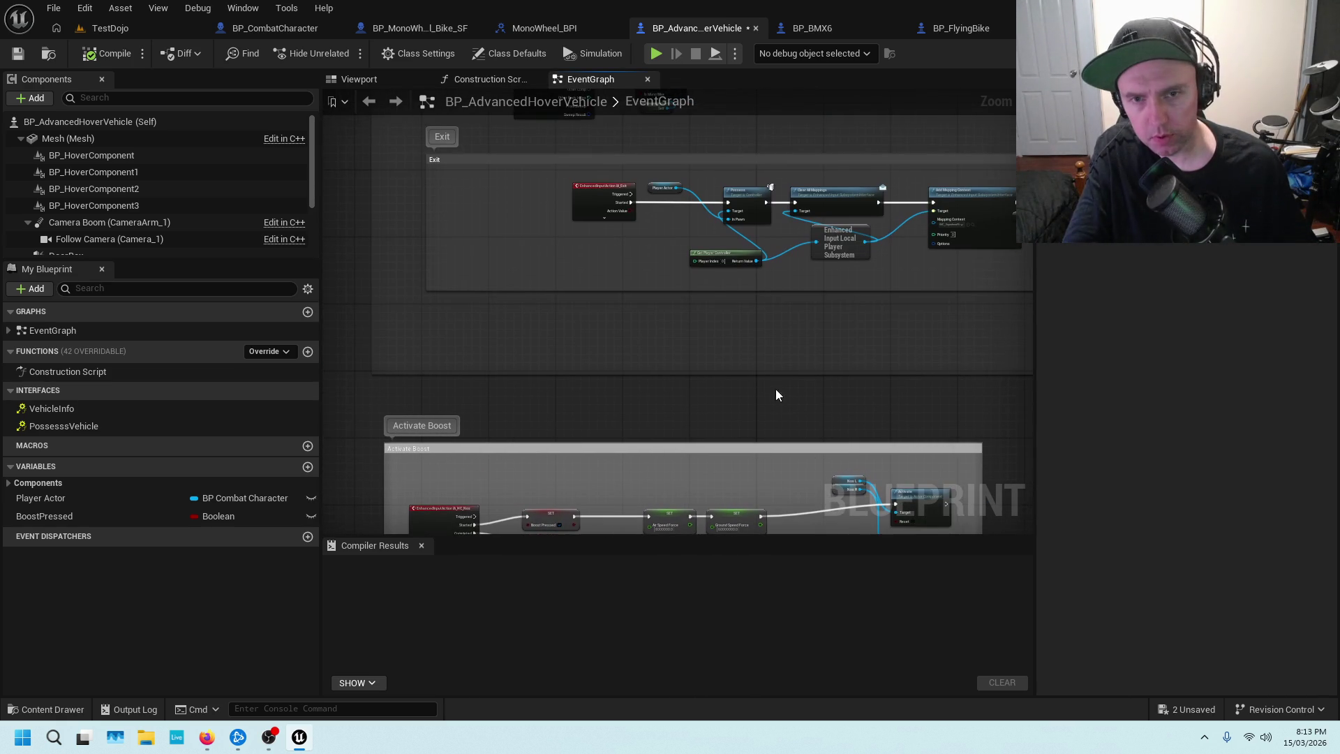
pyautogui.moveTo(835, 321); pyautogui.dragTo(686, 448)
pyautogui.moveTo(966, 257); pyautogui.dragTo(662, 272)
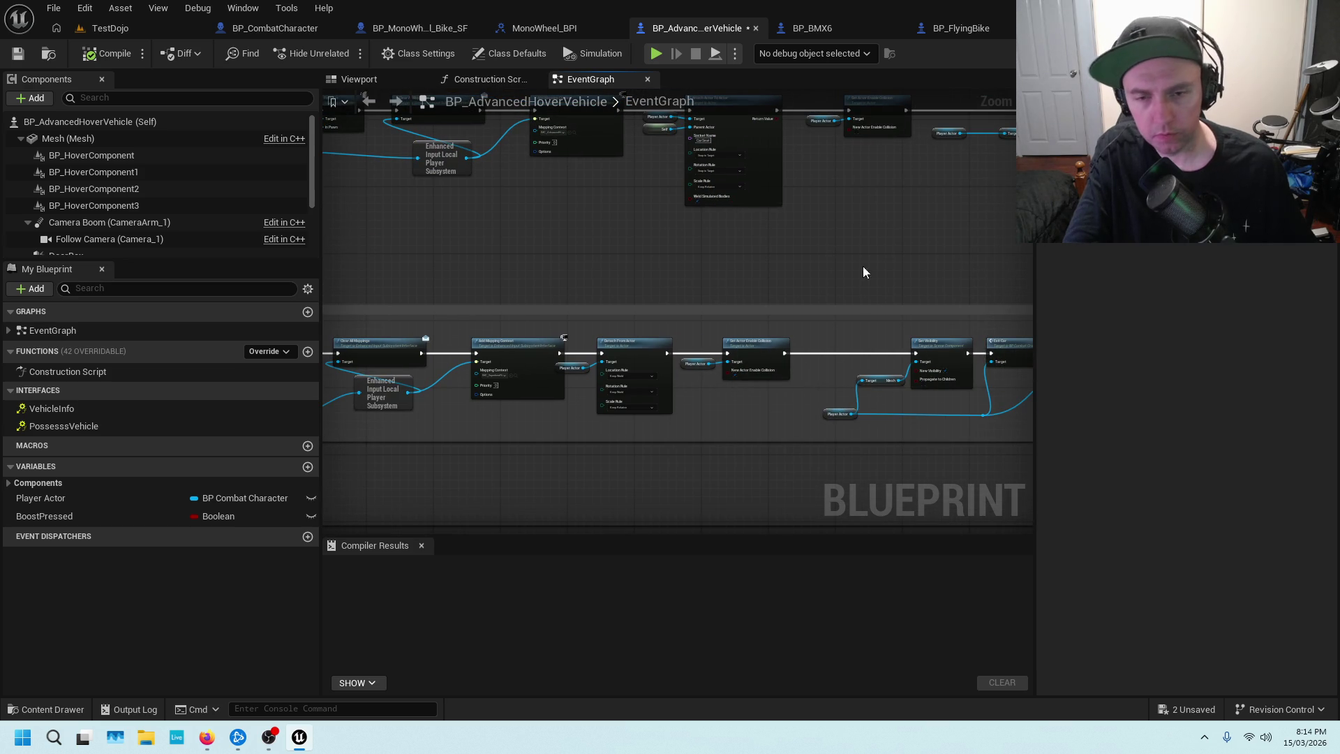
pyautogui.moveTo(901, 279); pyautogui.dragTo(682, 287)
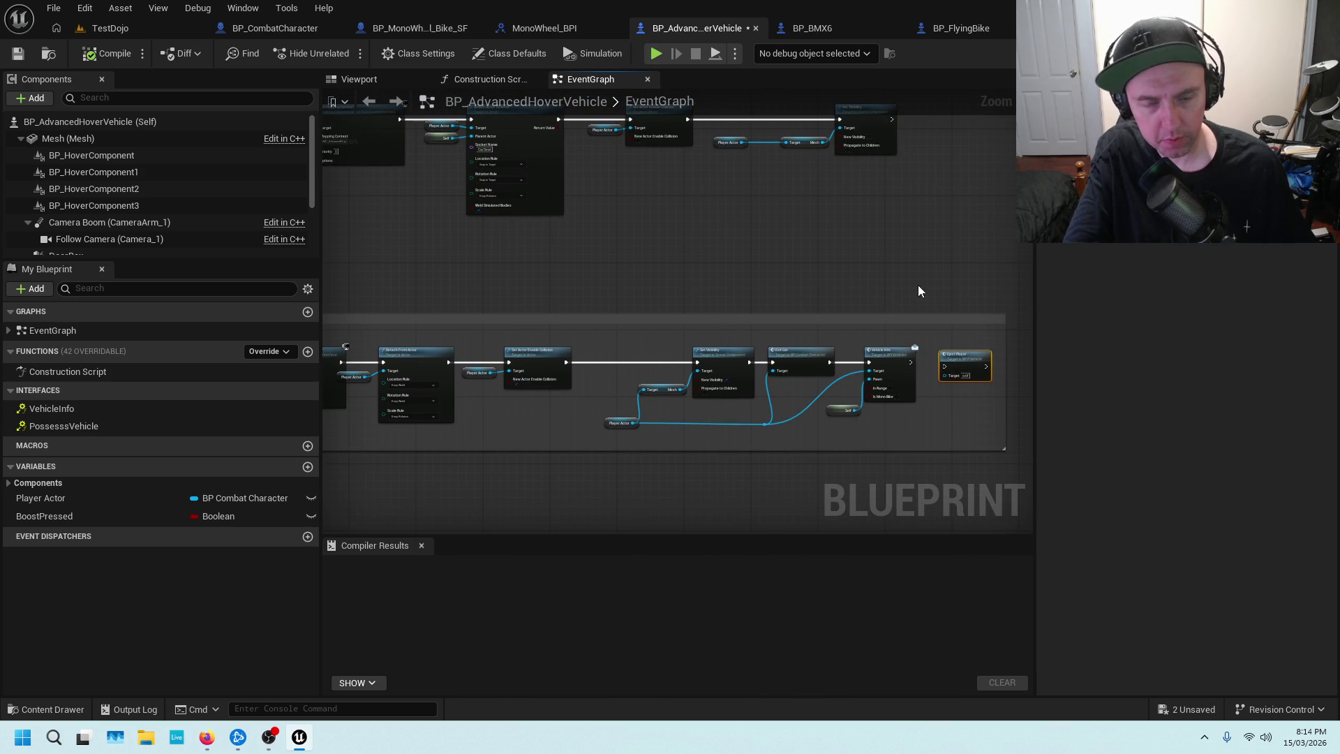
# Inspect the Vehicle Info, Eject Player and Clear All Mappings to Exit Car chain.
pyautogui.scroll(4, 868, 290)
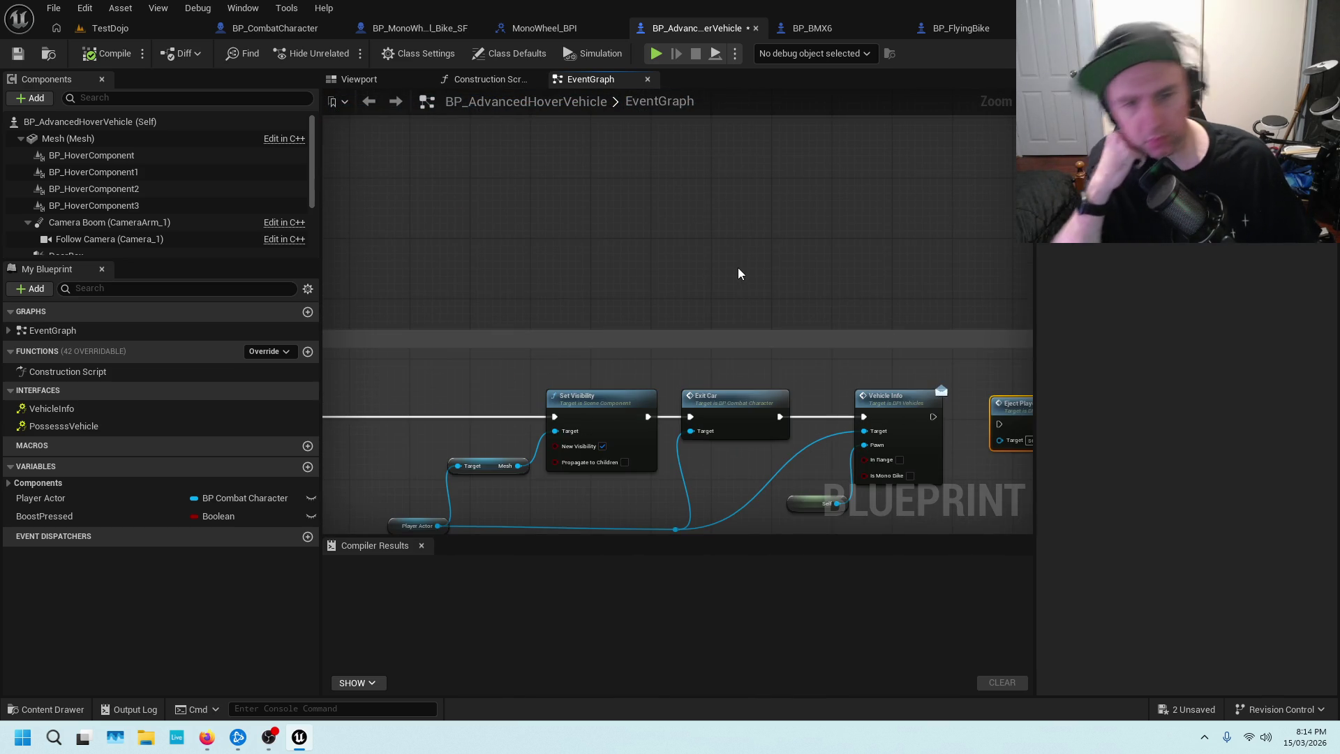
pyautogui.moveTo(739, 279); pyautogui.dragTo(886, 293)
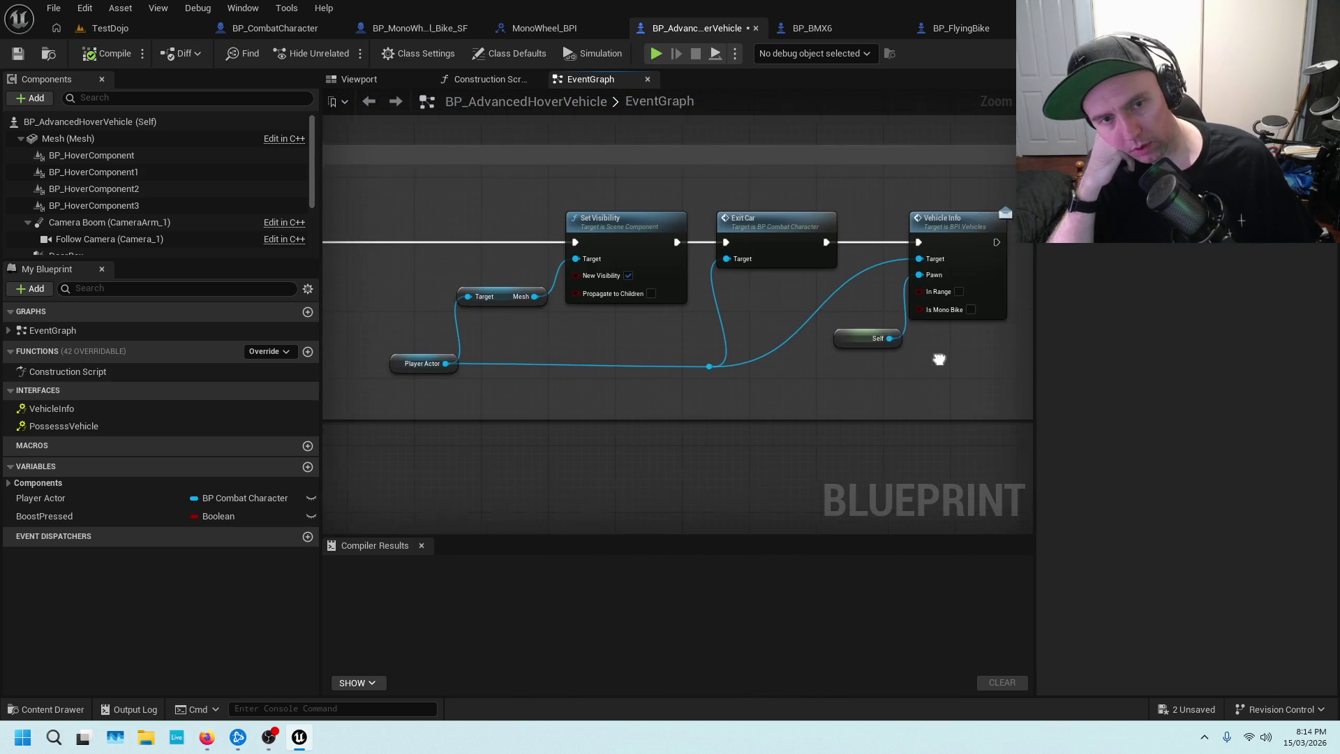
pyautogui.moveTo(937, 359); pyautogui.dragTo(740, 355)
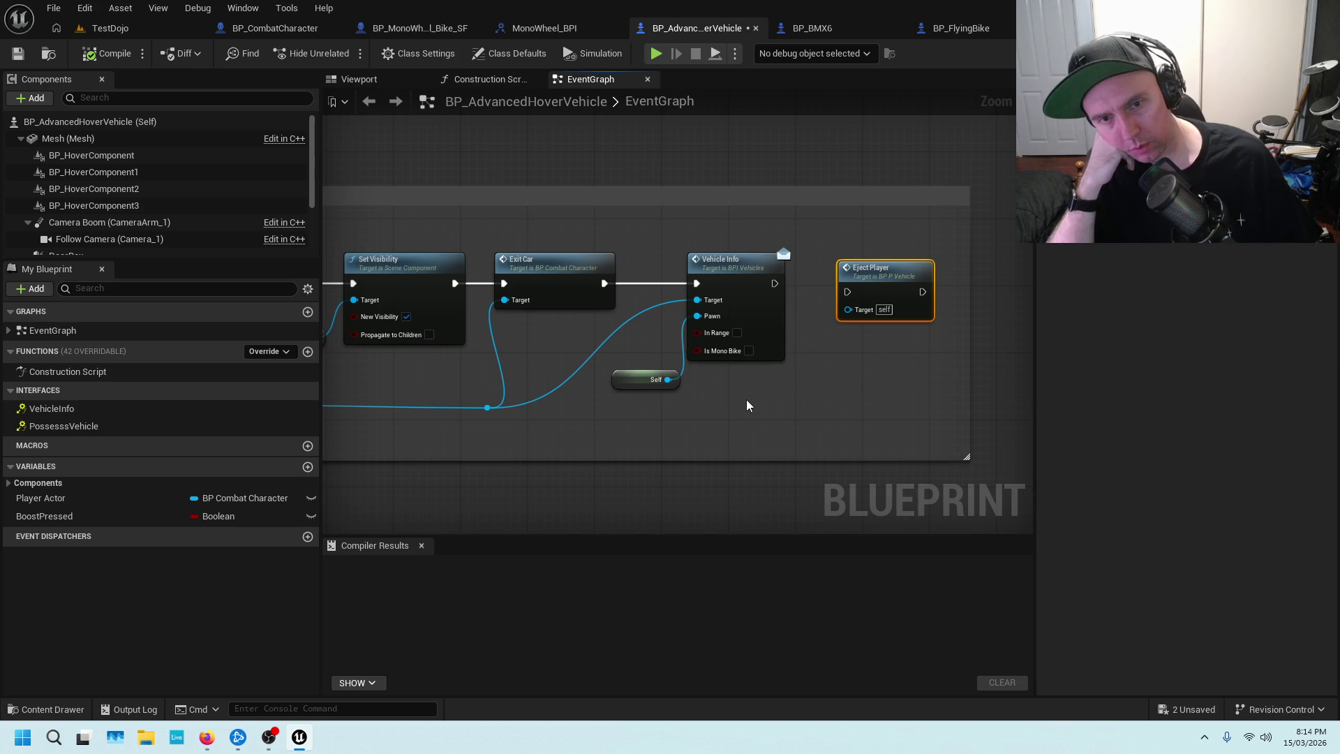
pyautogui.scroll(-4, 744, 405)
pyautogui.moveTo(717, 398); pyautogui.dragTo(954, 366)
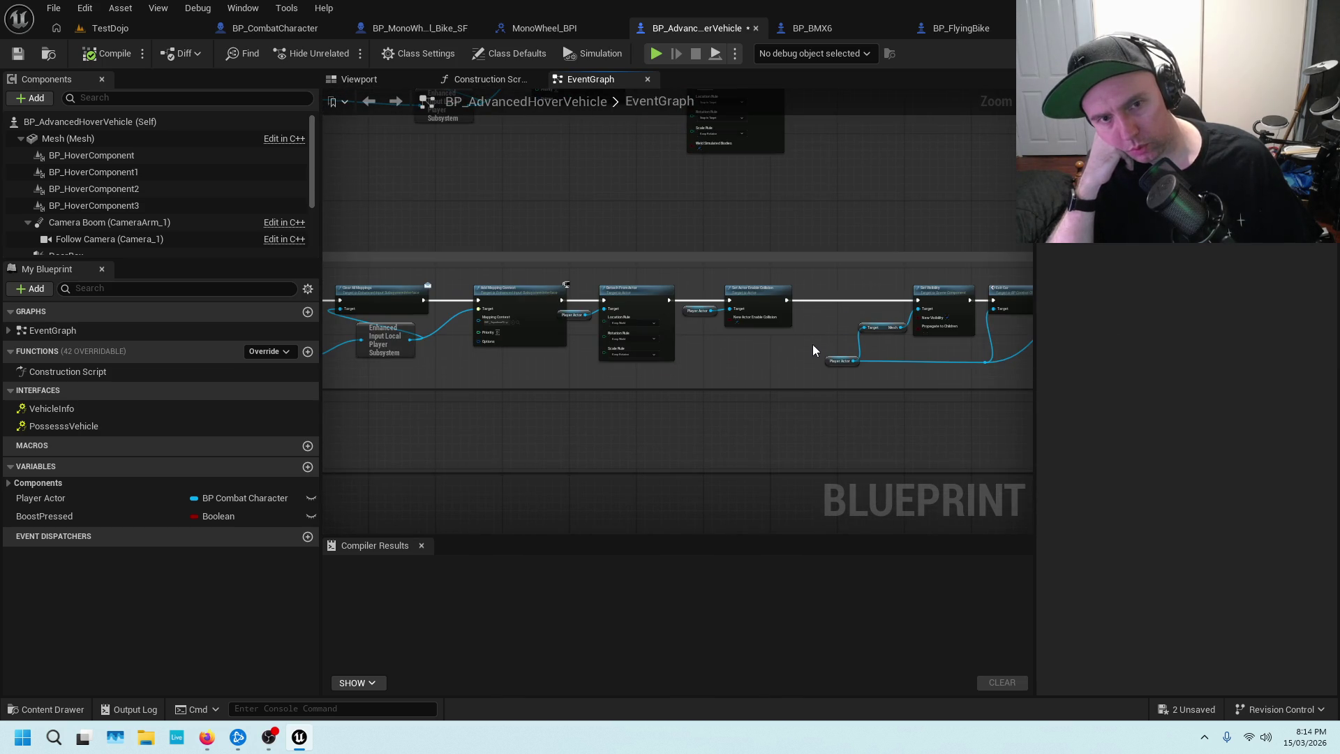
pyautogui.scroll(-3, 757, 349)
pyautogui.moveTo(756, 349); pyautogui.dragTo(1012, 369)
# Frame the Possess/unpossess and Exit sections and jump to Exit Car's definition.
pyautogui.moveTo(732, 228)
pyautogui.mouseDown()
pyautogui.moveTo(747, 300)
pyautogui.moveTo(636, 336)
pyautogui.moveTo(518, 290)
pyautogui.mouseUp()
pyautogui.scroll(5, 583, 239)
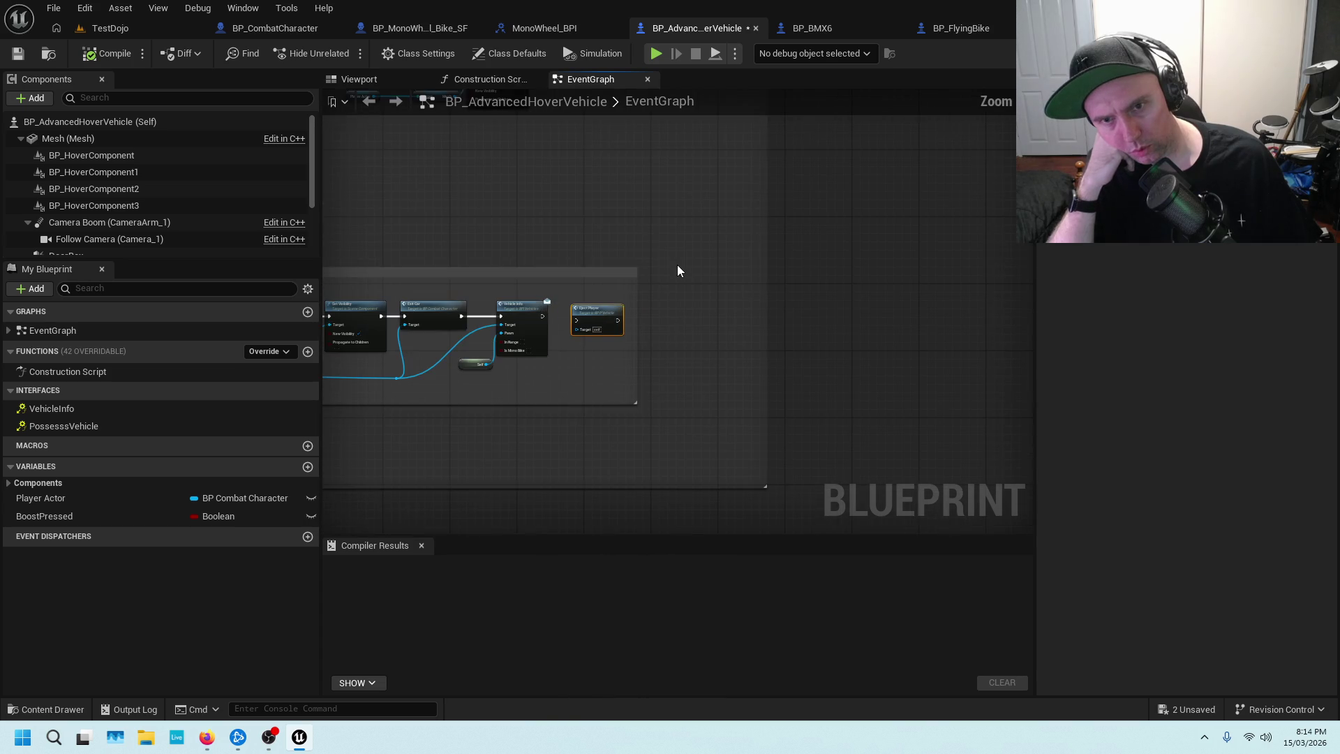
pyautogui.scroll(3, 690, 259)
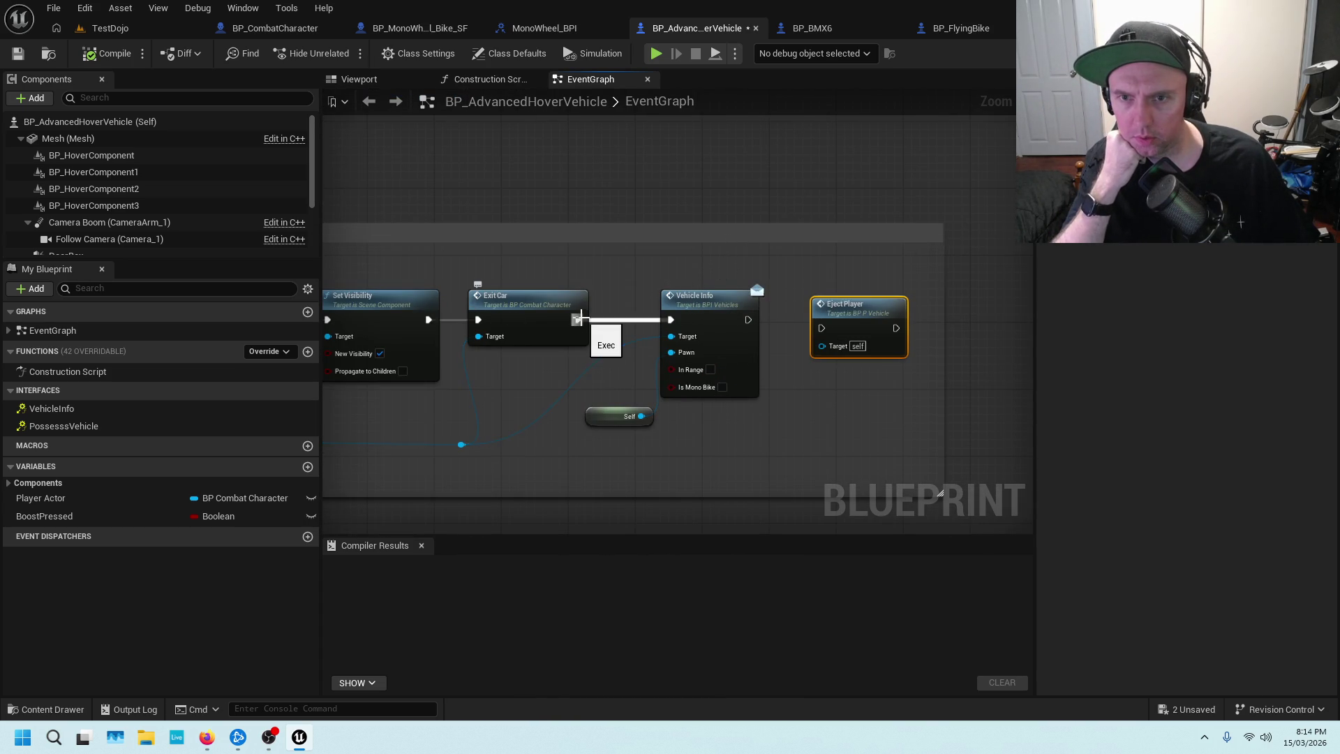
pyautogui.moveTo(586, 269); pyautogui.dragTo(776, 275)
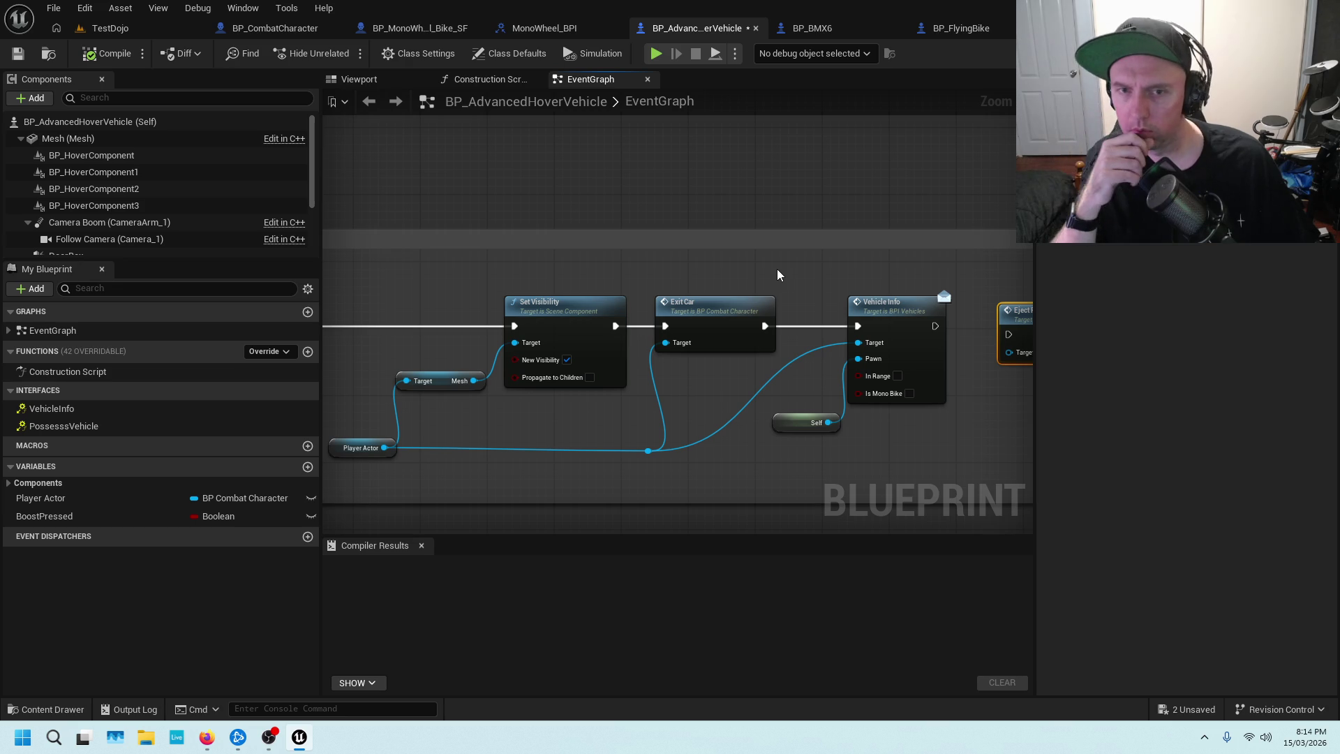
pyautogui.doubleClick(703, 307)
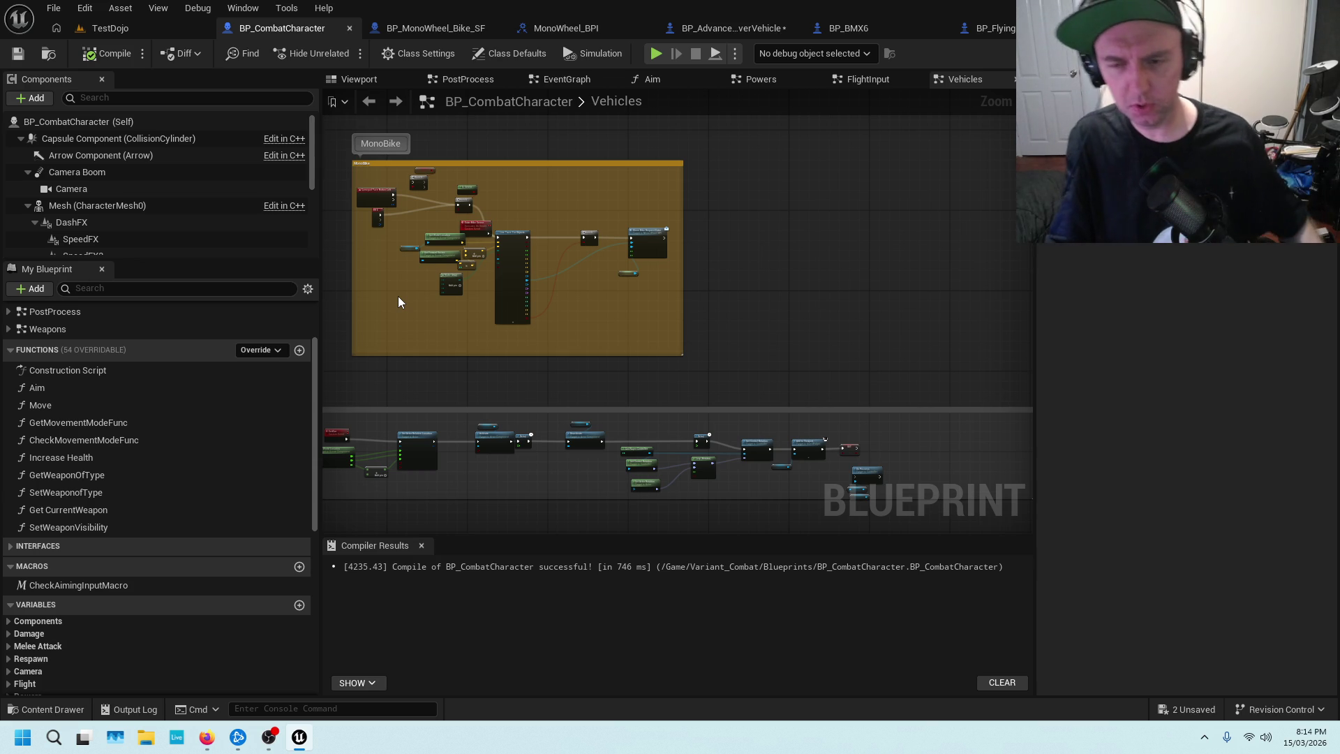
pyautogui.scroll(-4, 430, 299)
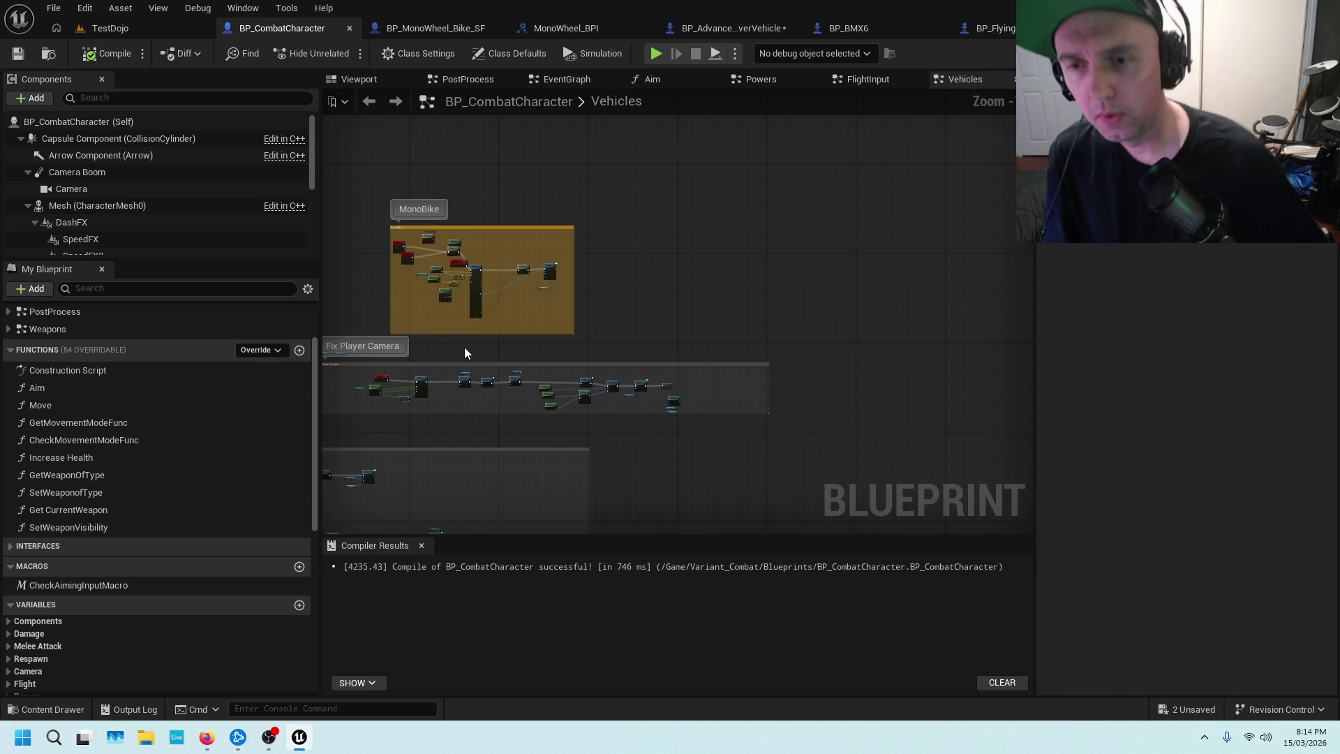
pyautogui.scroll(5, 666, 381)
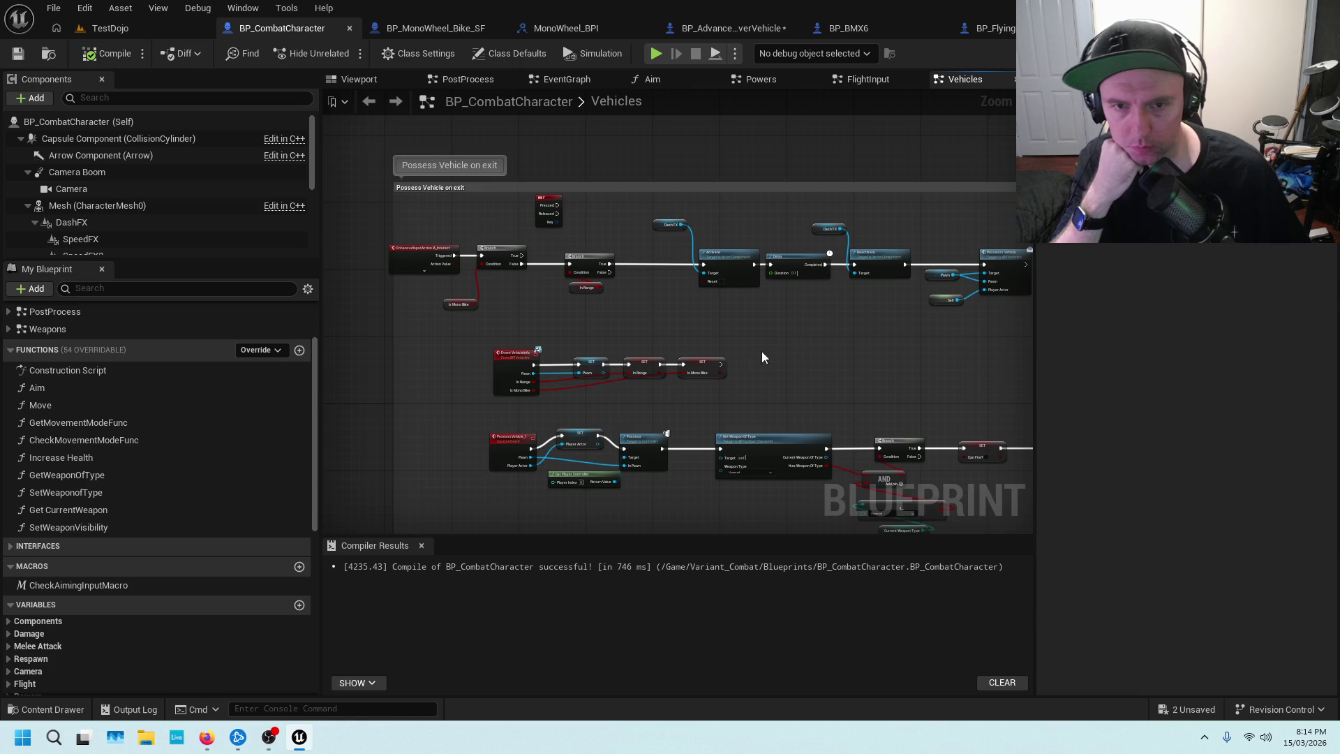
pyautogui.moveTo(761, 350); pyautogui.dragTo(810, 278)
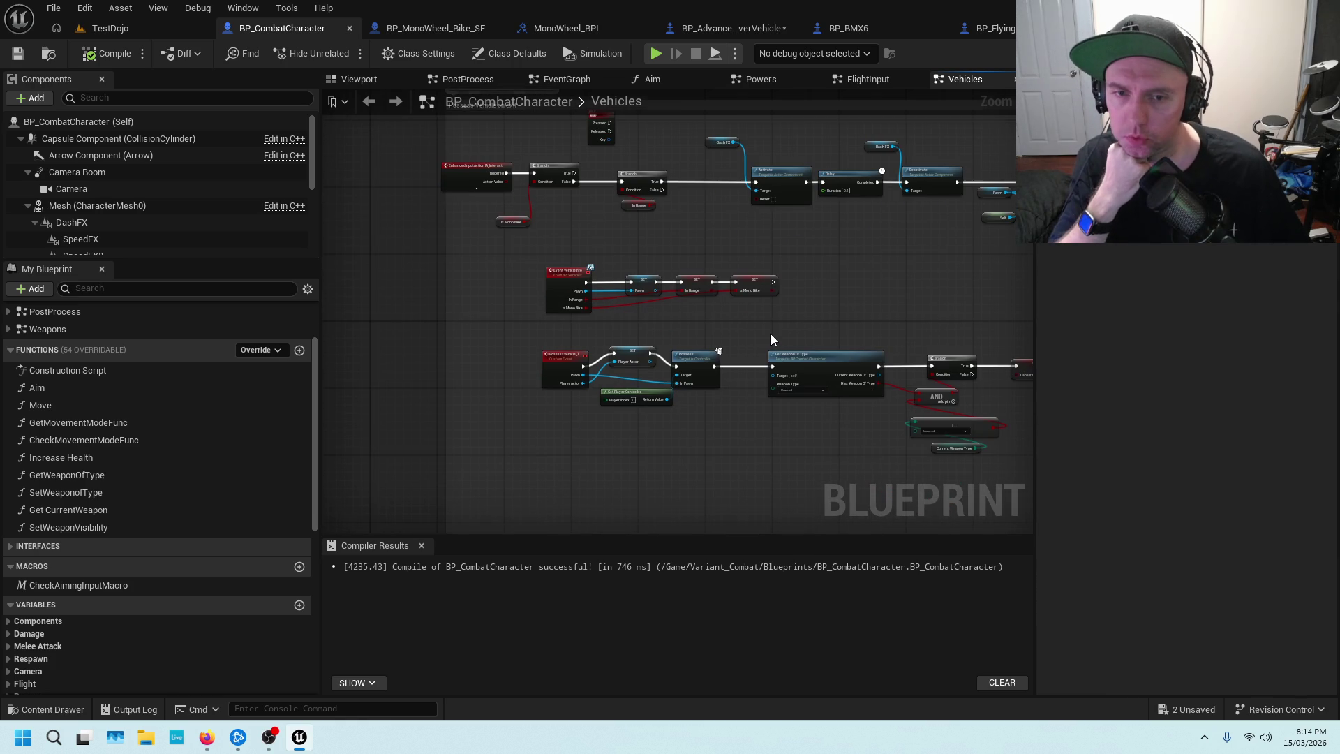
pyautogui.scroll(3, 725, 334)
pyautogui.moveTo(773, 258)
pyautogui.mouseDown()
pyautogui.moveTo(744, 346)
pyautogui.moveTo(813, 413)
pyautogui.moveTo(803, 253)
pyautogui.moveTo(718, 387)
pyautogui.mouseUp()
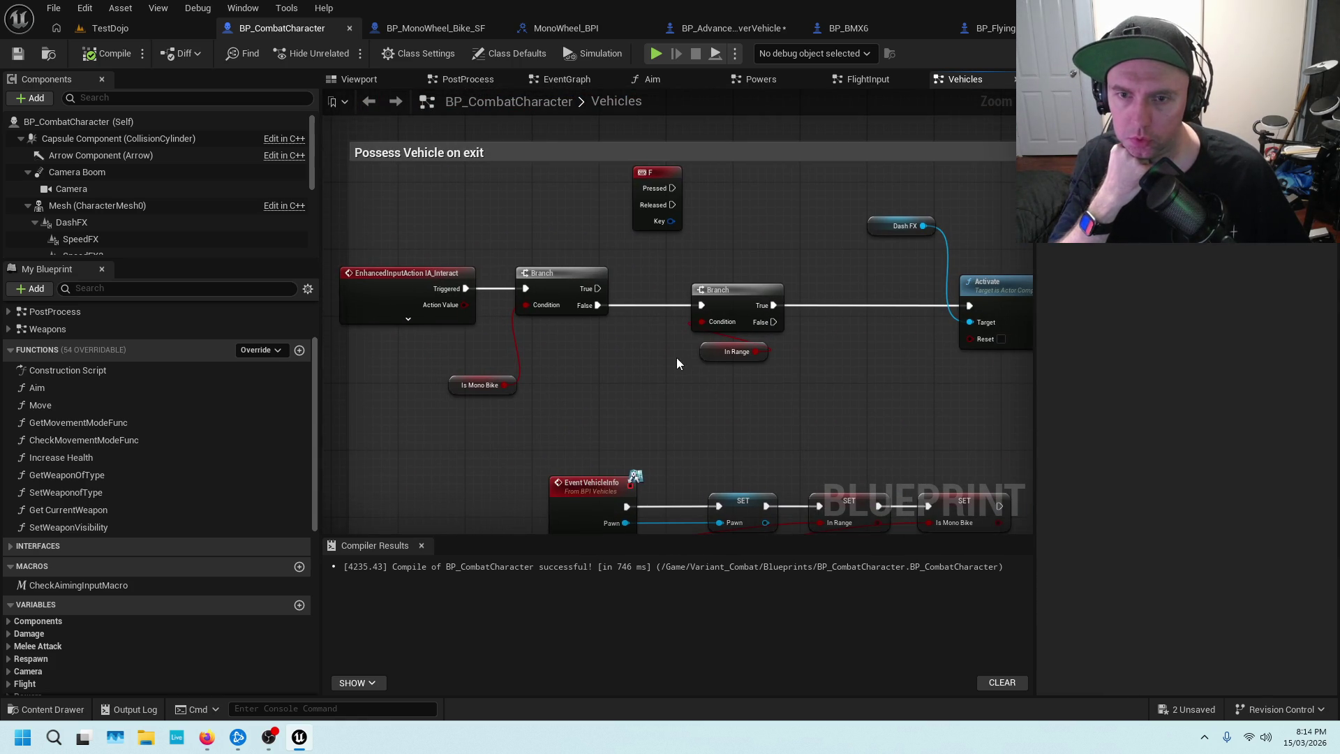
pyautogui.scroll(1, 562, 338)
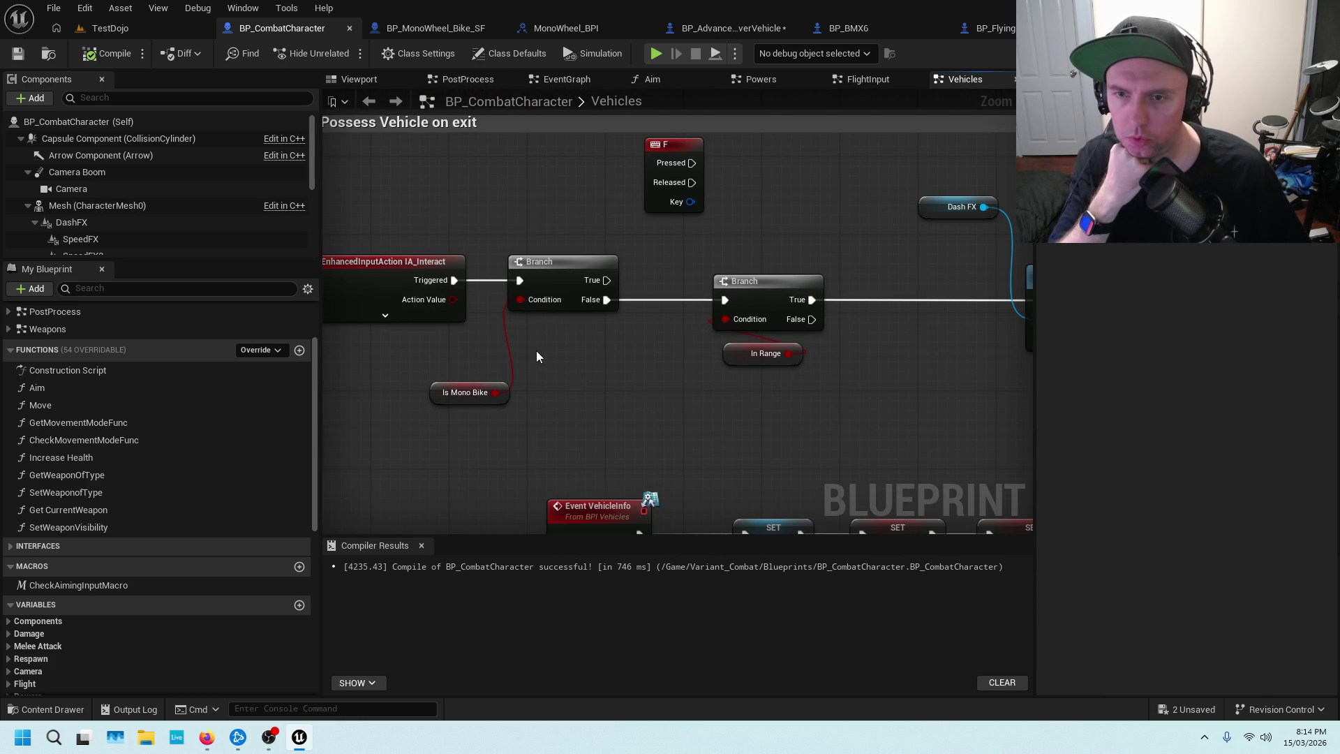
pyautogui.moveTo(559, 344); pyautogui.dragTo(501, 487)
pyautogui.moveTo(788, 404); pyautogui.dragTo(491, 289)
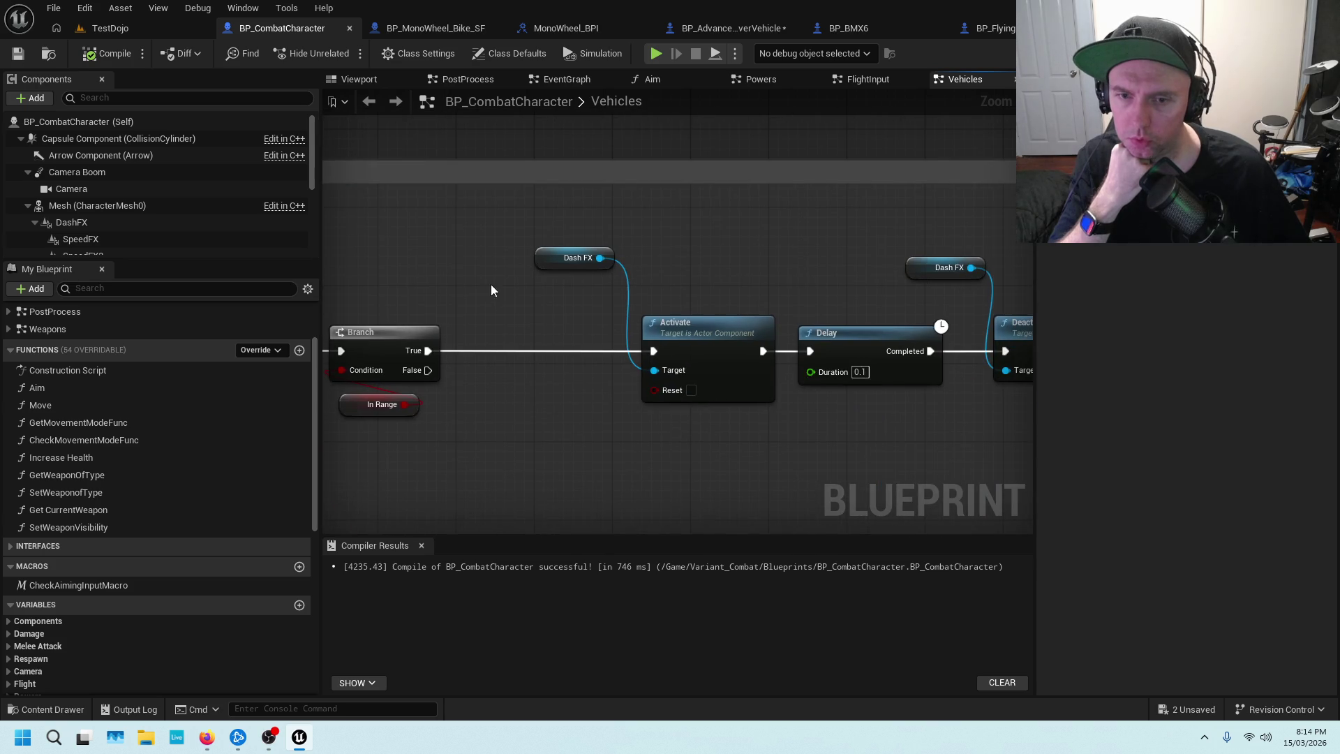
pyautogui.moveTo(553, 446); pyautogui.dragTo(879, 389)
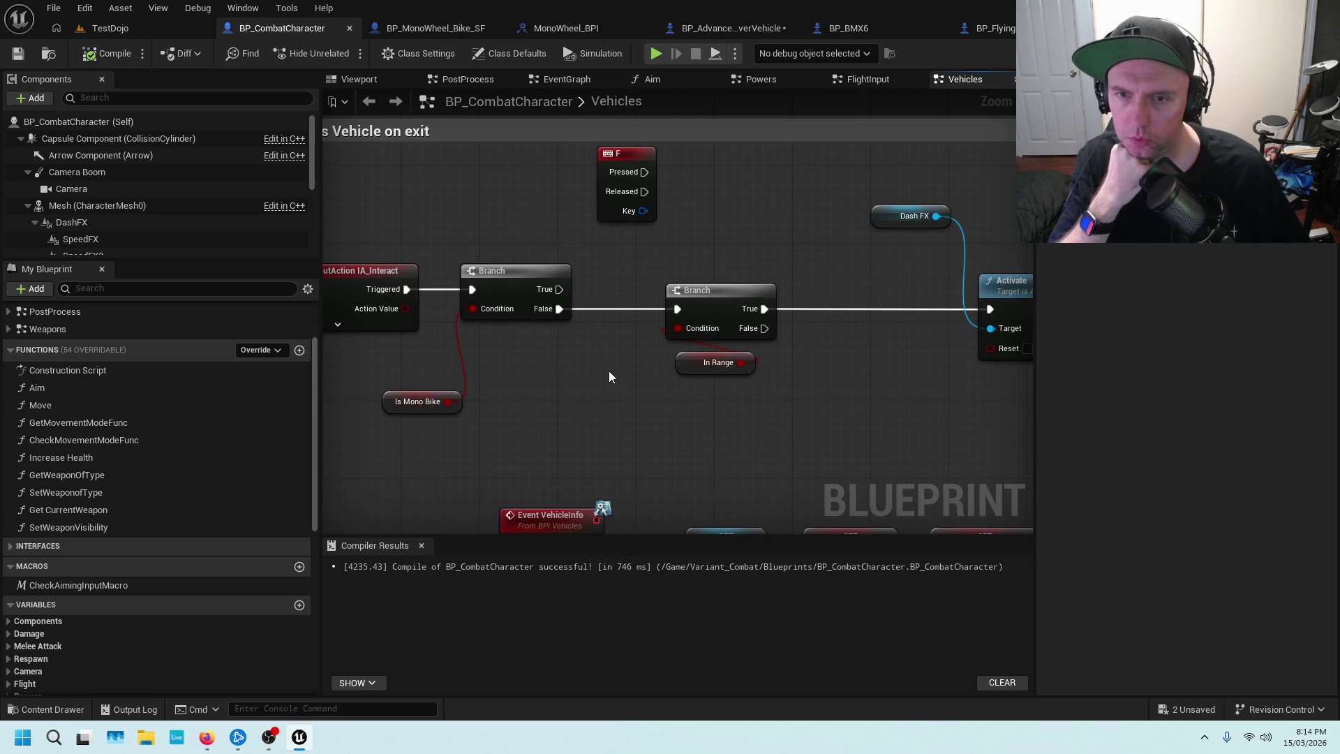
pyautogui.moveTo(609, 371); pyautogui.dragTo(727, 381)
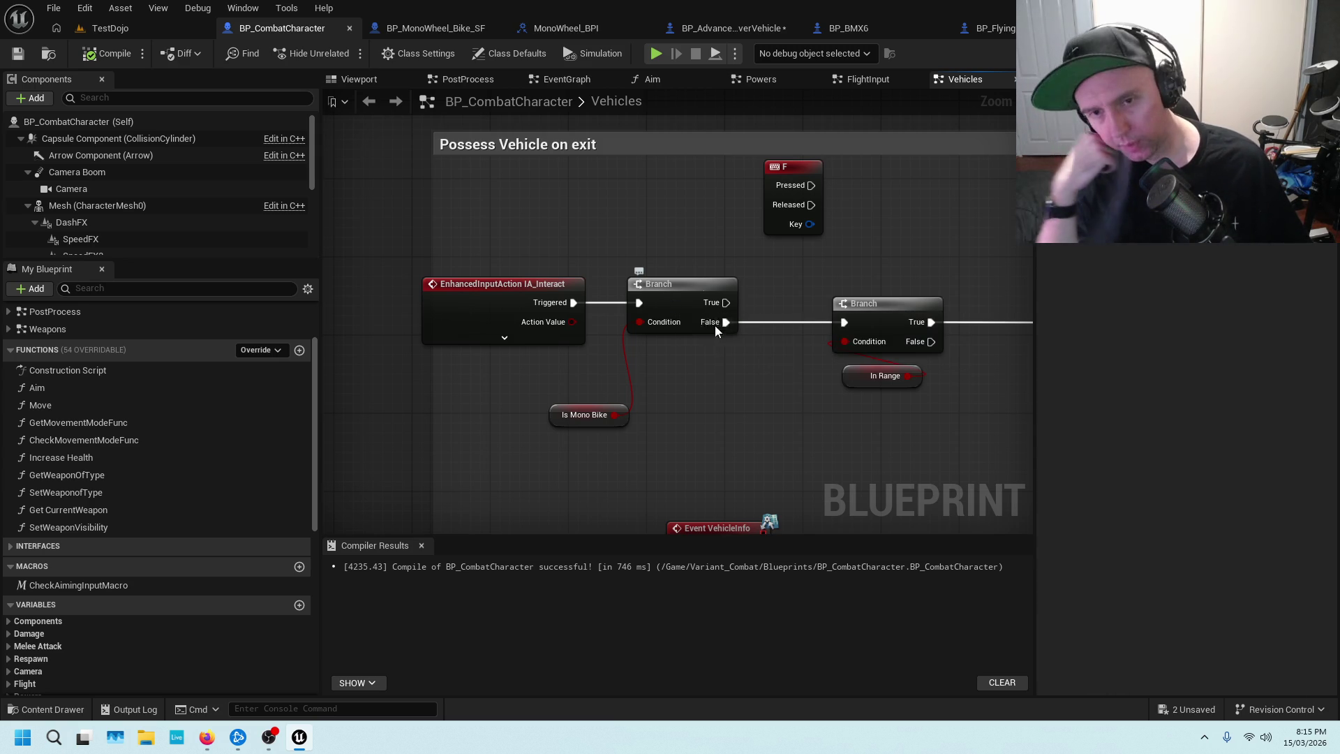
pyautogui.moveTo(933, 184); pyautogui.dragTo(698, 261)
pyautogui.scroll(-5, 700, 266)
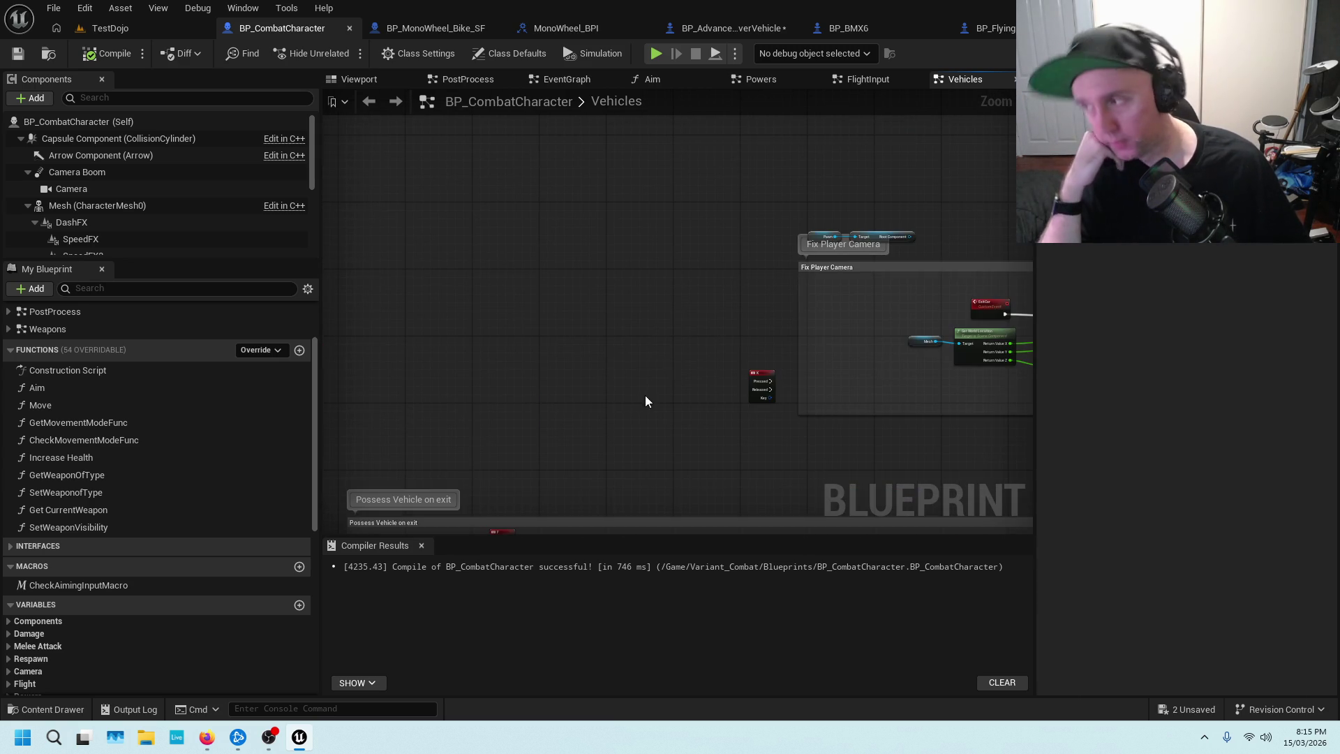
# Bring the MonoBike section's Gamepad Face Button Left and E inputs into close view.
pyautogui.moveTo(579, 387); pyautogui.dragTo(778, 260)
pyautogui.scroll(5, 412, 362)
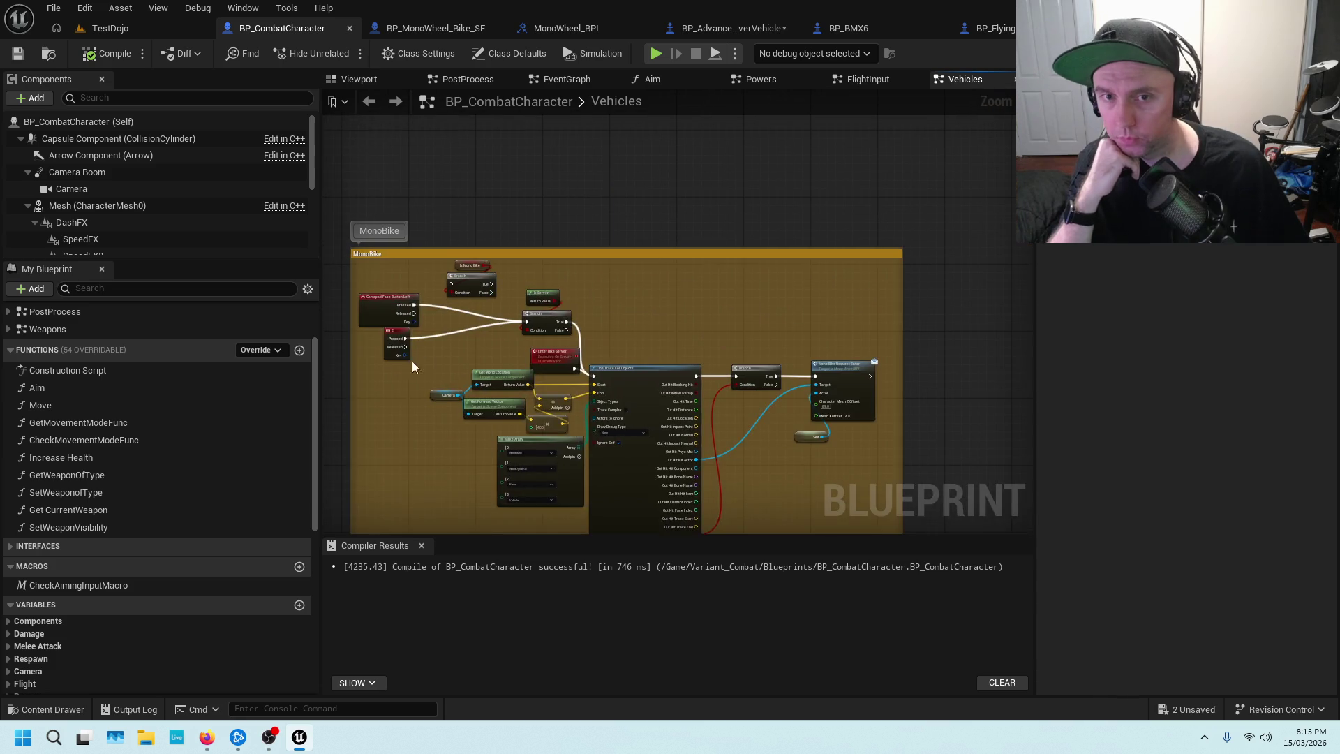
pyautogui.moveTo(391, 371); pyautogui.dragTo(680, 291)
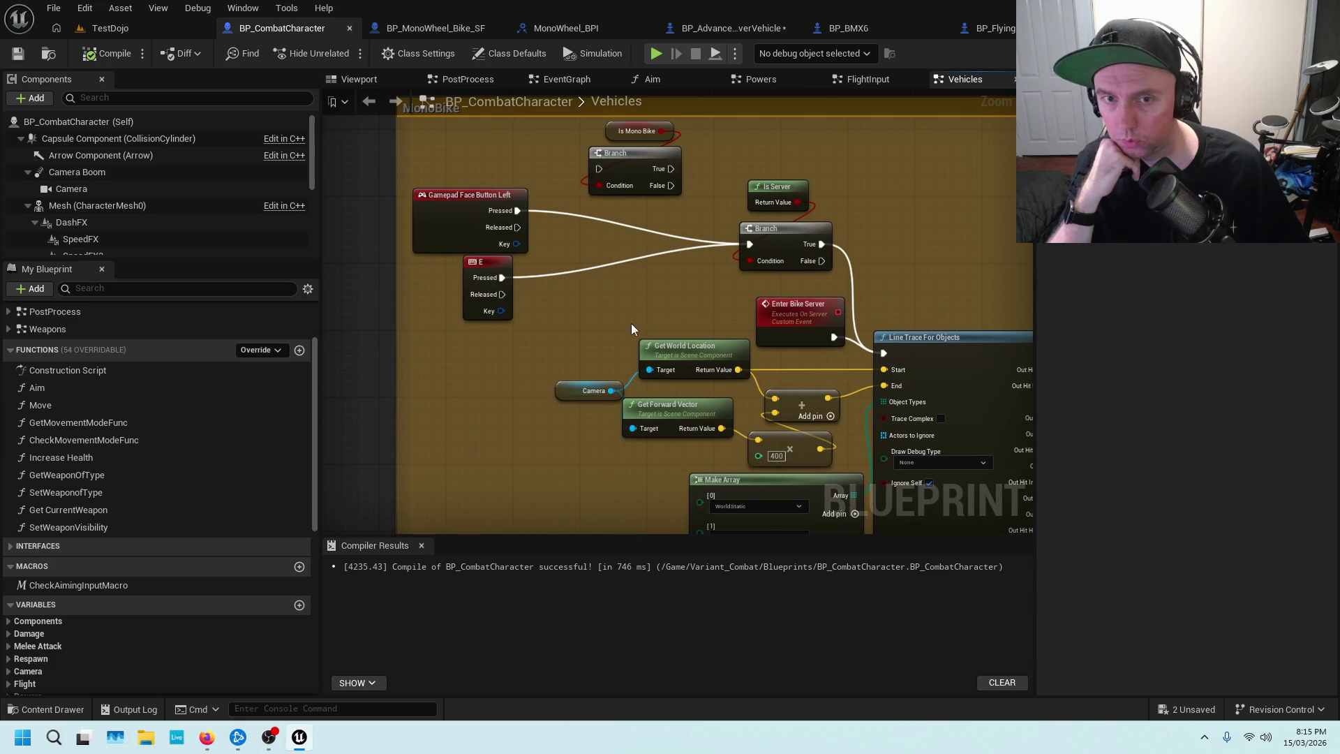
pyautogui.hotkey('alt', 'Tab')
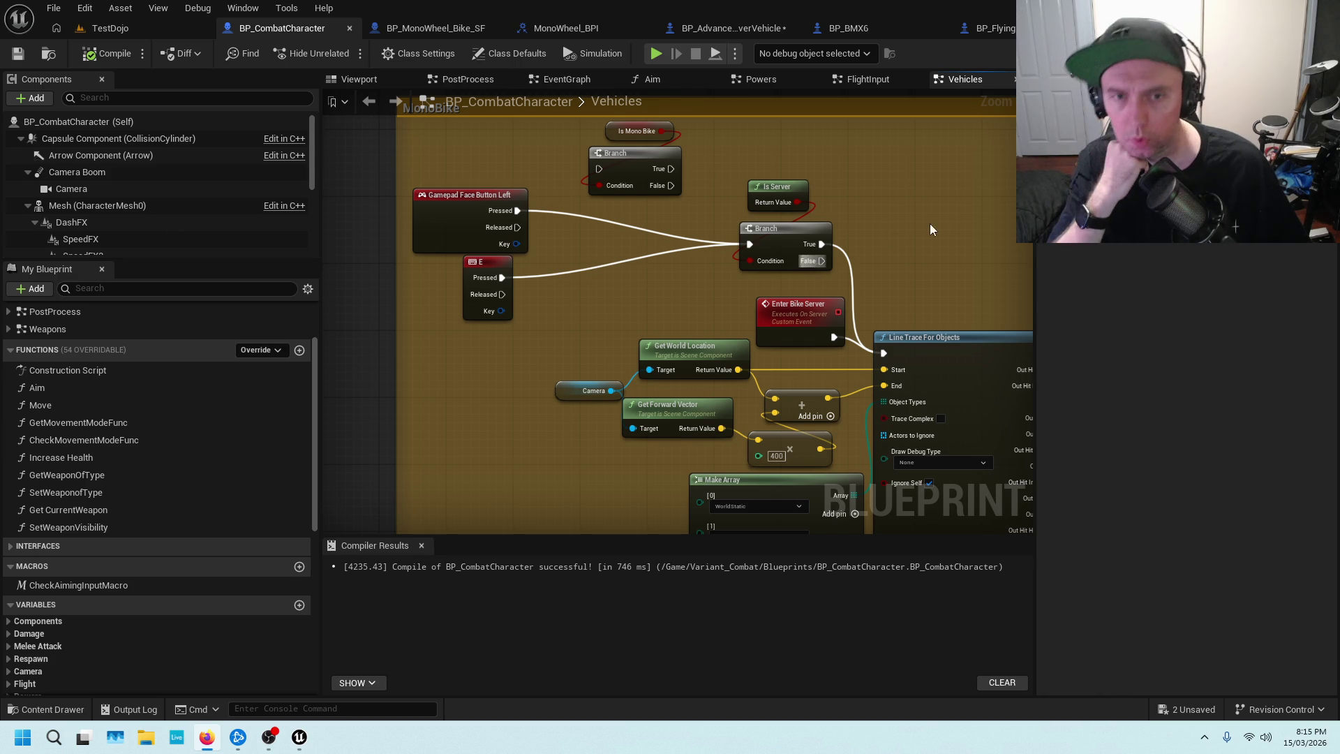
pyautogui.moveTo(949, 242)
pyautogui.mouseDown()
pyautogui.moveTo(626, 232)
pyautogui.moveTo(916, 71)
pyautogui.mouseUp()
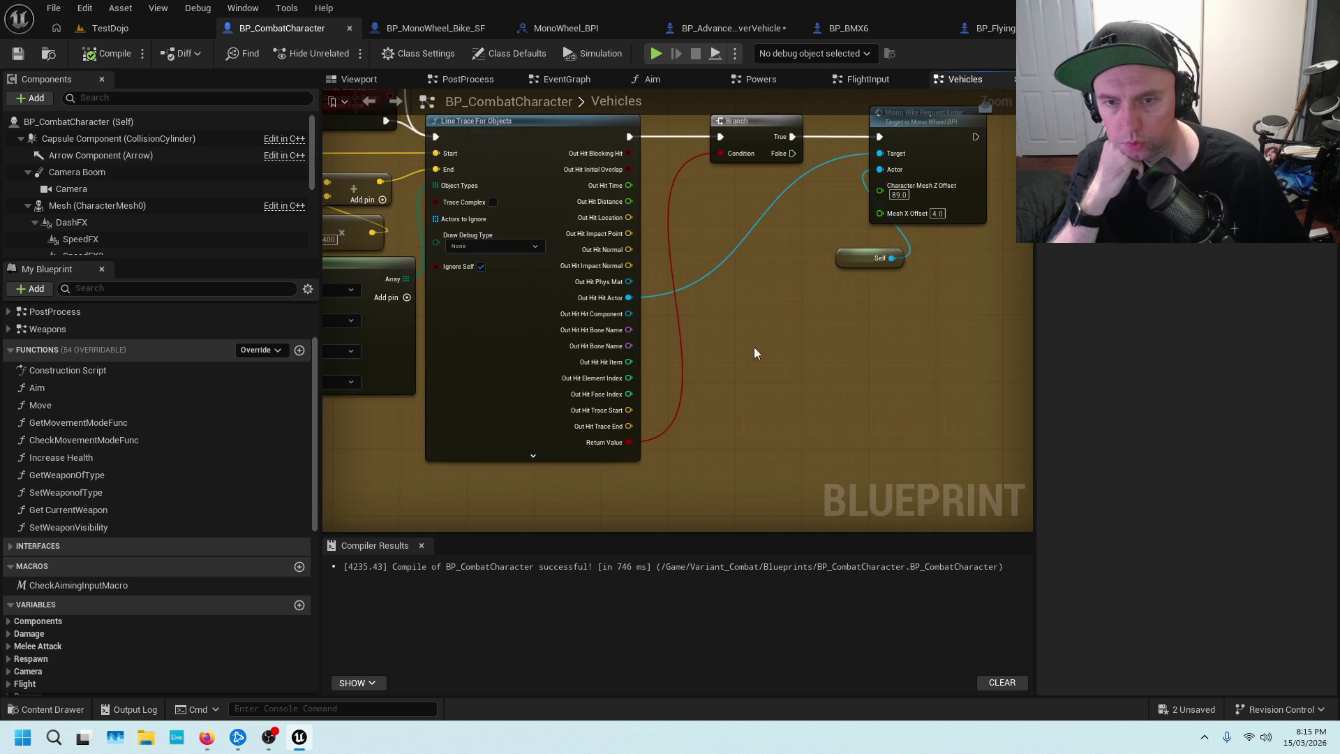
pyautogui.scroll(-2, 725, 311)
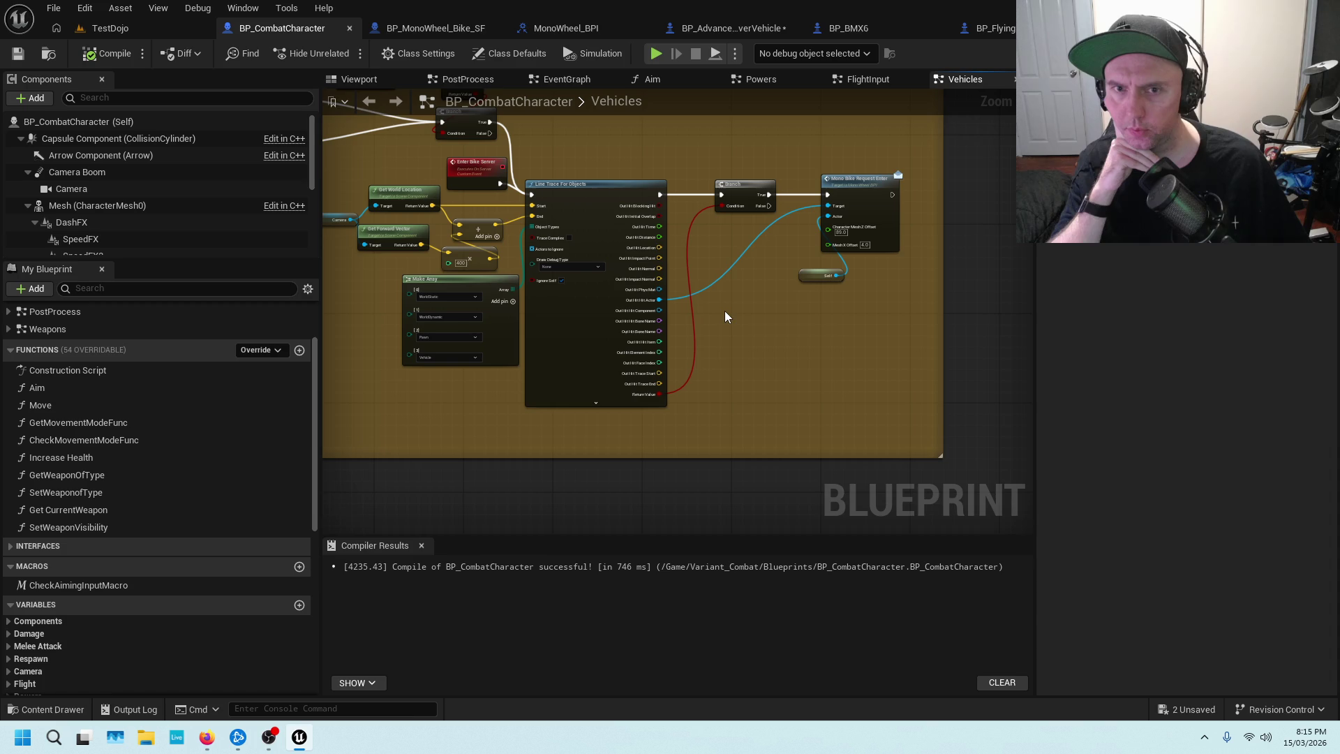
pyautogui.scroll(3, 513, 321)
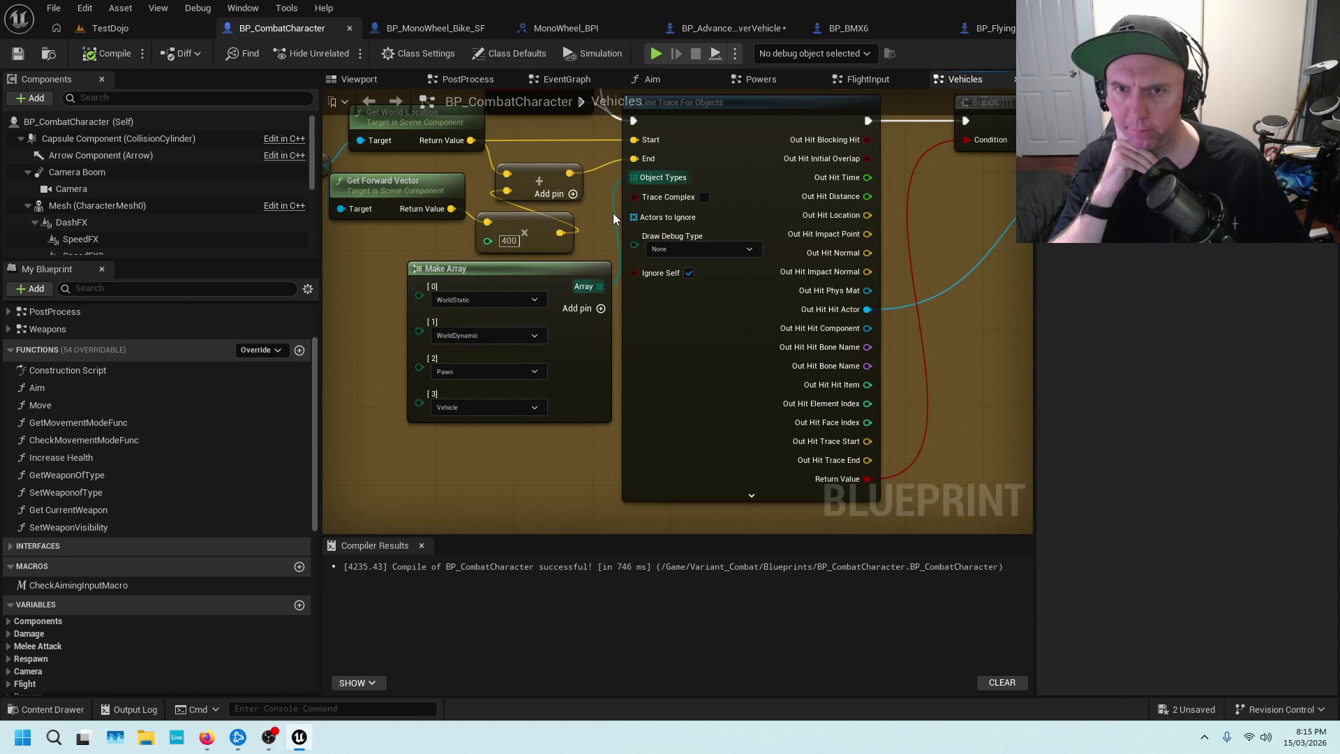
pyautogui.scroll(-5, 681, 271)
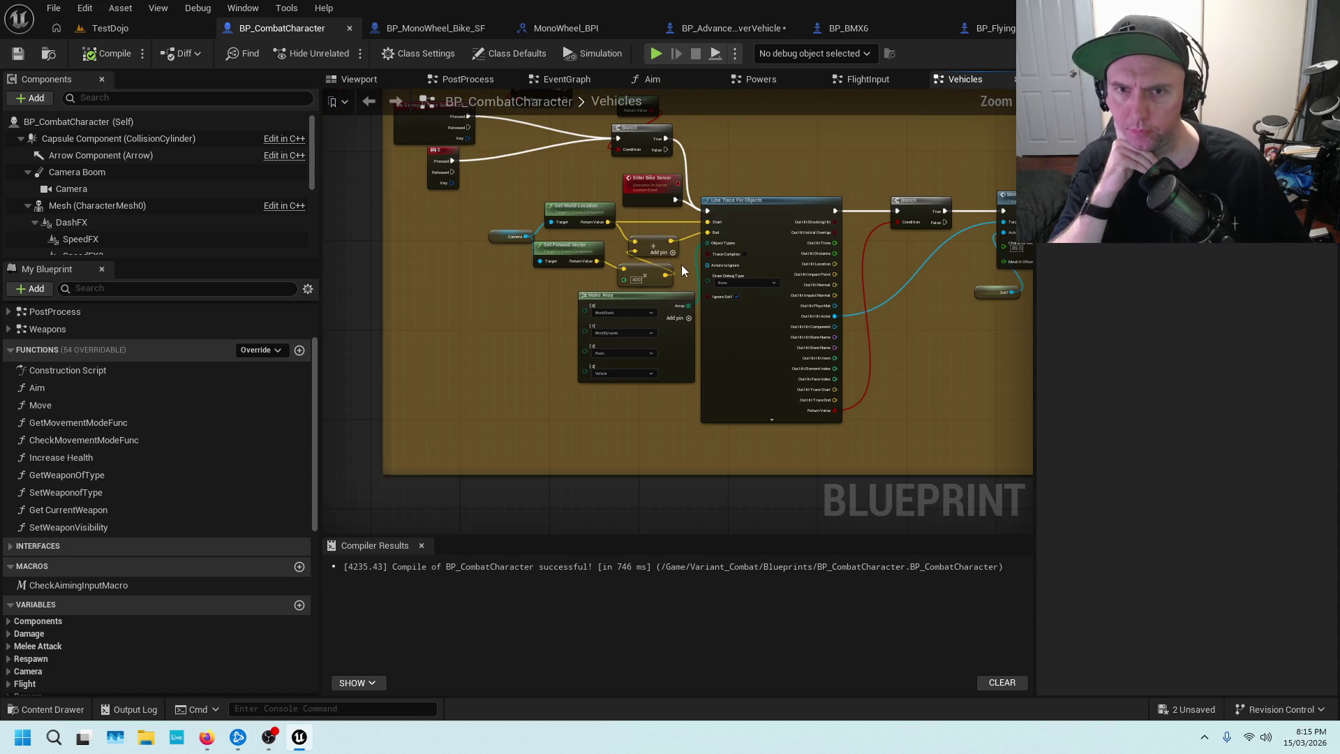
pyautogui.moveTo(824, 166); pyautogui.dragTo(638, 210)
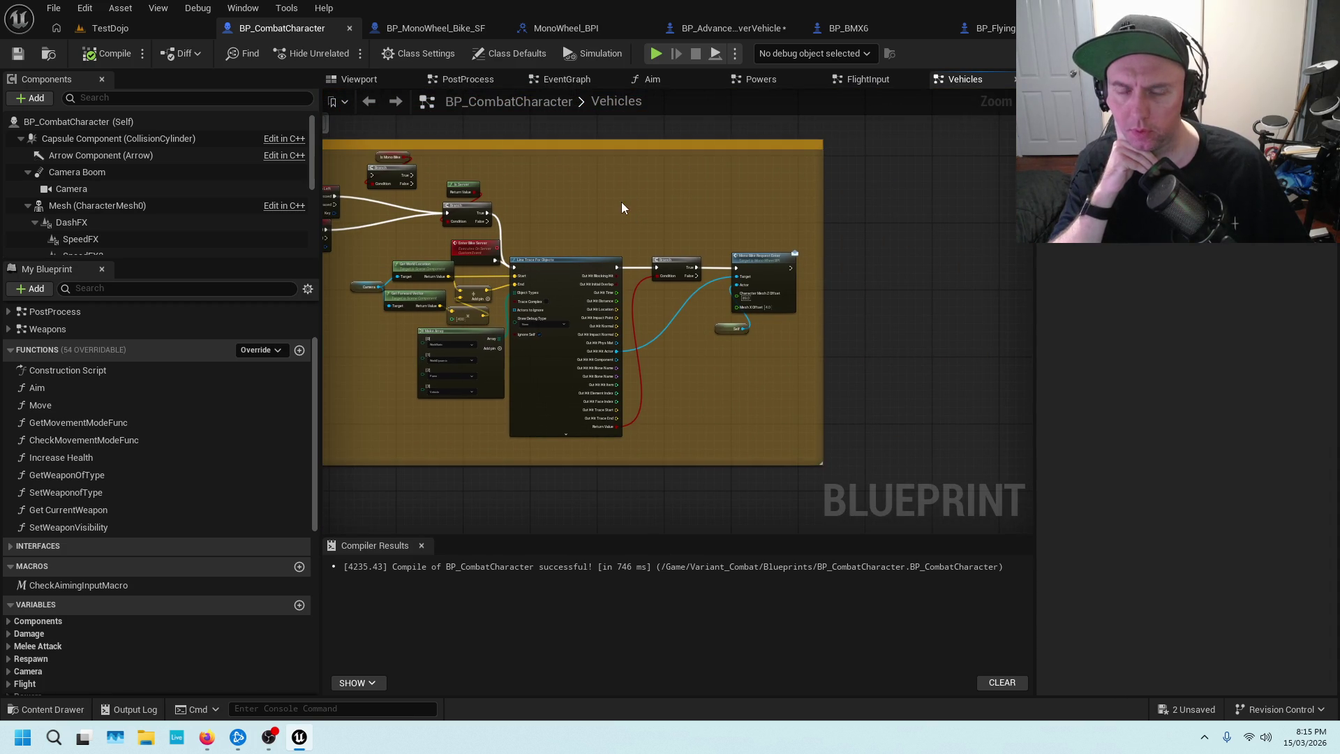
# Frame the MonoBike comment and inspect the Branch leading to Mono Bike Request Enter.
pyautogui.press('Home')
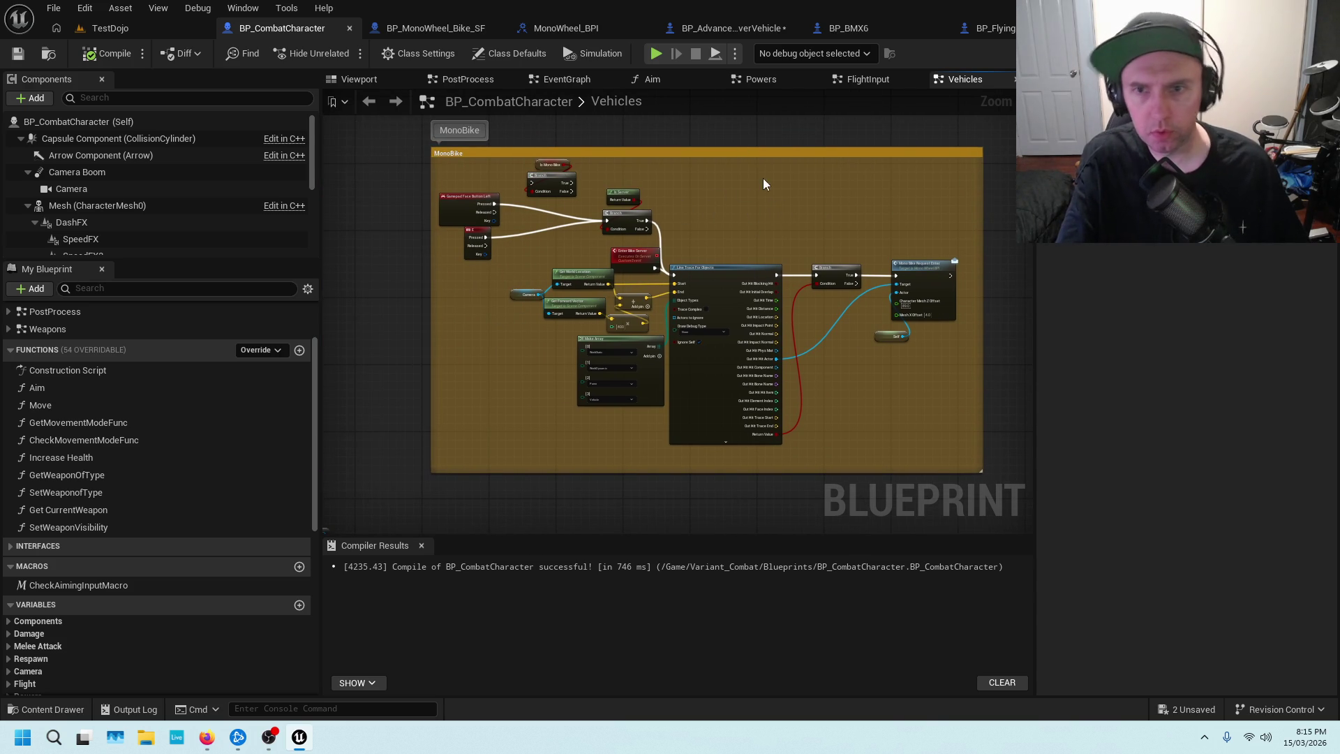
pyautogui.scroll(3, 726, 226)
pyautogui.moveTo(691, 233); pyautogui.dragTo(859, 220)
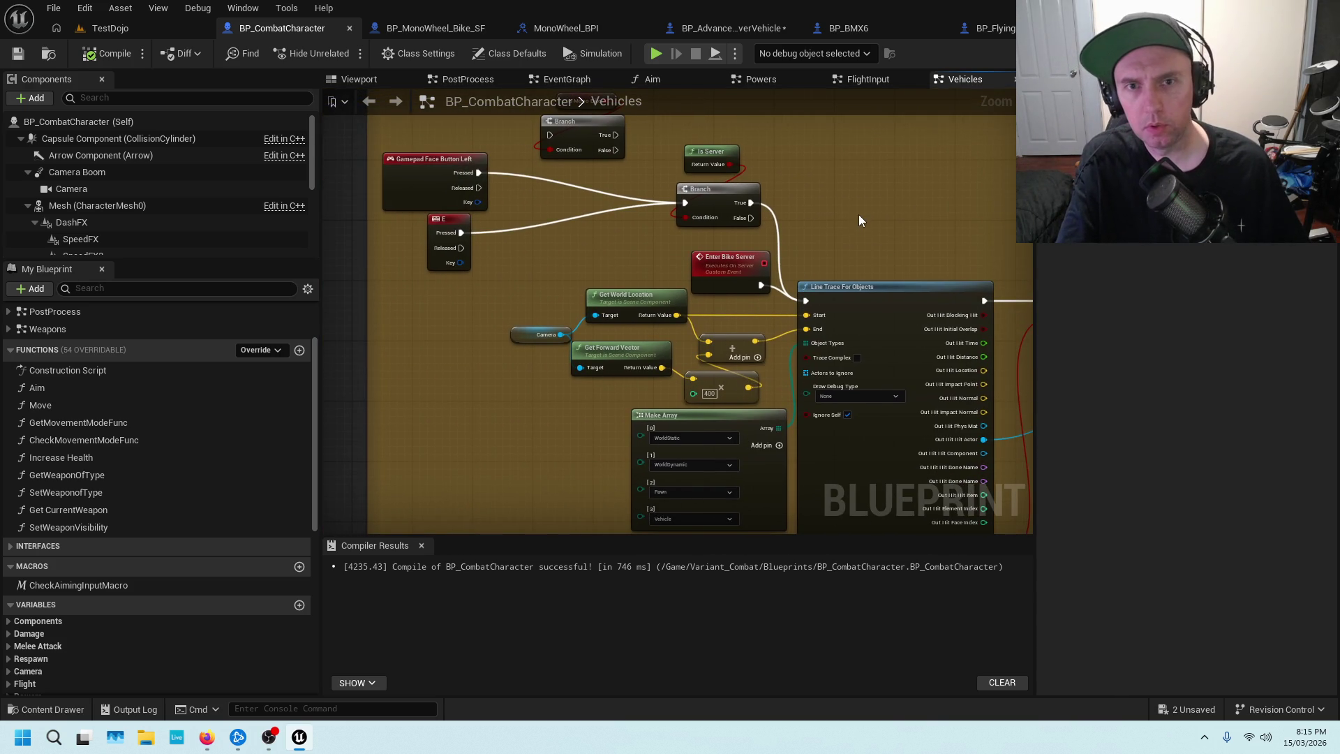
pyautogui.scroll(-2, 859, 215)
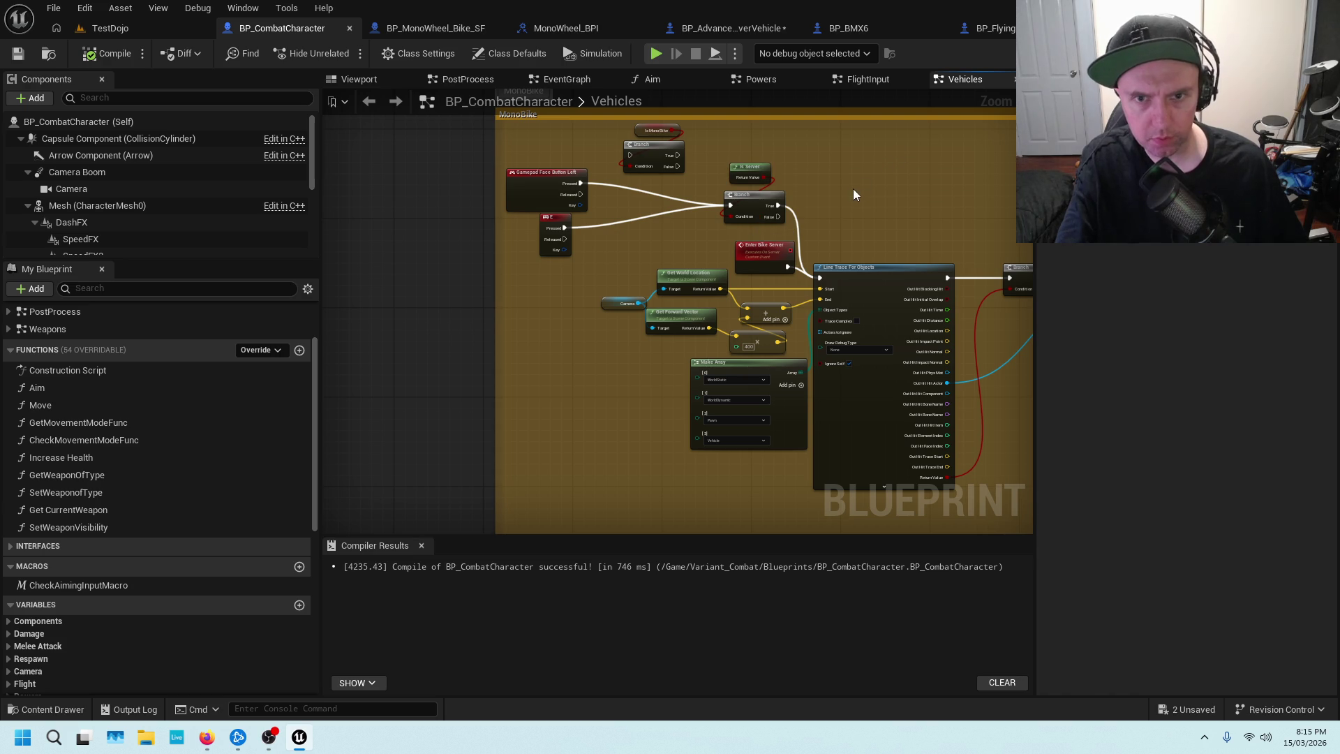
pyautogui.scroll(2, 851, 193)
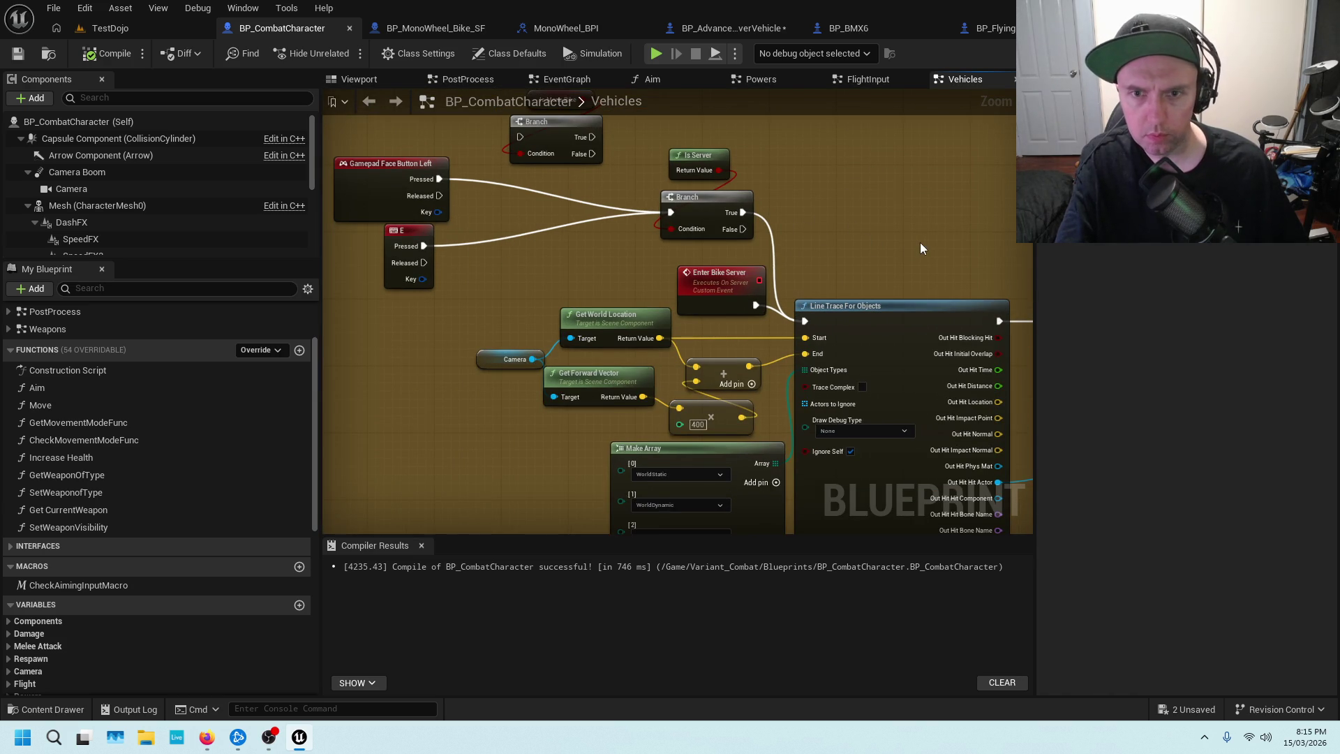
pyautogui.moveTo(919, 241); pyautogui.dragTo(765, 233)
pyautogui.scroll(-2, 763, 230)
pyautogui.scroll(2, 740, 239)
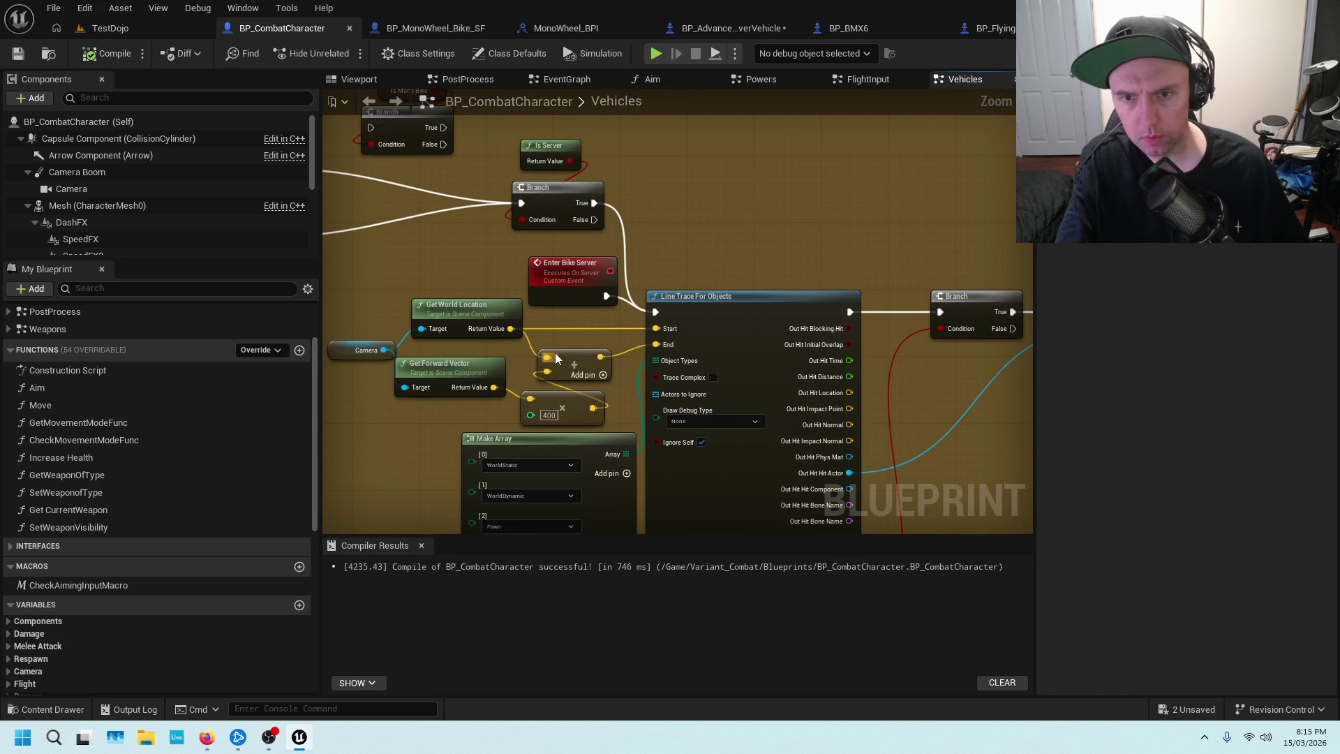
pyautogui.scroll(-3, 759, 226)
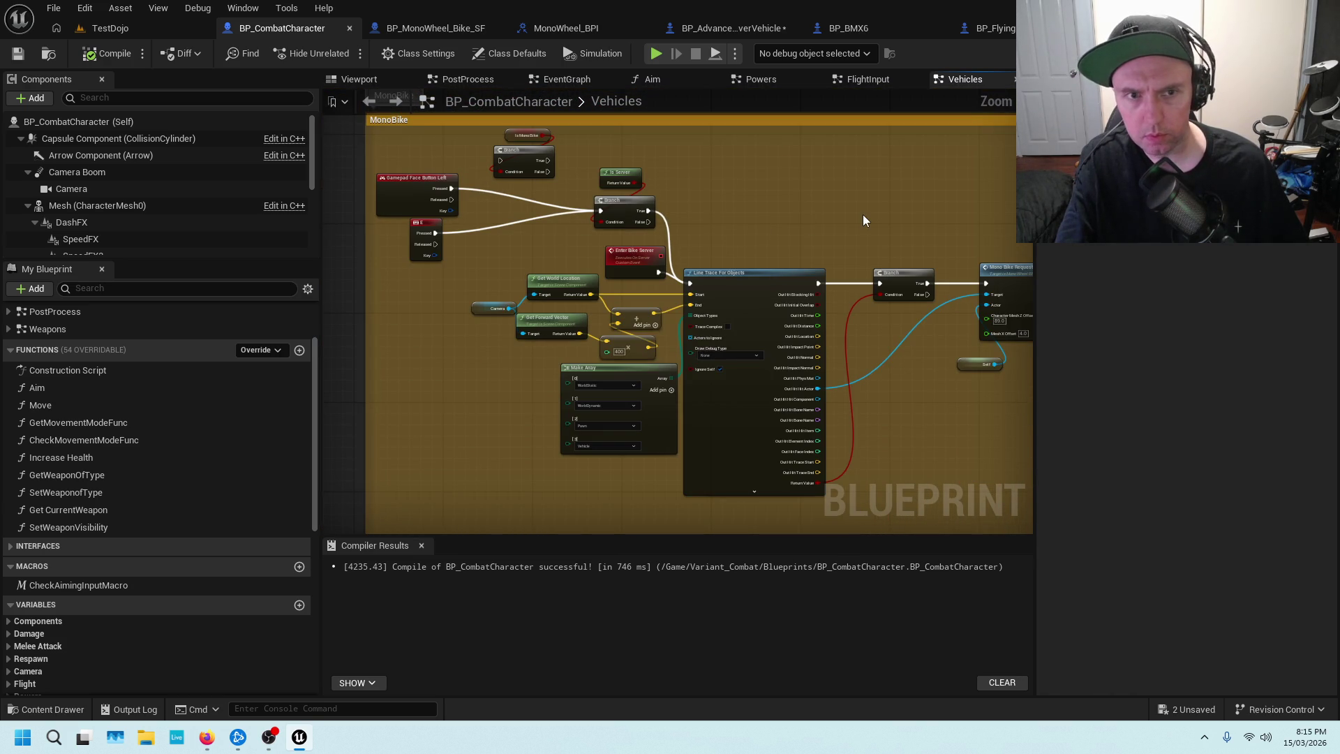
pyautogui.moveTo(862, 191); pyautogui.dragTo(667, 230)
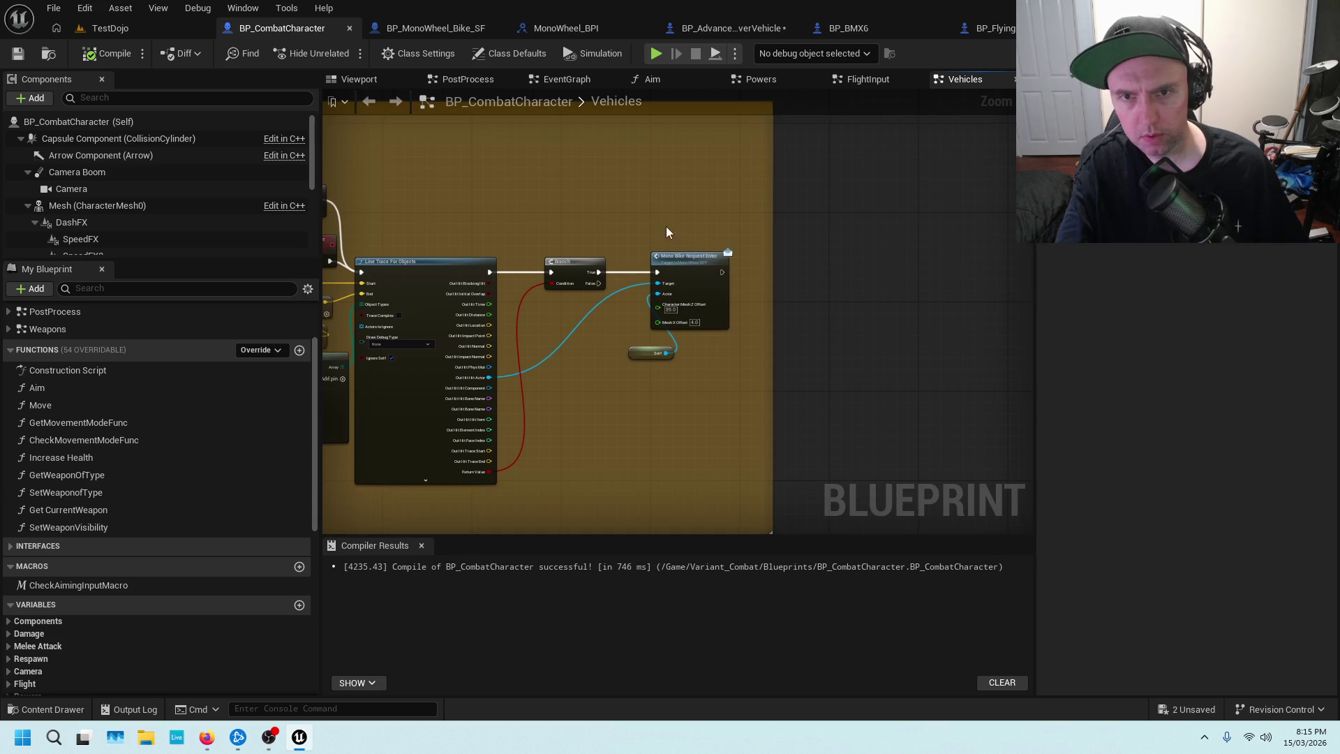
# Select Mono Bike Request Enter and place its copy above the MonoBike comment.
pyautogui.click(697, 260)
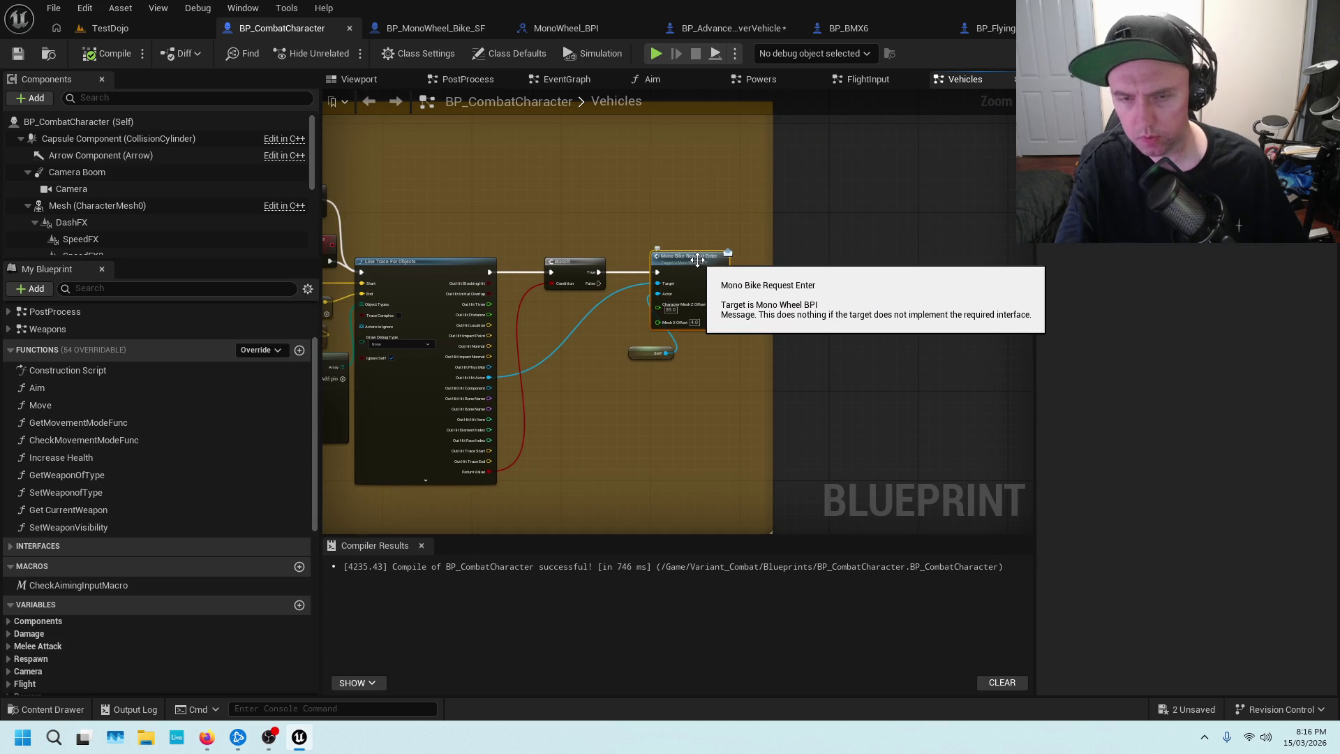
pyautogui.scroll(-4, 614, 196)
pyautogui.scroll(4, 660, 198)
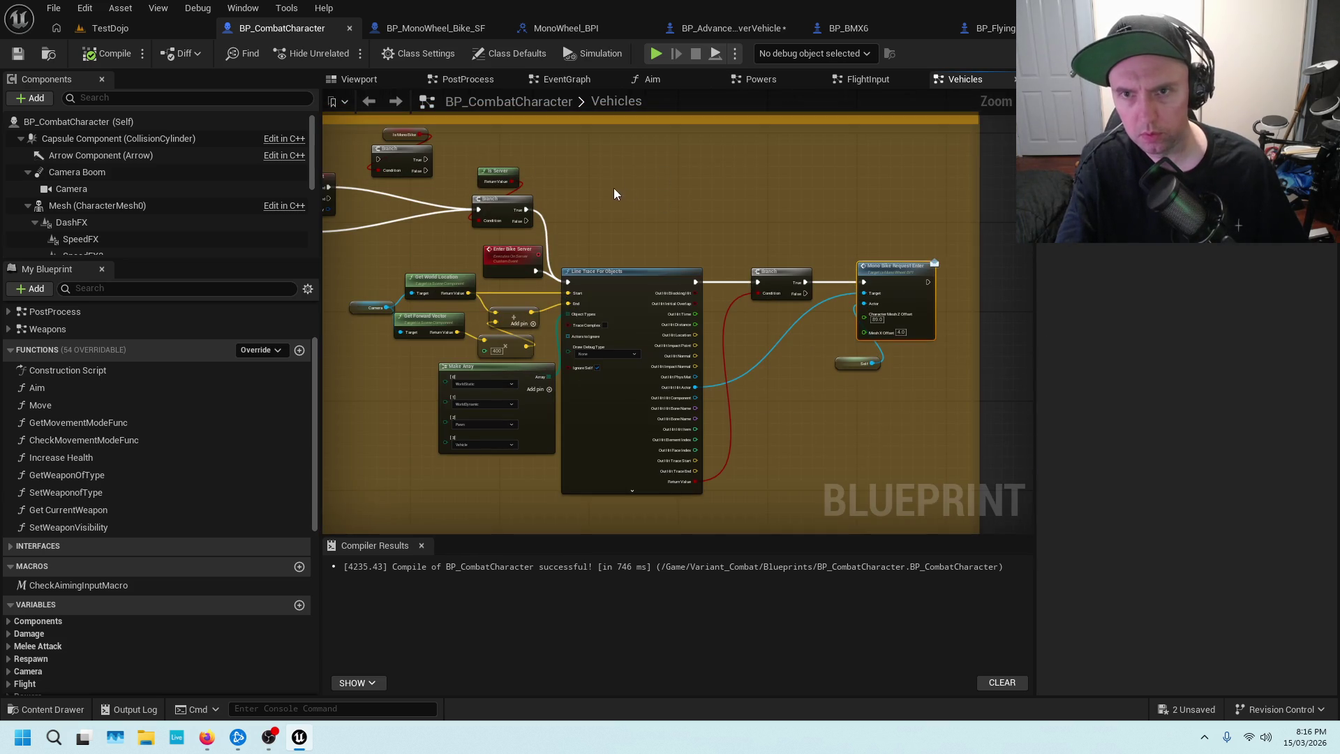
pyautogui.moveTo(613, 193); pyautogui.dragTo(1011, 190)
pyautogui.moveTo(959, 148); pyautogui.dragTo(871, 374)
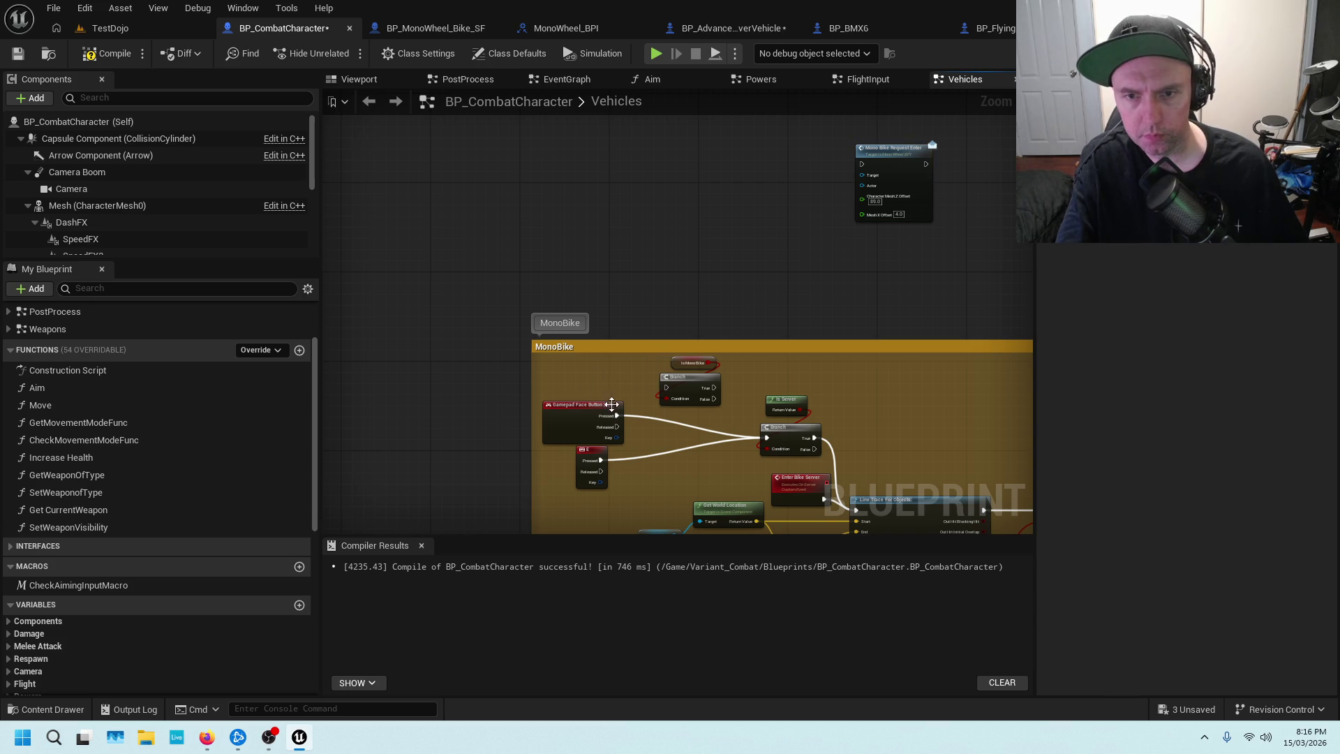
# Add a reroute node joining the E and gamepad wires, and shift the input events left.
pyautogui.rightClick(682, 436)
pyautogui.click(627, 453)
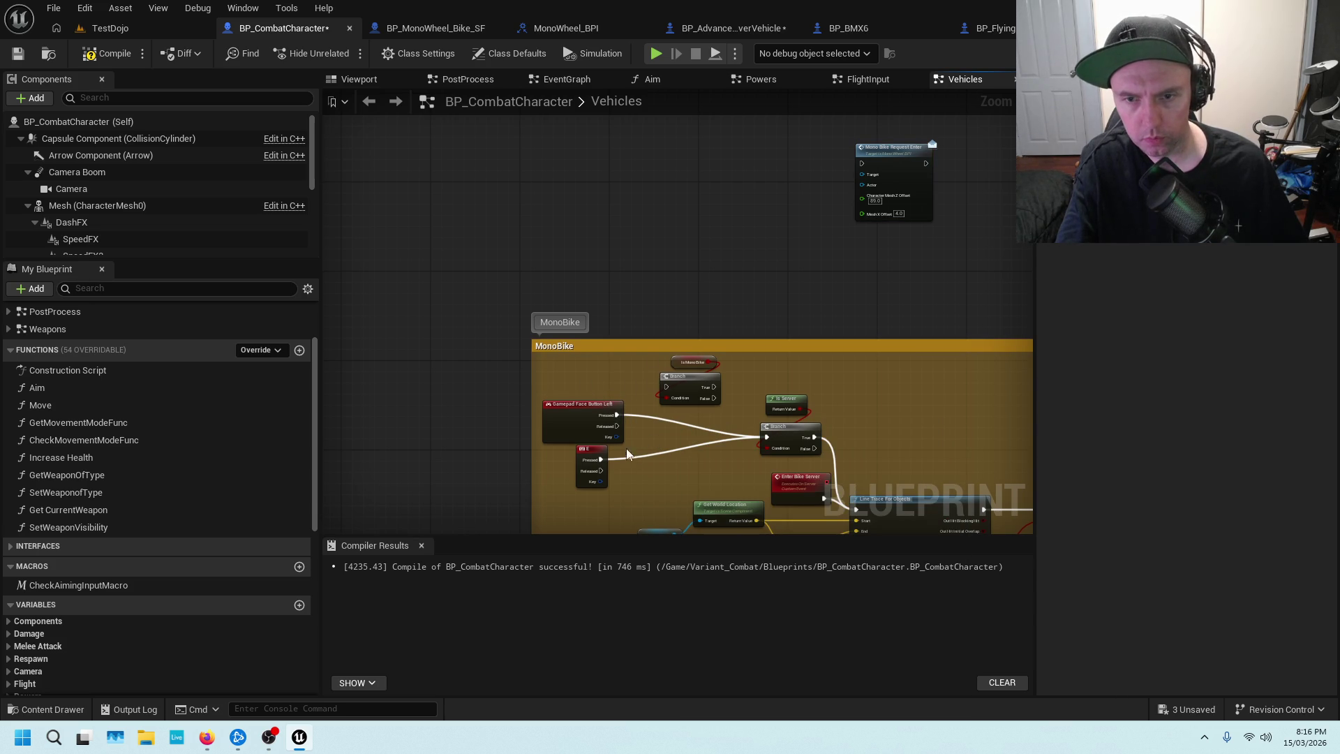
pyautogui.moveTo(600, 459); pyautogui.dragTo(710, 444)
pyautogui.write('REROUT')
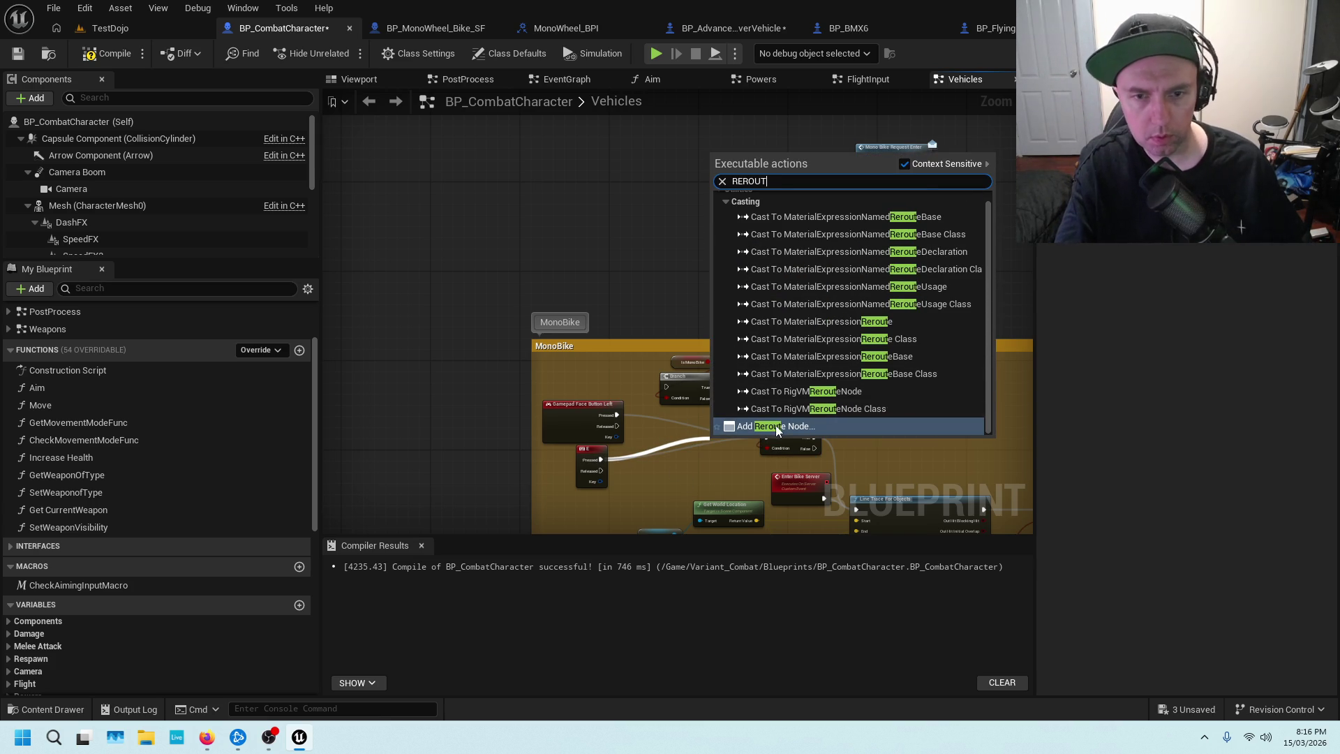
pyautogui.press('Return')
pyautogui.moveTo(768, 438); pyautogui.dragTo(717, 438)
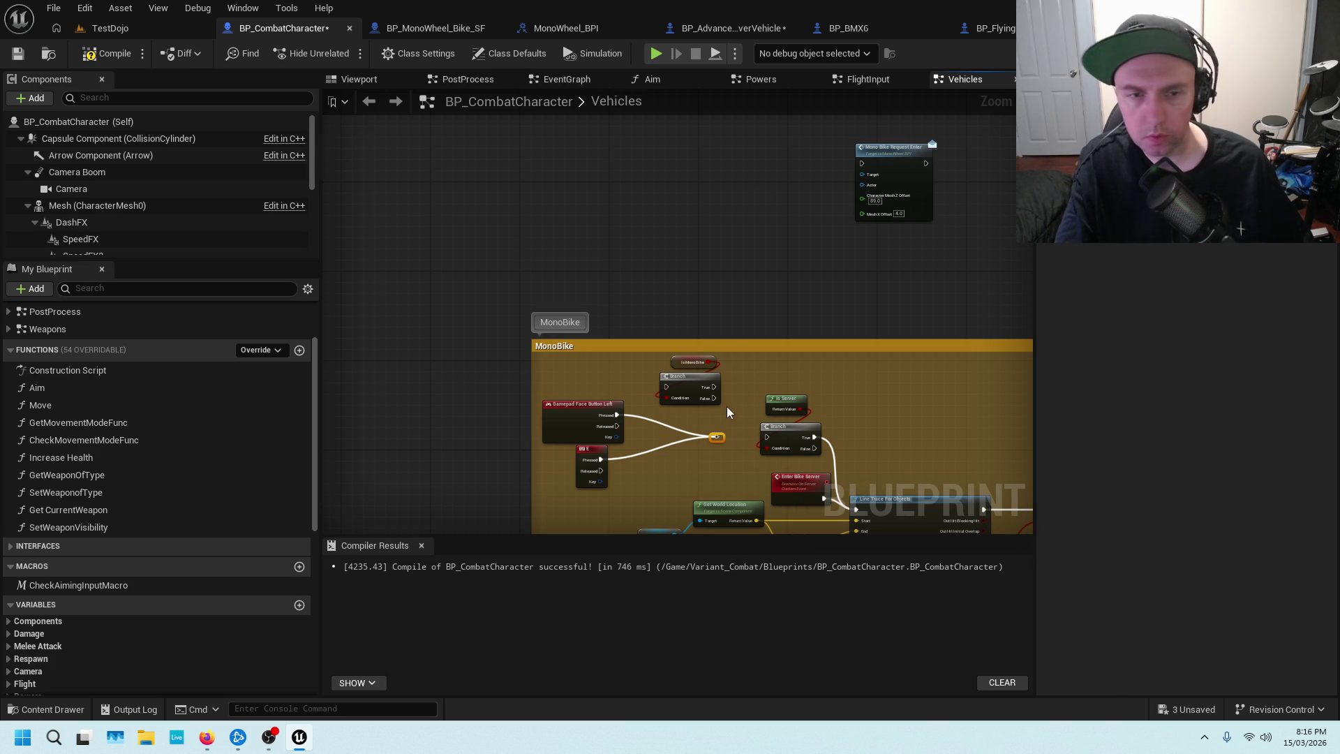
pyautogui.moveTo(650, 428); pyautogui.dragTo(590, 481)
pyautogui.moveTo(582, 420); pyautogui.dragTo(424, 432)
# Move the reroute and Is Server branch left, remove Is MonoBike, then compile and save.
pyautogui.click(715, 436)
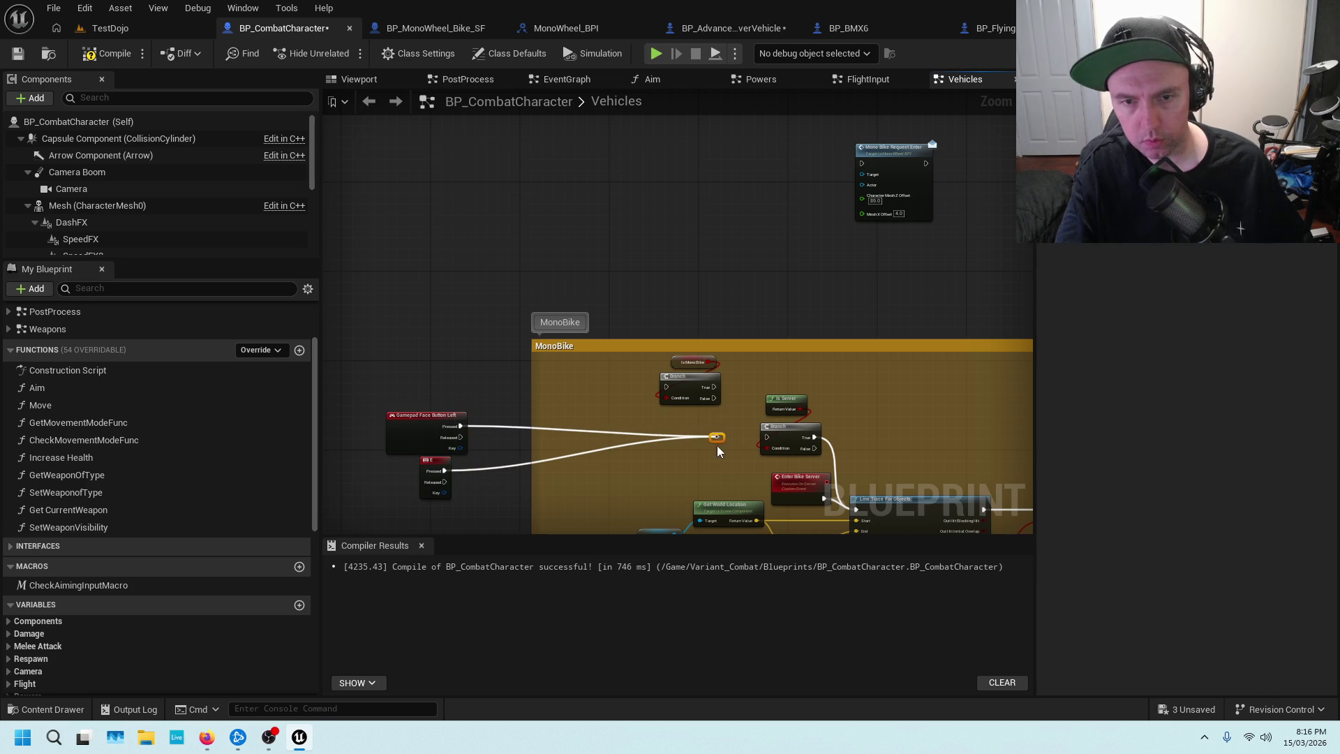
pyautogui.rightClick(713, 437)
pyautogui.press('Escape')
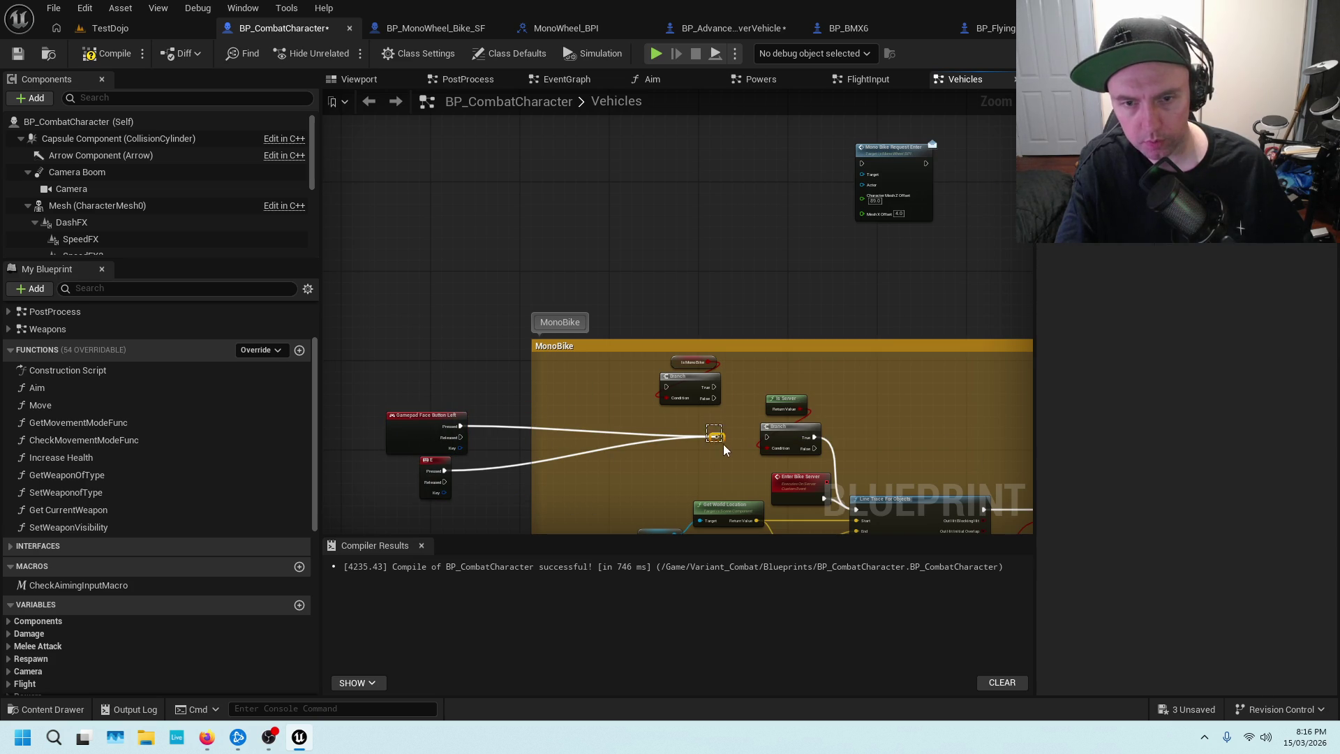
pyautogui.moveTo(714, 437)
pyautogui.mouseDown()
pyautogui.moveTo(488, 443)
pyautogui.moveTo(504, 443)
pyautogui.mouseUp()
pyautogui.moveTo(795, 392)
pyautogui.mouseDown()
pyautogui.moveTo(772, 447)
pyautogui.moveTo(714, 429)
pyautogui.moveTo(566, 432)
pyautogui.mouseUp()
pyautogui.hotkey('ctrl', 'z')
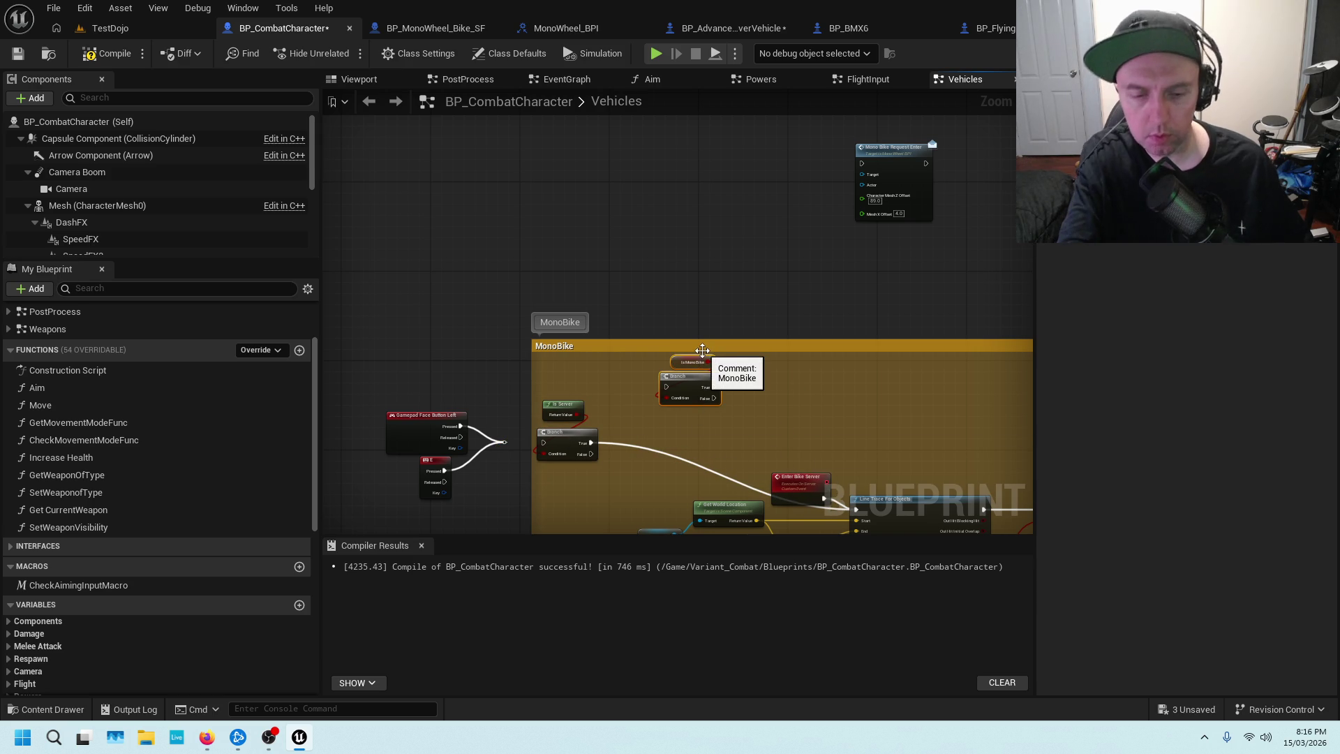
pyautogui.hotkey('ctrl', 's')
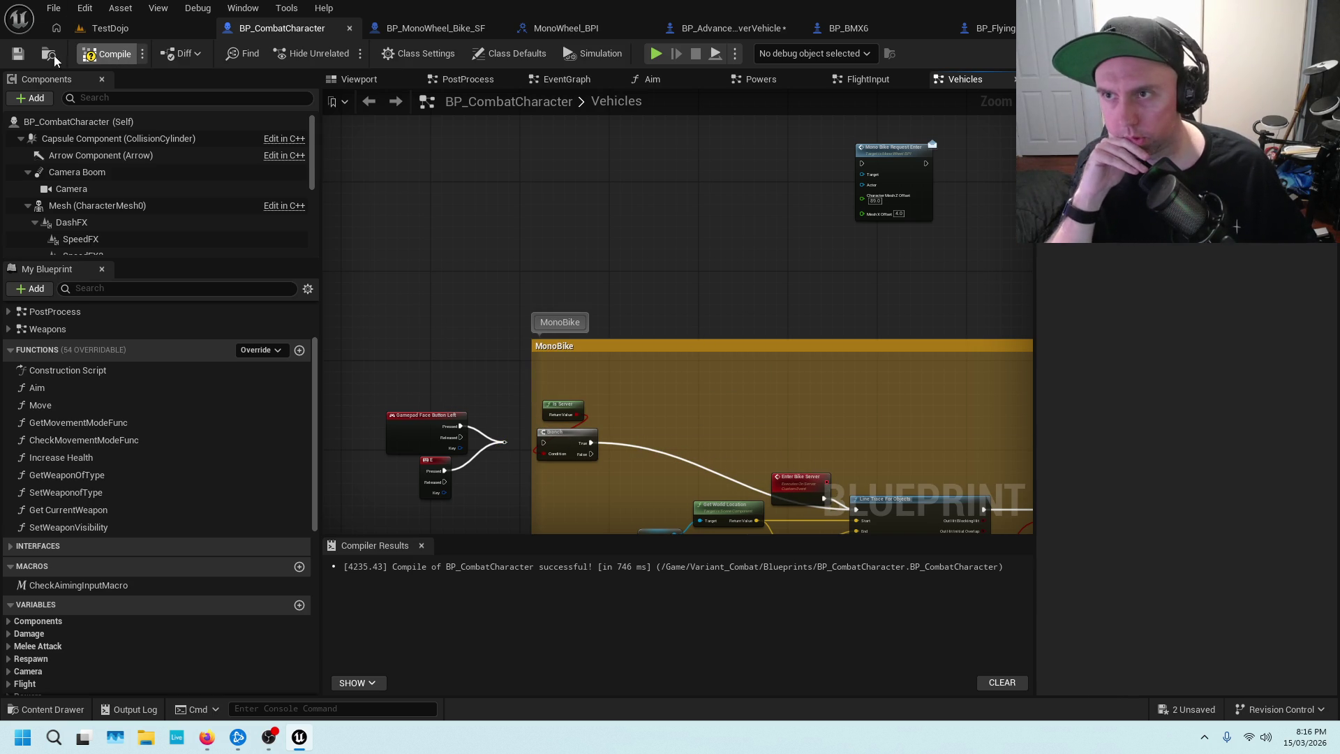
pyautogui.click(22, 55)
pyautogui.moveTo(790, 212); pyautogui.dragTo(628, 312)
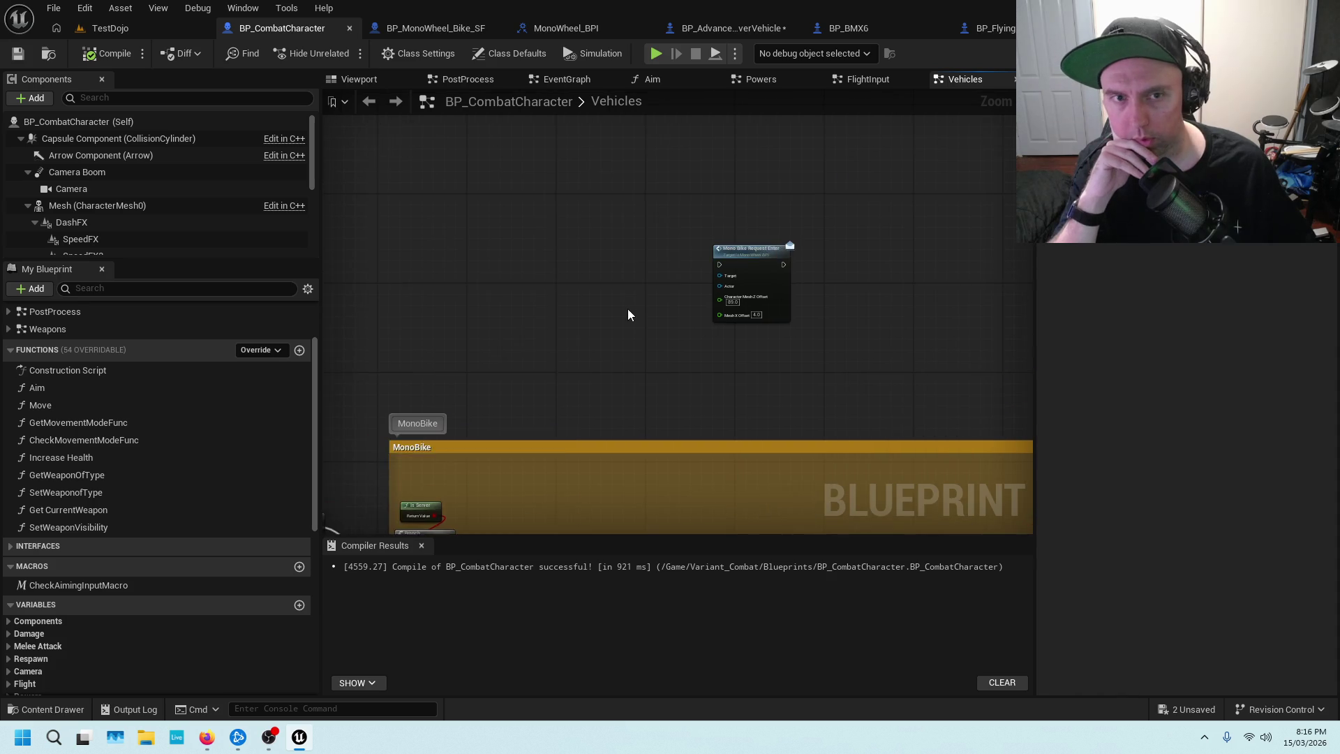
pyautogui.scroll(3, 626, 309)
pyautogui.moveTo(734, 318); pyautogui.dragTo(545, 202)
pyautogui.scroll(-1, 545, 203)
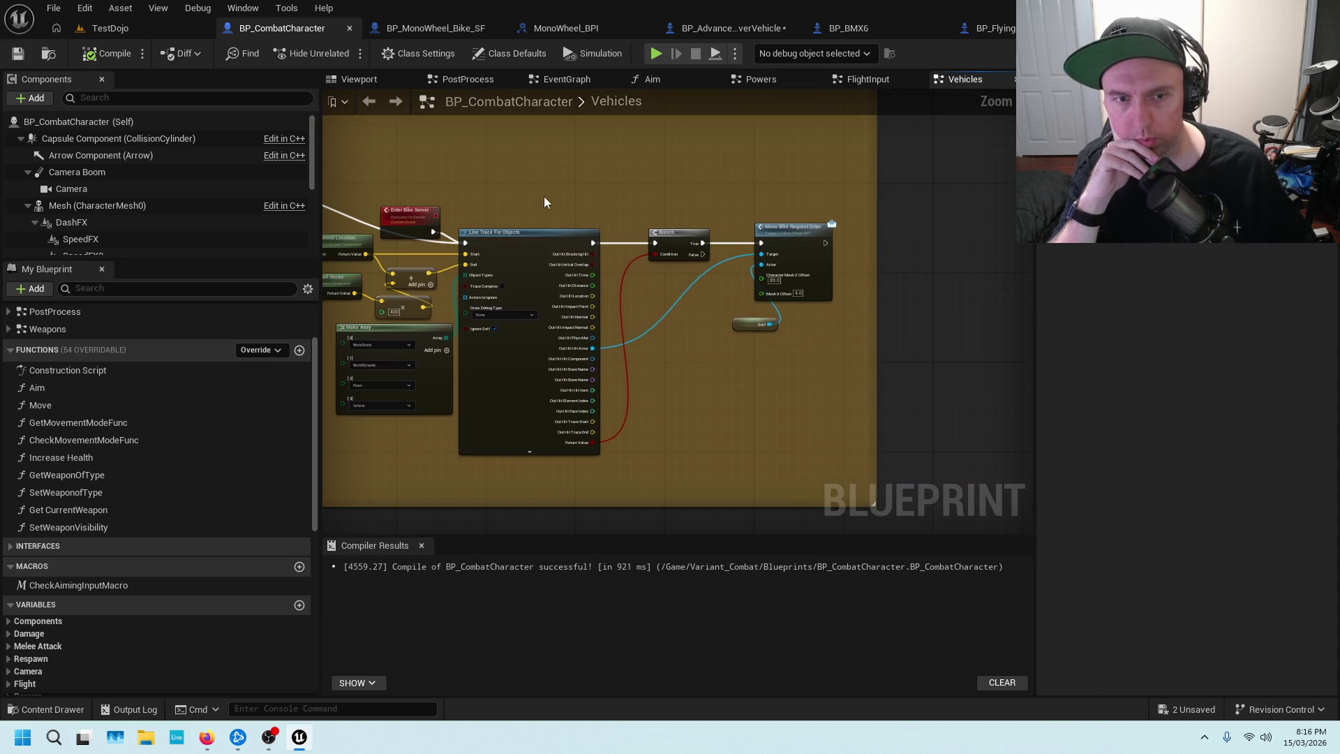
pyautogui.scroll(-5, 599, 178)
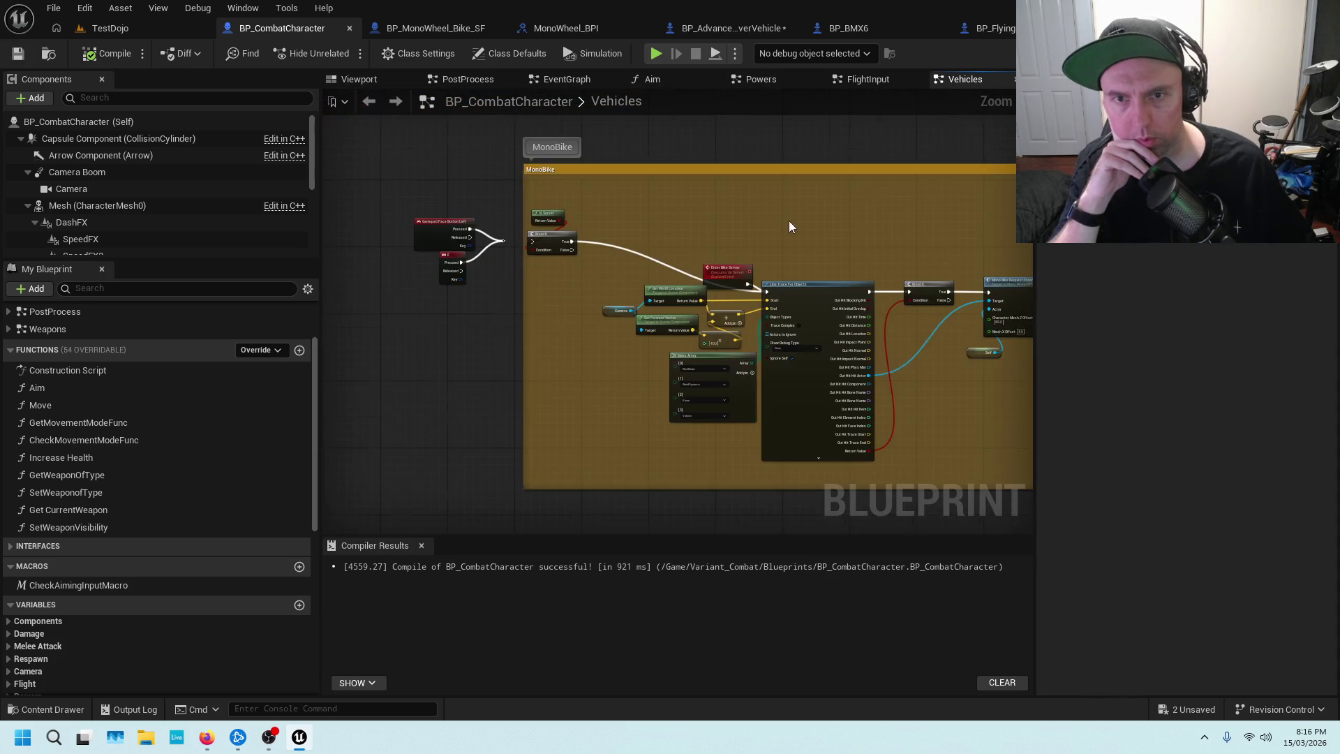
pyautogui.scroll(5, 617, 432)
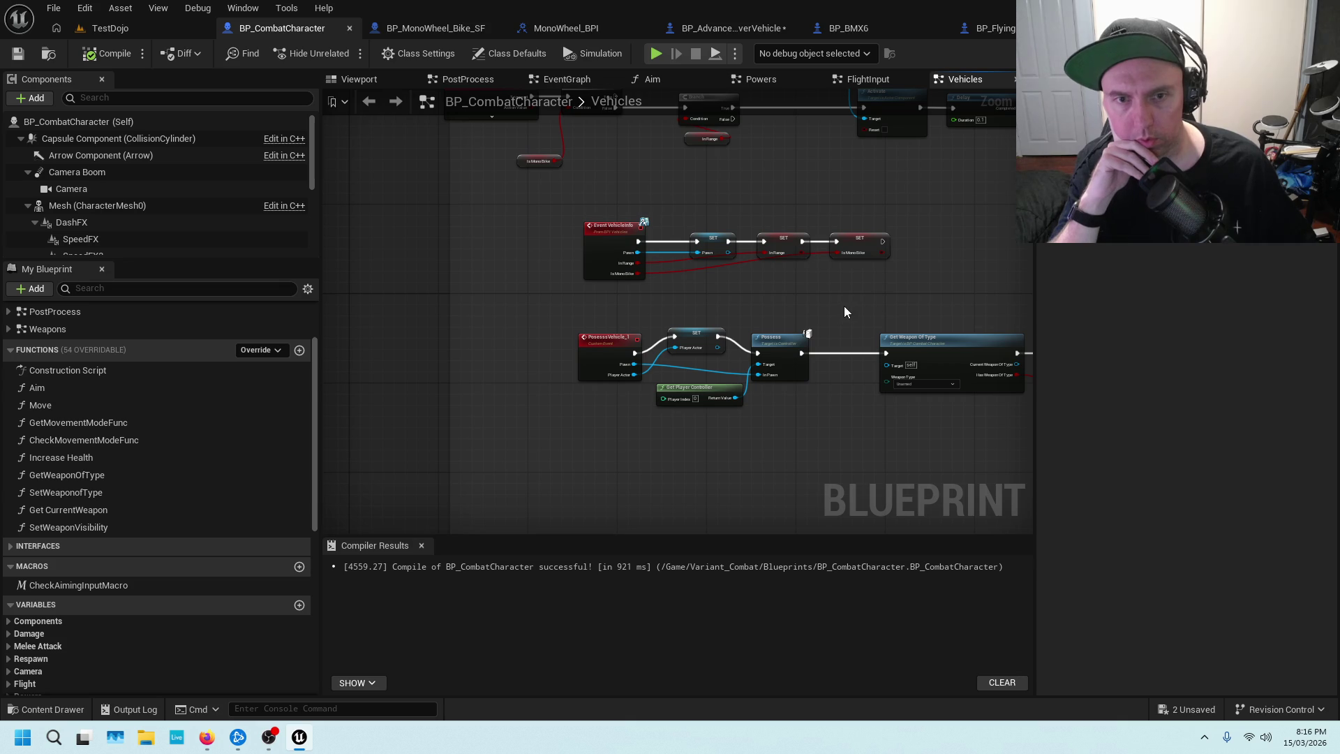
pyautogui.scroll(-1, 844, 312)
pyautogui.scroll(1, 780, 279)
pyautogui.moveTo(850, 282); pyautogui.dragTo(893, 118)
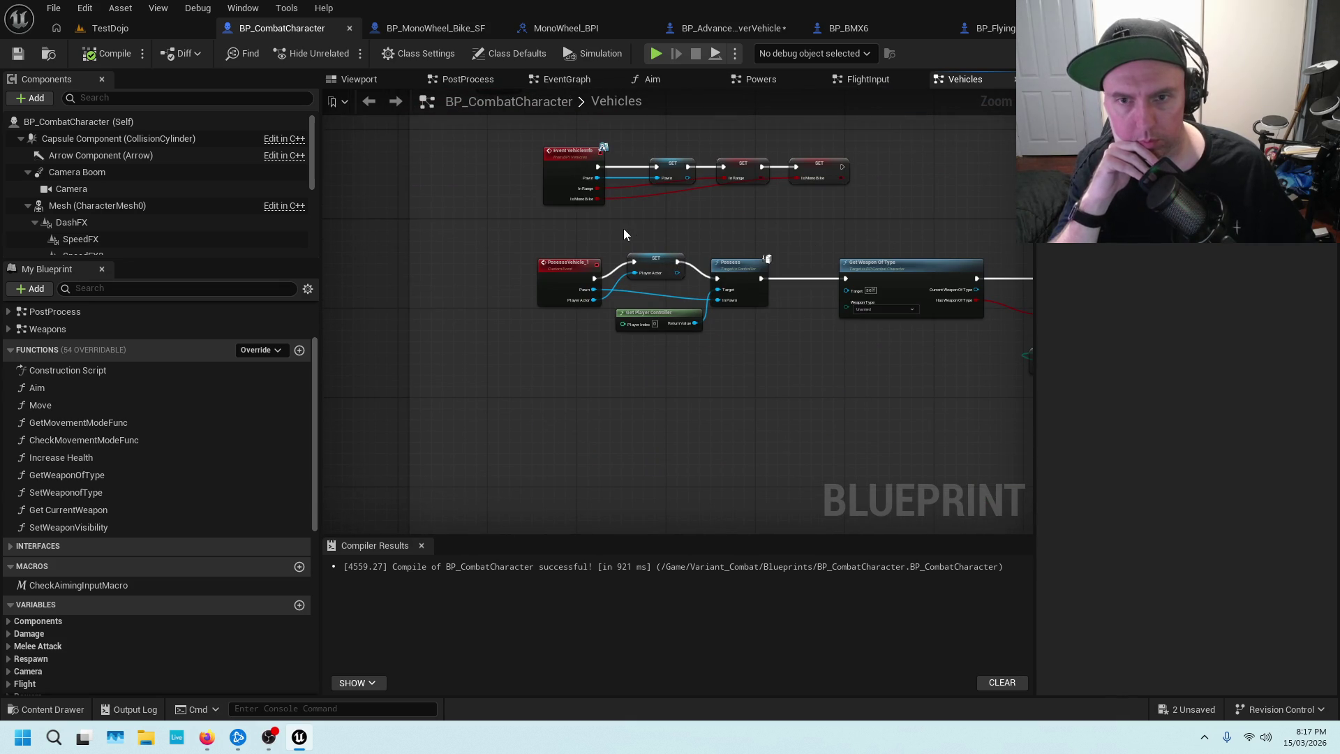
pyautogui.moveTo(644, 148)
pyautogui.mouseDown()
pyautogui.moveTo(624, 232)
pyautogui.moveTo(566, 277)
pyautogui.mouseUp()
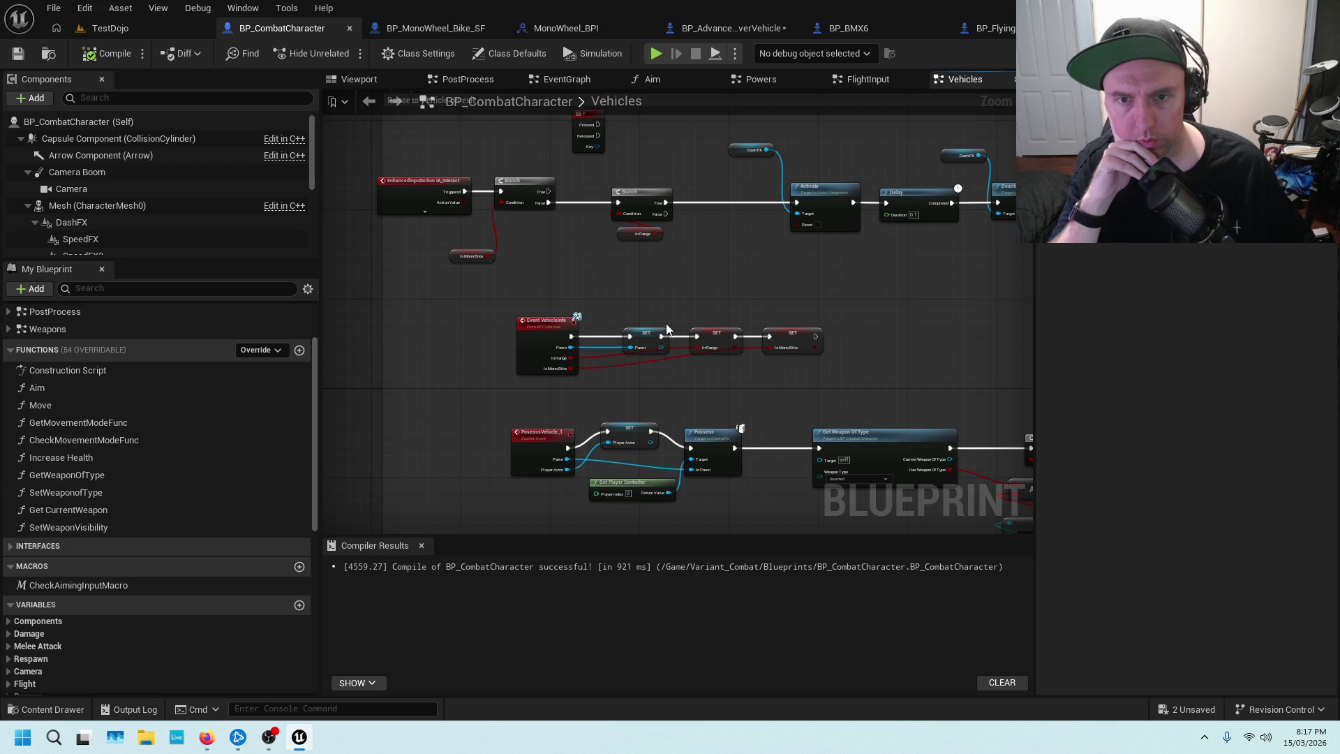
pyautogui.moveTo(714, 334)
pyautogui.mouseDown()
pyautogui.moveTo(592, 494)
pyautogui.moveTo(673, 401)
pyautogui.moveTo(586, 465)
pyautogui.mouseUp()
pyautogui.moveTo(550, 392)
pyautogui.mouseDown()
pyautogui.moveTo(763, 170)
pyautogui.moveTo(876, 164)
pyautogui.moveTo(991, 245)
pyautogui.mouseUp()
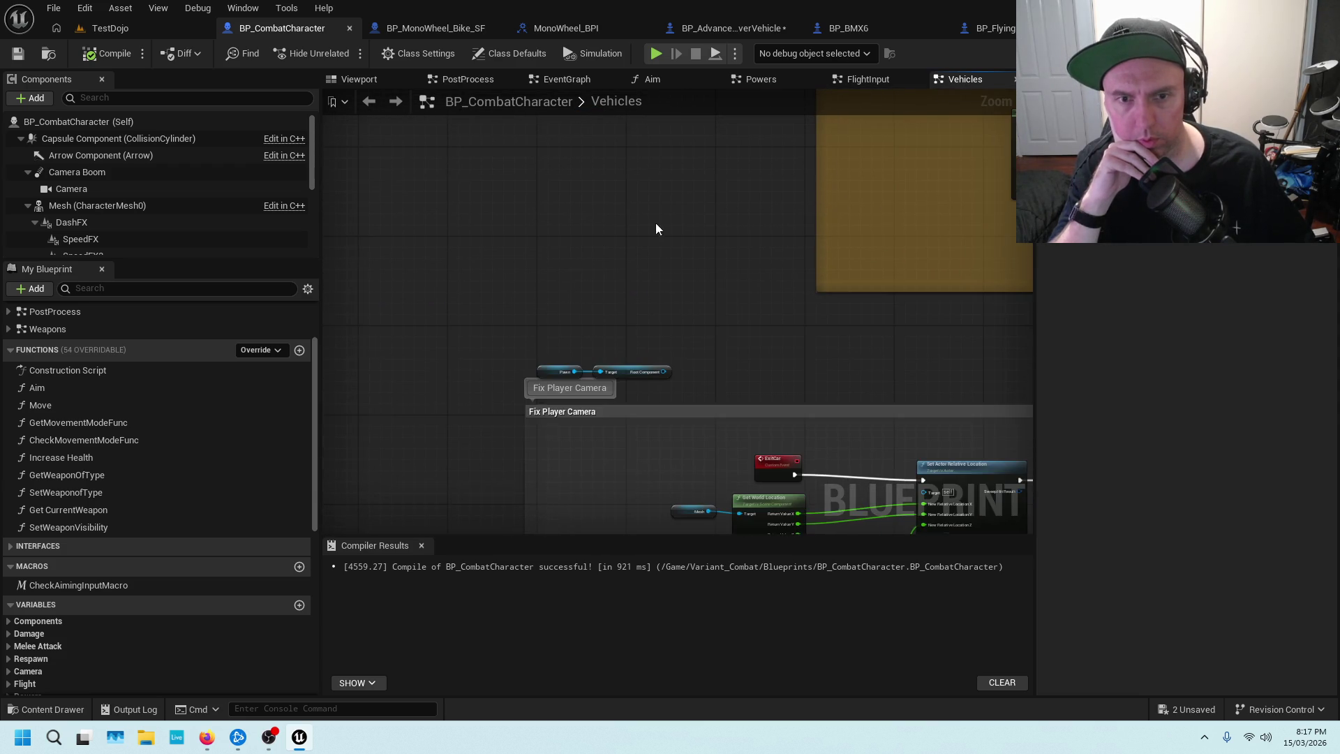
pyautogui.scroll(-4, 655, 223)
pyautogui.scroll(5, 779, 240)
pyautogui.moveTo(959, 437); pyautogui.dragTo(635, 339)
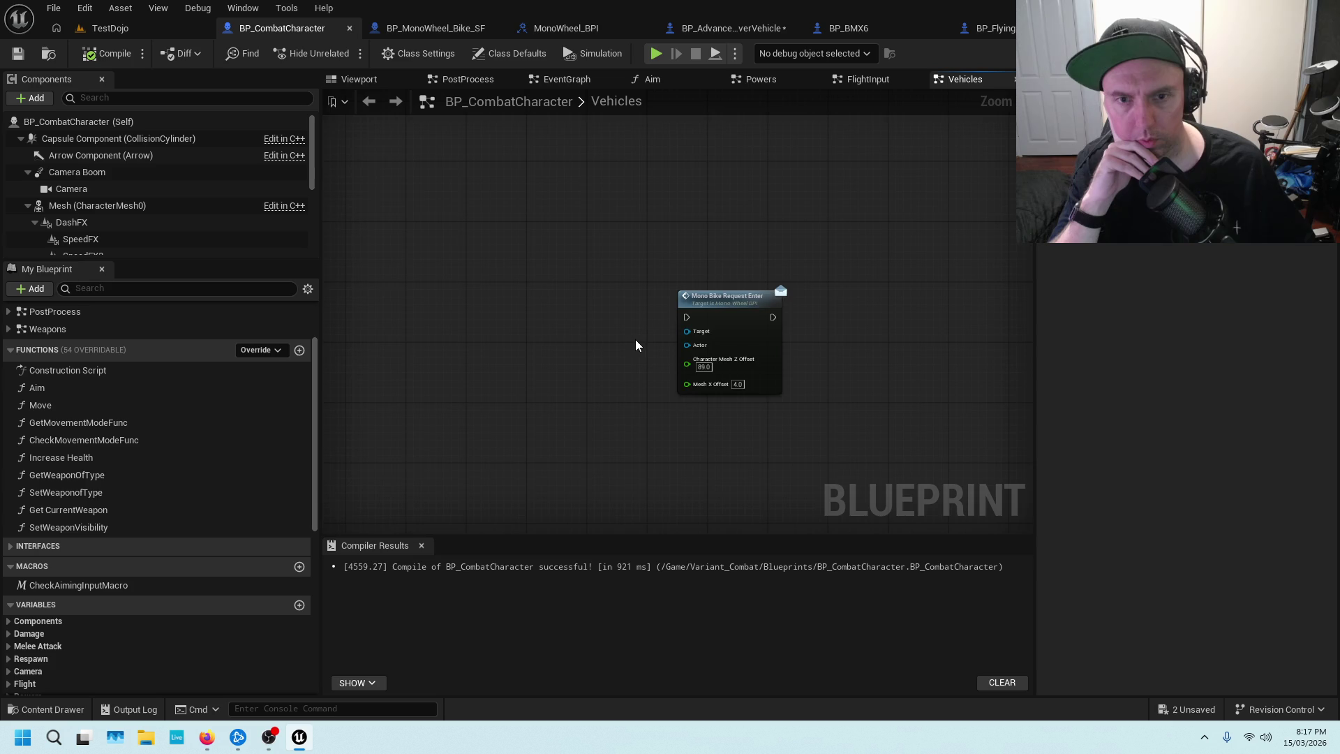
# Plug a Self reference into the Actor input.
pyautogui.scroll(2, 635, 340)
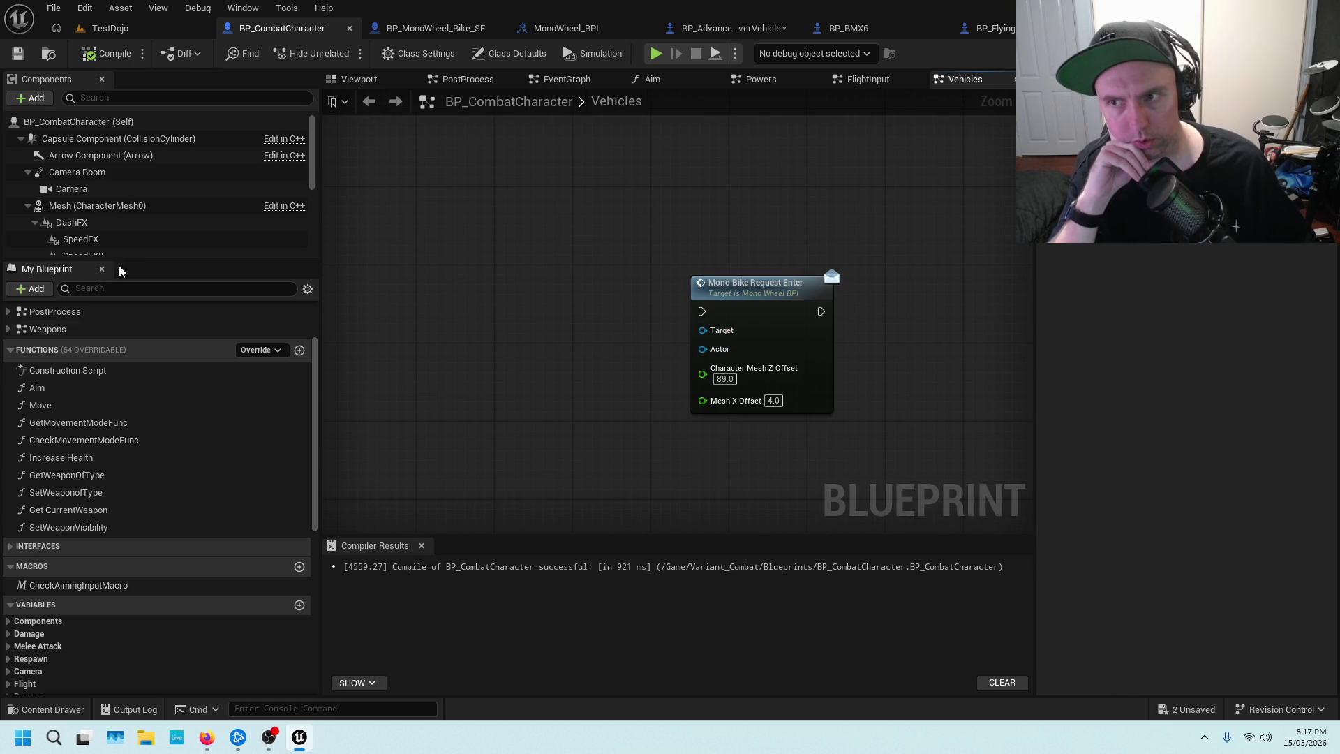
pyautogui.moveTo(703, 349); pyautogui.dragTo(602, 344)
pyautogui.write('SELF')
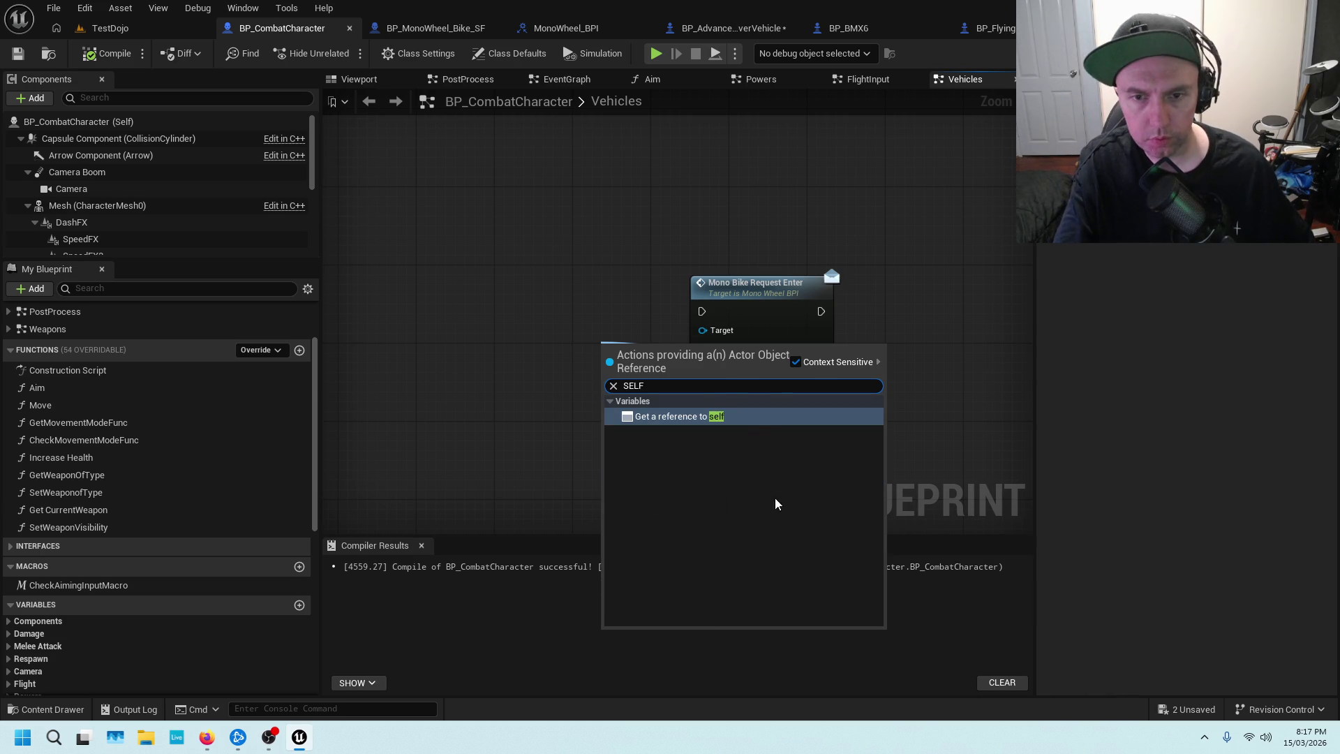
pyautogui.click(751, 413)
pyautogui.moveTo(611, 347)
pyautogui.mouseDown()
pyautogui.moveTo(614, 382)
pyautogui.moveTo(609, 366)
pyautogui.mouseUp()
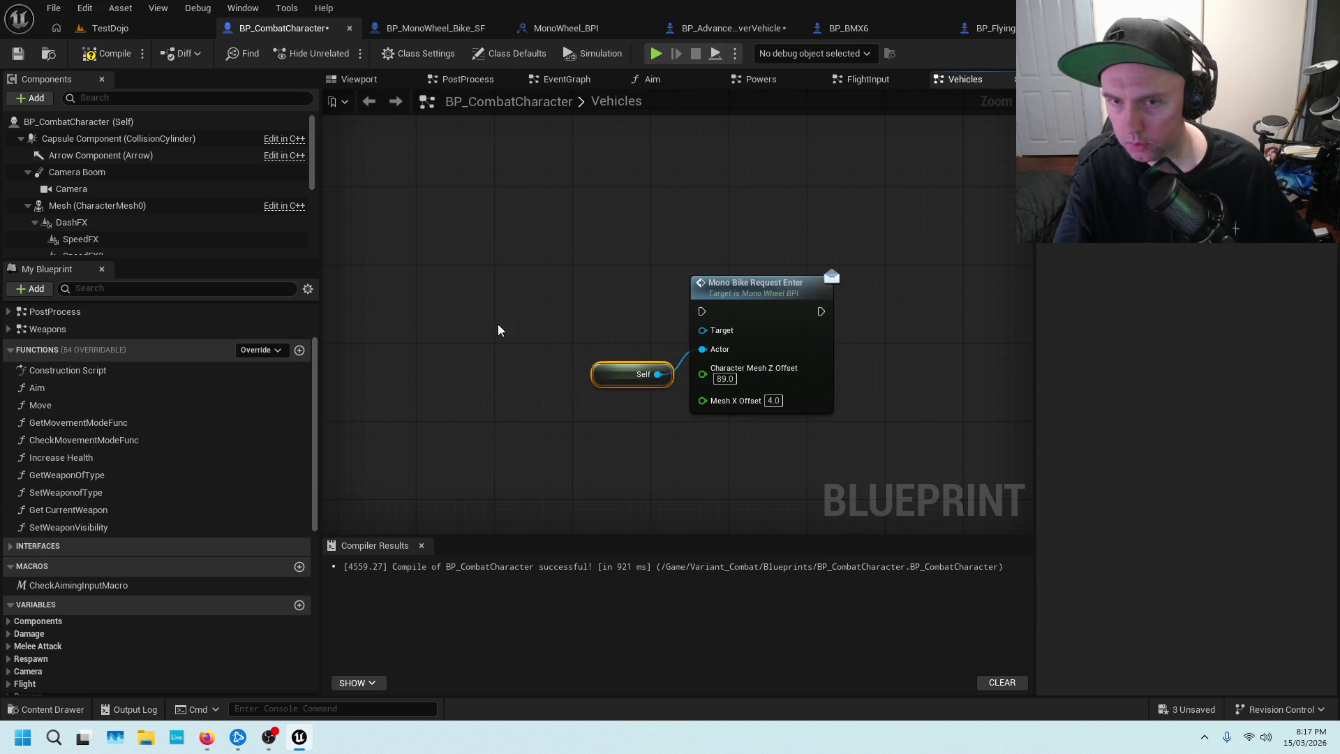
pyautogui.scroll(5, 440, 420)
pyautogui.scroll(-5, 571, 346)
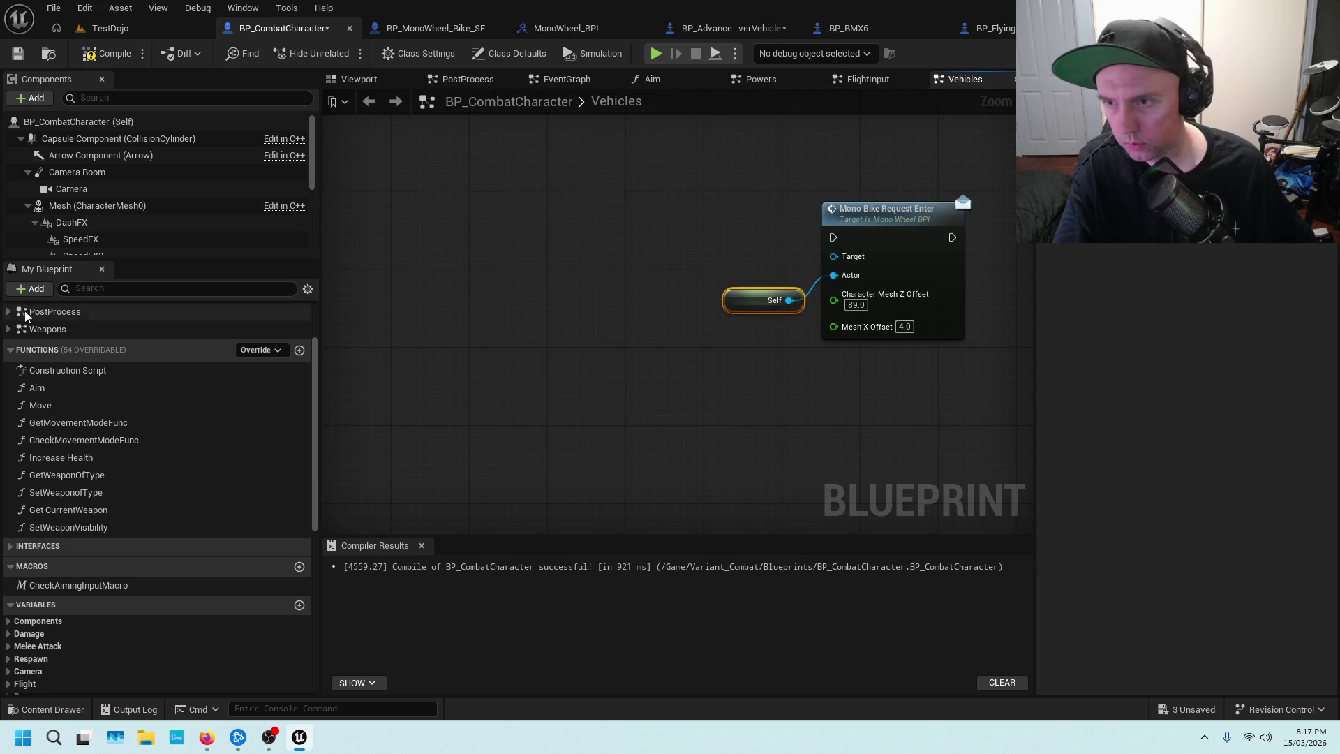
# Add a Get Pawn node wired to Mono Bike Request Enter's Target, then compile.
pyautogui.click(203, 294)
pyautogui.write('PAWN')
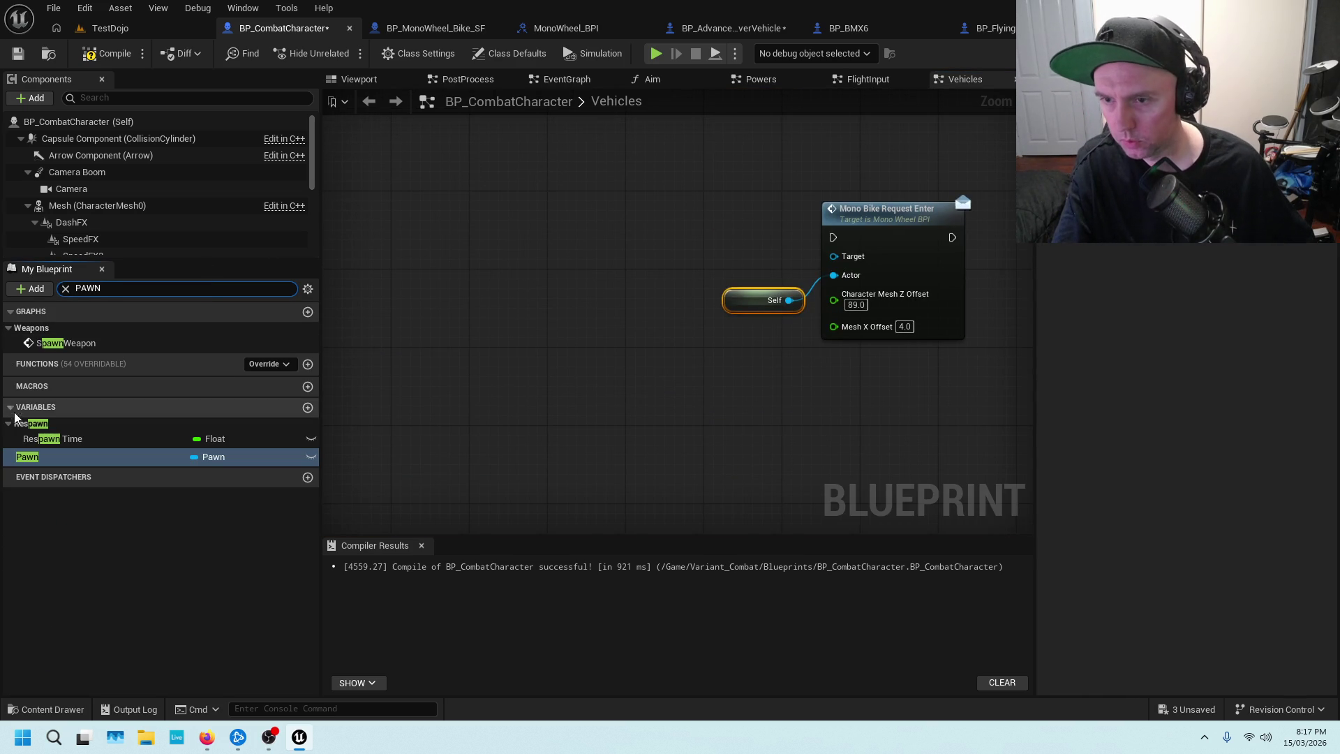
pyautogui.click(60, 458)
pyautogui.moveTo(4, 455)
pyautogui.mouseDown()
pyautogui.moveTo(370, 326)
pyautogui.moveTo(507, 244)
pyautogui.moveTo(834, 261)
pyautogui.mouseUp()
pyautogui.click(539, 270)
pyautogui.moveTo(545, 244)
pyautogui.mouseDown()
pyautogui.moveTo(594, 272)
pyautogui.moveTo(682, 274)
pyautogui.mouseUp()
pyautogui.click(614, 226)
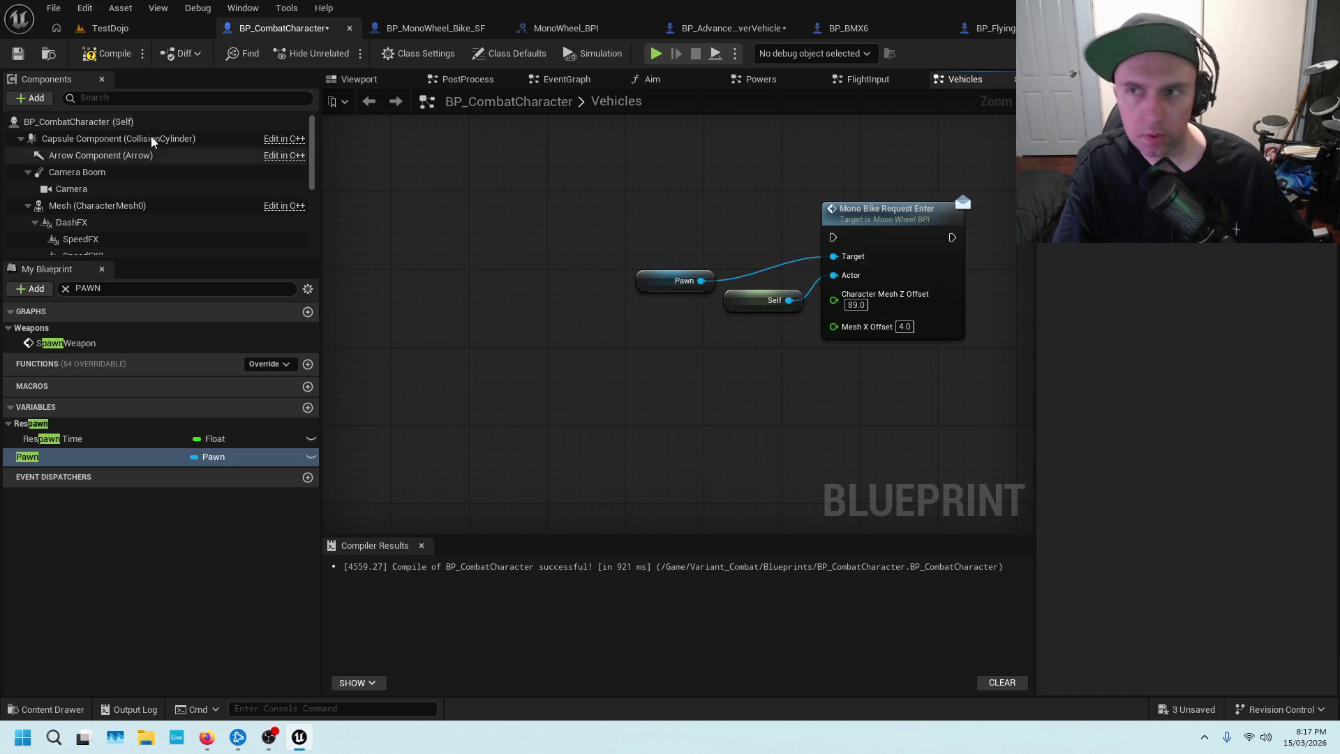
pyautogui.click(20, 56)
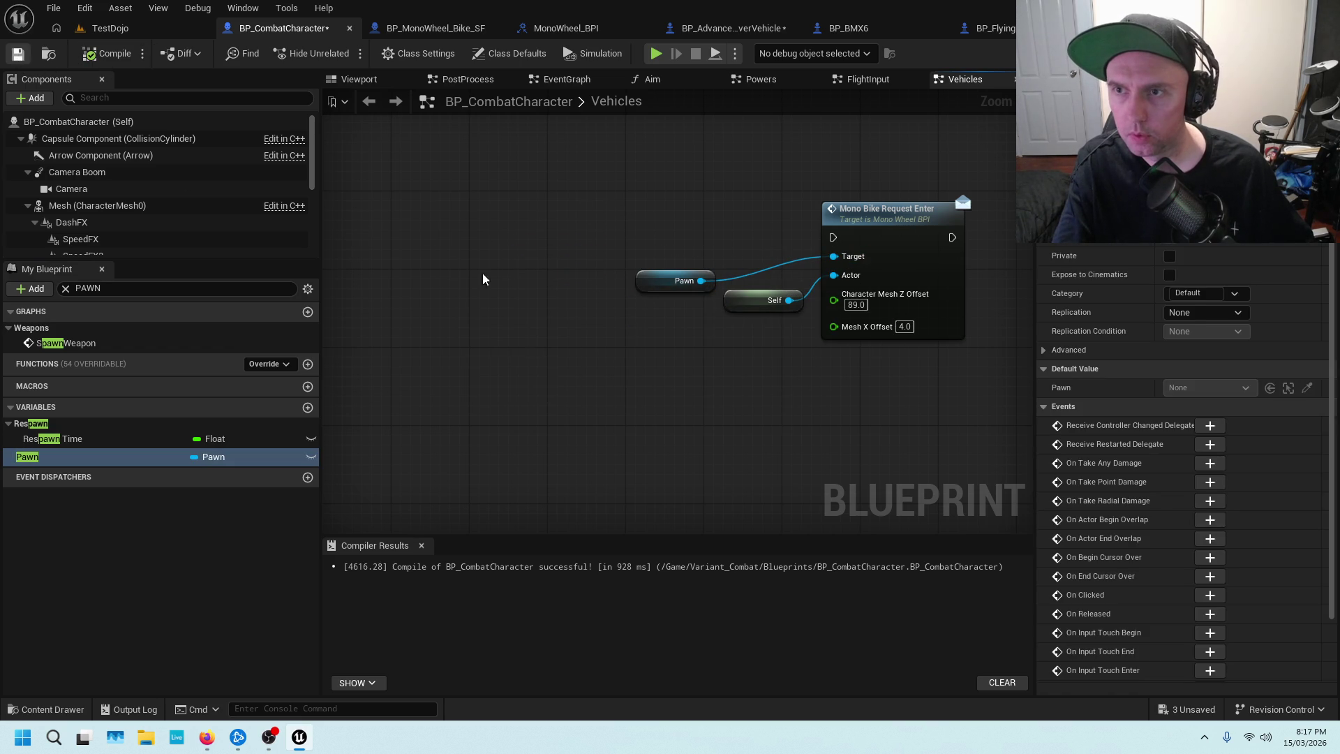
# Move the input events above the comment, wire E Pressed to Mono Bike Request Enter, and compile.
pyautogui.scroll(-5, 640, 383)
pyautogui.moveTo(556, 213); pyautogui.dragTo(596, 331)
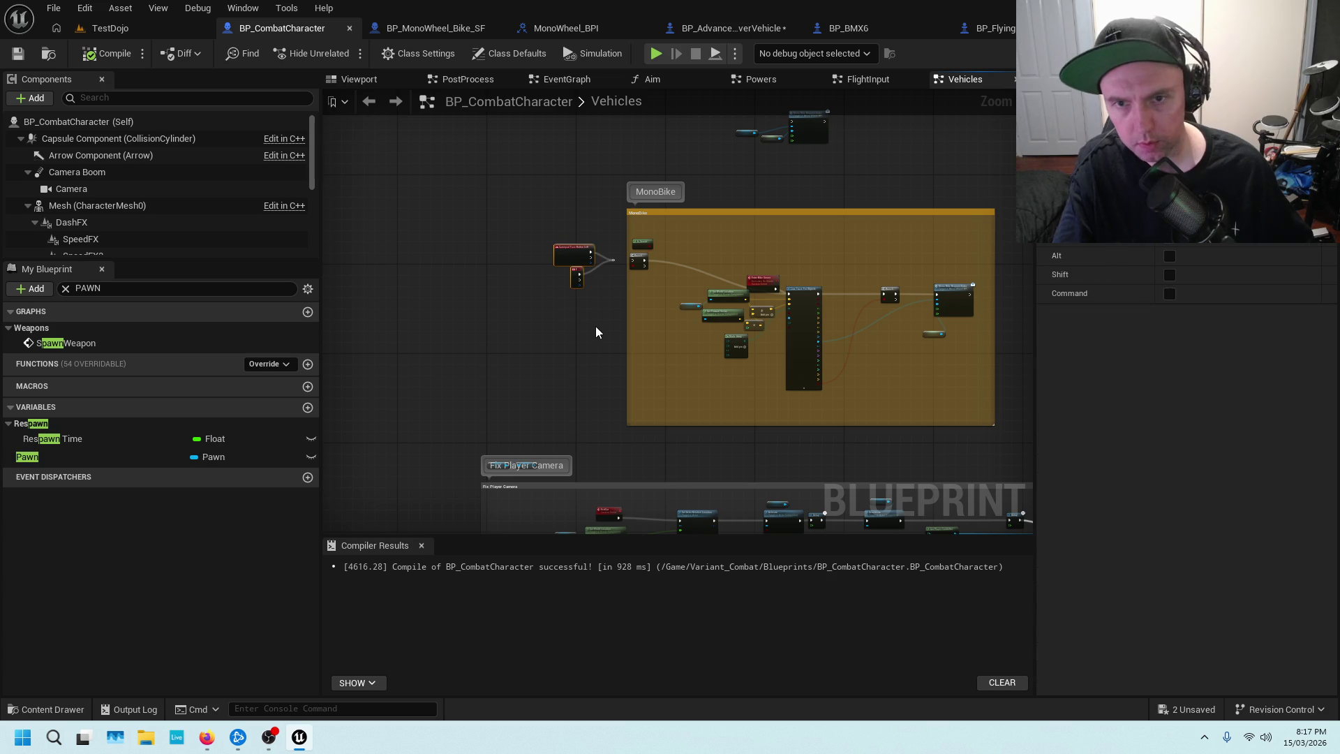
pyautogui.press('Delete')
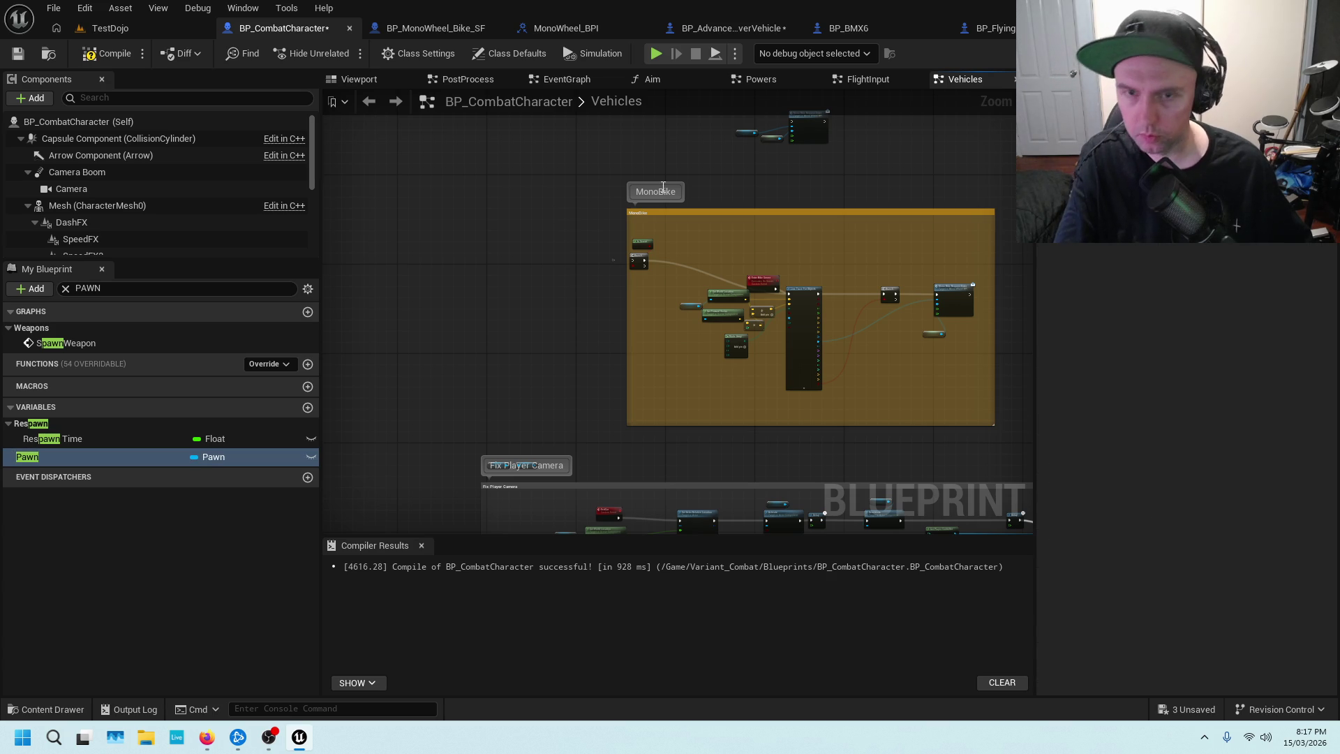
pyautogui.hotkey('ctrl', 'z')
pyautogui.moveTo(628, 340); pyautogui.dragTo(597, 332)
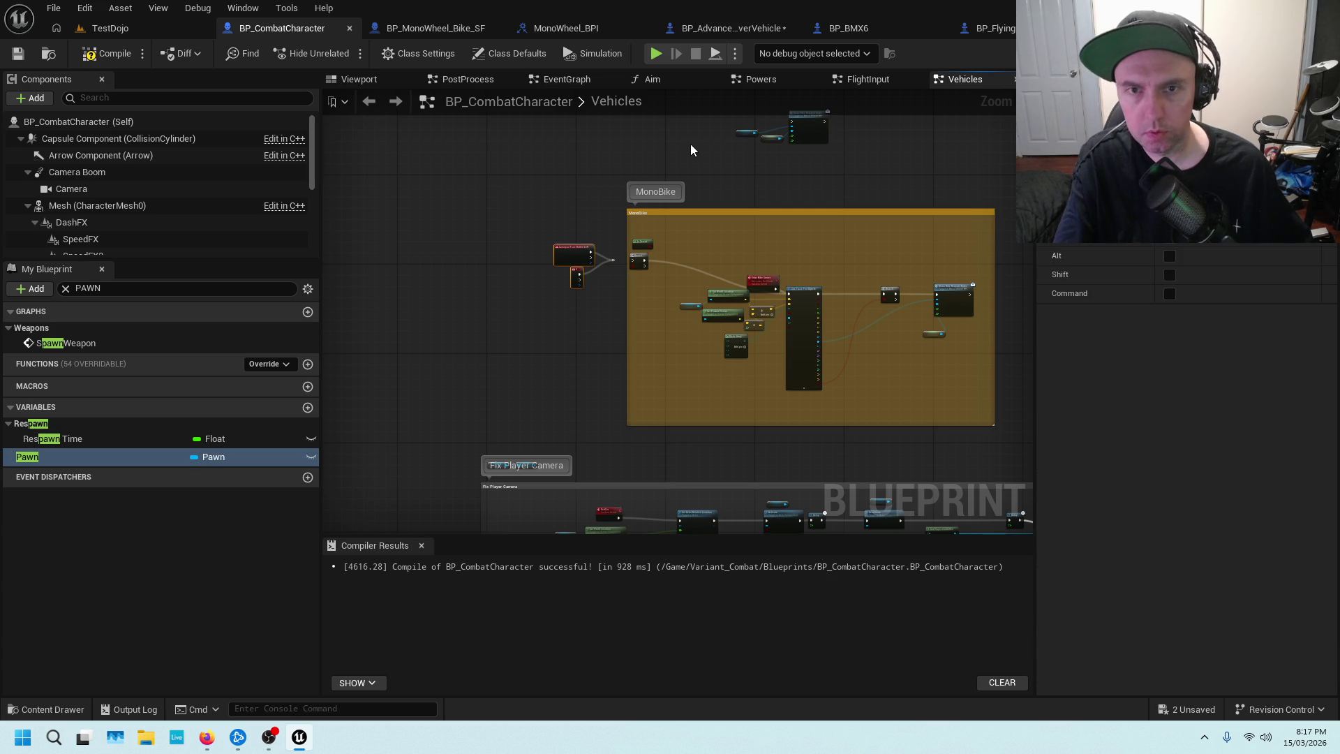
pyautogui.scroll(3, 690, 144)
pyautogui.moveTo(651, 267)
pyautogui.mouseDown()
pyautogui.moveTo(664, 189)
pyautogui.moveTo(568, 218)
pyautogui.mouseUp()
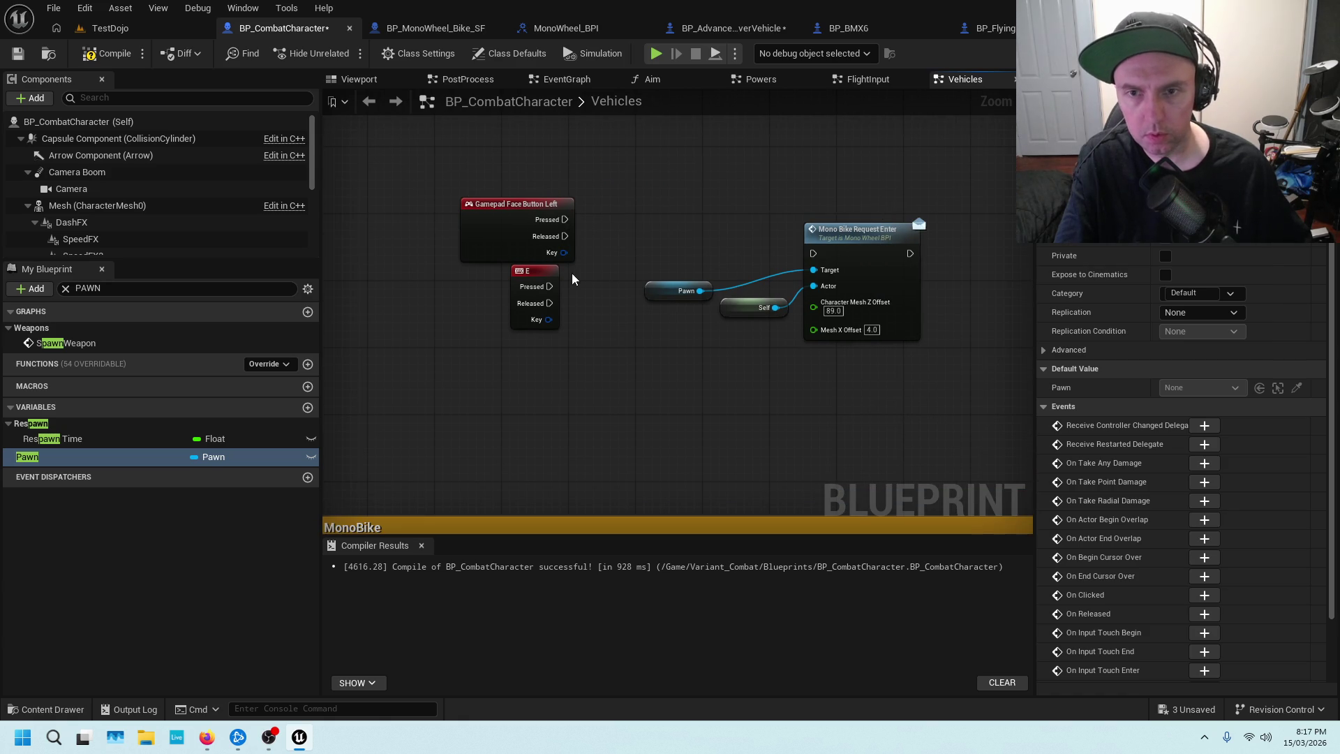
pyautogui.moveTo(550, 286); pyautogui.dragTo(812, 253)
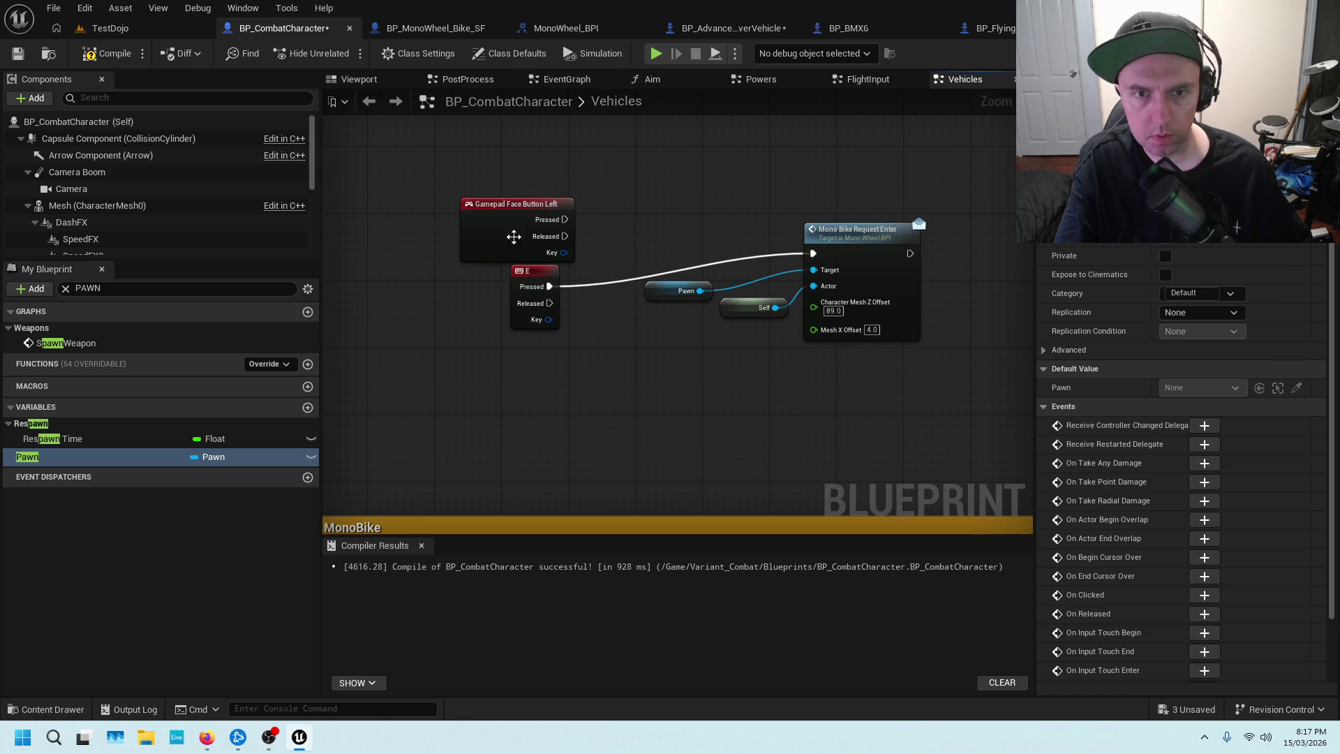
pyautogui.click(17, 54)
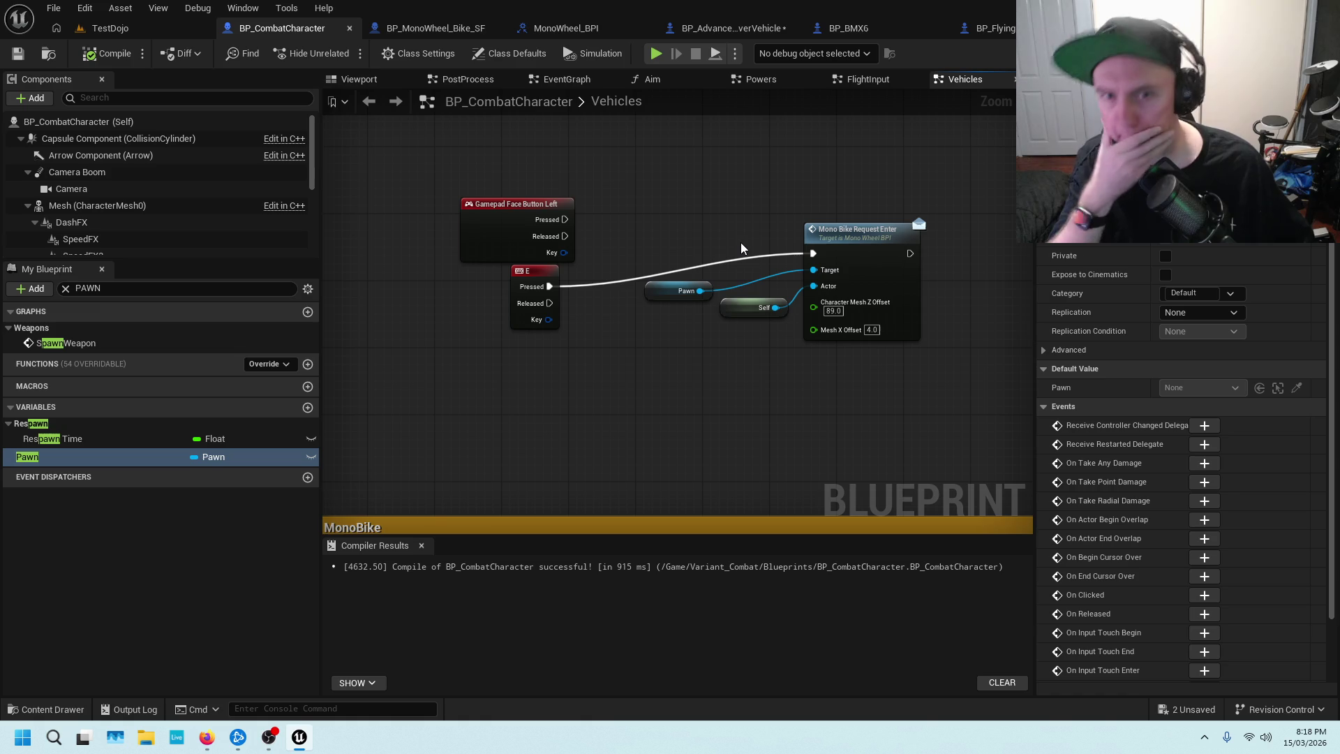
pyautogui.scroll(-6, 680, 302)
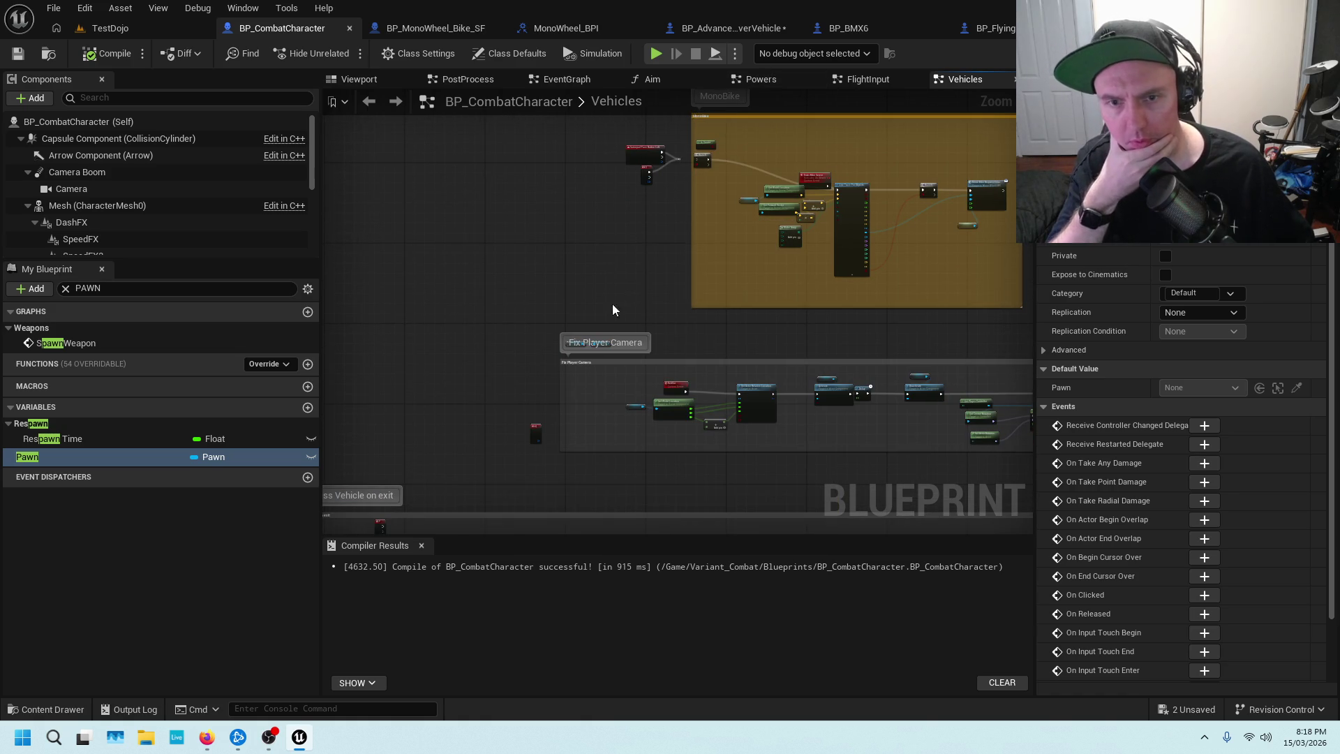
# Delete the IsMonoBike Branch on vehicle exit and rewire Triggered into the In Range Branch.
pyautogui.scroll(6, 558, 307)
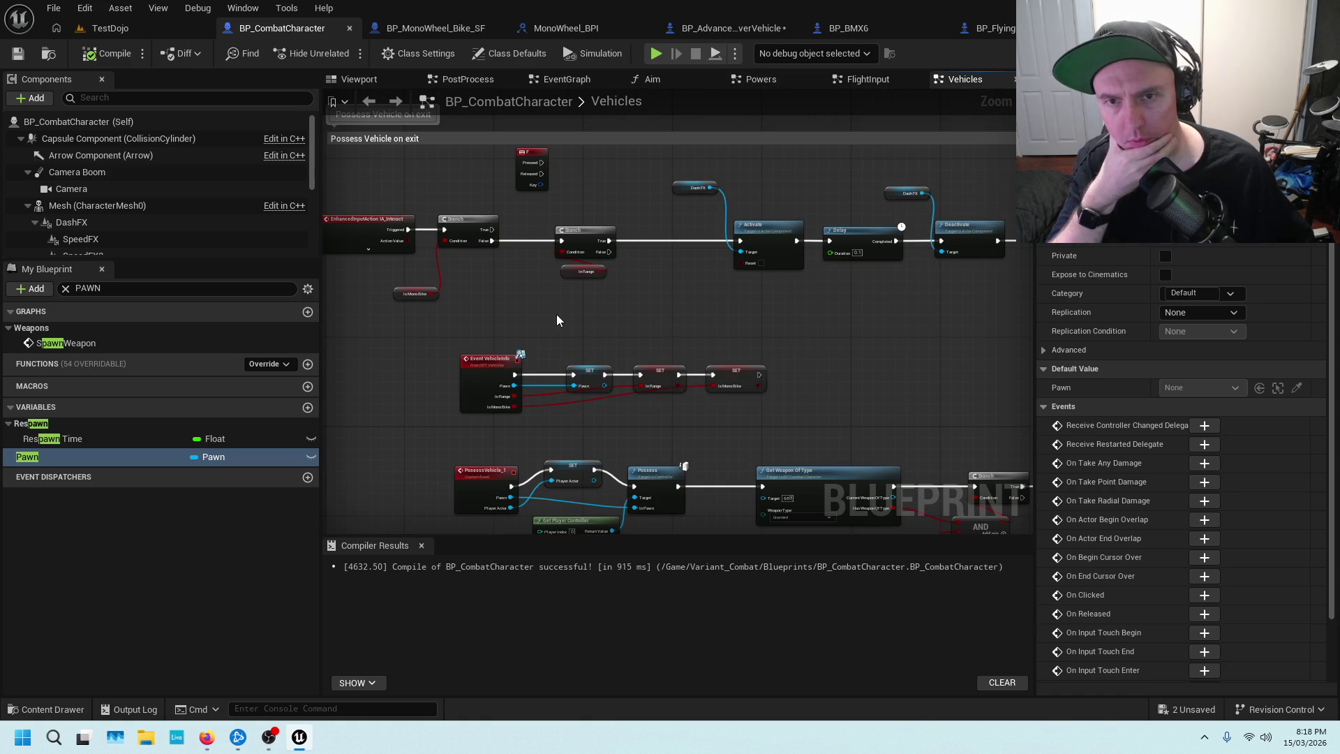
pyautogui.moveTo(483, 213); pyautogui.dragTo(450, 324)
pyautogui.press('Delete')
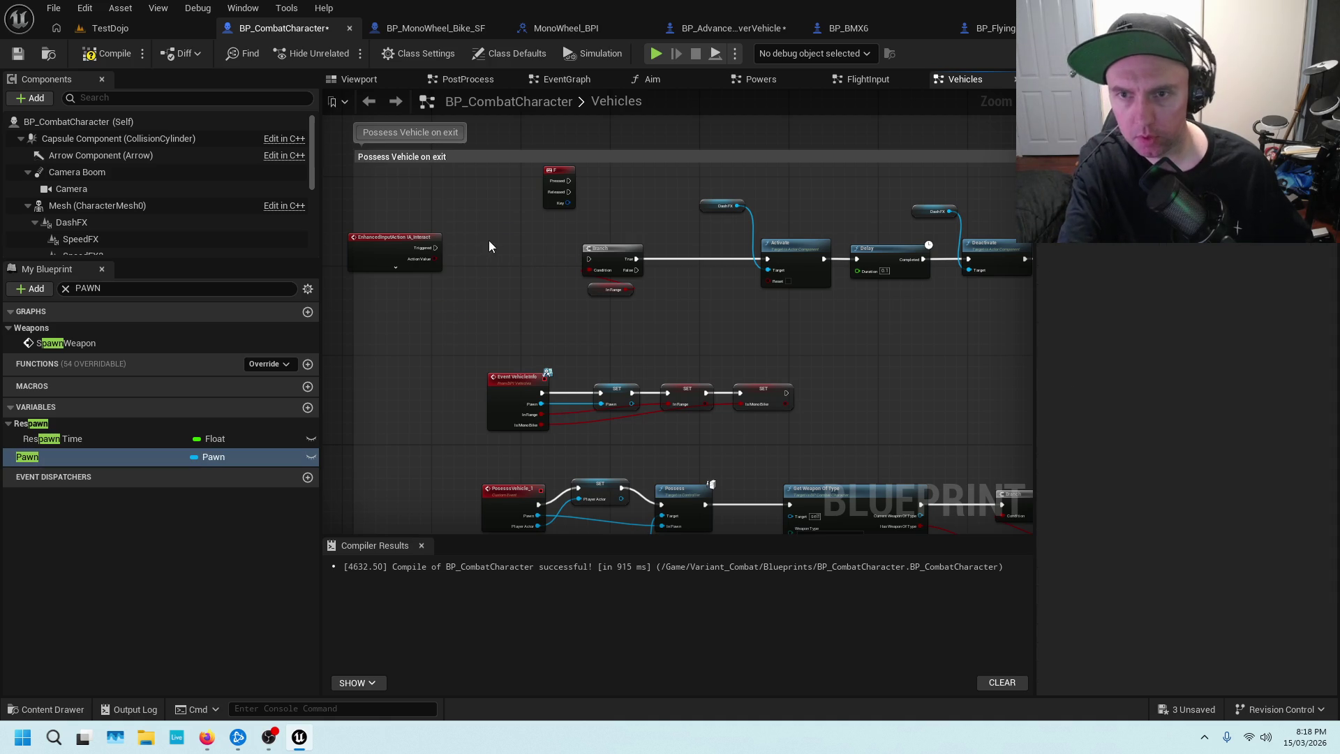
pyautogui.moveTo(435, 247); pyautogui.dragTo(588, 259)
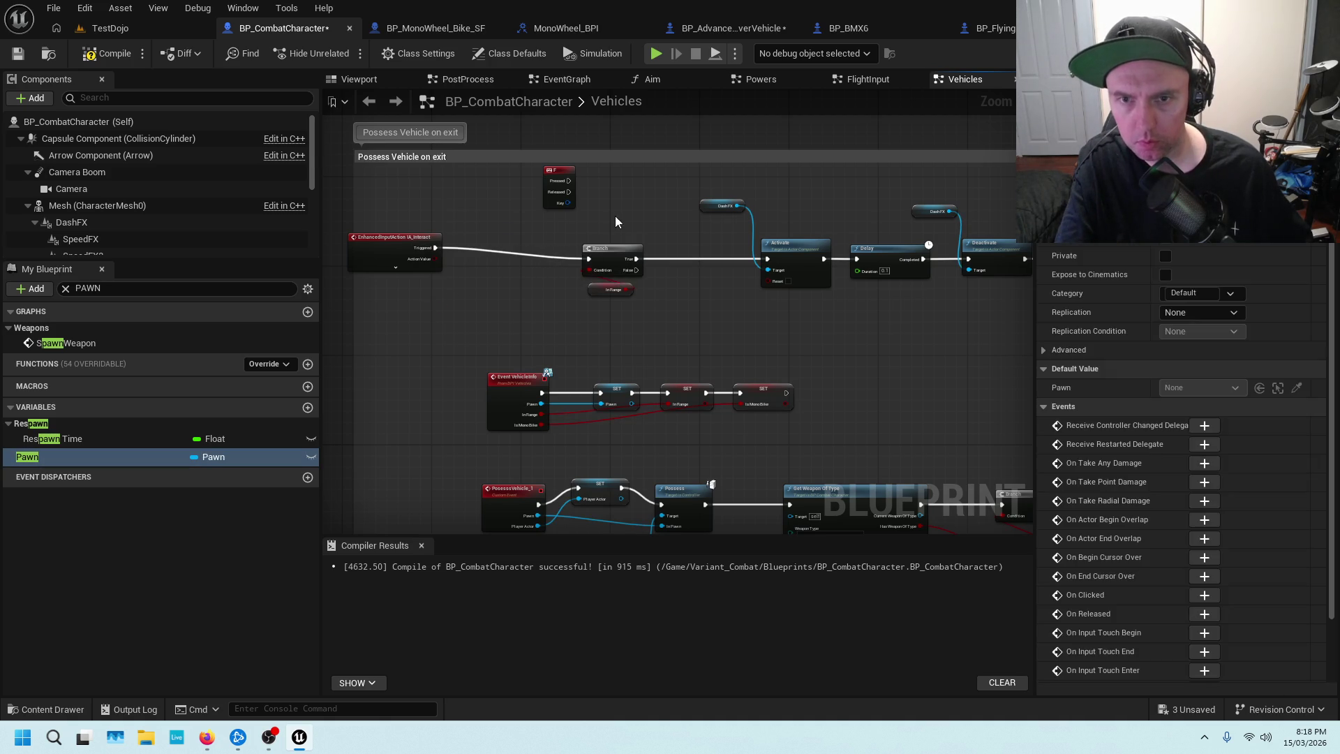
pyautogui.moveTo(615, 216); pyautogui.dragTo(625, 318)
pyautogui.click(637, 209)
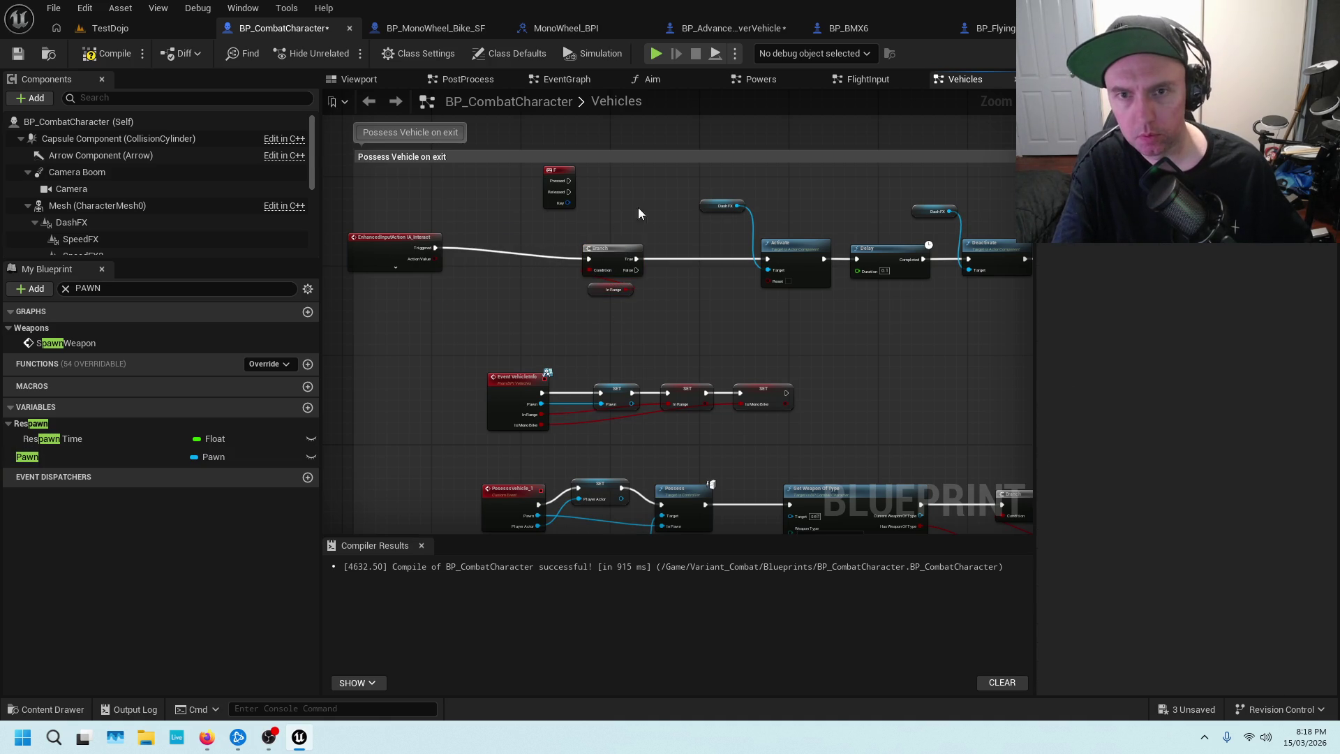
pyautogui.moveTo(388, 249); pyautogui.dragTo(410, 259)
# Route E Pressed through an In Range Branch to Mono Bike Request Enter, then compile.
pyautogui.moveTo(800, 205)
pyautogui.mouseDown()
pyautogui.moveTo(727, 401)
pyautogui.moveTo(600, 421)
pyautogui.moveTo(698, 198)
pyautogui.moveTo(712, 428)
pyautogui.moveTo(750, 210)
pyautogui.moveTo(730, 196)
pyautogui.mouseUp()
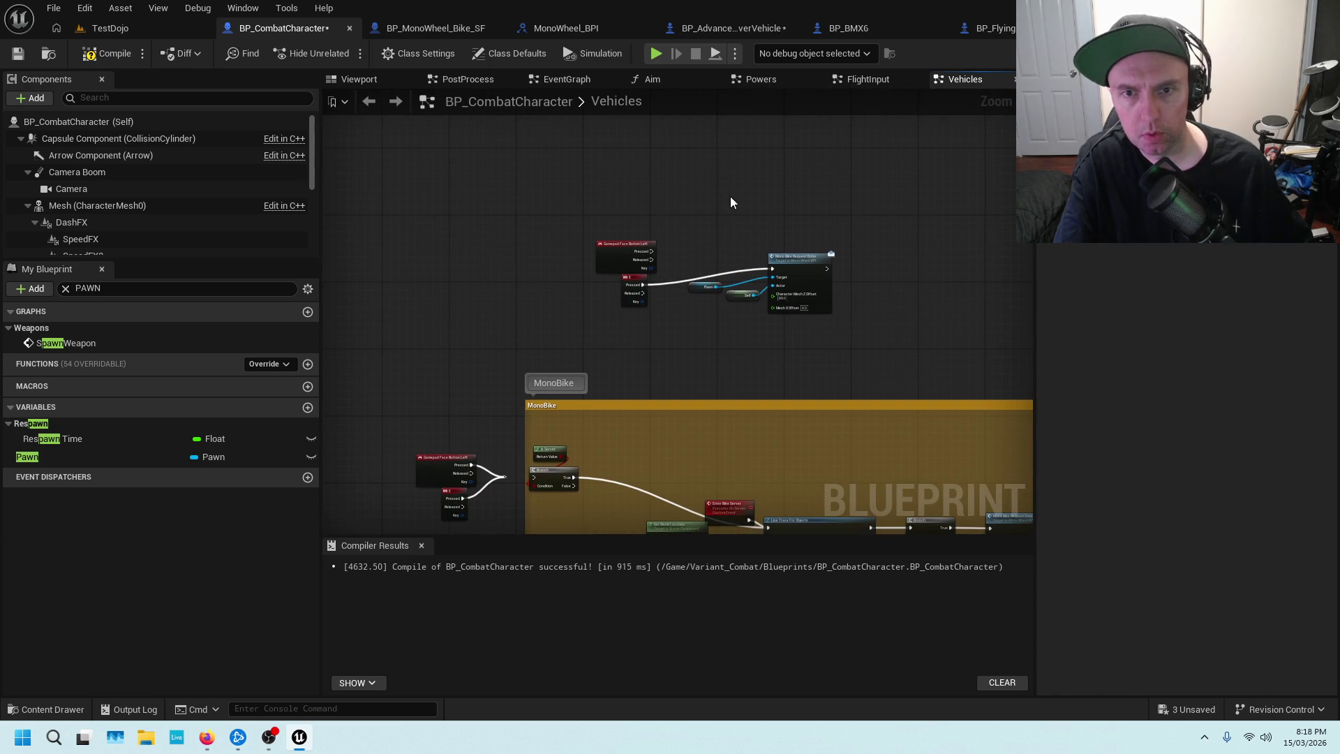
pyautogui.click(668, 170)
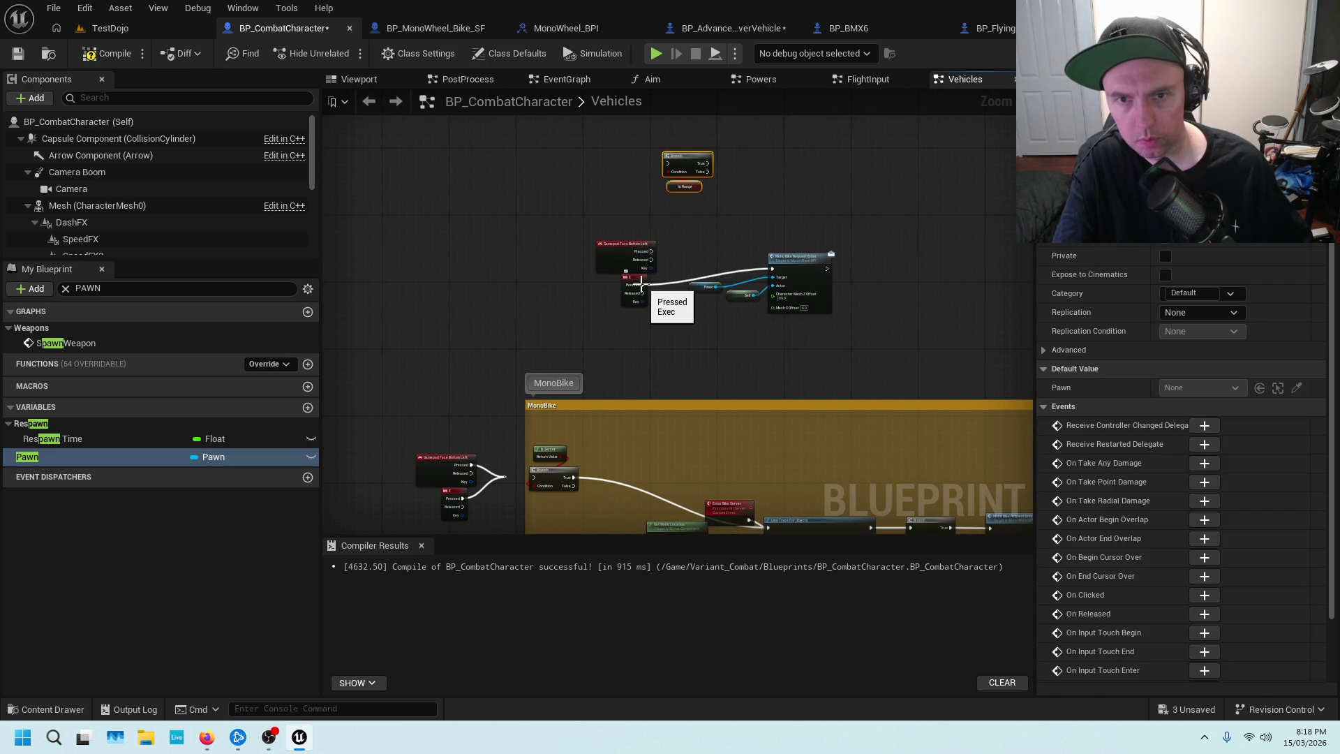
pyautogui.click(643, 288)
pyautogui.moveTo(642, 288)
pyautogui.mouseDown()
pyautogui.moveTo(666, 165)
pyautogui.moveTo(702, 174)
pyautogui.mouseUp()
pyautogui.moveTo(725, 226); pyautogui.dragTo(773, 272)
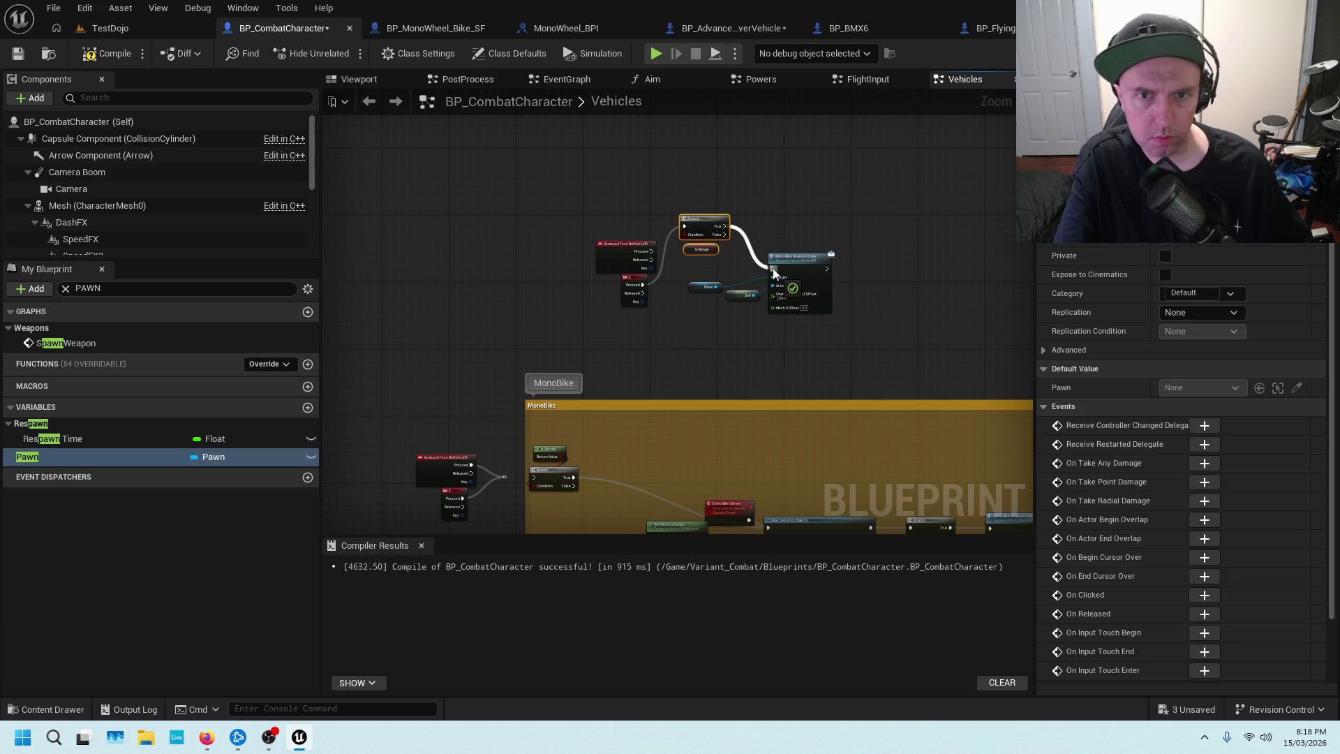
pyautogui.click(738, 247)
pyautogui.click(103, 55)
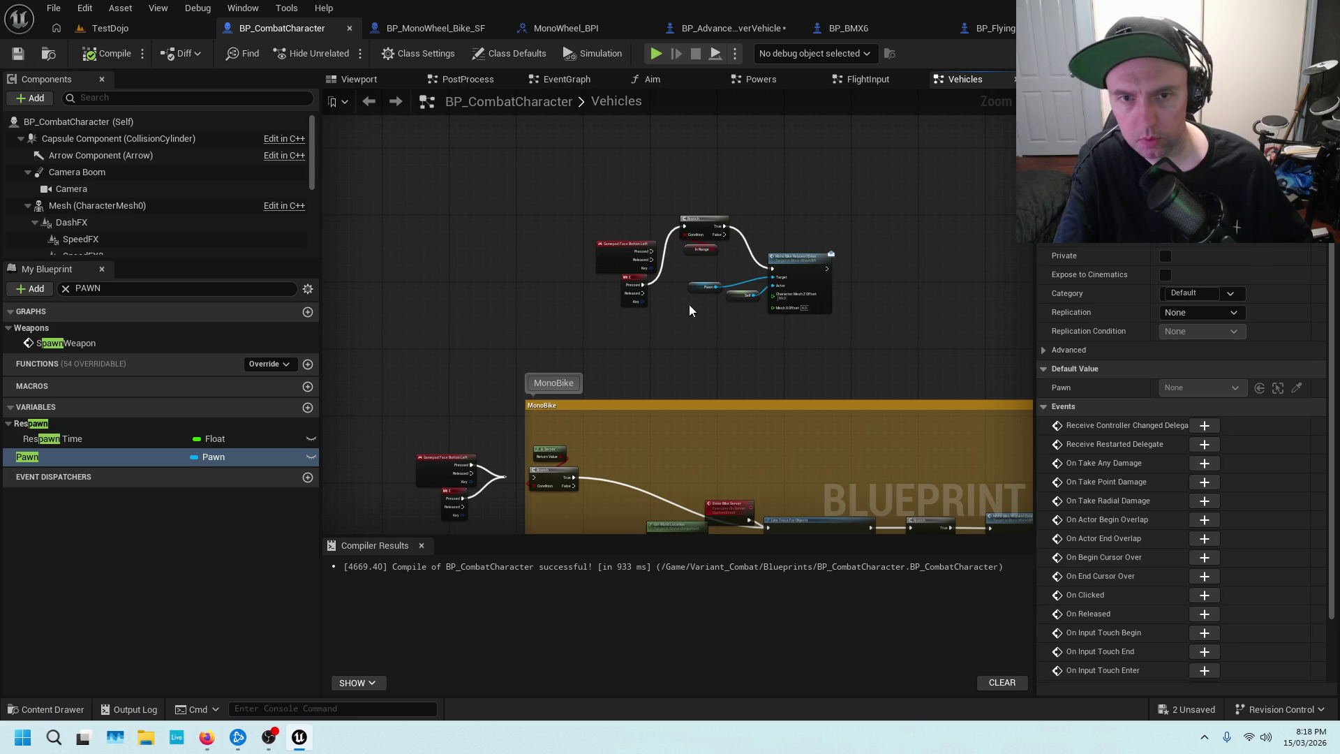
pyautogui.scroll(2, 688, 305)
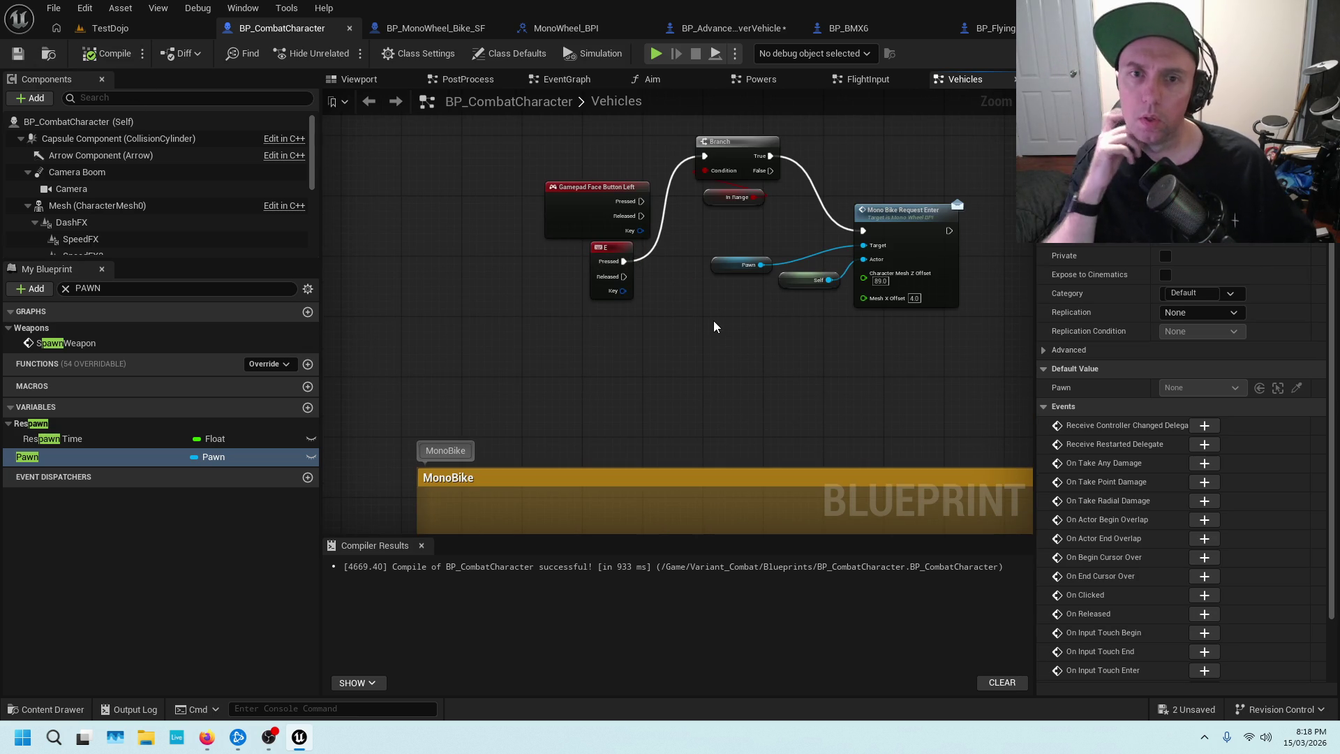
pyautogui.moveTo(632, 209); pyautogui.dragTo(526, 210)
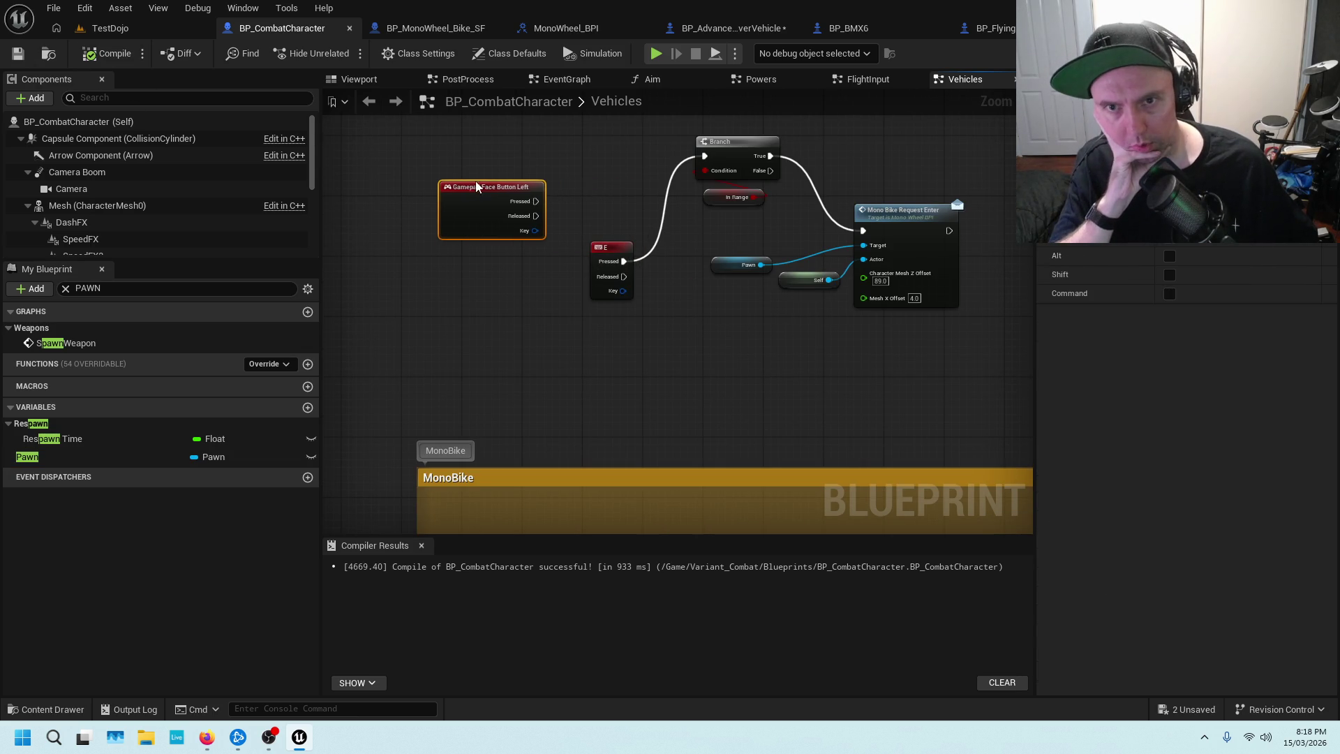
# Recompile BP_CombatCharacter and close the flying vehicle, BP_BMX6, hover vehicle and MonoWheel_BPI tabs.
pyautogui.click(104, 53)
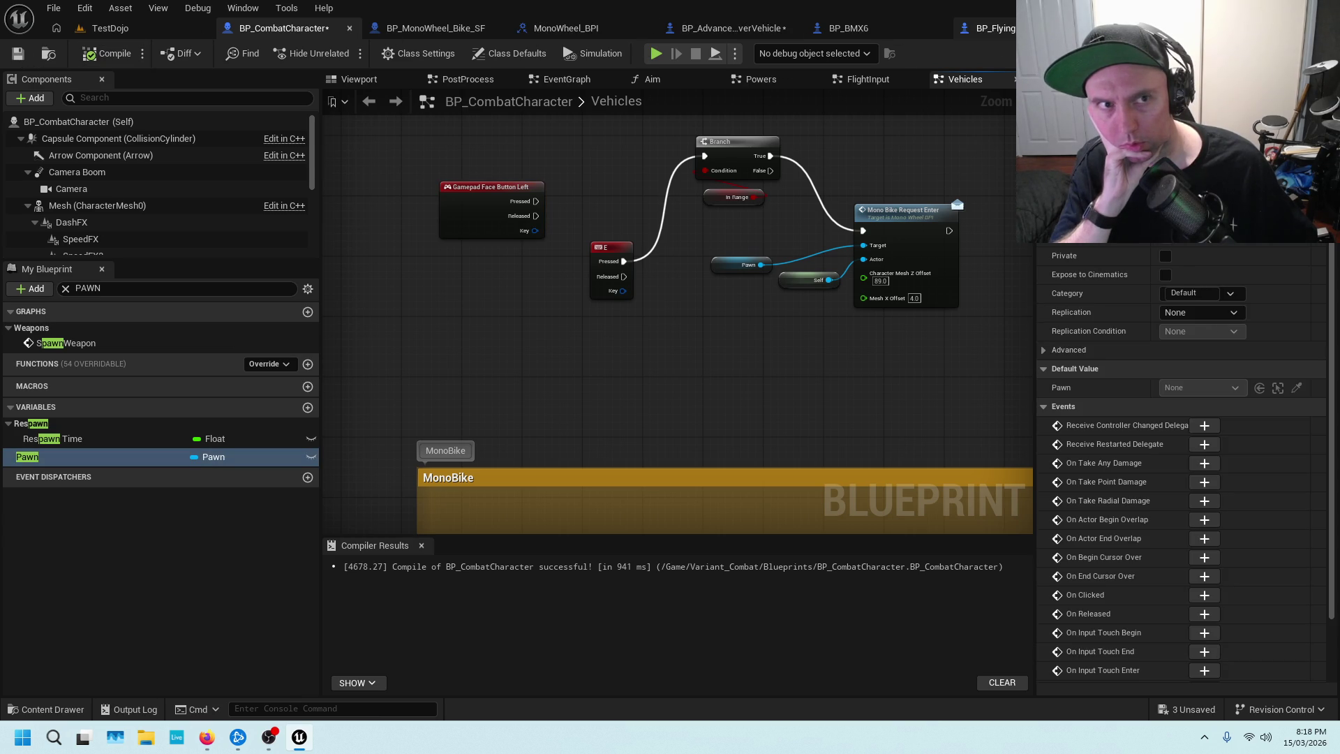
pyautogui.middleClick(996, 28)
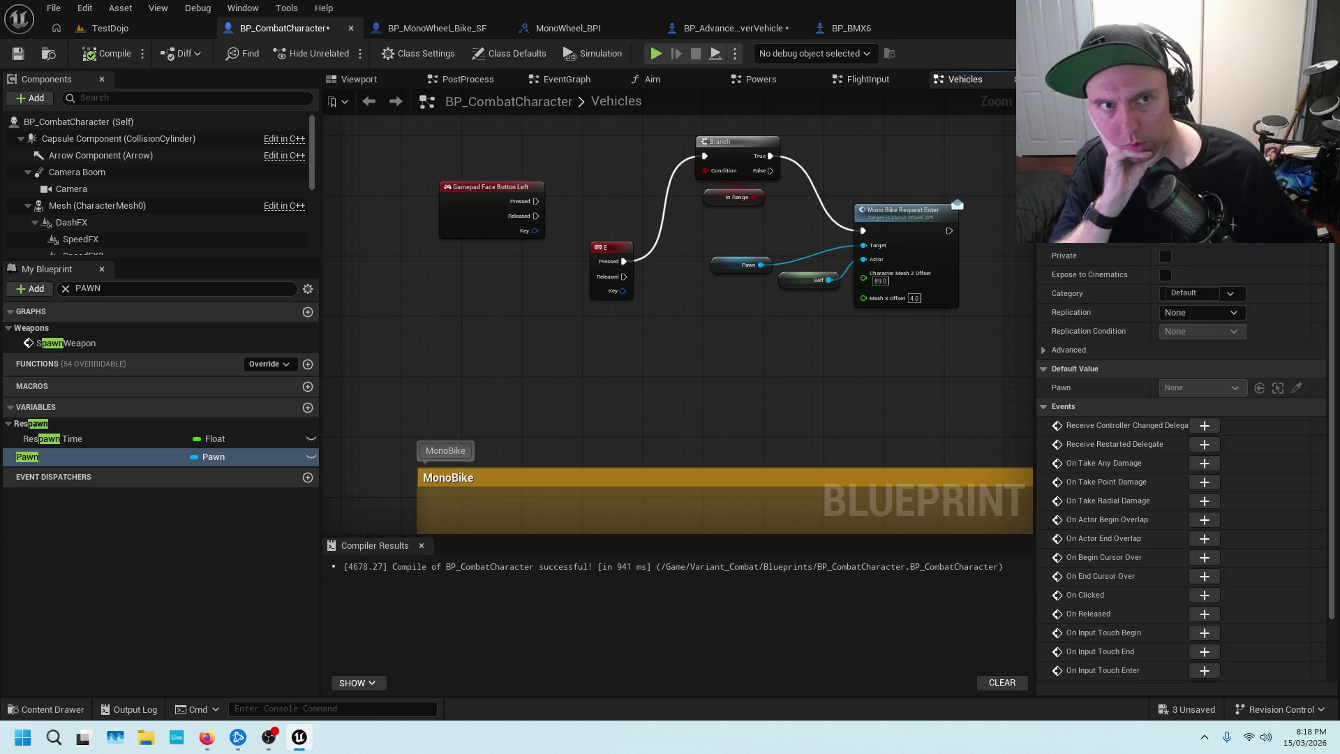
pyautogui.click(942, 27)
pyautogui.click(739, 25)
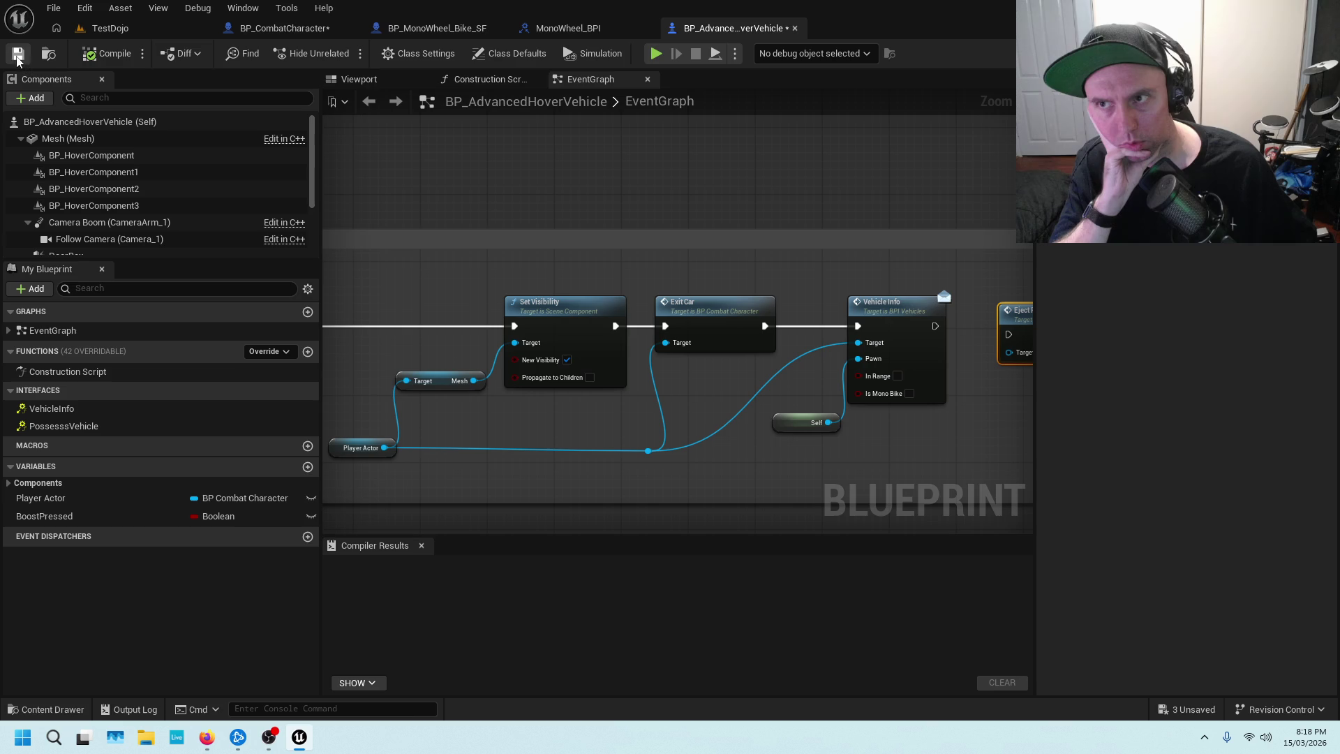
pyautogui.middleClick(726, 28)
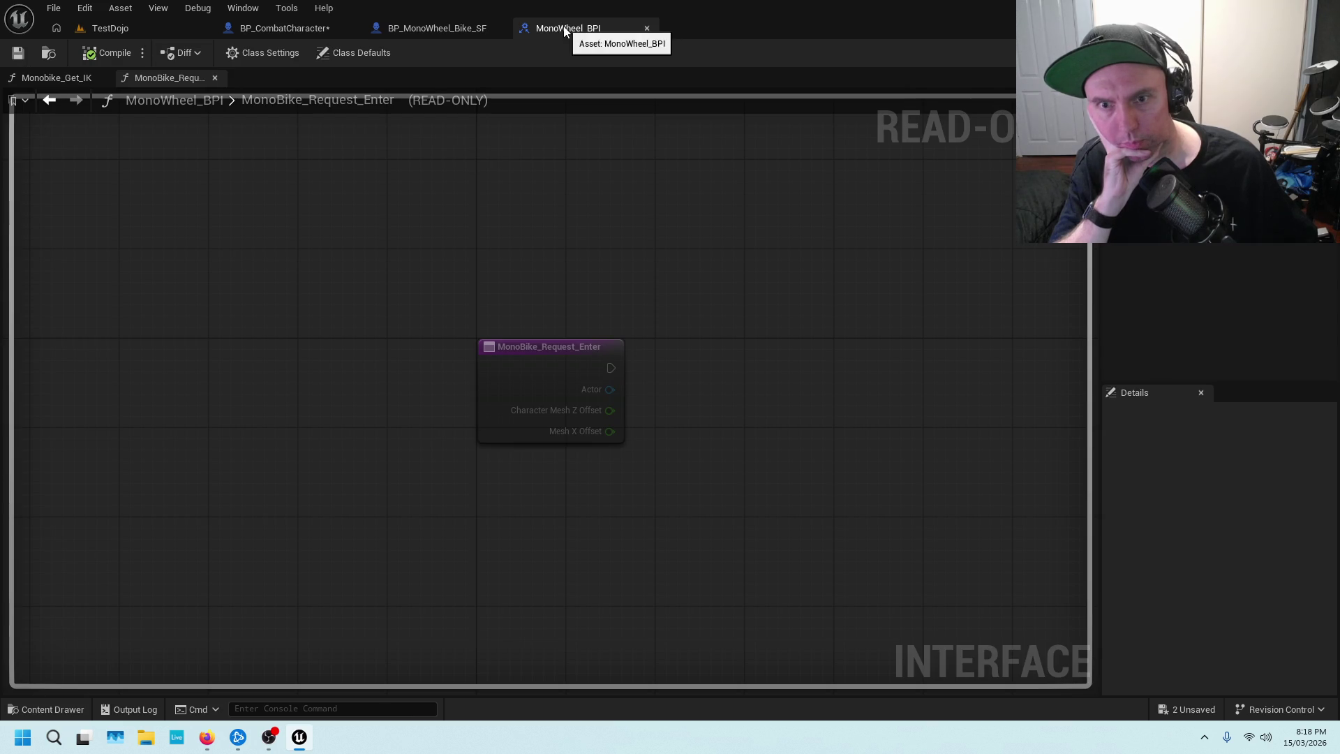
pyautogui.click(647, 27)
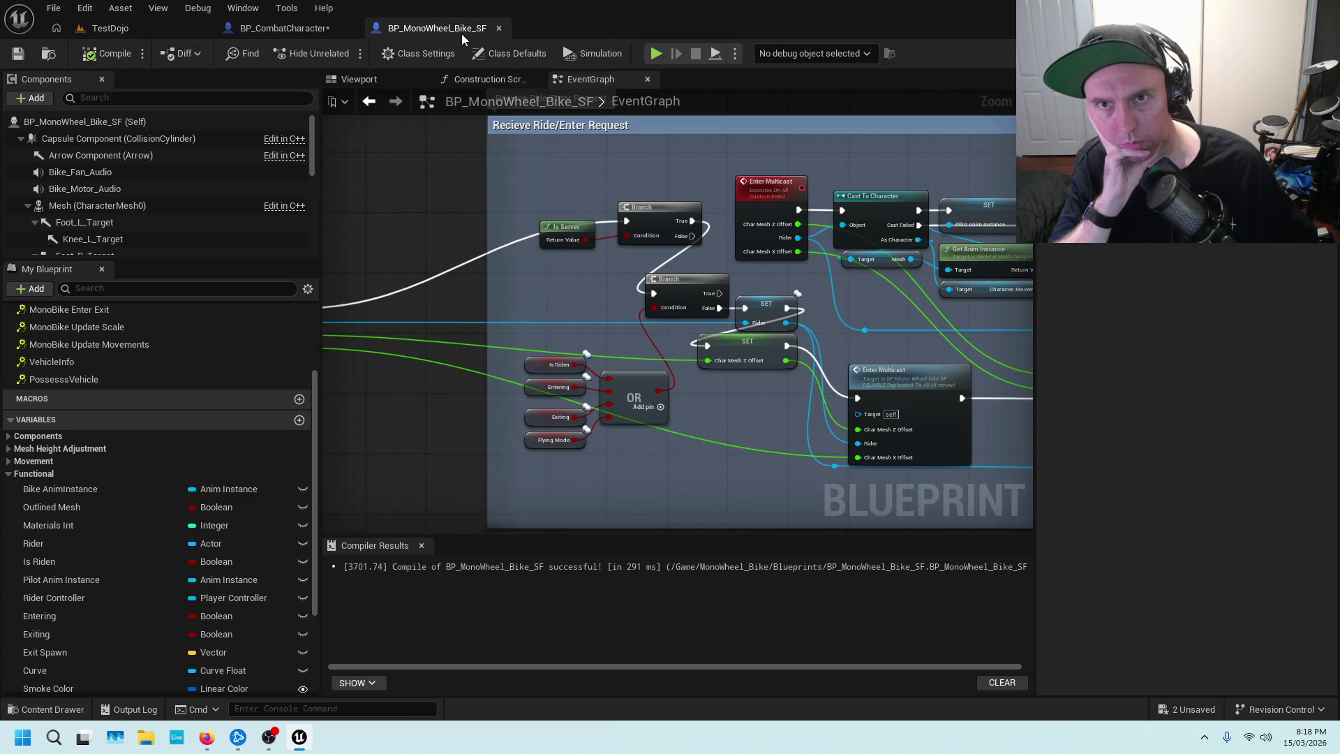
pyautogui.scroll(-4, 573, 194)
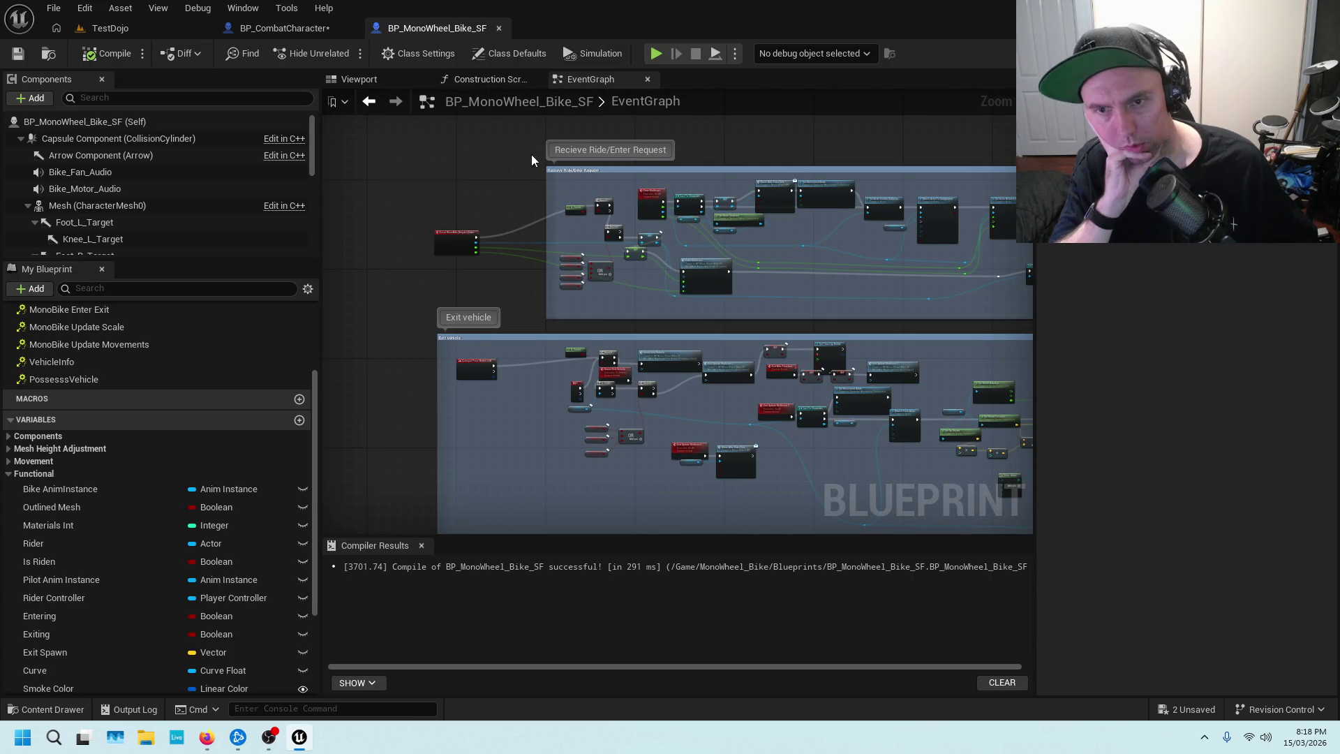
pyautogui.scroll(4, 611, 191)
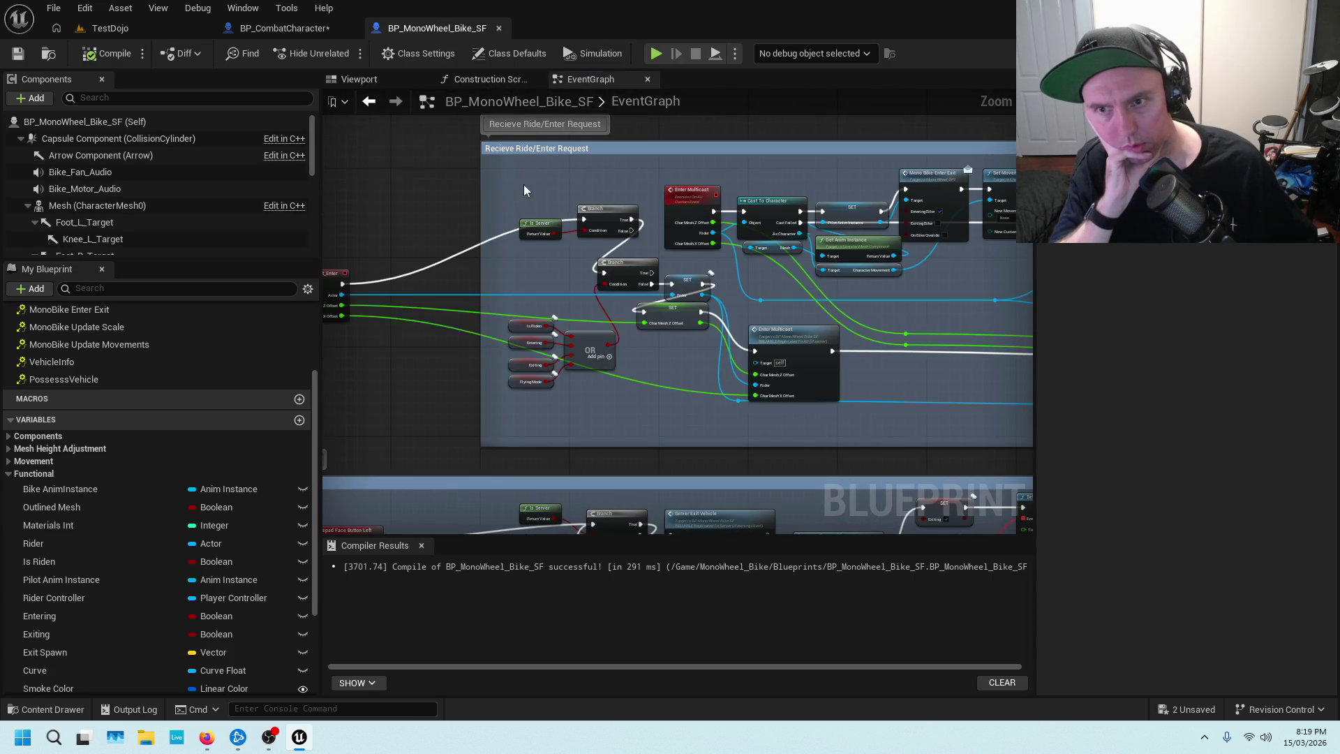
pyautogui.moveTo(523, 184); pyautogui.dragTo(751, 166)
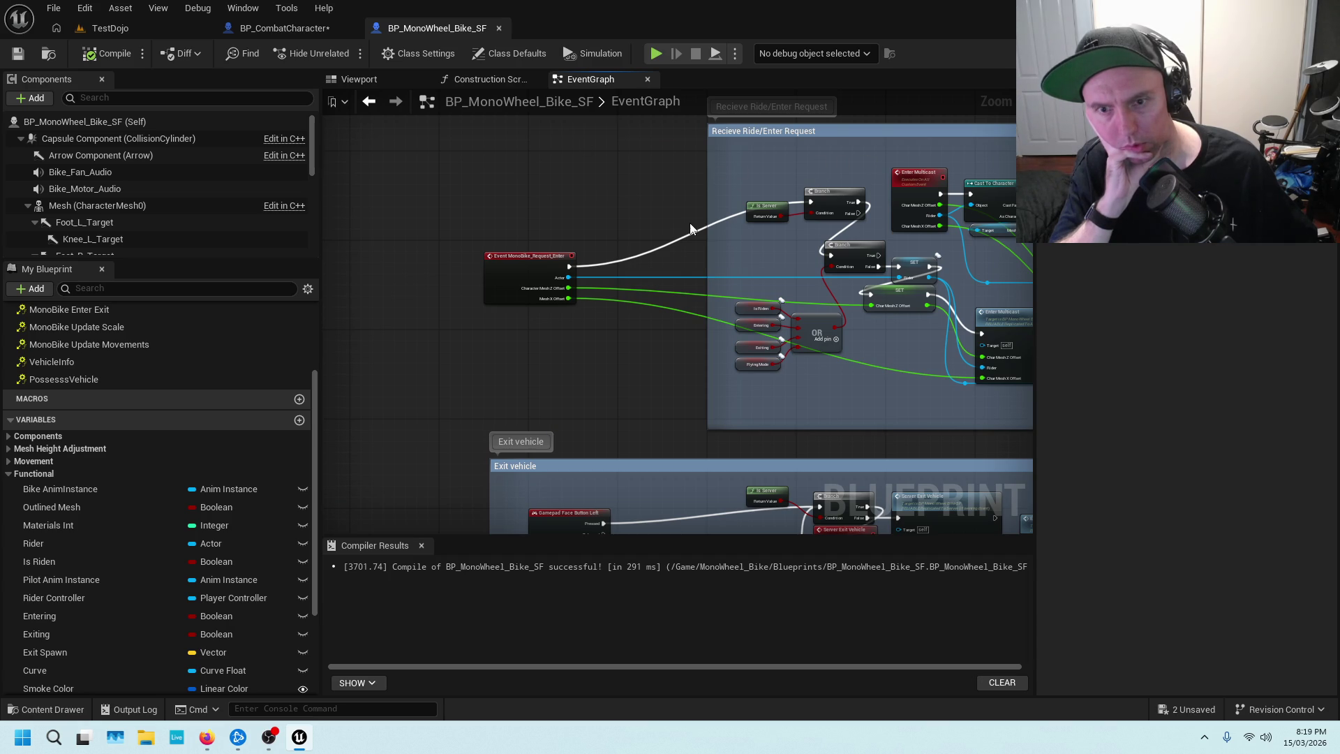
# Deselect the variable in BP_CombatCharacter and switch to the TestDojo level tab.
pyautogui.click(285, 29)
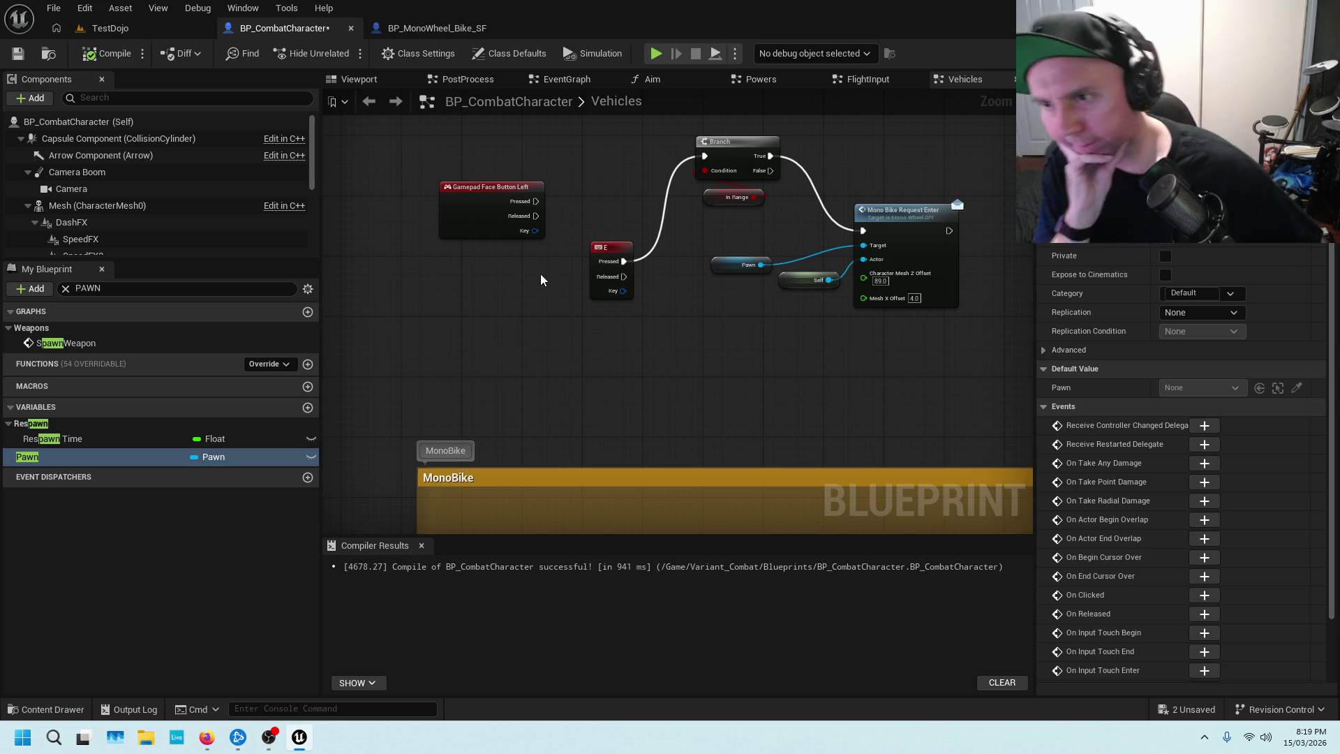
pyautogui.scroll(-2, 536, 337)
pyautogui.scroll(-2, 582, 384)
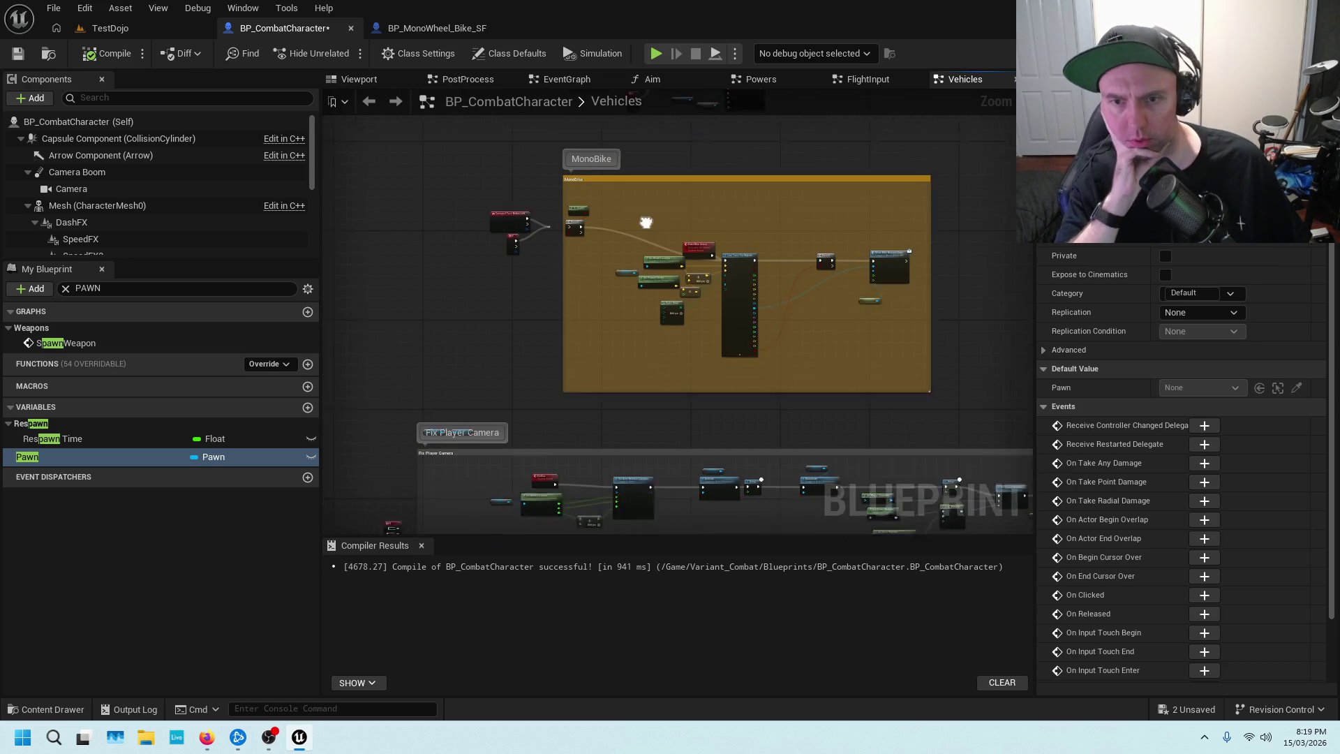
pyautogui.scroll(4, 642, 366)
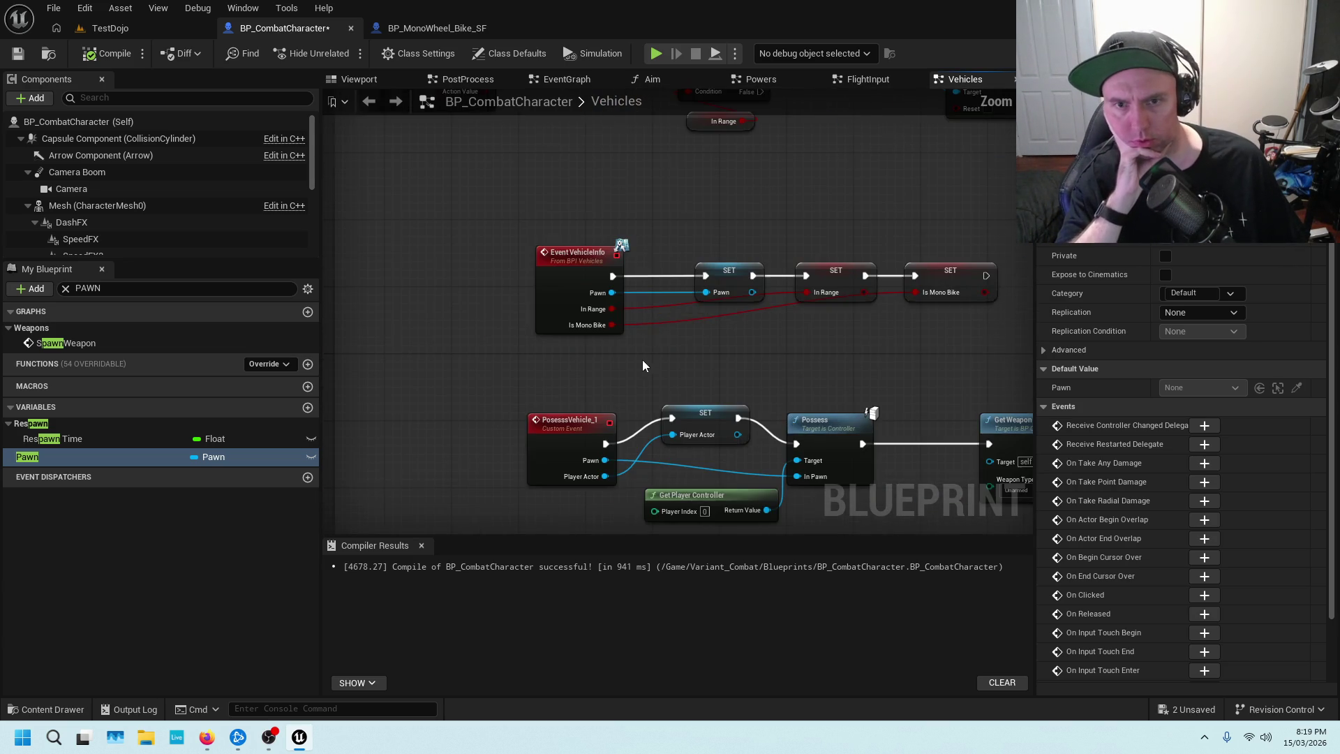
pyautogui.click(595, 233)
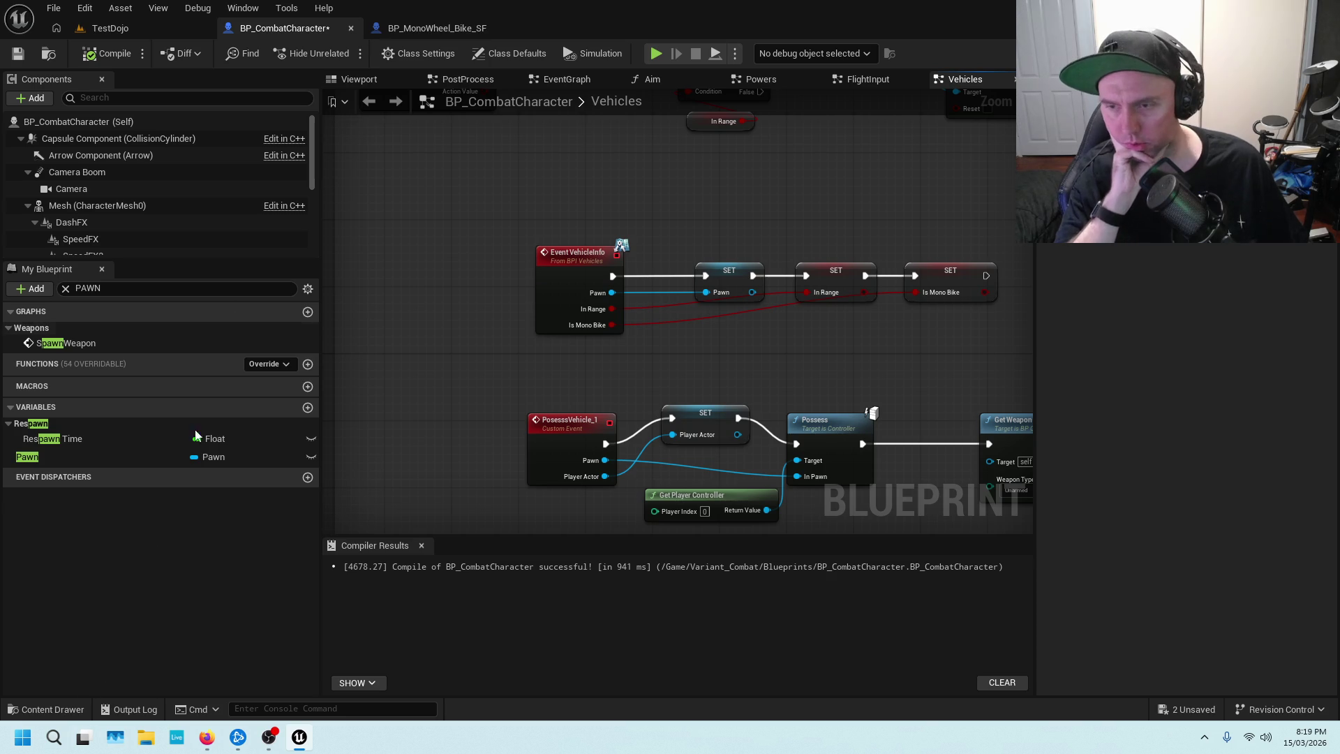
pyautogui.click(129, 31)
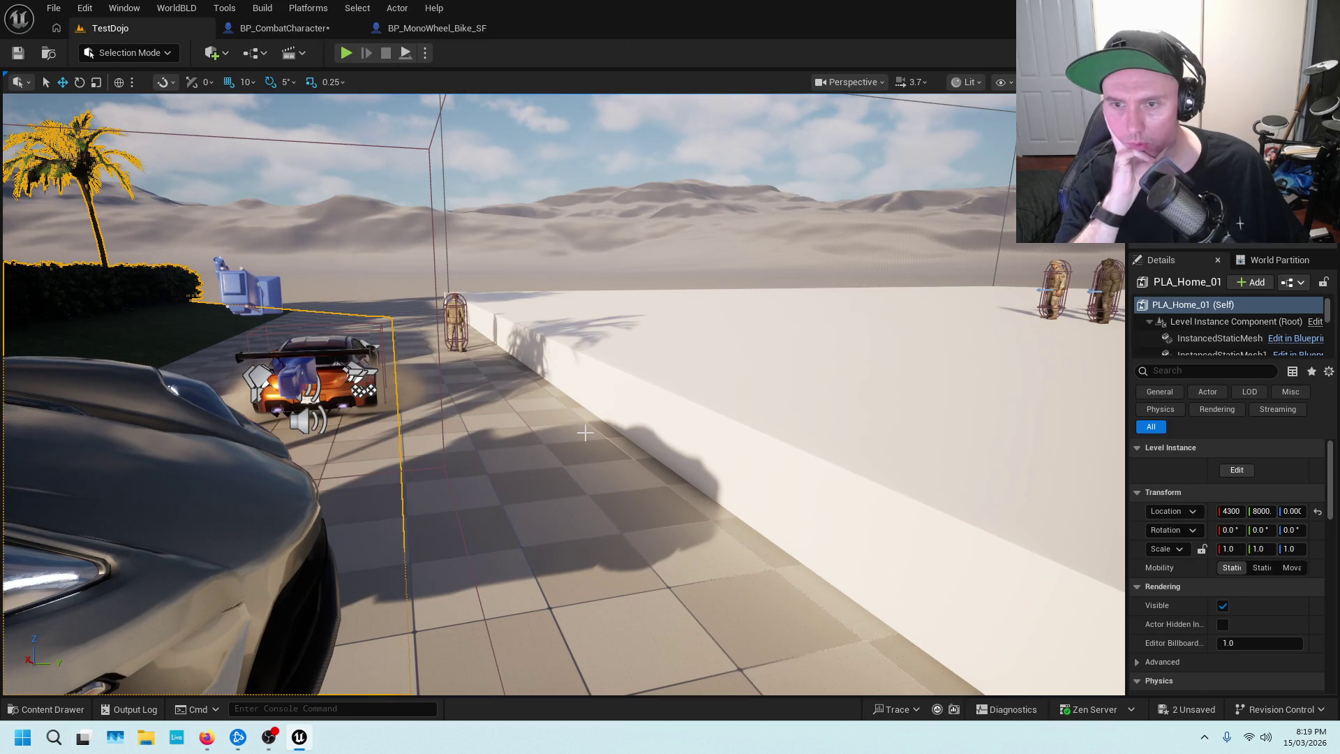
# Open the orange car's BP_BMX6 Blueprint via Edit BP_BMX6 from the viewport.
pyautogui.moveTo(597, 378); pyautogui.dragTo(597, 439)
pyautogui.click(493, 446)
pyautogui.rightClick(493, 446)
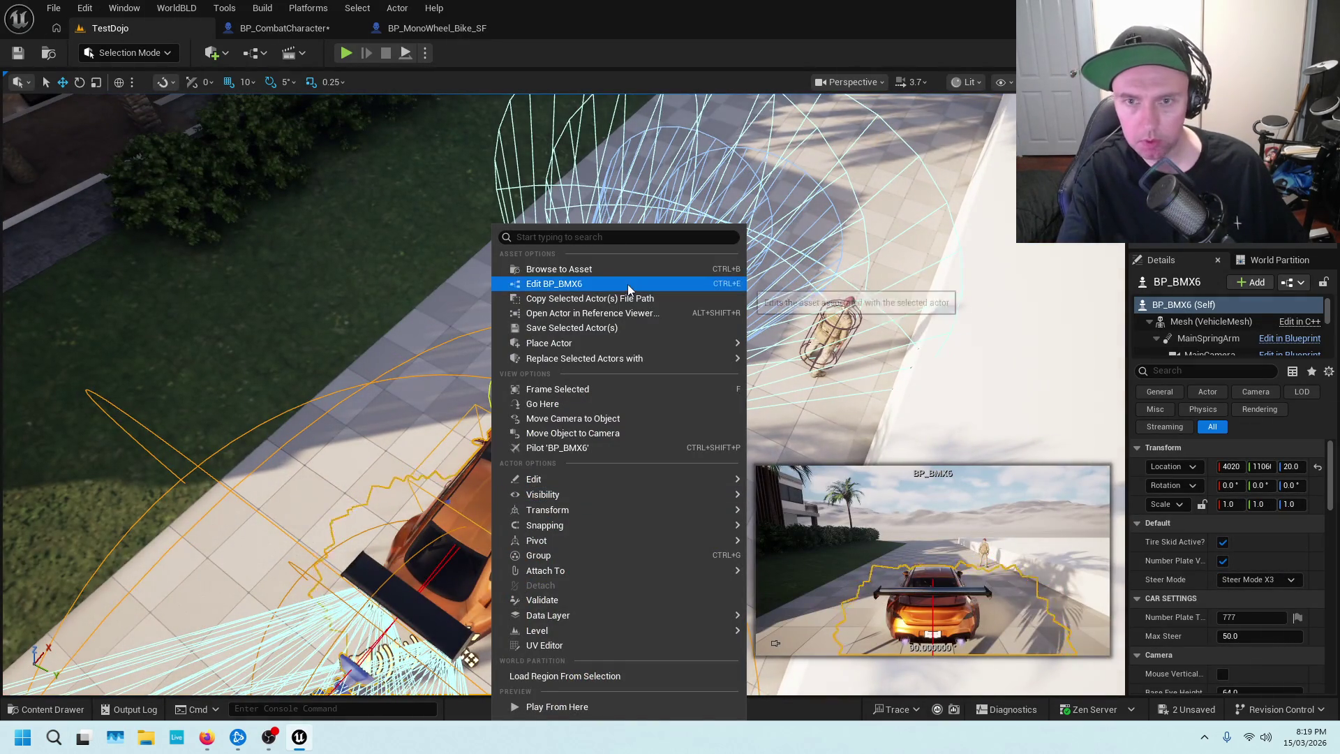
pyautogui.click(614, 277)
pyautogui.doubleClick(792, 600)
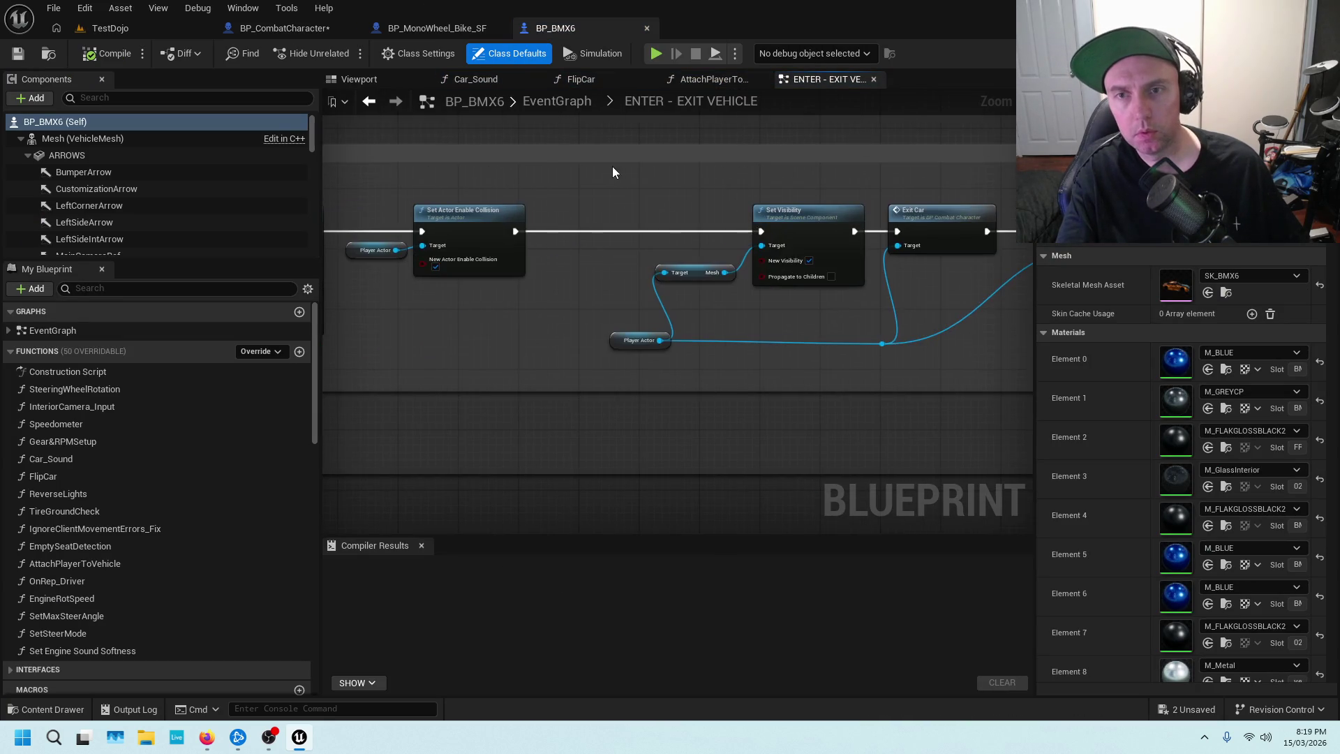
# Pan through the Possess /unpossess group to the Possess and Clear All Mappings nodes.
pyautogui.scroll(-3, 620, 211)
pyautogui.scroll(3, 778, 192)
pyautogui.moveTo(869, 228); pyautogui.dragTo(731, 324)
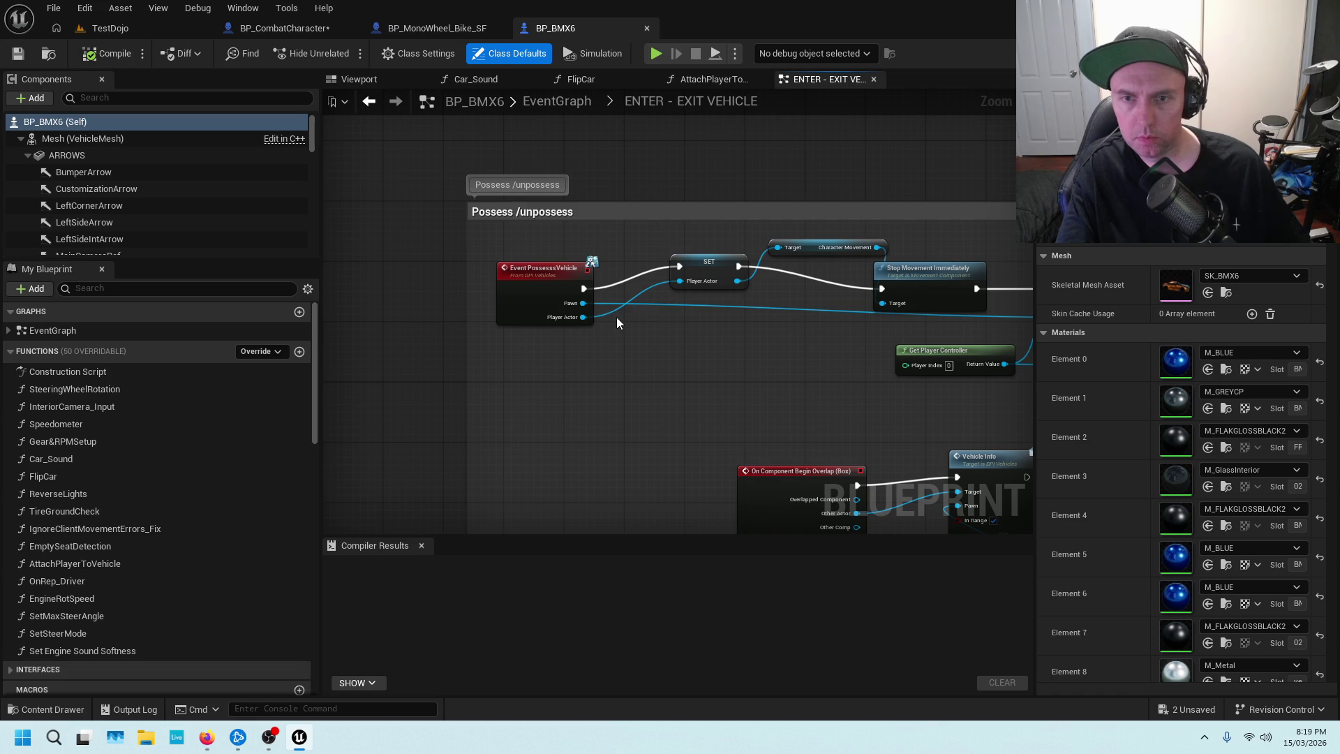
pyautogui.moveTo(799, 353); pyautogui.dragTo(410, 333)
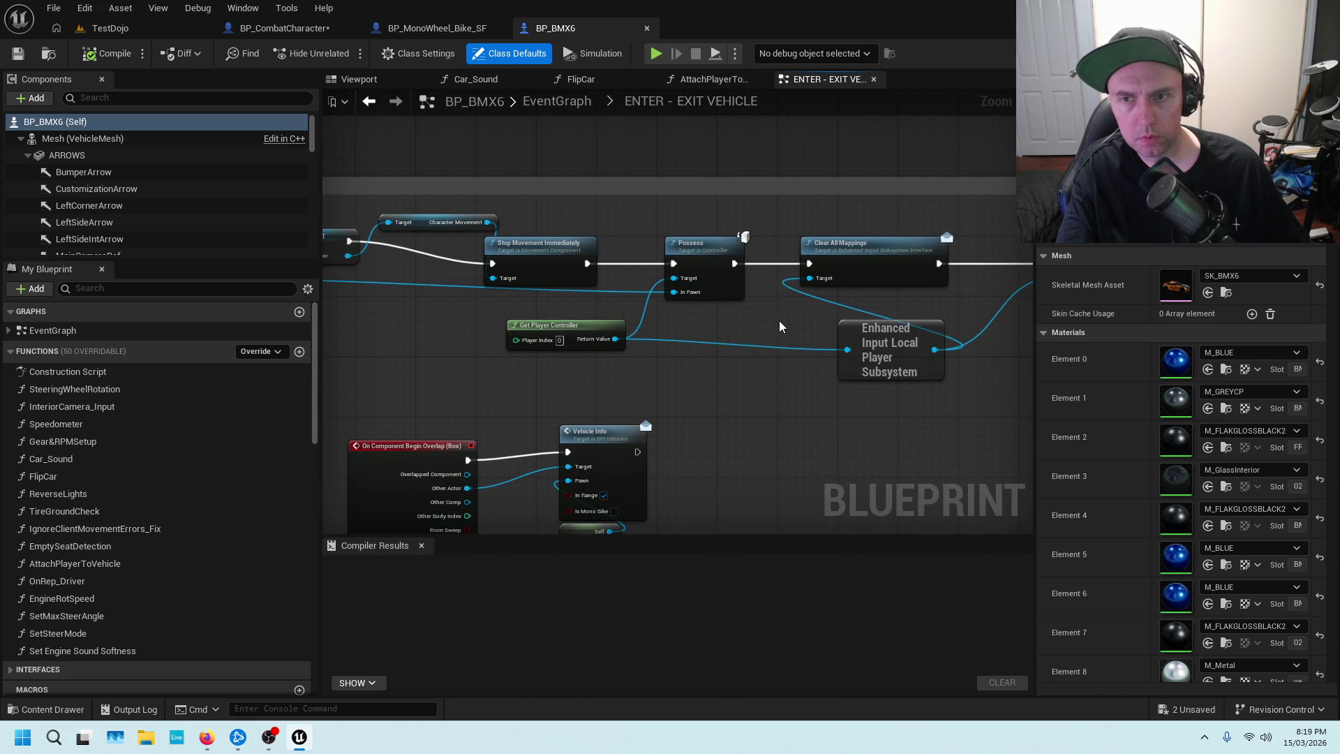
pyautogui.scroll(-2, 779, 320)
pyautogui.moveTo(768, 320); pyautogui.dragTo(454, 325)
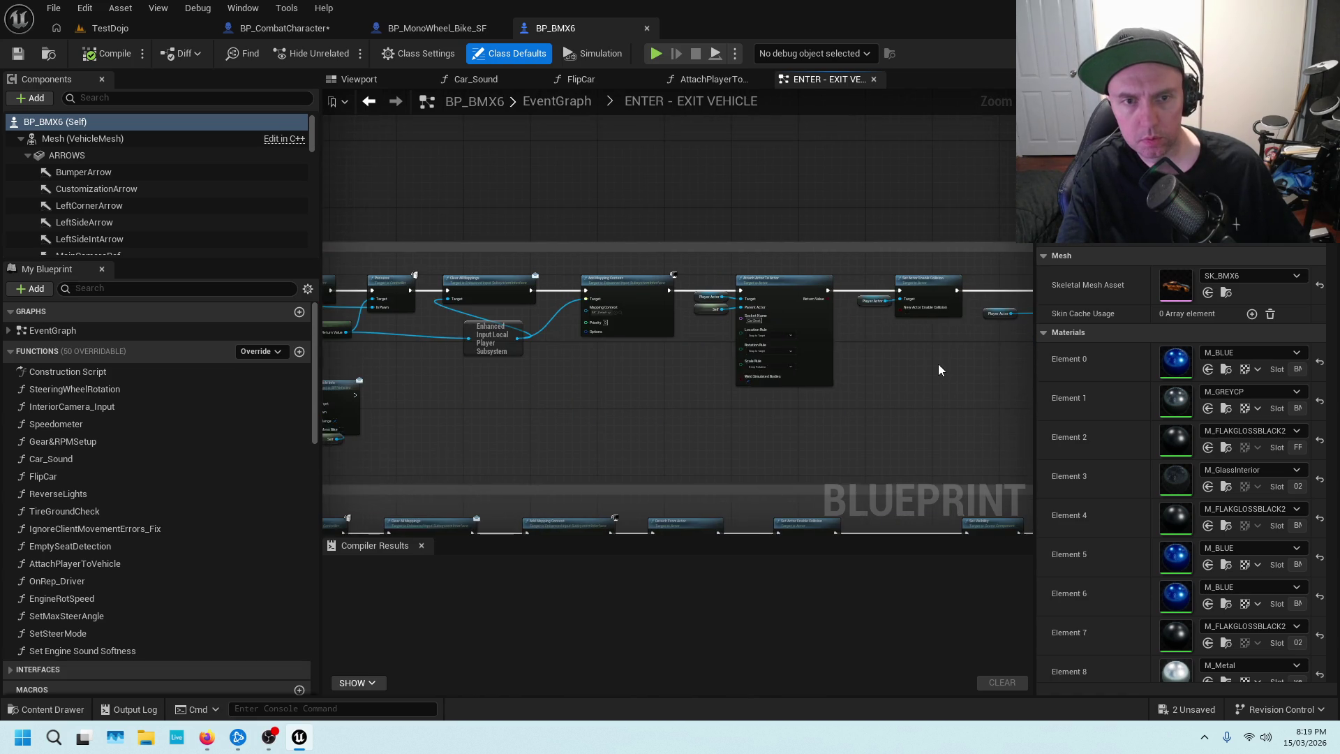
pyautogui.scroll(-1, 715, 350)
pyautogui.scroll(1, 628, 352)
pyautogui.scroll(2, 563, 354)
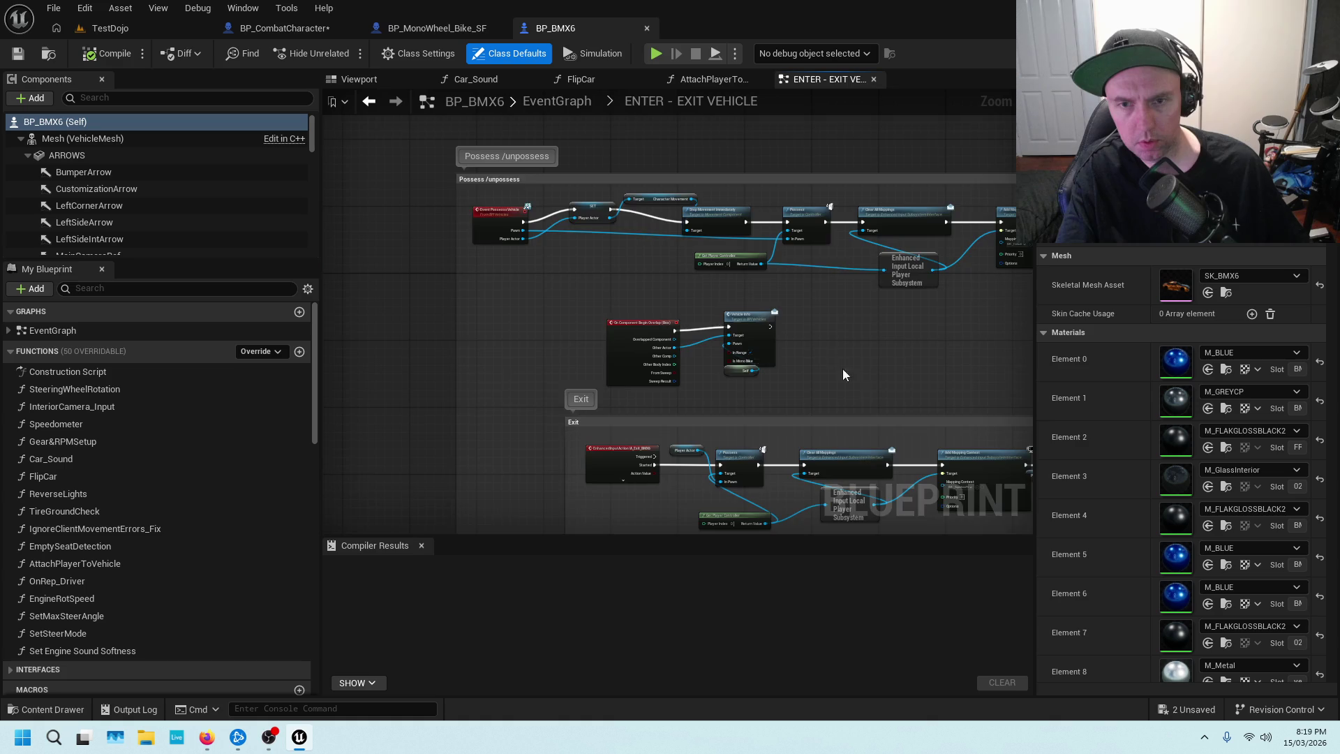
pyautogui.scroll(-2, 719, 228)
pyautogui.scroll(-3, 149, 469)
pyautogui.scroll(-3, 149, 469)
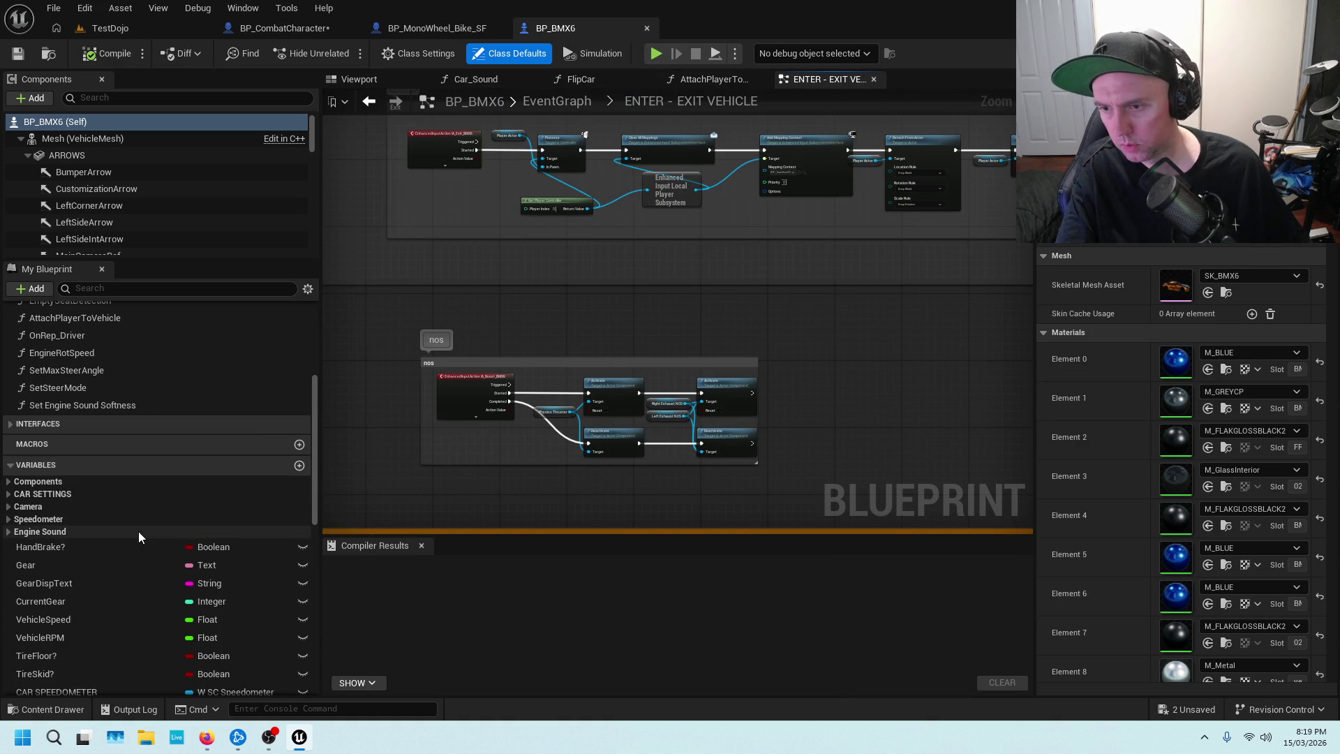
pyautogui.scroll(-3, 138, 531)
pyautogui.scroll(-3, 94, 460)
pyautogui.scroll(-5, 112, 582)
# Search the car's My Blueprint members for 'INRANGE', then clear the search.
pyautogui.click(174, 288)
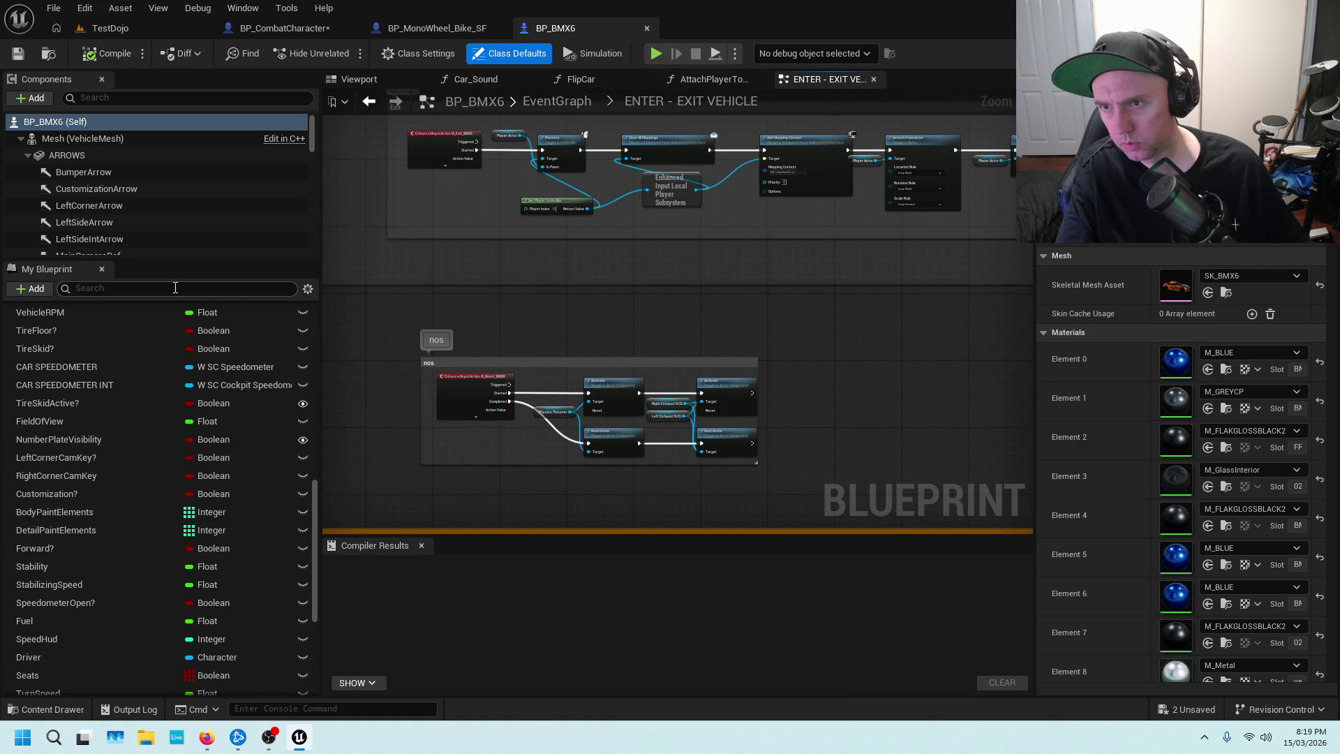
pyautogui.write('INRANGE')
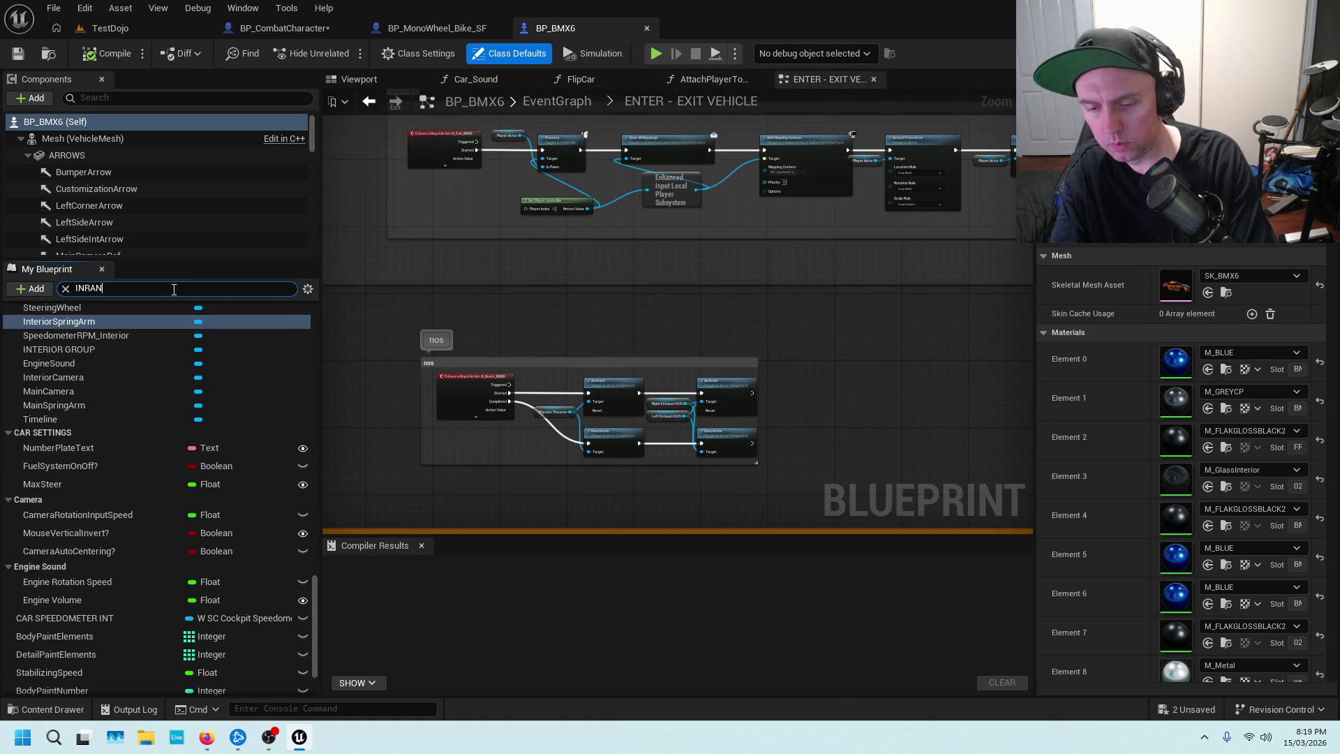
pyautogui.press('BackSpace')
pyautogui.press('BackSpace')
pyautogui.press('BackSpace')
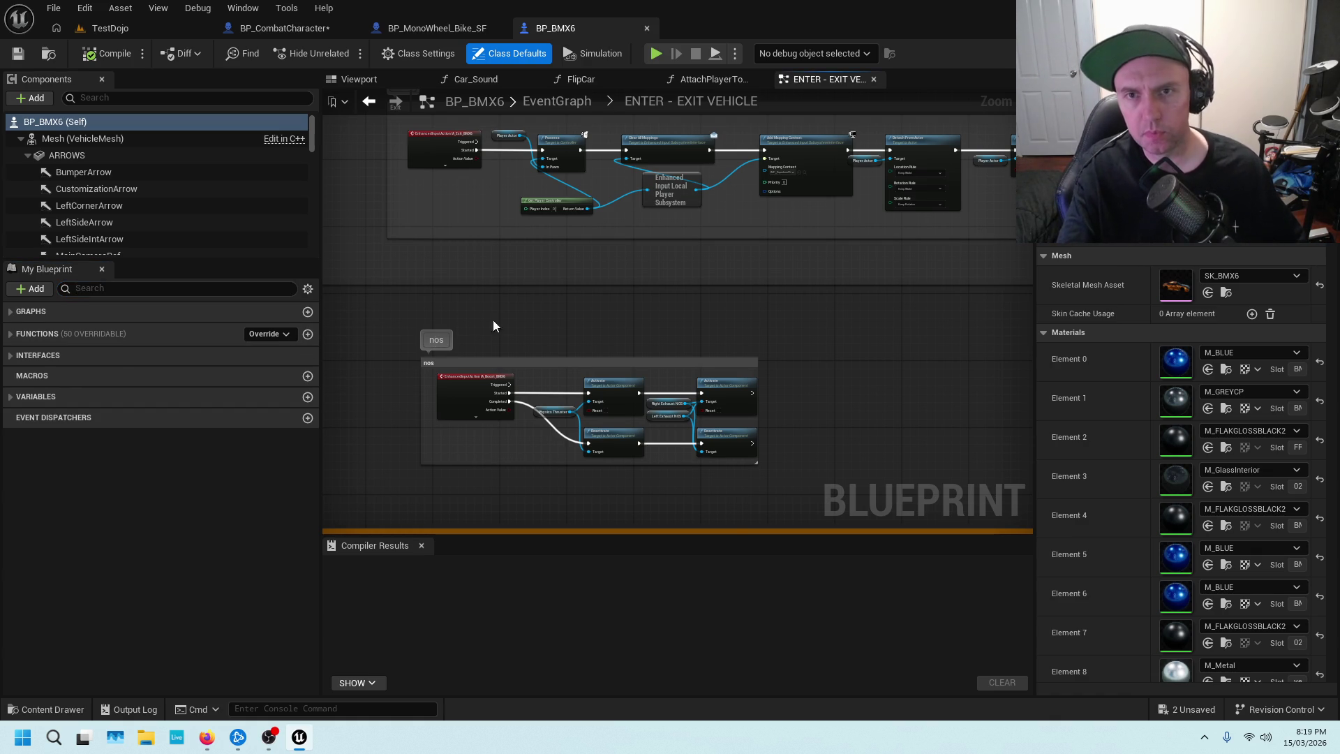
pyautogui.scroll(3, 500, 328)
pyautogui.scroll(-3, 499, 328)
pyautogui.scroll(2, 575, 276)
pyautogui.scroll(-4, 647, 226)
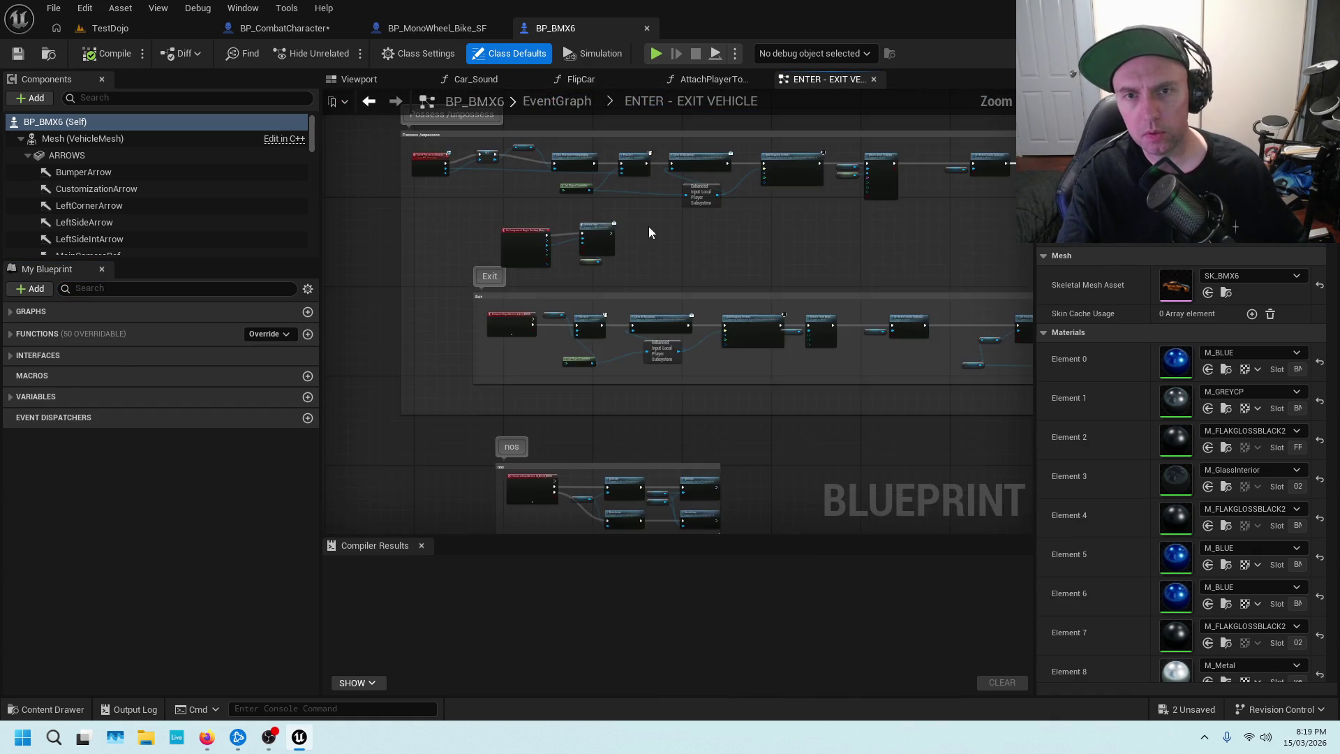
pyautogui.scroll(4, 604, 303)
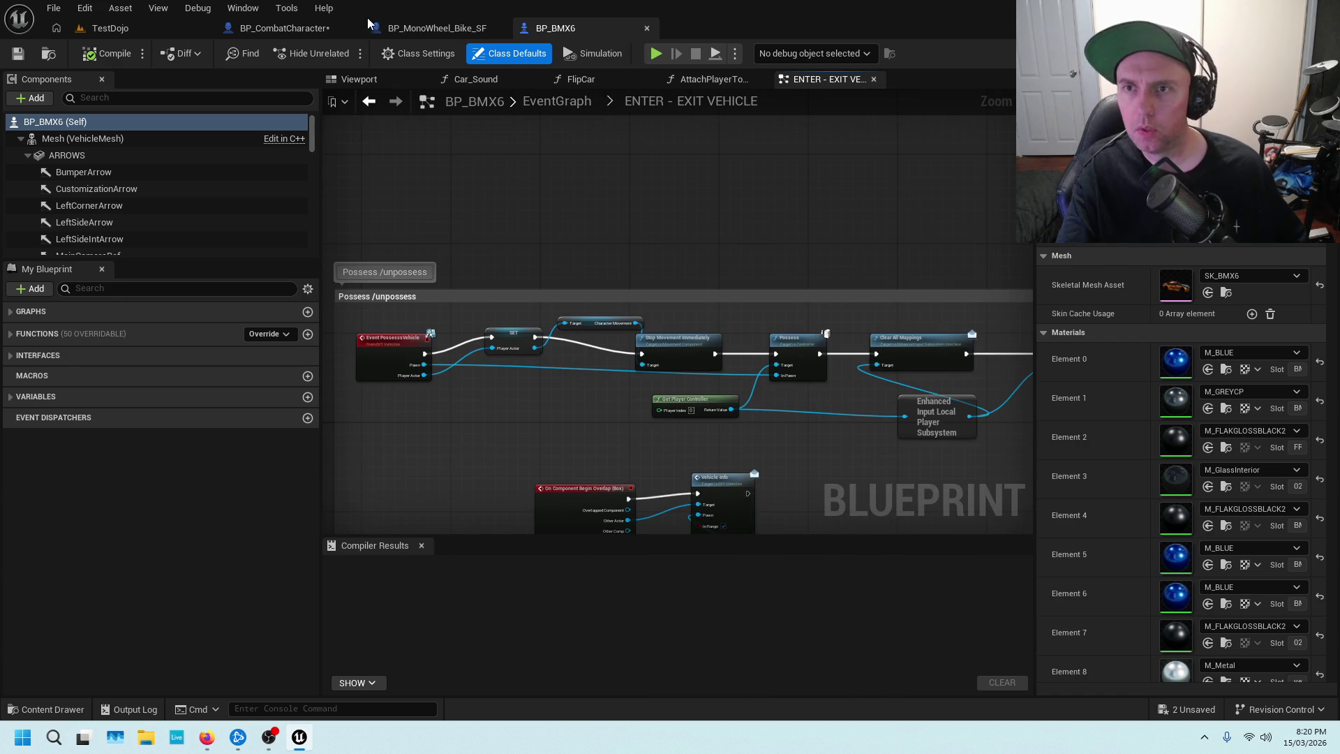
# Return to BP_CombatCharacter and clear the PAWN filter in My Blueprint.
pyautogui.click(357, 27)
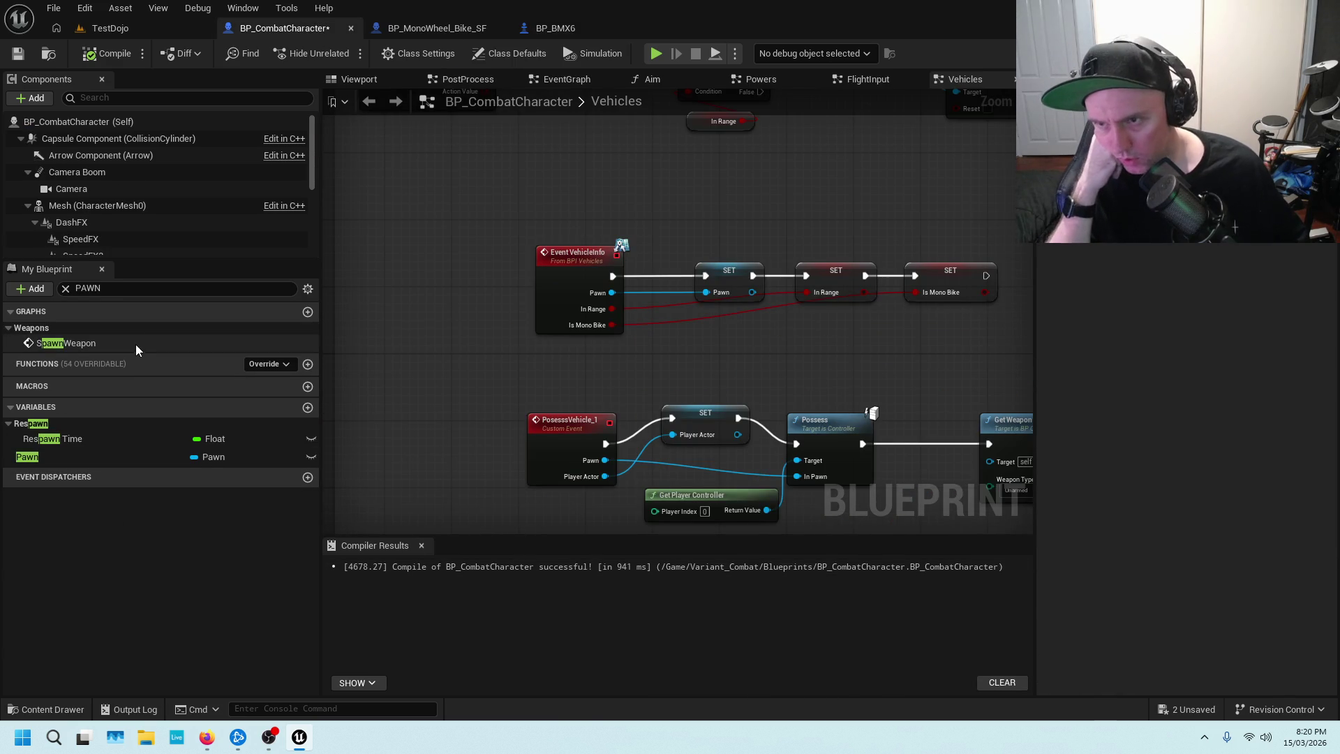
pyautogui.click(91, 288)
pyautogui.press('BackSpace')
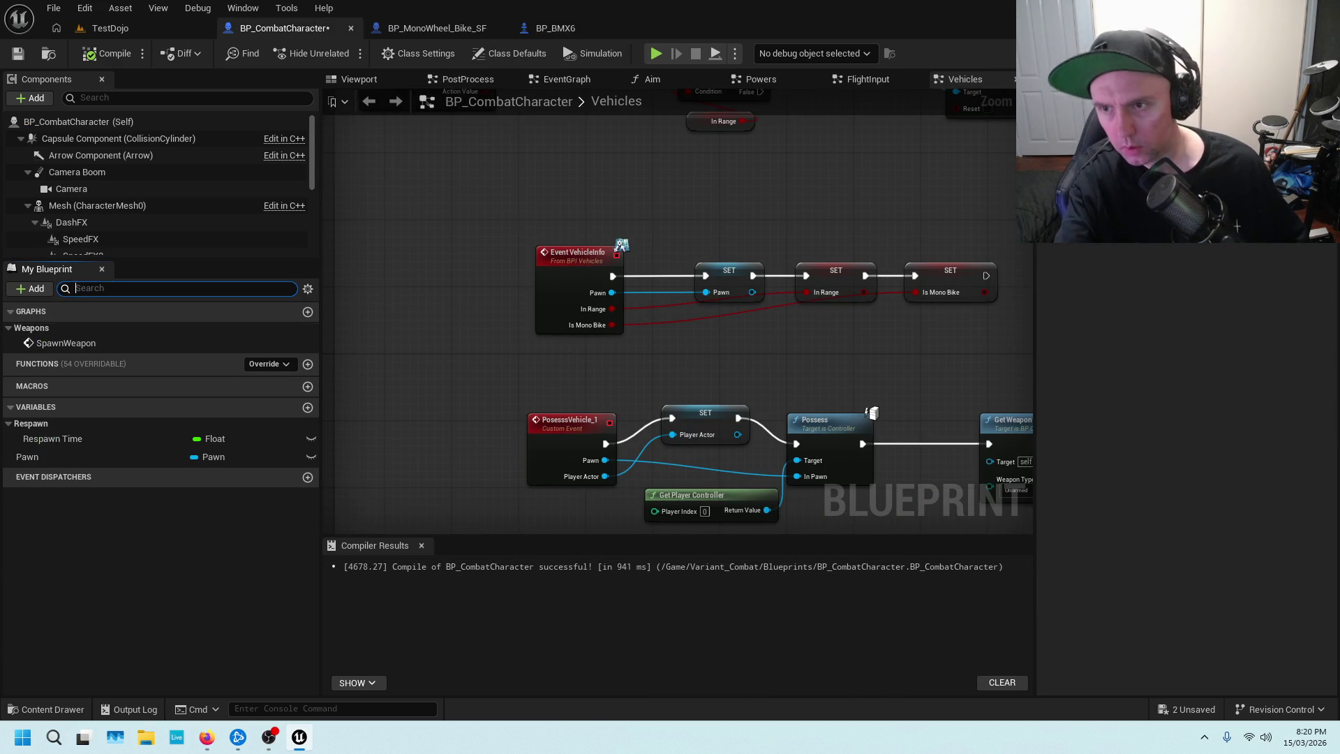
pyautogui.click(405, 346)
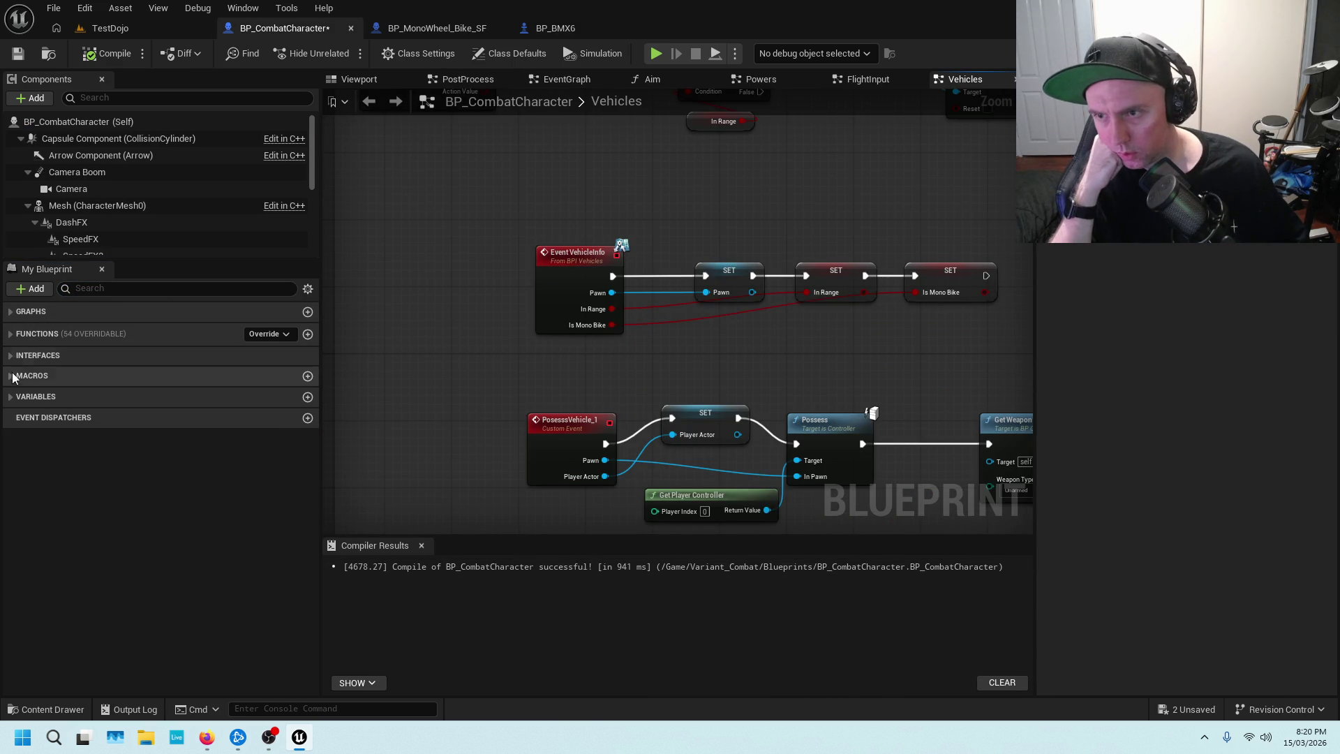
# Pan the Vehicles graph across the IA_Interact In Range branch and the Possess Vehicle call.
pyautogui.moveTo(759, 220)
pyautogui.mouseDown()
pyautogui.moveTo(488, 342)
pyautogui.moveTo(571, 379)
pyautogui.mouseUp()
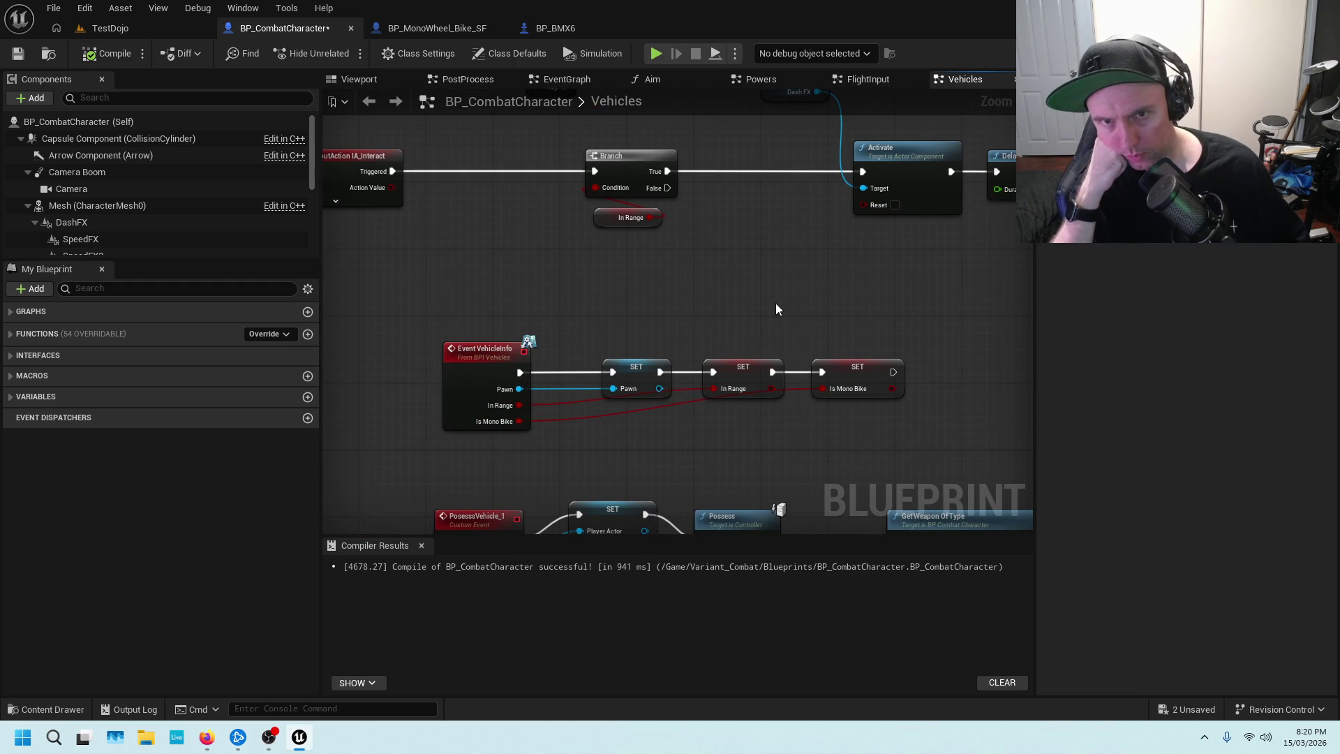
pyautogui.moveTo(776, 309); pyautogui.dragTo(638, 405)
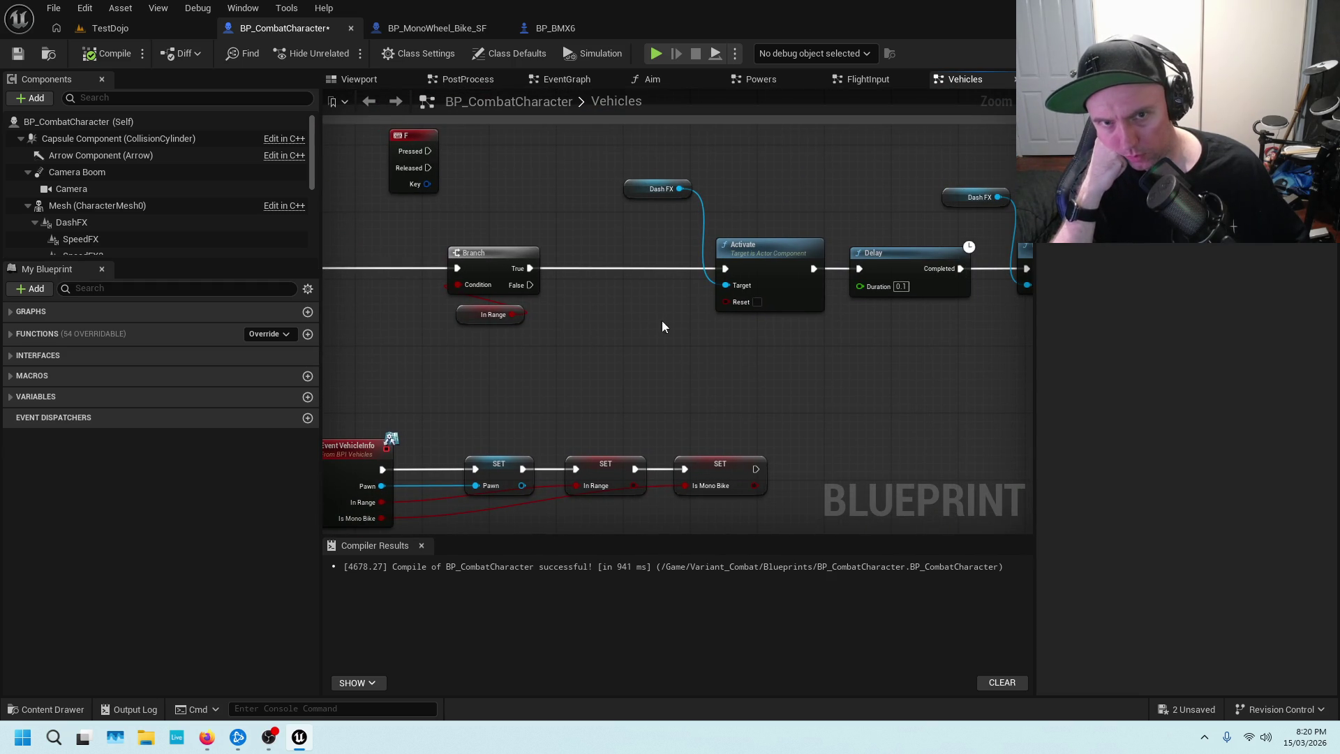
pyautogui.moveTo(937, 368); pyautogui.dragTo(879, 368)
pyautogui.moveTo(665, 357)
pyautogui.mouseDown()
pyautogui.moveTo(938, 340)
pyautogui.moveTo(643, 310)
pyautogui.mouseUp()
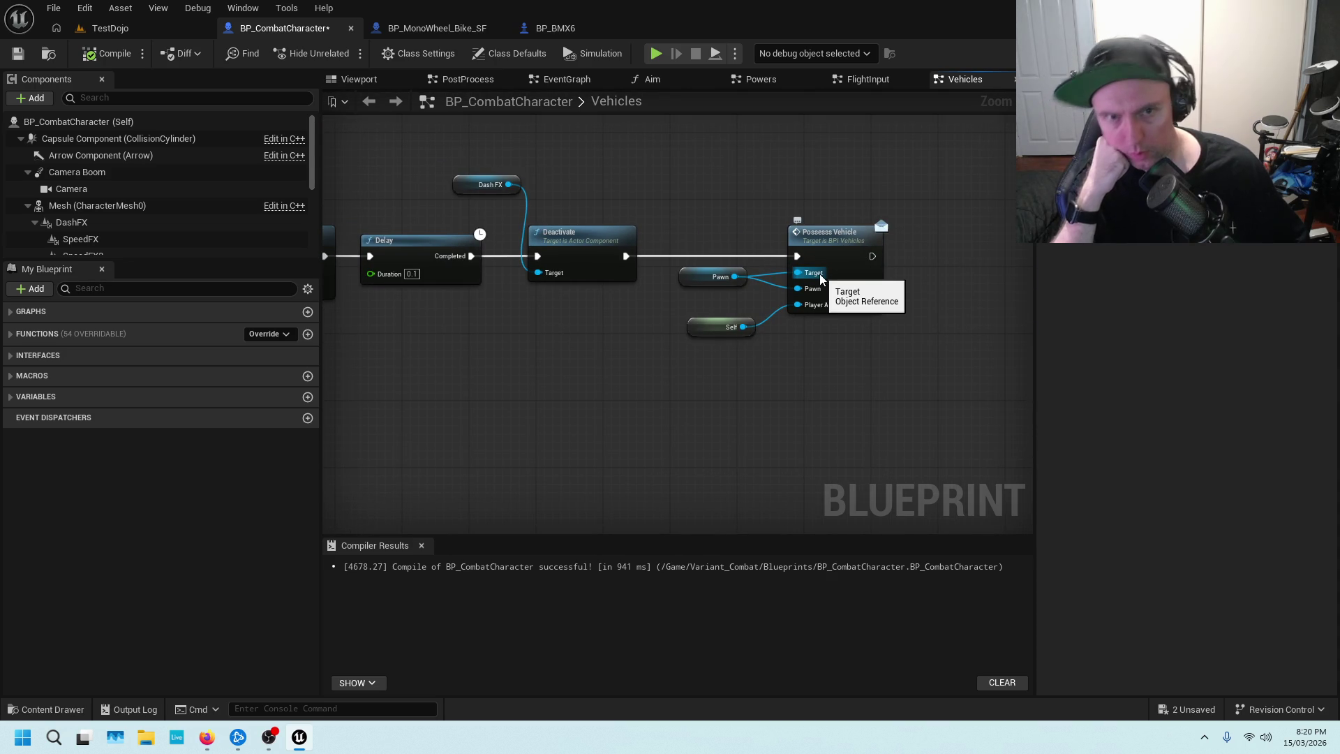
pyautogui.moveTo(586, 354)
pyautogui.mouseDown()
pyautogui.moveTo(781, 398)
pyautogui.moveTo(626, 313)
pyautogui.moveTo(829, 300)
pyautogui.moveTo(684, 307)
pyautogui.mouseUp()
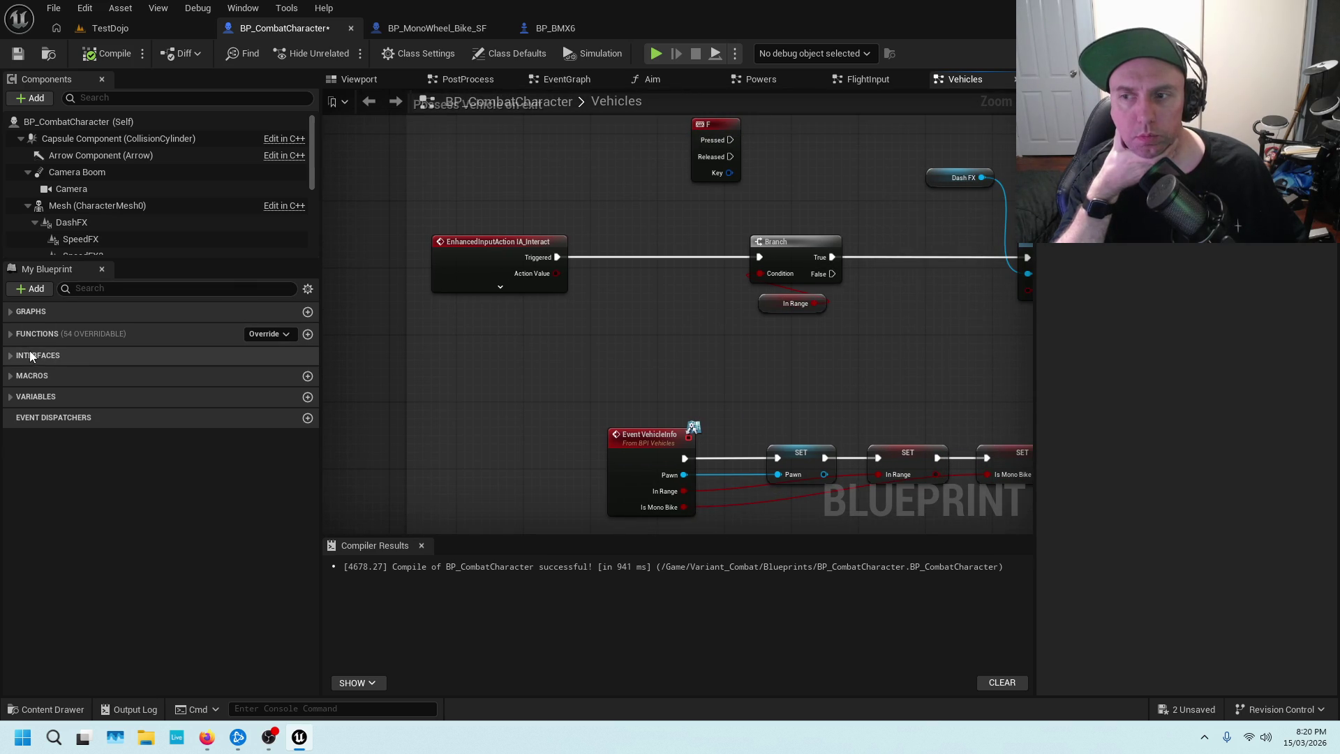
# Search for an In Range variable in the BP_CombatCharacter, BP_MonoWheel_Bike_SF and BP_BMX6 members.
pyautogui.click(110, 289)
pyautogui.write('lNRA')
pyautogui.click(49, 396)
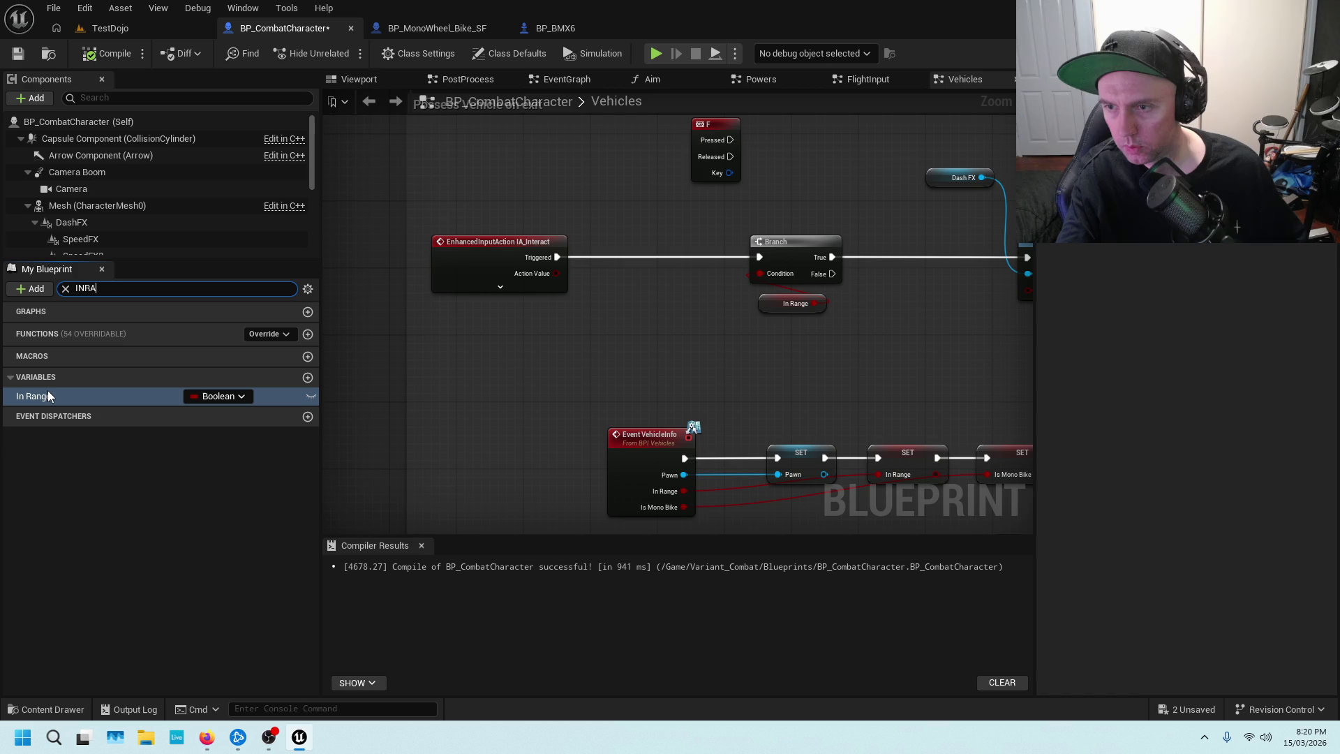
pyautogui.click(437, 28)
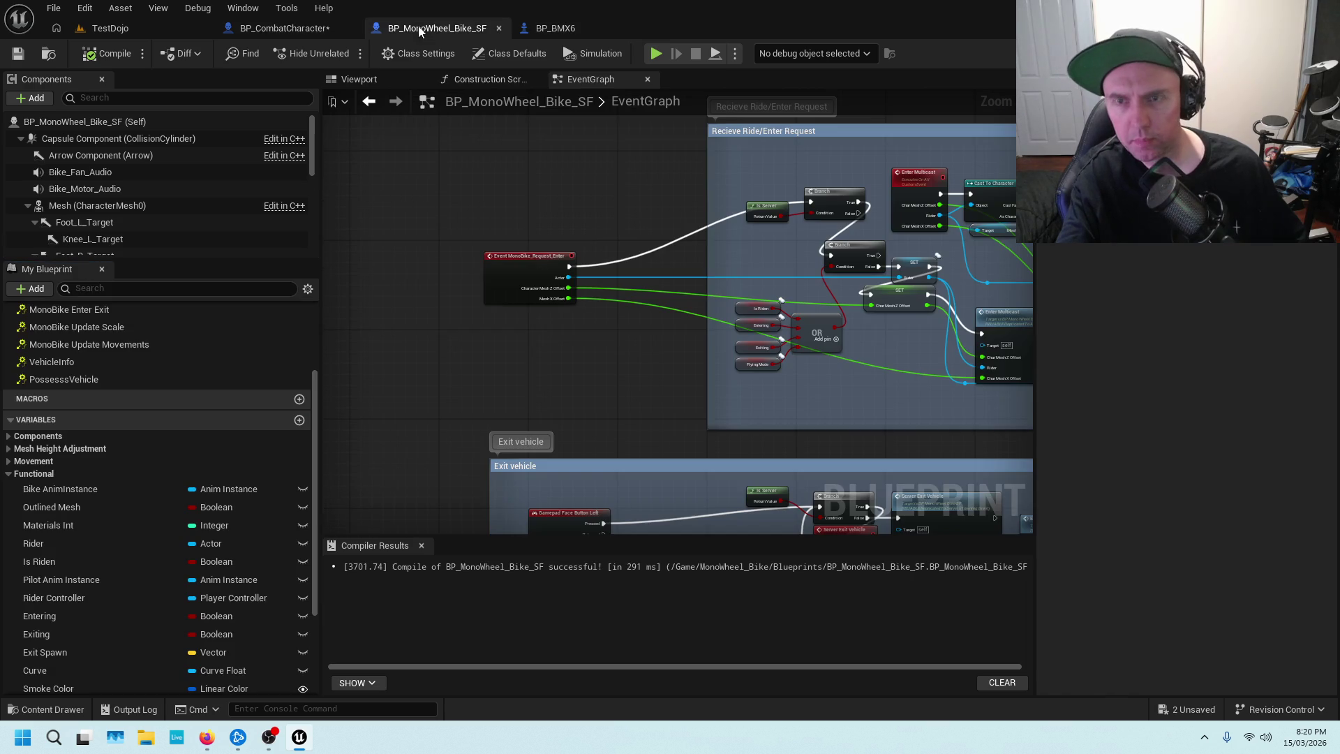
pyautogui.click(147, 289)
pyautogui.write('IN RA')
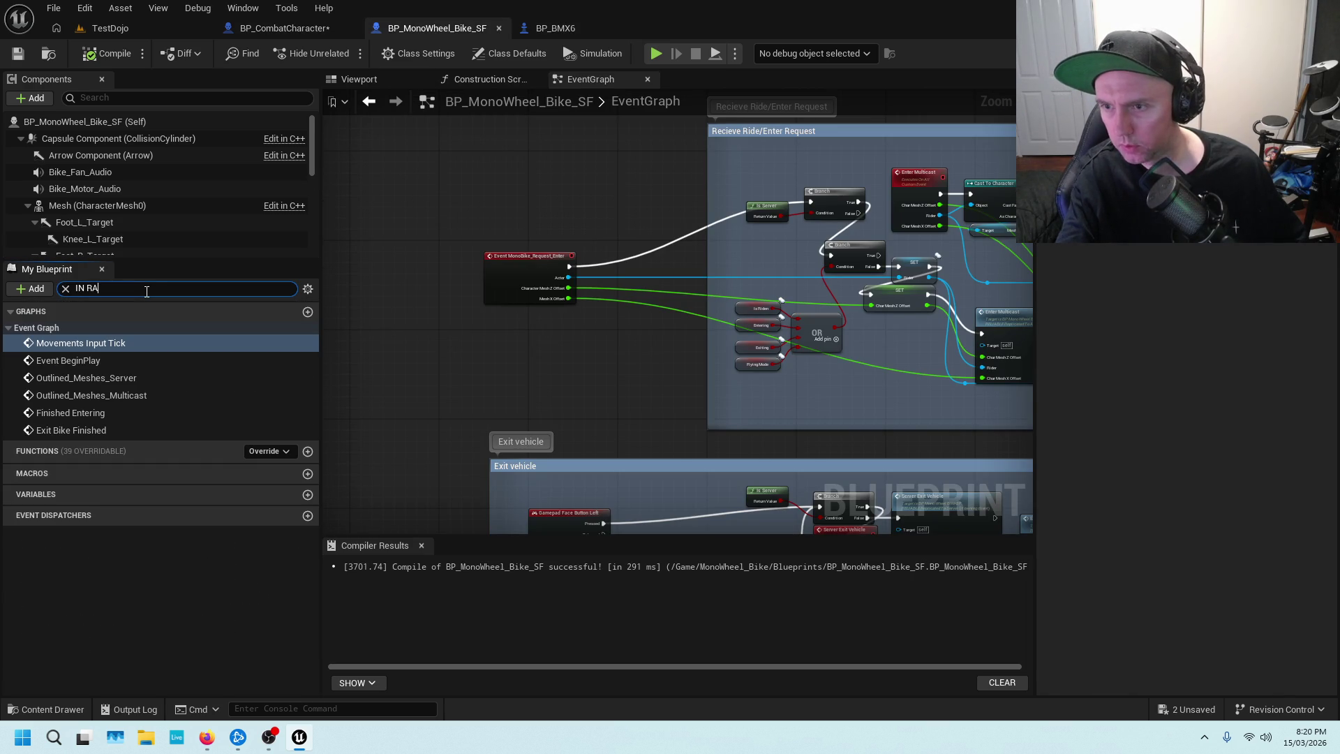
pyautogui.press('BackSpace')
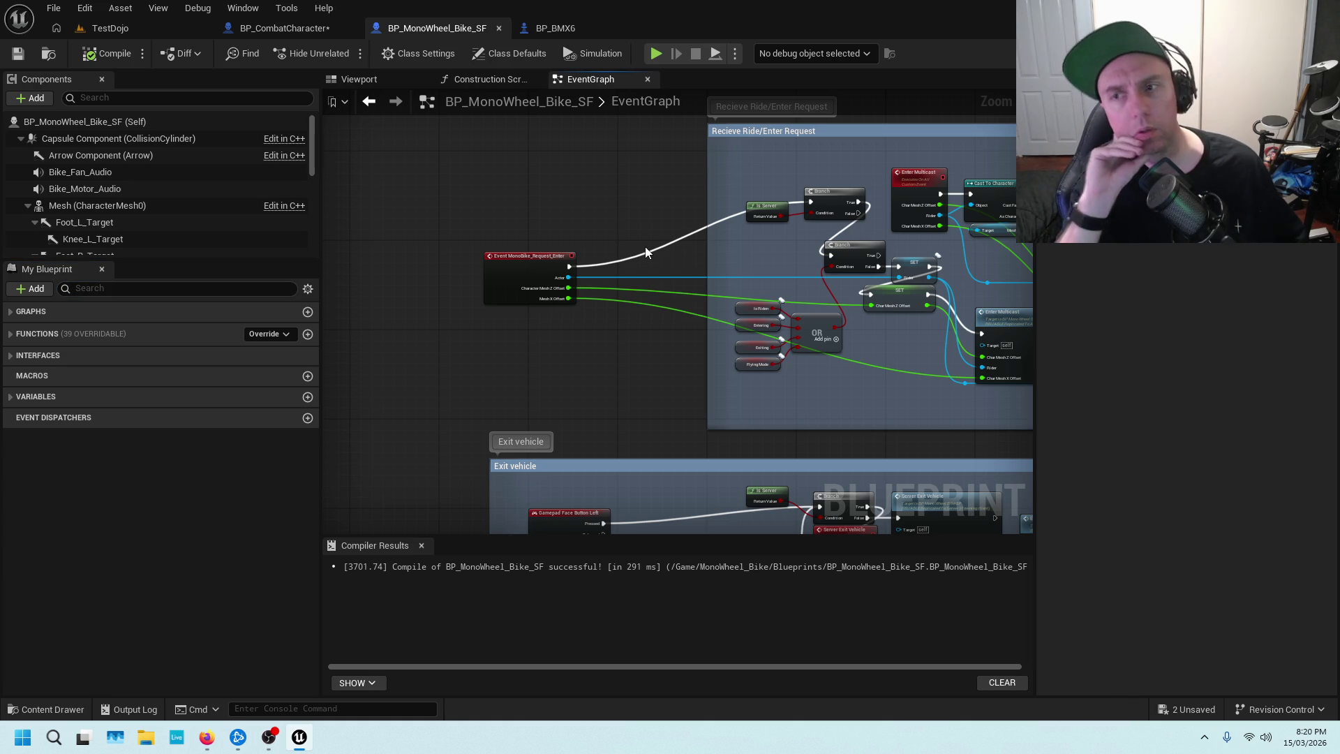
pyautogui.click(556, 29)
pyautogui.click(105, 287)
pyautogui.write('IN RAN')
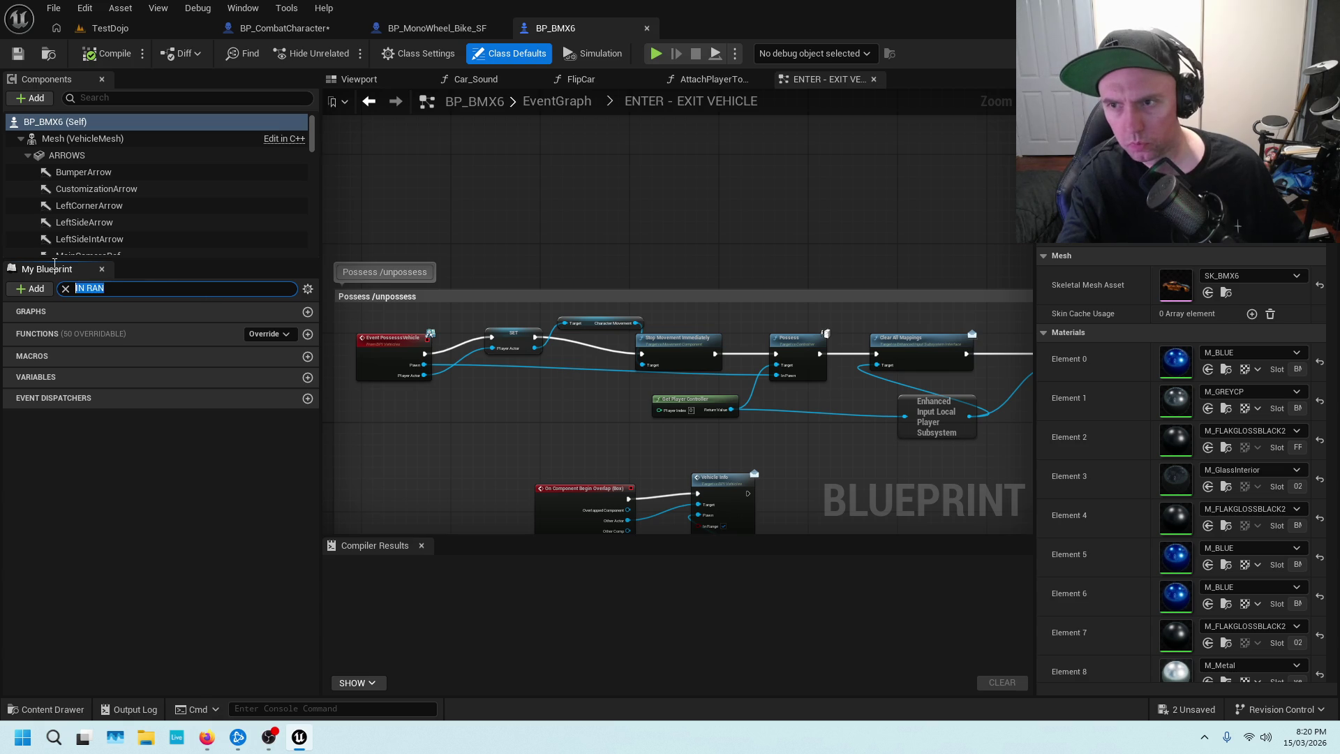
pyautogui.click(65, 288)
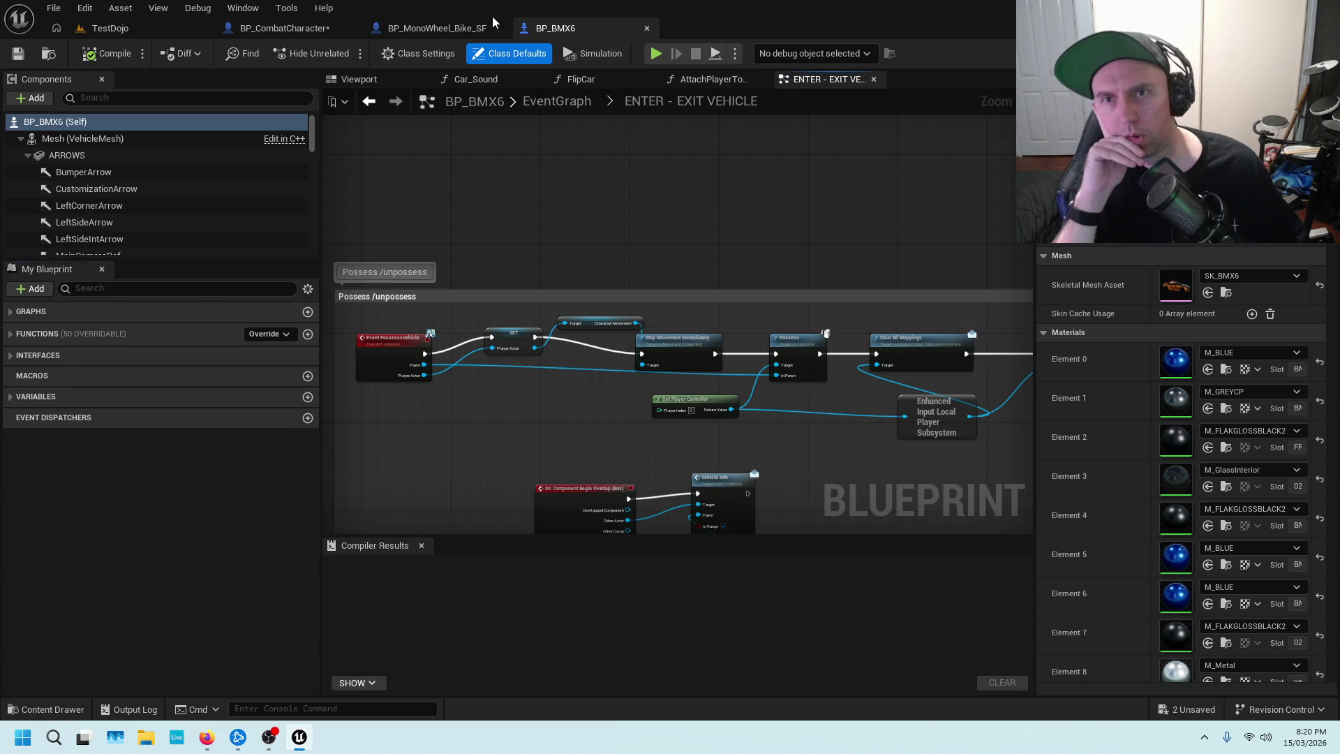
# Review the character's Branch and EventVehicleInfo nodes, then open BP_MonoWheel_Bike_SF Class Settings.
pyautogui.click(261, 28)
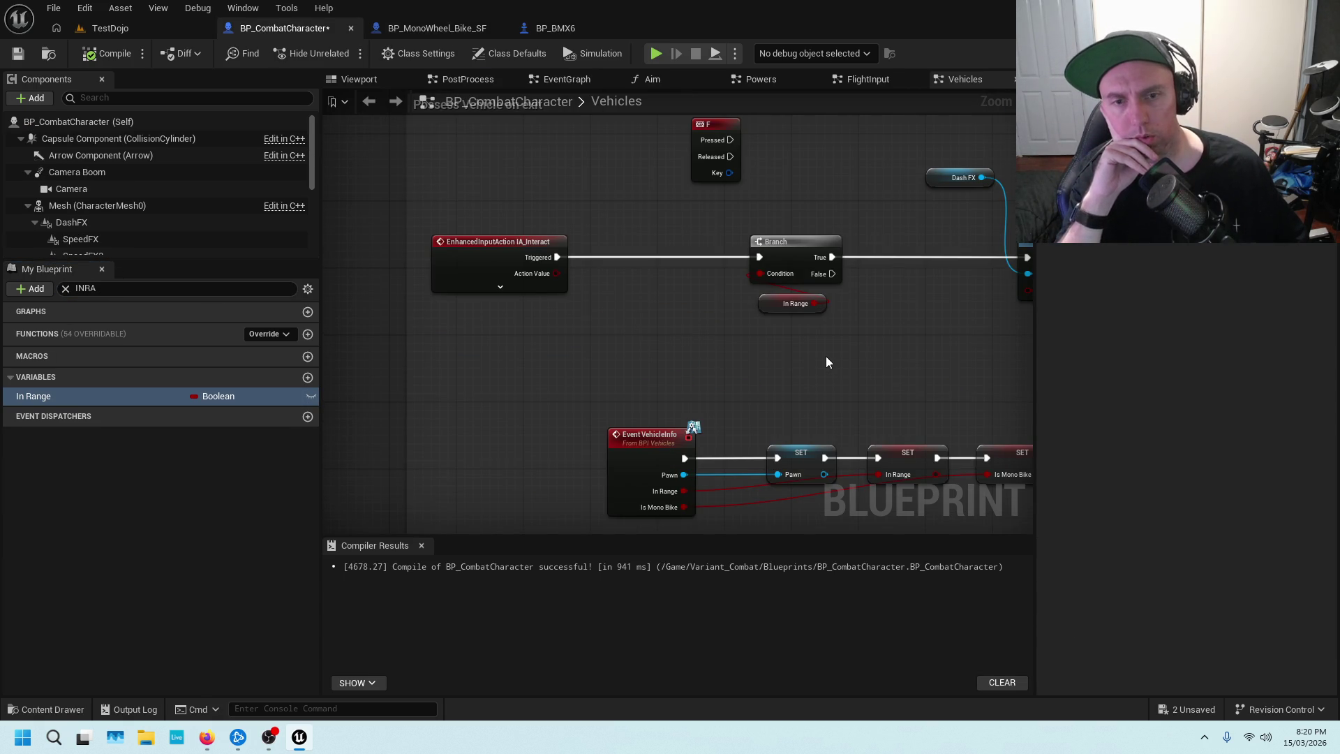
pyautogui.scroll(-1, 826, 360)
pyautogui.moveTo(916, 370); pyautogui.dragTo(661, 315)
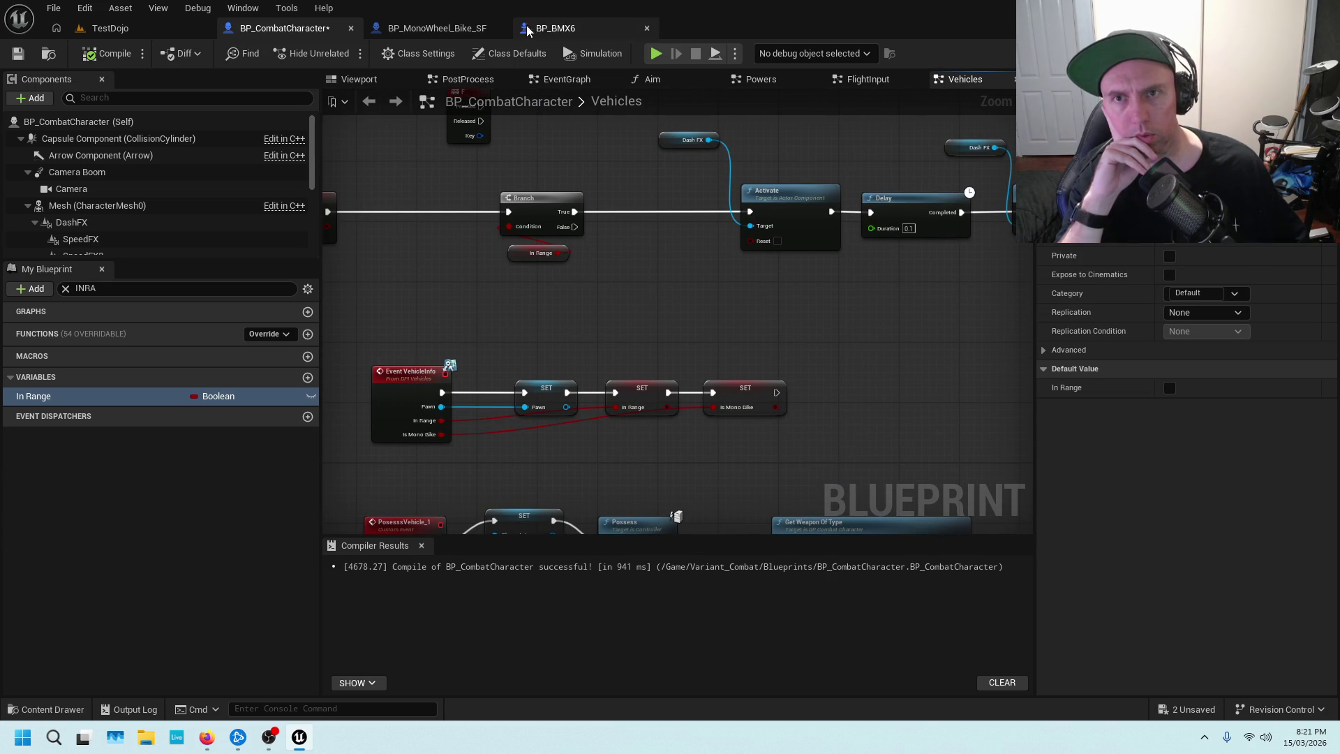
pyautogui.click(465, 30)
pyautogui.click(418, 54)
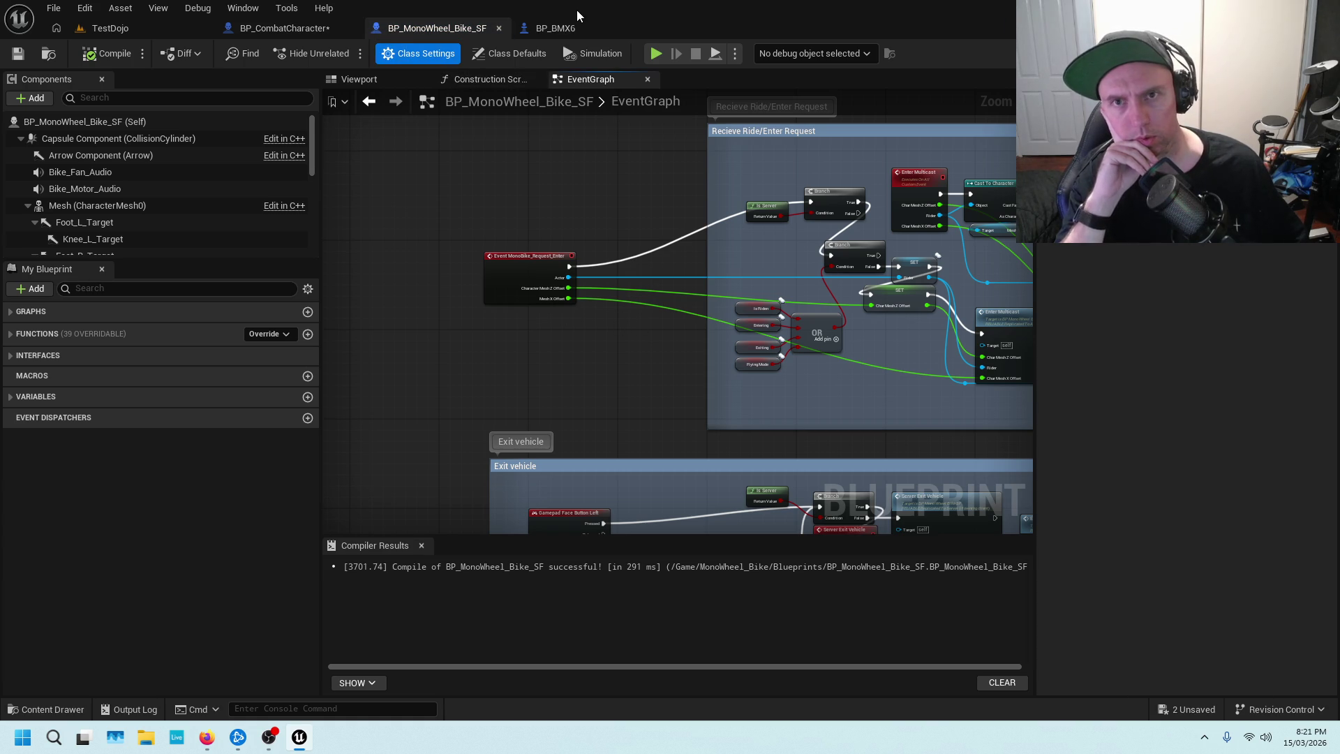
pyautogui.click(558, 28)
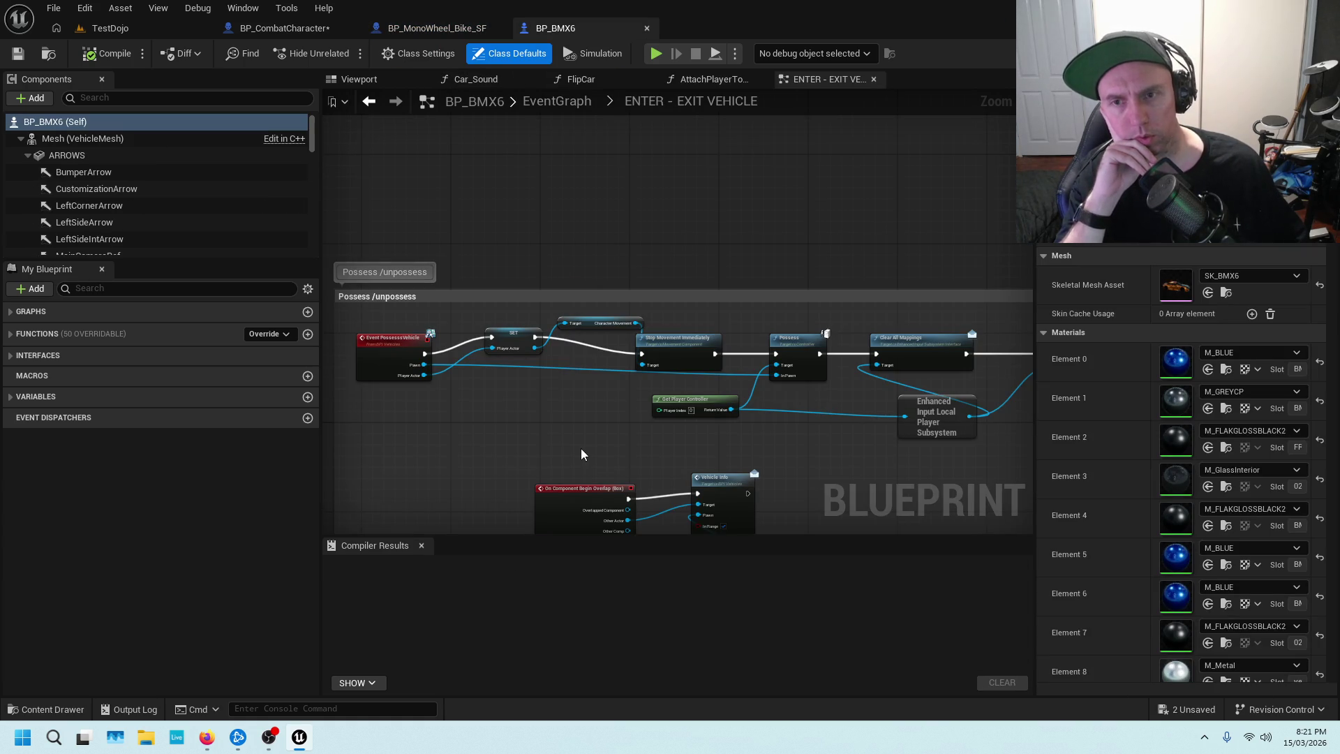
pyautogui.scroll(-2, 580, 447)
pyautogui.scroll(2, 585, 451)
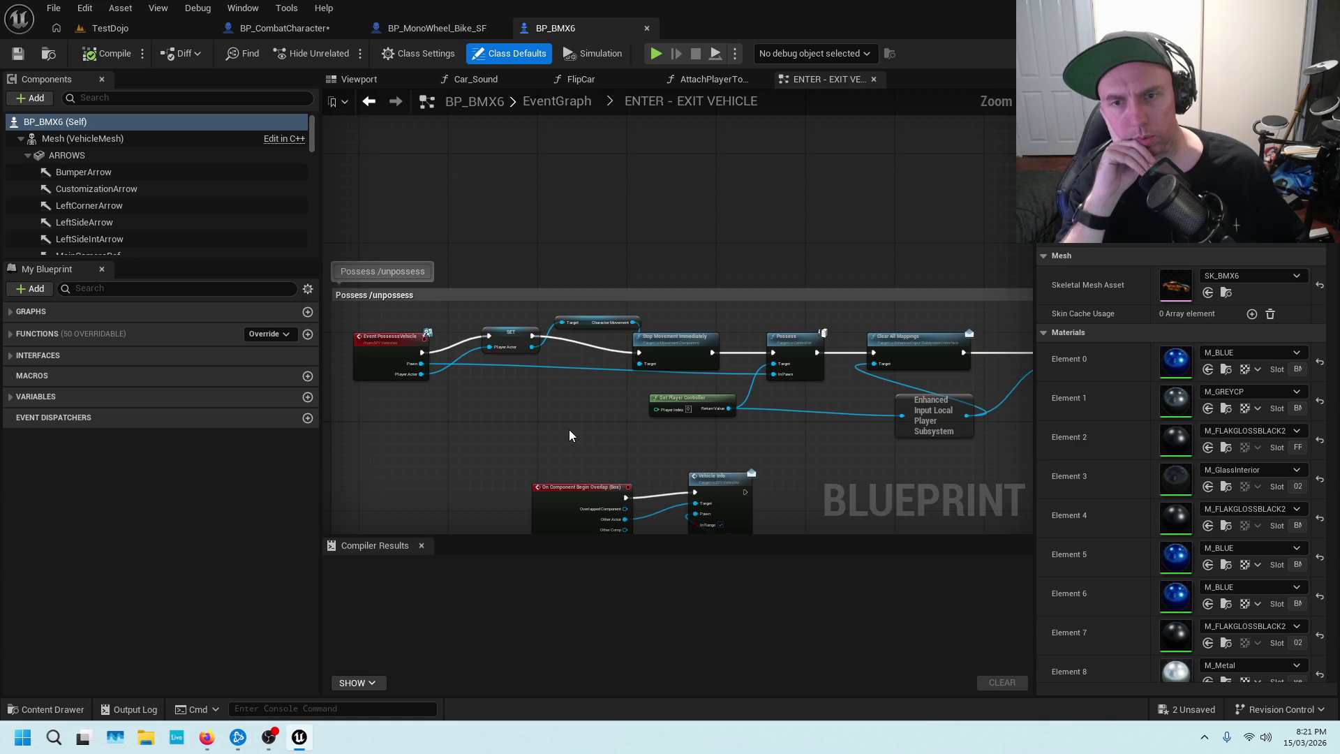
pyautogui.scroll(2, 568, 434)
pyautogui.scroll(-1, 634, 383)
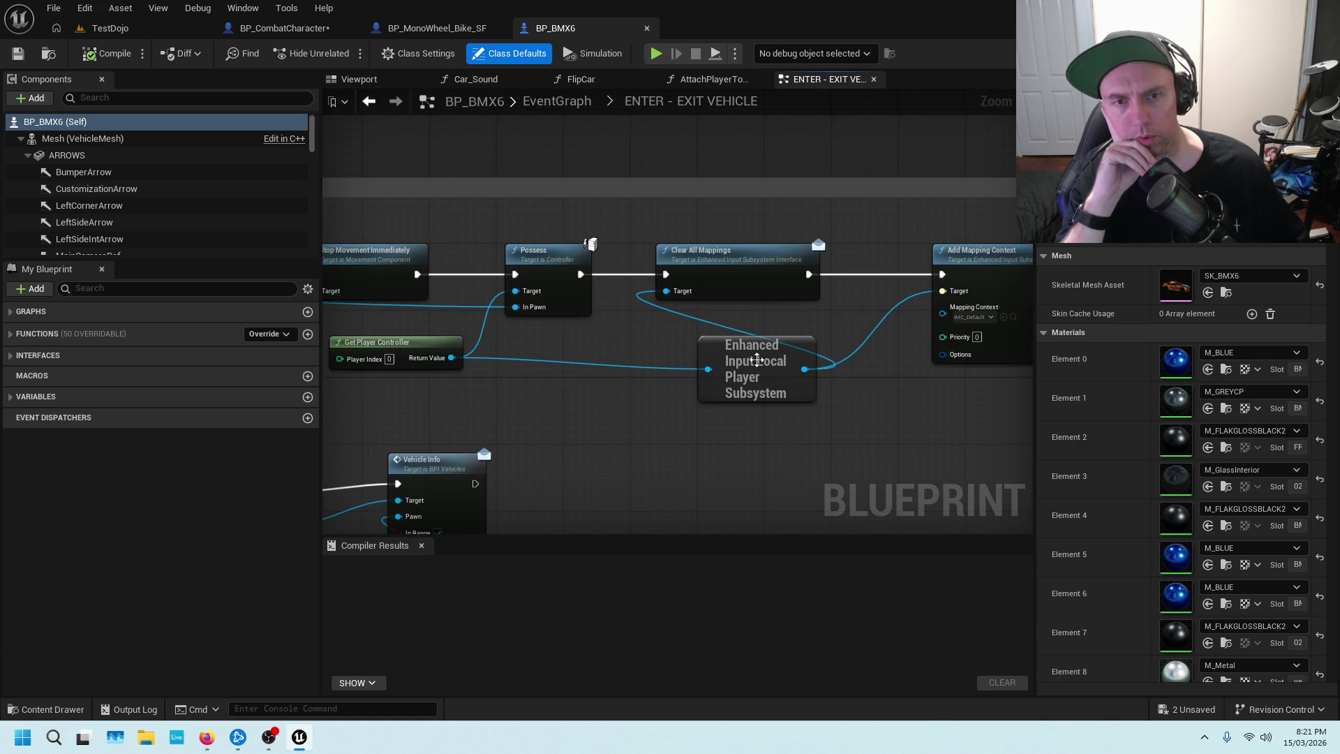
pyautogui.scroll(-2, 658, 338)
pyautogui.scroll(2, 659, 338)
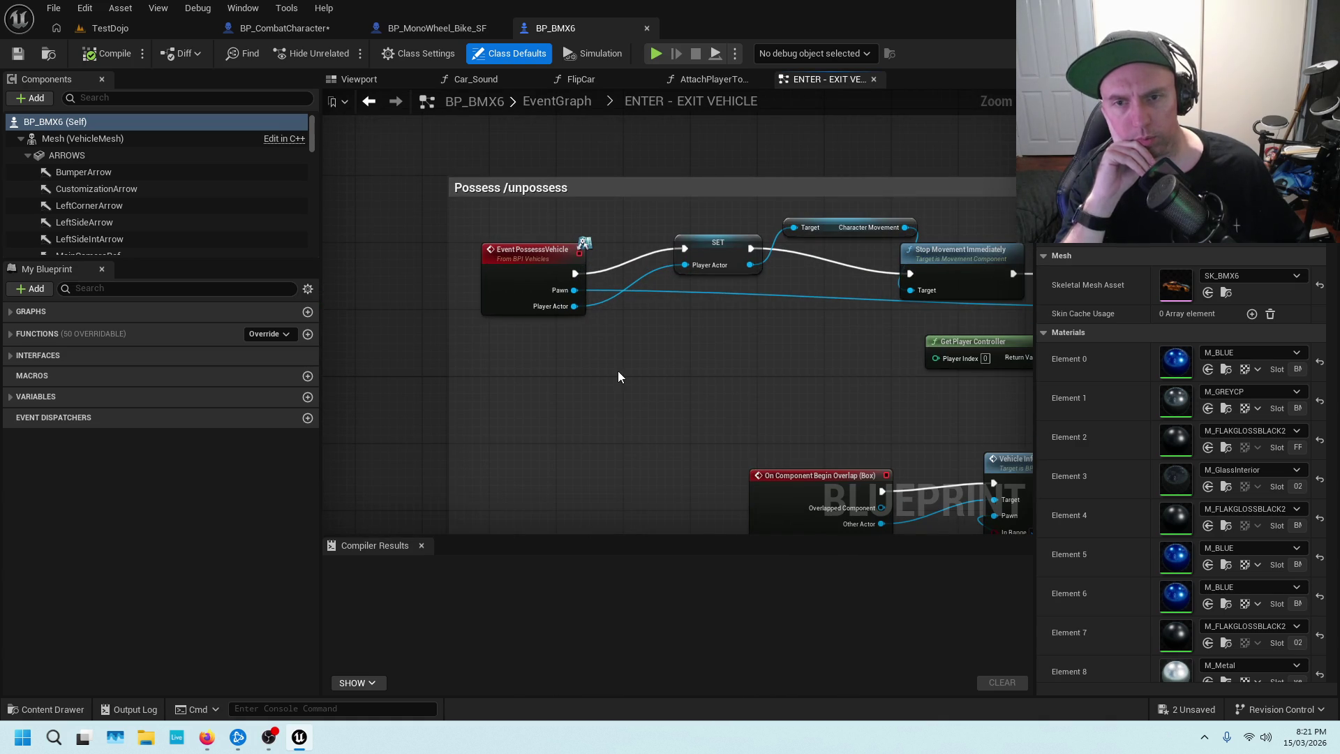
pyautogui.scroll(-1, 677, 219)
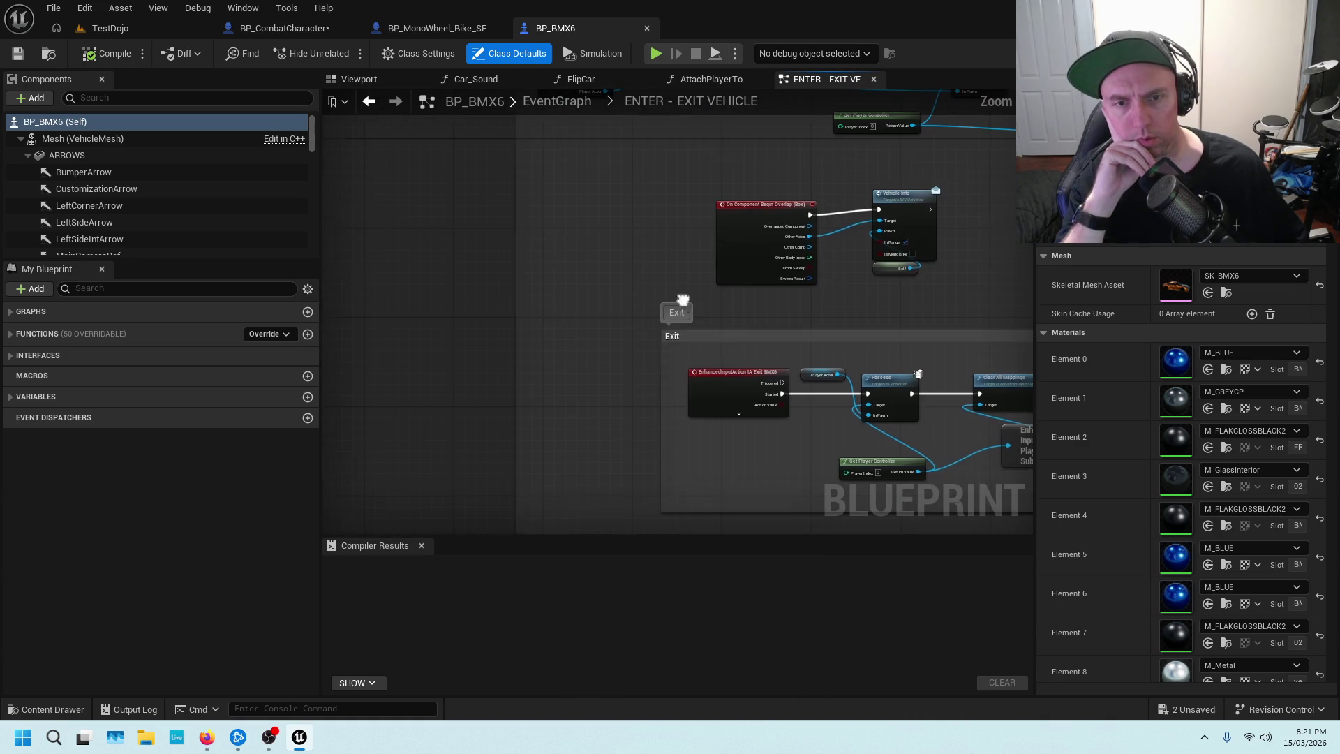
pyautogui.scroll(-1, 610, 273)
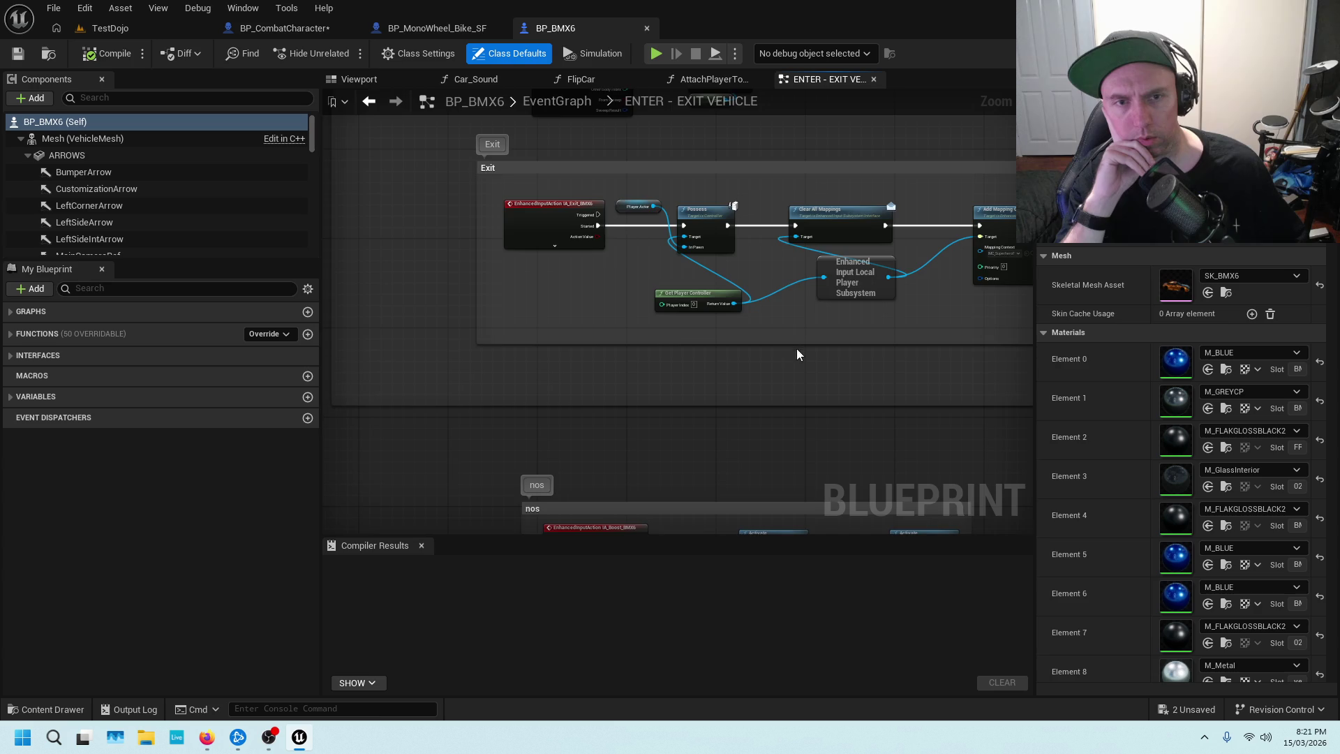
pyautogui.moveTo(797, 349); pyautogui.dragTo(637, 353)
pyautogui.moveTo(931, 337)
pyautogui.mouseDown()
pyautogui.moveTo(975, 308)
pyautogui.moveTo(688, 236)
pyautogui.mouseUp()
pyautogui.scroll(1, 727, 338)
pyautogui.scroll(1, 652, 324)
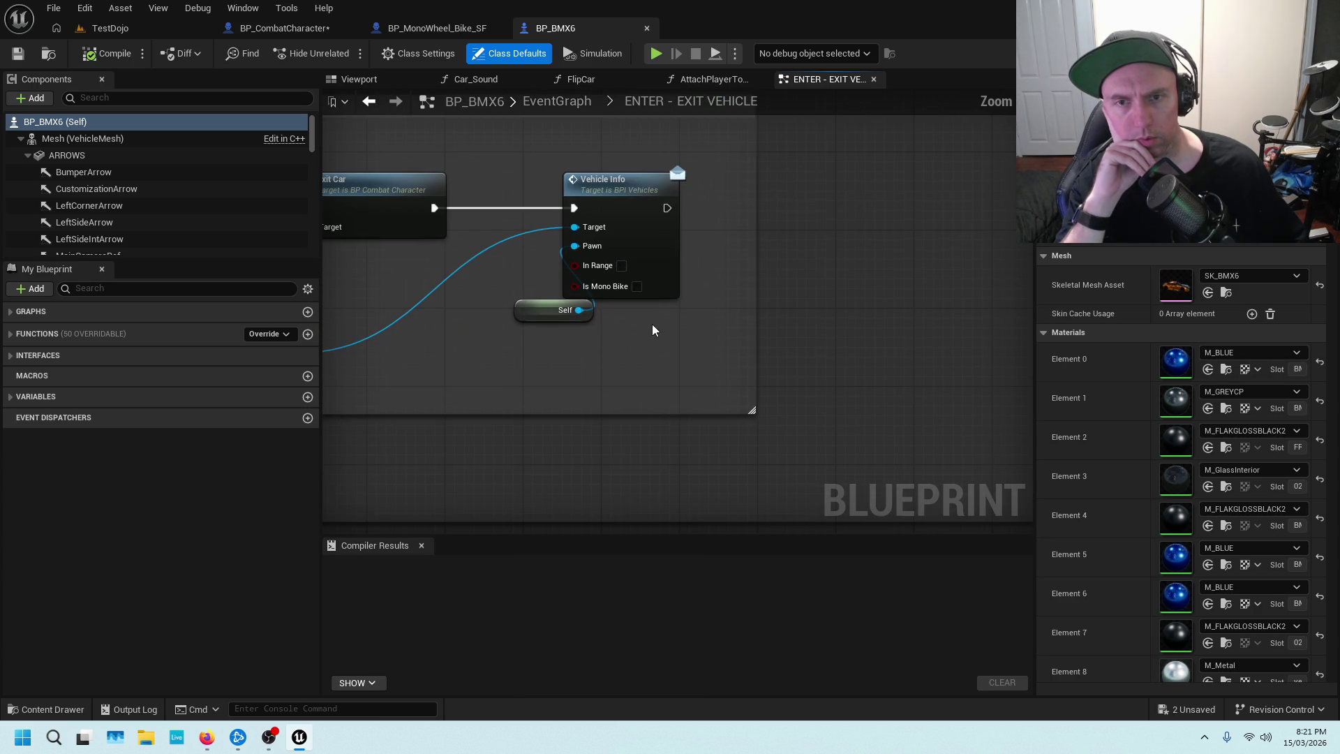
pyautogui.click(628, 187)
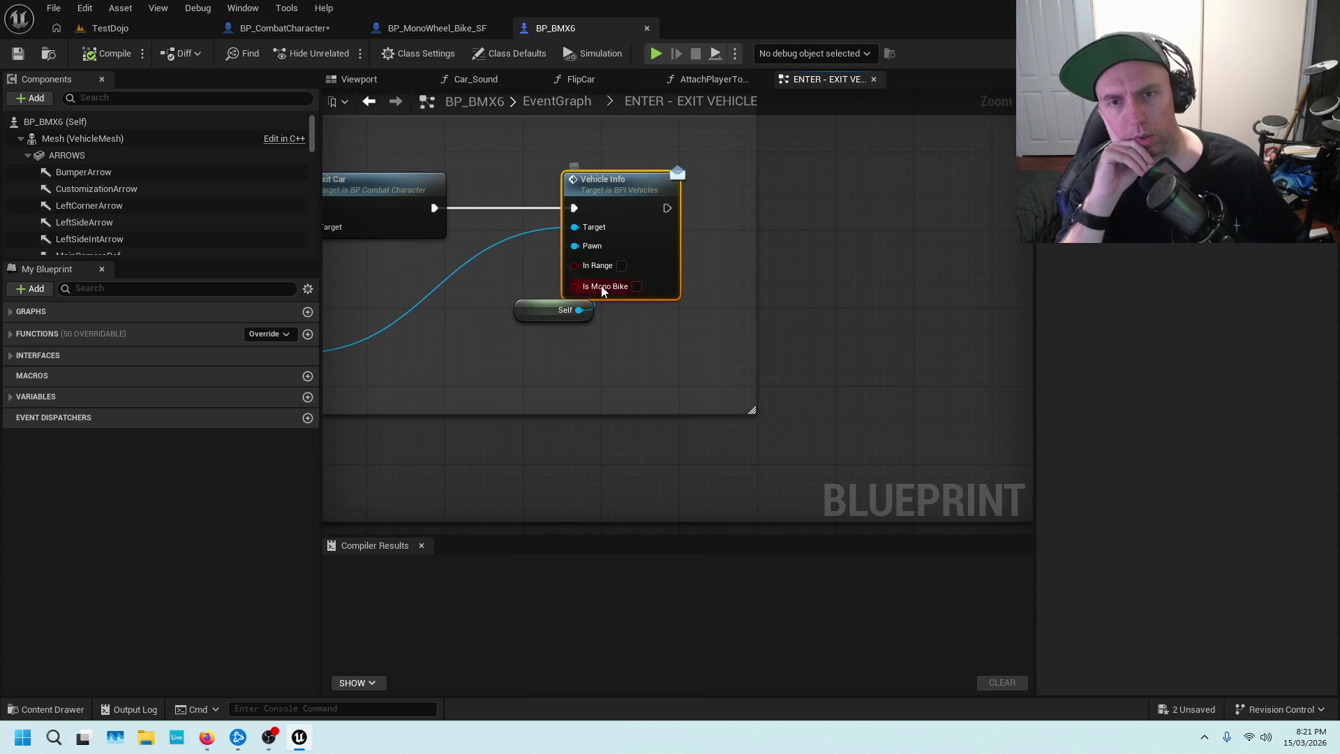
pyautogui.scroll(-3, 882, 188)
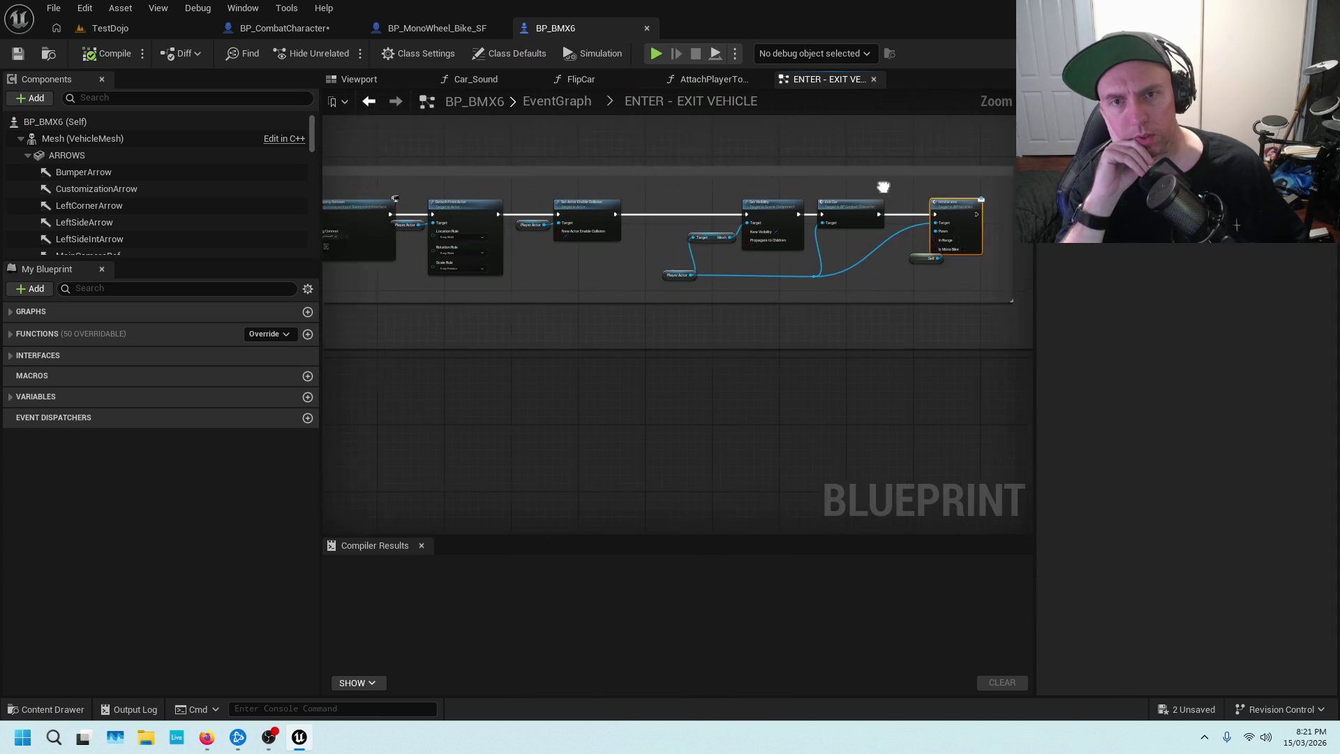
pyautogui.moveTo(646, 170); pyautogui.dragTo(449, 161)
pyautogui.scroll(3, 859, 184)
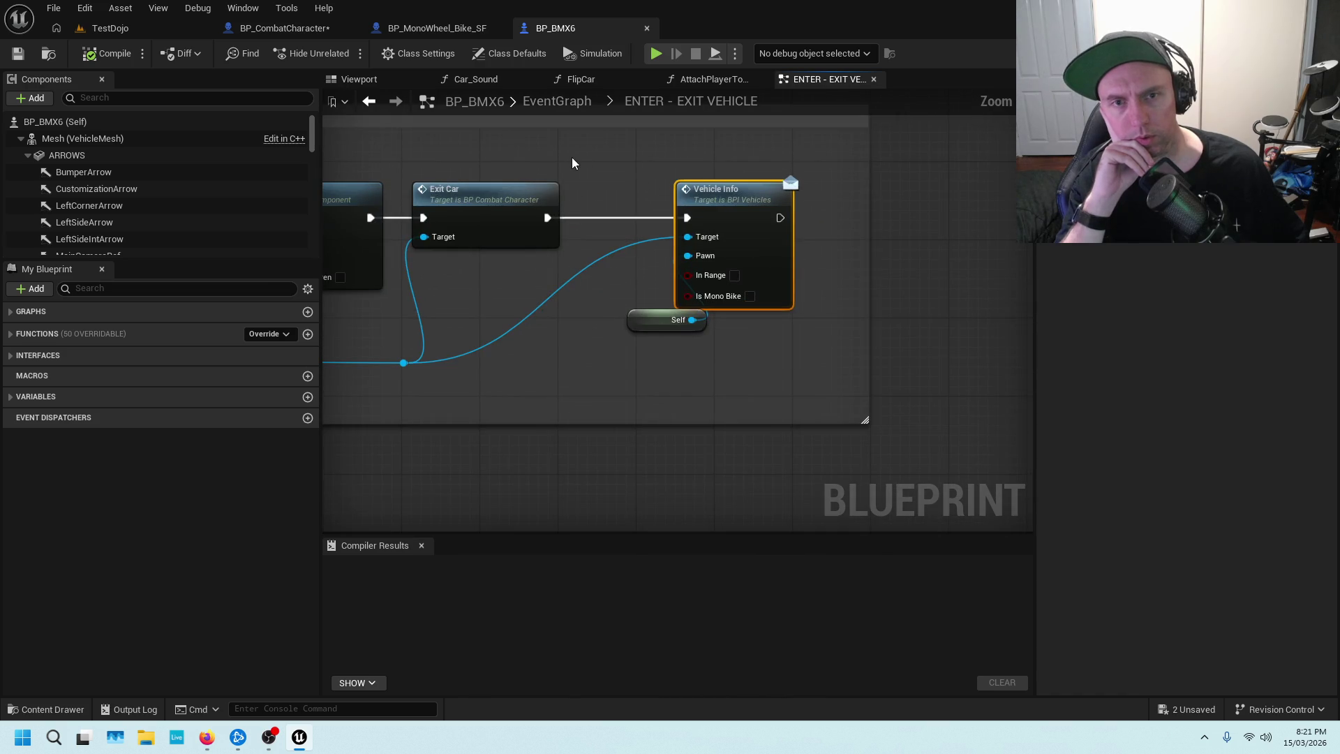
pyautogui.scroll(-3, 499, 171)
pyautogui.moveTo(542, 166)
pyautogui.mouseDown()
pyautogui.moveTo(758, 165)
pyautogui.moveTo(730, 255)
pyautogui.moveTo(598, 296)
pyautogui.moveTo(813, 348)
pyautogui.mouseUp()
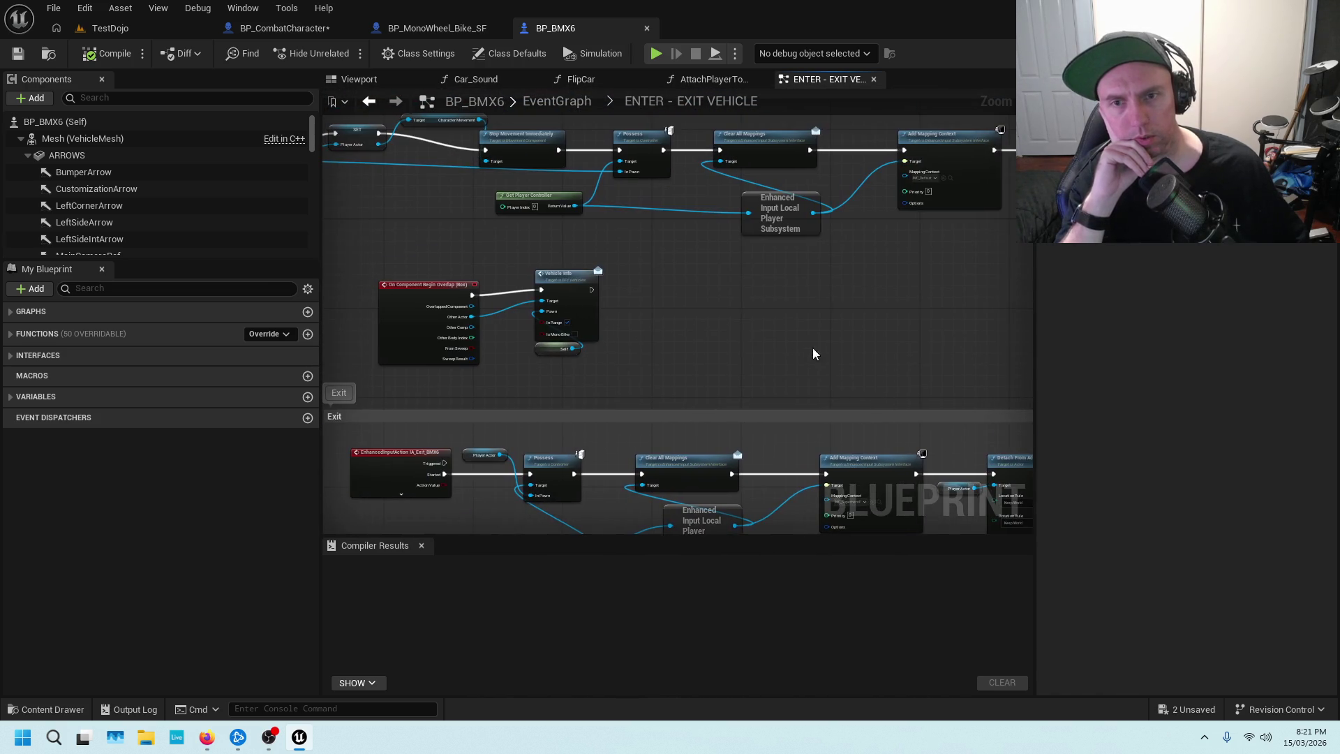
pyautogui.scroll(2, 571, 325)
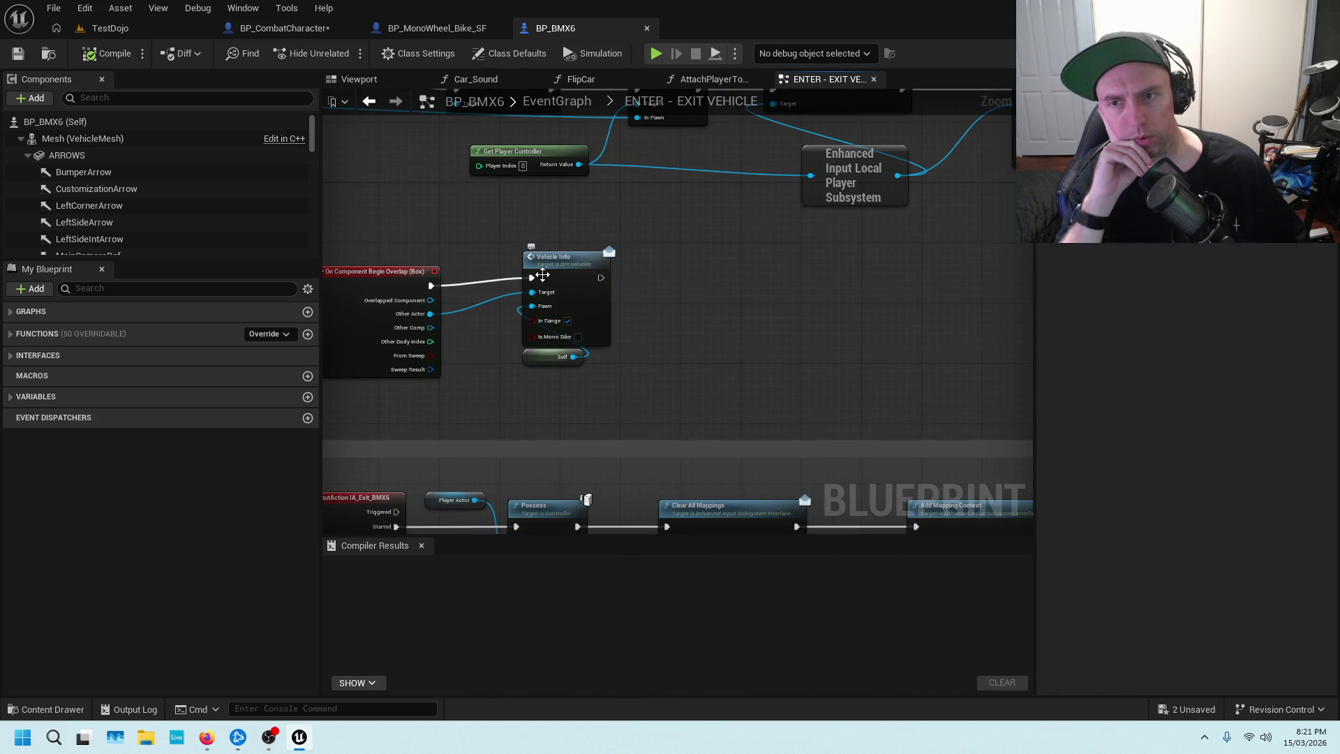
pyautogui.moveTo(542, 276); pyautogui.dragTo(582, 233)
pyautogui.click(513, 266)
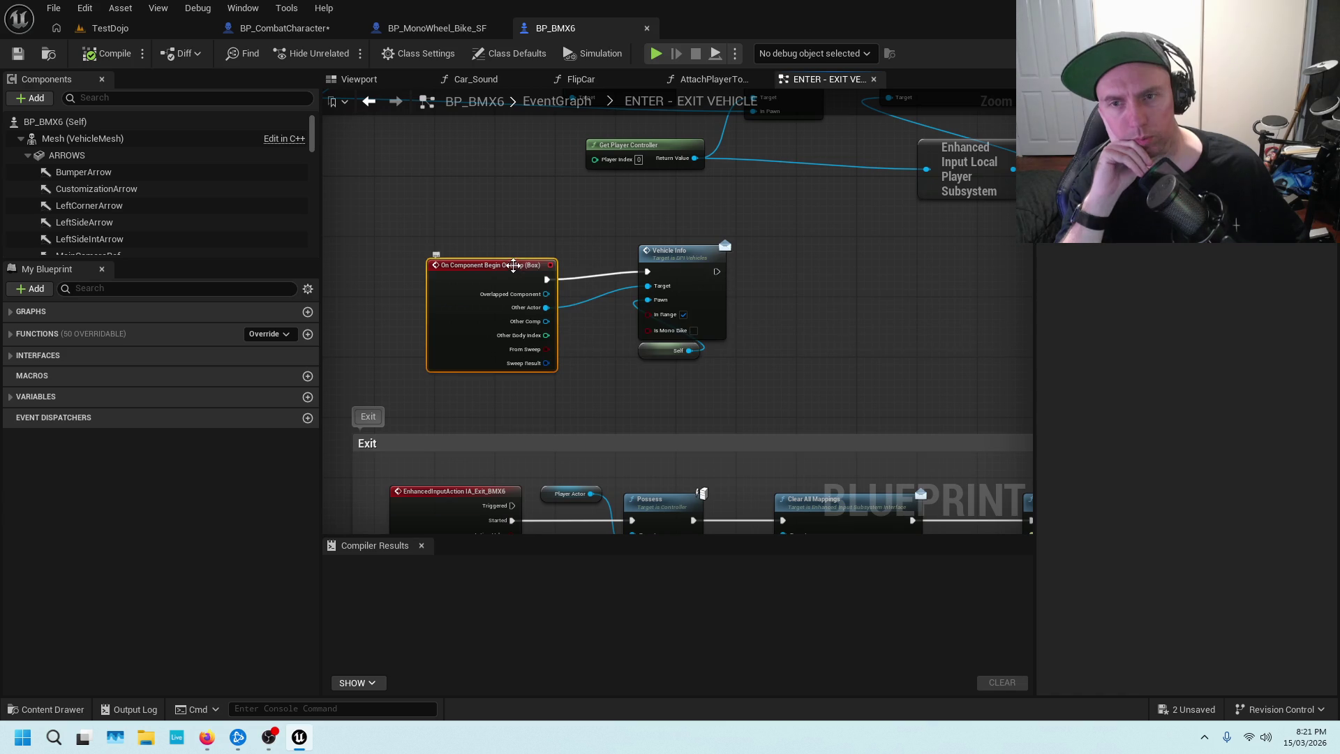
pyautogui.click(579, 223)
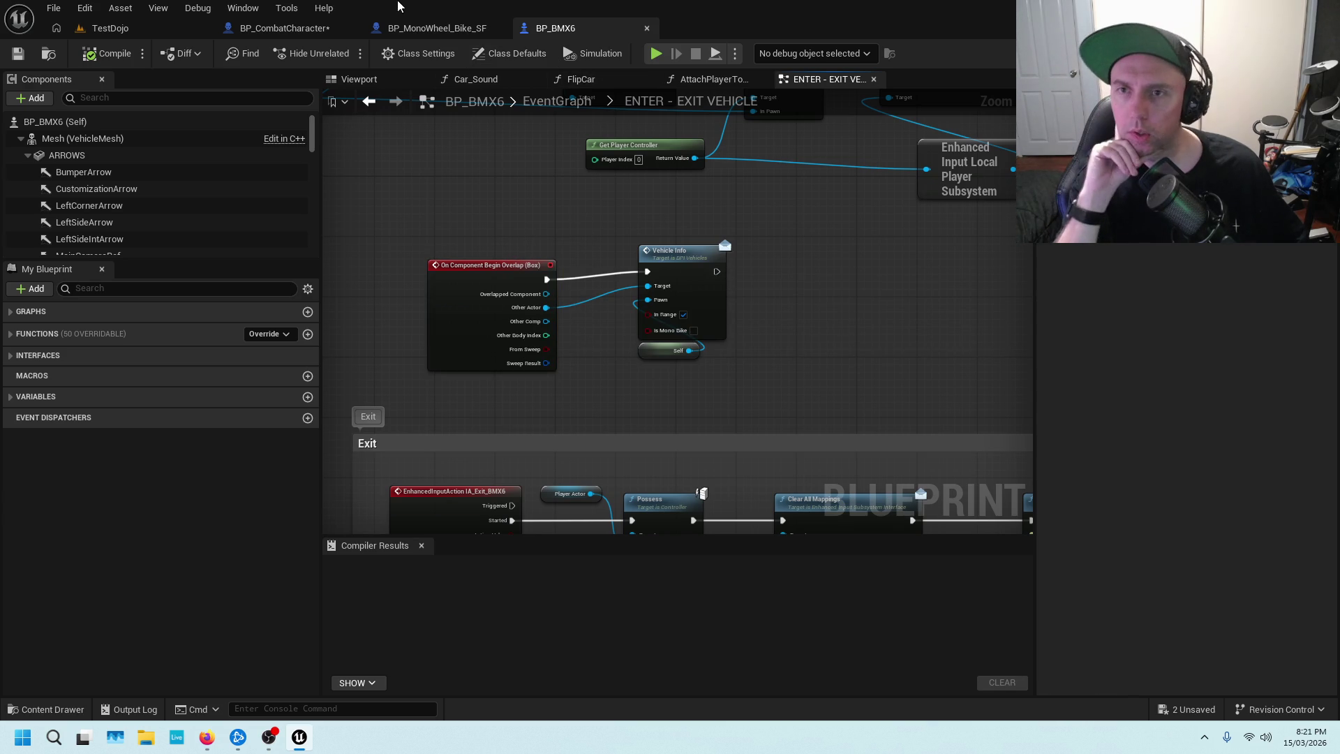
pyautogui.click(428, 29)
pyautogui.moveTo(638, 198)
pyautogui.mouseDown()
pyautogui.moveTo(485, 277)
pyautogui.moveTo(550, 211)
pyautogui.mouseUp()
pyautogui.rightClick(549, 211)
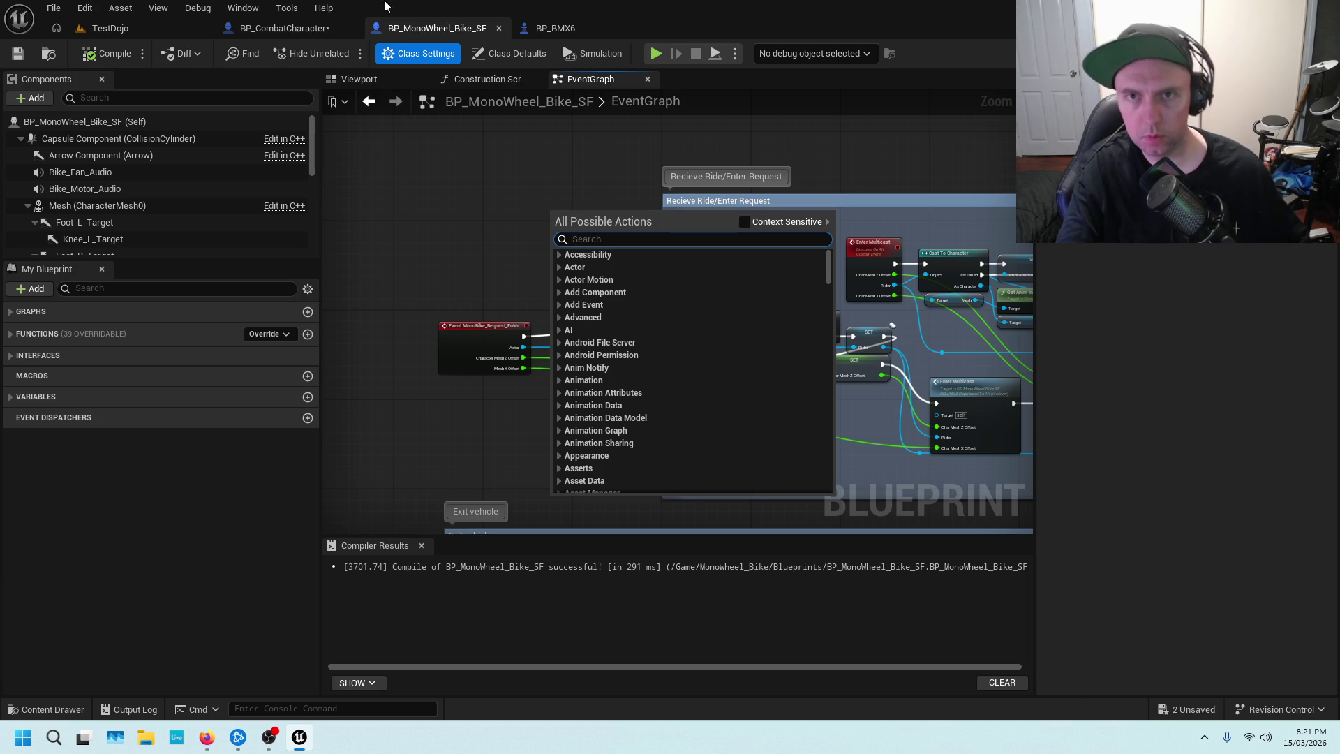
# Add a Vehicle Info message node above BP_MonoWheel_Bike_SF's enter event.
pyautogui.click(612, 25)
pyautogui.click(447, 28)
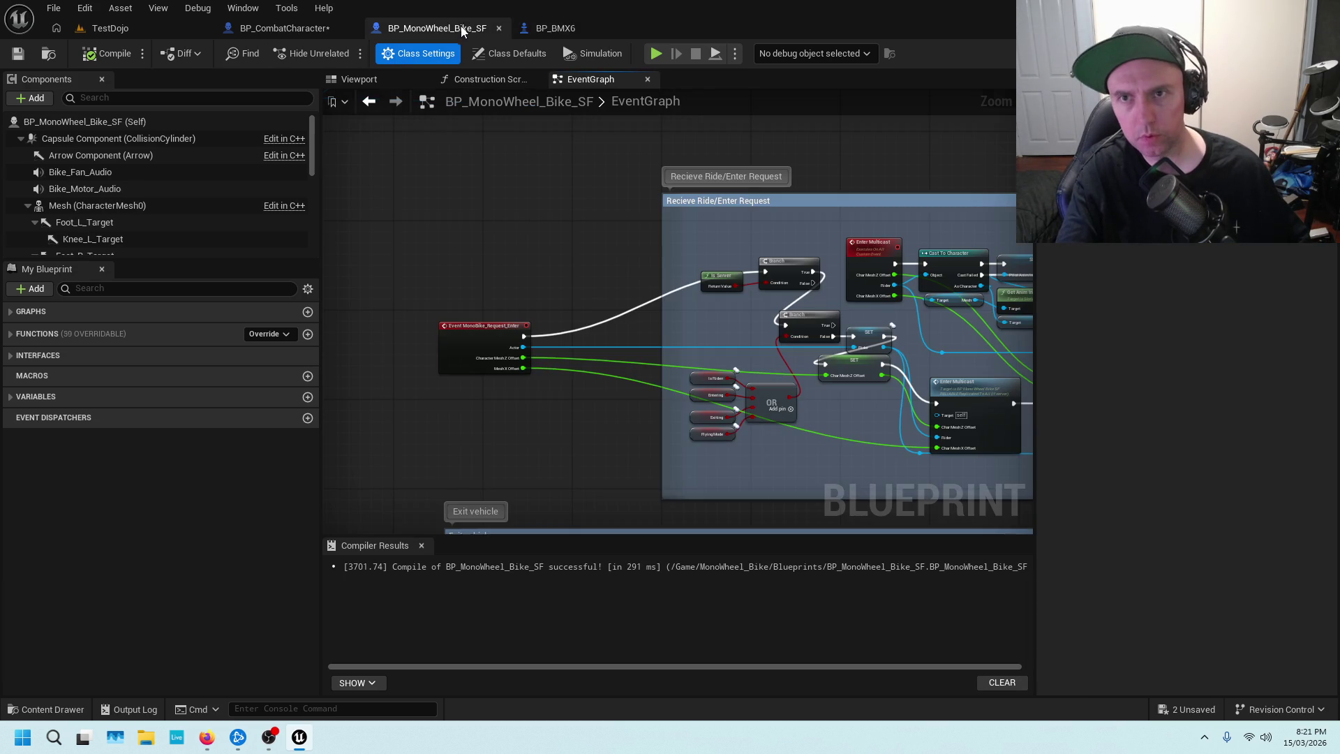
pyautogui.rightClick(530, 257)
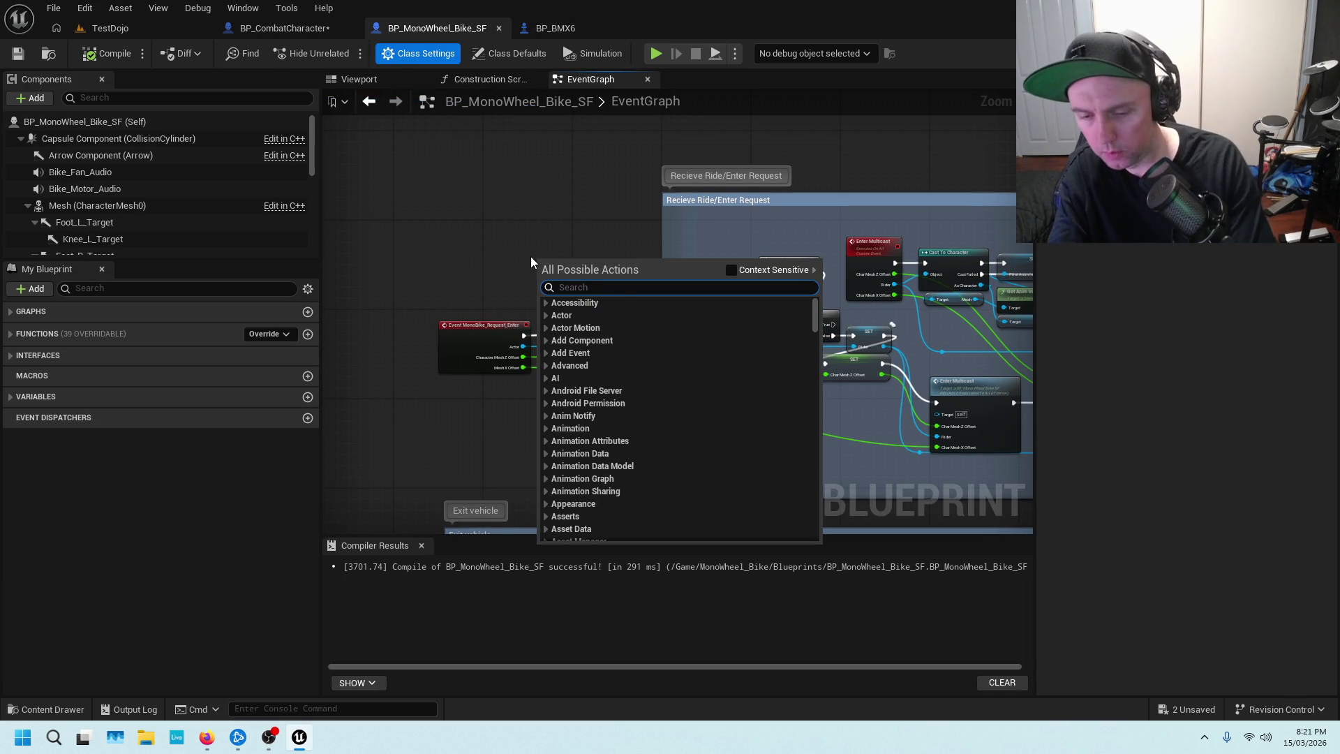
pyautogui.write('VEHICLE')
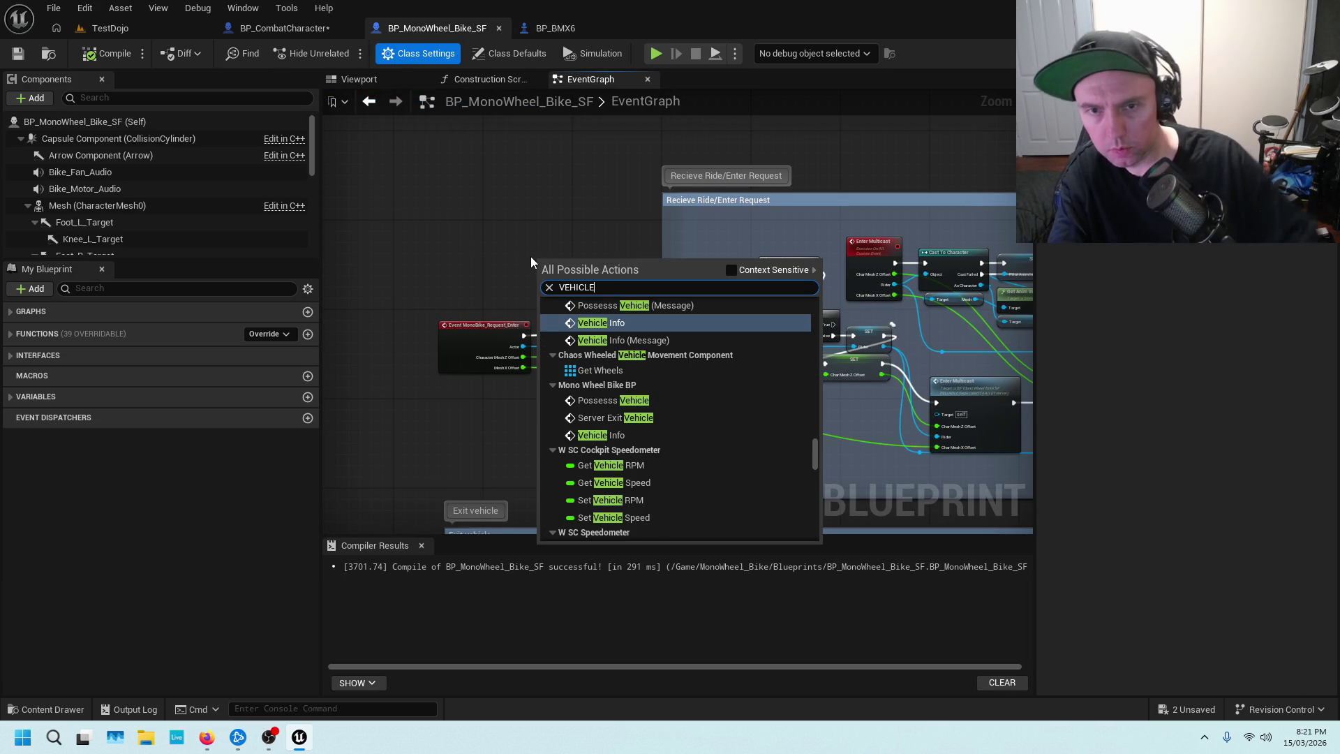
pyautogui.click(623, 340)
pyautogui.moveTo(556, 260); pyautogui.dragTo(556, 226)
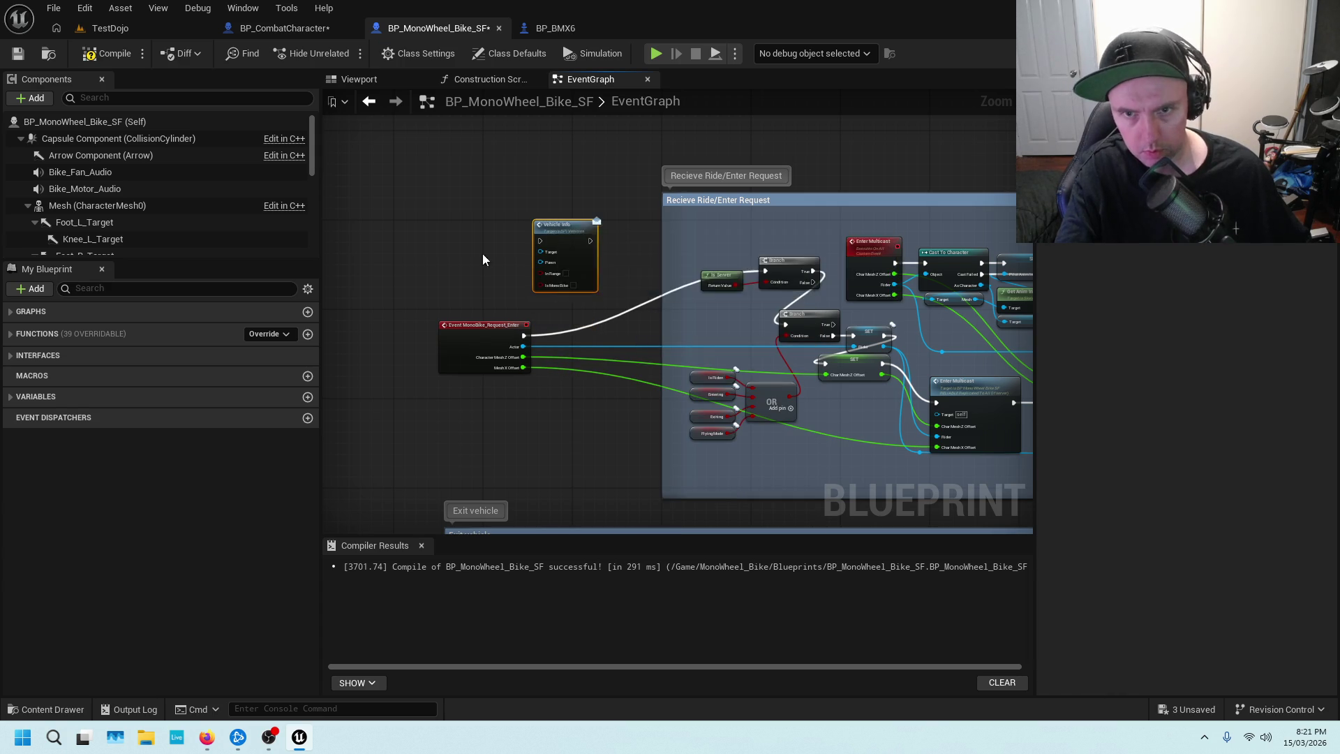
# Wire the event's Actor into Vehicle Info's Target and a Self reference into Pawn.
pyautogui.scroll(2, 479, 255)
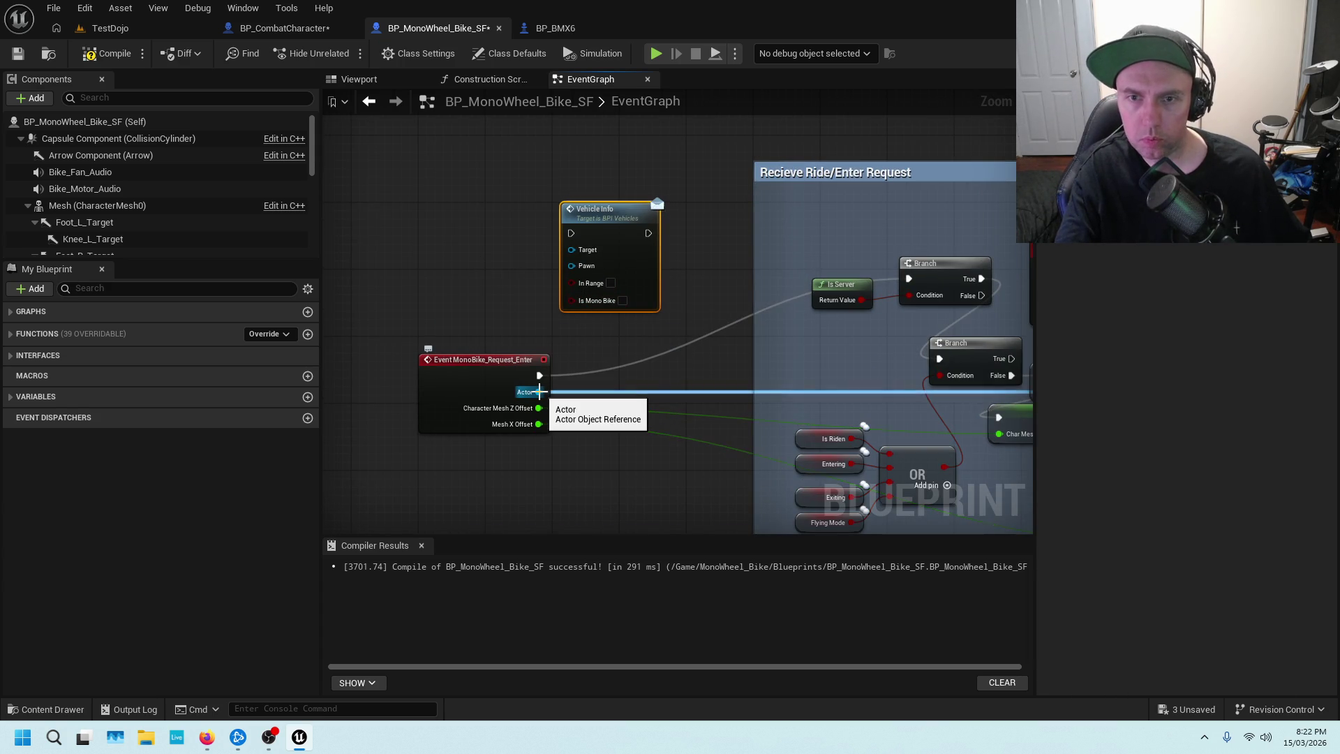
pyautogui.moveTo(538, 391)
pyautogui.mouseDown()
pyautogui.moveTo(546, 249)
pyautogui.moveTo(652, 205)
pyautogui.mouseUp()
pyautogui.click(593, 208)
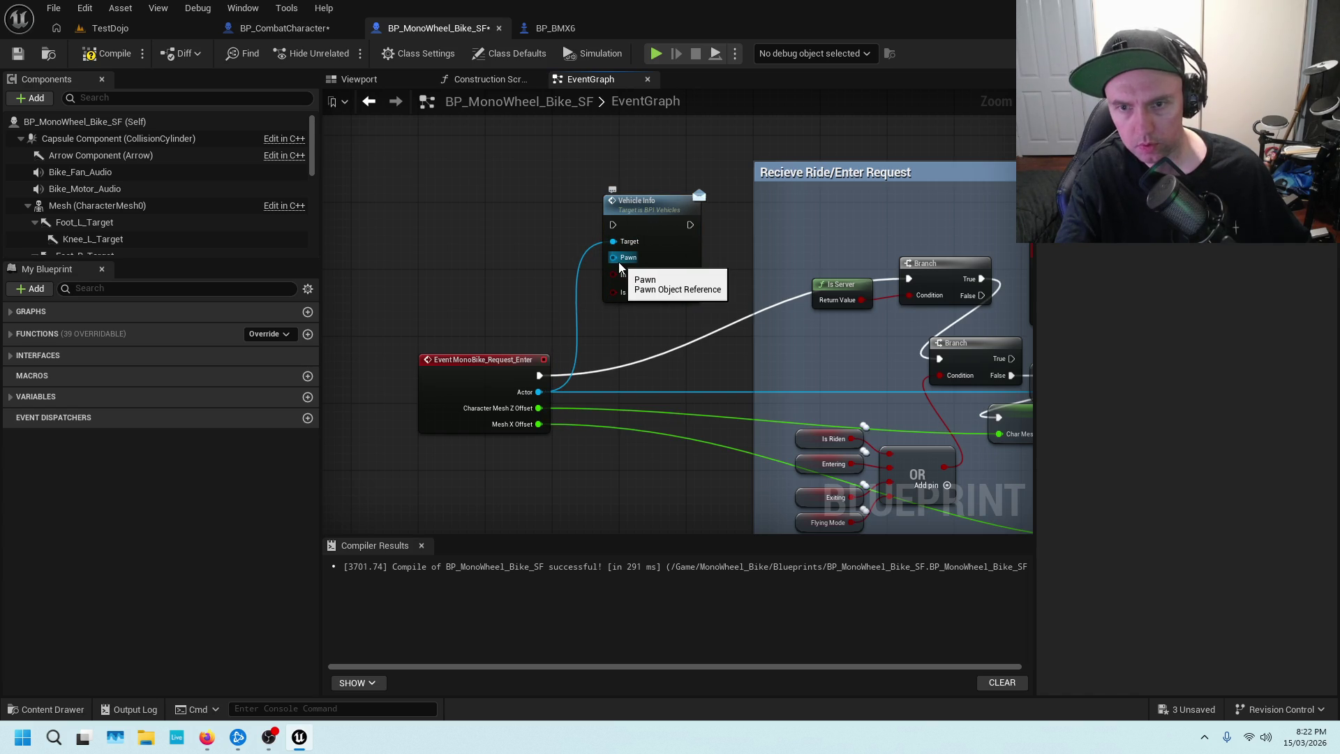
pyautogui.moveTo(619, 267); pyautogui.dragTo(522, 237)
pyautogui.write('SELF')
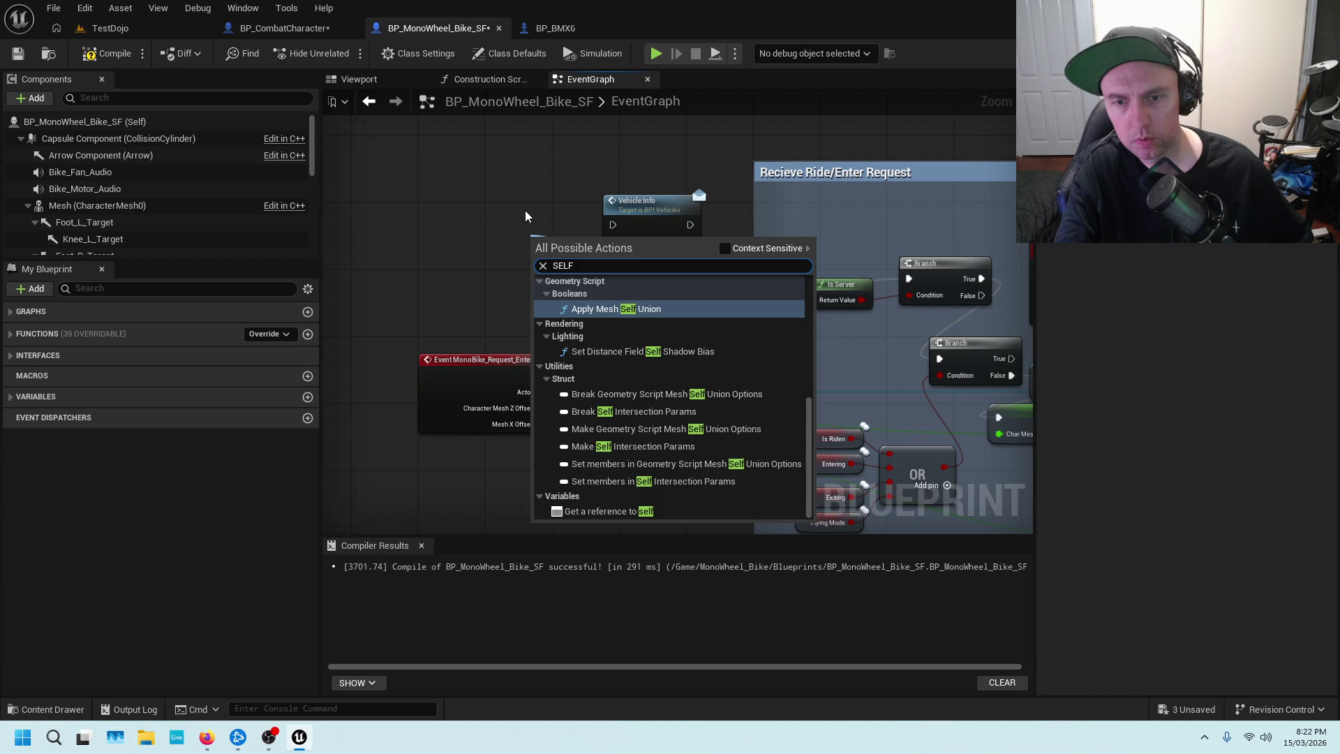
pyautogui.click(594, 511)
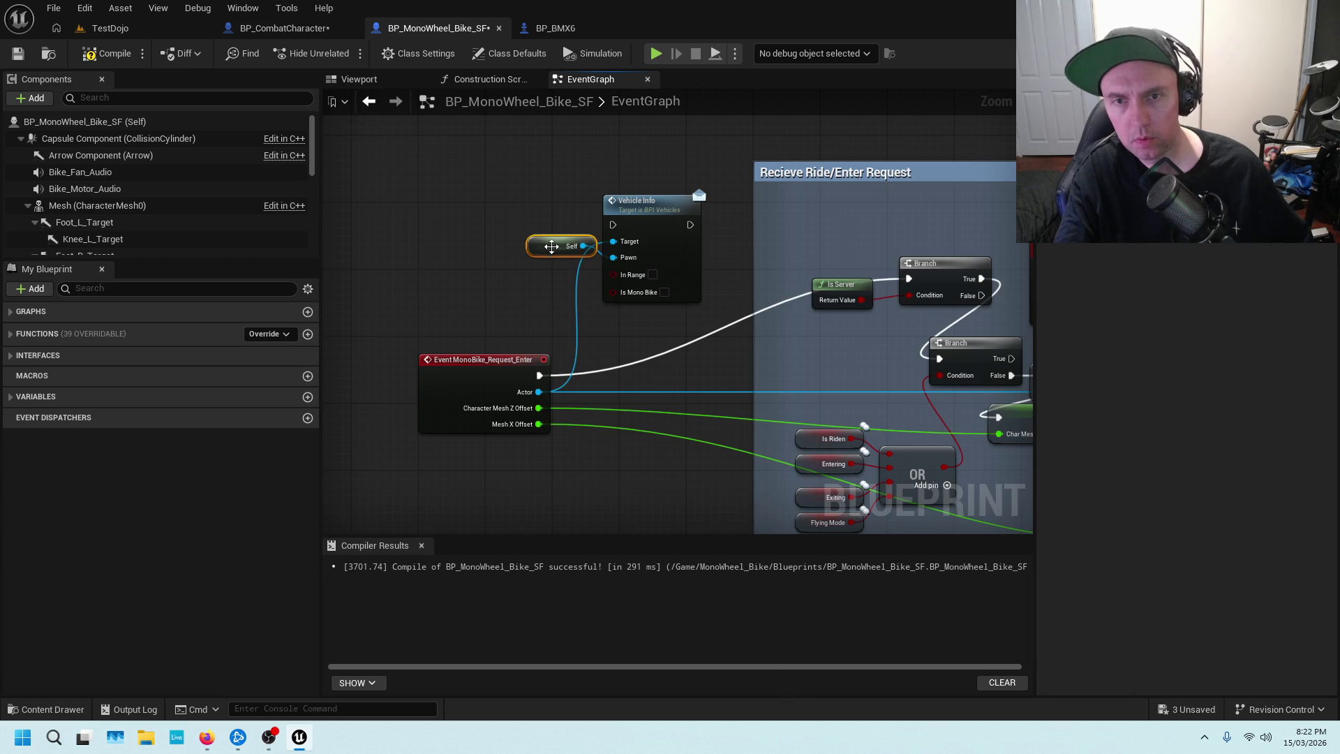
pyautogui.moveTo(552, 247); pyautogui.dragTo(552, 280)
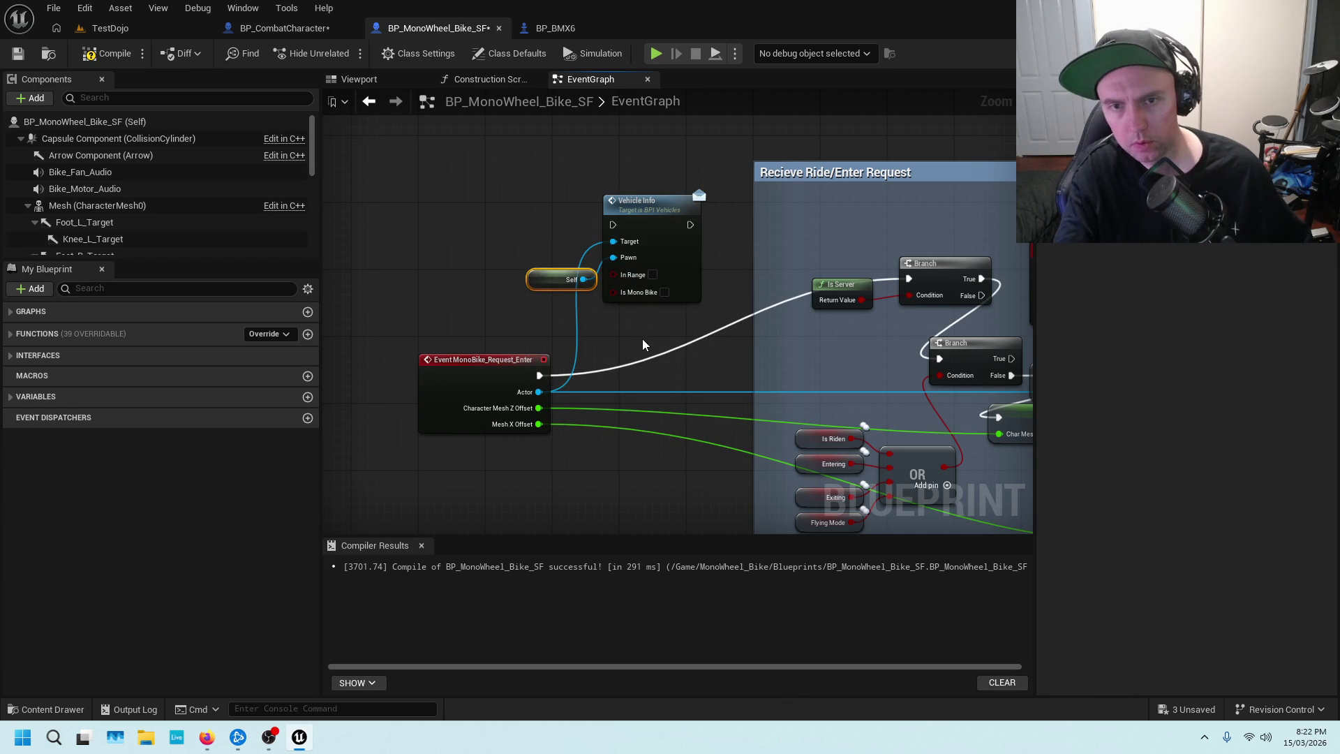
pyautogui.moveTo(655, 330); pyautogui.dragTo(558, 328)
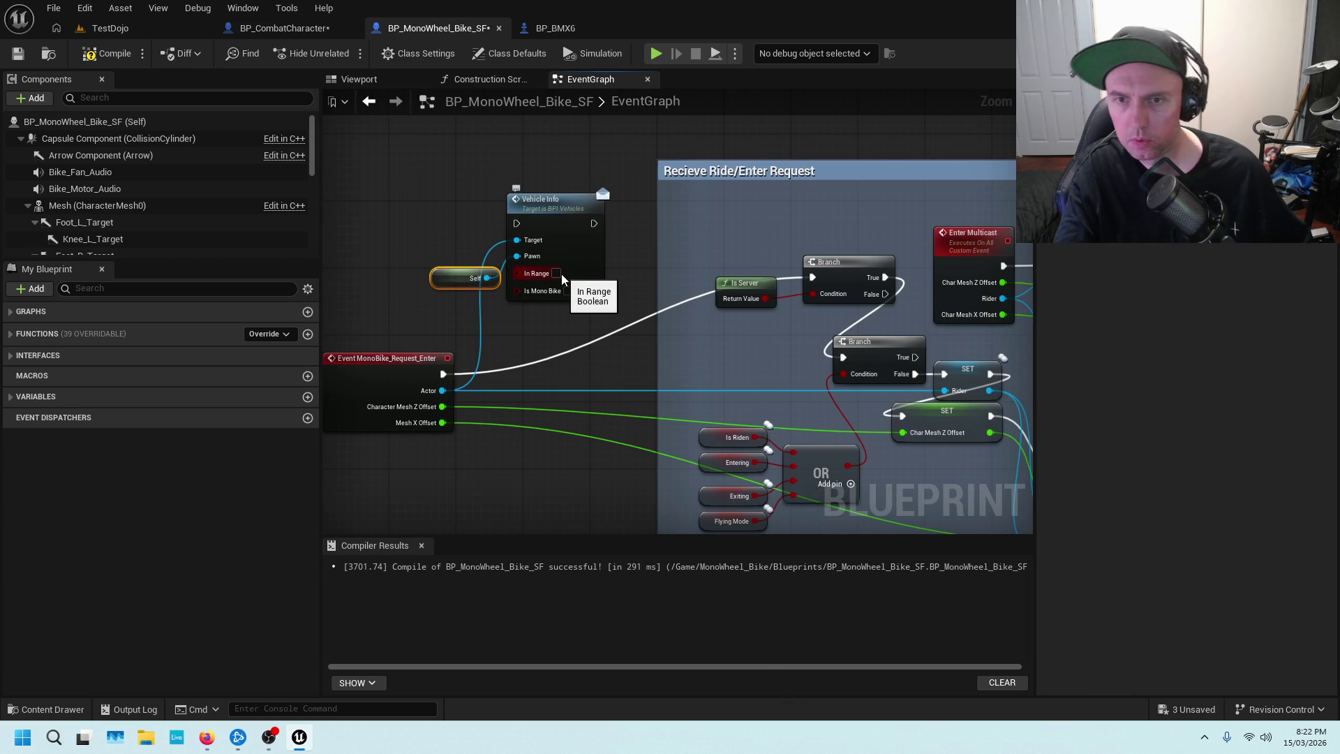
pyautogui.moveTo(454, 286); pyautogui.dragTo(454, 287)
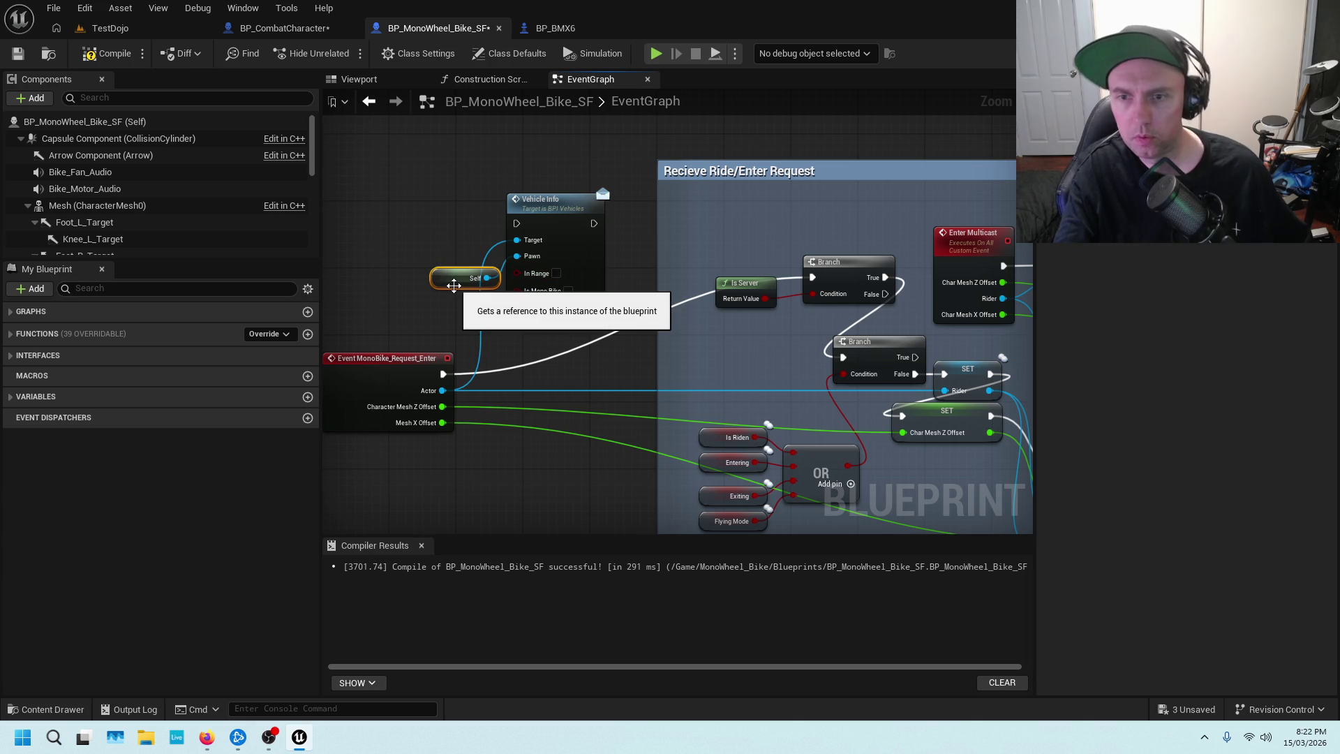
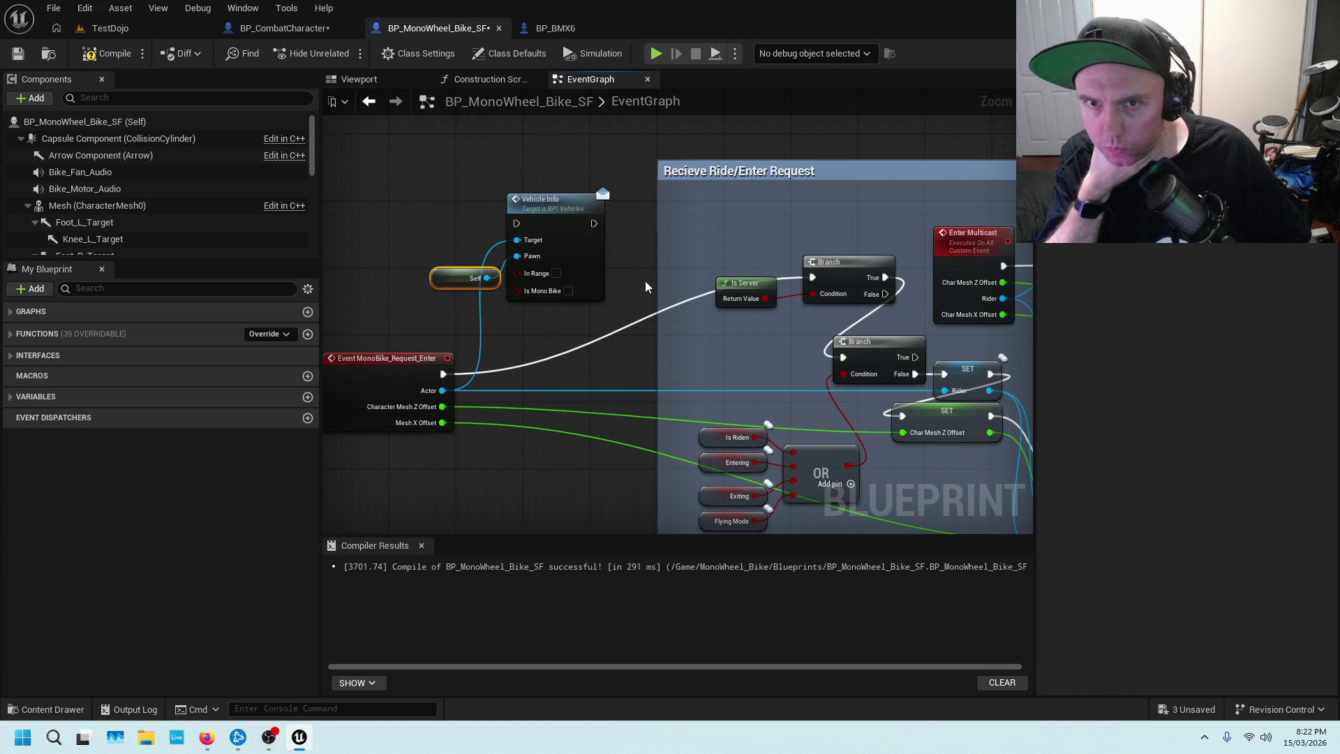
# Compare the combat character's Vehicles graph and BMX6's enter/exit graph, then return to the MonoWheel bike.
pyautogui.click(282, 28)
pyautogui.scroll(-2, 431, 274)
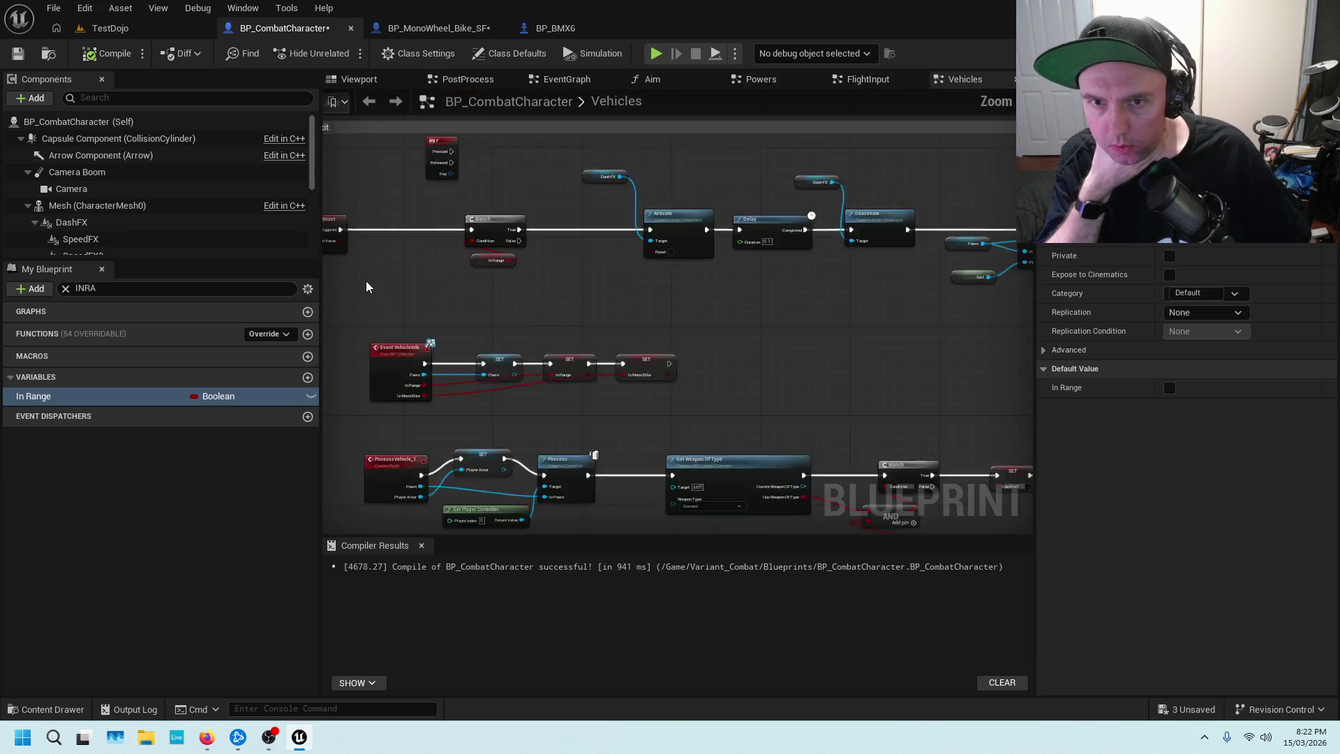
pyautogui.scroll(-2, 488, 244)
pyautogui.scroll(2, 661, 272)
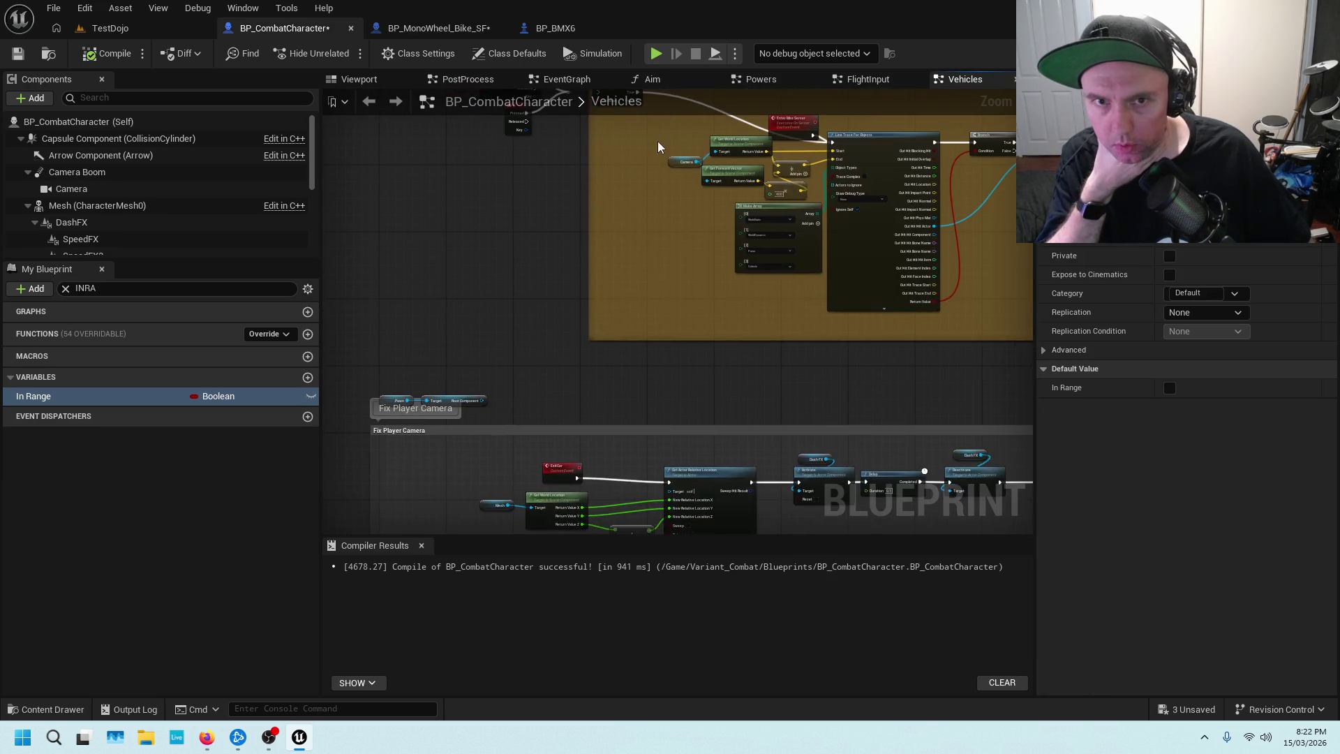
pyautogui.scroll(4, 593, 340)
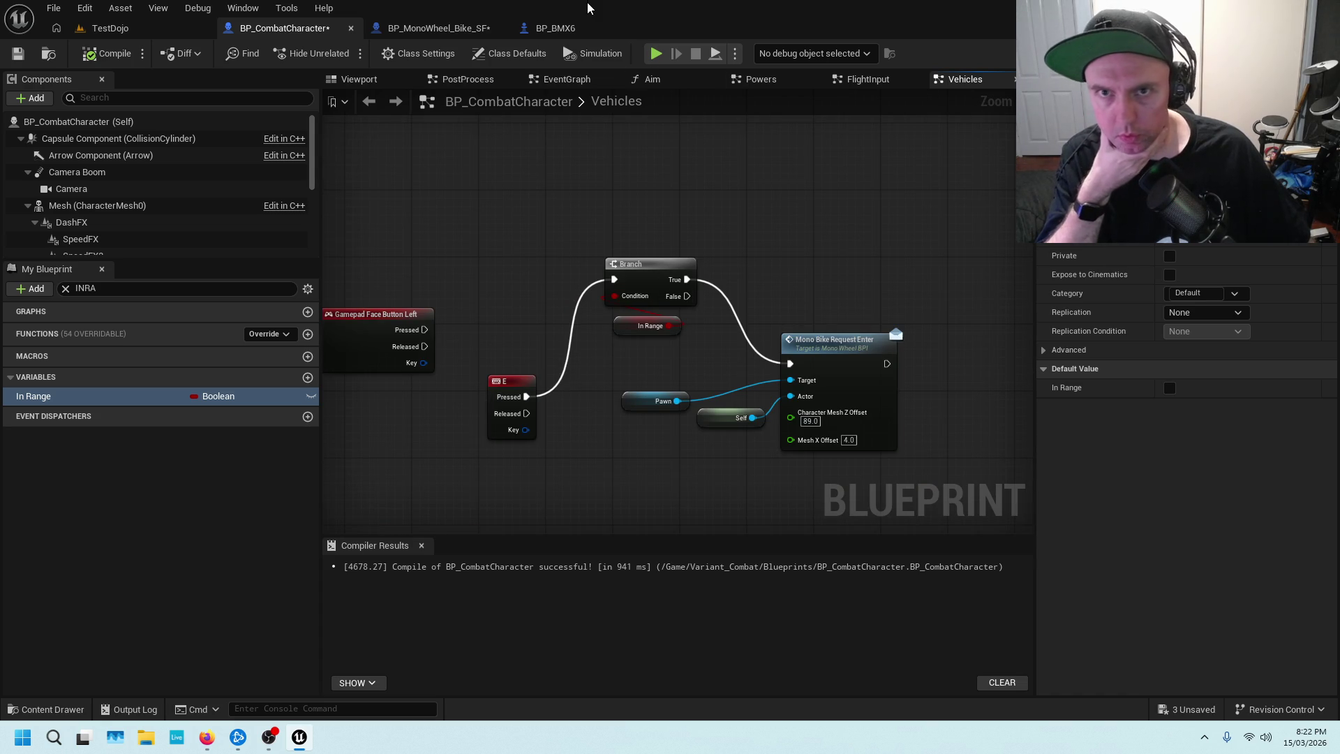
pyautogui.click(466, 28)
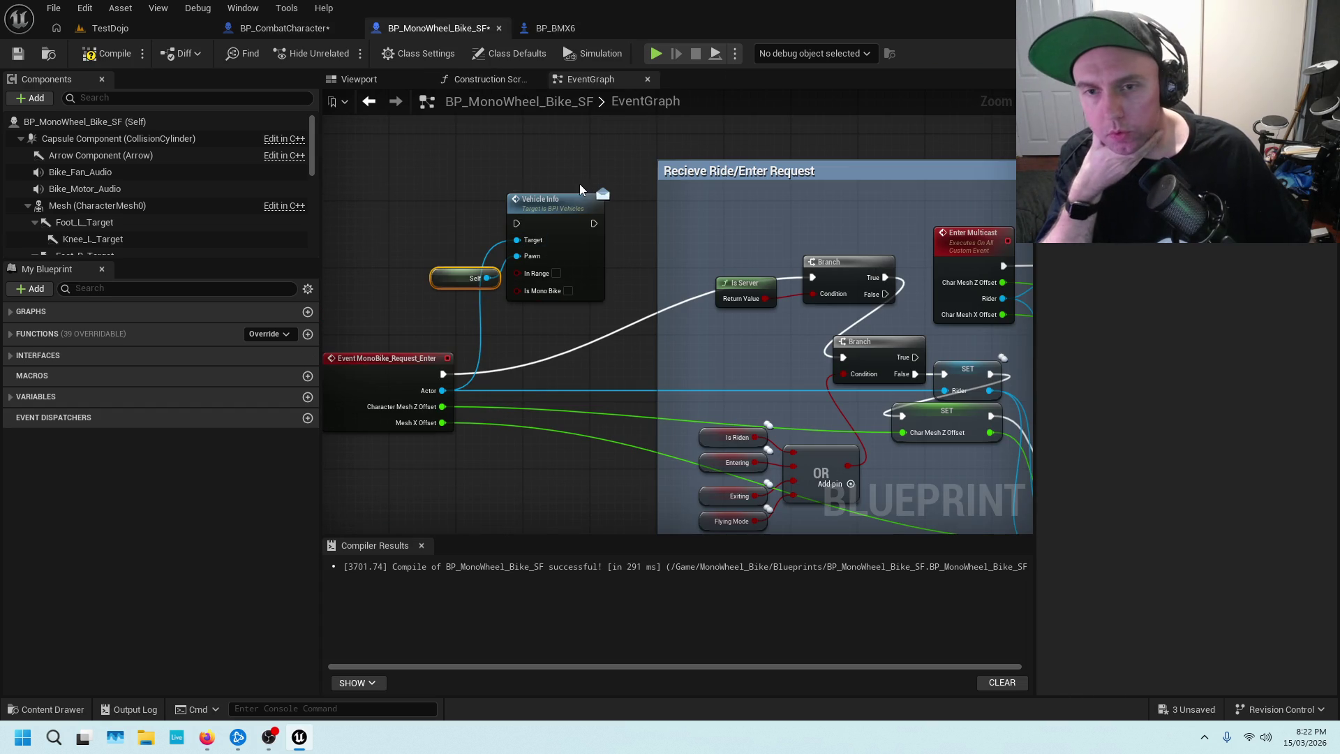
pyautogui.click(555, 28)
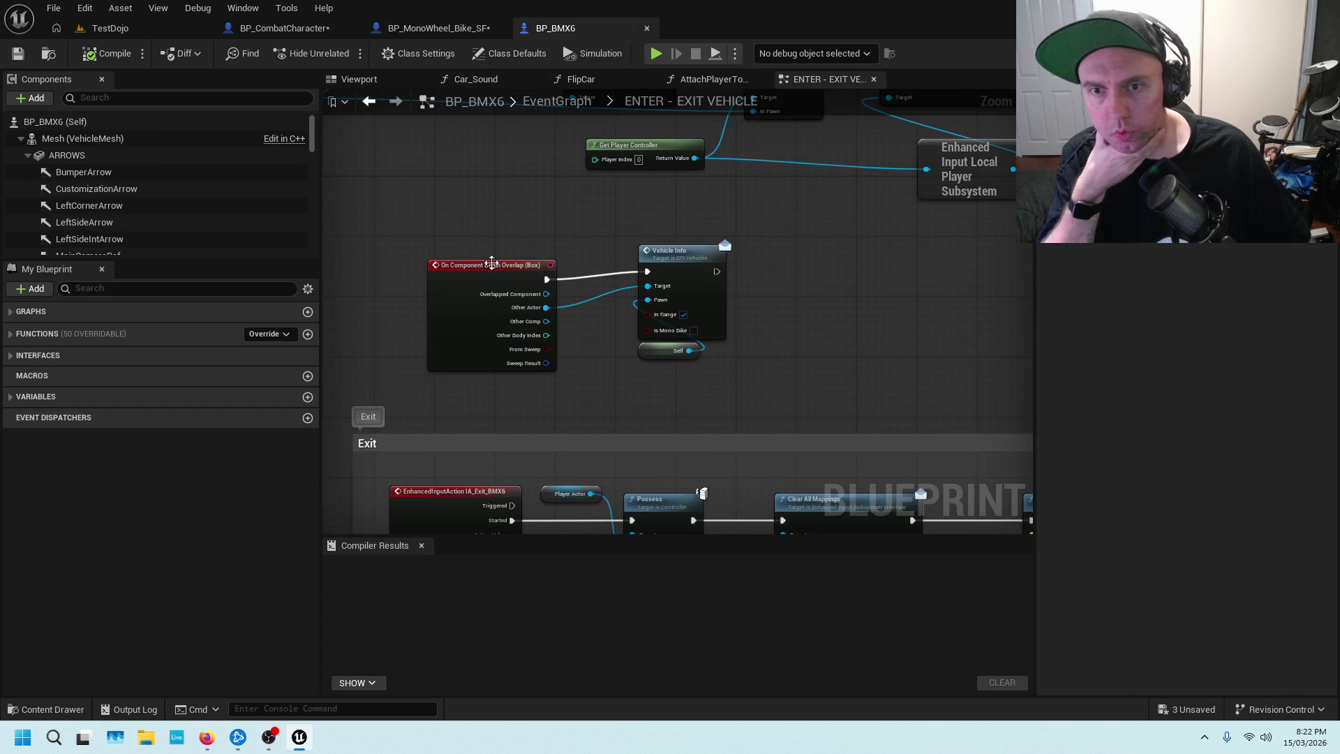
pyautogui.scroll(1, 576, 230)
pyautogui.click(534, 289)
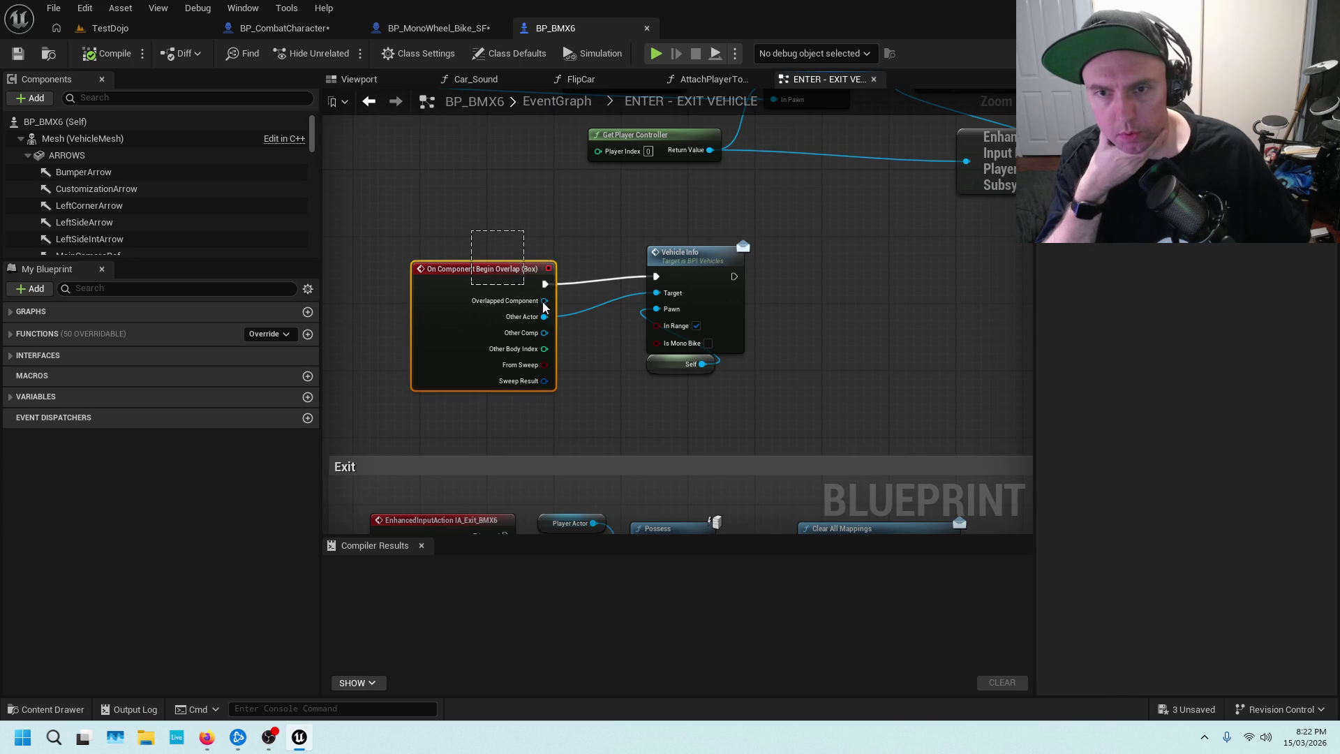
pyautogui.click(546, 230)
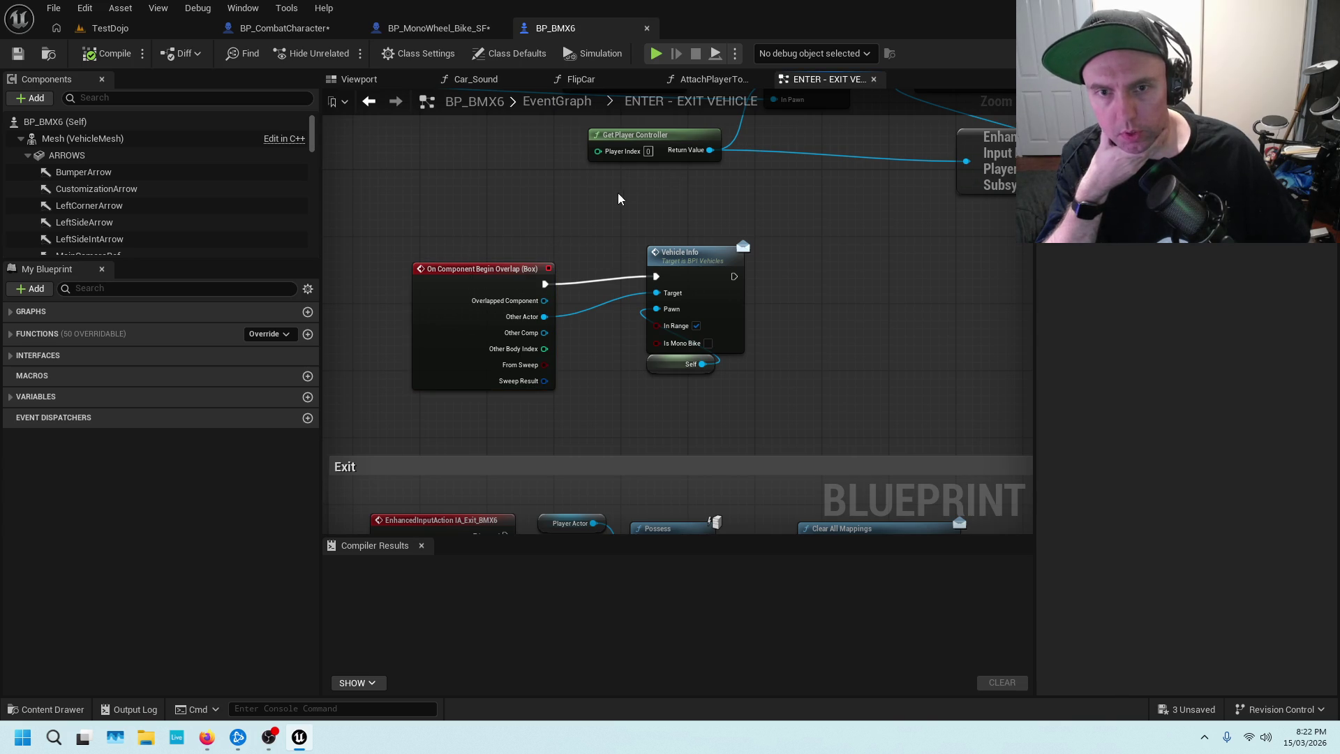
pyautogui.click(465, 27)
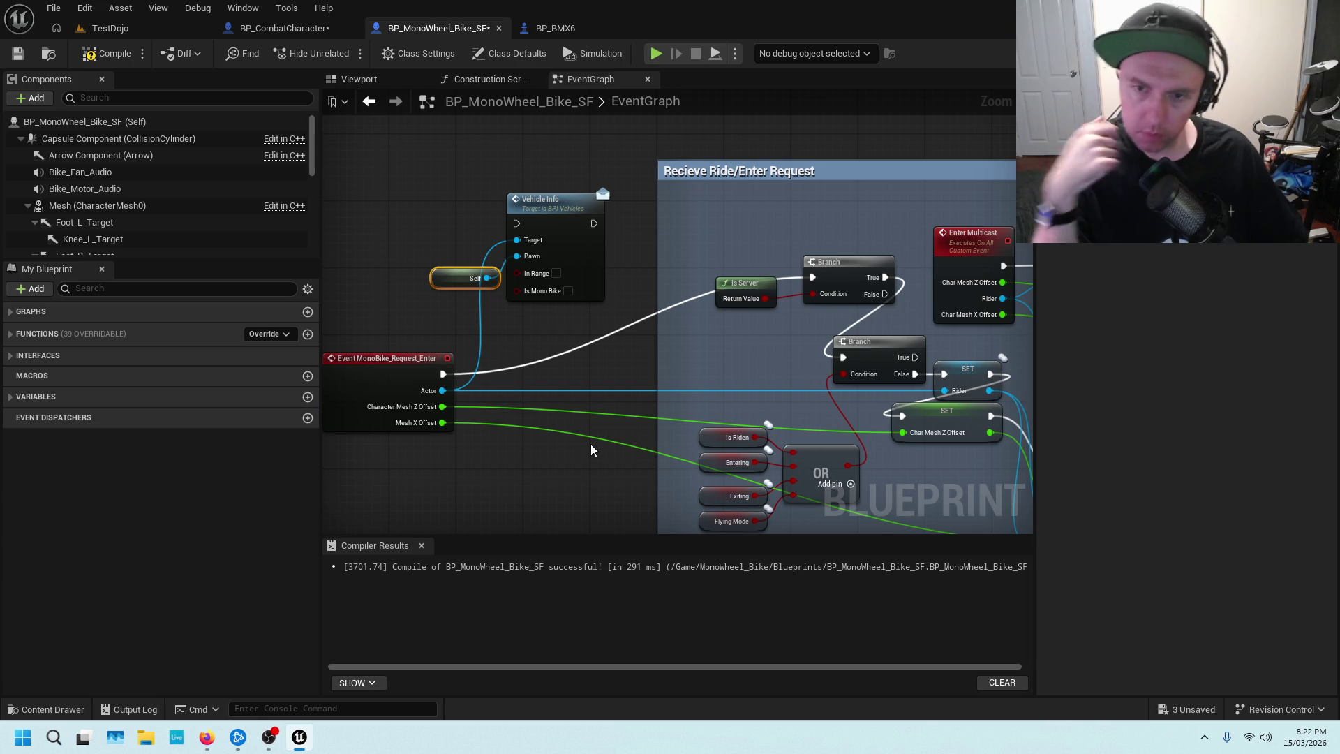
# Pan the MonoWheel event graph to the Vehicle Info node, dismissing an unused actions list.
pyautogui.moveTo(589, 351); pyautogui.dragTo(682, 361)
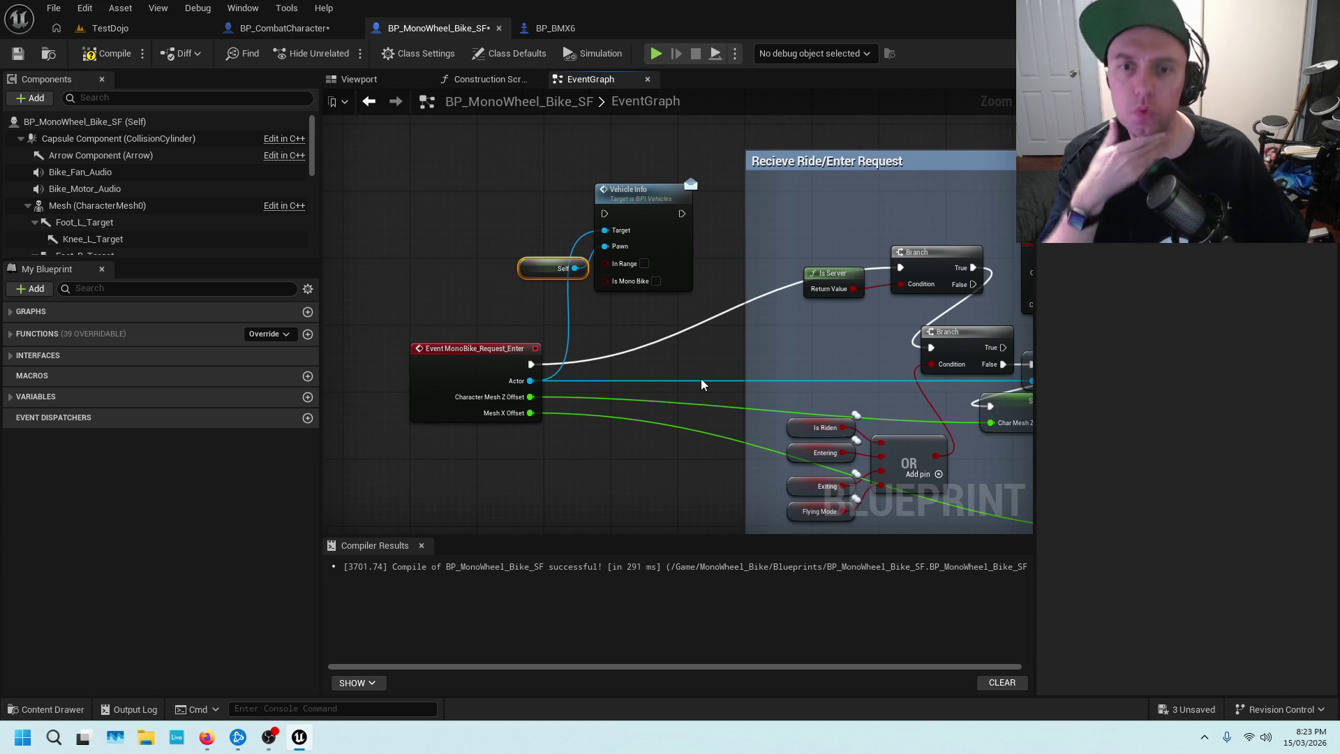
pyautogui.moveTo(659, 383); pyautogui.dragTo(643, 249)
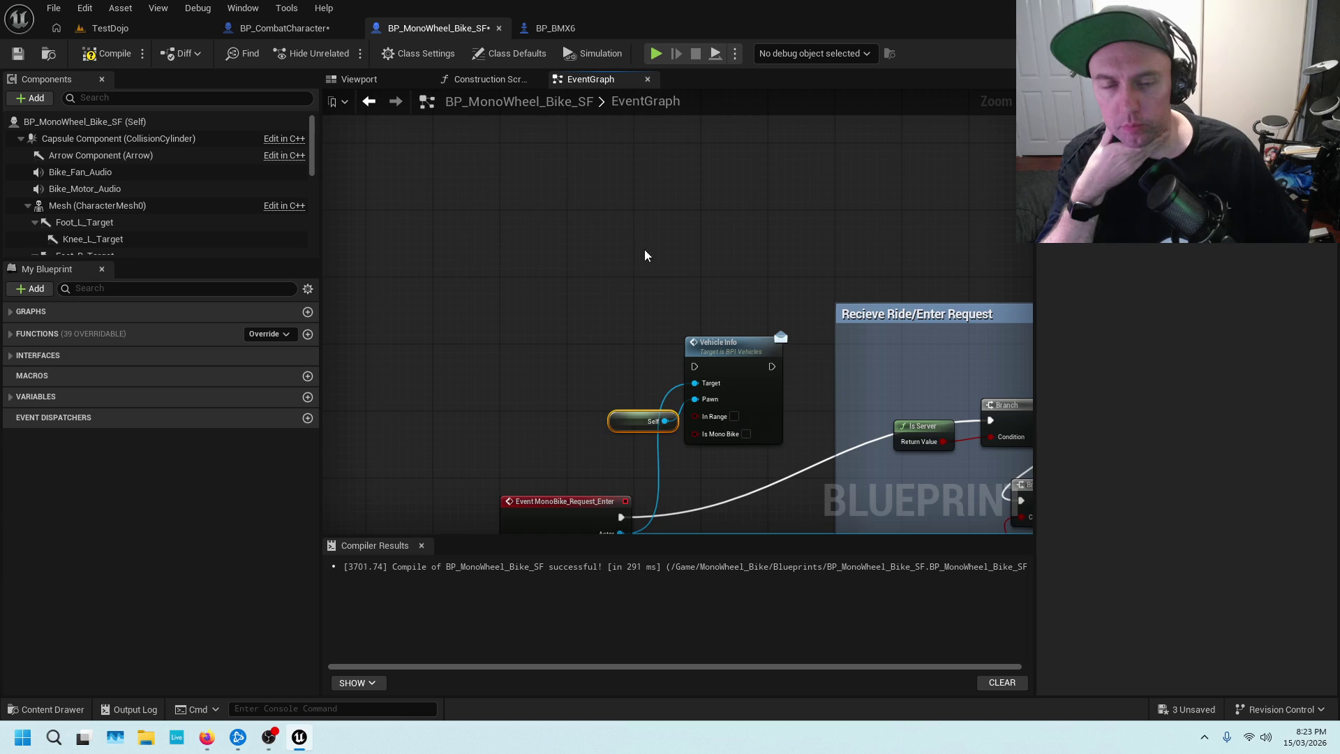
pyautogui.scroll(-1, 645, 256)
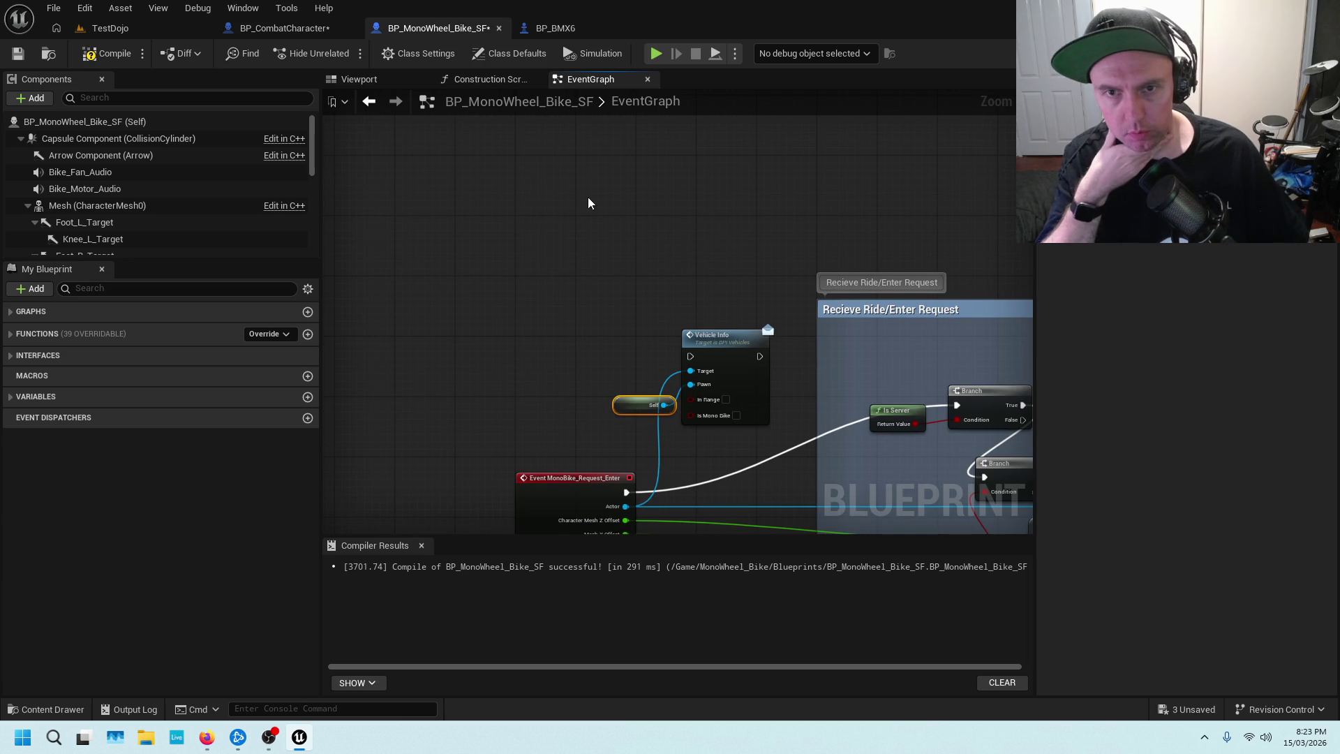
pyautogui.rightClick(588, 203)
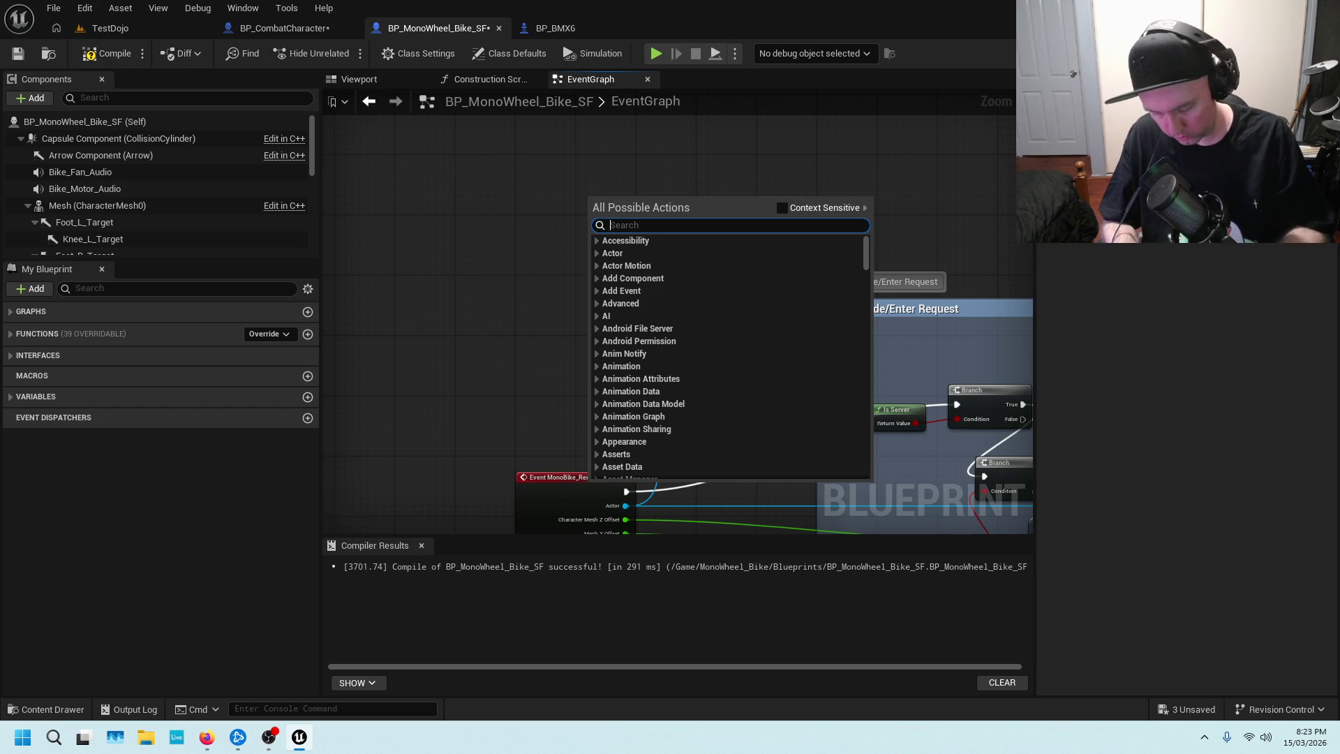
pyautogui.press('Escape')
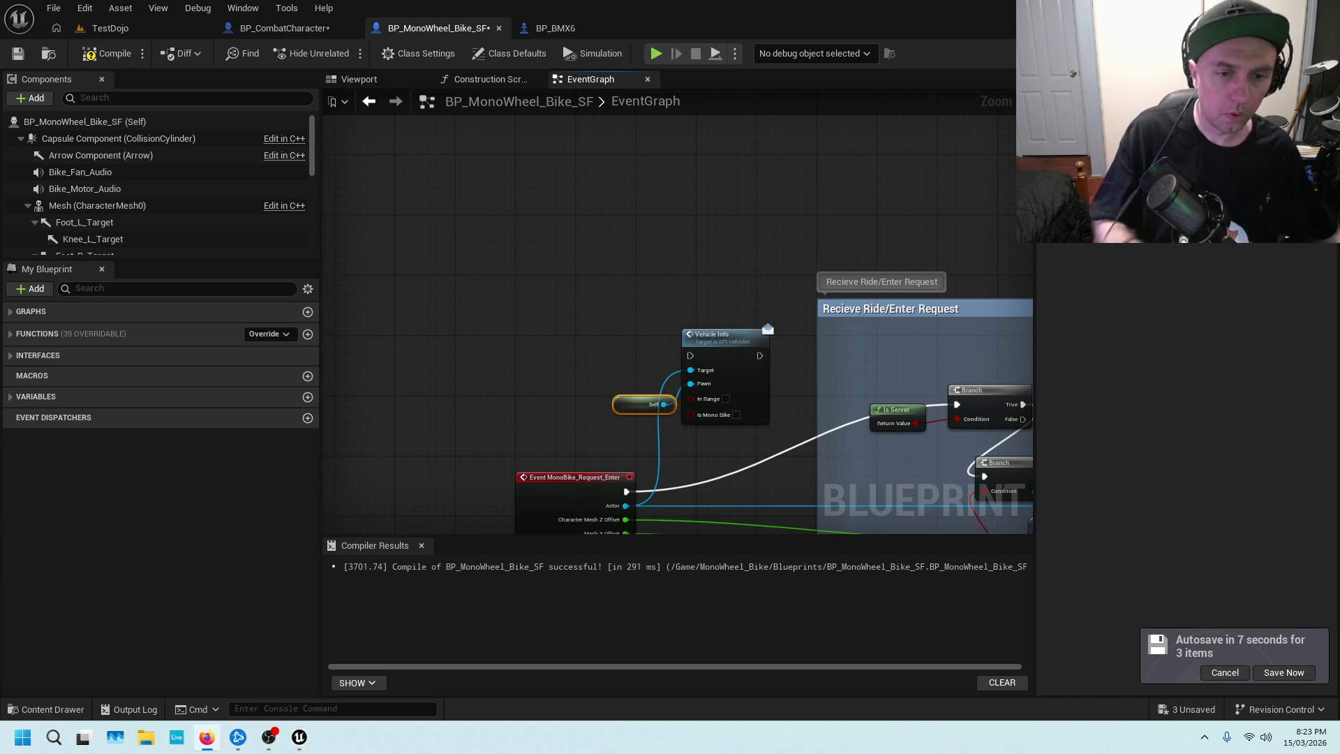
pyautogui.click(512, 165)
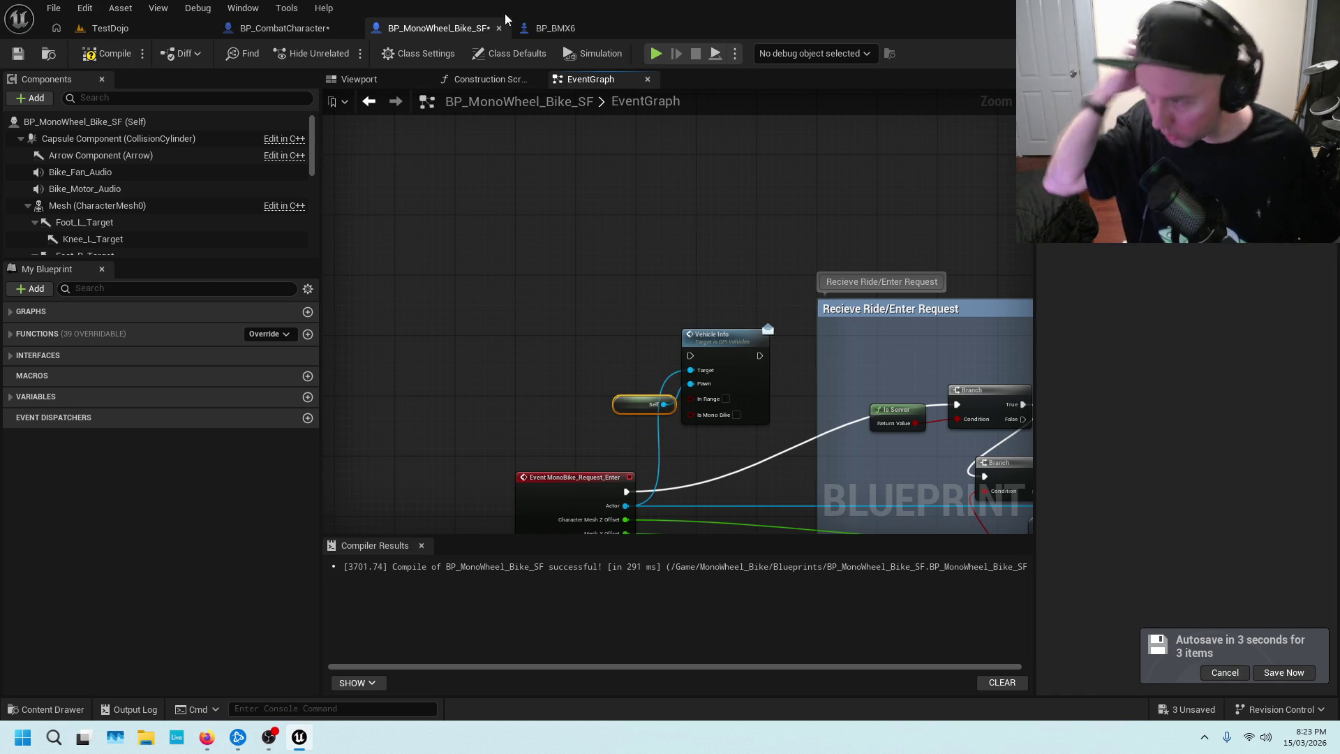
pyautogui.scroll(1, 687, 286)
pyautogui.moveTo(687, 286); pyautogui.dragTo(609, 205)
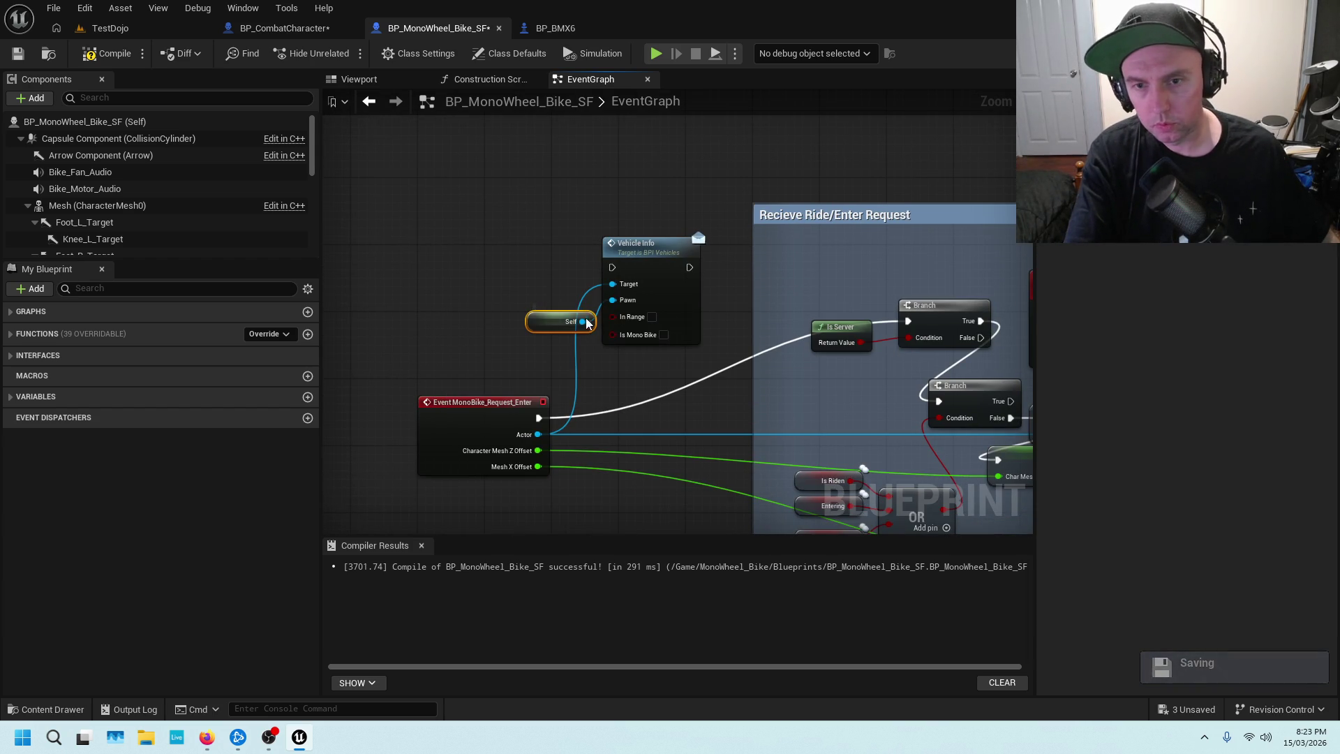
# Break the Actor link on Vehicle Info's Target and move Vehicle Info and Self up-left.
pyautogui.keyDown('alt'); pyautogui.click(612, 284); pyautogui.keyUp('alt')
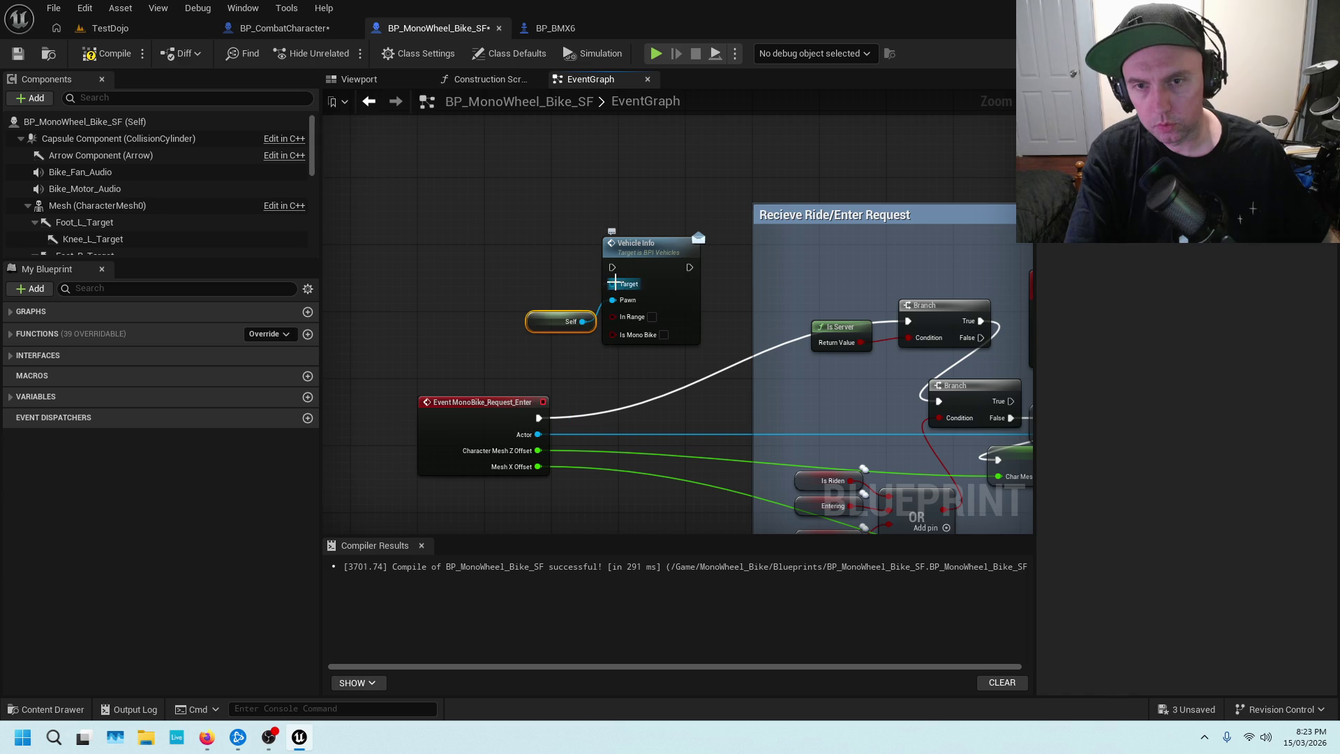
pyautogui.moveTo(554, 236); pyautogui.dragTo(670, 335)
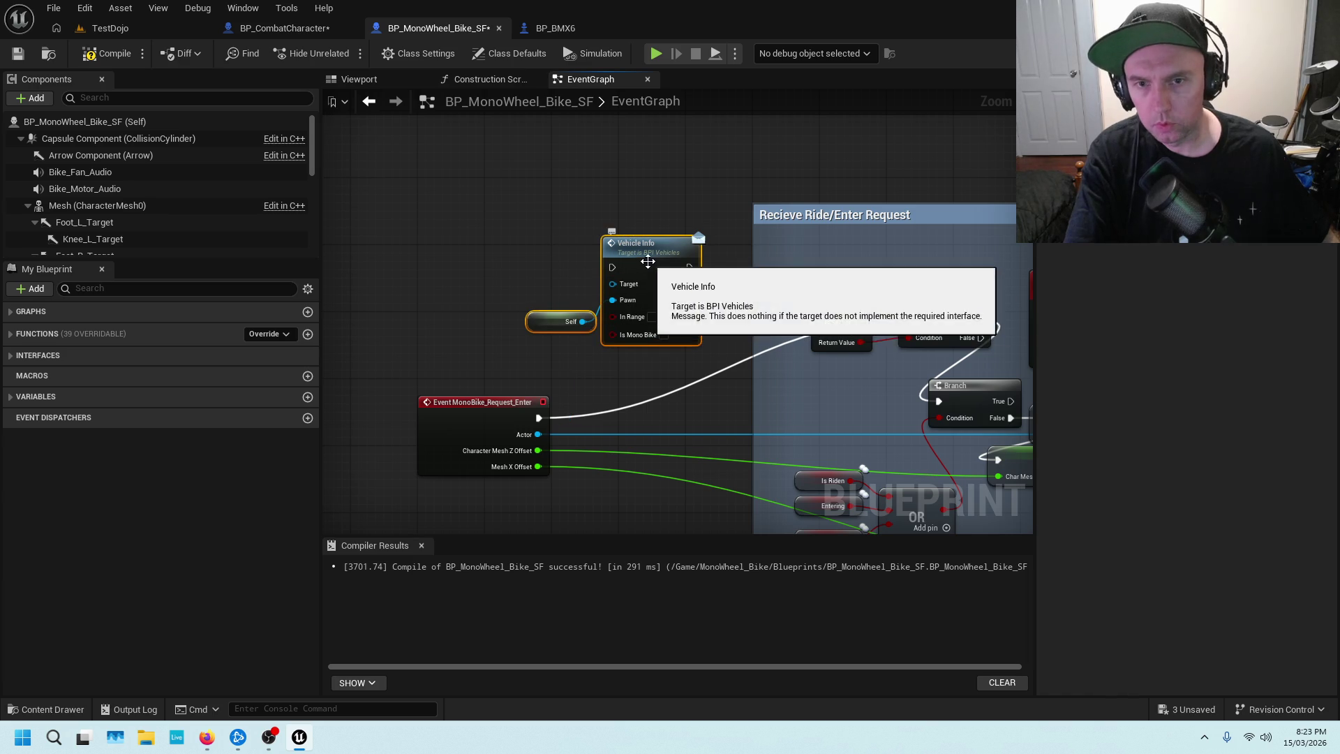
pyautogui.moveTo(646, 255); pyautogui.dragTo(604, 195)
pyautogui.moveTo(676, 244); pyautogui.dragTo(751, 287)
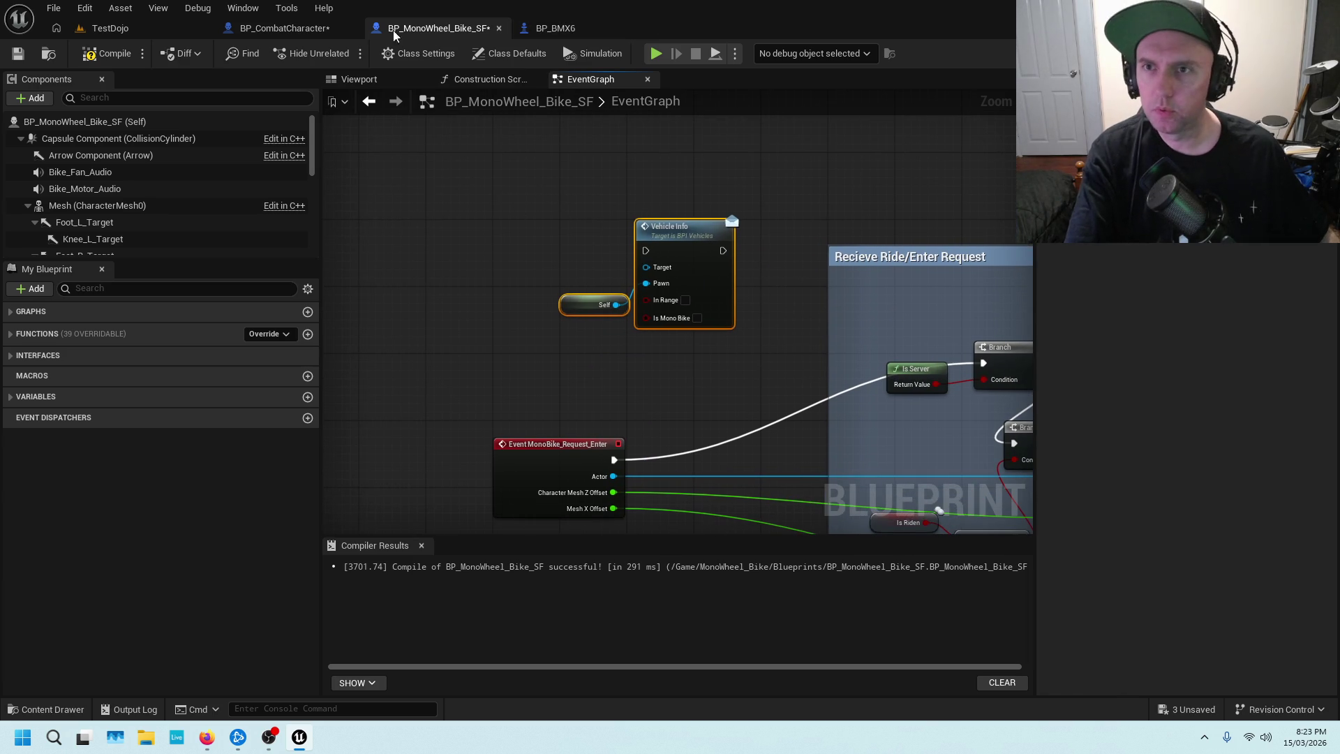
# Unhook Self from Vehicle Info's Pawn and delete the Self node, cancelling a trial Actor-to-Pawn wire.
pyautogui.click(300, 27)
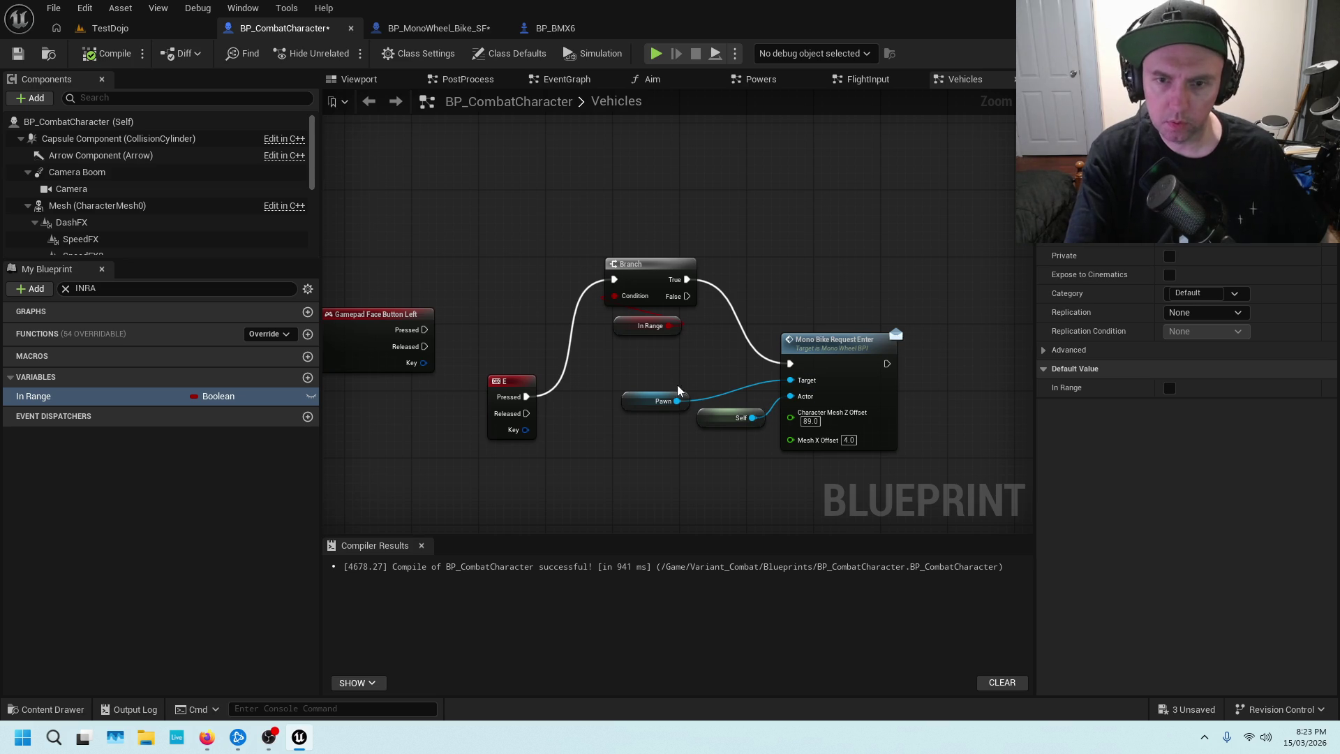
pyautogui.click(440, 28)
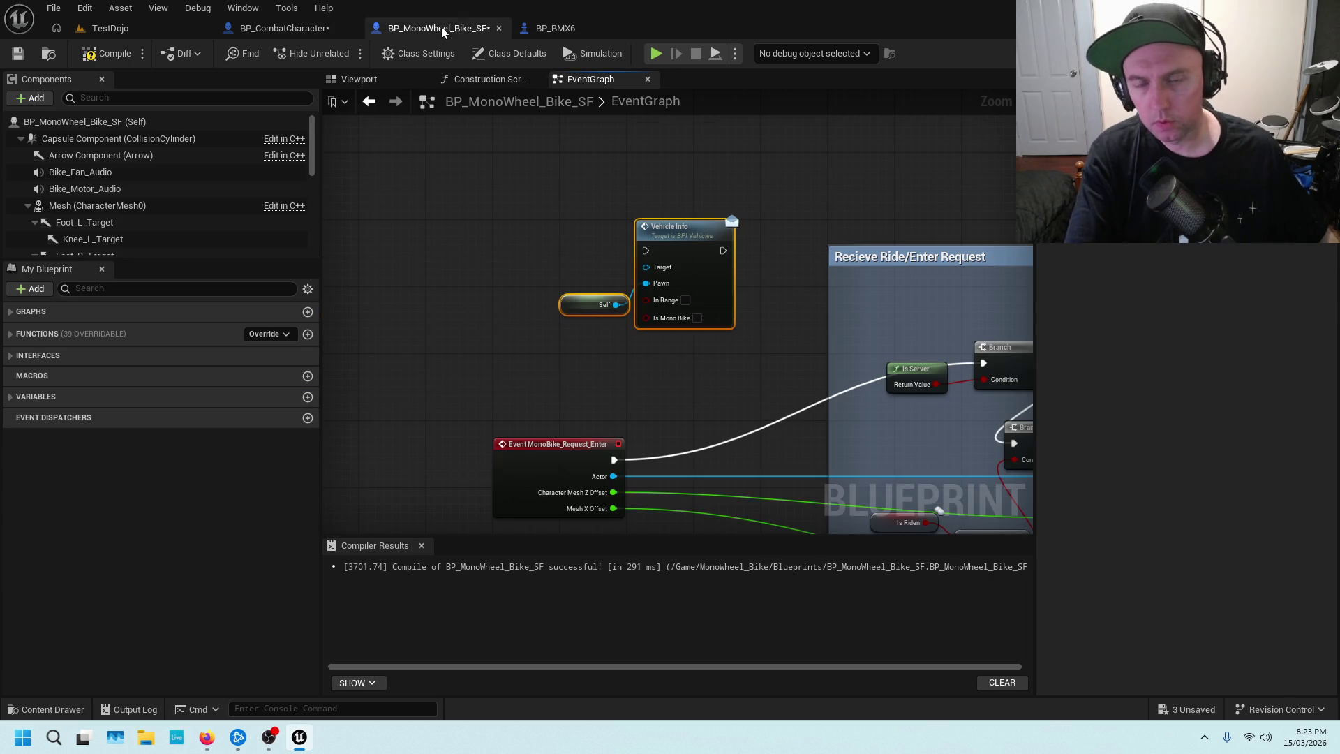
pyautogui.keyDown('alt'); pyautogui.click(646, 283); pyautogui.keyUp('alt')
pyautogui.click(609, 313)
pyautogui.press('Delete')
pyautogui.moveTo(614, 476)
pyautogui.mouseDown()
pyautogui.moveTo(652, 290)
pyautogui.moveTo(618, 469)
pyautogui.moveTo(646, 287)
pyautogui.moveTo(600, 261)
pyautogui.mouseUp()
pyautogui.press('Escape')
pyautogui.press('Escape')
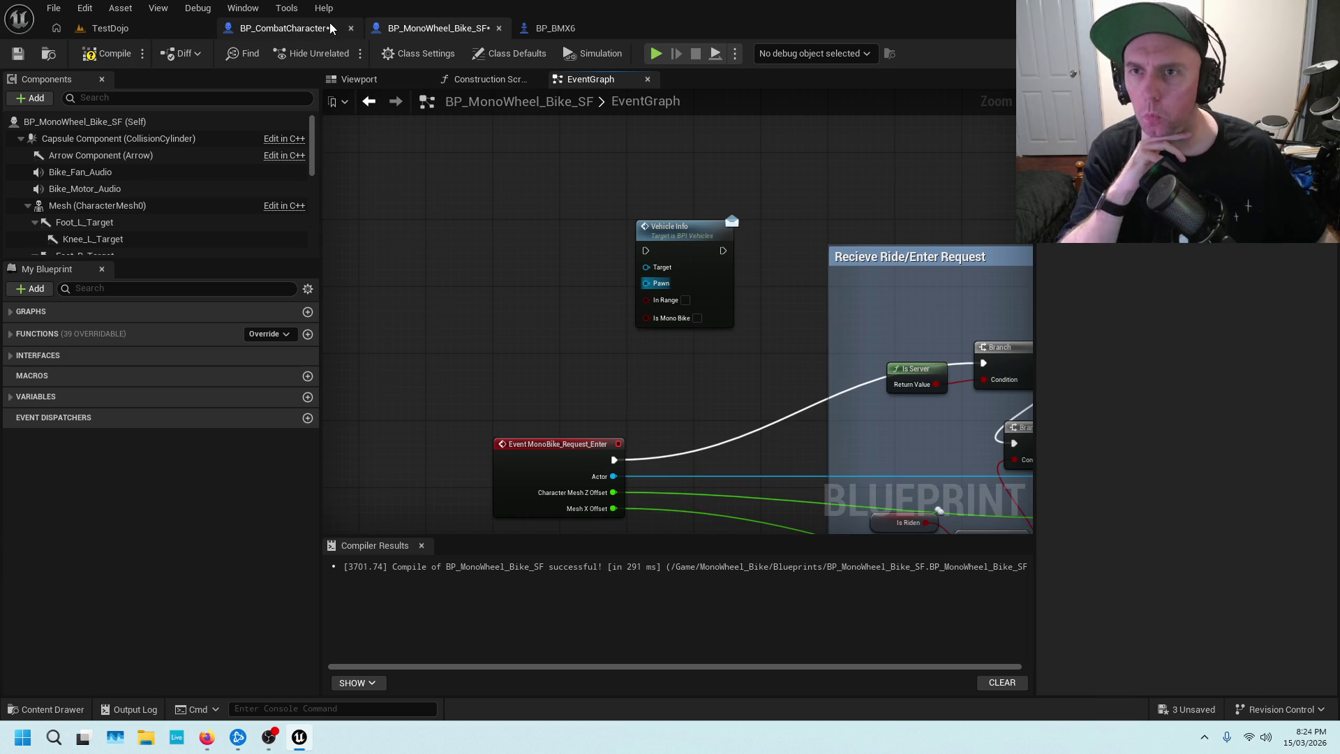
# Pan the MonoWheel bike graph to show the request event and Ride/Enter group.
pyautogui.click(332, 28)
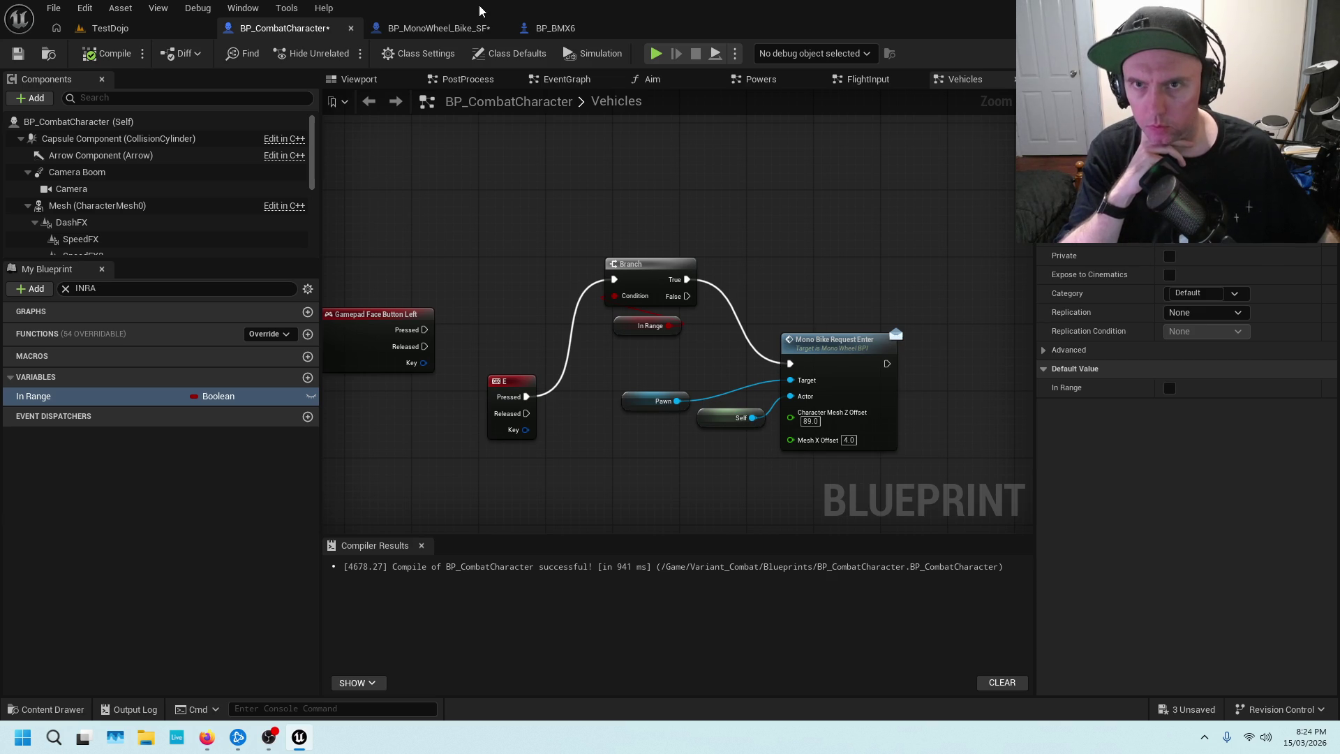
pyautogui.click(478, 29)
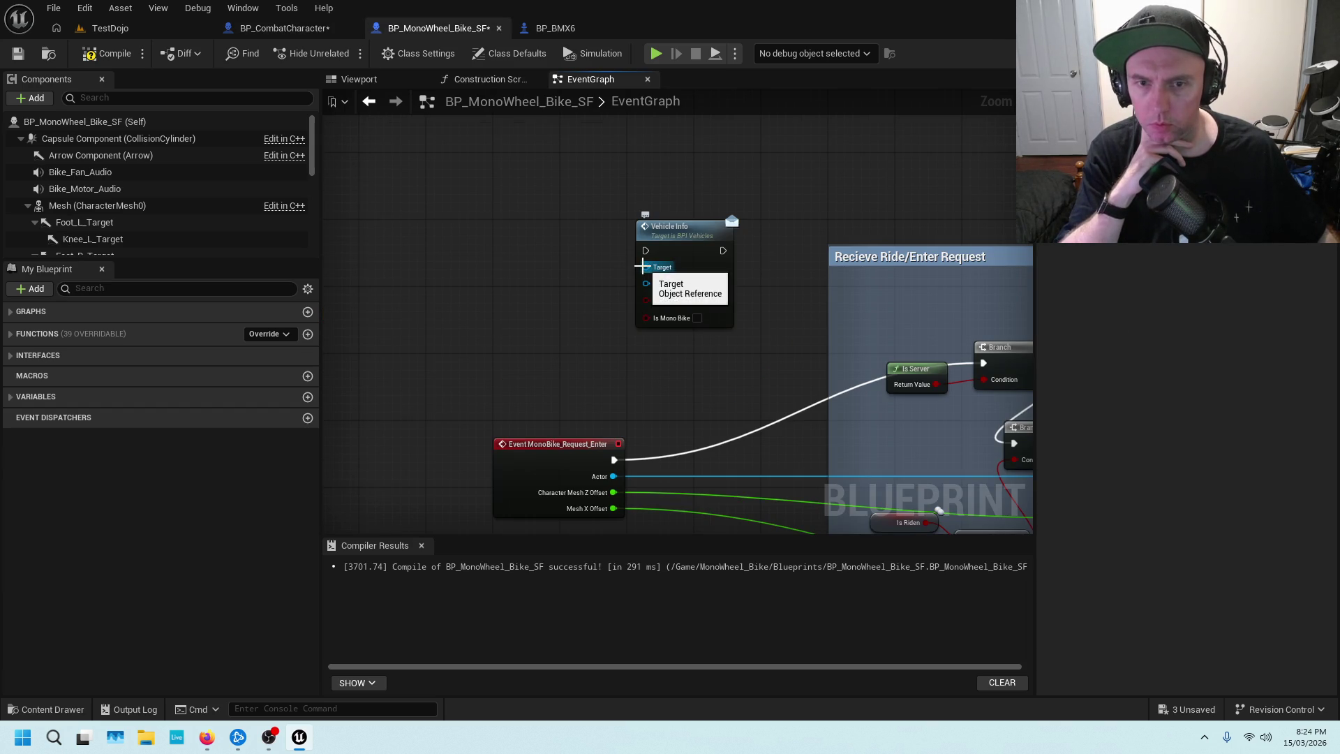
pyautogui.moveTo(663, 411); pyautogui.dragTo(616, 235)
pyautogui.scroll(-1, 618, 239)
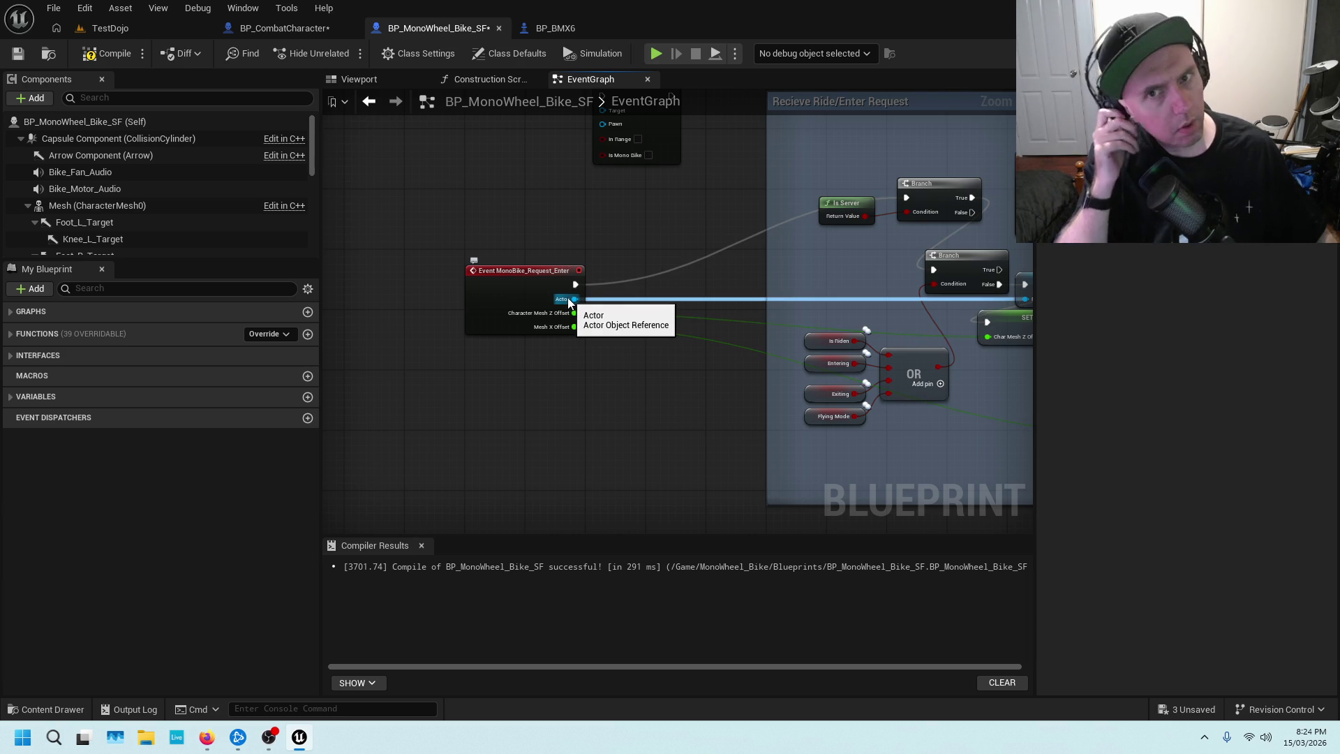
pyautogui.moveTo(624, 191); pyautogui.dragTo(698, 290)
# Survey BP_CombatCharacter's Vehicles graph and select its Get Player Controller node.
pyautogui.click(327, 35)
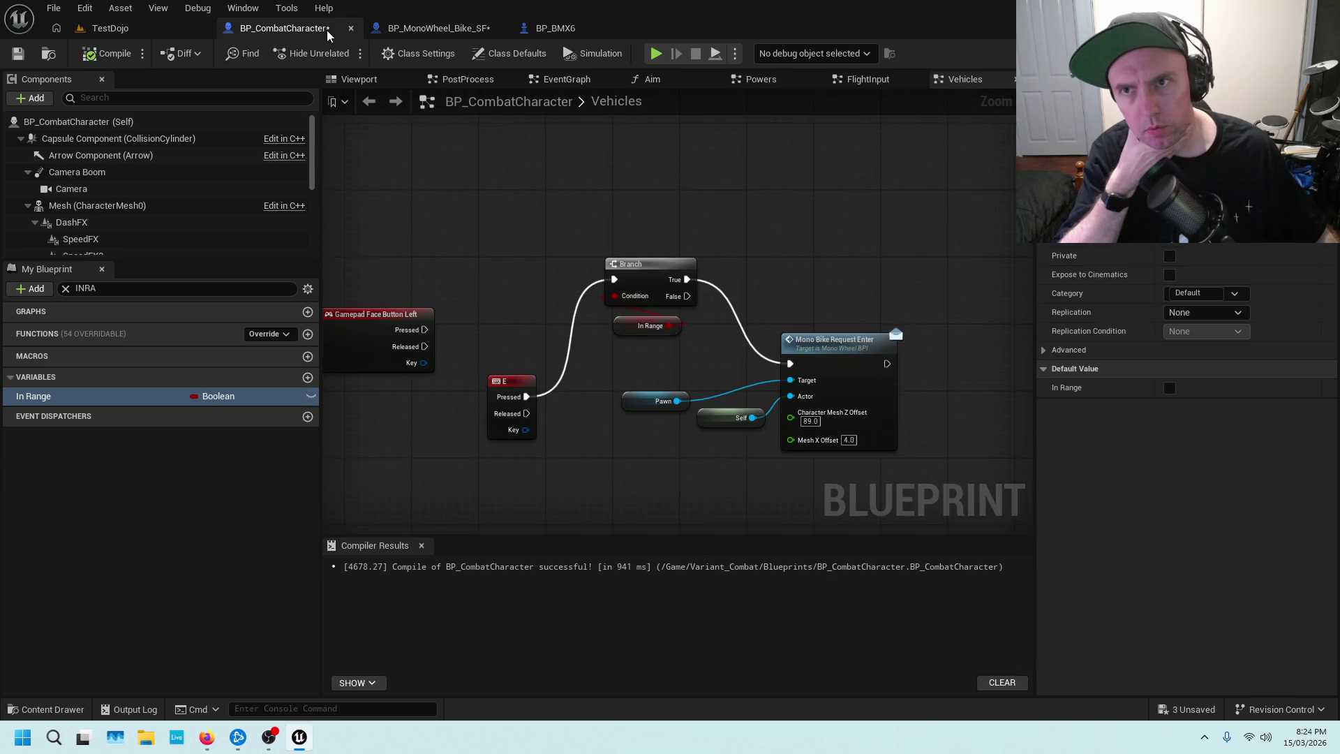
pyautogui.scroll(-3, 592, 284)
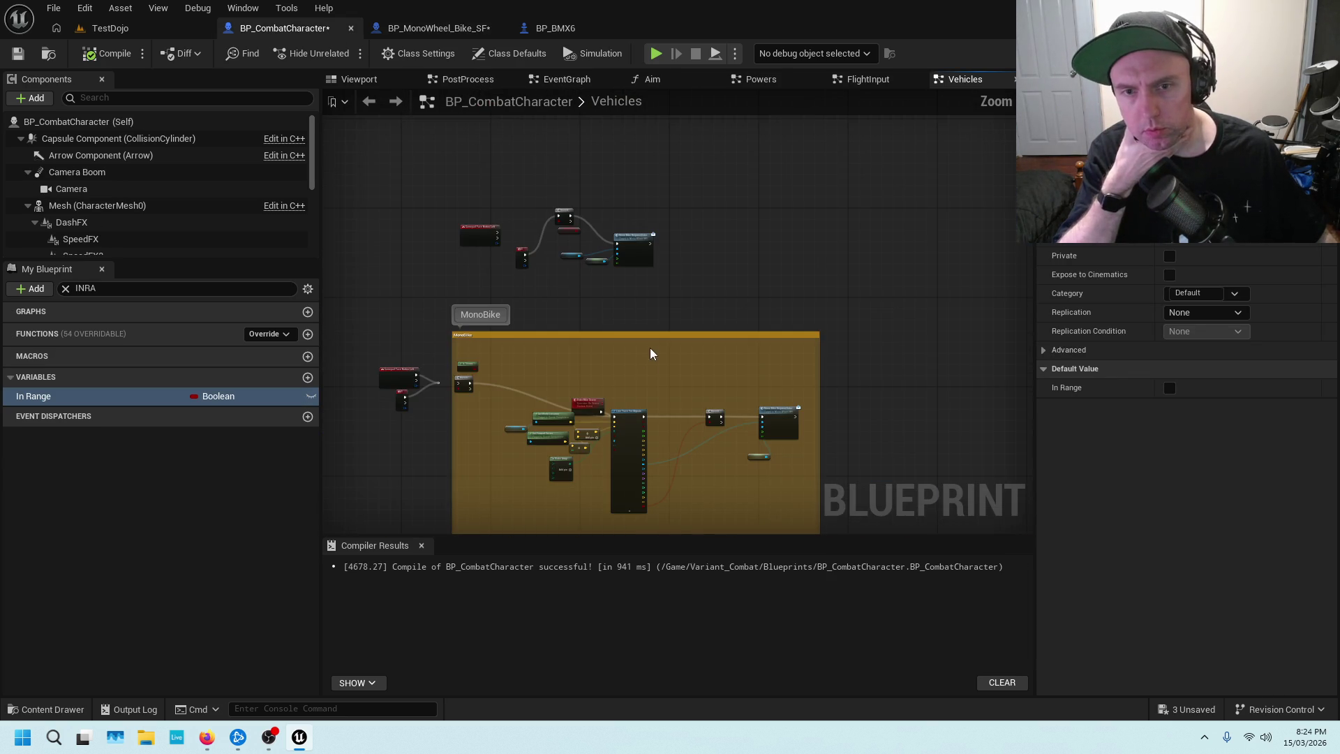
pyautogui.scroll(-2, 628, 389)
pyautogui.moveTo(690, 307); pyautogui.dragTo(684, 189)
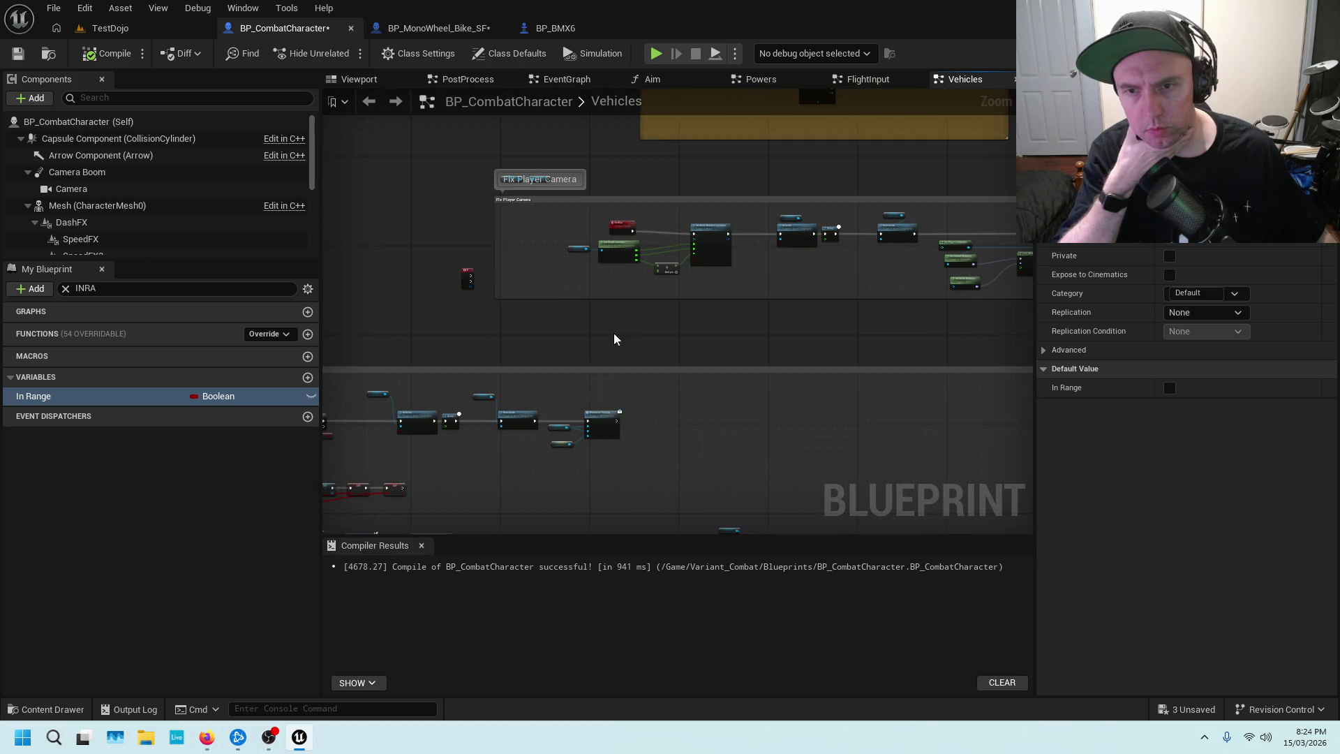
pyautogui.moveTo(617, 338); pyautogui.dragTo(612, 459)
pyautogui.scroll(5, 610, 335)
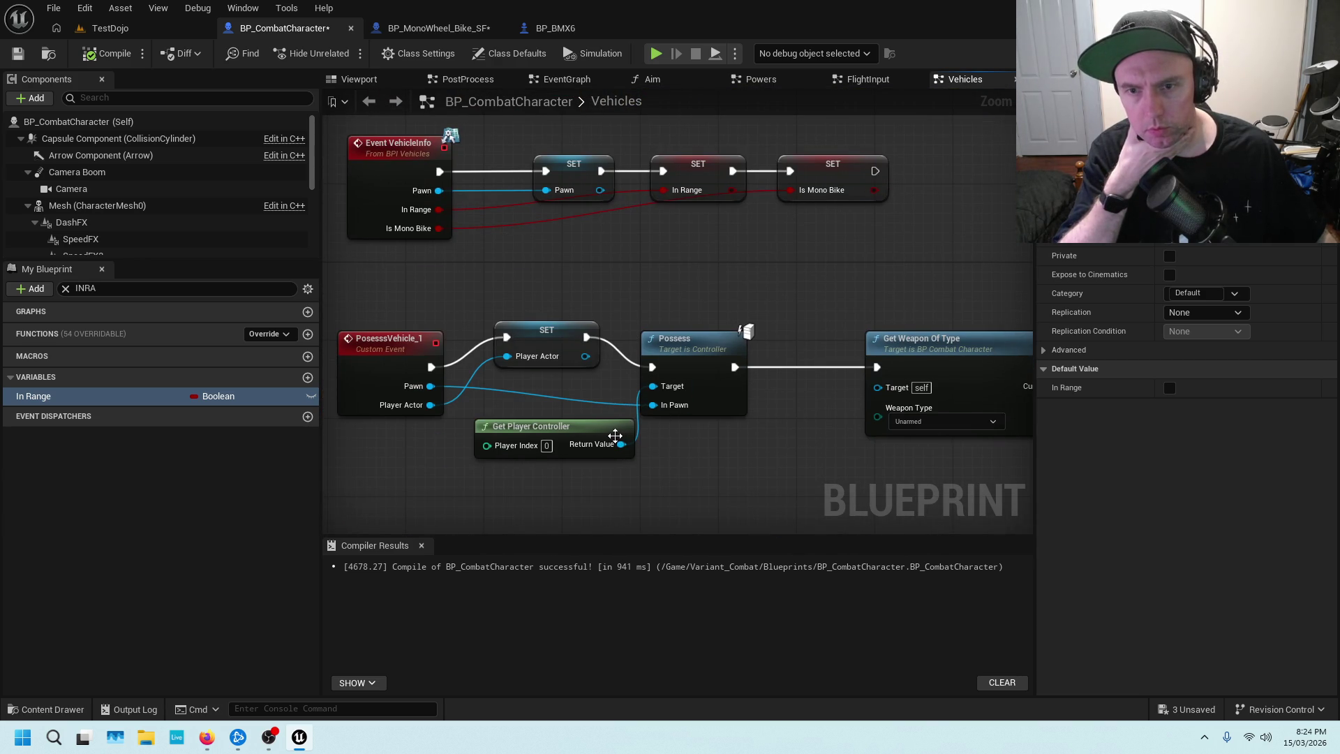
pyautogui.click(603, 434)
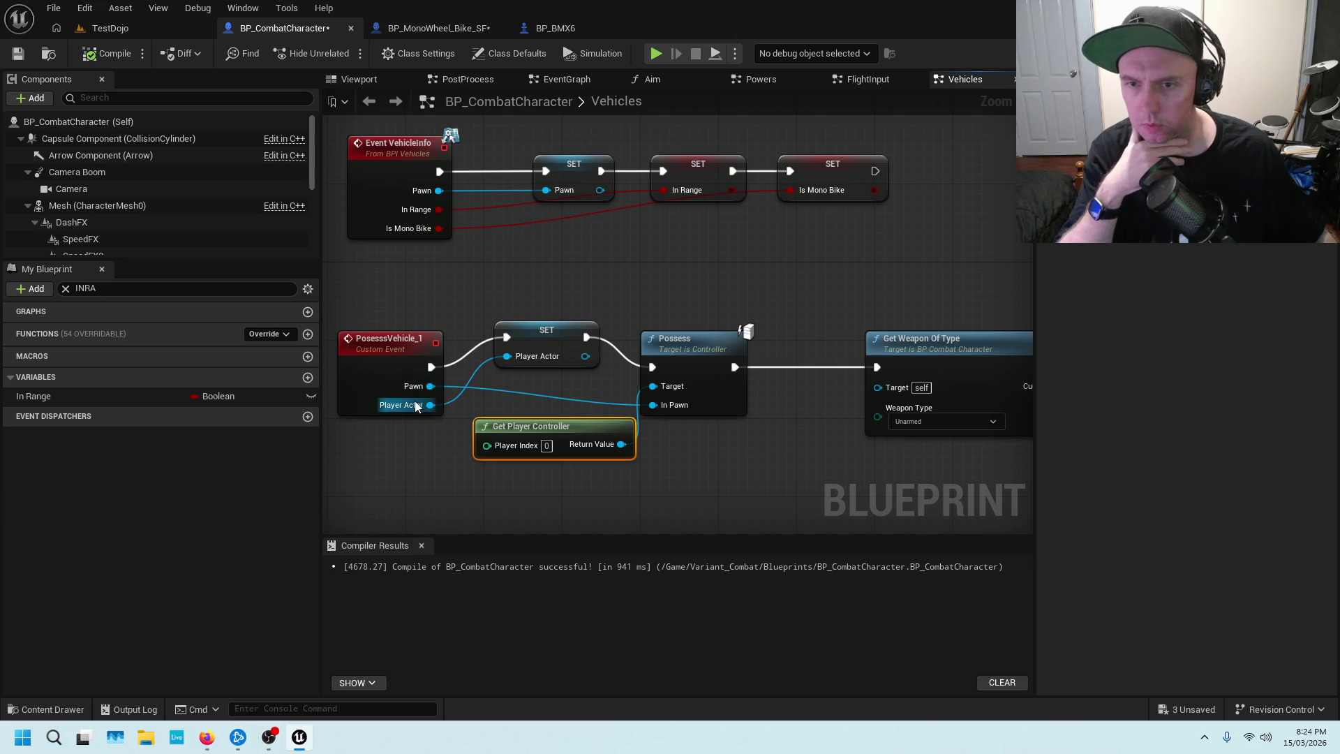
# Inspect the exit-possession nodes and MonoBike input Branch, then return to the MonoWheel bike graph.
pyautogui.scroll(-5, 725, 269)
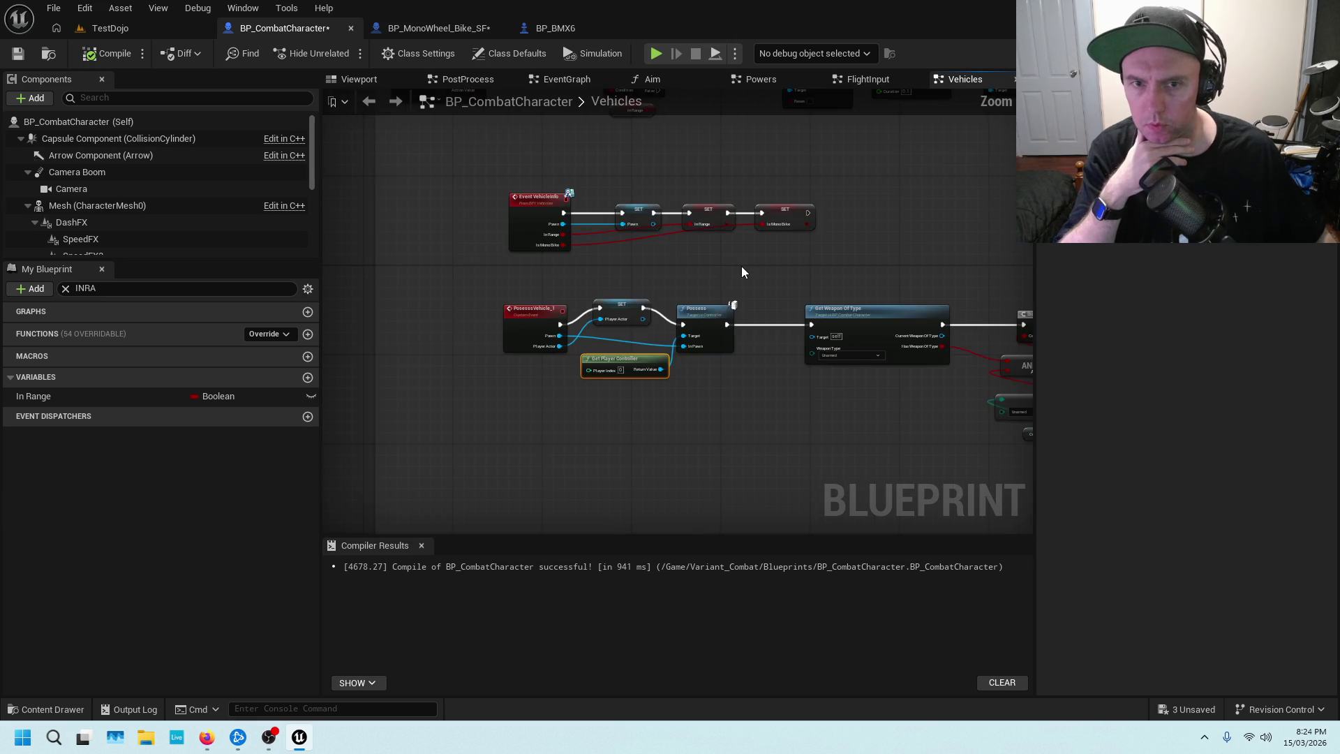
pyautogui.scroll(2, 624, 400)
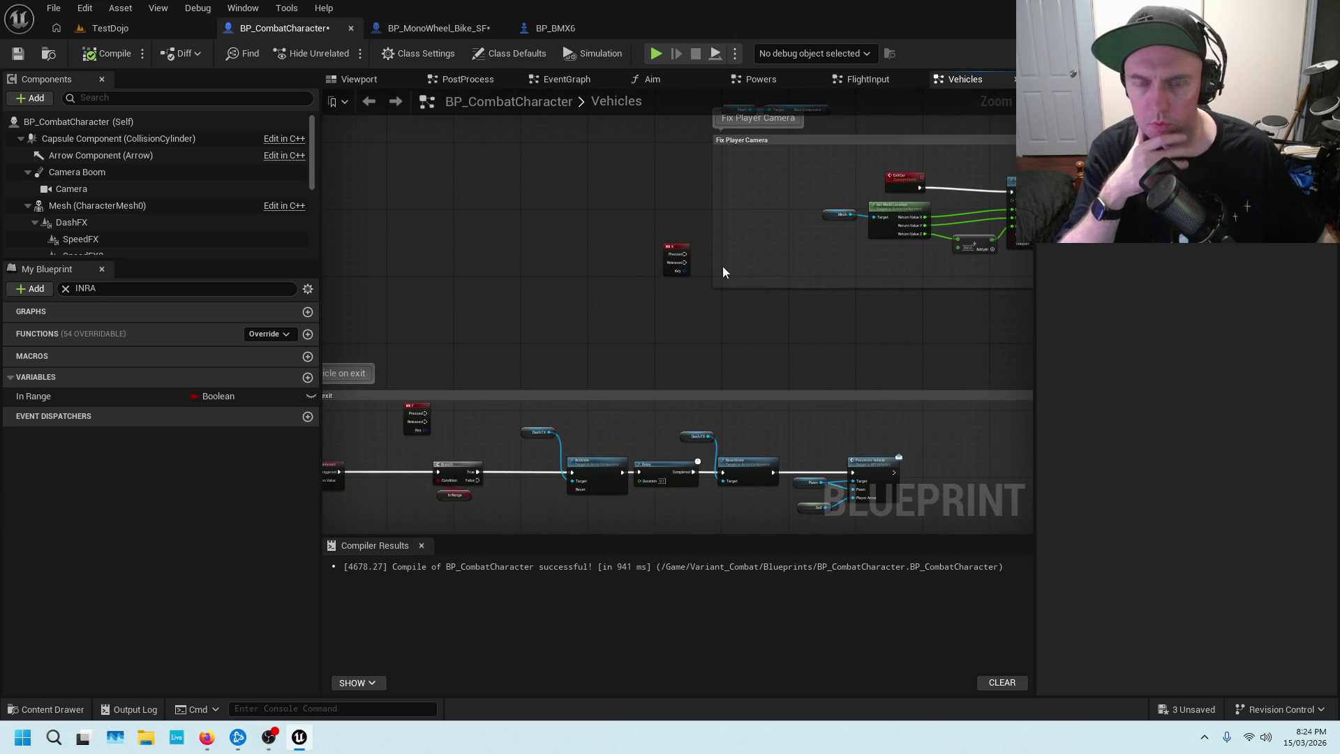
pyautogui.moveTo(723, 266); pyautogui.dragTo(658, 389)
pyautogui.moveTo(798, 283)
pyautogui.mouseDown()
pyautogui.moveTo(656, 403)
pyautogui.moveTo(634, 401)
pyautogui.mouseUp()
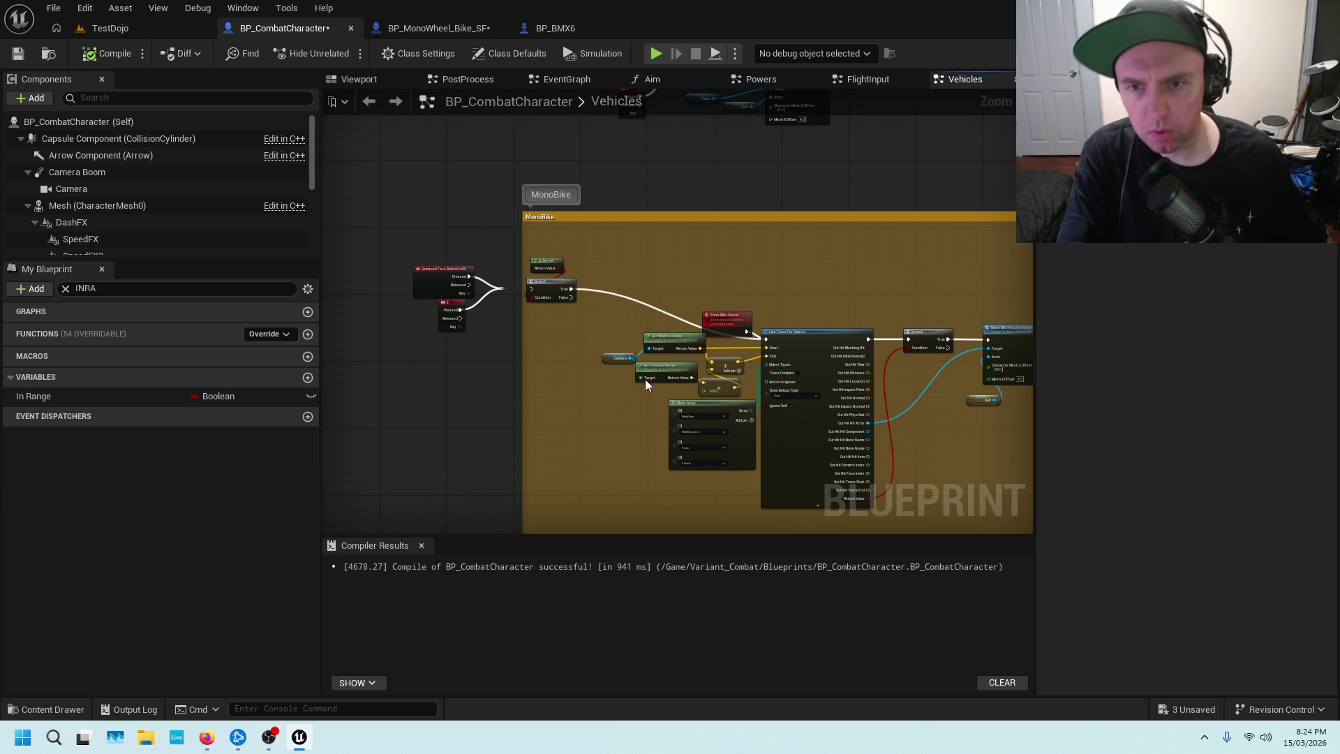
pyautogui.scroll(4, 645, 379)
pyautogui.moveTo(503, 316); pyautogui.dragTo(706, 375)
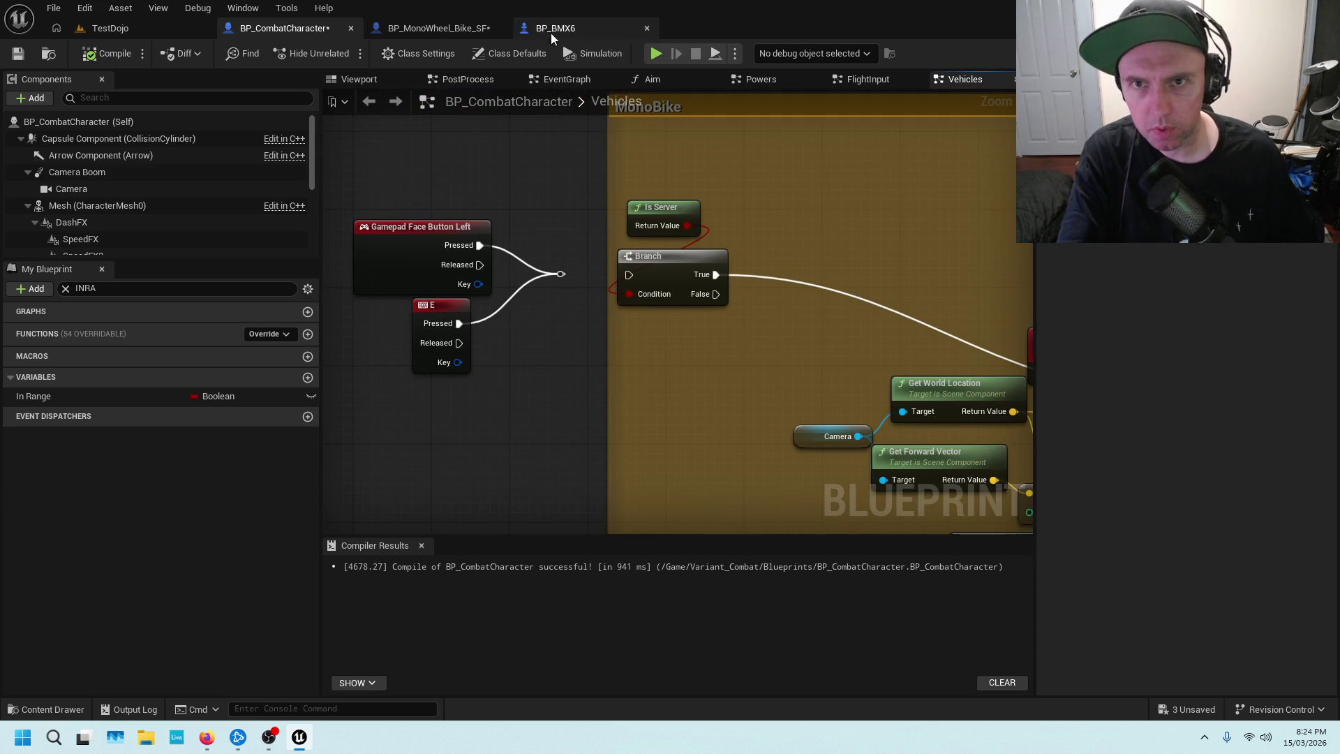
pyautogui.click(433, 28)
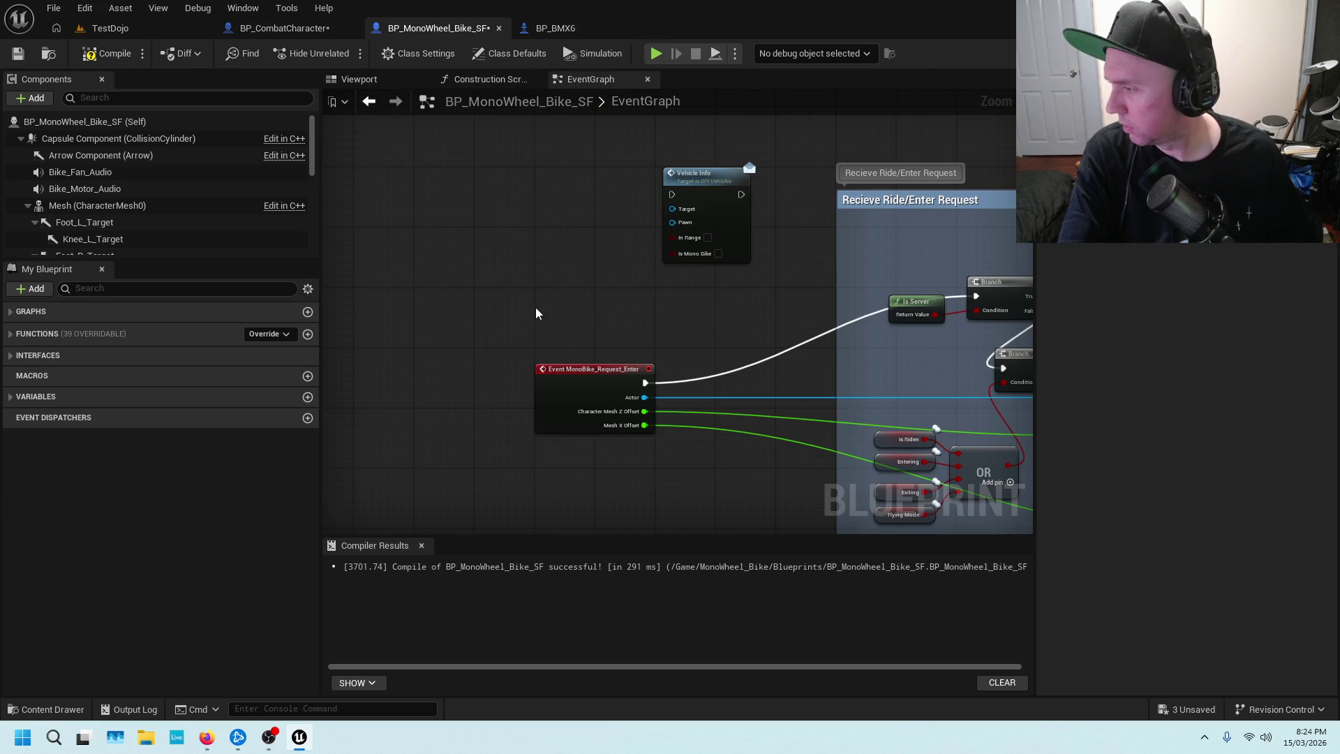
# Frame the Vehicle Info node and browse the bike's component variables.
pyautogui.moveTo(726, 307); pyautogui.dragTo(600, 326)
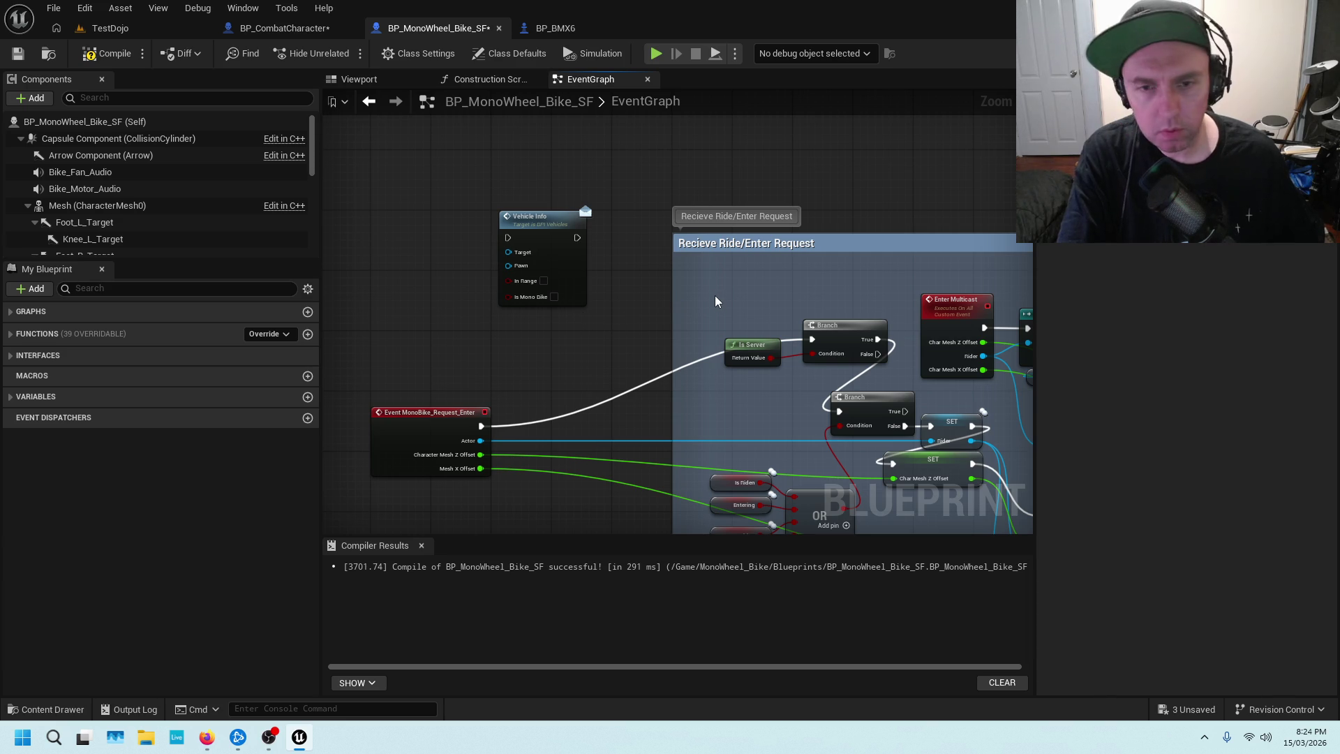
pyautogui.scroll(2, 627, 299)
pyautogui.moveTo(475, 372); pyautogui.dragTo(610, 298)
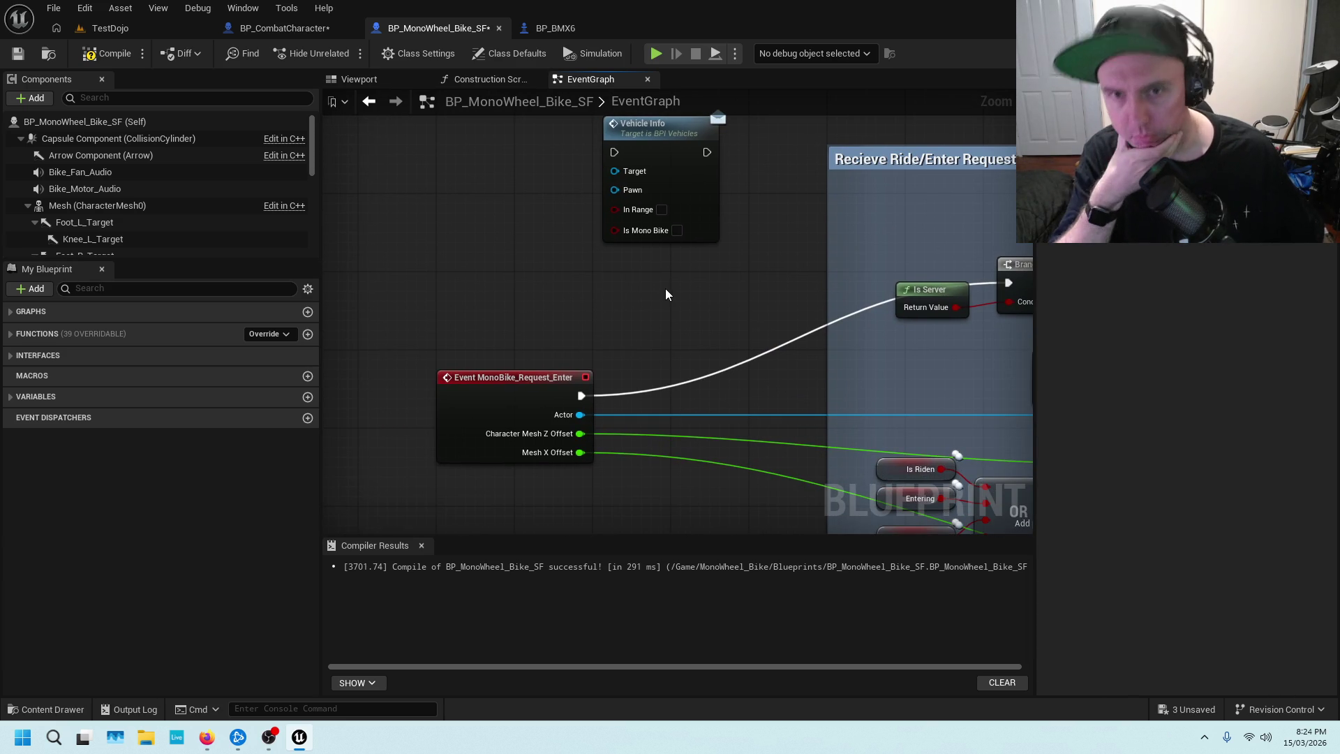
pyautogui.moveTo(530, 202)
pyautogui.mouseDown()
pyautogui.moveTo(523, 320)
pyautogui.moveTo(542, 383)
pyautogui.moveTo(596, 268)
pyautogui.moveTo(660, 272)
pyautogui.mouseUp()
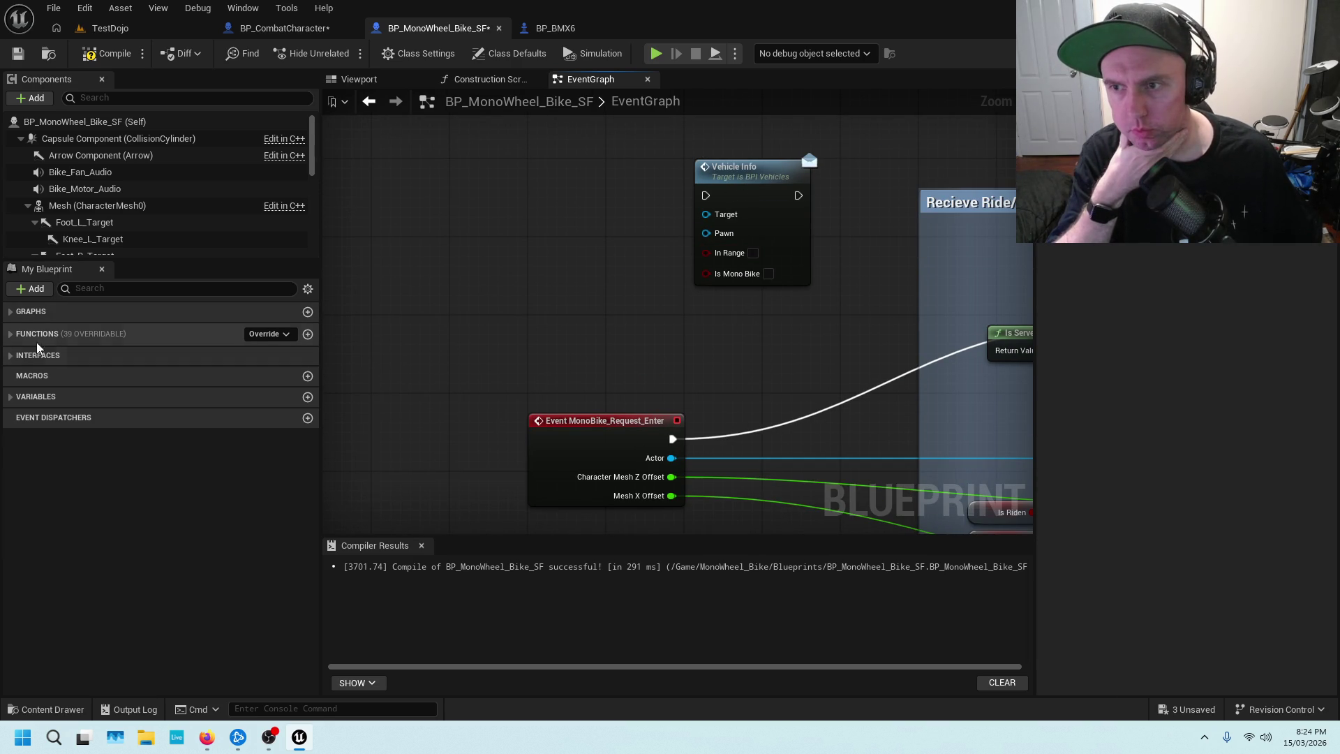
pyautogui.click(14, 396)
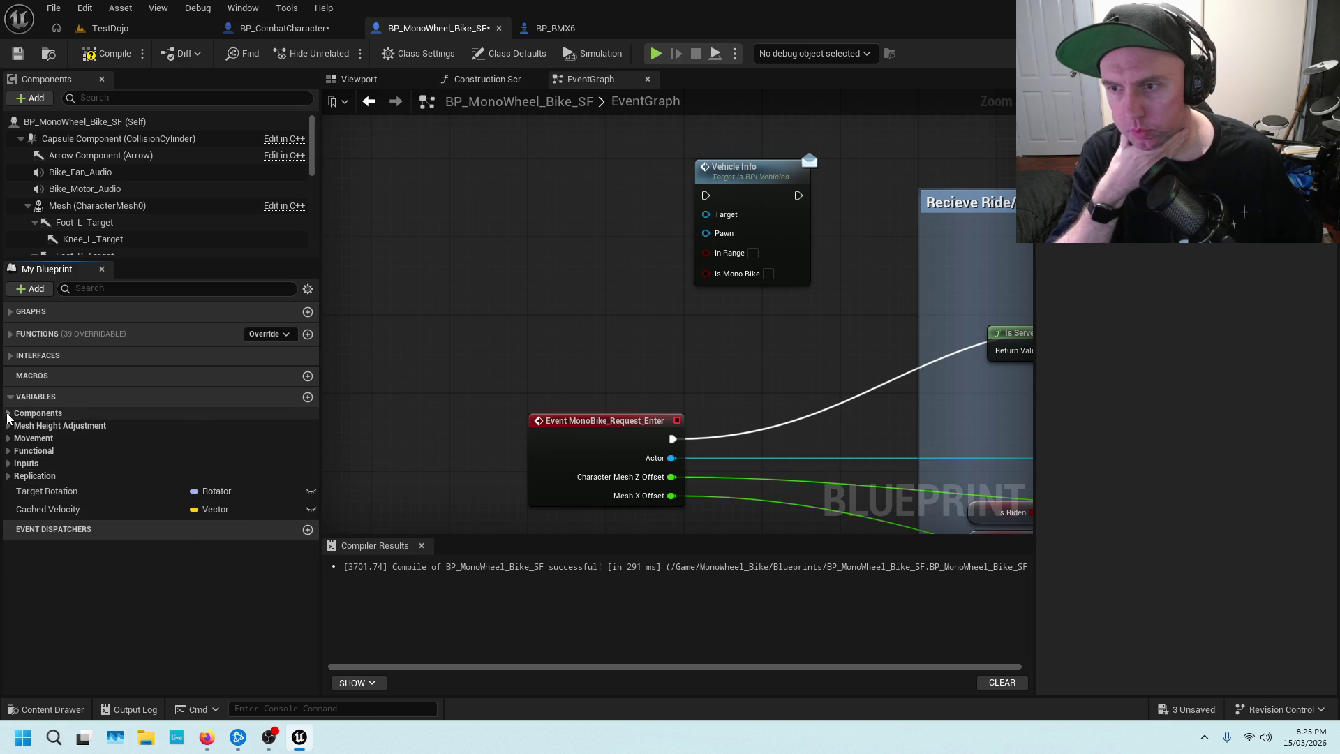
pyautogui.click(9, 414)
pyautogui.scroll(-2, 21, 415)
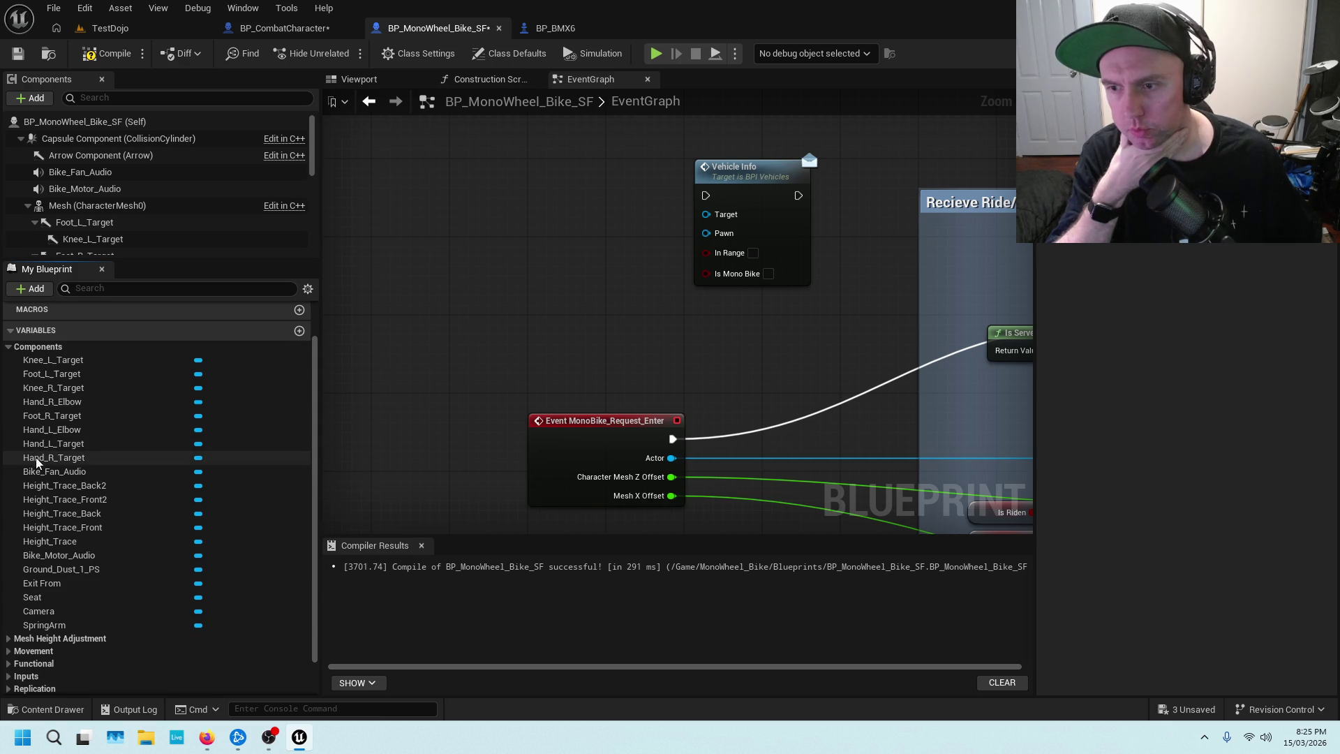
pyautogui.click(19, 347)
pyautogui.rightClick(500, 228)
pyautogui.press('Escape')
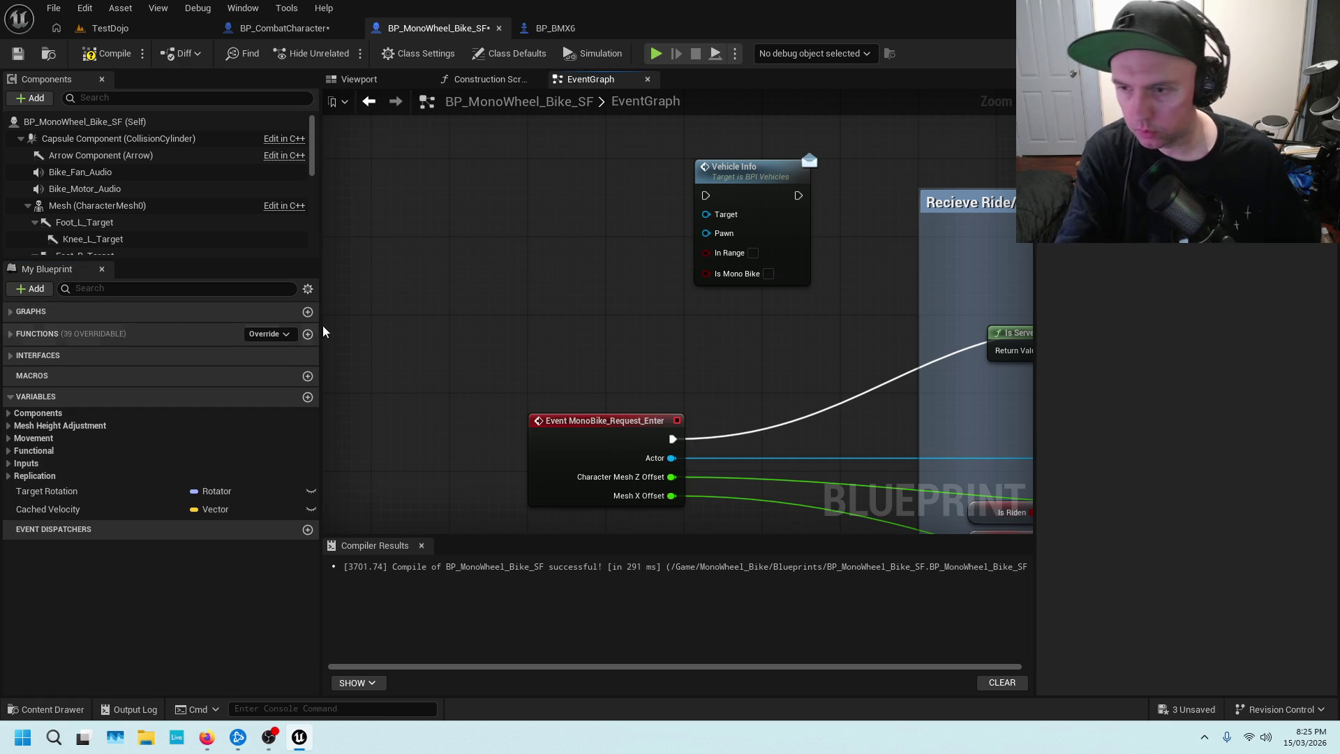
# Search the variables for 'RIDER', place a Rider getter, then delete it.
pyautogui.click(111, 295)
pyautogui.write('R')
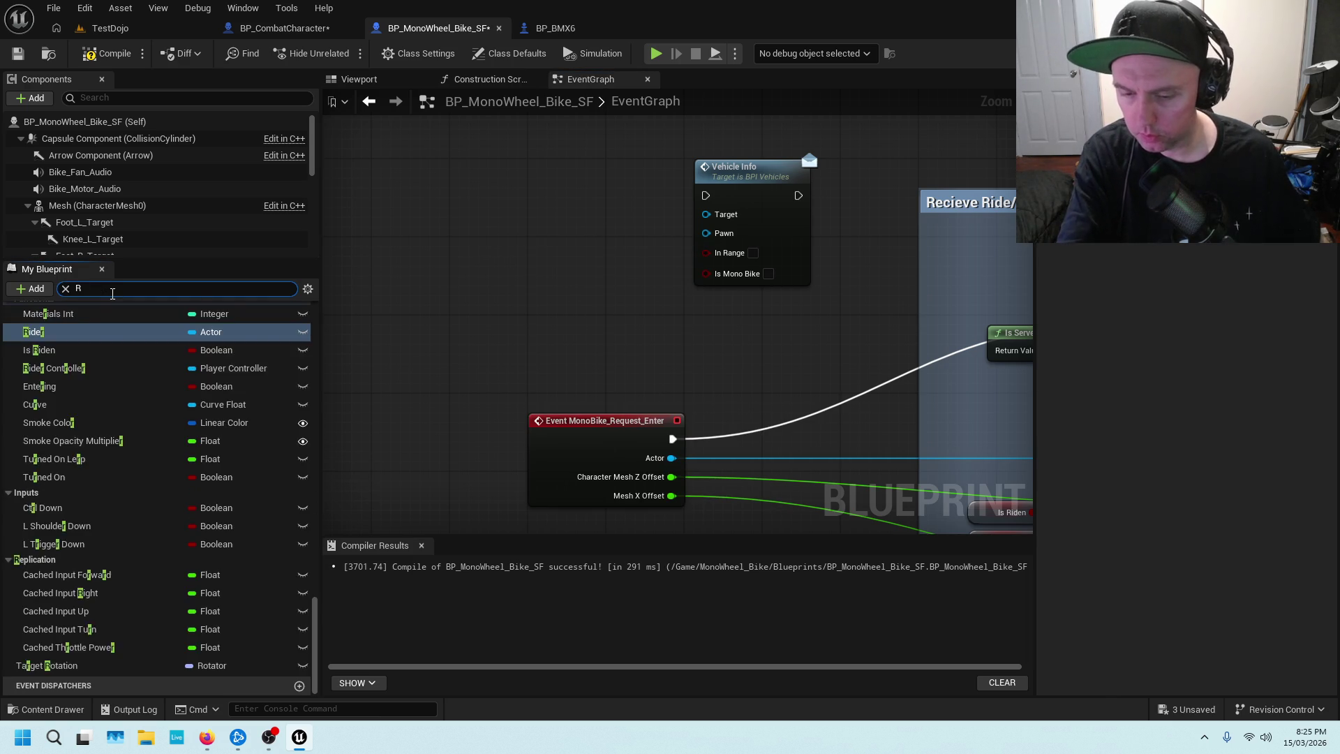
pyautogui.write('IDER')
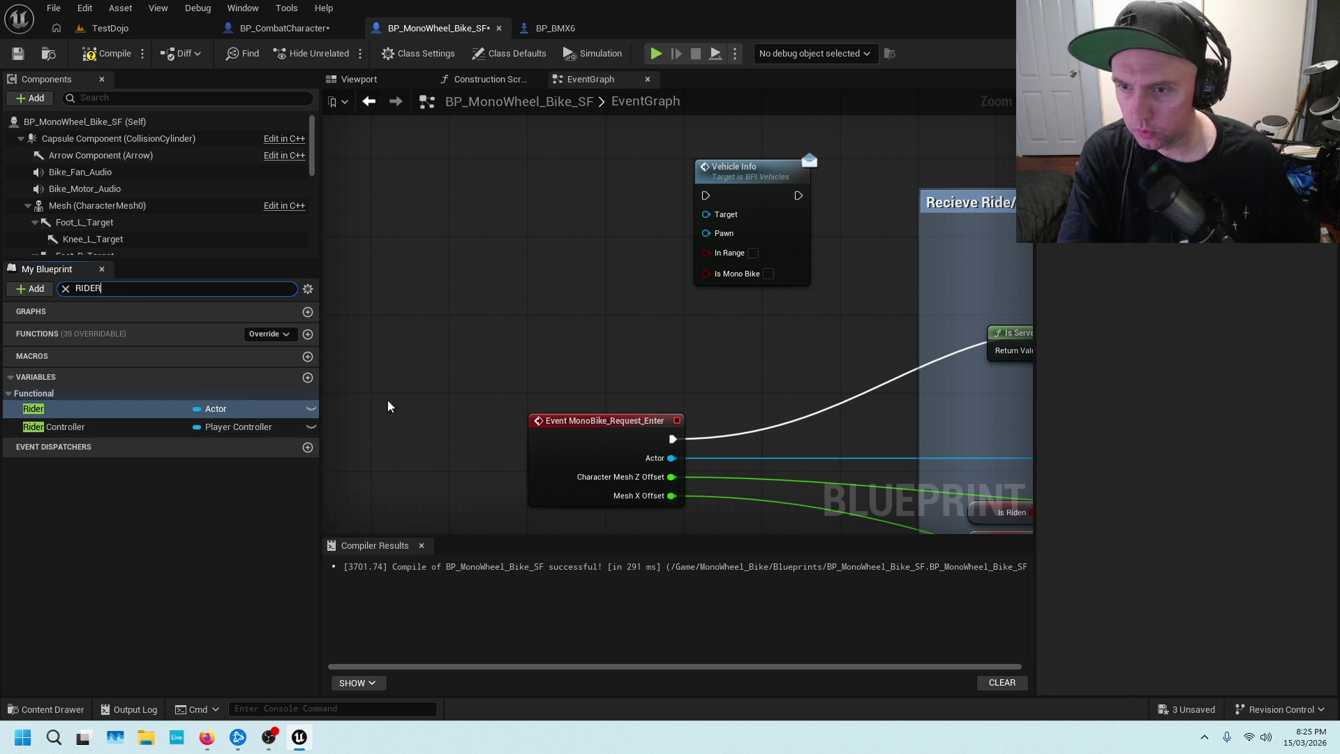
pyautogui.moveTo(148, 409); pyautogui.dragTo(520, 244)
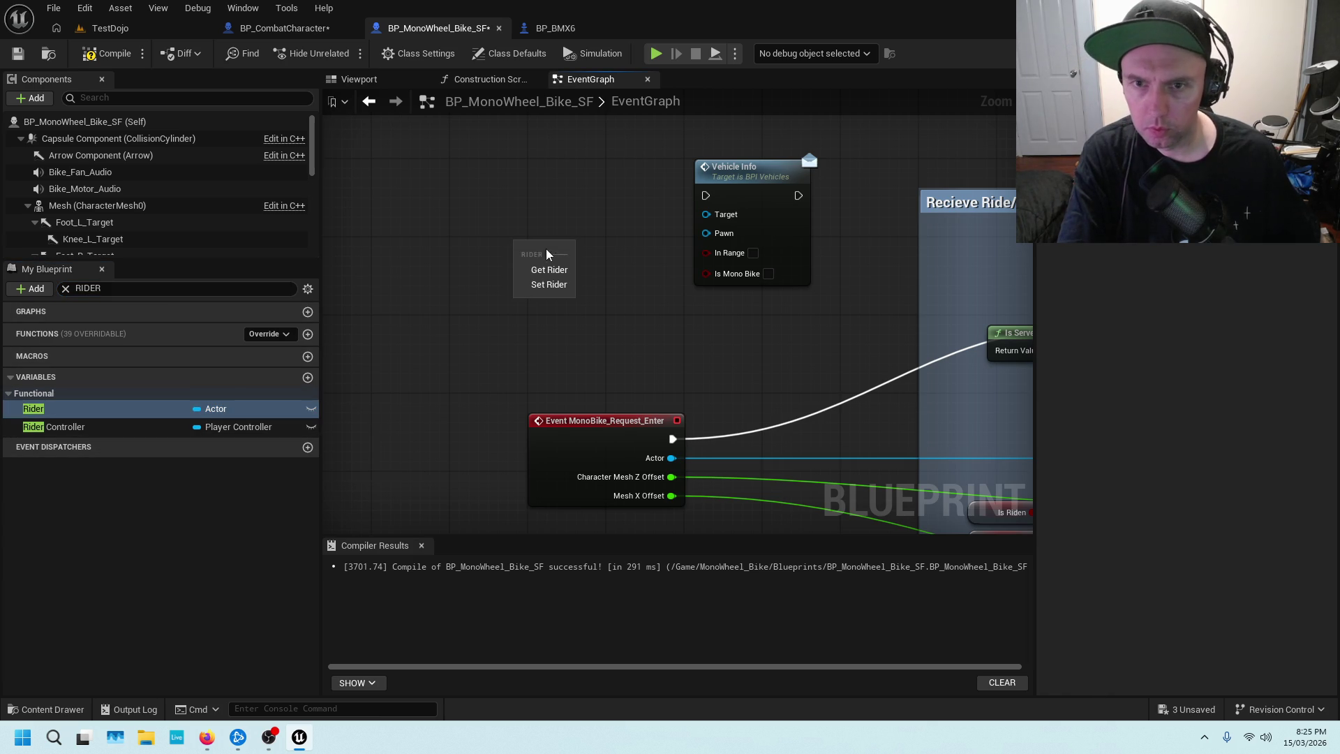
pyautogui.click(548, 260)
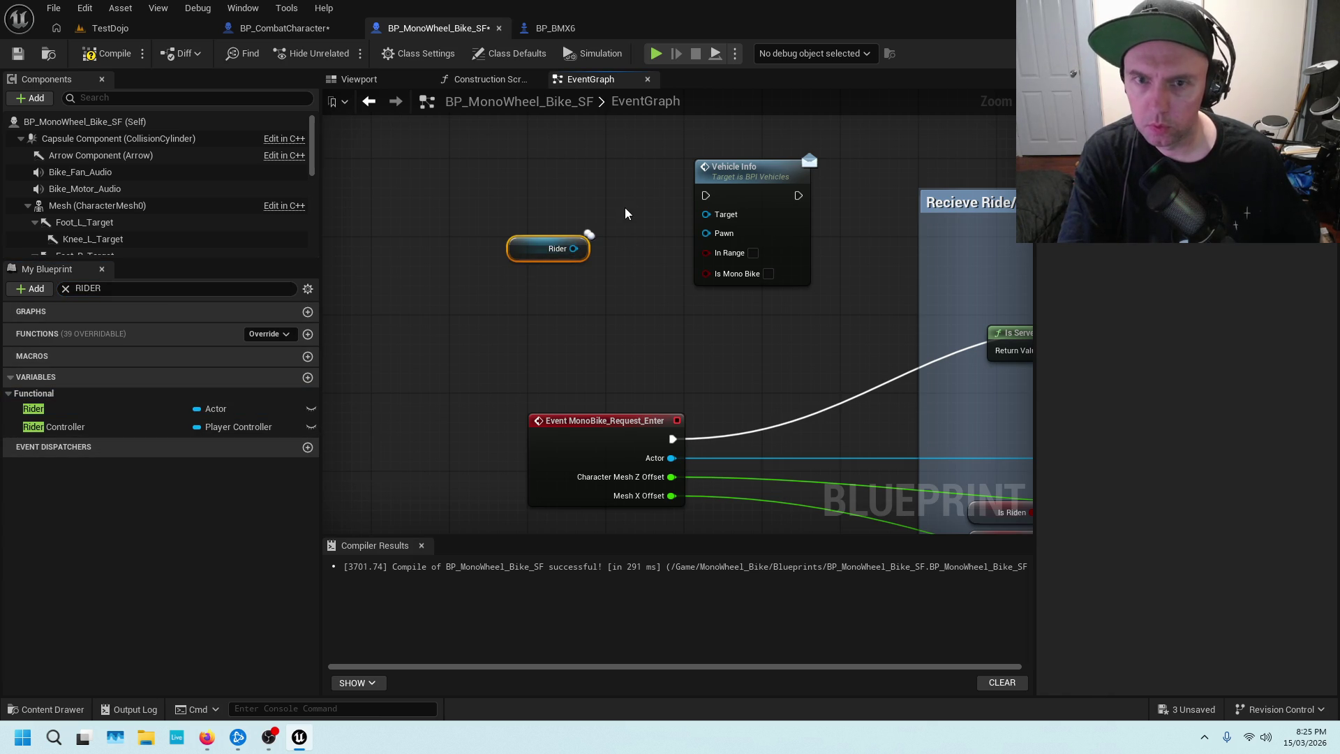
pyautogui.scroll(-5, 625, 207)
pyautogui.scroll(5, 588, 263)
pyautogui.moveTo(566, 255)
pyautogui.mouseDown()
pyautogui.moveTo(400, 228)
pyautogui.moveTo(553, 179)
pyautogui.moveTo(459, 203)
pyautogui.mouseUp()
pyautogui.press('Delete')
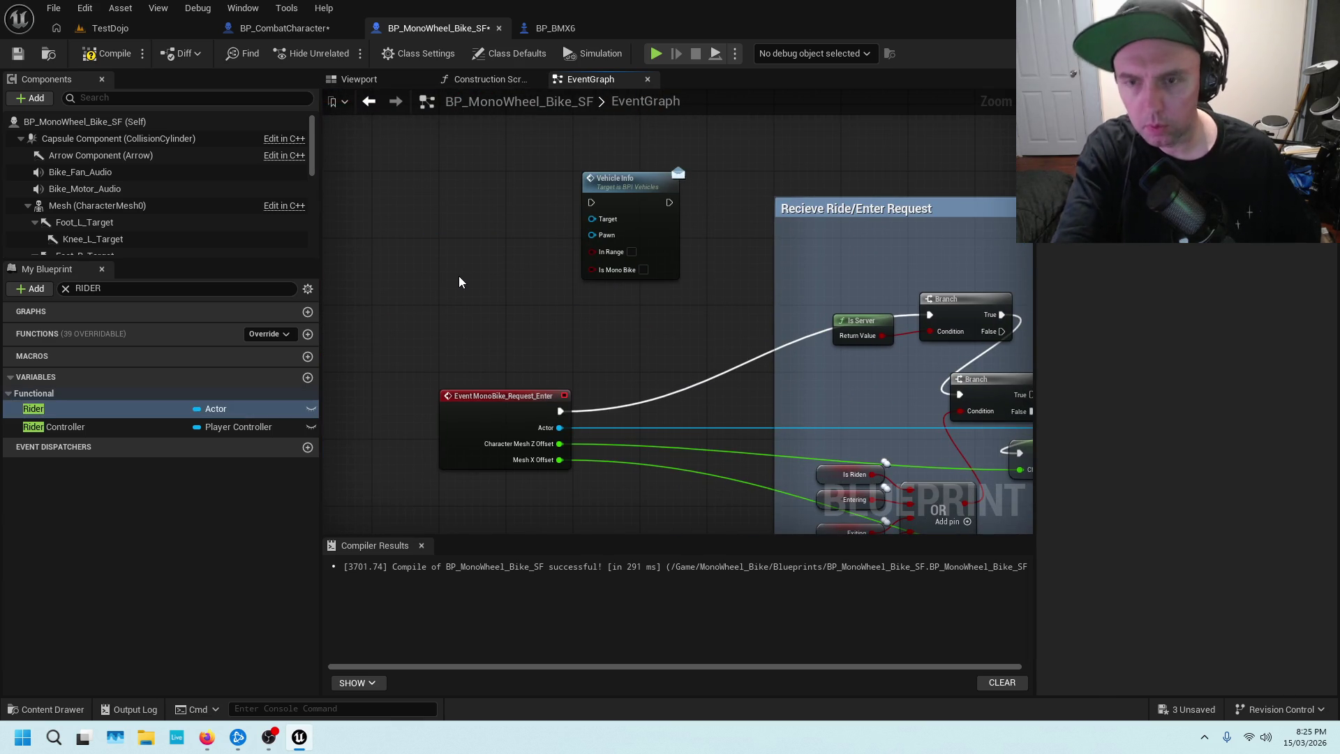
# Compile and save BP_MonoWheel_Bike_SF, then go back to BP_CombatCharacter.
pyautogui.click(112, 54)
pyautogui.click(19, 54)
pyautogui.moveTo(522, 219); pyautogui.dragTo(698, 238)
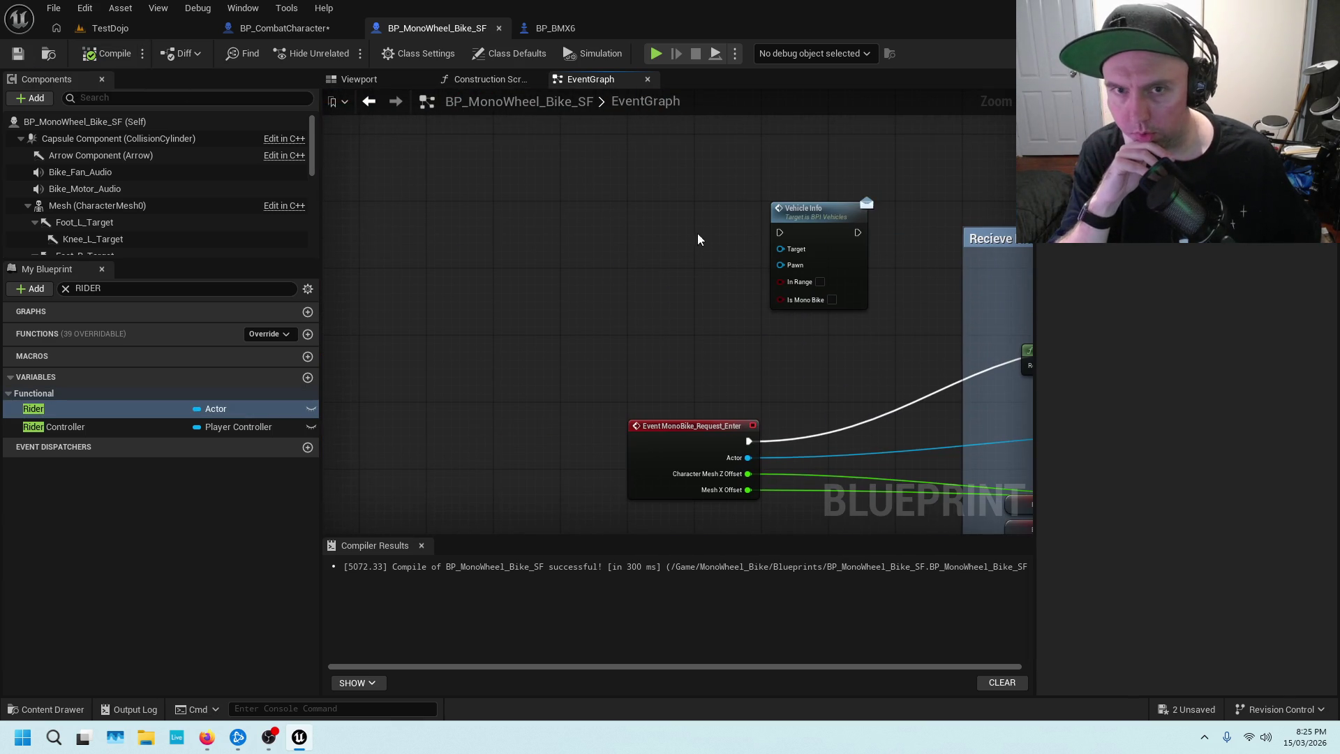
pyautogui.rightClick(530, 224)
pyautogui.rightClick(513, 246)
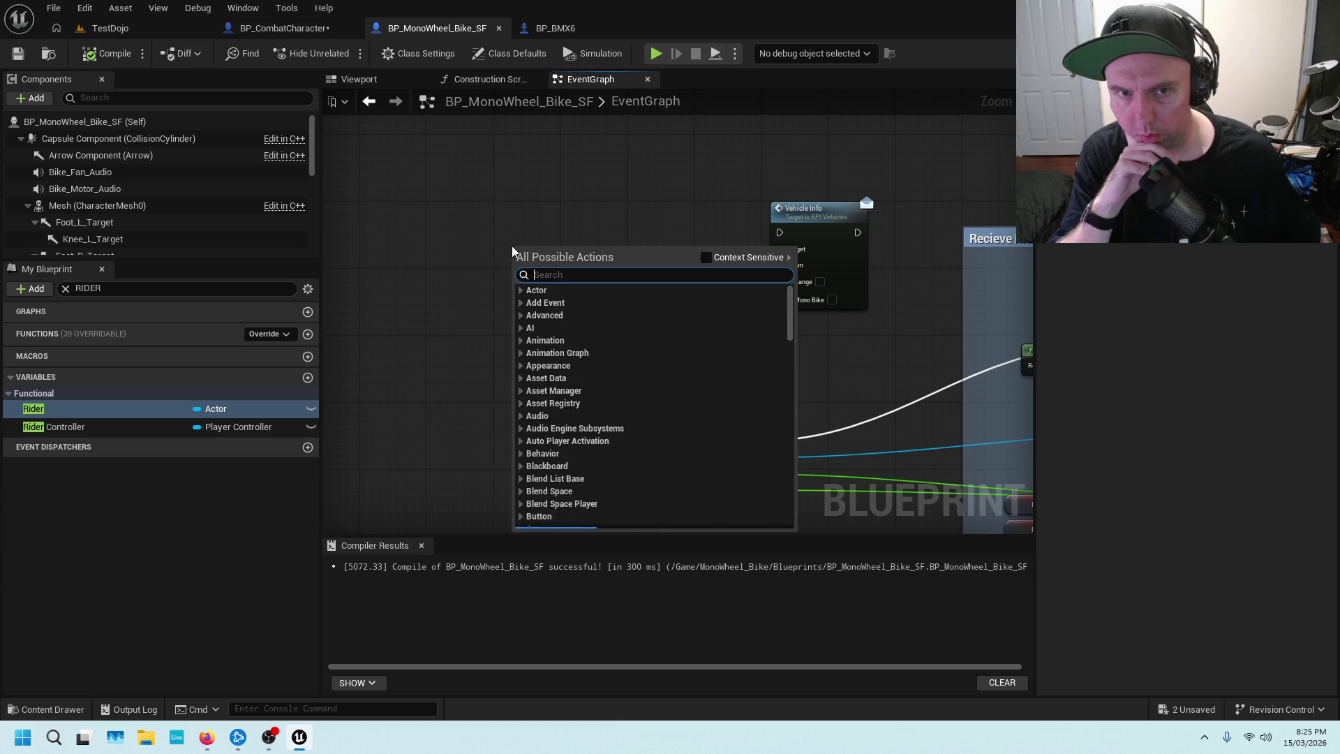
pyautogui.rightClick(484, 232)
pyautogui.rightClick(484, 232)
pyautogui.rightClick(484, 233)
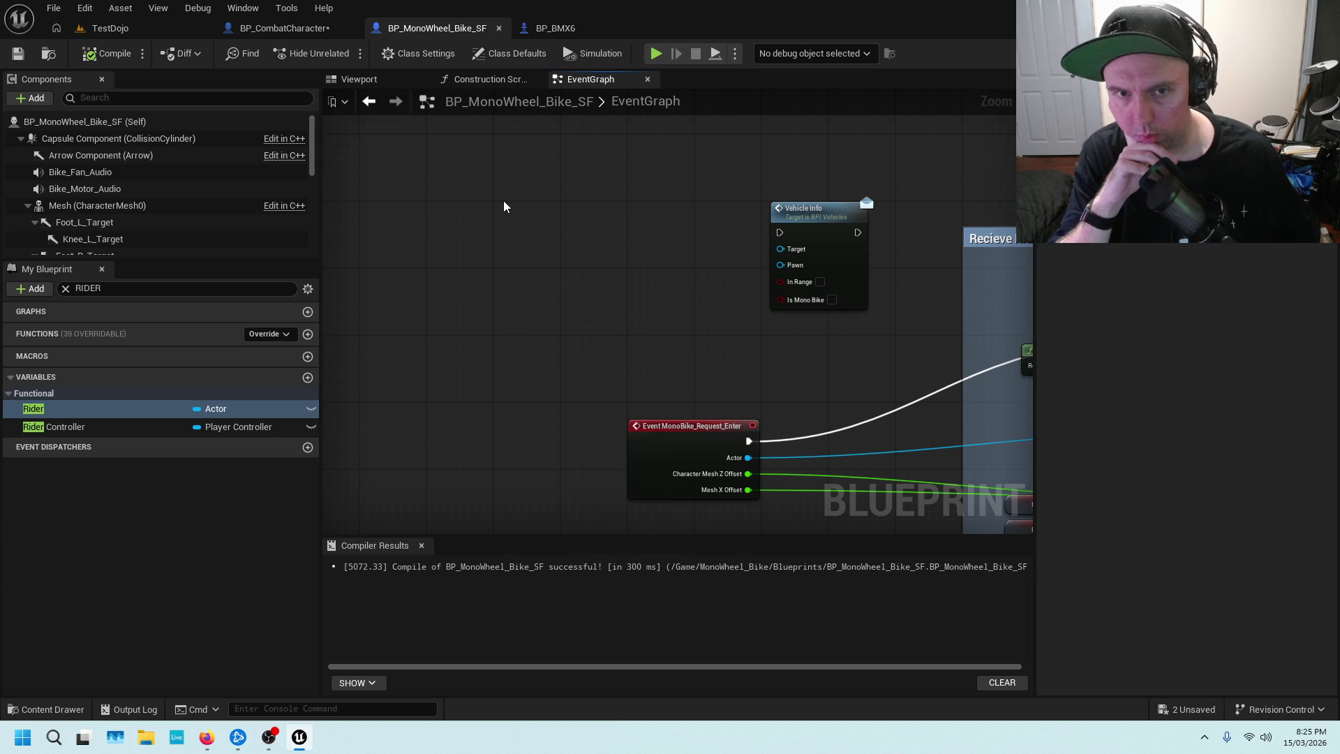
pyautogui.click(282, 28)
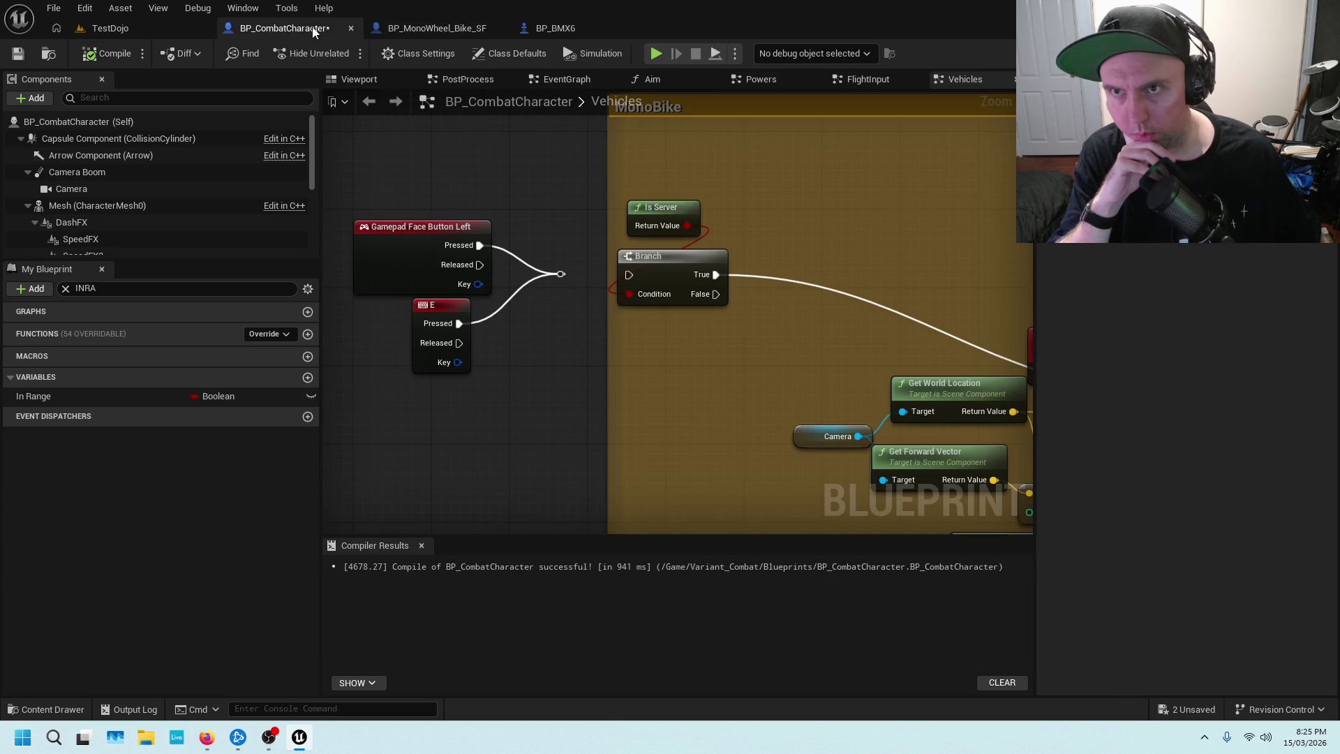
# Pan the Vehicles graph to the Possess Vehicle on exit comment and the MonoBike group.
pyautogui.scroll(-2, 563, 214)
pyautogui.scroll(-2, 549, 349)
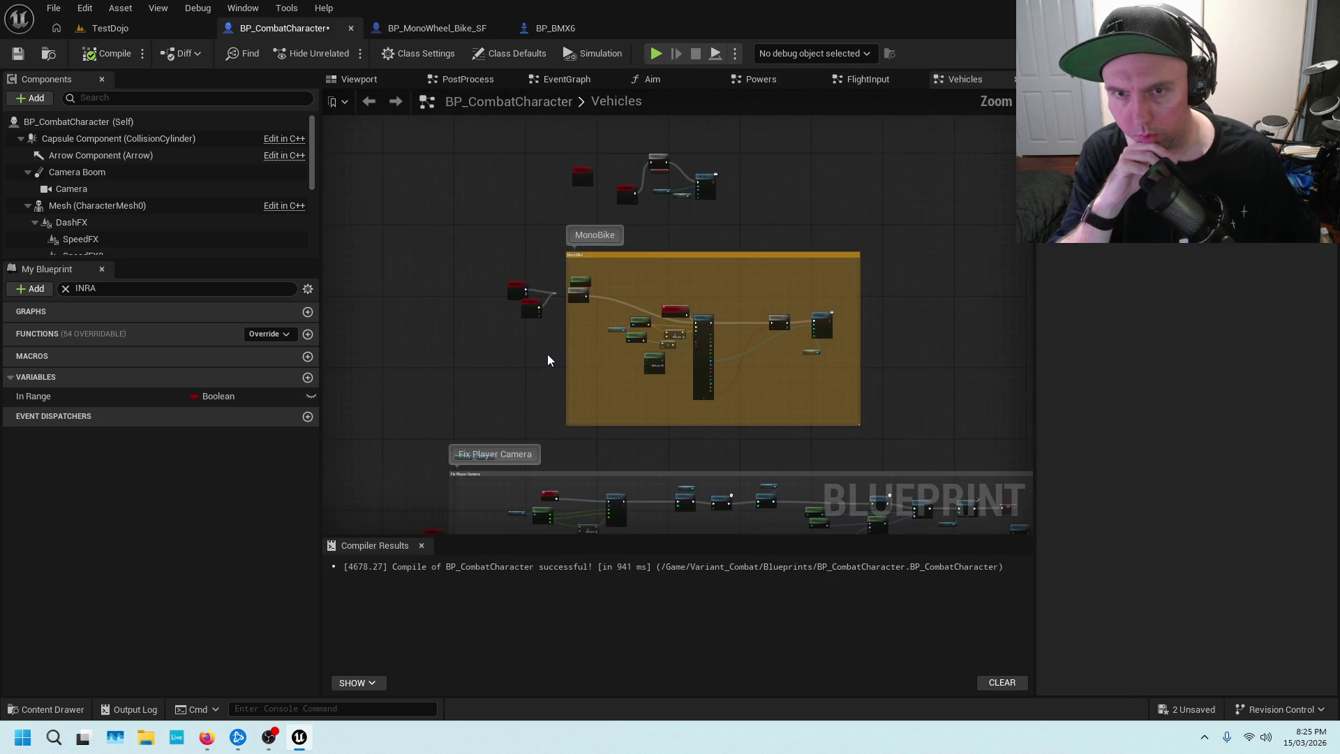
pyautogui.moveTo(532, 416)
pyautogui.mouseDown()
pyautogui.moveTo(488, 284)
pyautogui.moveTo(686, 198)
pyautogui.mouseUp()
pyautogui.scroll(4, 579, 249)
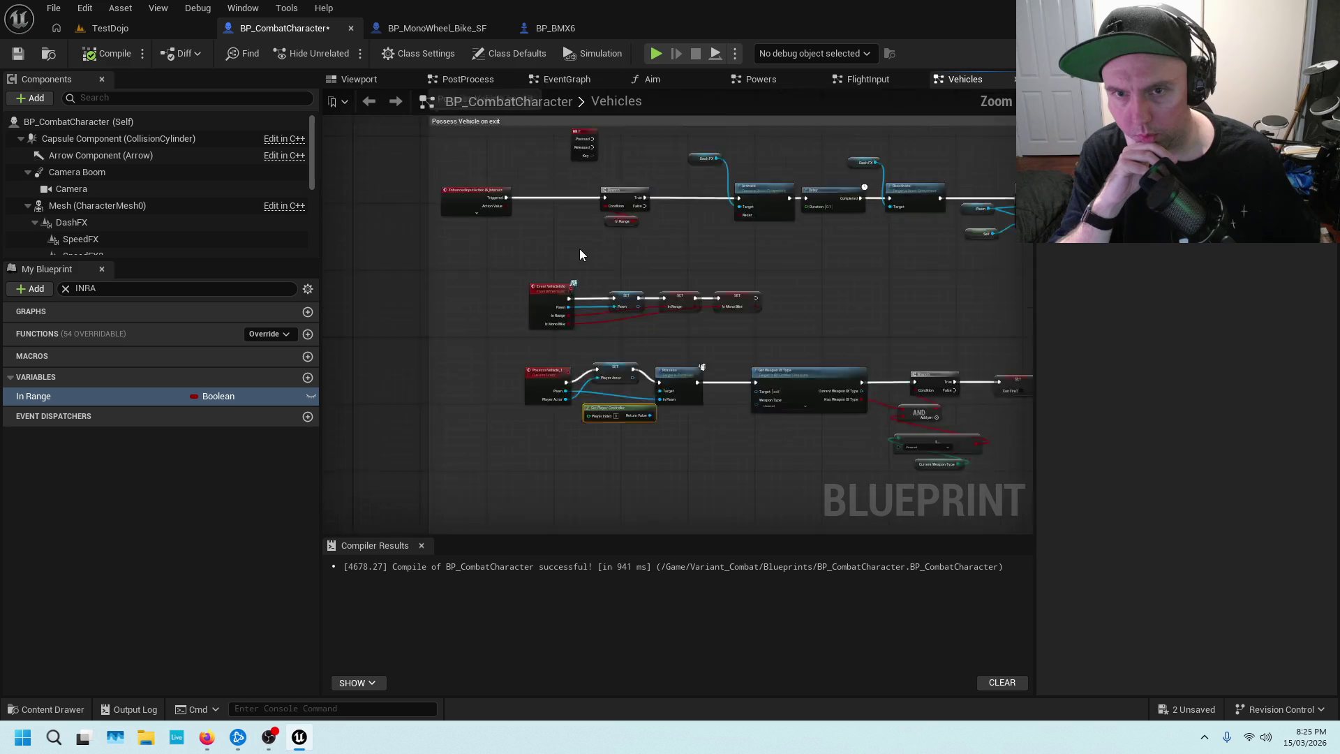
pyautogui.scroll(-1, 637, 247)
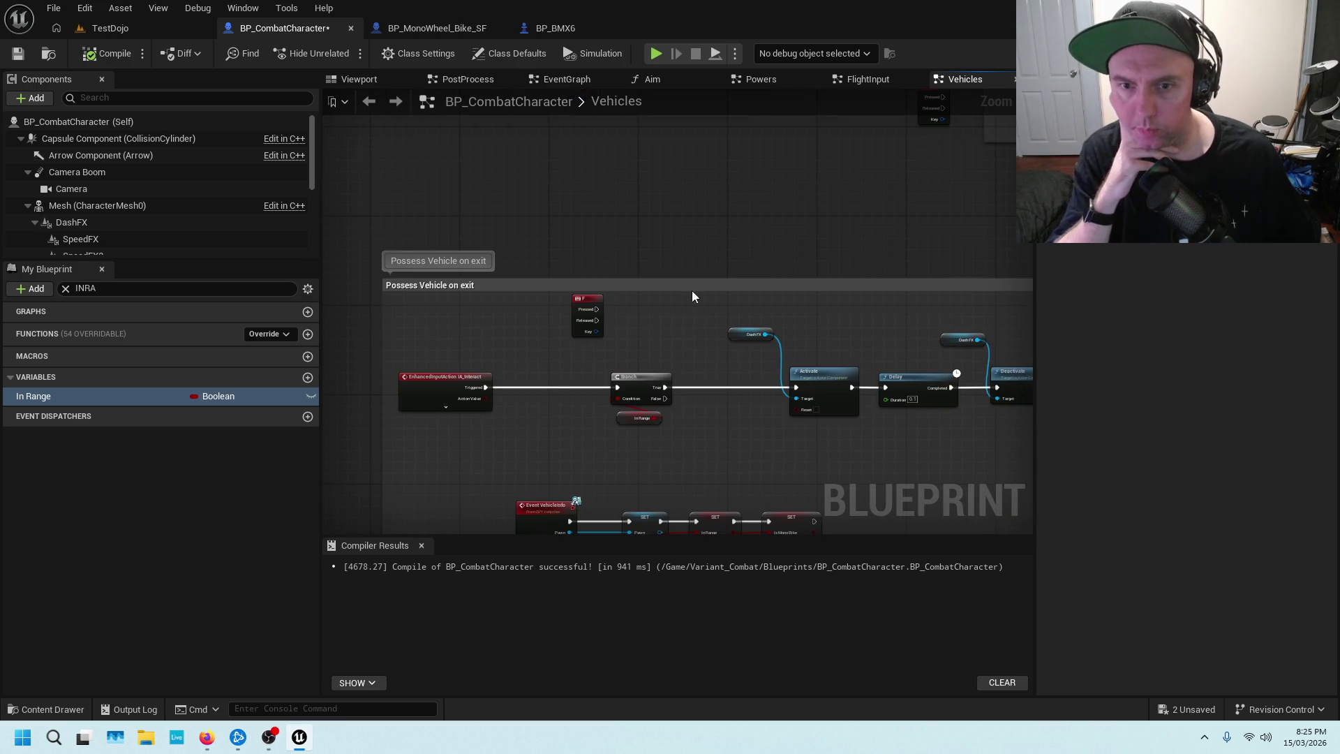
pyautogui.scroll(3, 651, 269)
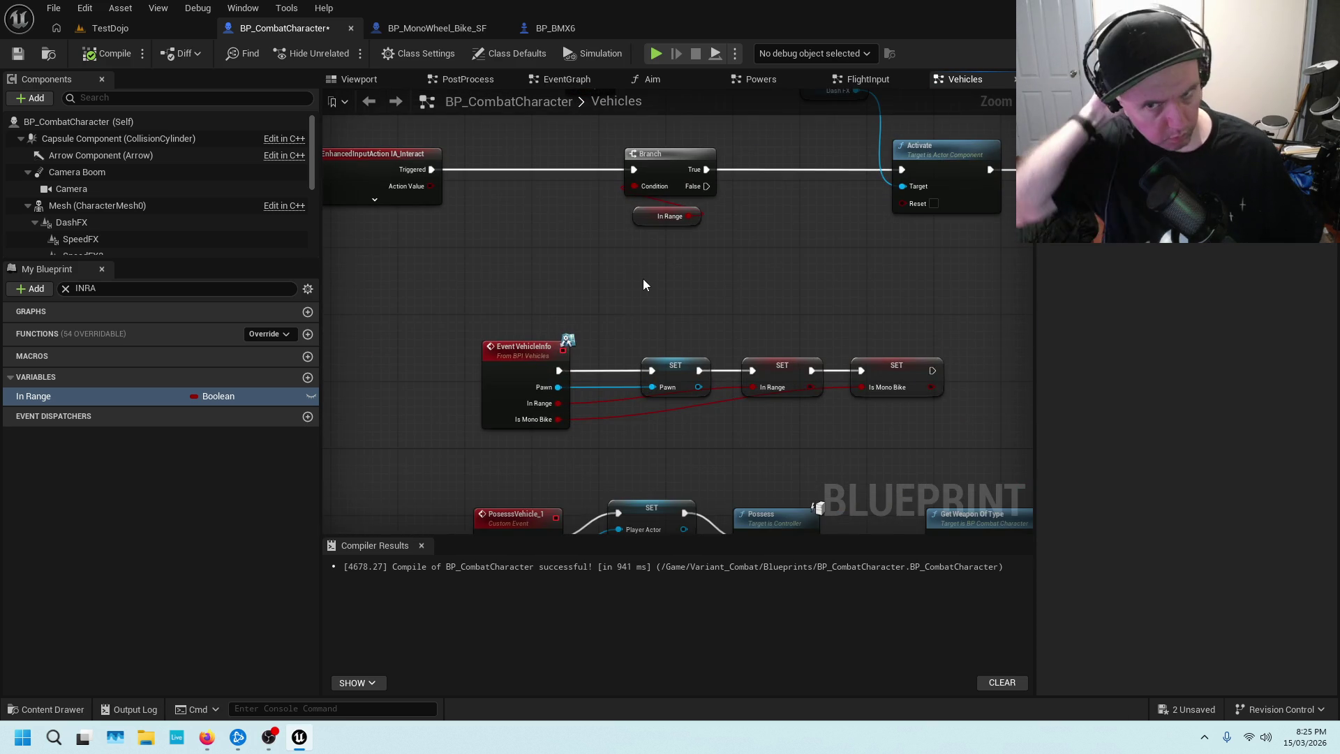
pyautogui.scroll(-4, 661, 301)
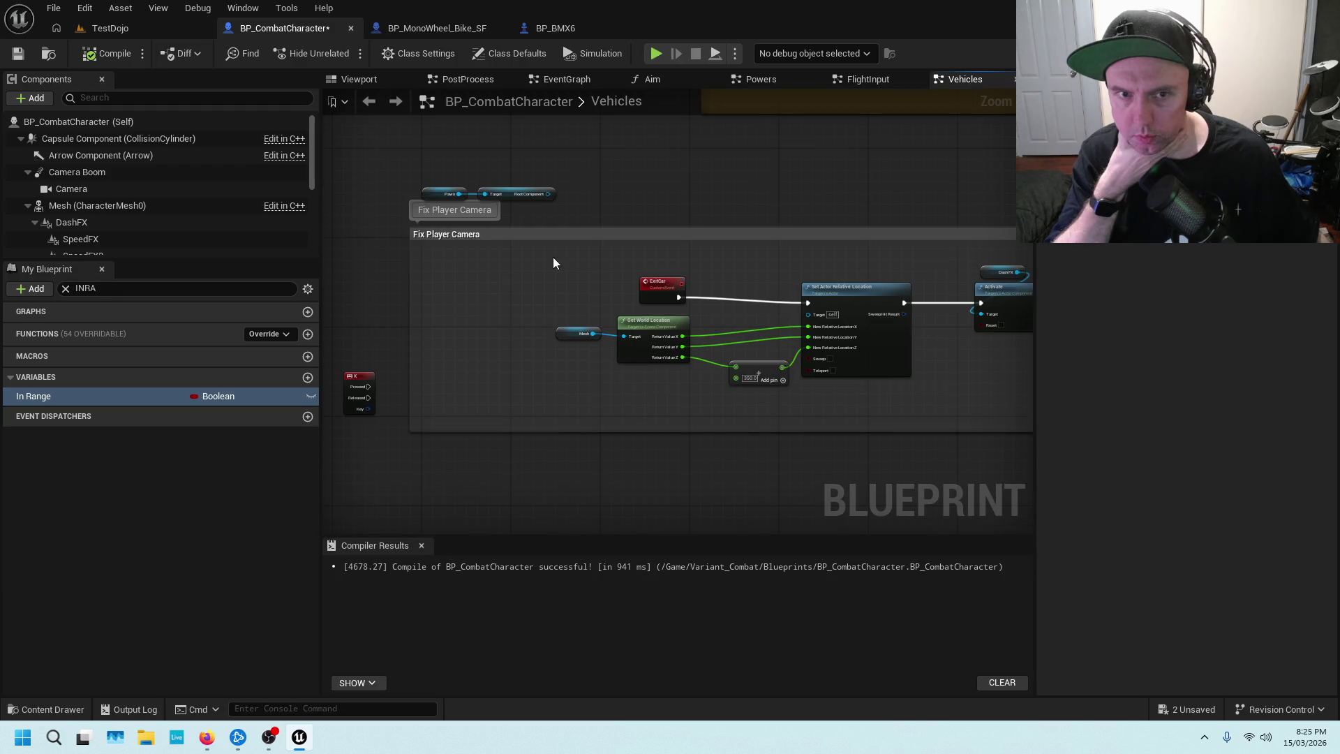
pyautogui.scroll(4, 718, 286)
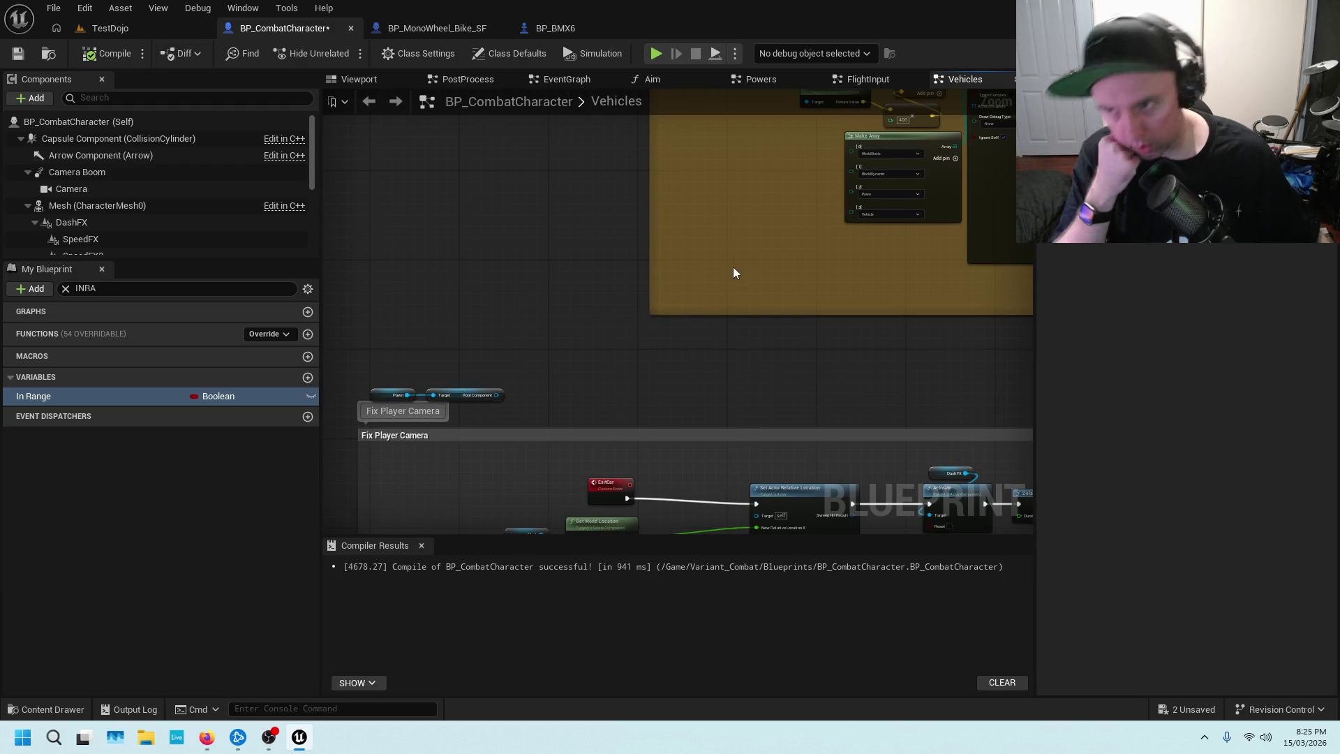
pyautogui.moveTo(734, 220); pyautogui.dragTo(664, 378)
pyautogui.moveTo(674, 236)
pyautogui.mouseDown()
pyautogui.moveTo(796, 263)
pyautogui.moveTo(656, 247)
pyautogui.mouseUp()
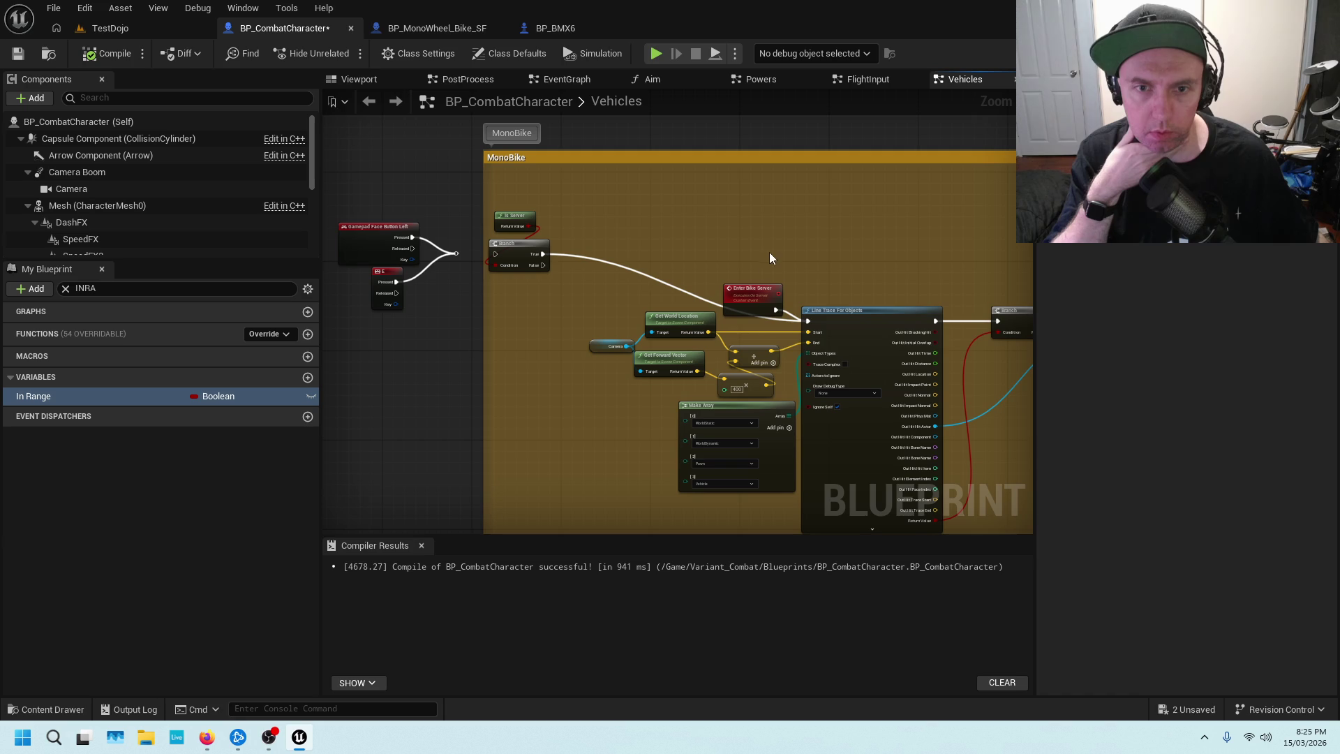
# Reposition Enter Bike Server, review the Branch into Mono Bike Request Enter, then open the bike graph's action list.
pyautogui.moveTo(759, 294); pyautogui.dragTo(763, 269)
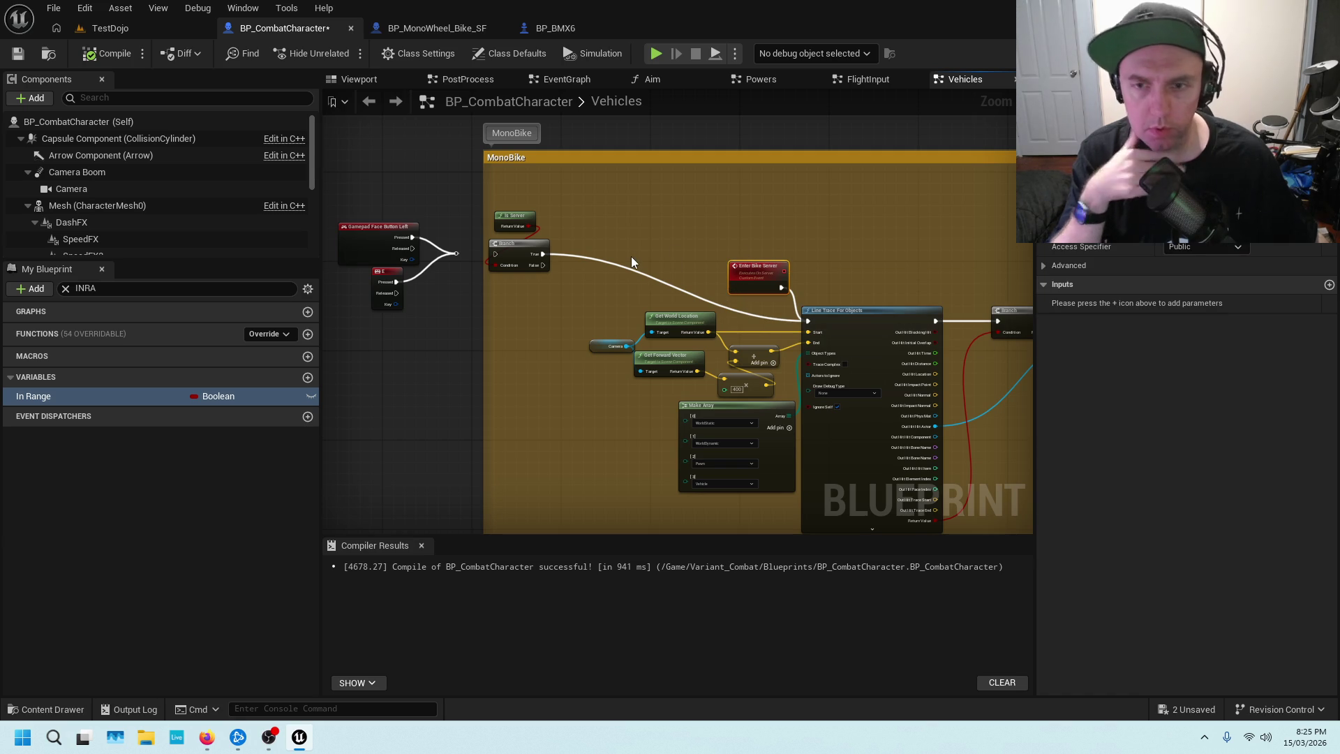
pyautogui.scroll(2, 475, 328)
pyautogui.moveTo(462, 316); pyautogui.dragTo(692, 336)
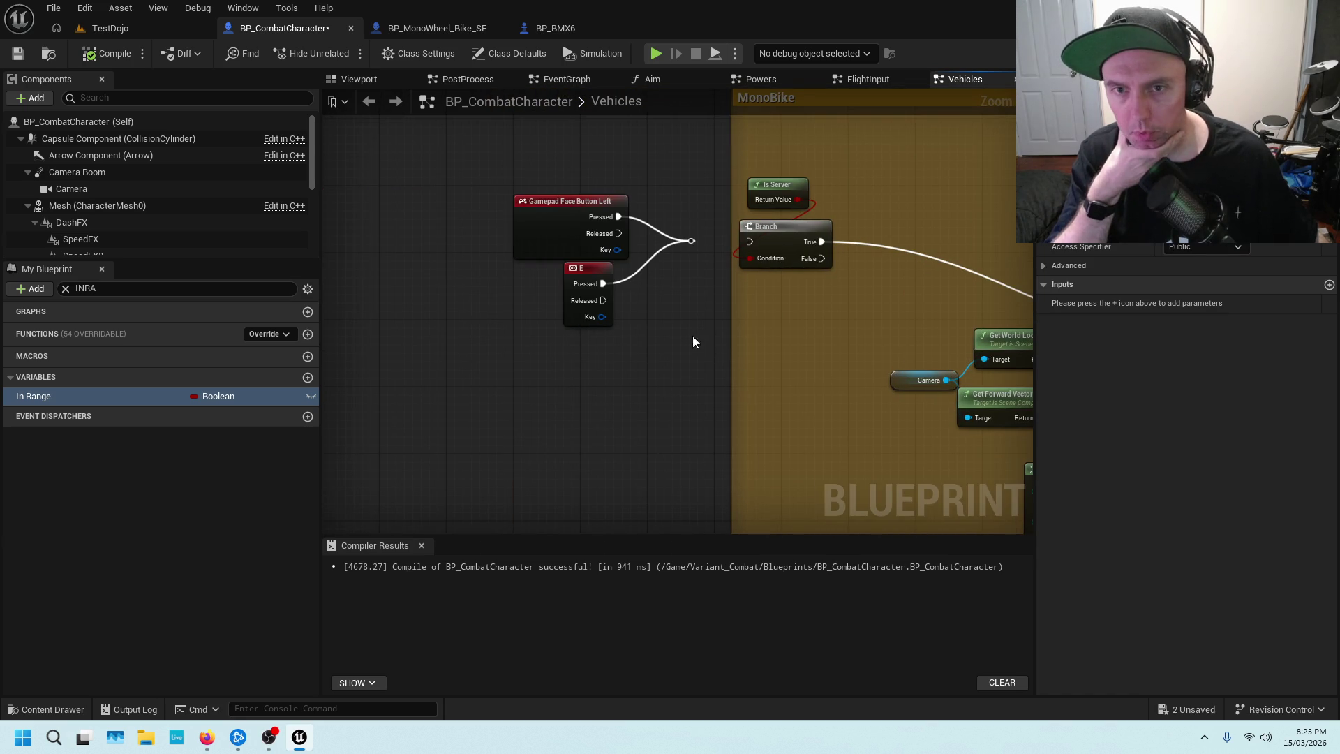
pyautogui.scroll(-2, 704, 321)
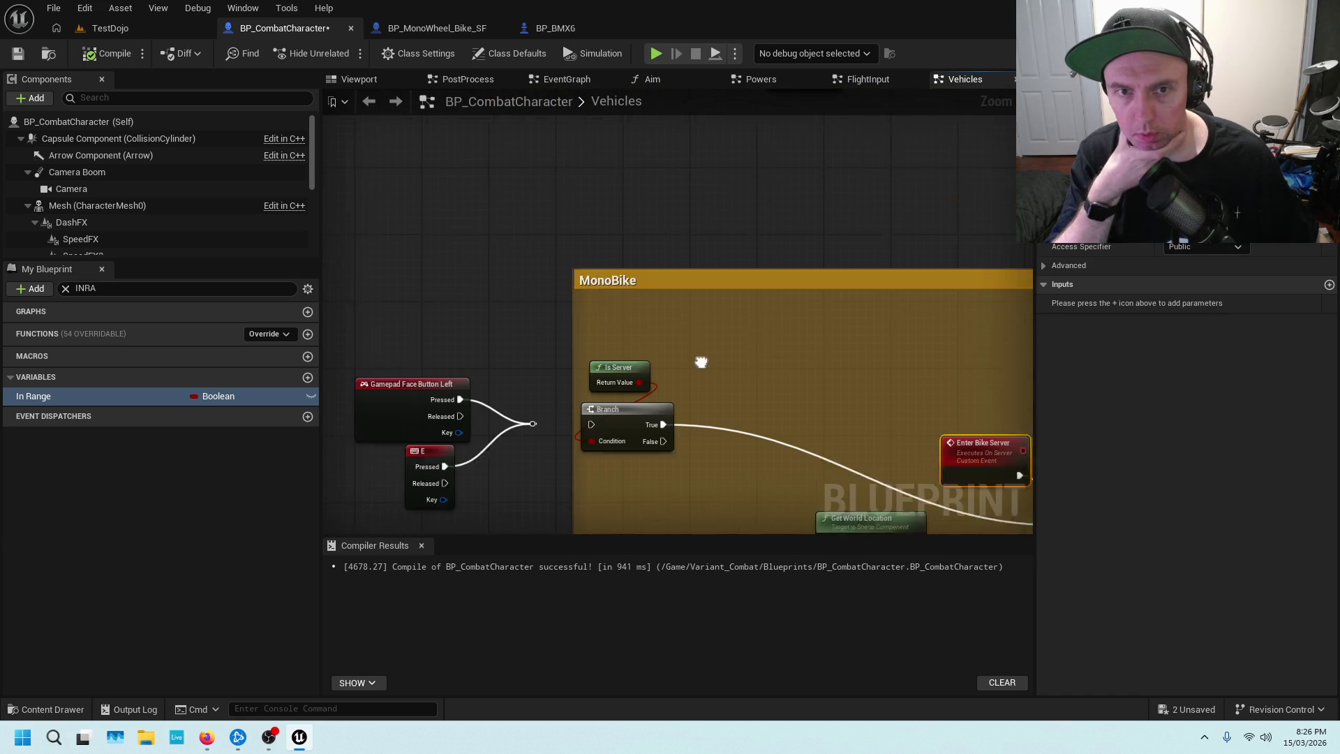
pyautogui.scroll(-2, 720, 335)
pyautogui.moveTo(789, 224); pyautogui.dragTo(643, 324)
pyautogui.scroll(3, 639, 320)
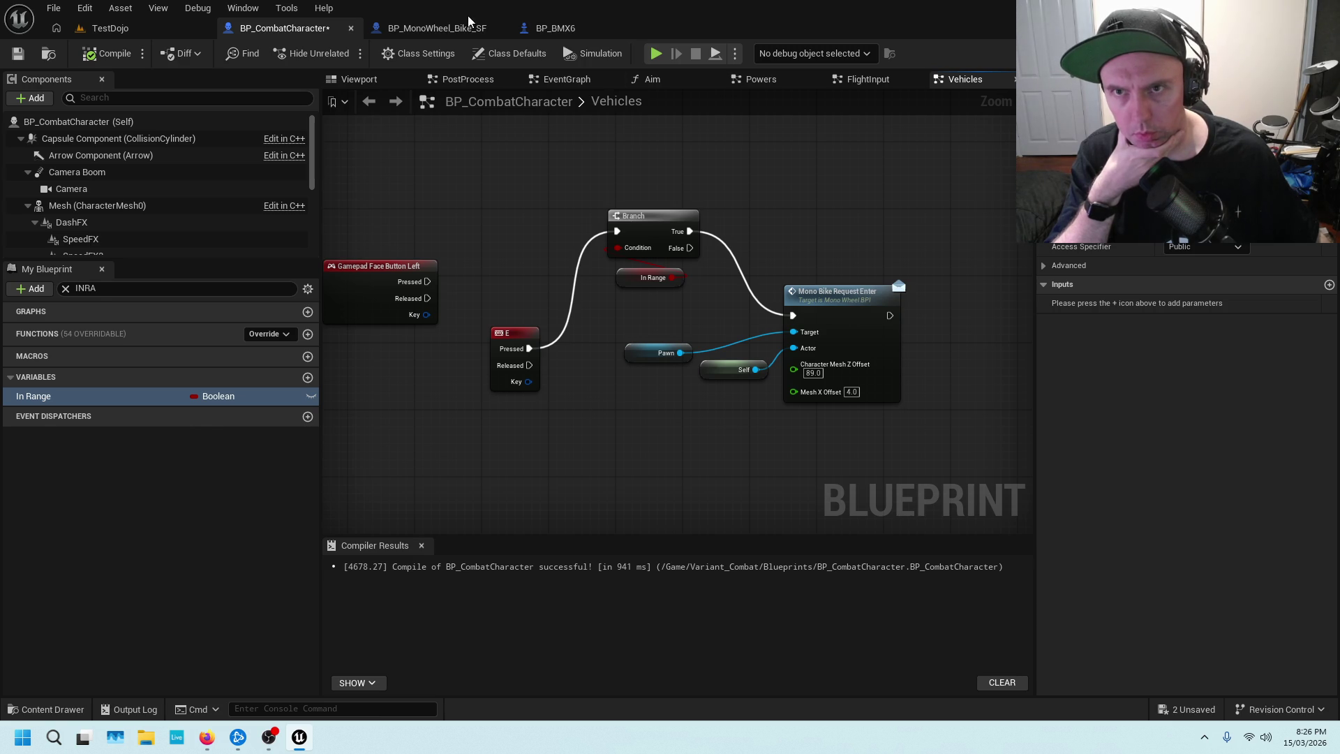
pyautogui.click(450, 29)
pyautogui.rightClick(592, 240)
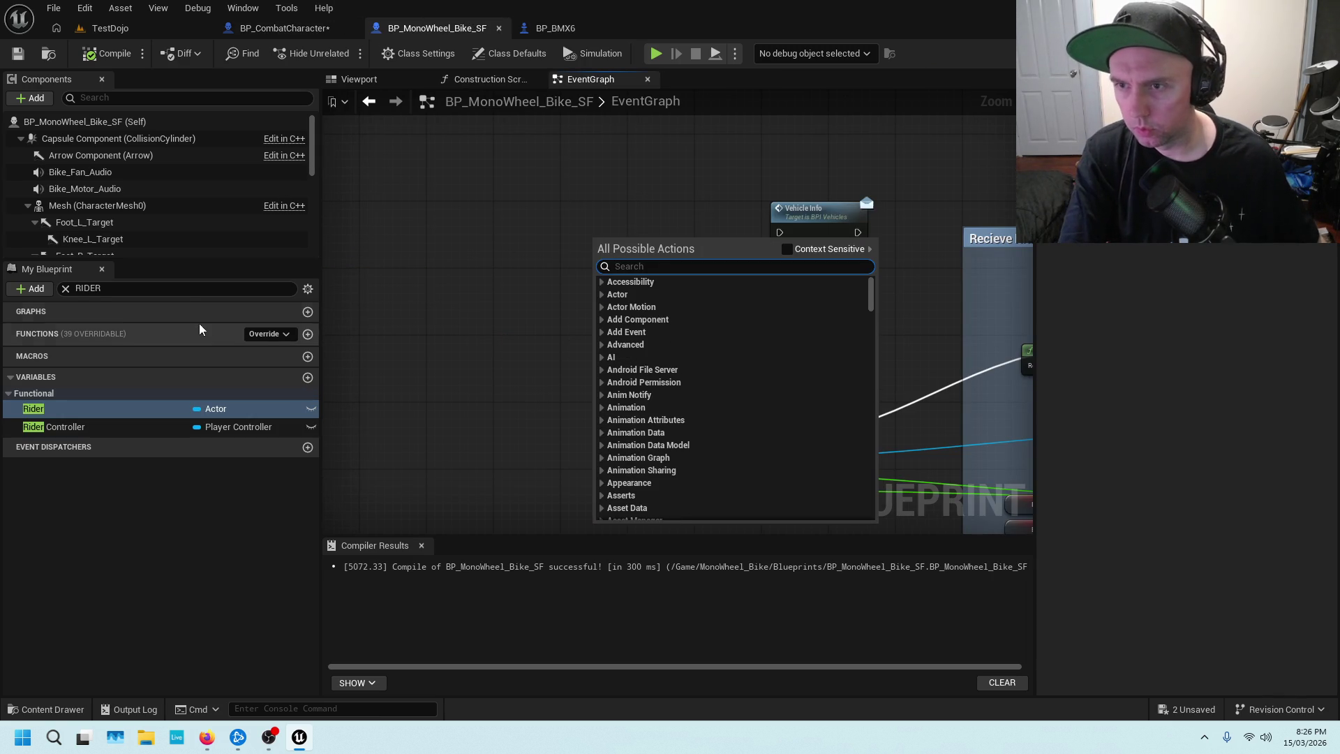
# Clear the member search and add an Event VehicleInfo from the Interfaces list.
pyautogui.click(182, 289)
pyautogui.write('PAWN')
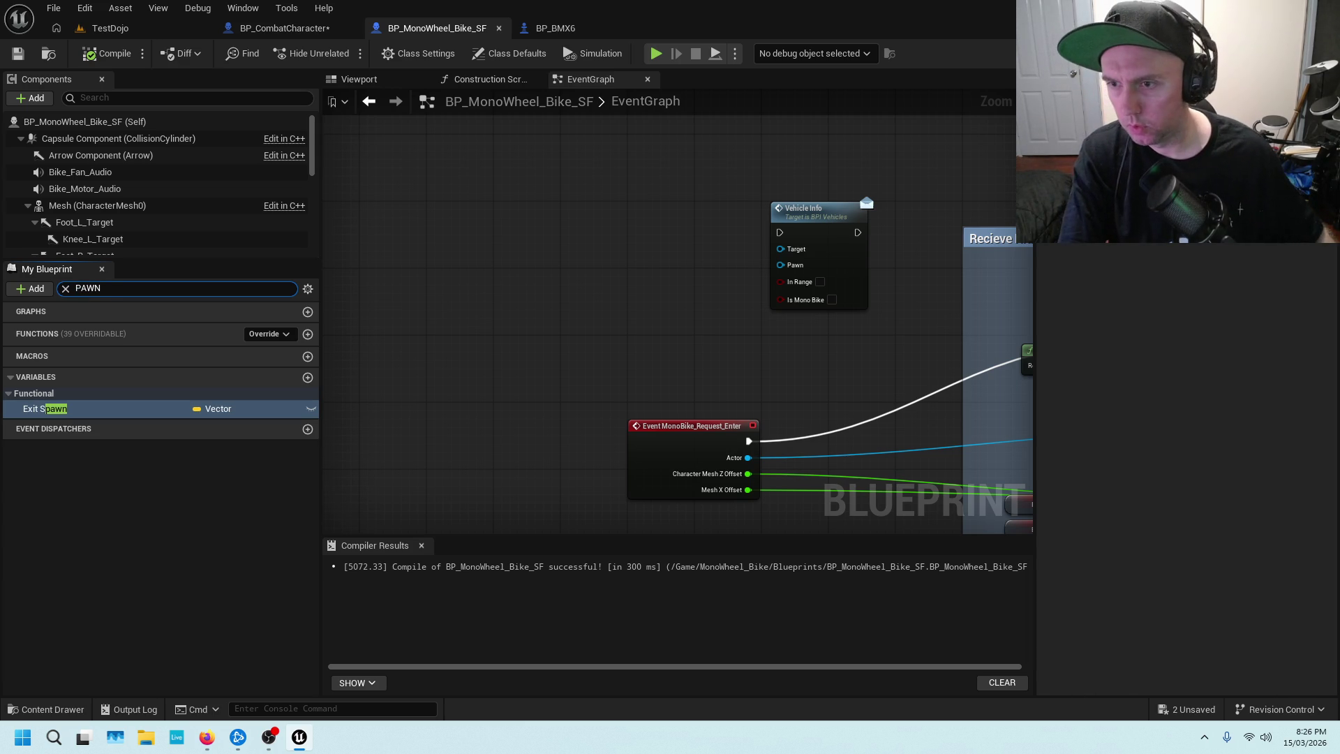
pyautogui.hotkey('shift', 'Left')
pyautogui.hotkey('shift', 'Left')
pyautogui.press('BackSpace')
pyautogui.click(98, 355)
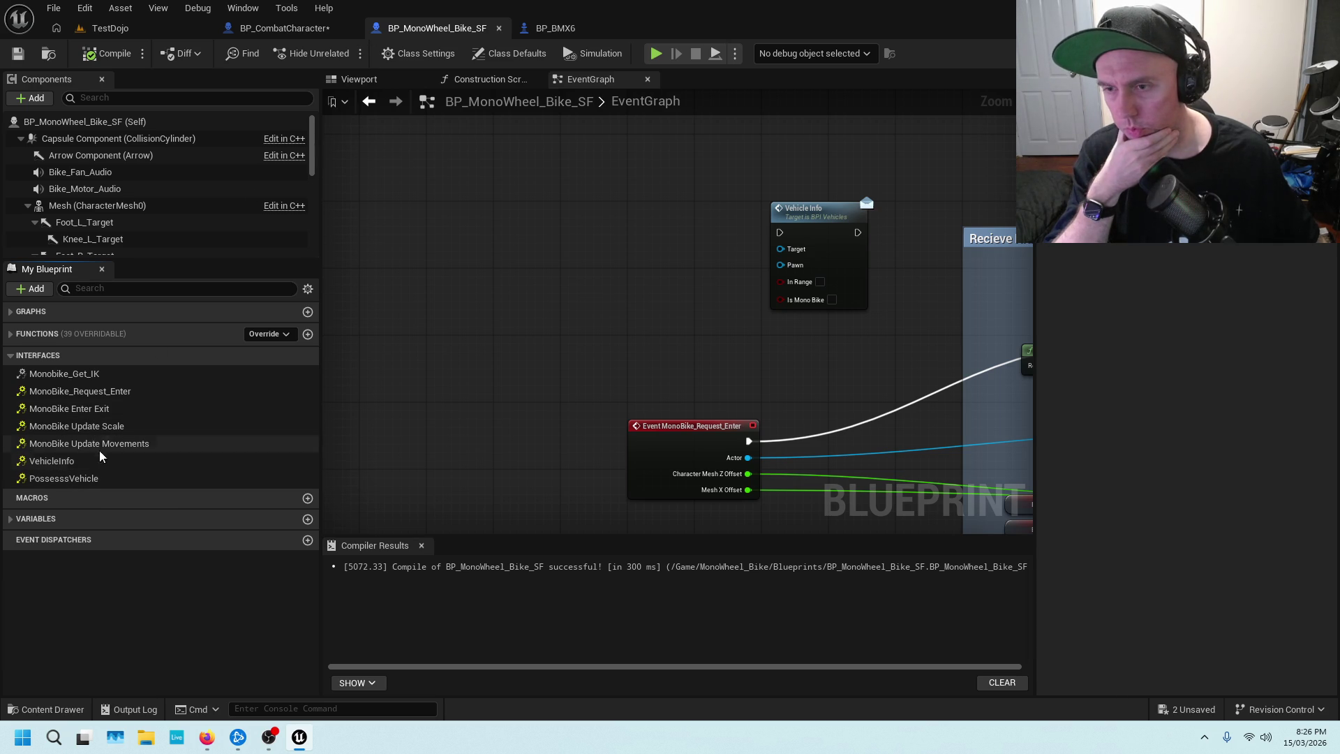
pyautogui.click(91, 465)
pyautogui.doubleClick(90, 467)
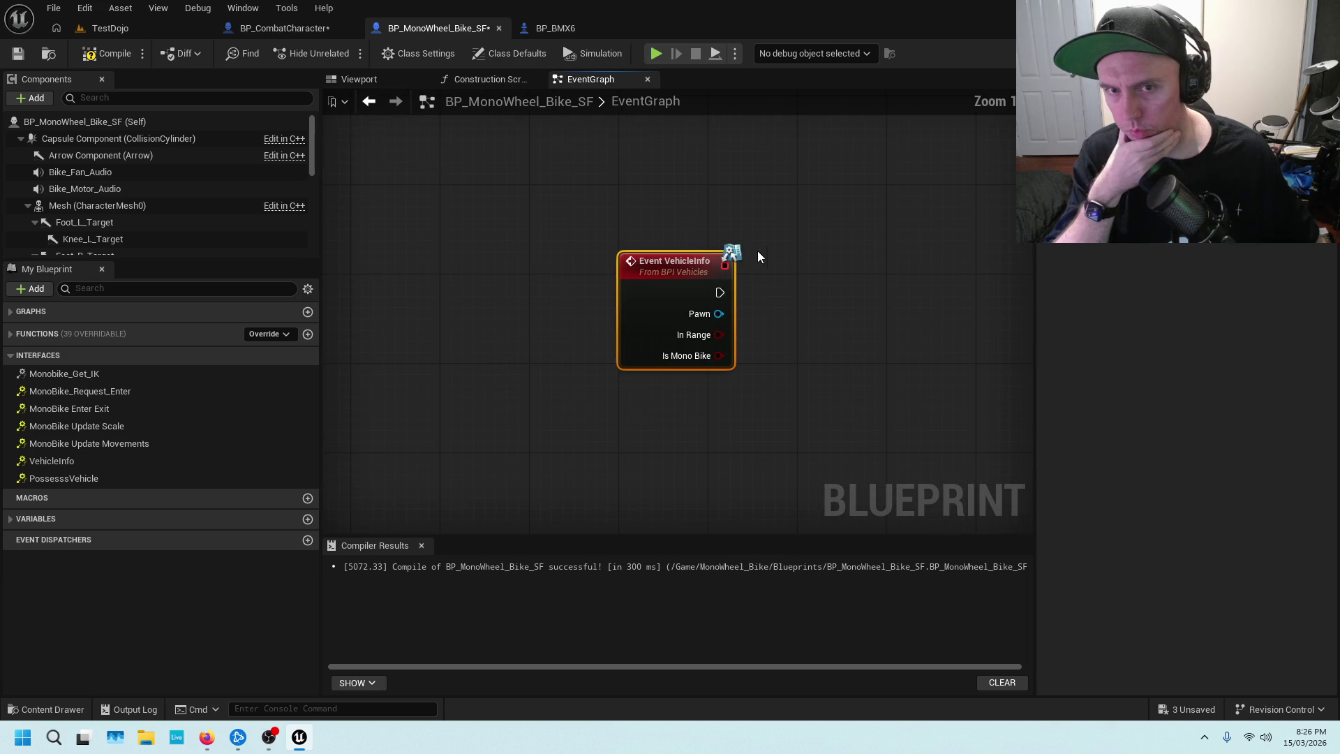
# Move Vehicle Info beside the new event and wire the event's Pawn into its Pawn input.
pyautogui.scroll(-4, 830, 236)
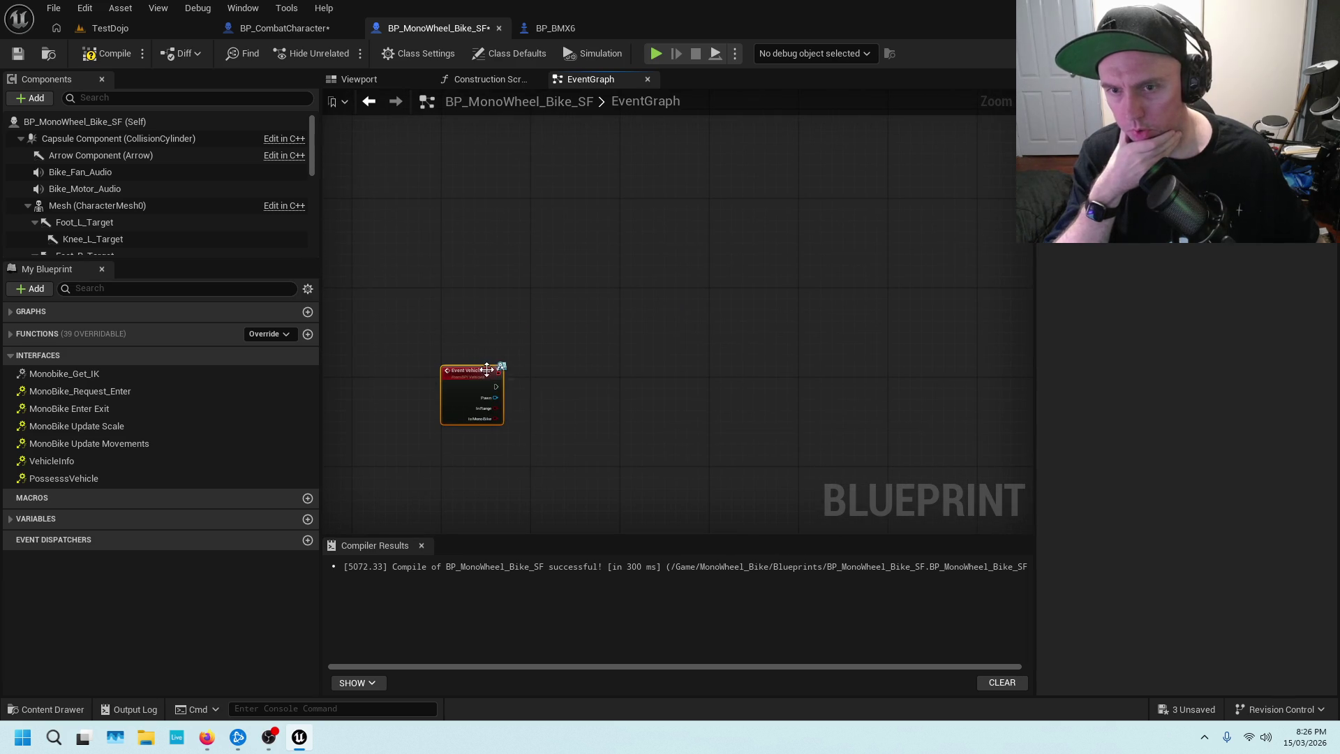
pyautogui.scroll(3, 486, 369)
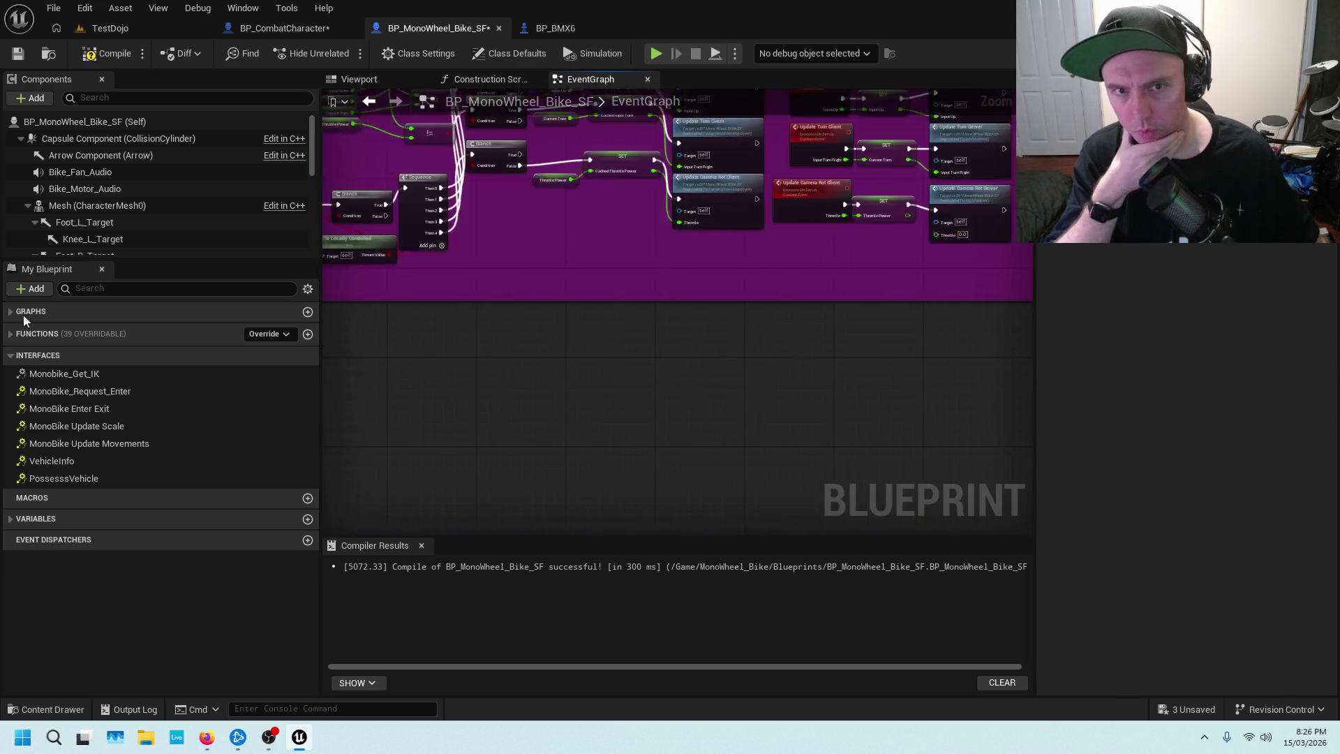
pyautogui.scroll(-4, 599, 325)
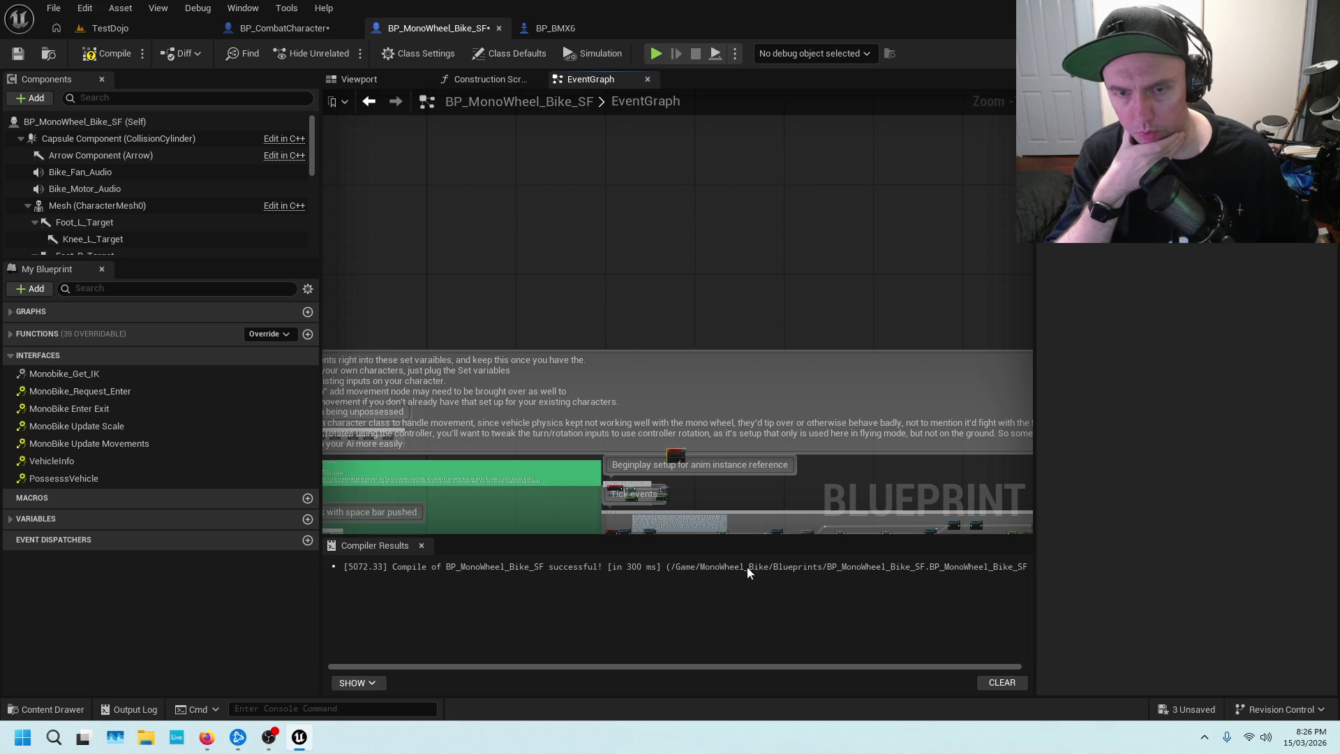
pyautogui.scroll(-2, 881, 453)
pyautogui.scroll(2, 972, 422)
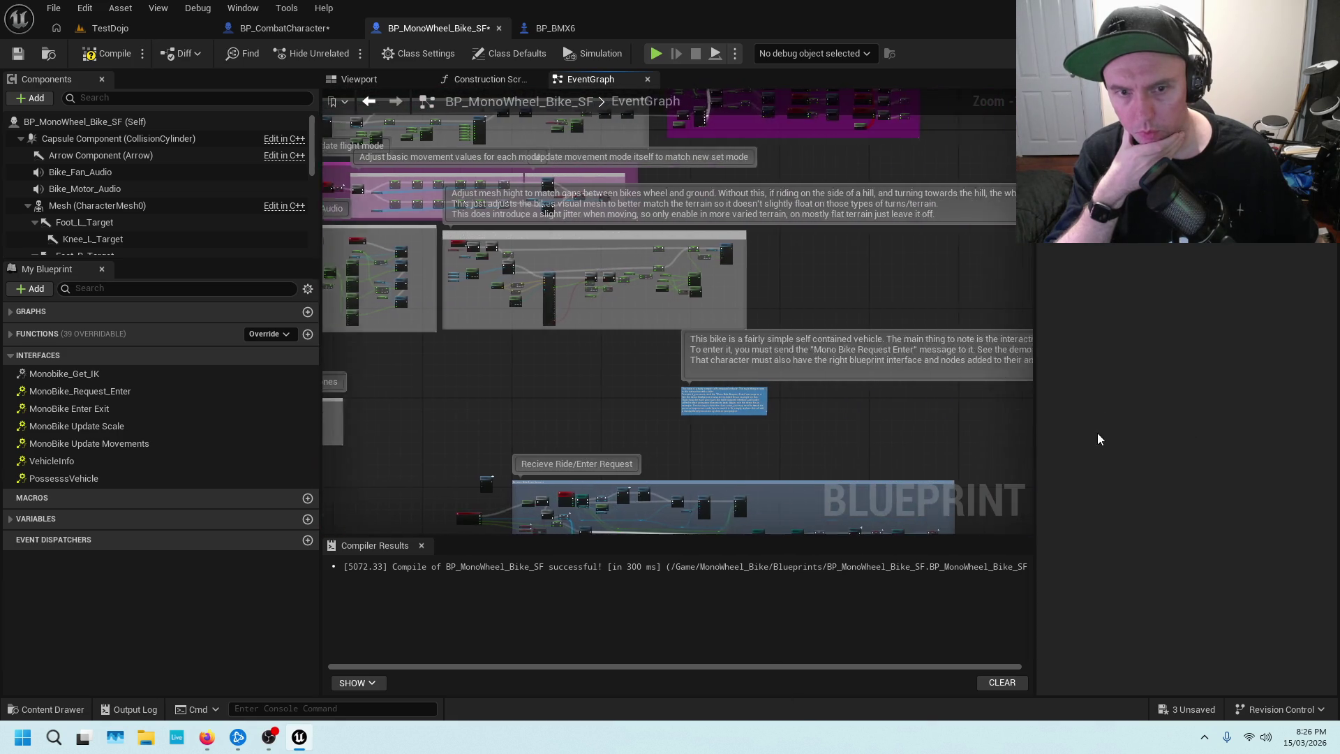
pyautogui.moveTo(708, 501)
pyautogui.mouseDown()
pyautogui.moveTo(802, 307)
pyautogui.moveTo(777, 254)
pyautogui.mouseUp()
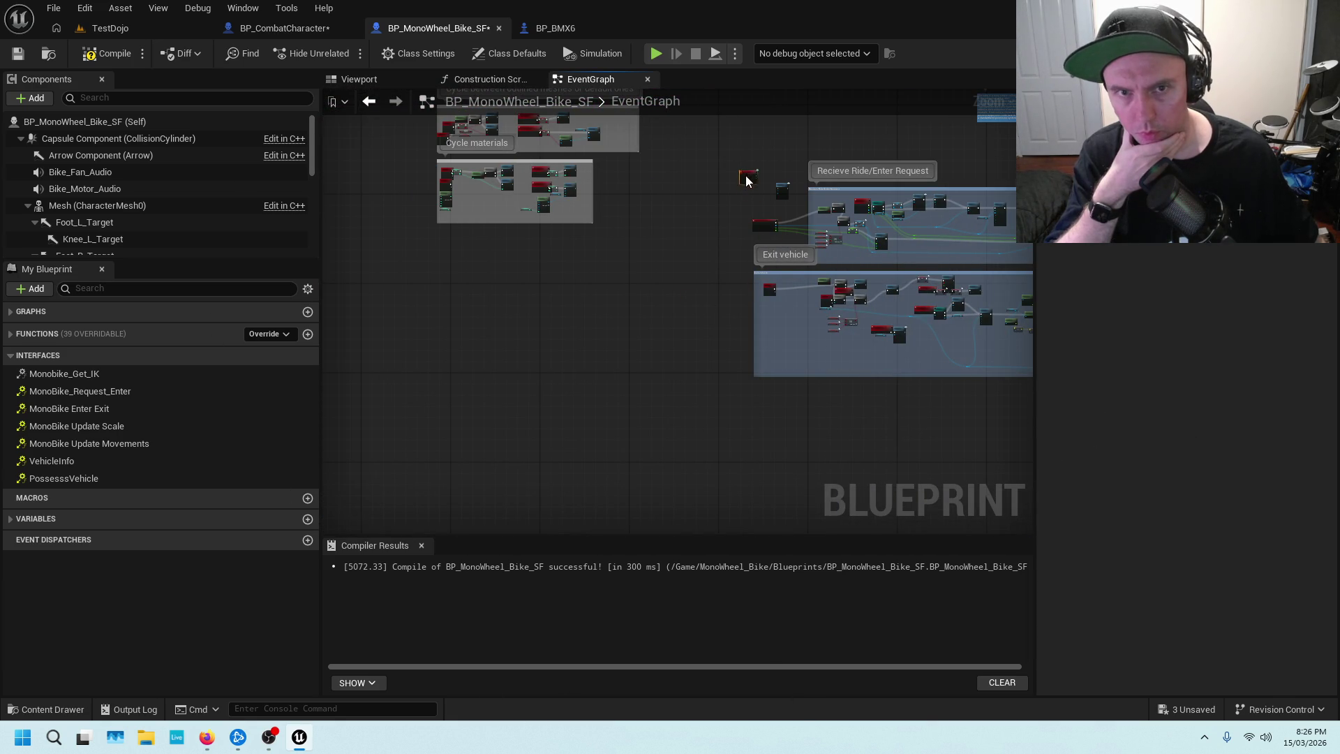
pyautogui.scroll(6, 744, 195)
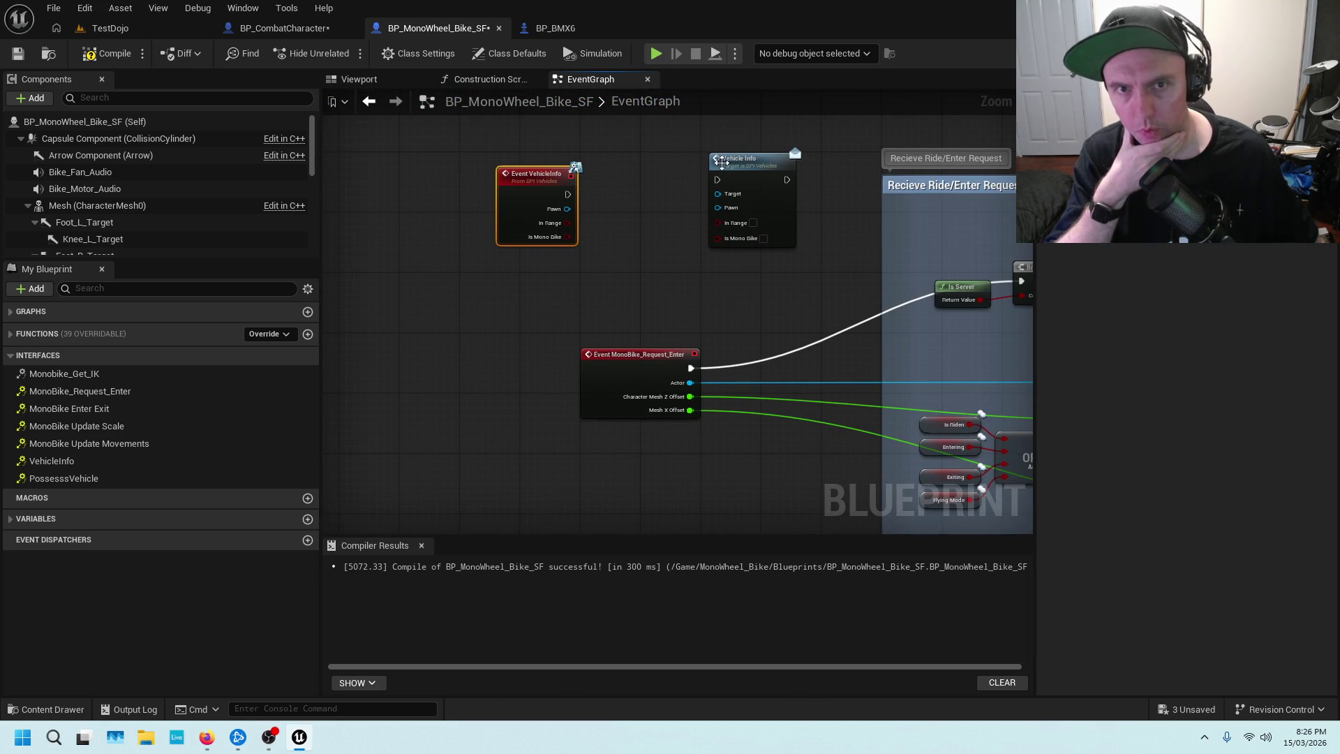
pyautogui.click(721, 166)
pyautogui.moveTo(721, 167); pyautogui.dragTo(653, 165)
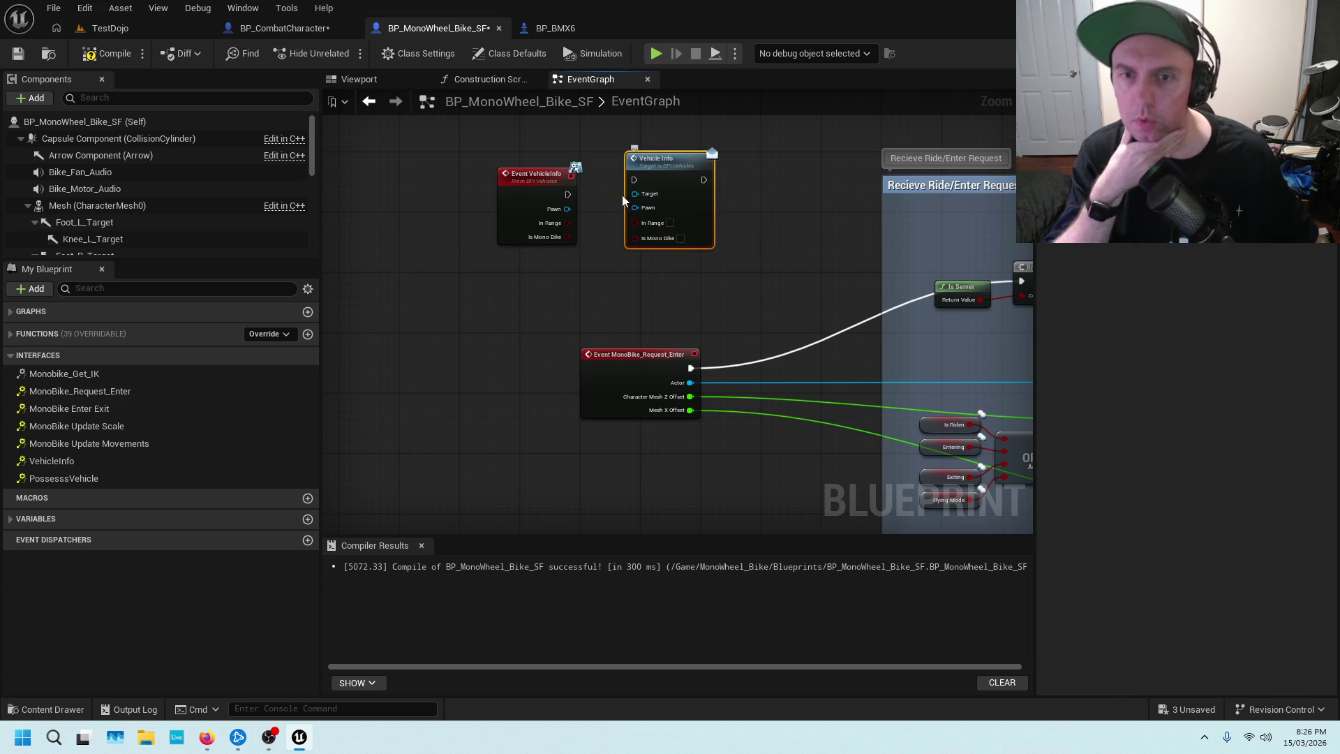
pyautogui.moveTo(566, 209); pyautogui.dragTo(637, 207)
pyautogui.click(282, 28)
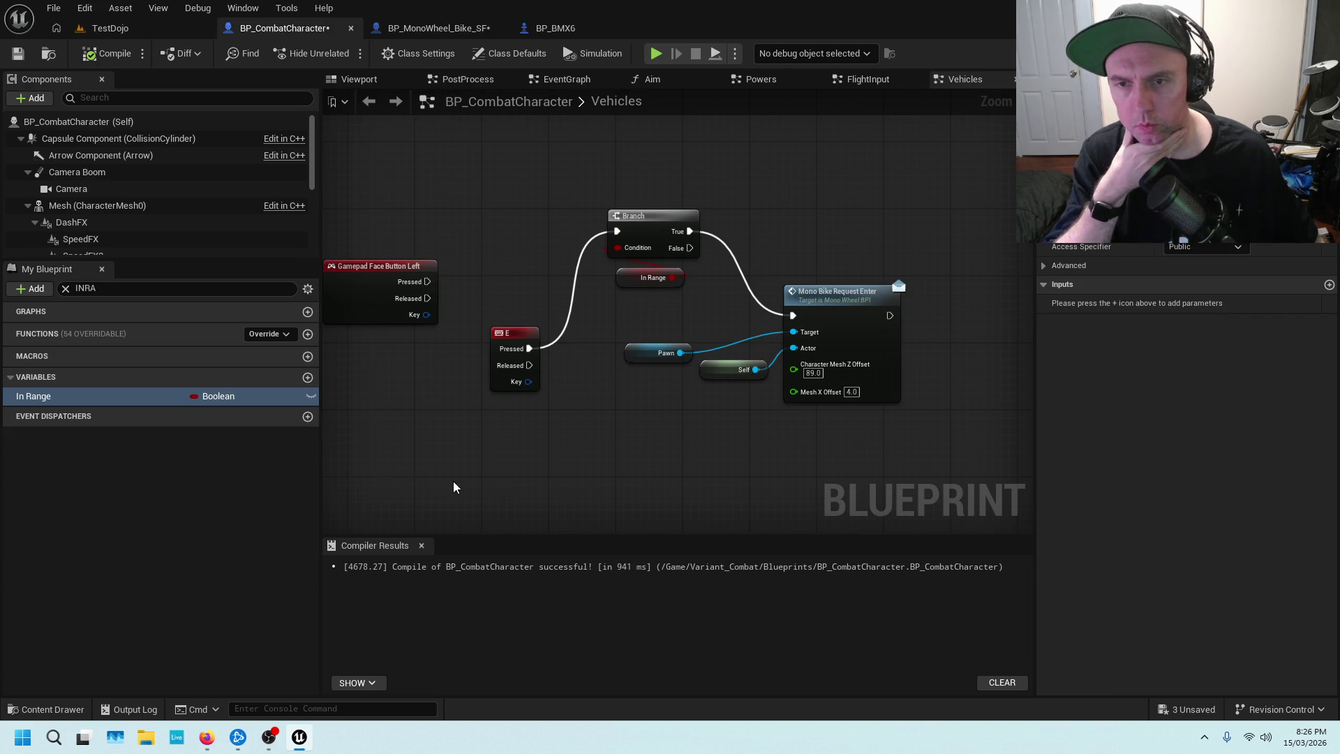
pyautogui.scroll(-1, 468, 456)
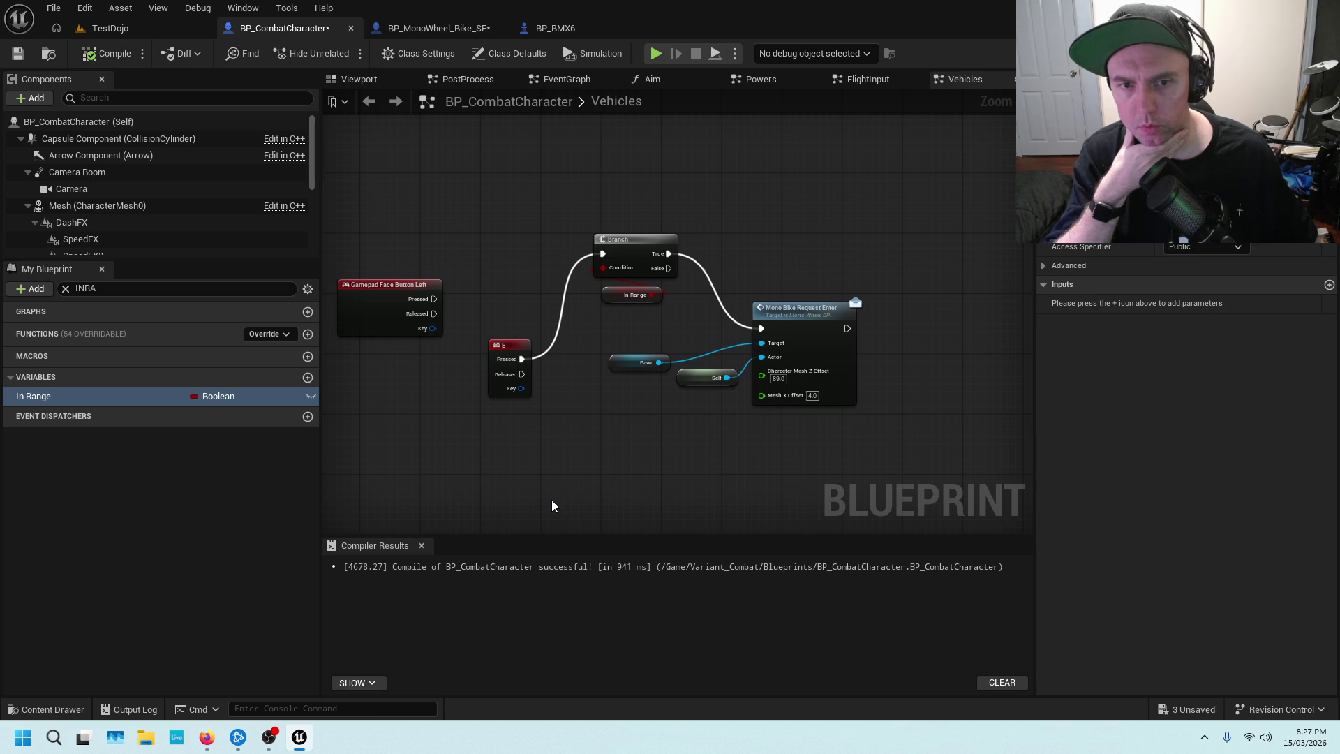
pyautogui.hotkey('ctrl', 'z')
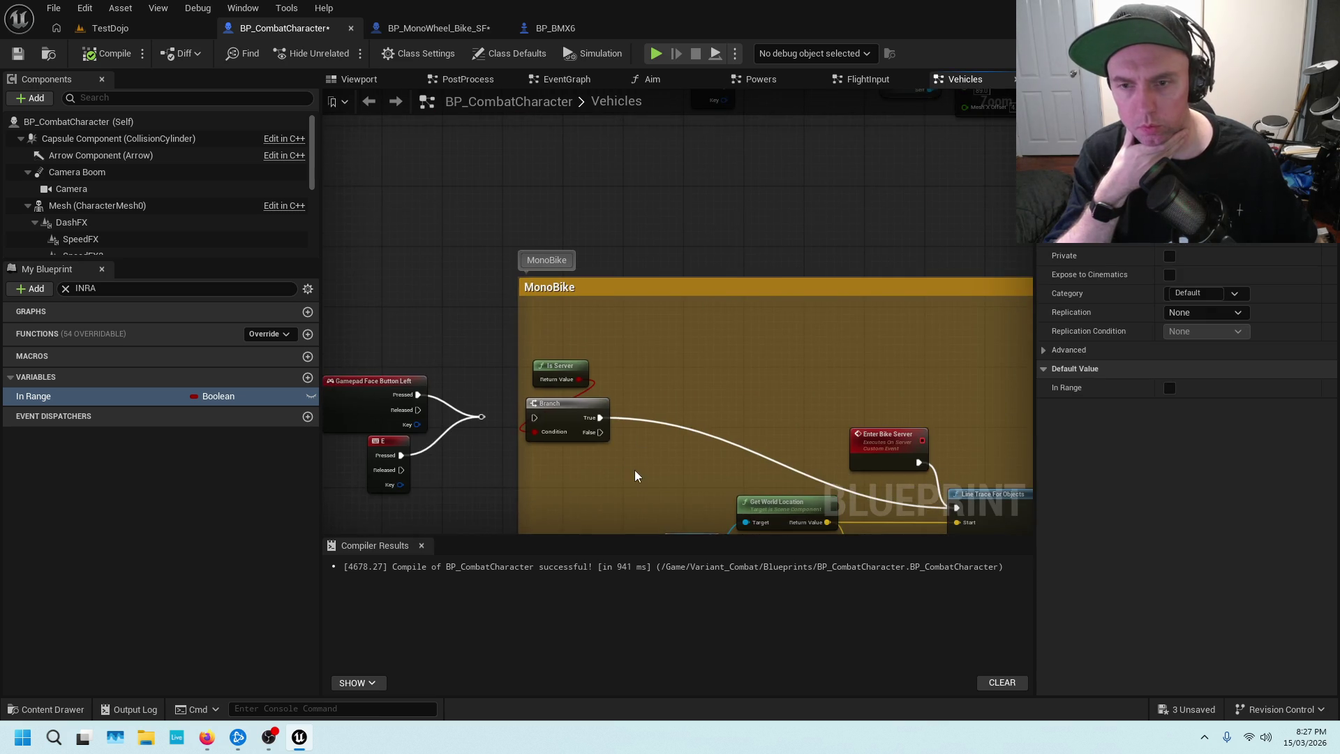
pyautogui.hotkey('ctrl', 'z')
pyautogui.hotkey('ctrl', 'z')
pyautogui.hotkey('ctrl', 'z')
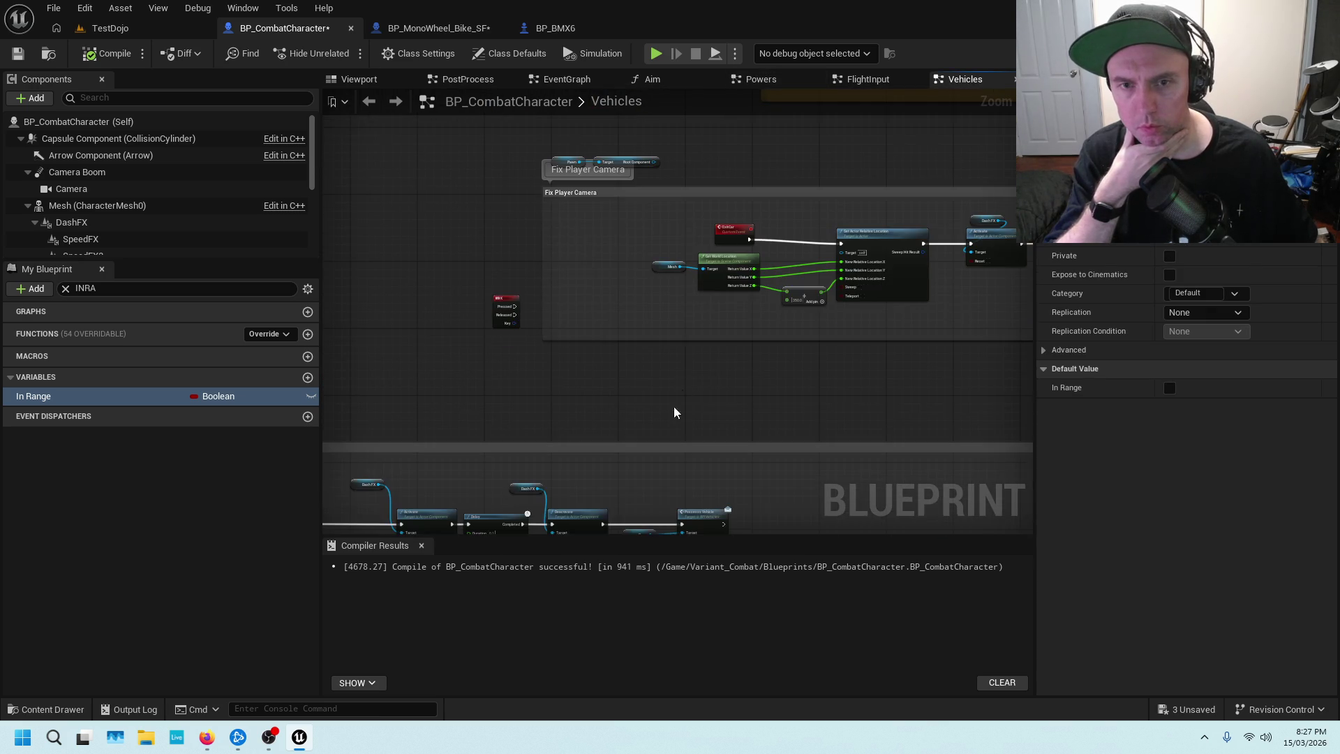
pyautogui.hotkey('ctrl', 'z')
pyautogui.hotkey('ctrl', 'z')
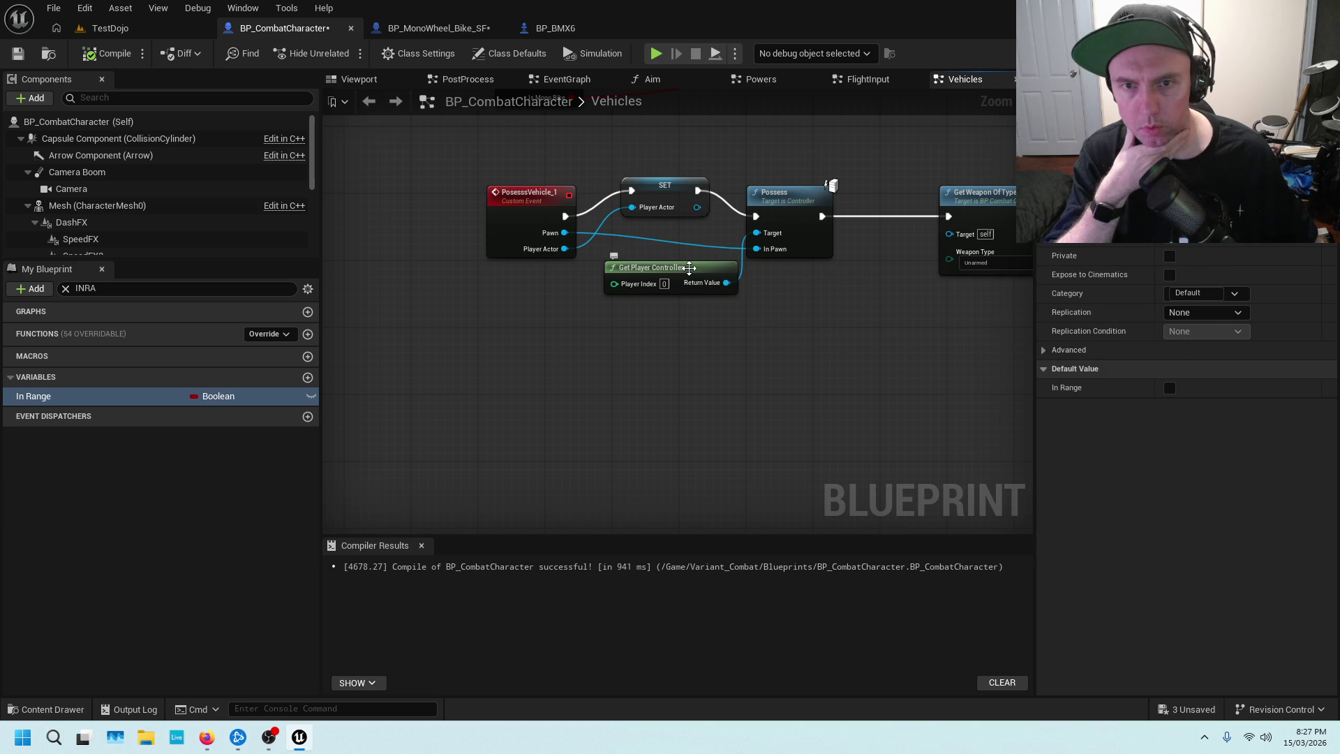
pyautogui.click(690, 268)
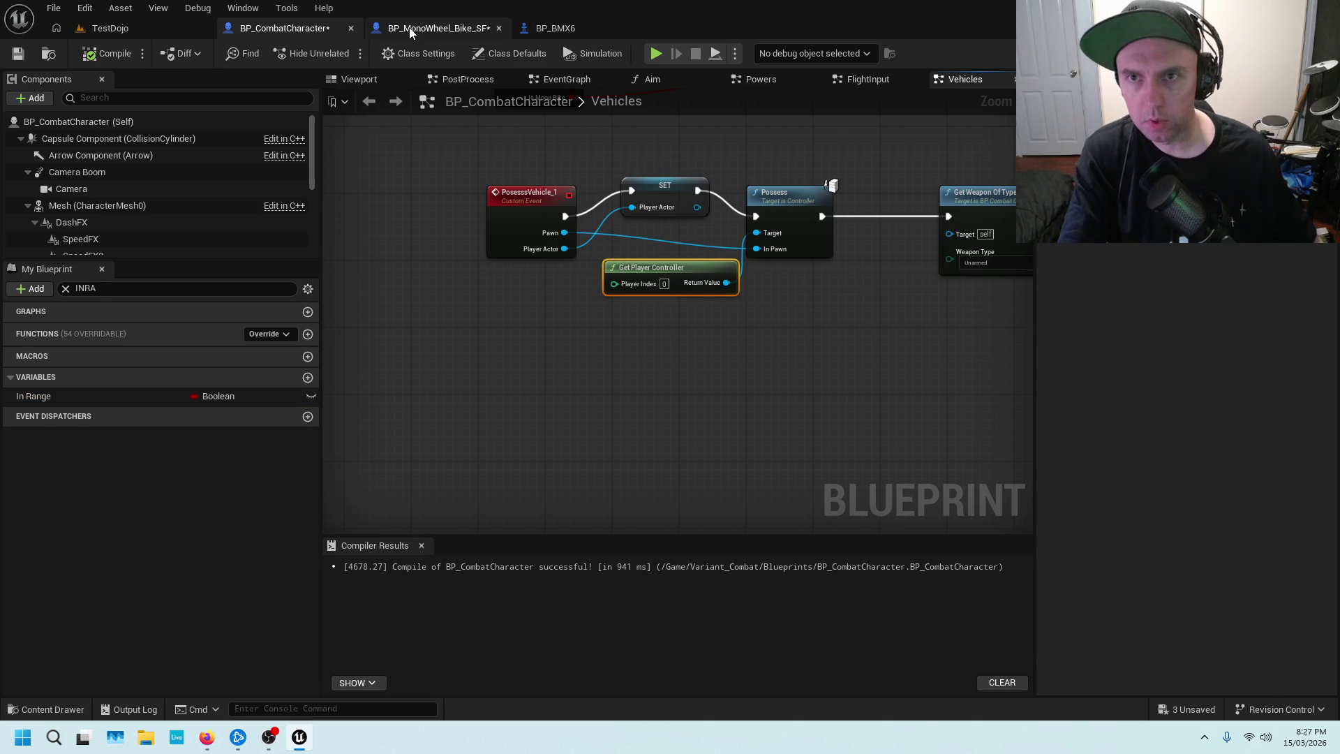
pyautogui.click(438, 28)
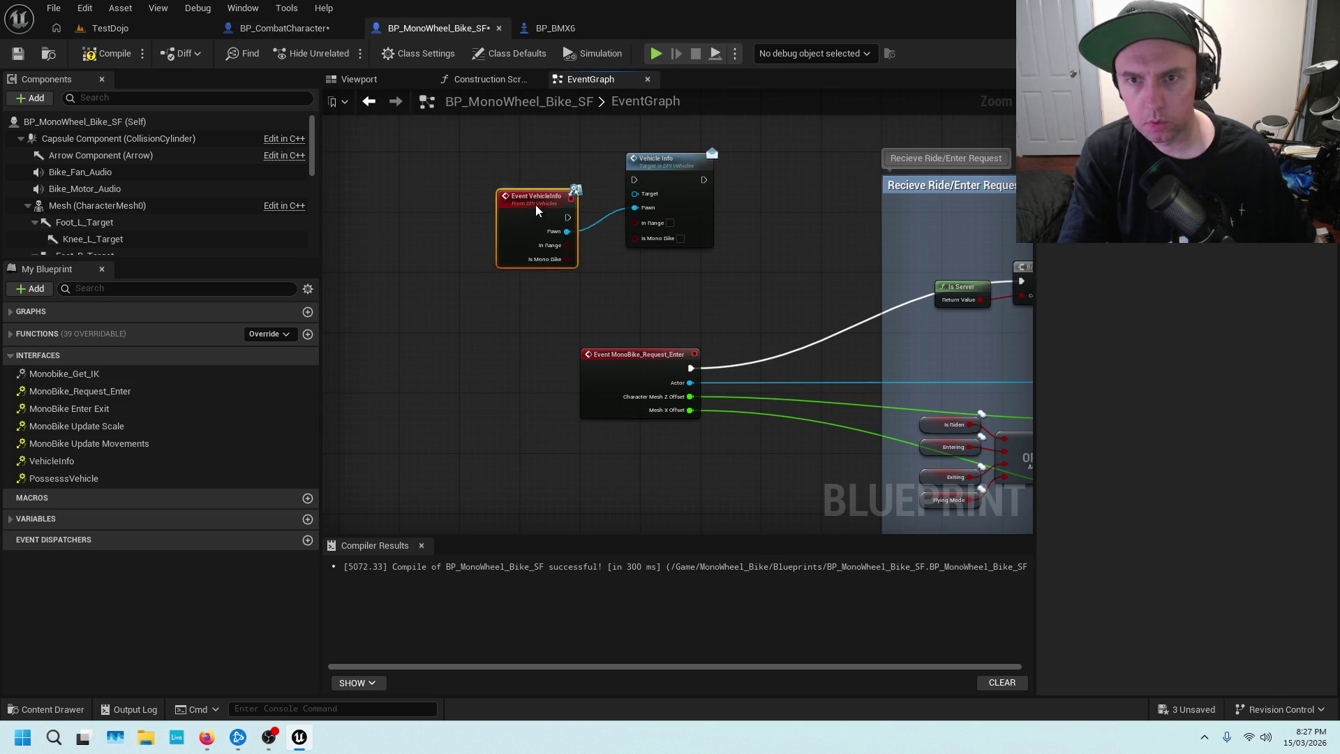
pyautogui.click(279, 28)
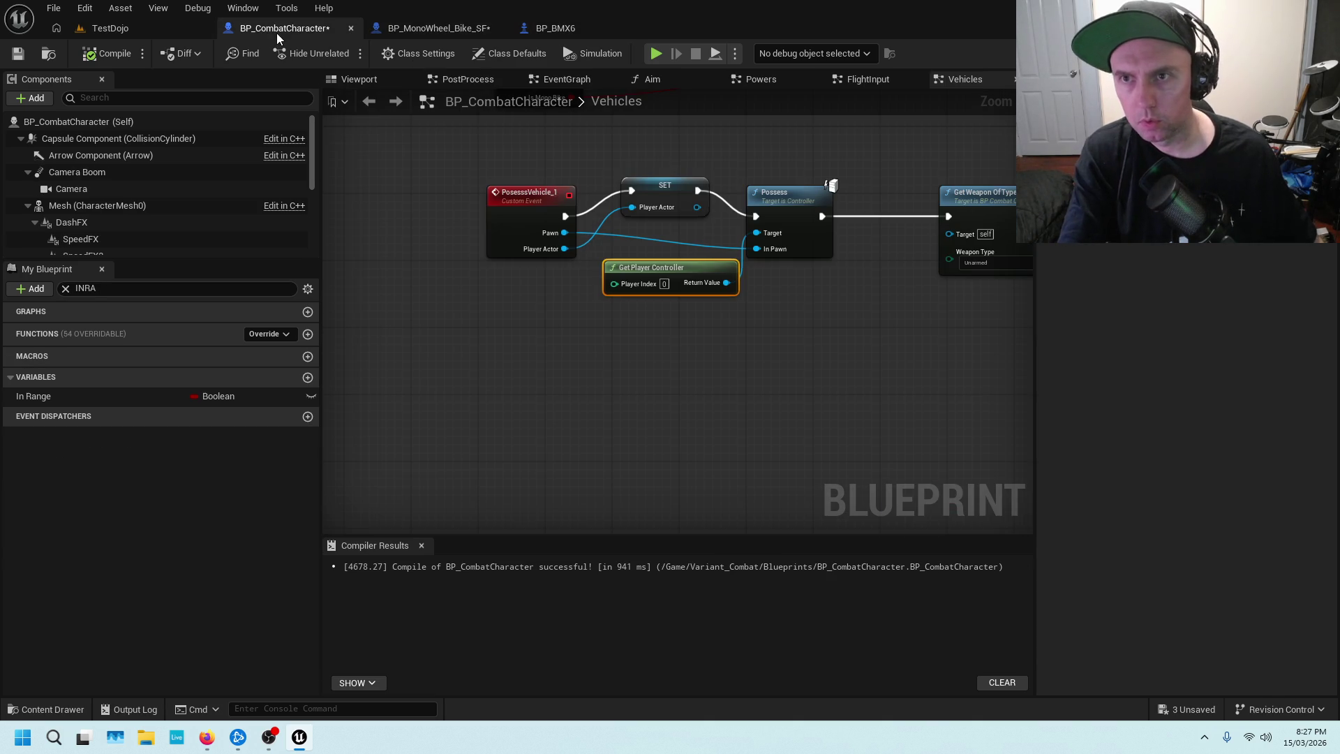
pyautogui.click(440, 31)
pyautogui.click(449, 220)
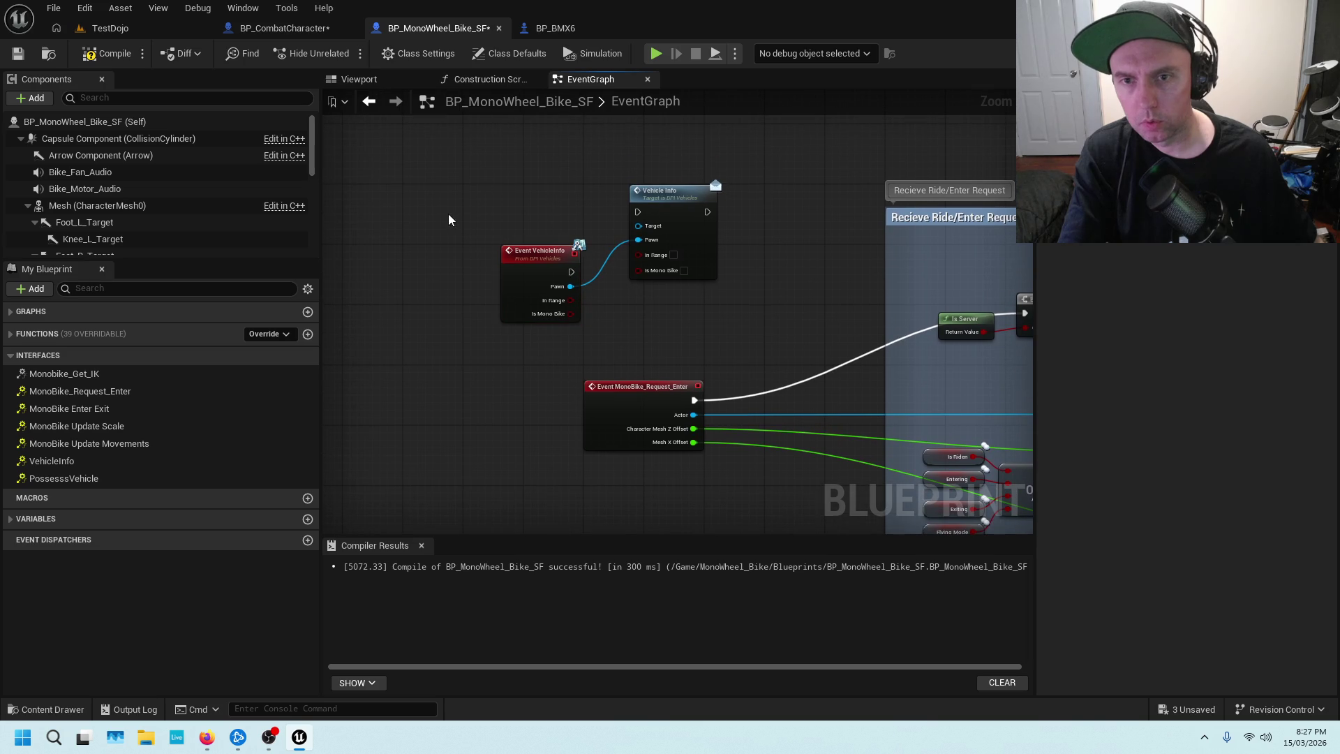
# Paste a Get Player Controller node and wire it into Vehicle Info's Target.
pyautogui.hotkey('ctrl', 'v')
pyautogui.moveTo(557, 226)
pyautogui.mouseDown()
pyautogui.moveTo(711, 216)
pyautogui.moveTo(728, 235)
pyautogui.mouseUp()
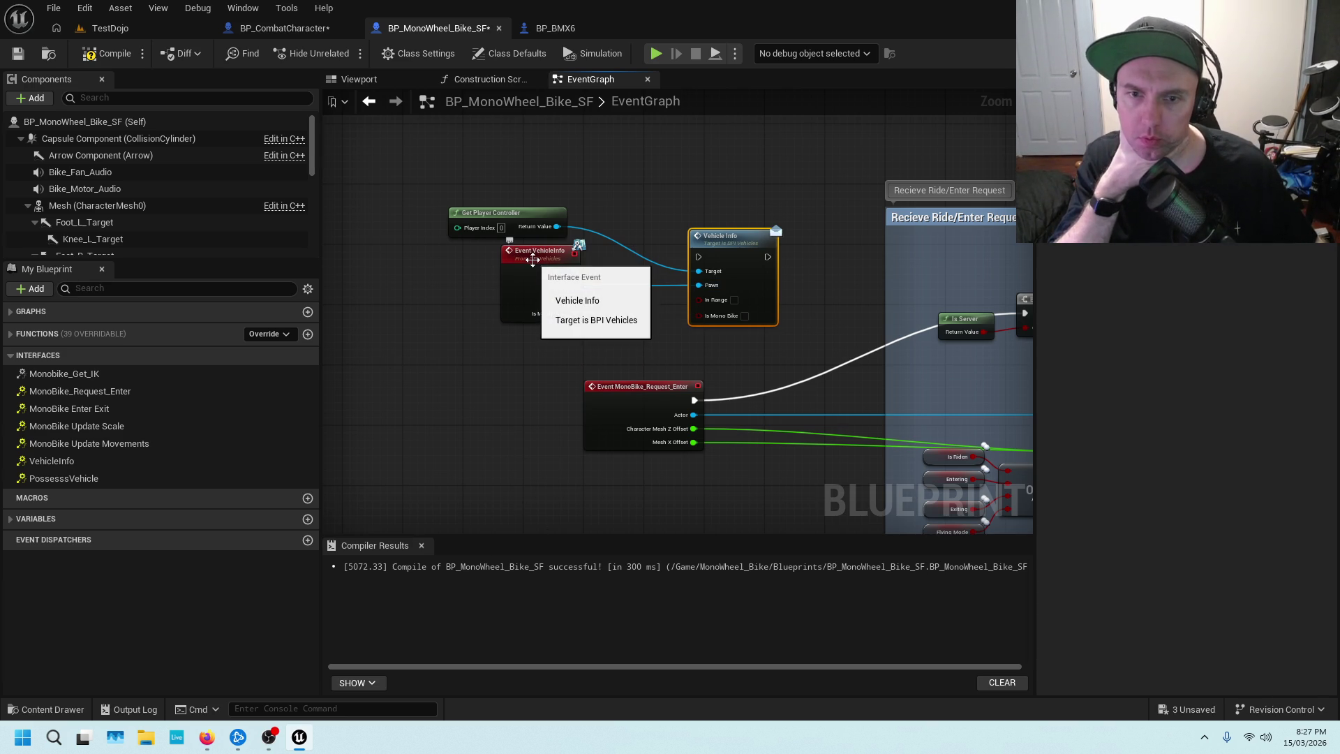
pyautogui.moveTo(753, 240)
pyautogui.mouseDown()
pyautogui.moveTo(768, 202)
pyautogui.moveTo(781, 209)
pyautogui.mouseUp()
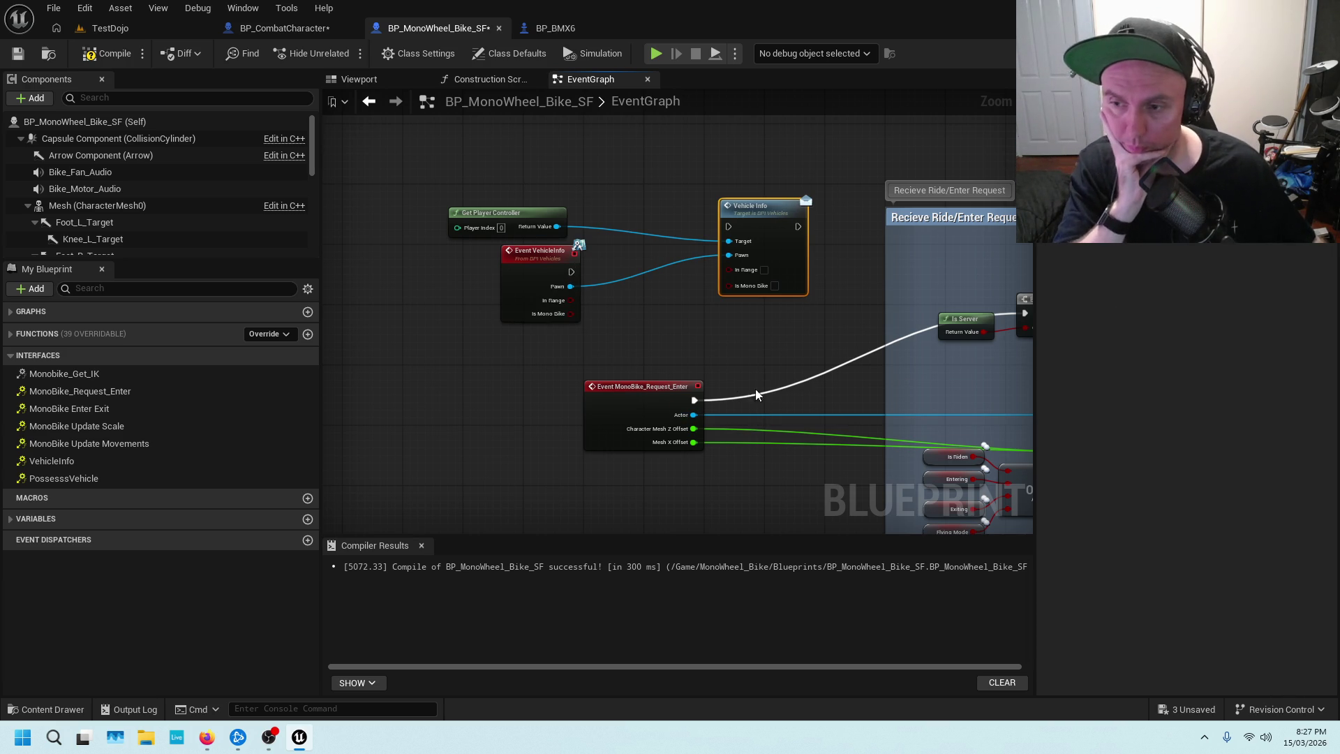
# Nudge Get Player Controller into place, then return to BP_CombatCharacter's Vehicles graph.
pyautogui.scroll(1, 780, 362)
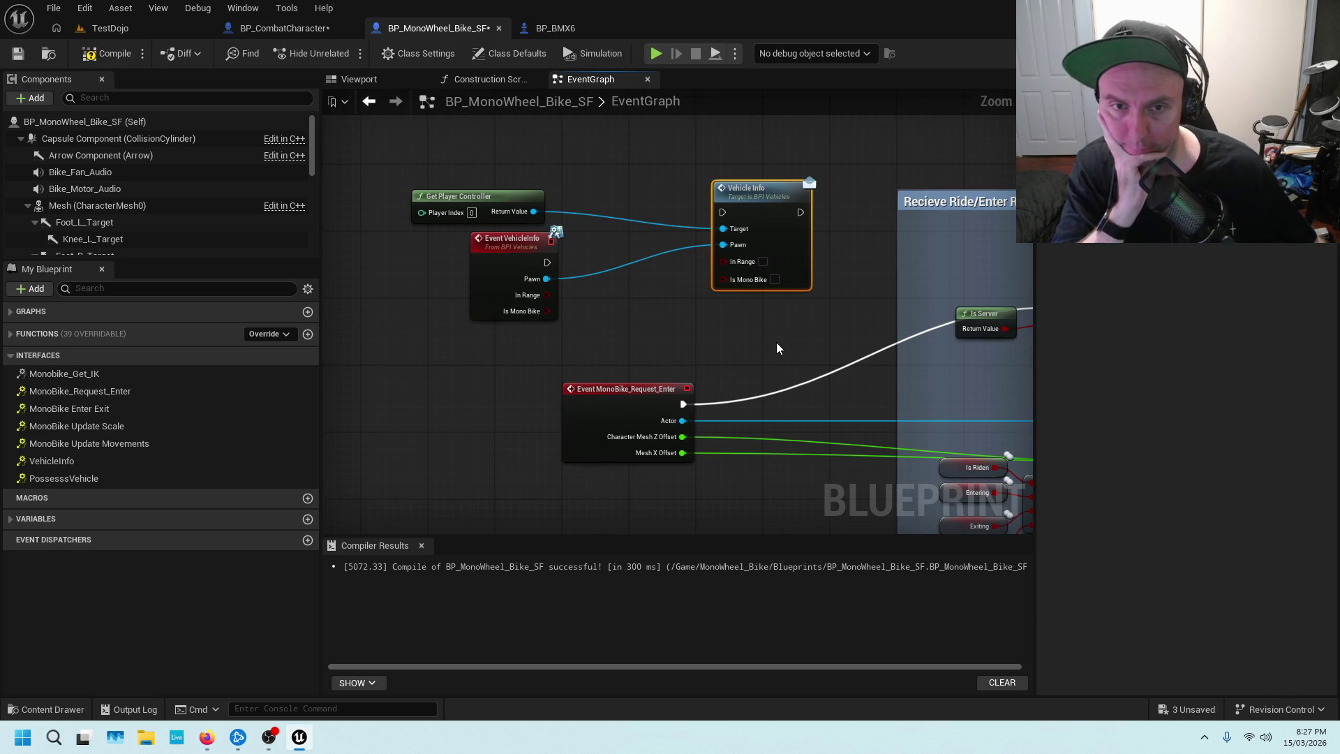
pyautogui.moveTo(777, 342); pyautogui.dragTo(675, 384)
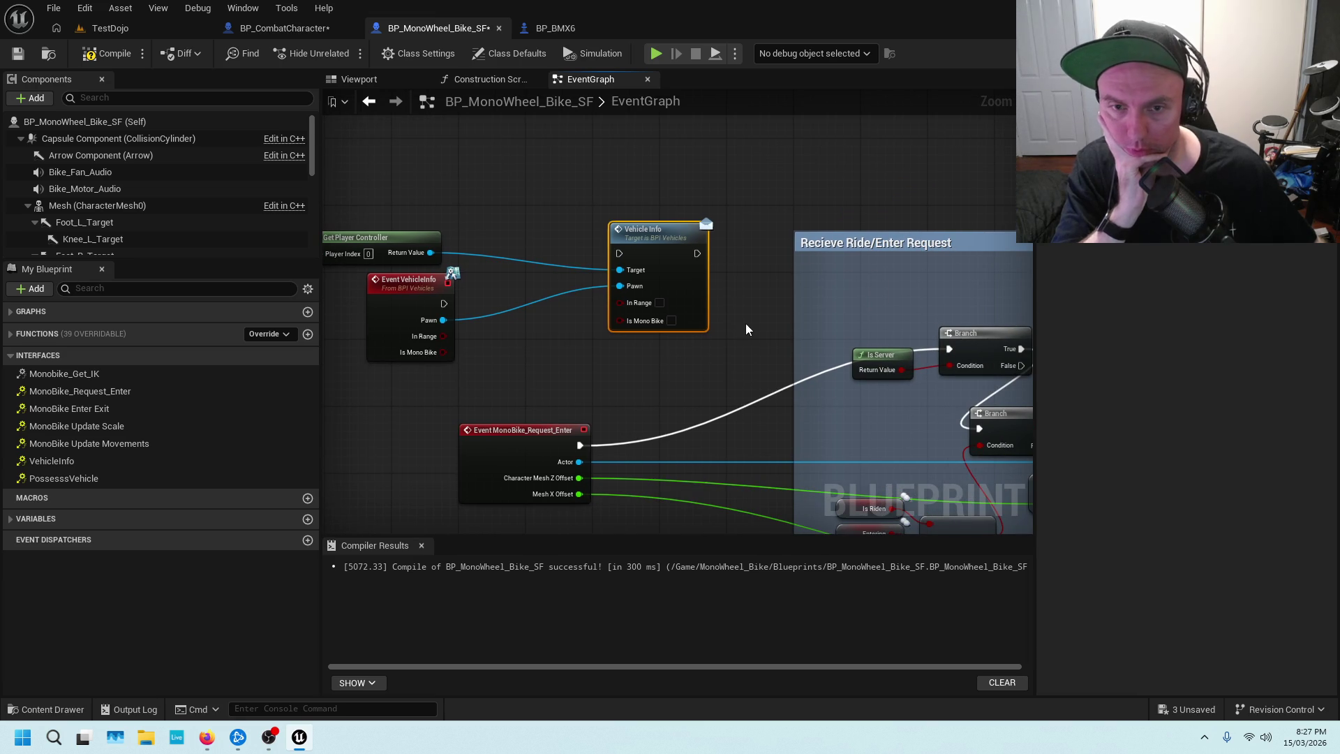
pyautogui.moveTo(541, 343); pyautogui.dragTo(634, 353)
pyautogui.click(519, 249)
pyautogui.moveTo(519, 249); pyautogui.dragTo(553, 246)
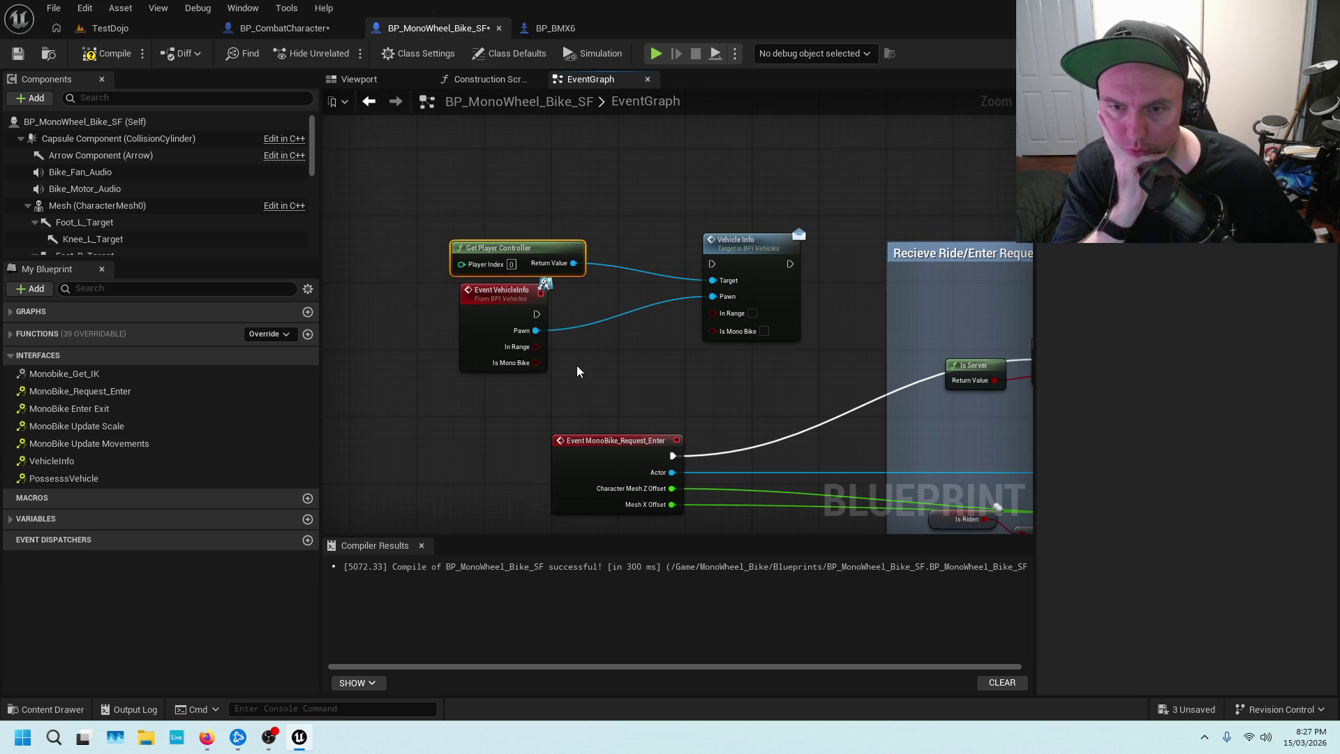
pyautogui.moveTo(633, 360); pyautogui.dragTo(541, 365)
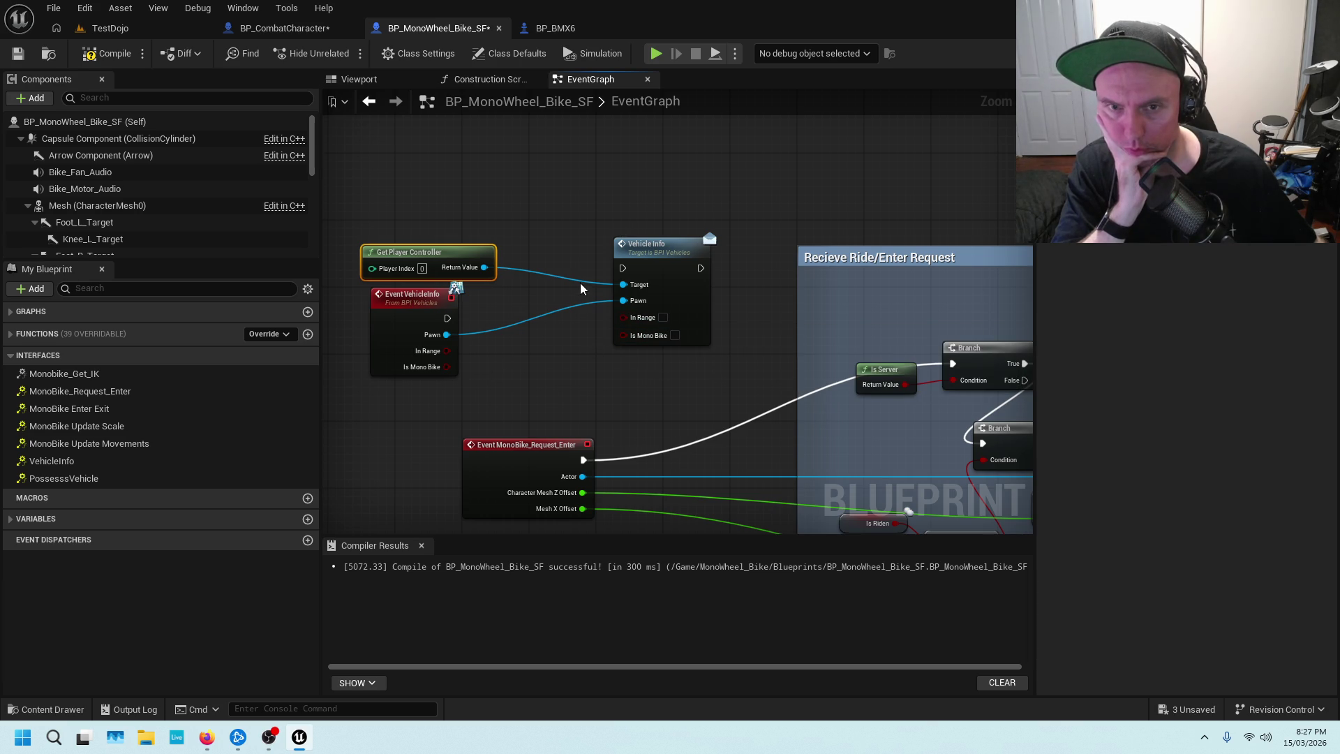
pyautogui.click(292, 28)
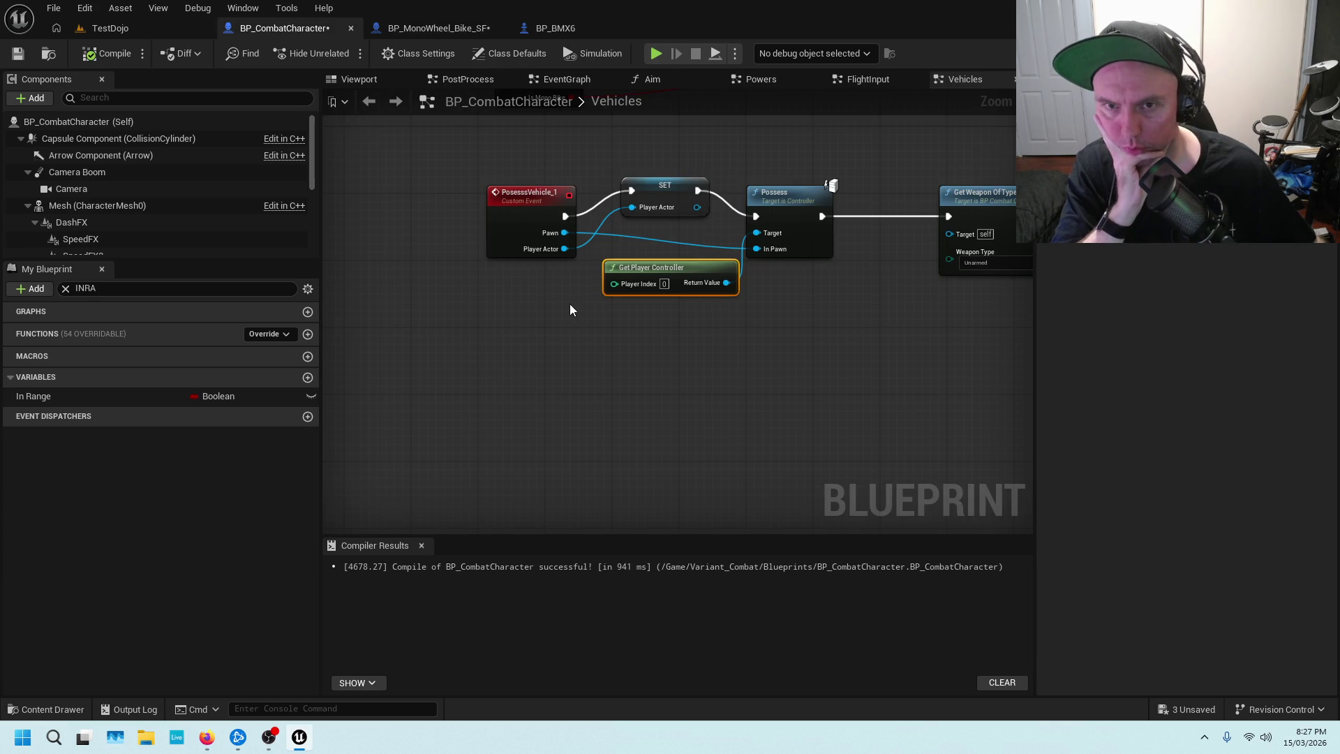
pyautogui.scroll(-1, 572, 331)
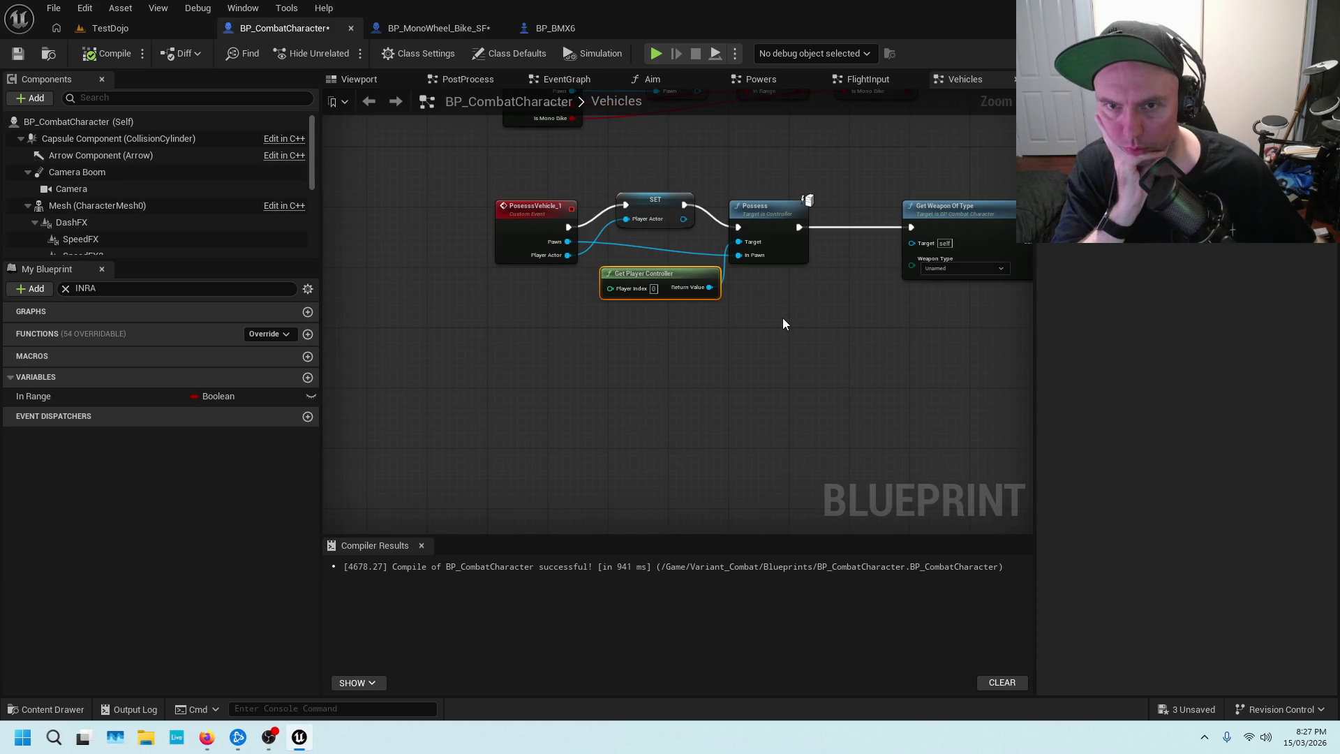
# Select In Range and pan through the Mono Bike enter and Possess Vehicle on exit logic.
pyautogui.scroll(-1, 782, 317)
pyautogui.click(832, 200)
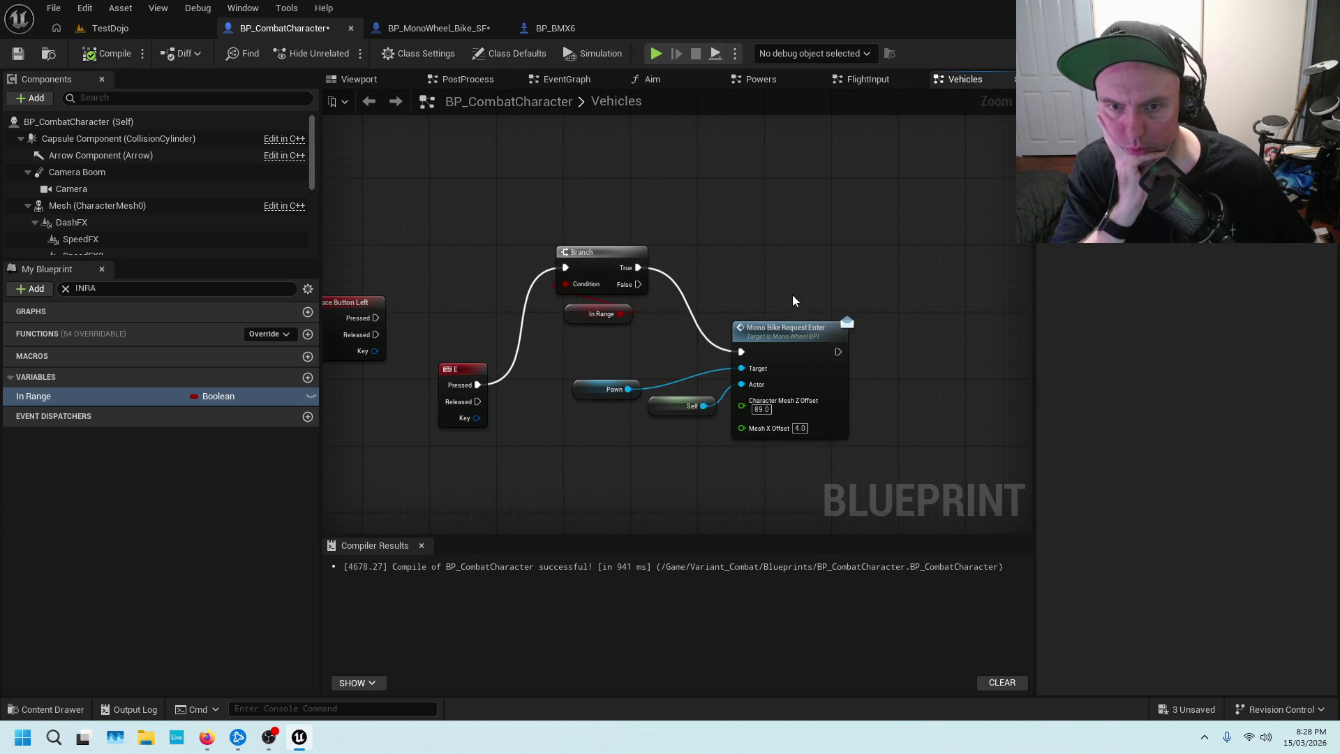
pyautogui.moveTo(793, 301); pyautogui.dragTo(716, 304)
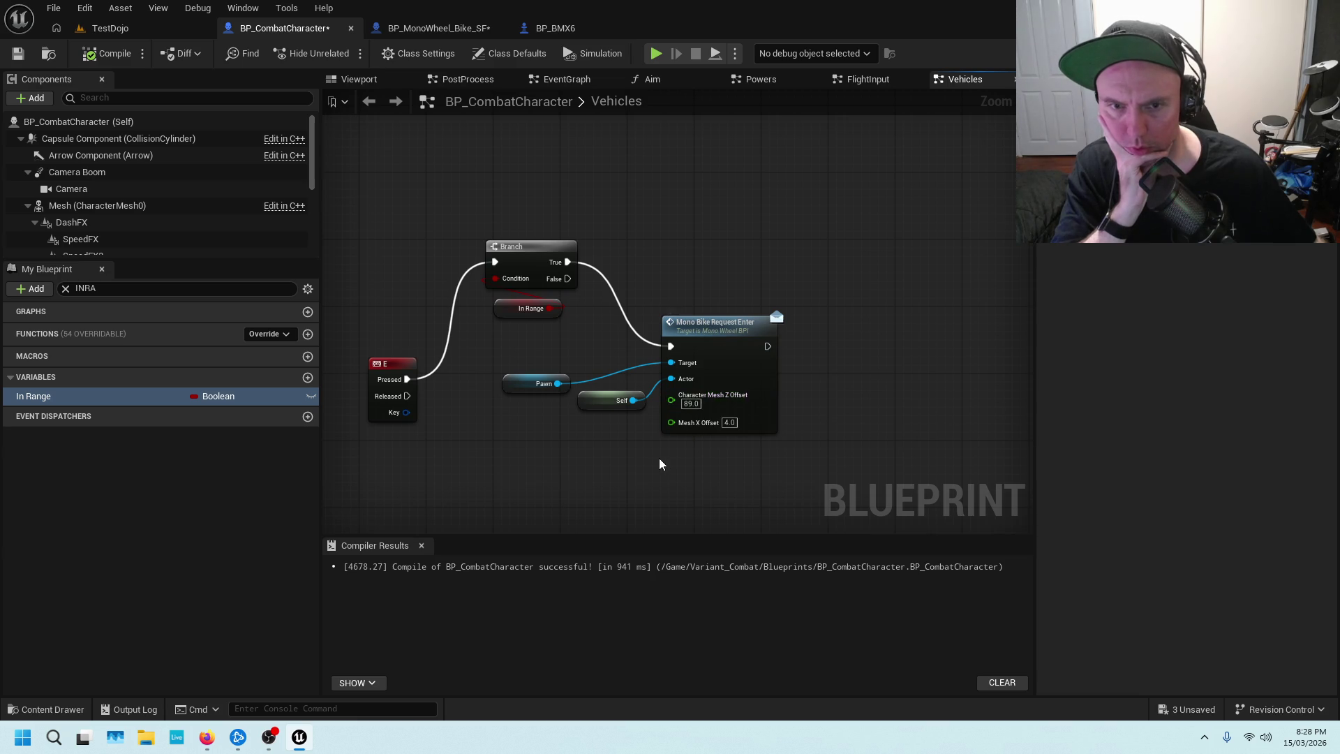
pyautogui.scroll(-6, 582, 479)
pyautogui.scroll(5, 858, 186)
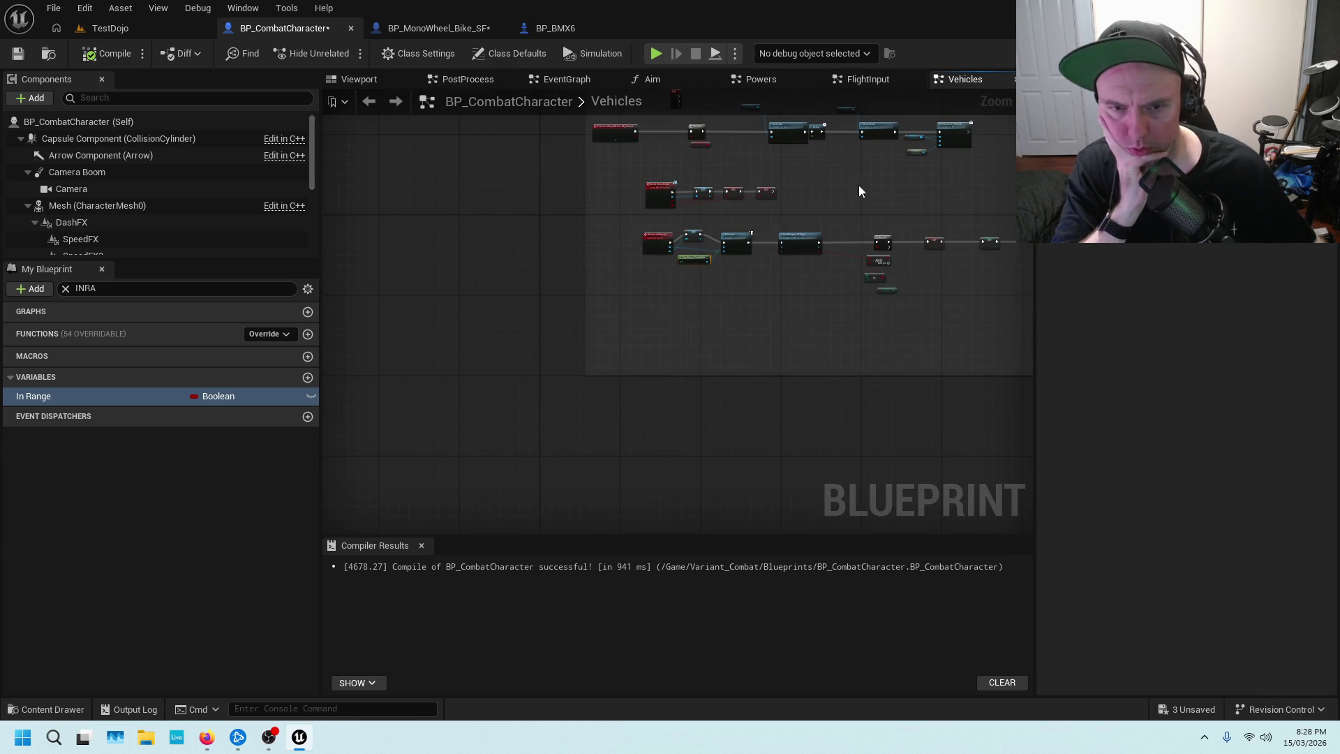
pyautogui.moveTo(688, 268); pyautogui.dragTo(723, 363)
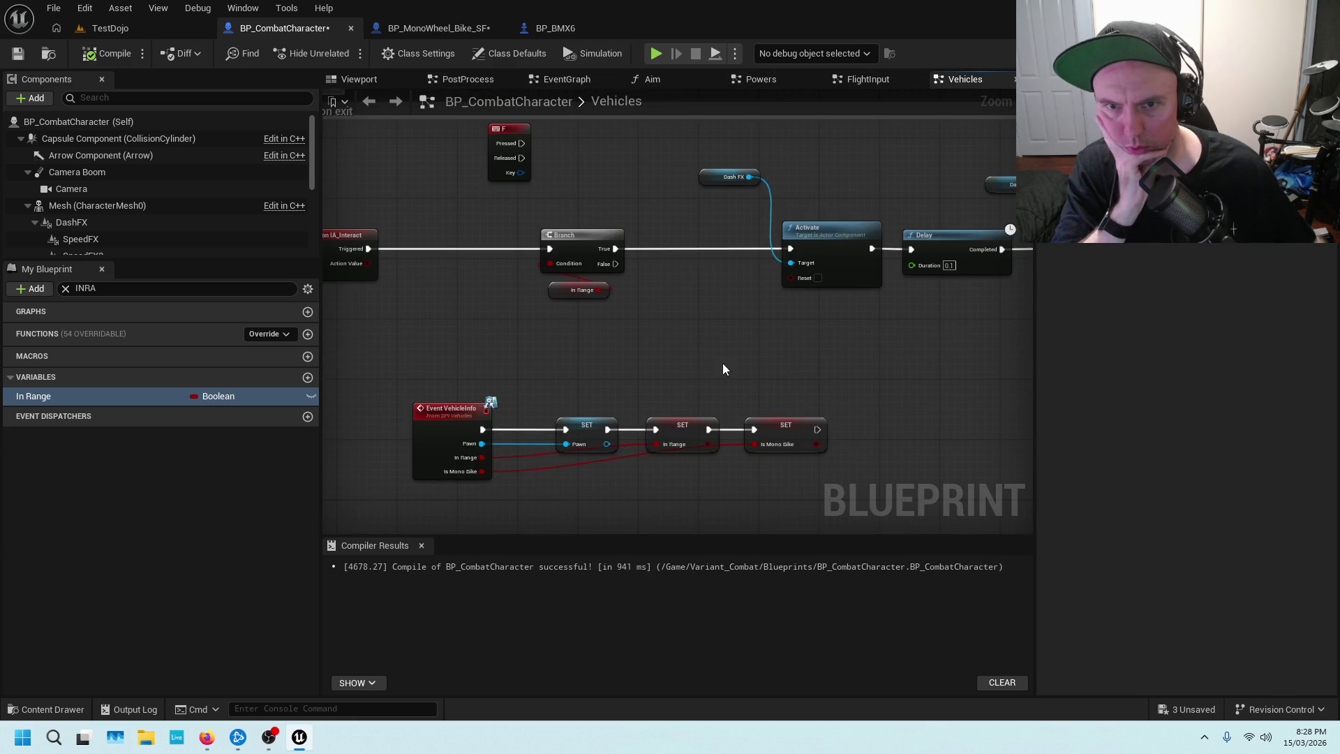
pyautogui.scroll(-2, 836, 333)
pyautogui.moveTo(708, 309)
pyautogui.mouseDown()
pyautogui.moveTo(697, 230)
pyautogui.moveTo(781, 345)
pyautogui.mouseUp()
pyautogui.scroll(2, 781, 345)
pyautogui.scroll(-4, 663, 346)
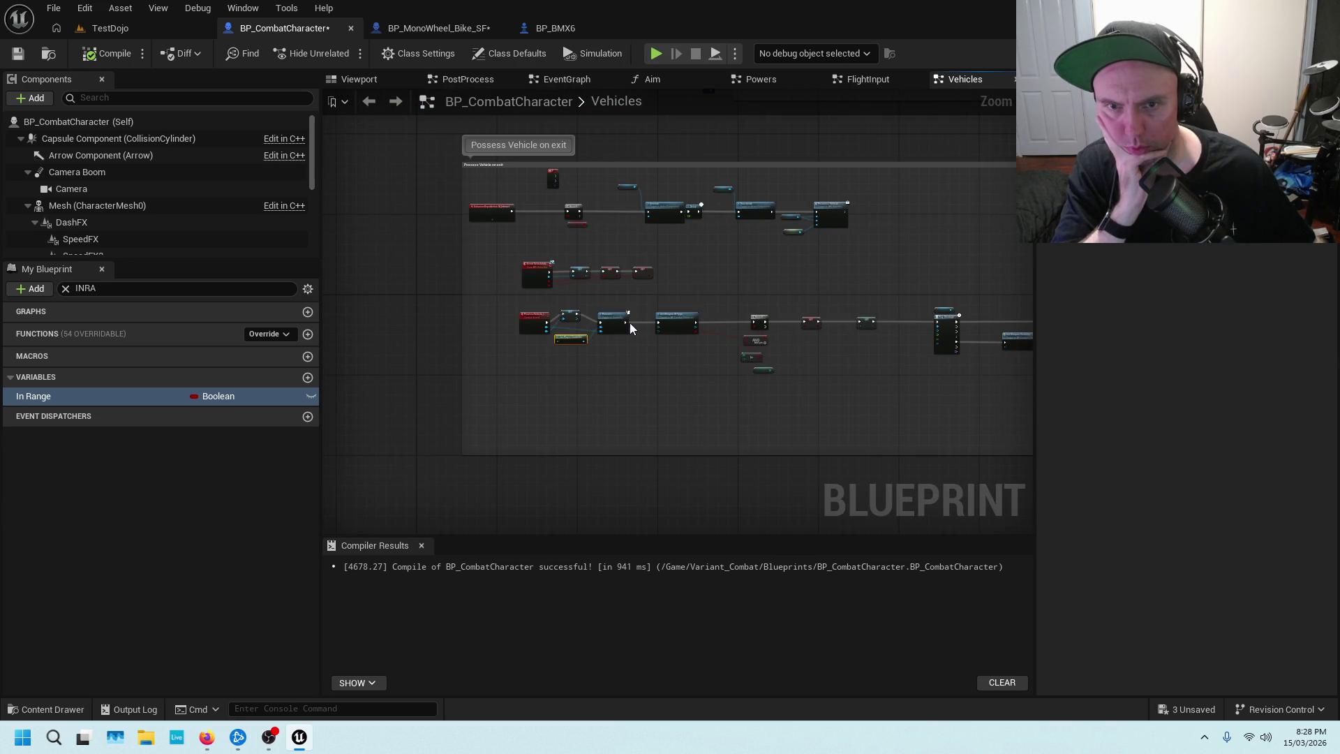
# Review the Player Camera exit nodes, then bring up BP_BMX6's ENTER - EXIT VEHICLE graph.
pyautogui.moveTo(649, 188)
pyautogui.mouseDown()
pyautogui.moveTo(593, 493)
pyautogui.moveTo(365, 500)
pyautogui.mouseUp()
pyautogui.scroll(4, 511, 395)
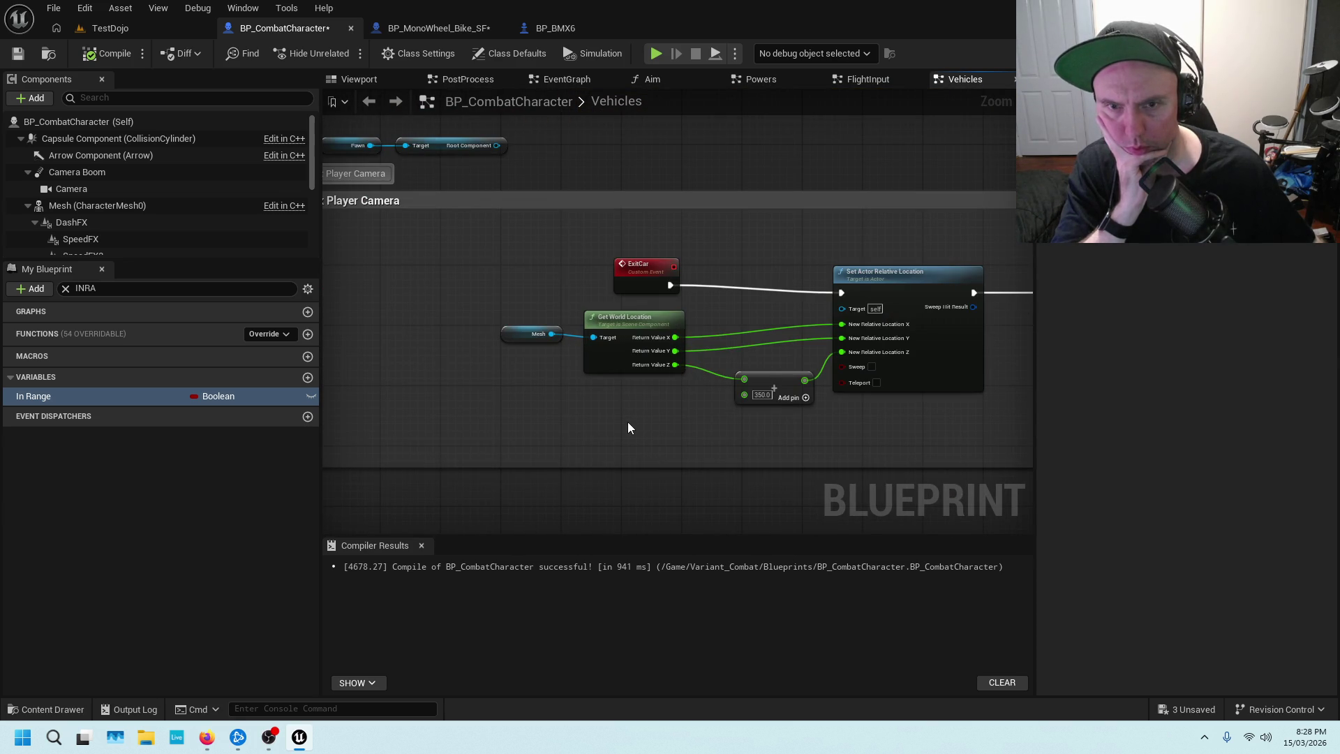
pyautogui.scroll(-4, 574, 427)
pyautogui.scroll(1, 752, 180)
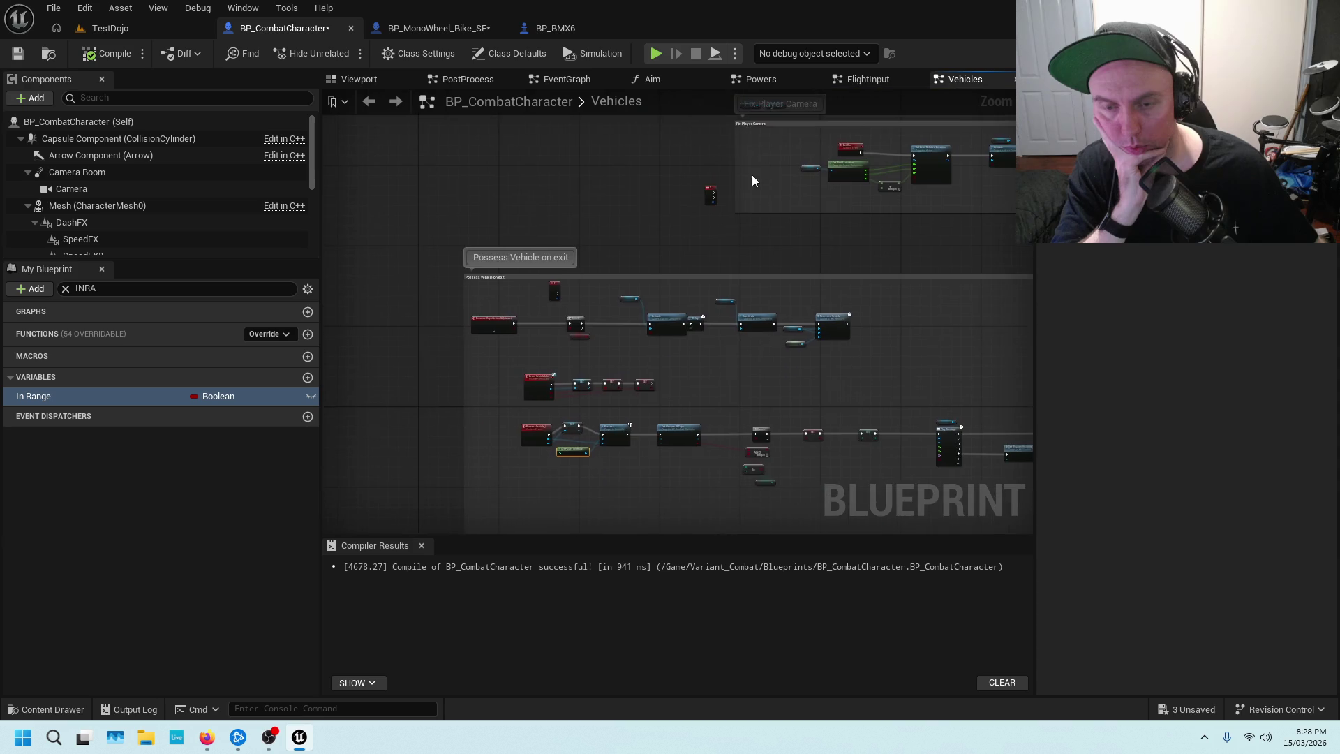
pyautogui.scroll(5, 621, 424)
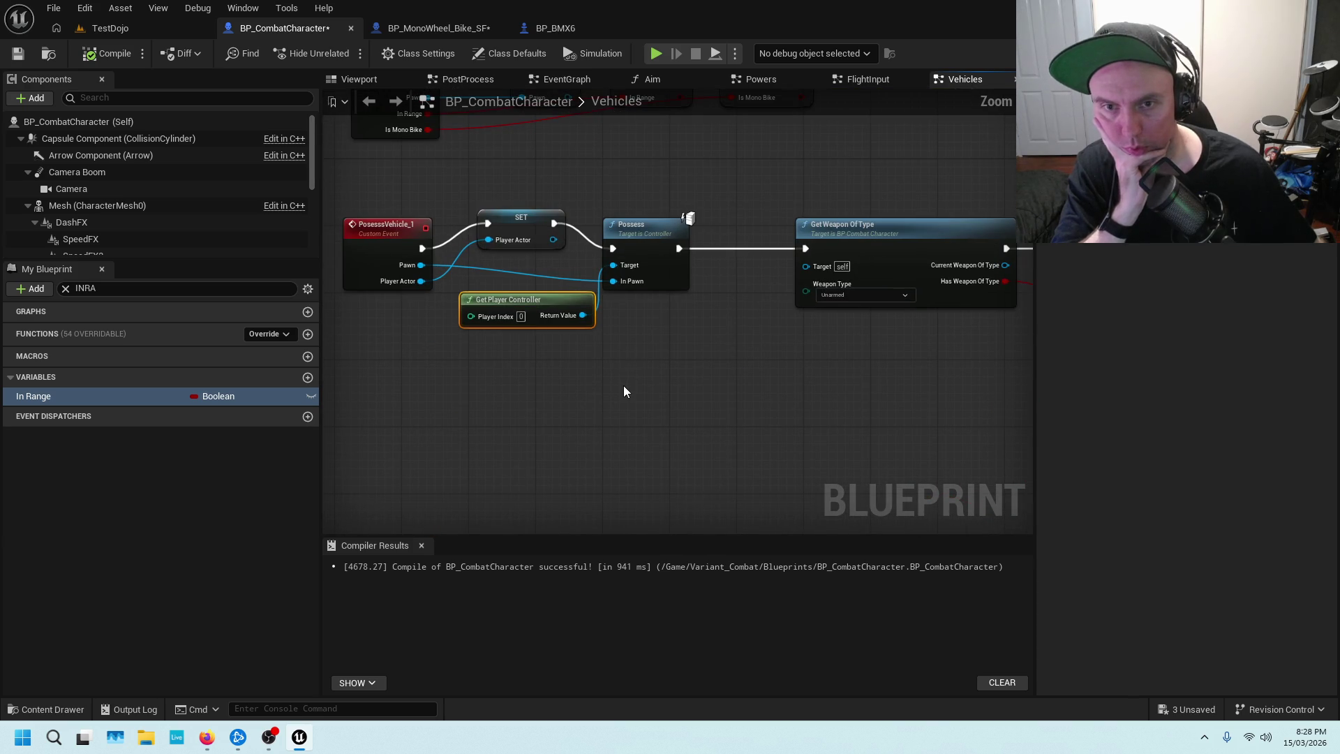
pyautogui.scroll(1, 687, 357)
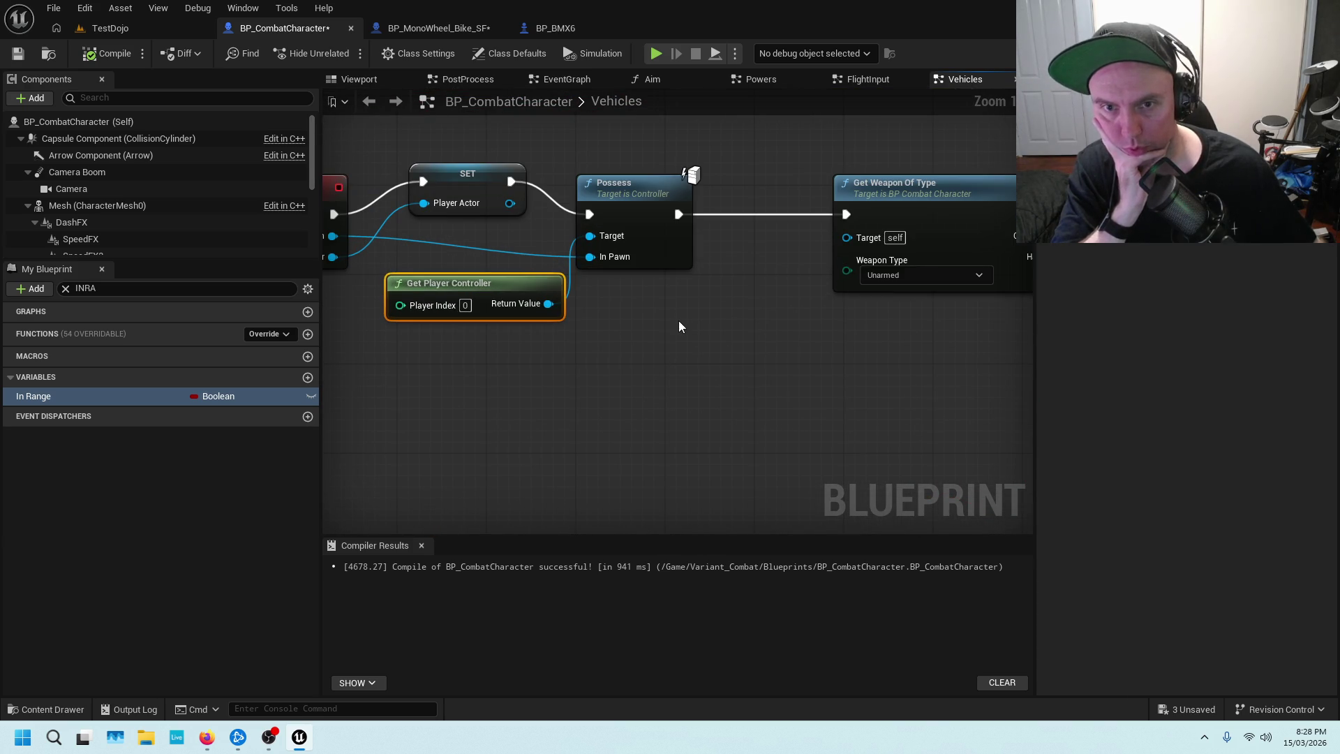
pyautogui.scroll(-1, 669, 321)
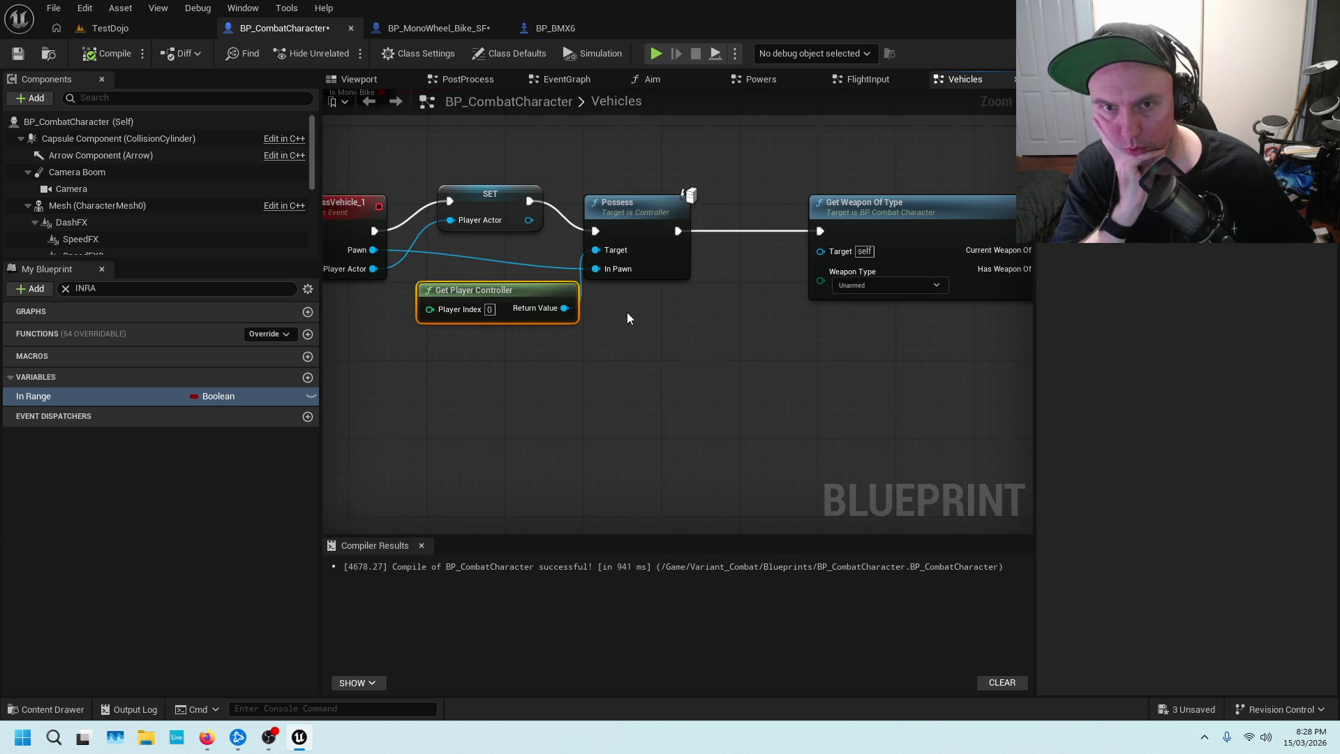
pyautogui.scroll(-4, 628, 318)
pyautogui.moveTo(868, 229)
pyautogui.mouseDown()
pyautogui.moveTo(777, 379)
pyautogui.moveTo(843, 387)
pyautogui.mouseUp()
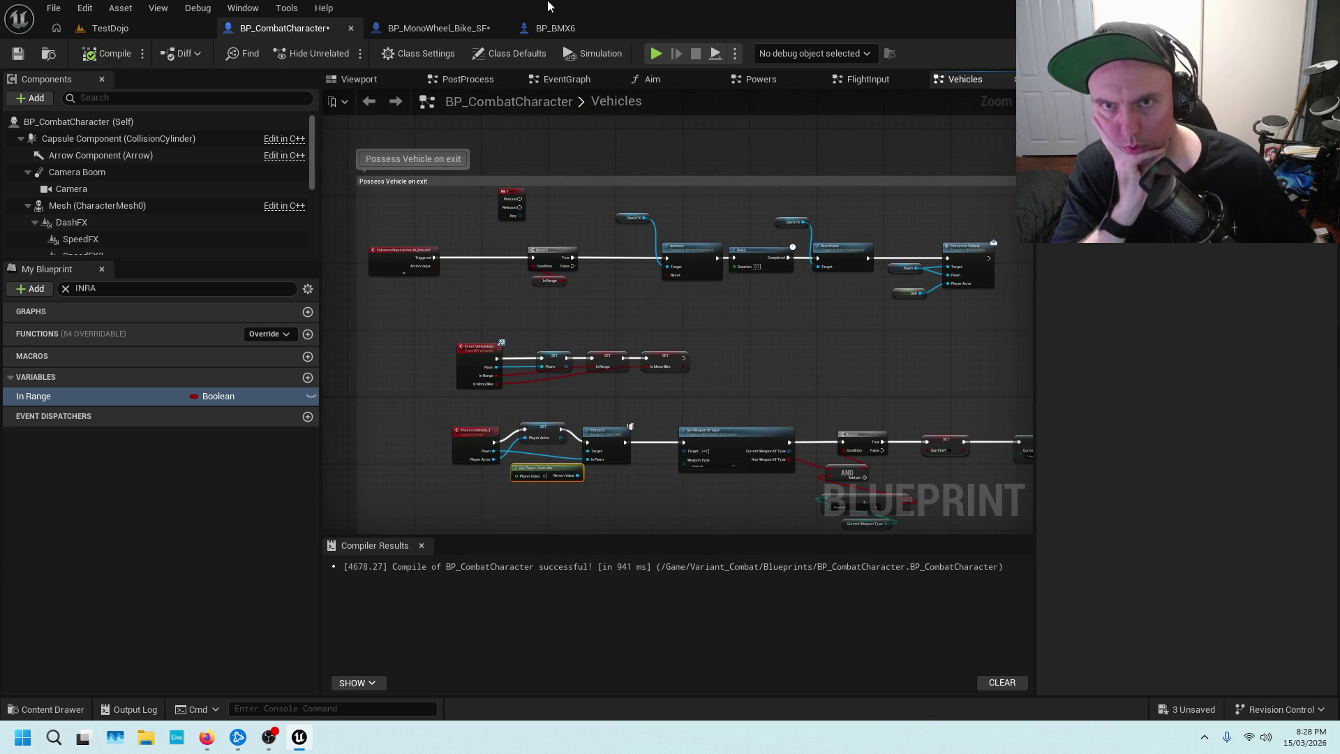
pyautogui.click(555, 28)
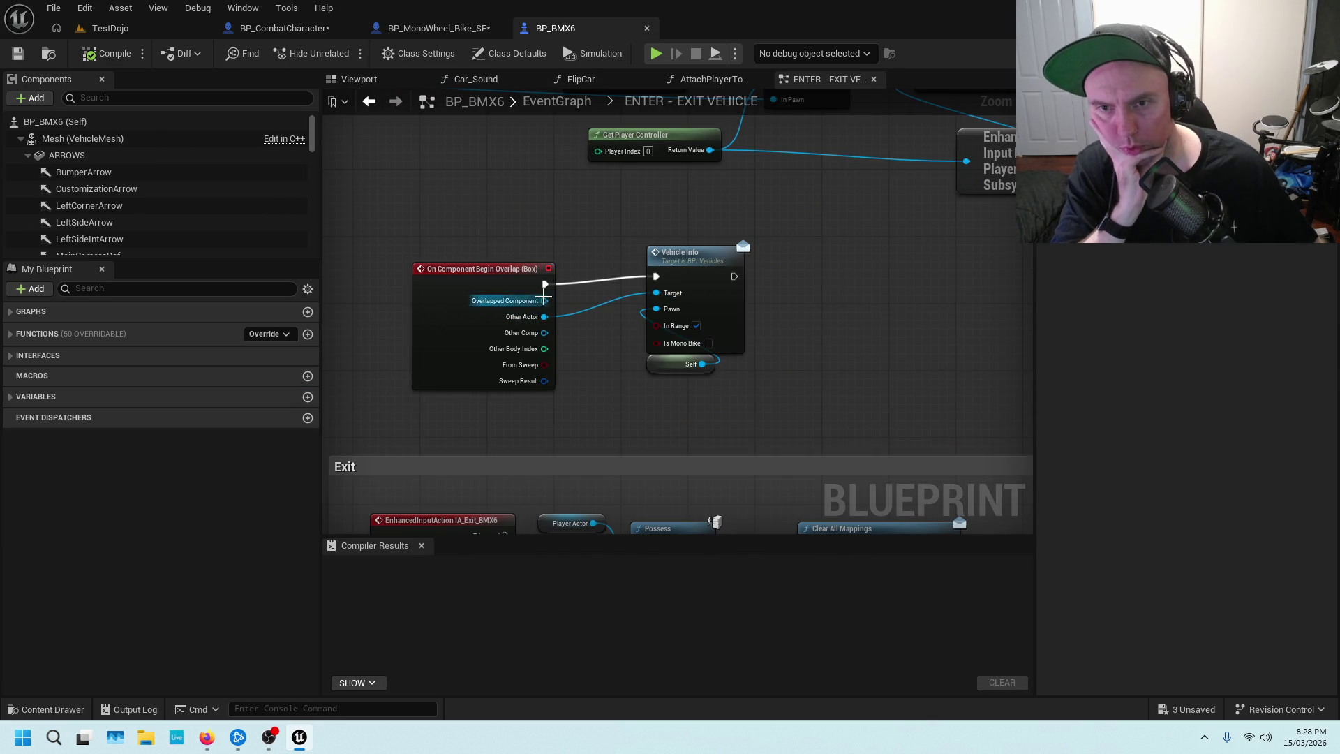
# Compare against BP_BMX6's overlap setup and delete the MonoWheel bike's Event VehicleInfo node.
pyautogui.click(505, 270)
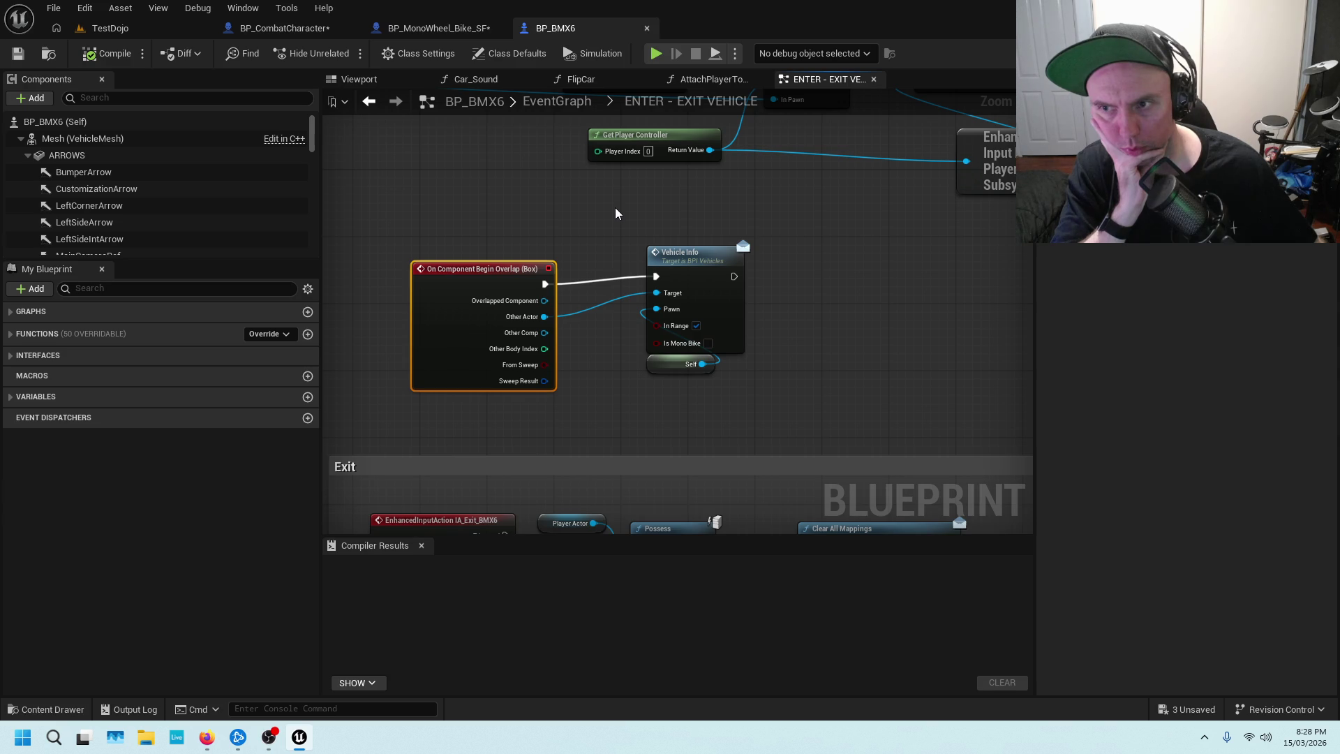
pyautogui.scroll(-1, 614, 208)
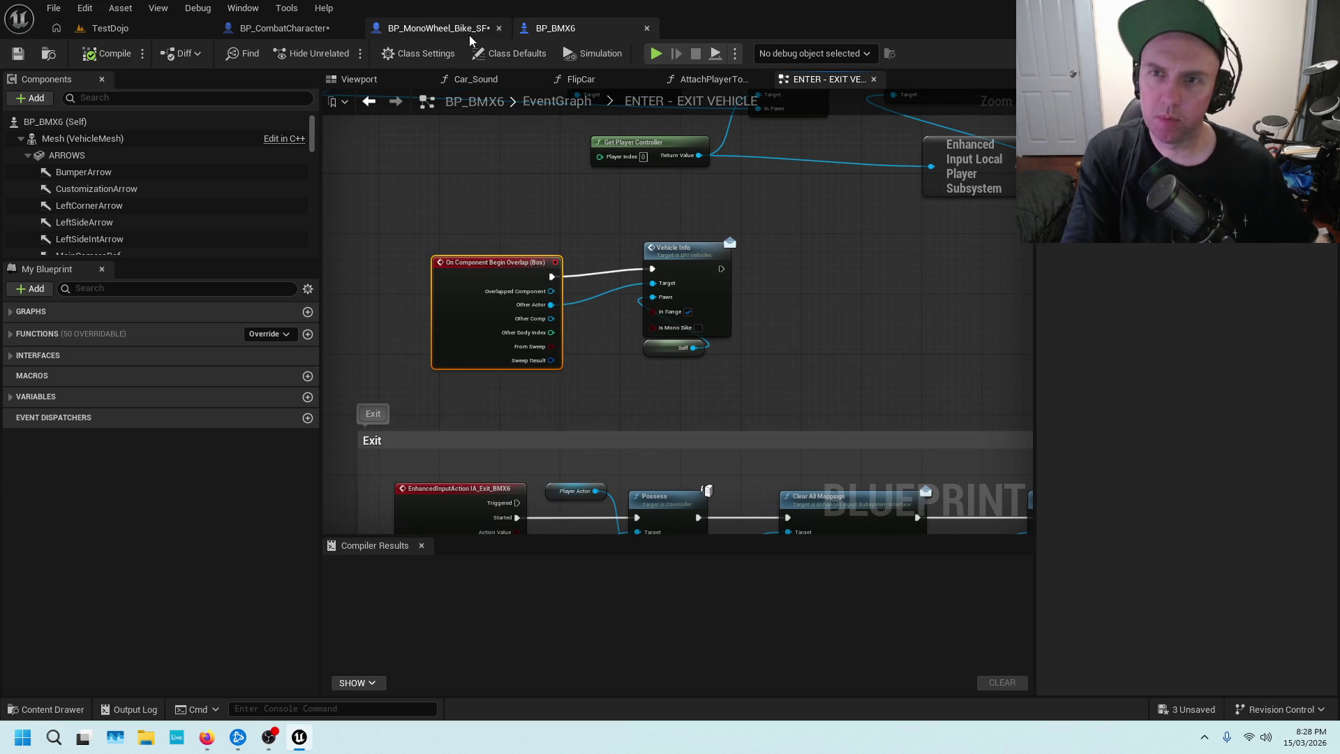
pyautogui.click(438, 28)
pyautogui.moveTo(522, 222); pyautogui.dragTo(653, 184)
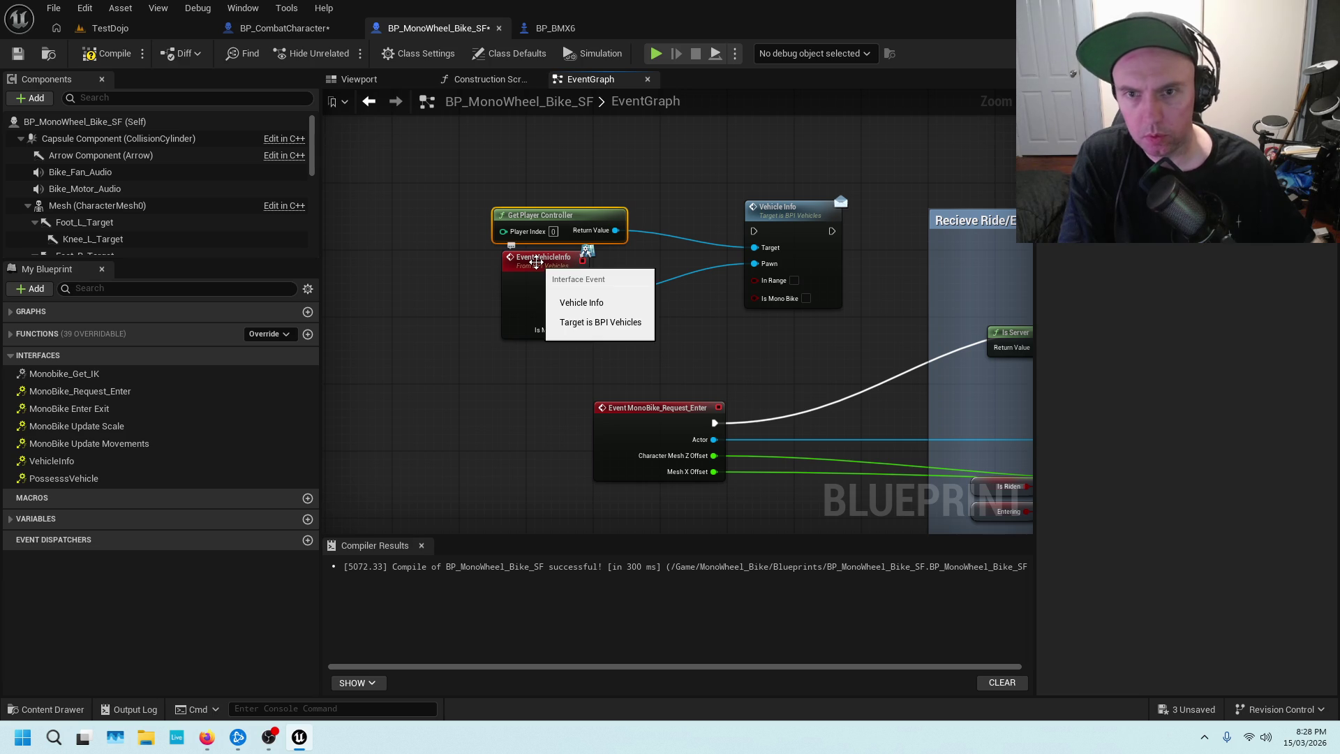
pyautogui.click(579, 27)
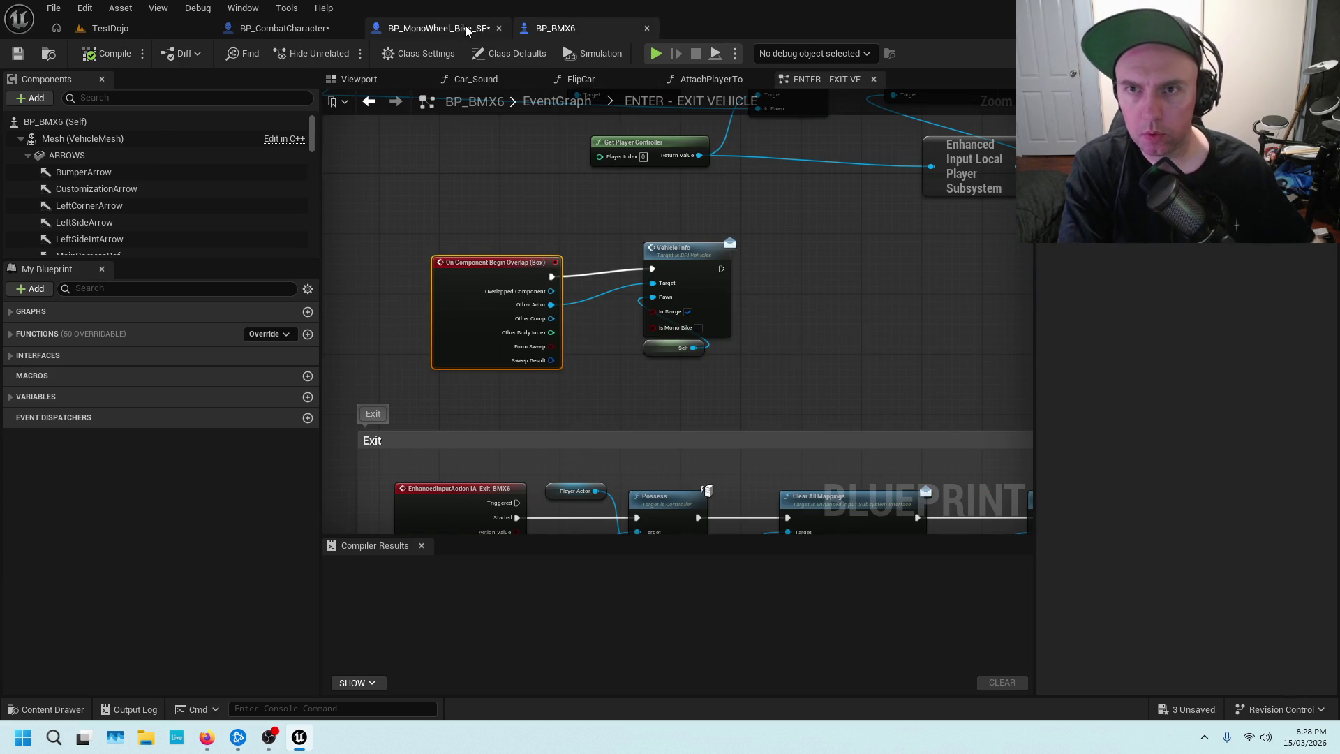
pyautogui.click(432, 28)
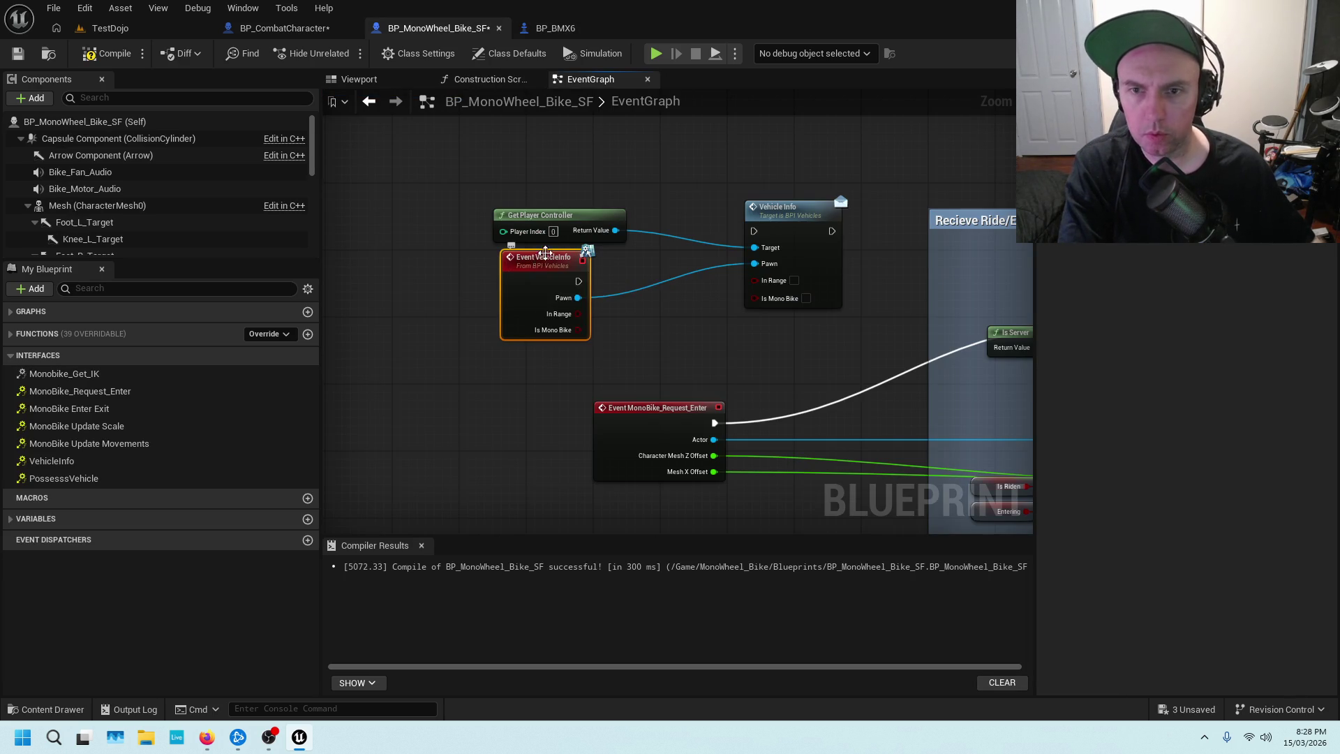
pyautogui.press('Delete')
# Paste a Self node into Vehicle Info's Pawn input and delete Get Player Controller.
pyautogui.click(567, 29)
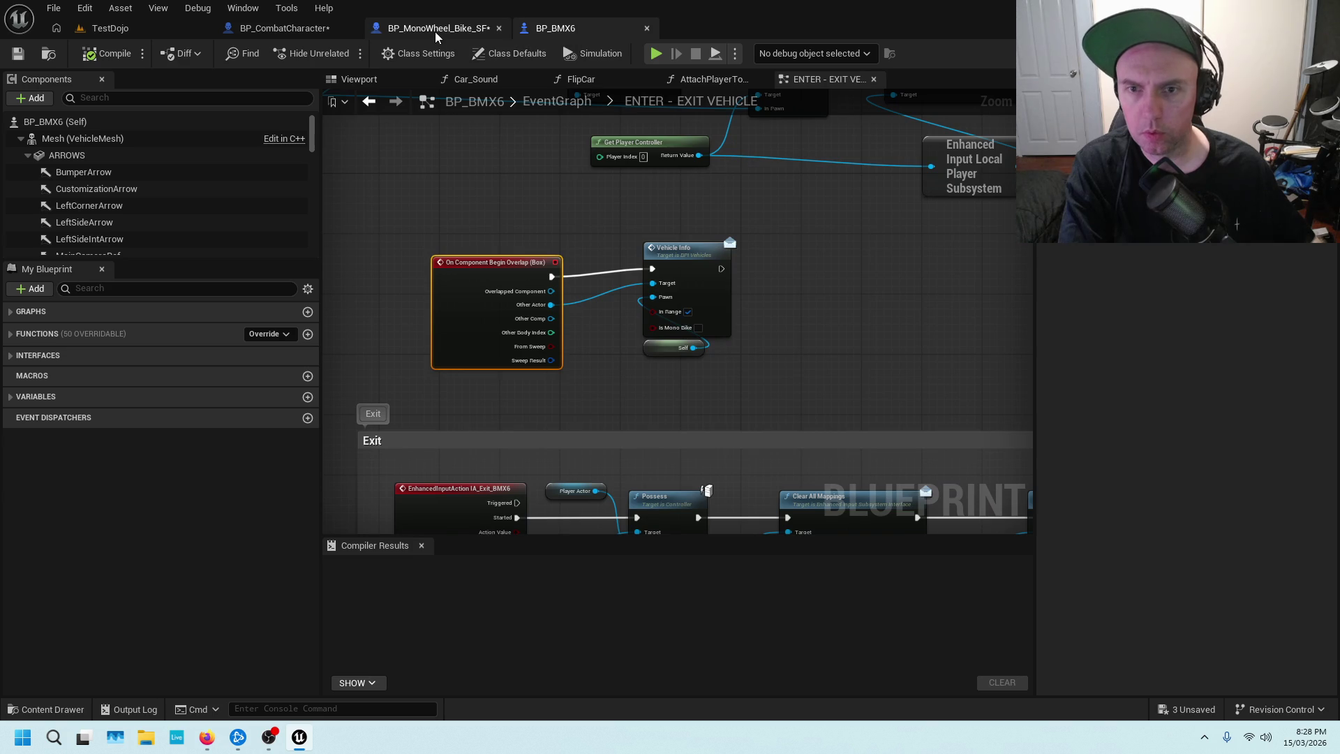
pyautogui.moveTo(524, 225); pyautogui.dragTo(681, 314)
pyautogui.click(572, 256)
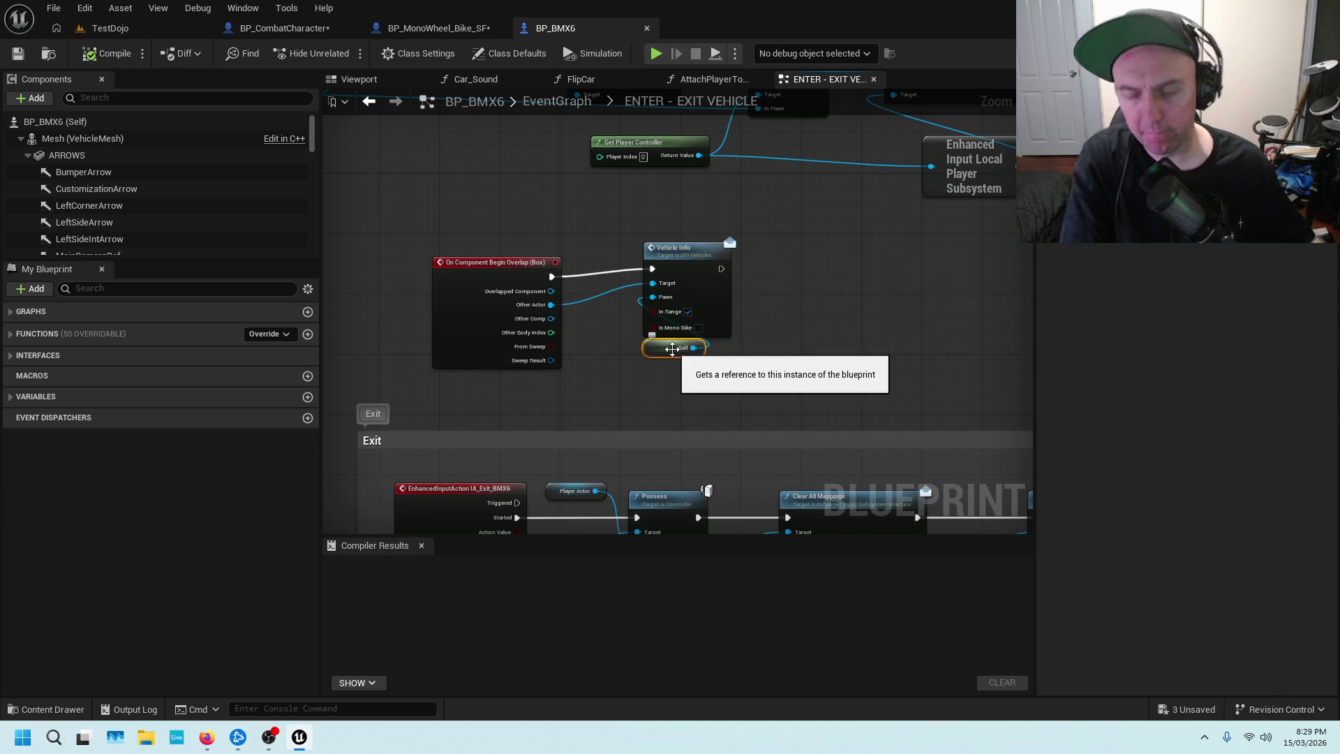
pyautogui.click(444, 34)
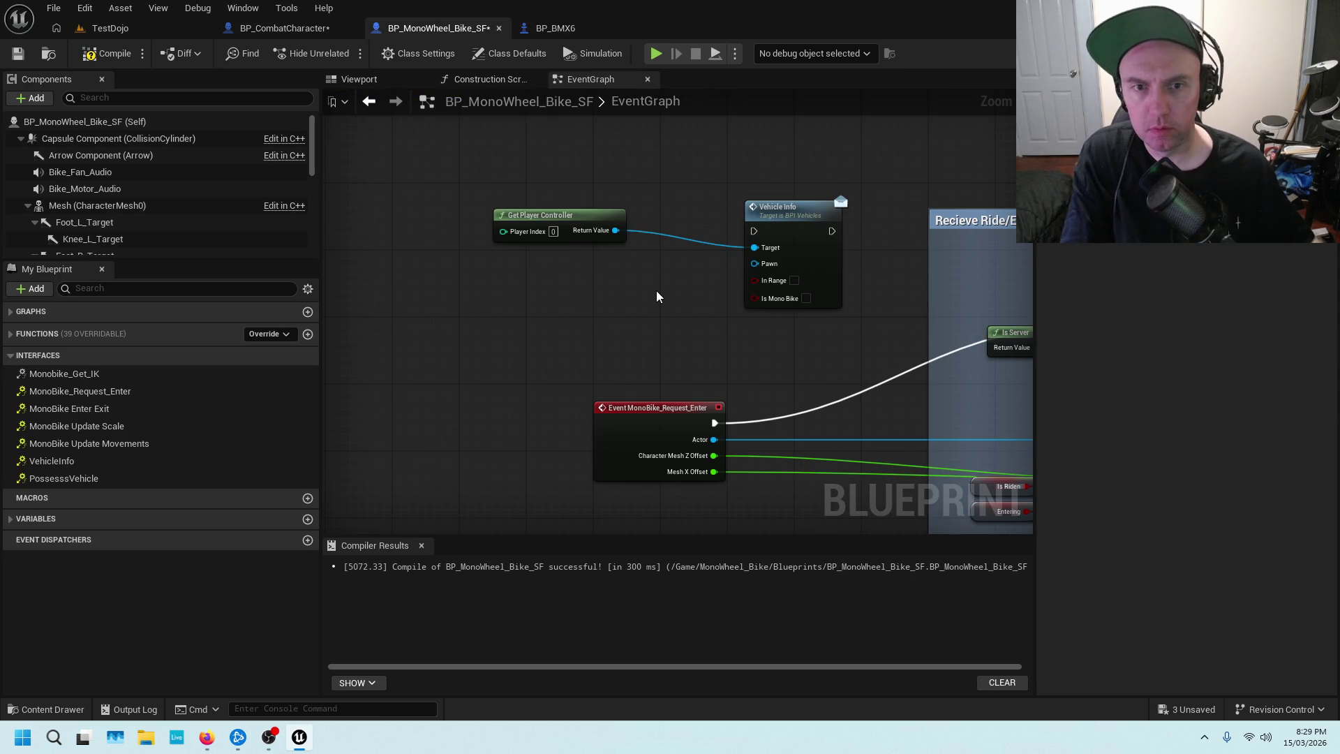
pyautogui.hotkey('ctrl', 'v')
pyautogui.click(554, 28)
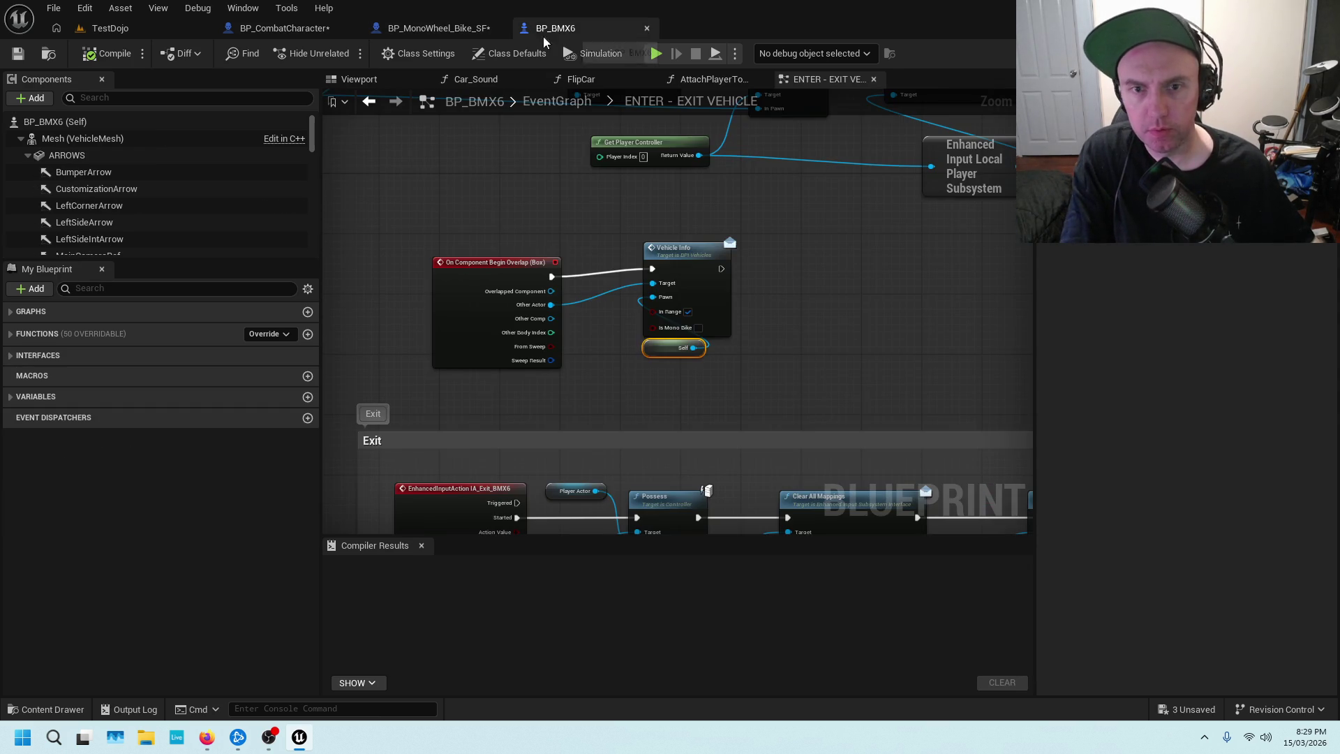
pyautogui.click(417, 33)
pyautogui.moveTo(663, 311); pyautogui.dragTo(753, 263)
pyautogui.moveTo(510, 140); pyautogui.dragTo(551, 267)
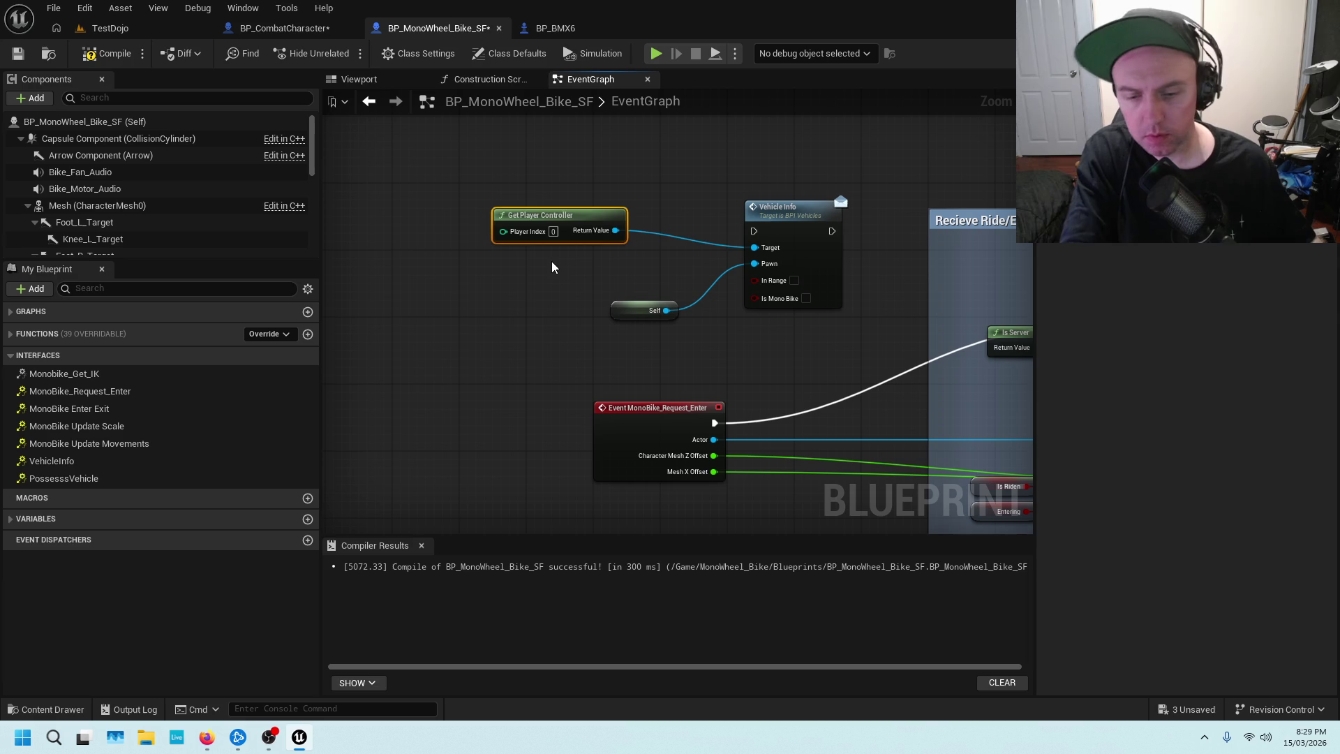
pyautogui.press('Delete')
# Add a Box Collision component to the MonoWheel bike.
pyautogui.click(136, 93)
pyautogui.write('COLL')
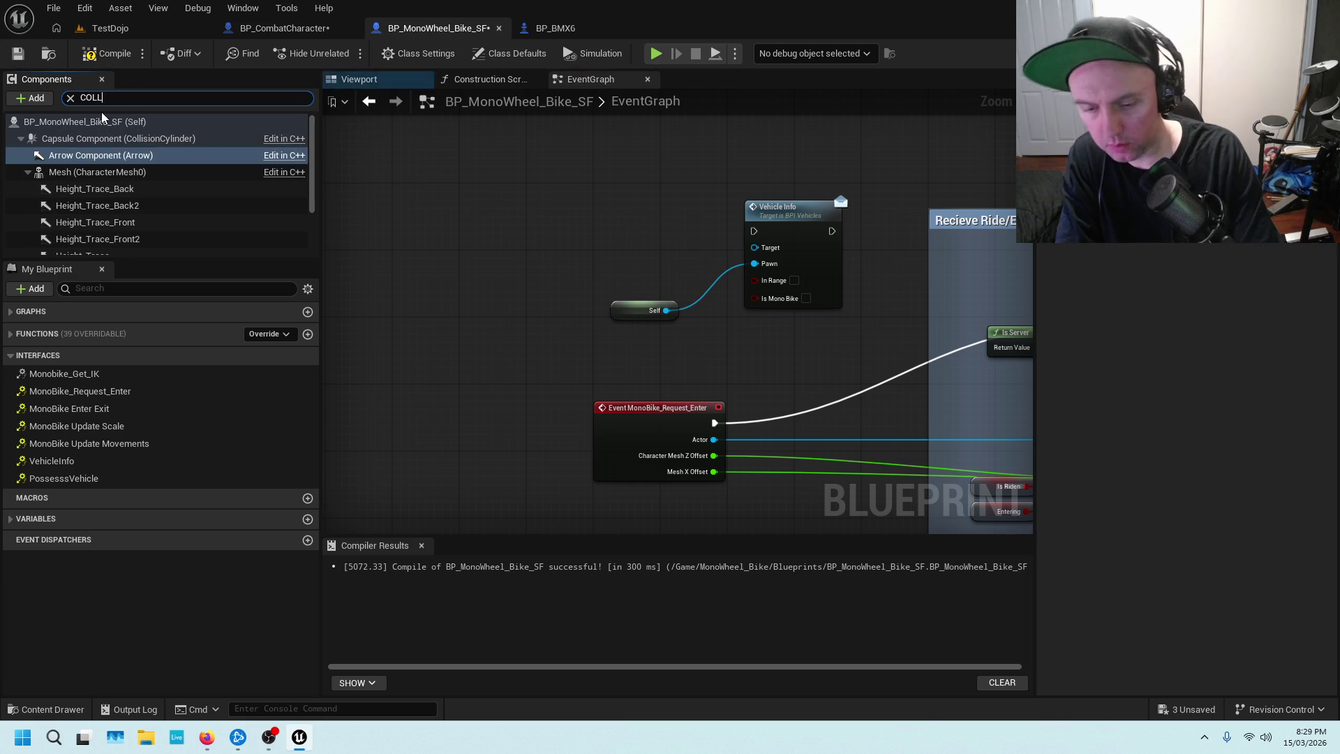
pyautogui.write('ISIO')
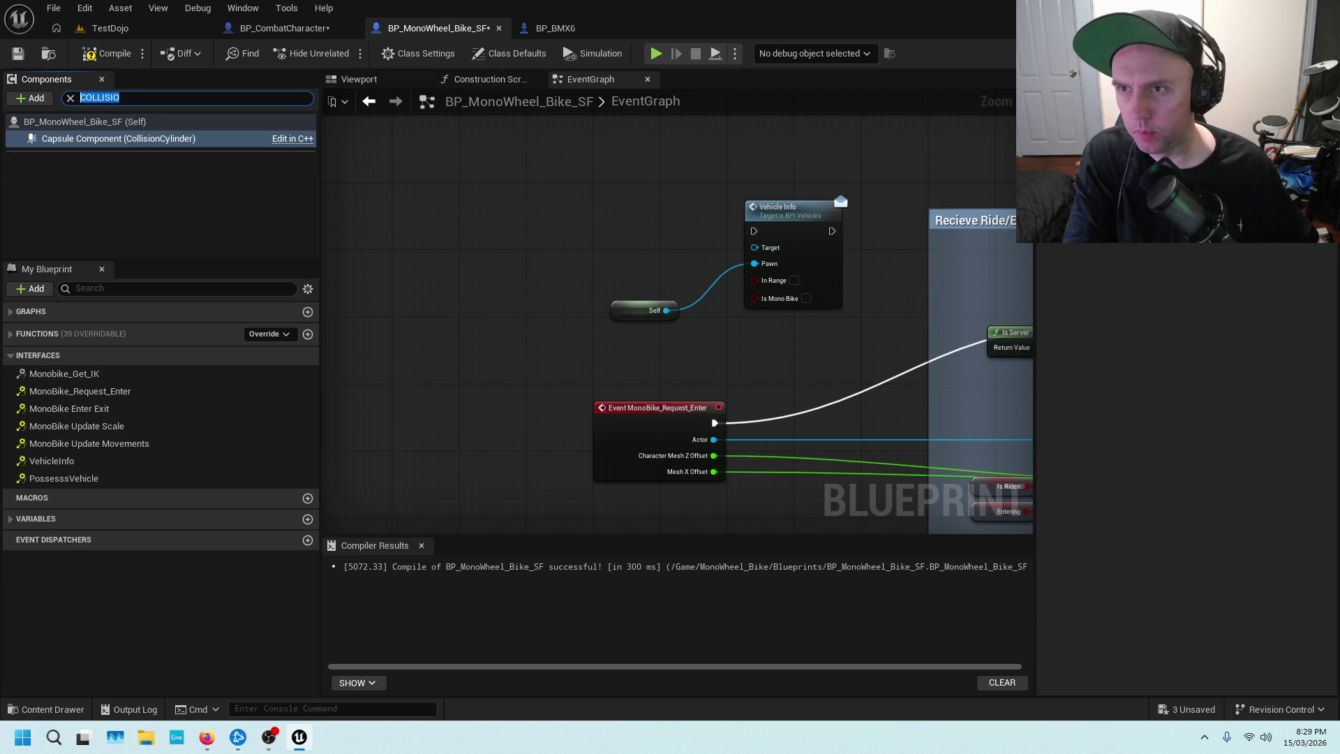
pyautogui.click(70, 98)
pyautogui.click(32, 98)
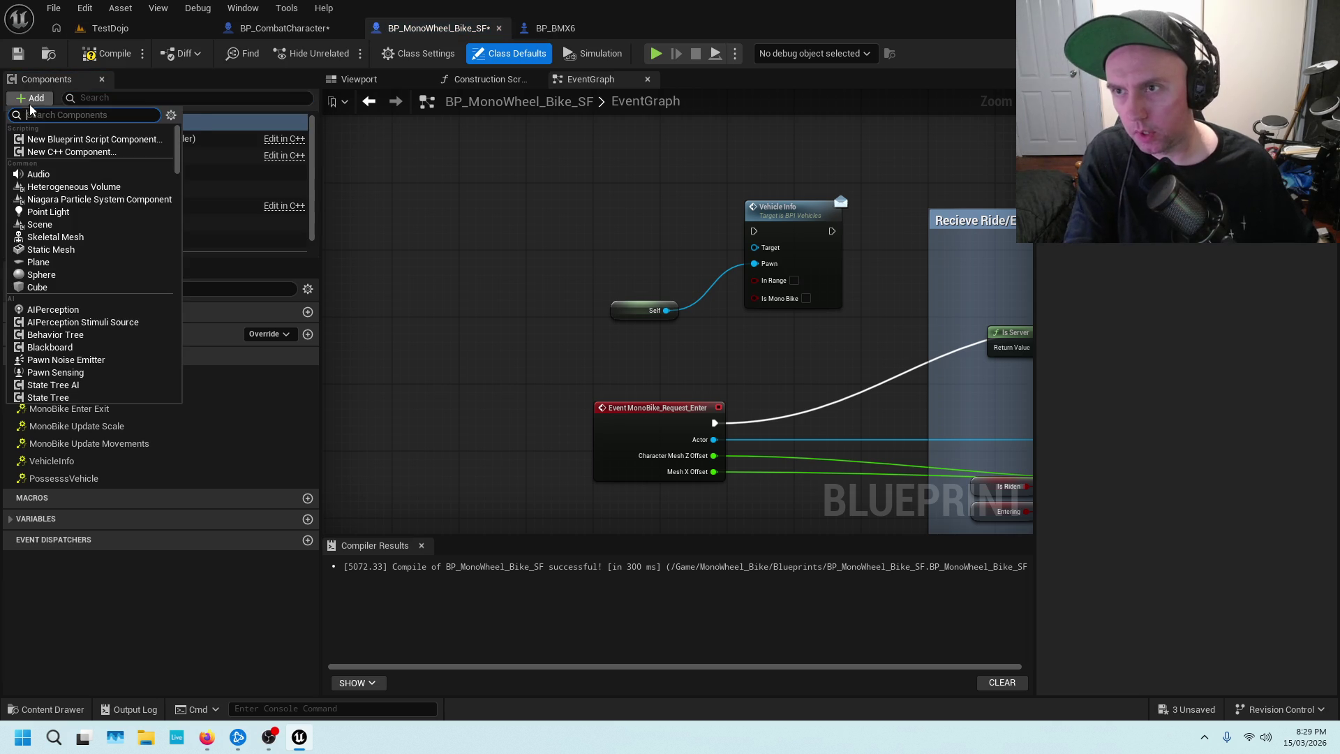
pyautogui.write('COLLISIO')
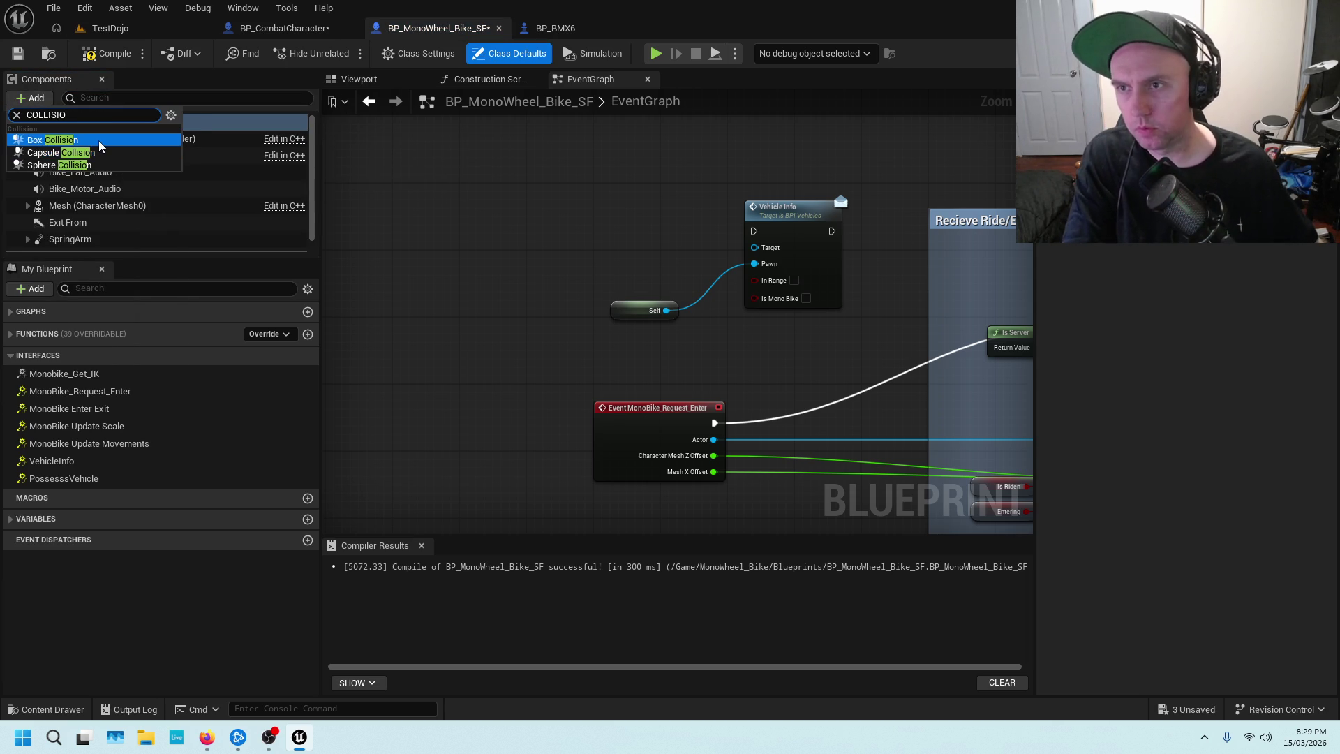
pyautogui.click(99, 140)
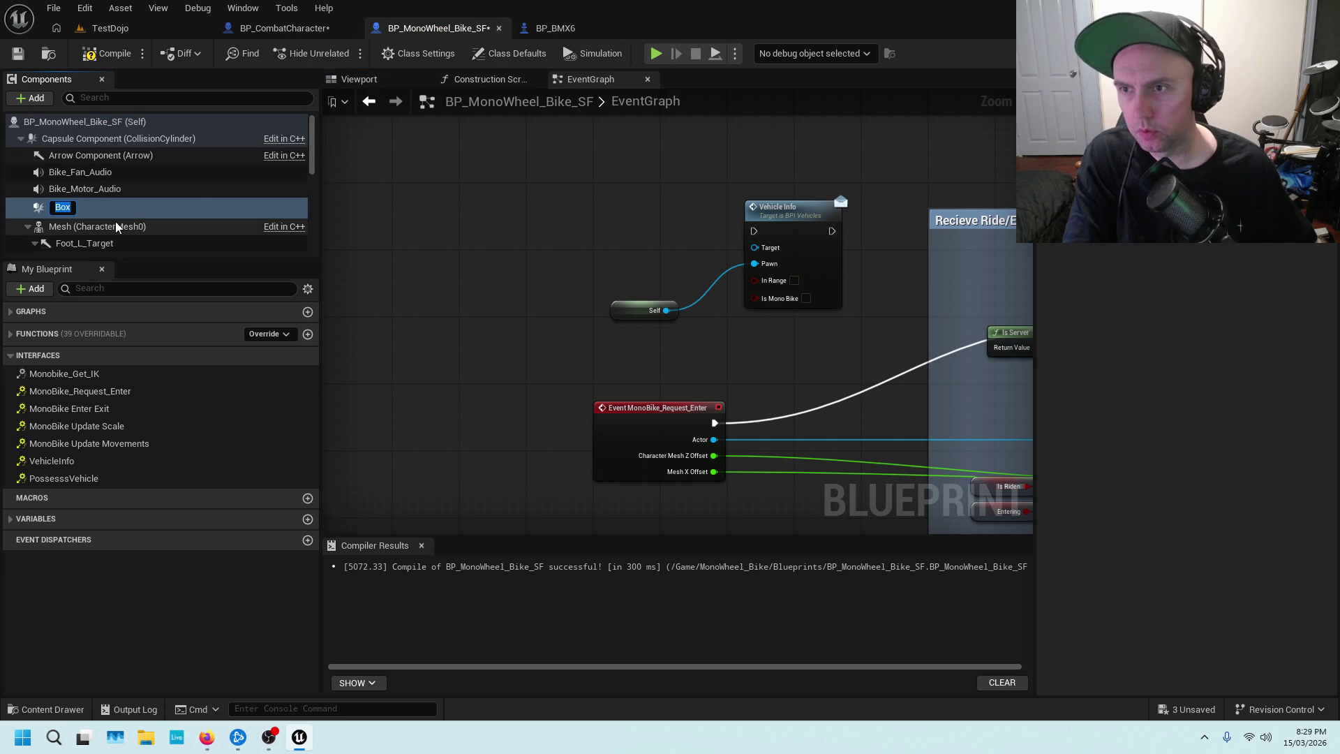
# Rename the new Box component to DoorBox.
pyautogui.rightClick(72, 206)
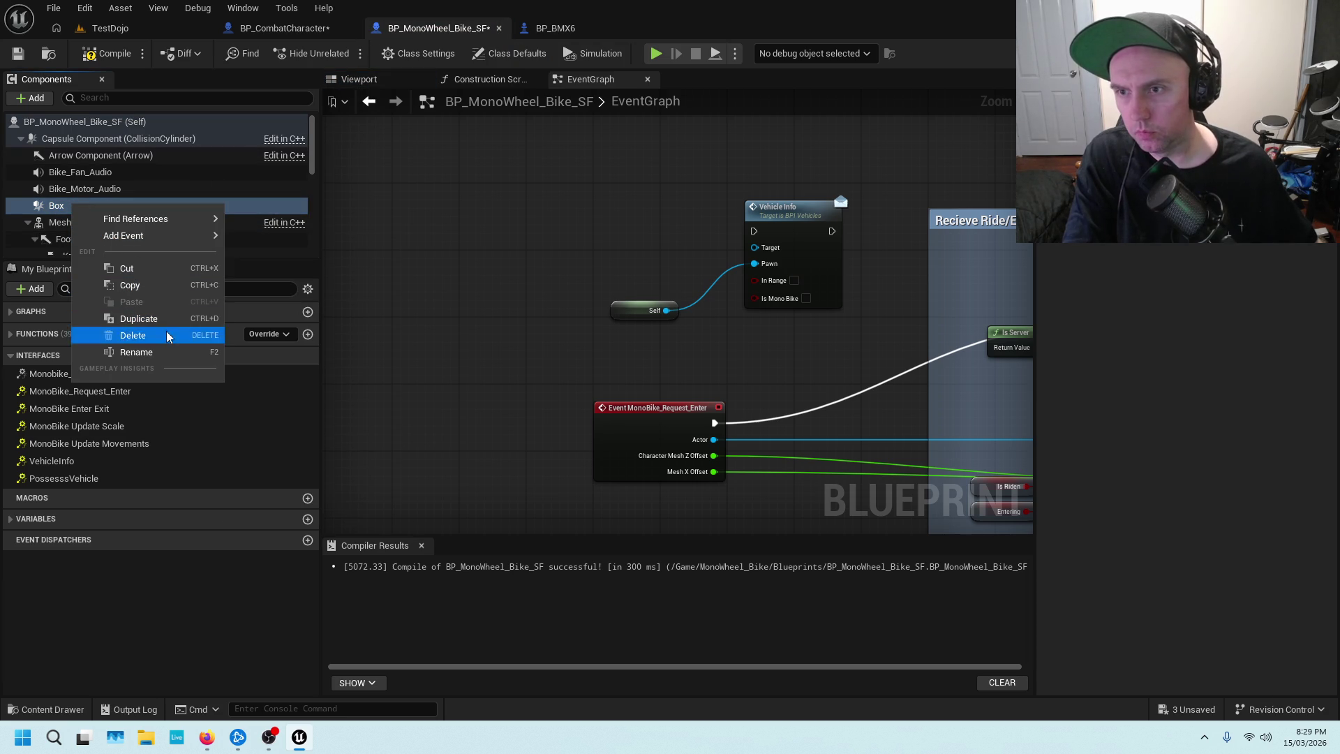
pyautogui.click(162, 354)
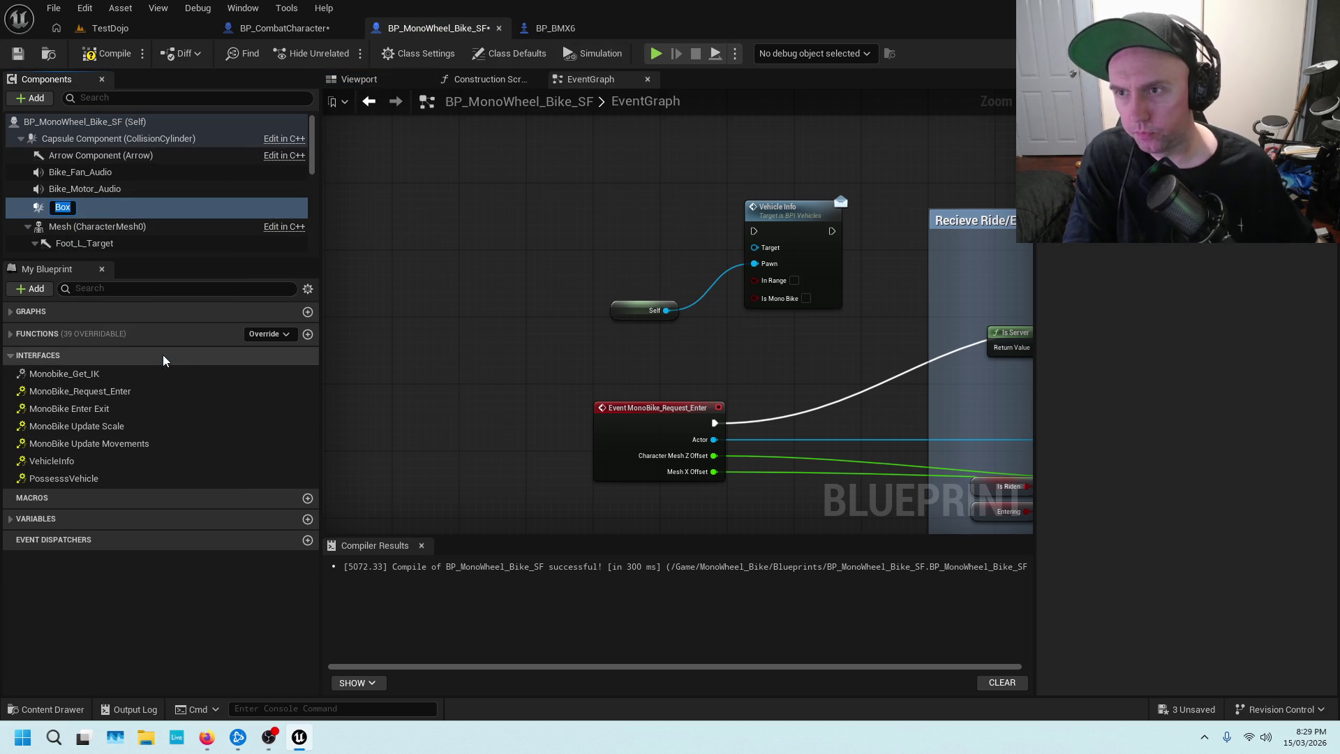
pyautogui.write('d')
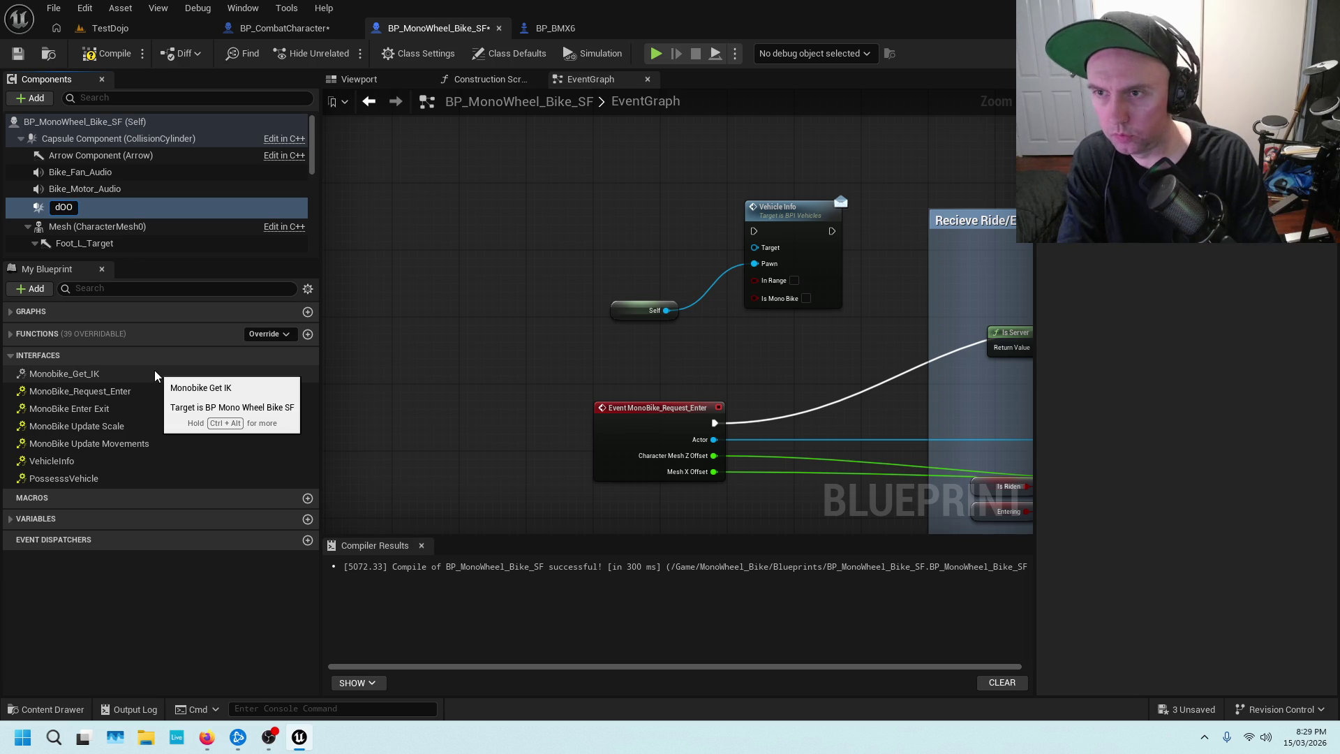
pyautogui.press('BackSpace')
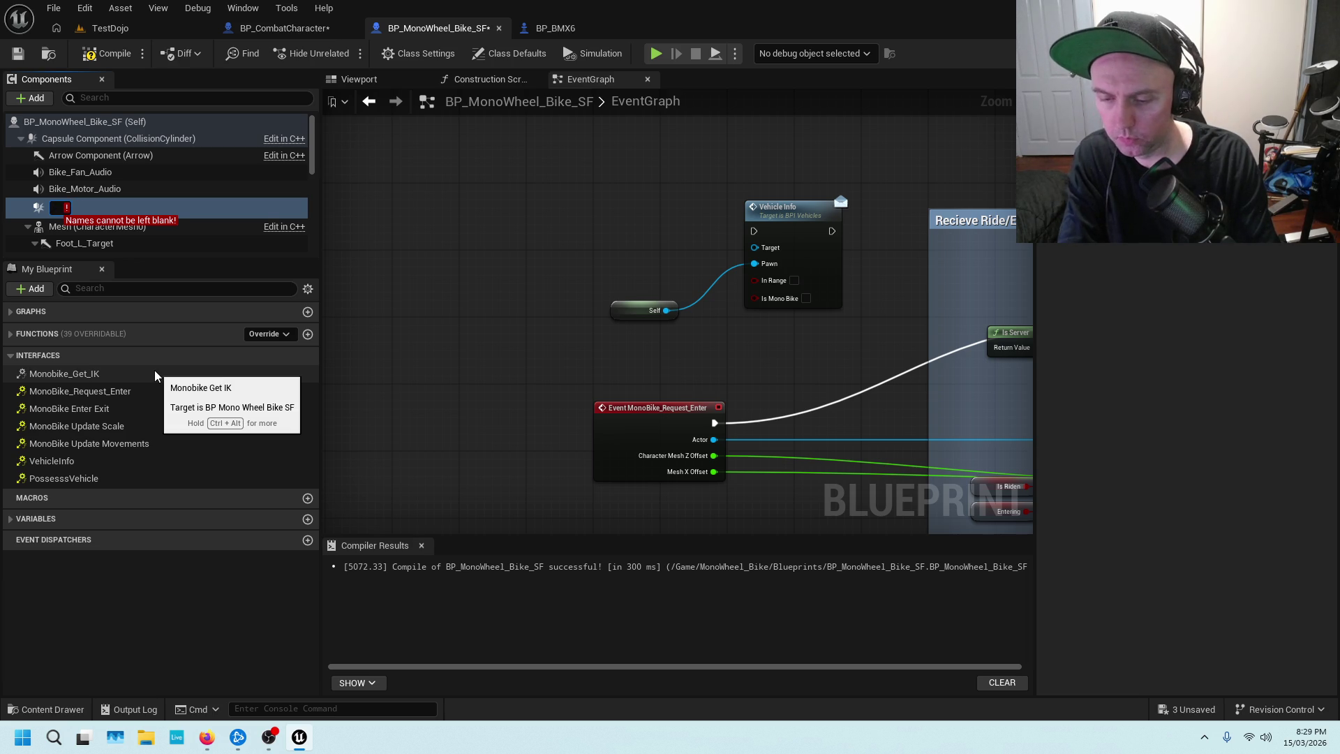
pyautogui.write('DoorBox')
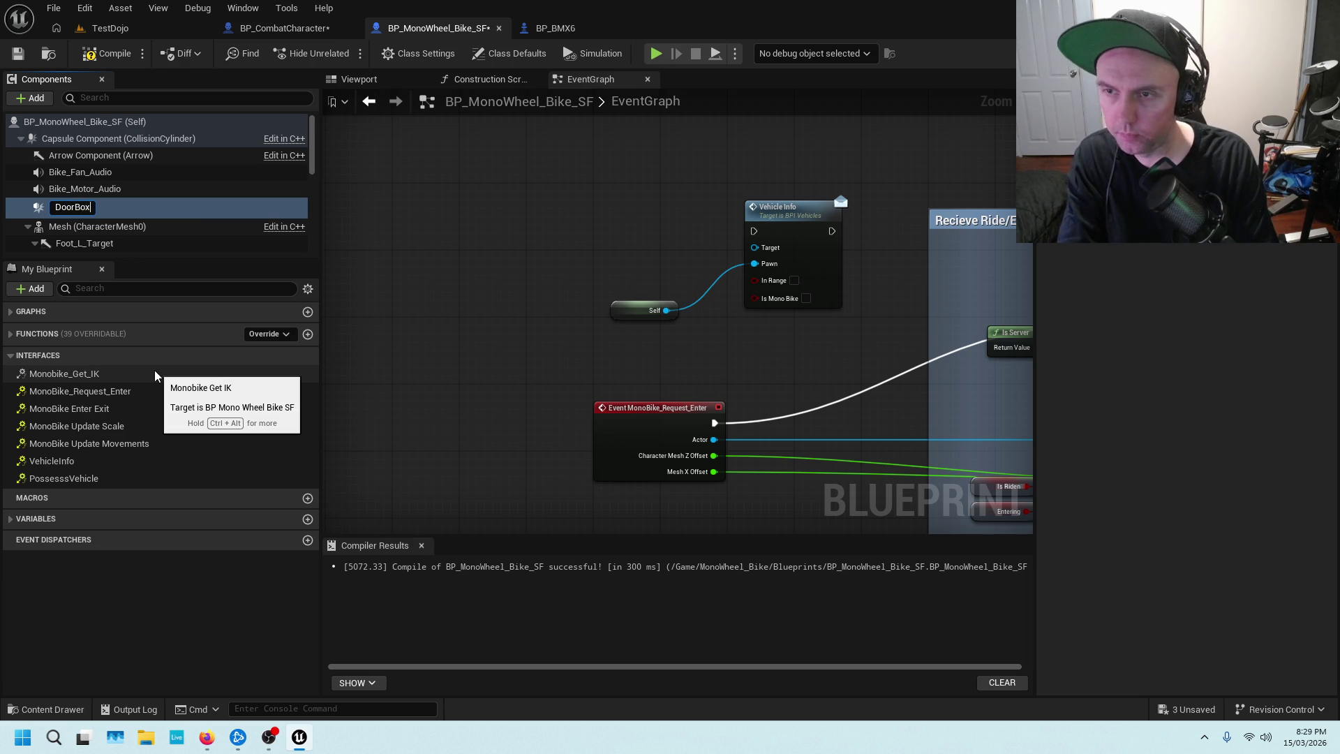
pyautogui.press('Return')
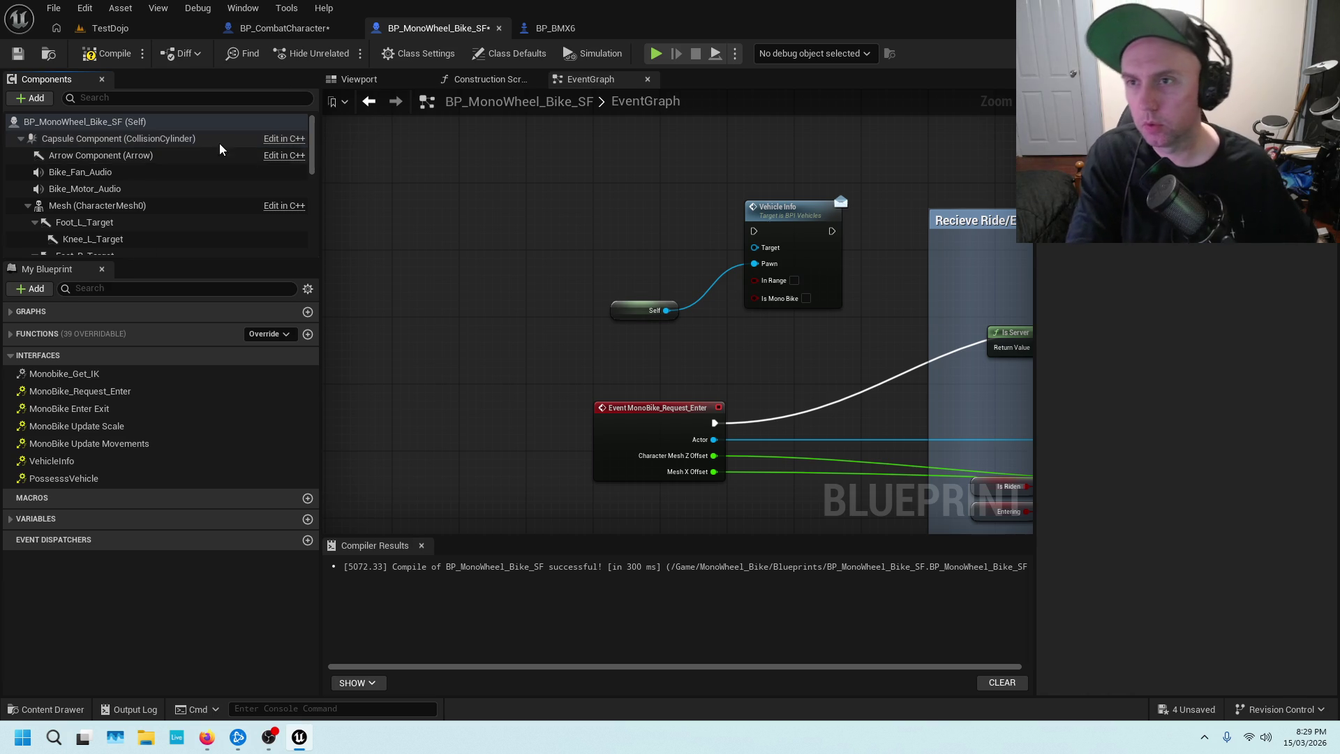
pyautogui.write('d')
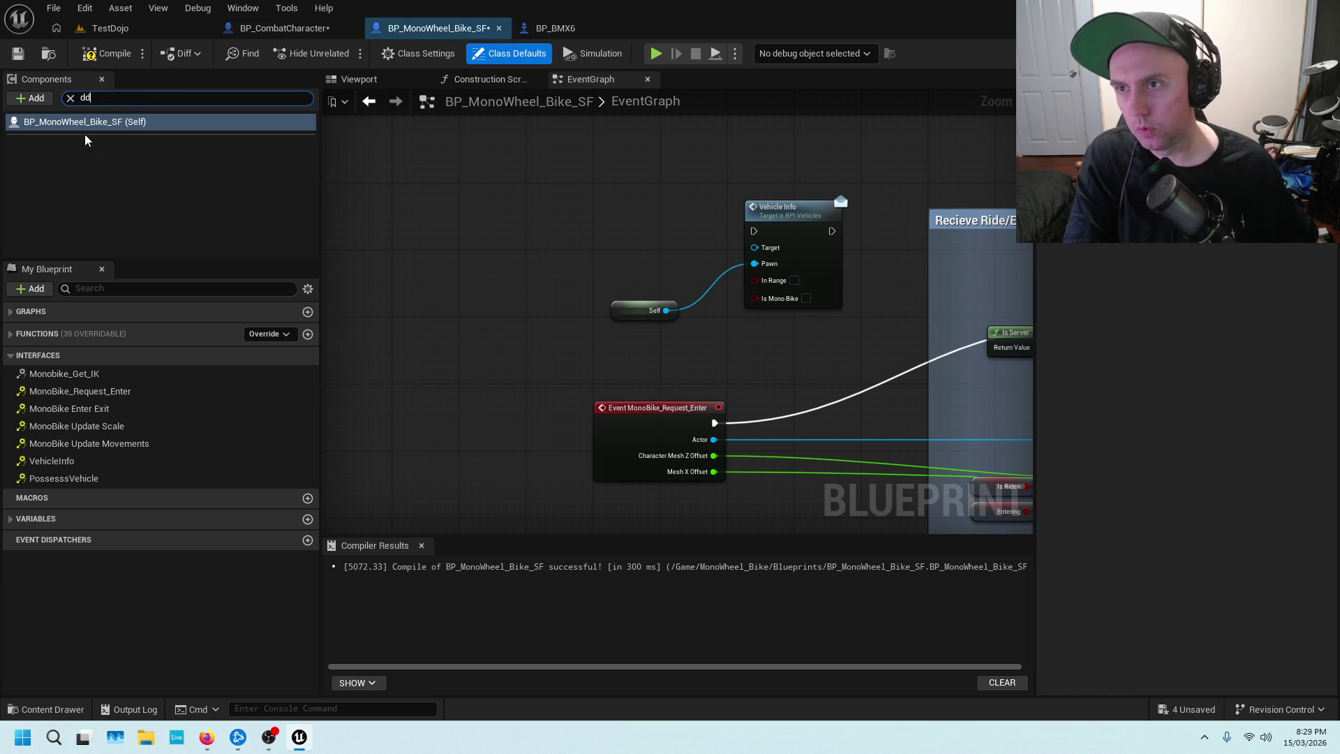
# Add an OnComponentBeginOverlap event for DoorBox to the EventGraph.
pyautogui.write('oo')
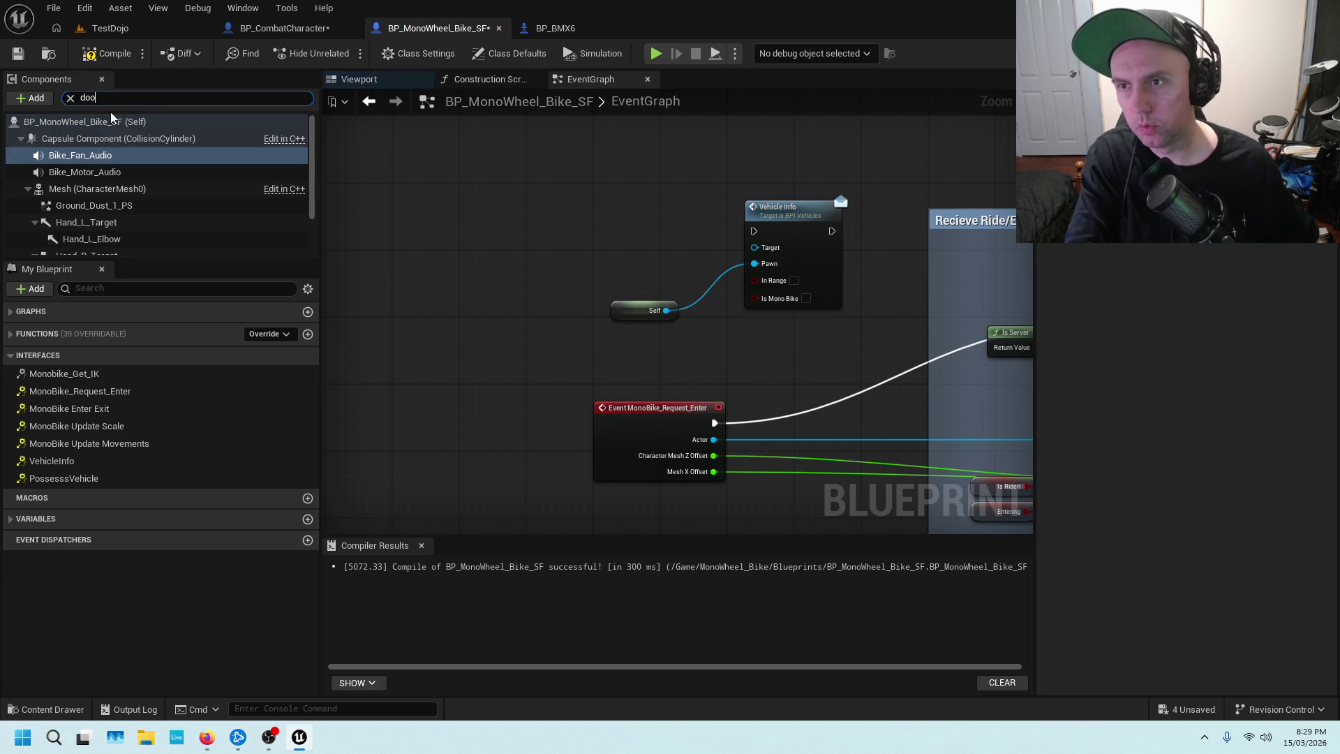
pyautogui.click(89, 154)
pyautogui.rightClick(89, 155)
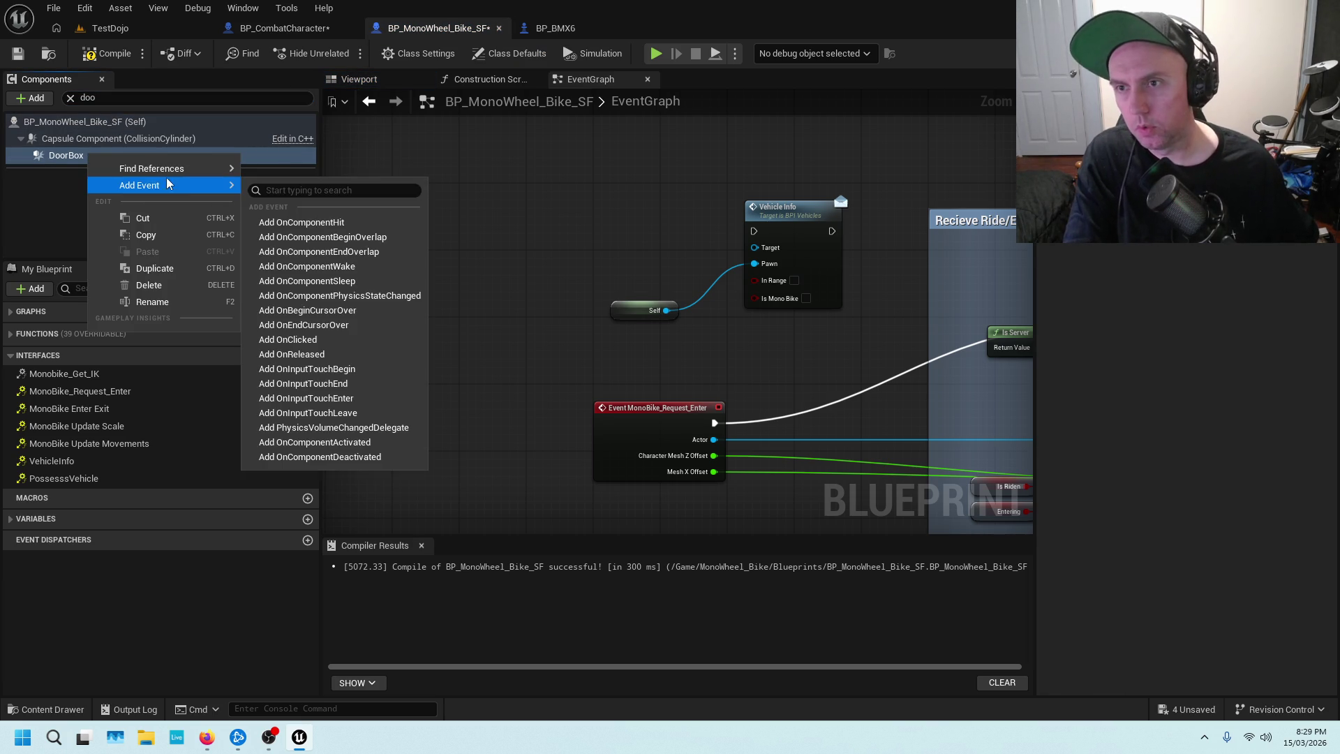
pyautogui.moveTo(182, 185)
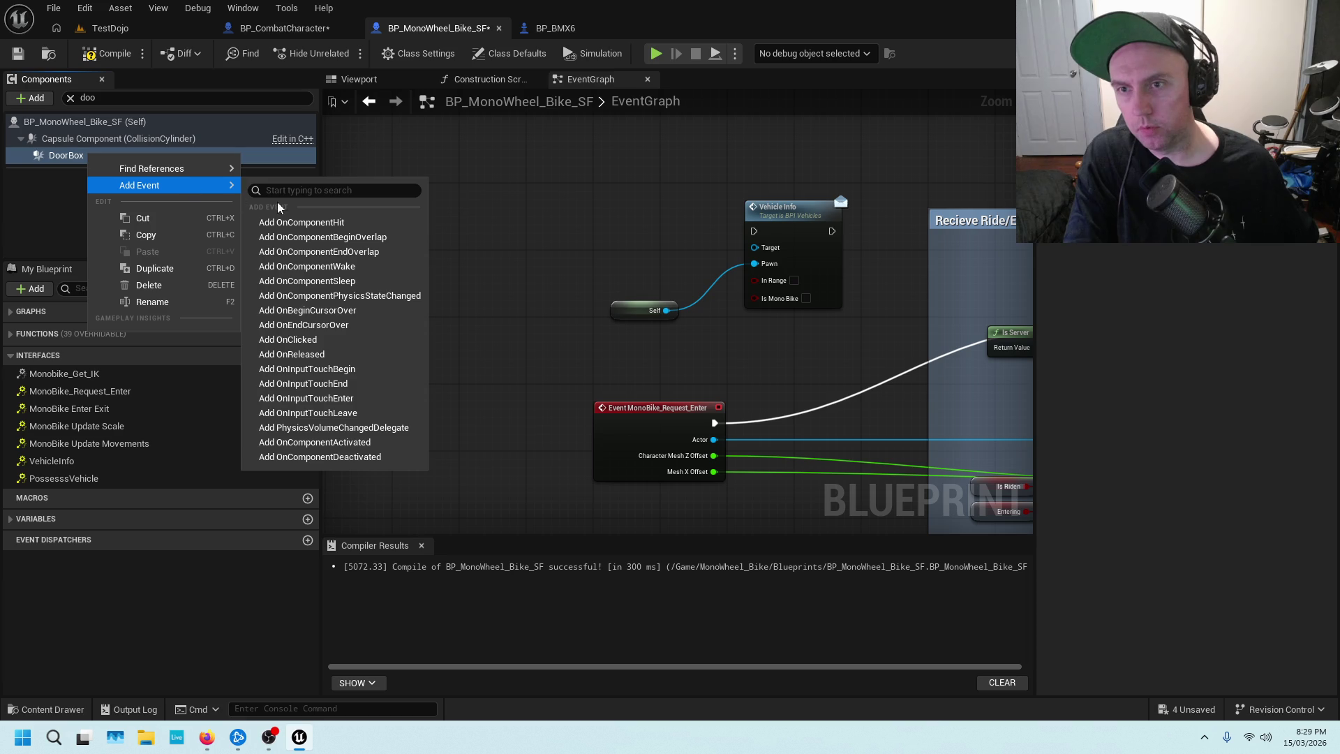
pyautogui.click(357, 238)
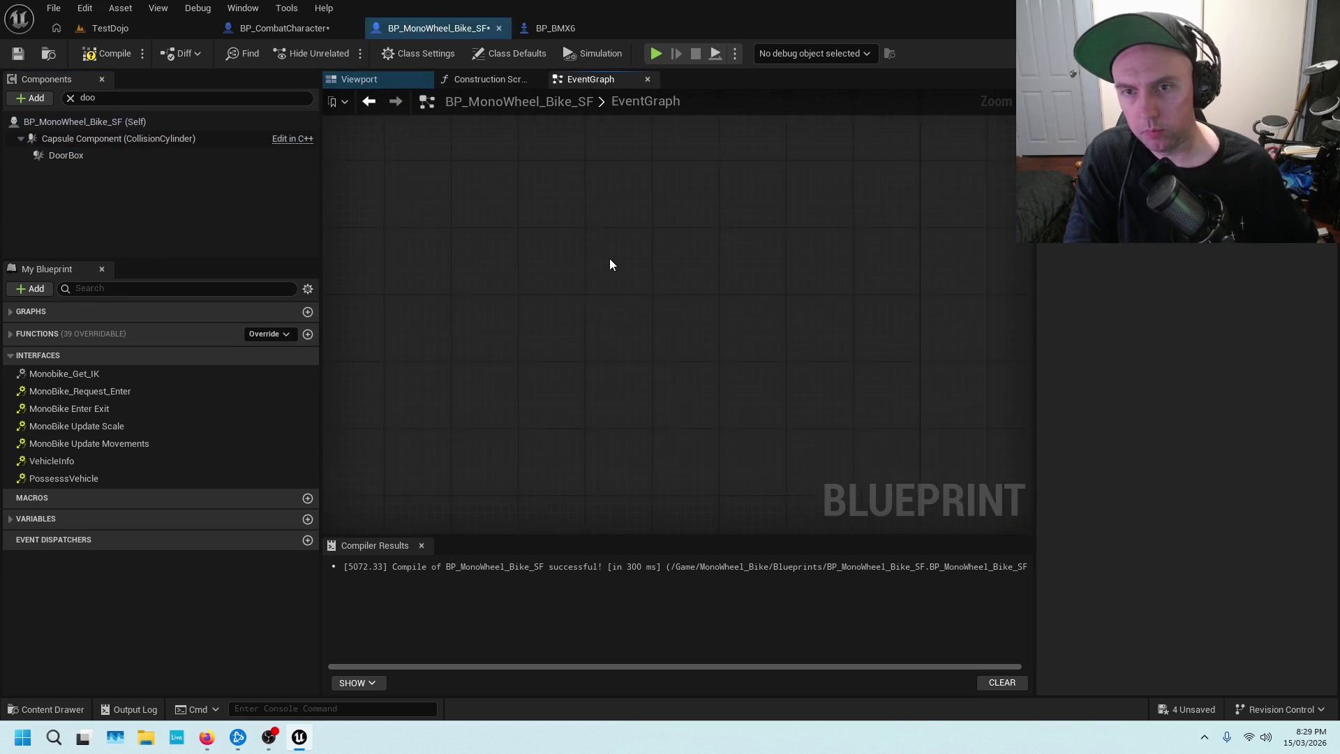
# Wire the DoorBox overlap event's exec and Other Actor pins into Vehicle Info.
pyautogui.scroll(-5, 662, 242)
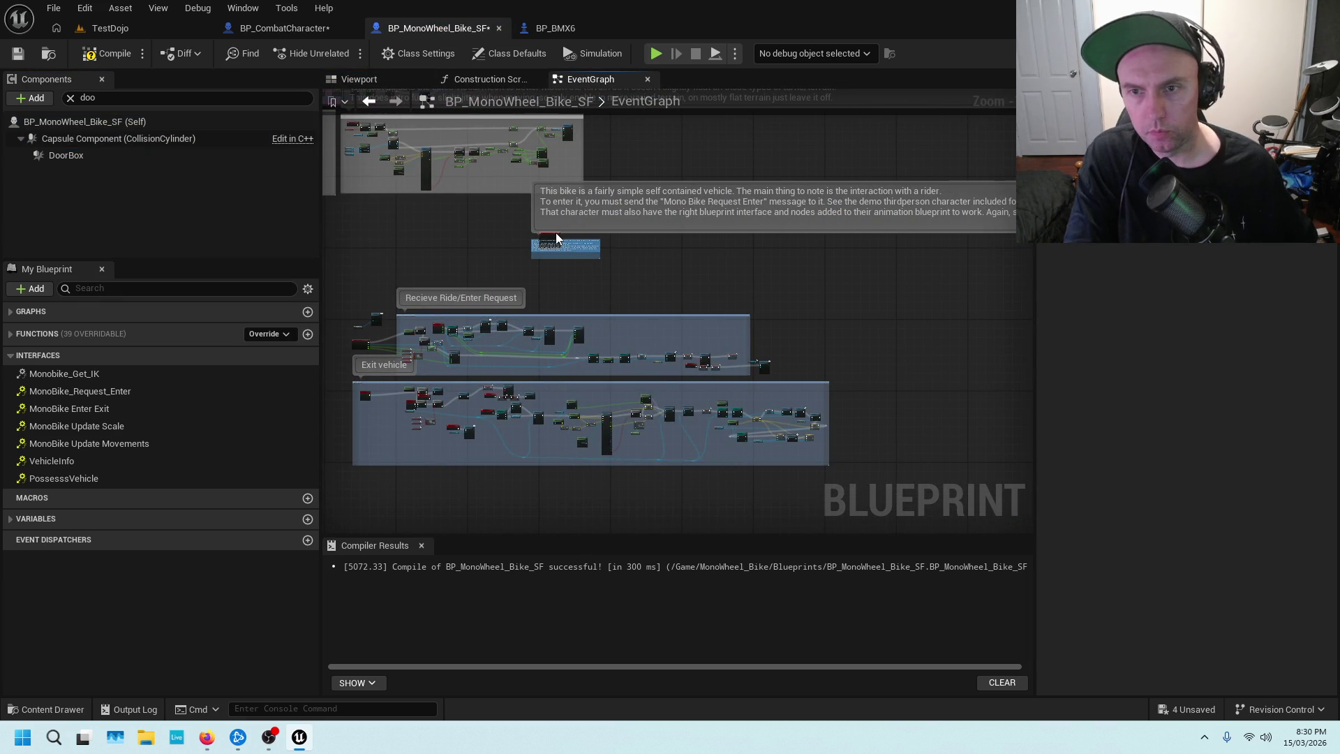
pyautogui.moveTo(555, 238)
pyautogui.mouseDown()
pyautogui.moveTo(328, 316)
pyautogui.moveTo(441, 319)
pyautogui.mouseUp()
pyautogui.scroll(6, 441, 320)
pyautogui.moveTo(498, 402)
pyautogui.mouseDown()
pyautogui.moveTo(534, 259)
pyautogui.moveTo(555, 259)
pyautogui.mouseUp()
pyautogui.moveTo(458, 331)
pyautogui.mouseDown()
pyautogui.moveTo(593, 349)
pyautogui.moveTo(608, 320)
pyautogui.mouseUp()
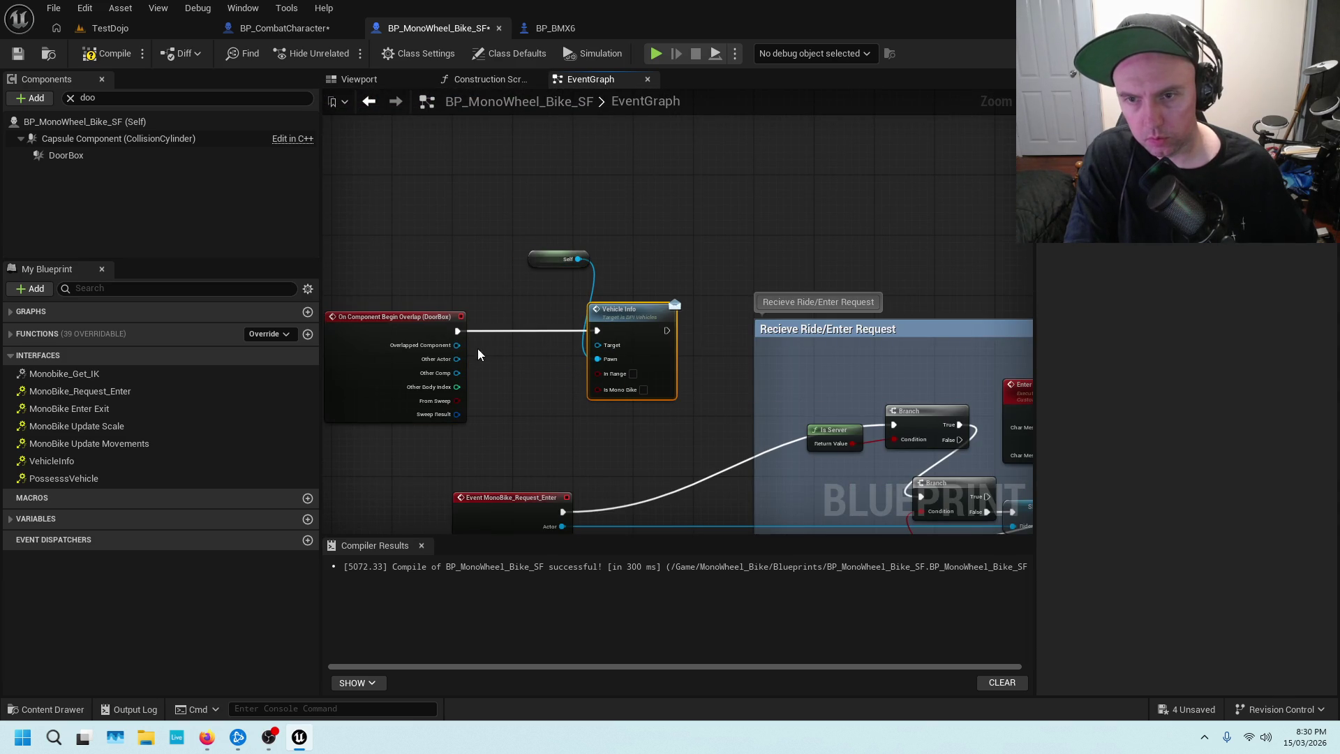
pyautogui.moveTo(457, 358)
pyautogui.mouseDown()
pyautogui.moveTo(599, 345)
pyautogui.moveTo(569, 321)
pyautogui.mouseUp()
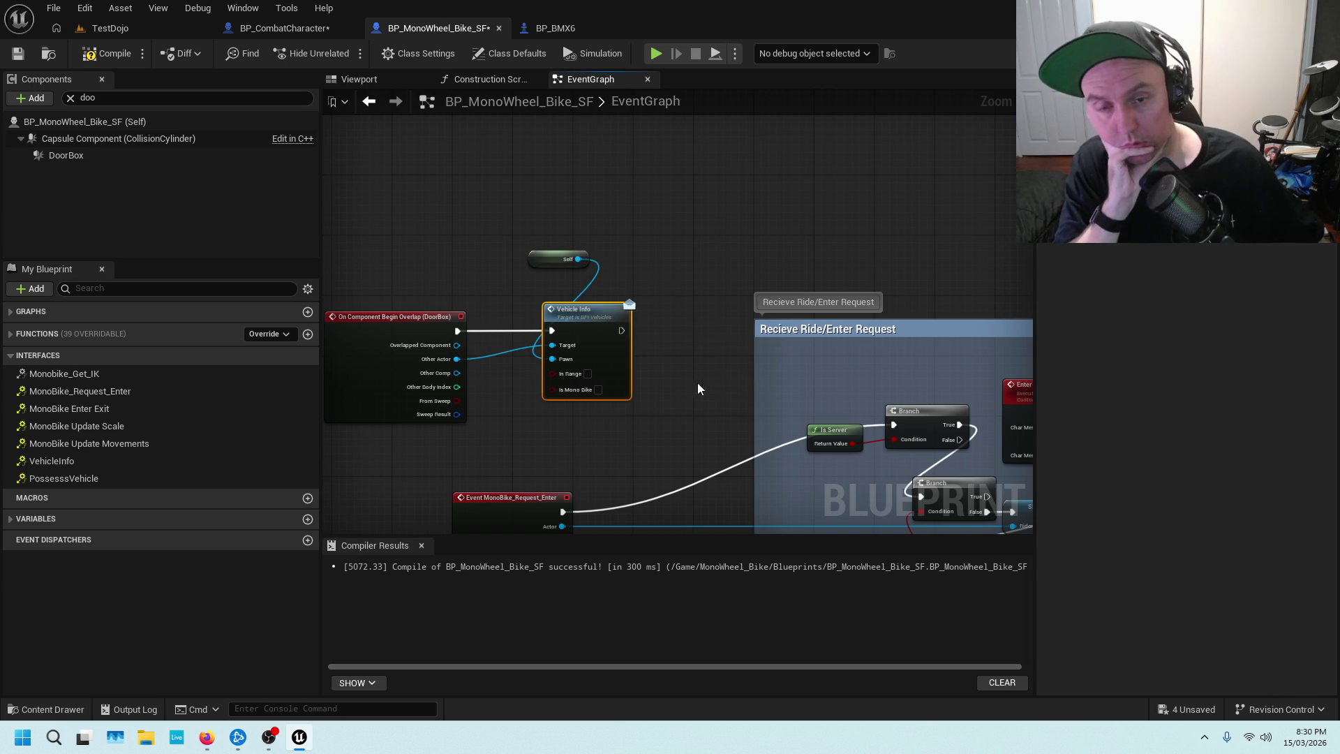
# Switch to BP_BMX6 and pan to its Exit section's Possess nodes.
pyautogui.click(559, 32)
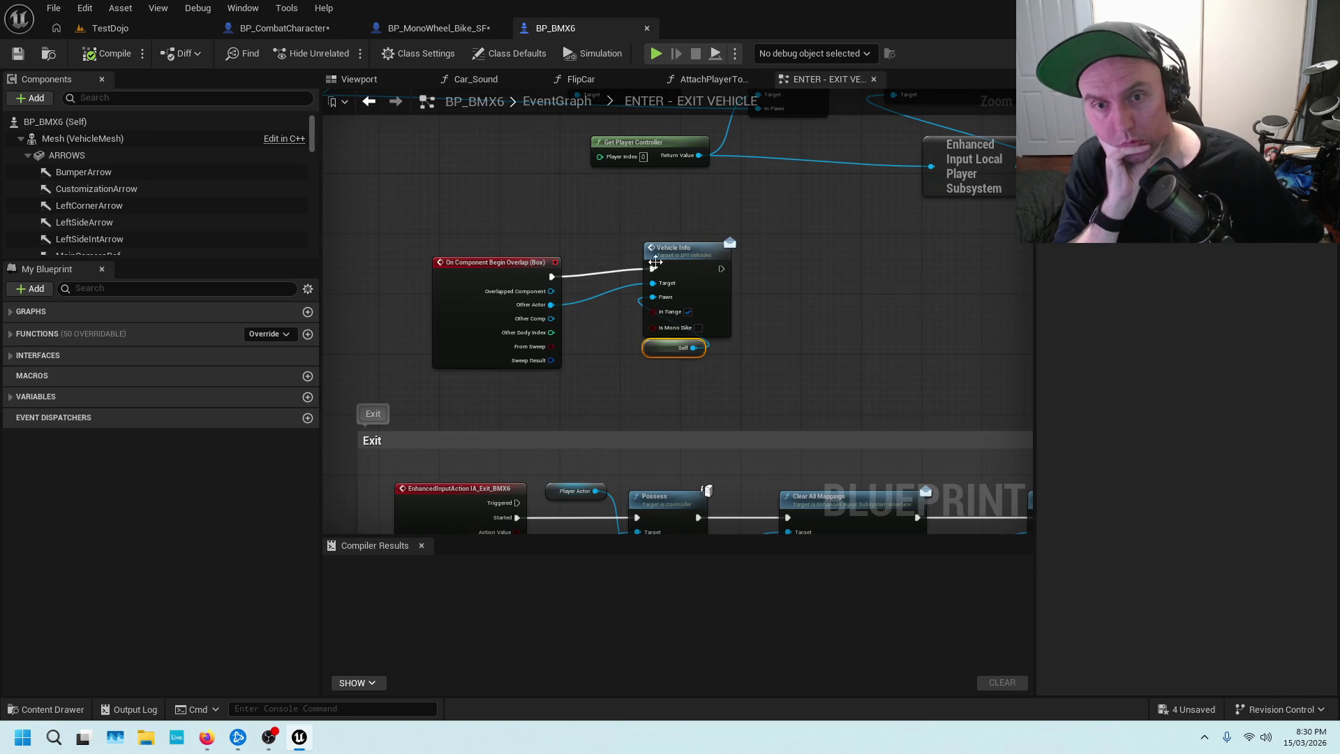
pyautogui.click(432, 28)
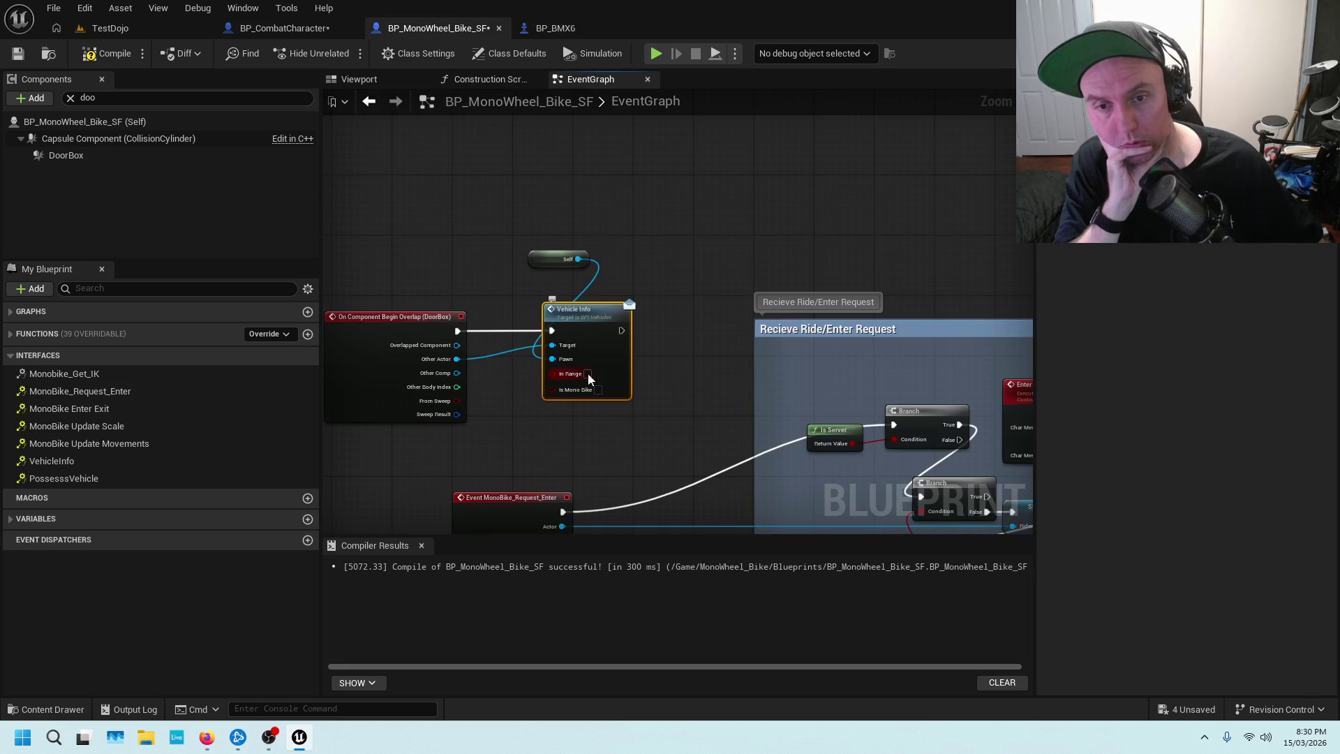
pyautogui.click(554, 27)
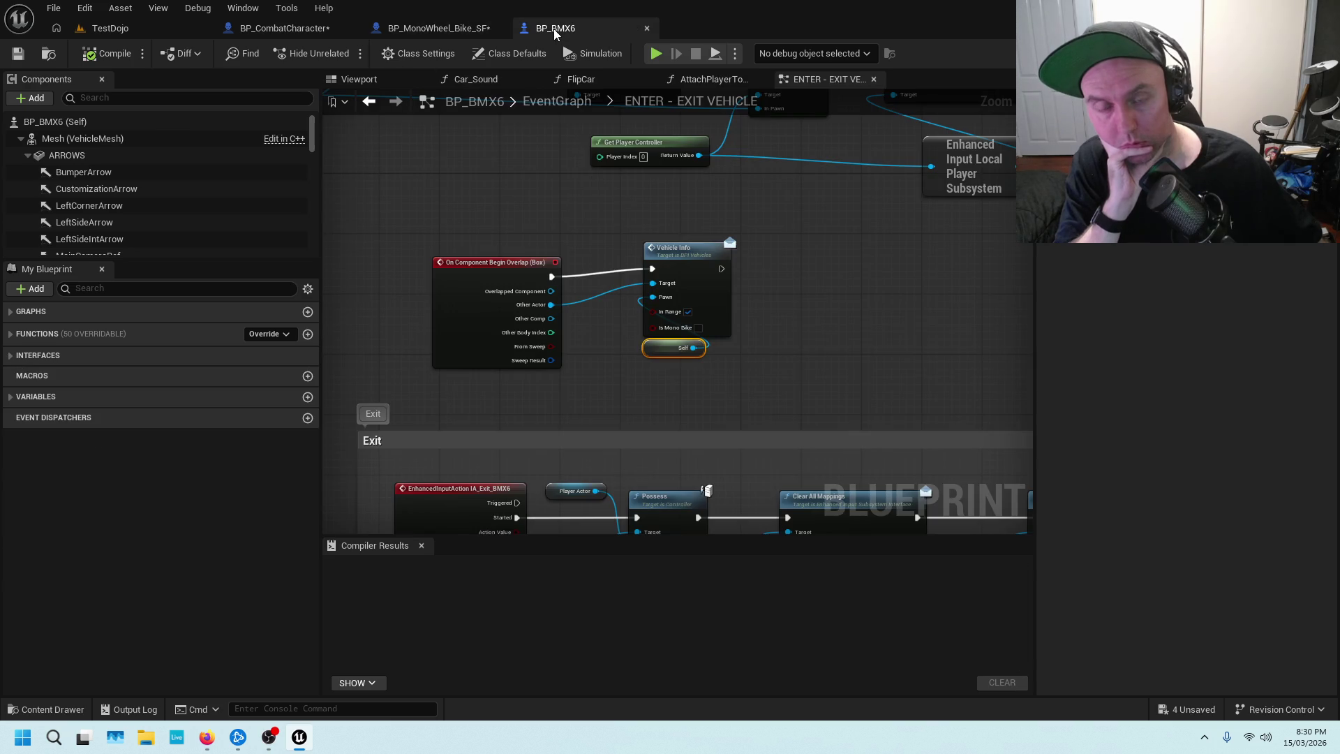
pyautogui.moveTo(722, 328)
pyautogui.mouseDown()
pyautogui.moveTo(718, 383)
pyautogui.moveTo(637, 269)
pyautogui.mouseUp()
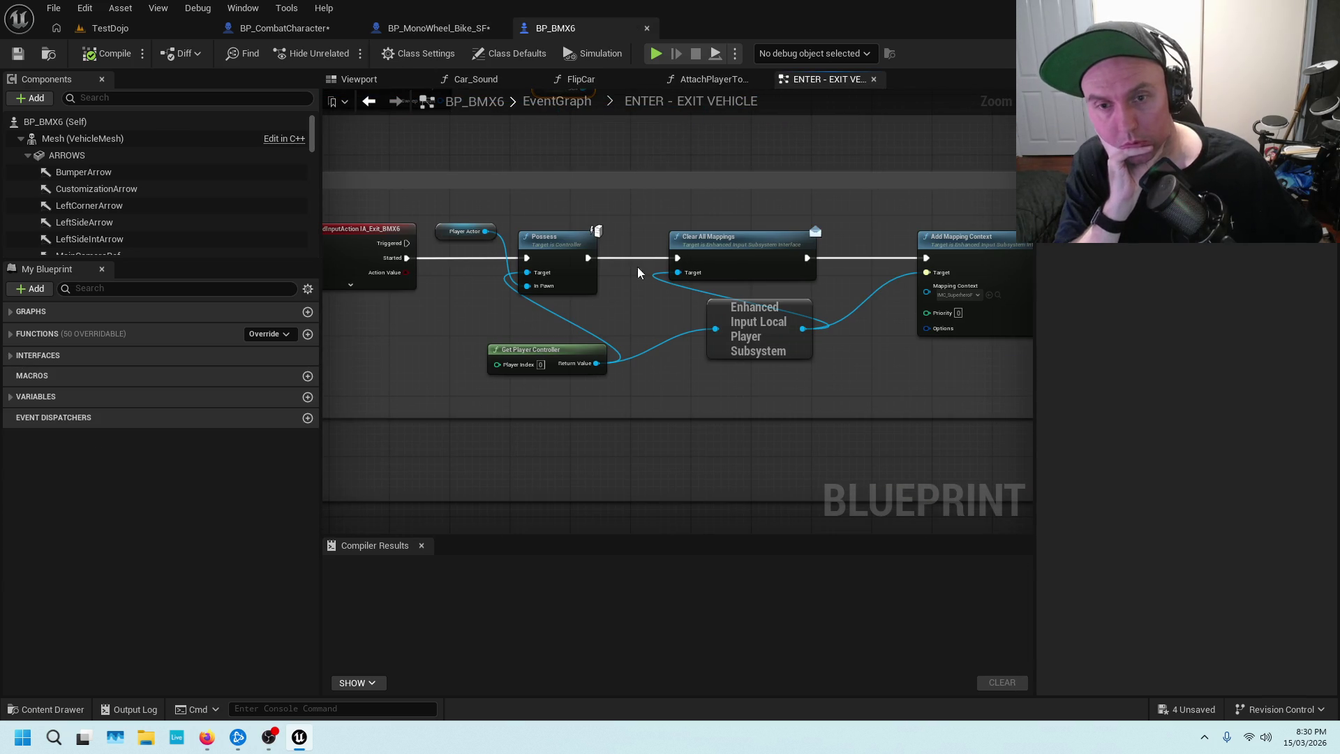
pyautogui.scroll(-2, 763, 350)
pyautogui.scroll(-2, 931, 363)
pyautogui.scroll(5, 927, 328)
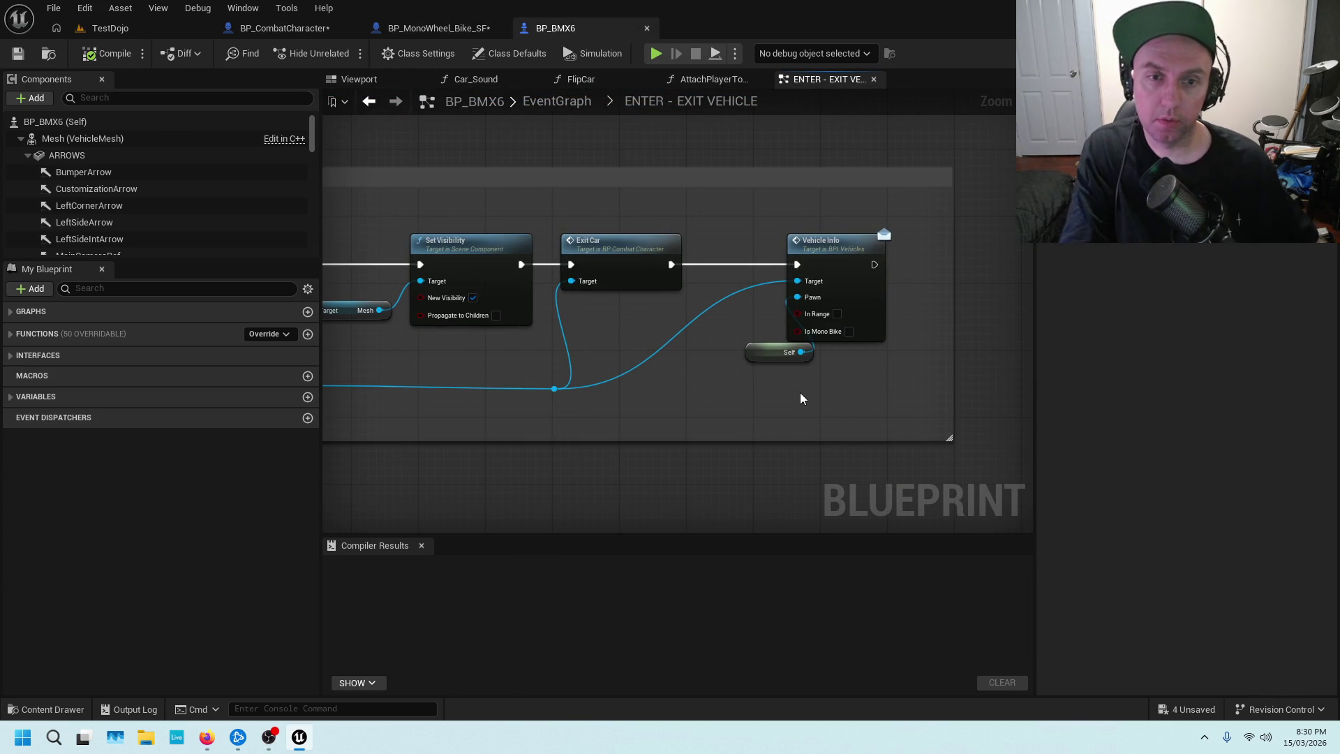
pyautogui.scroll(-3, 705, 396)
pyautogui.scroll(3, 572, 392)
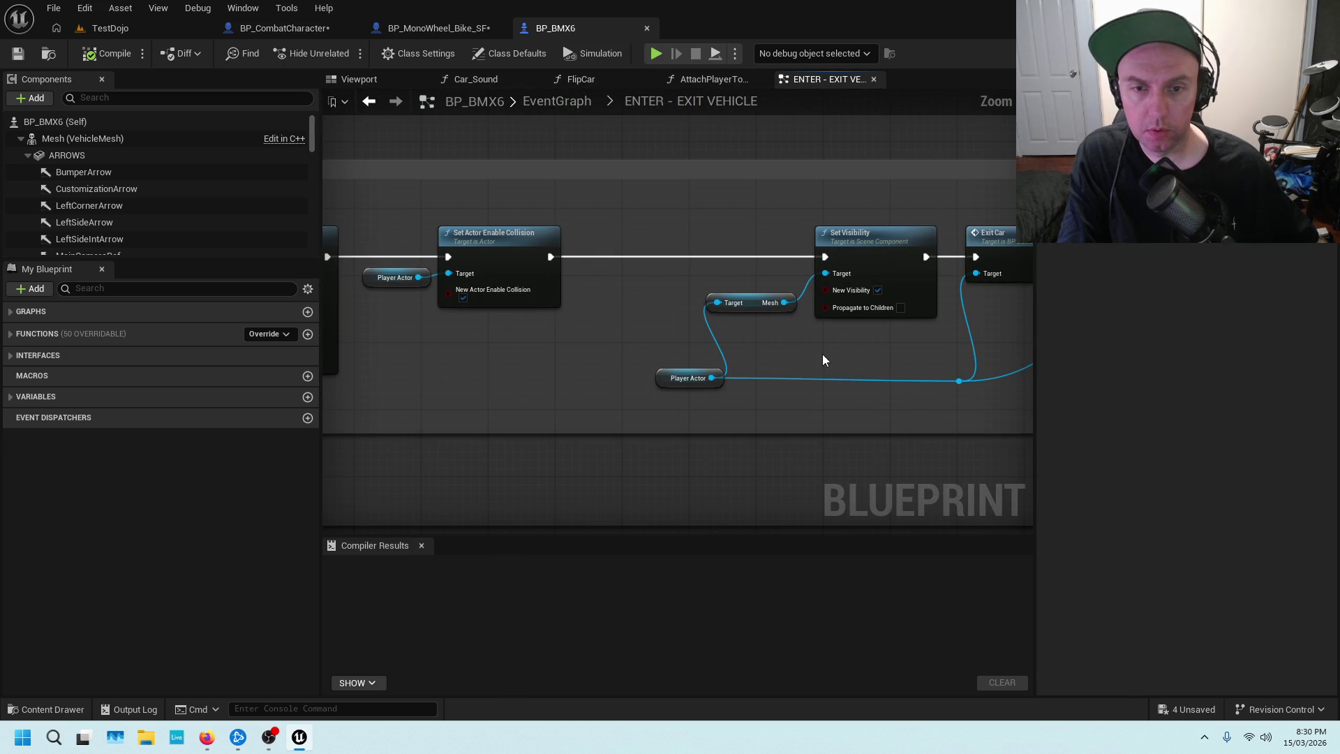
pyautogui.scroll(-2, 859, 356)
pyautogui.scroll(2, 738, 377)
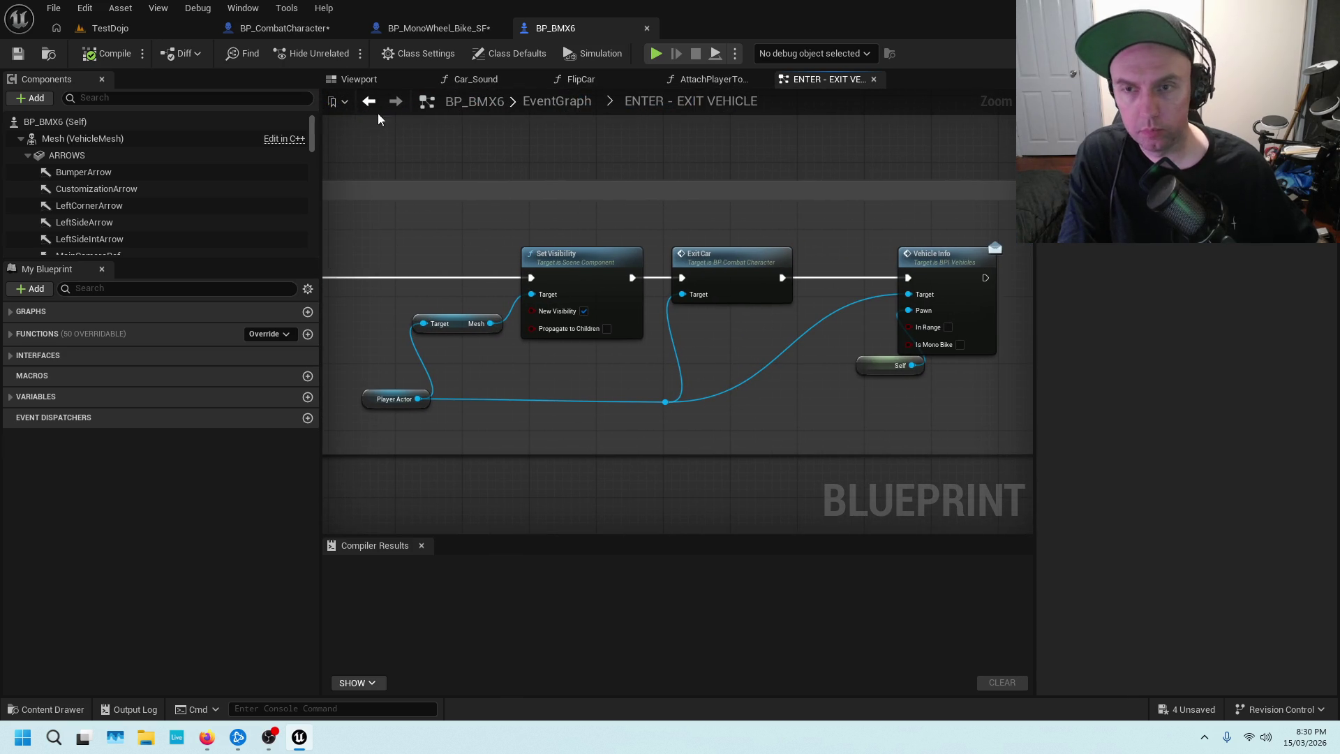
pyautogui.click(432, 28)
pyautogui.moveTo(528, 234); pyautogui.dragTo(643, 218)
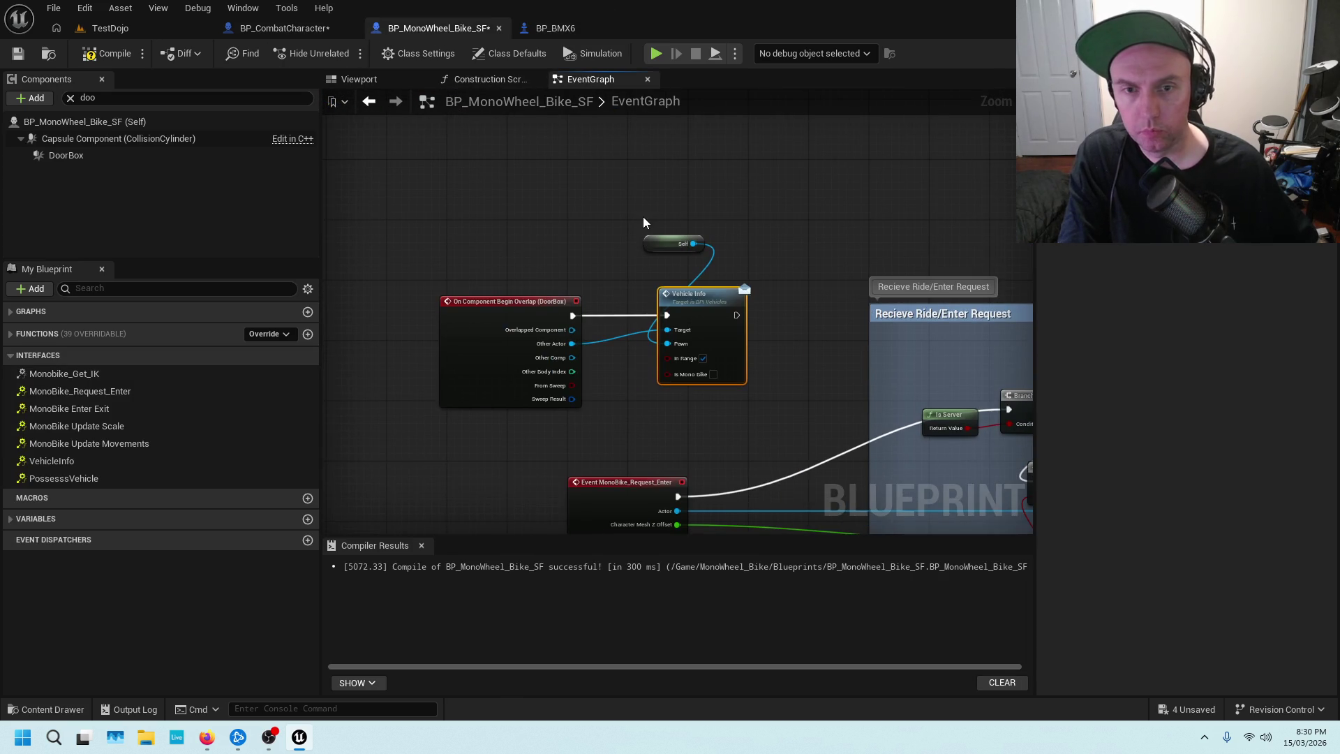
pyautogui.scroll(-1, 797, 204)
pyautogui.scroll(1, 766, 222)
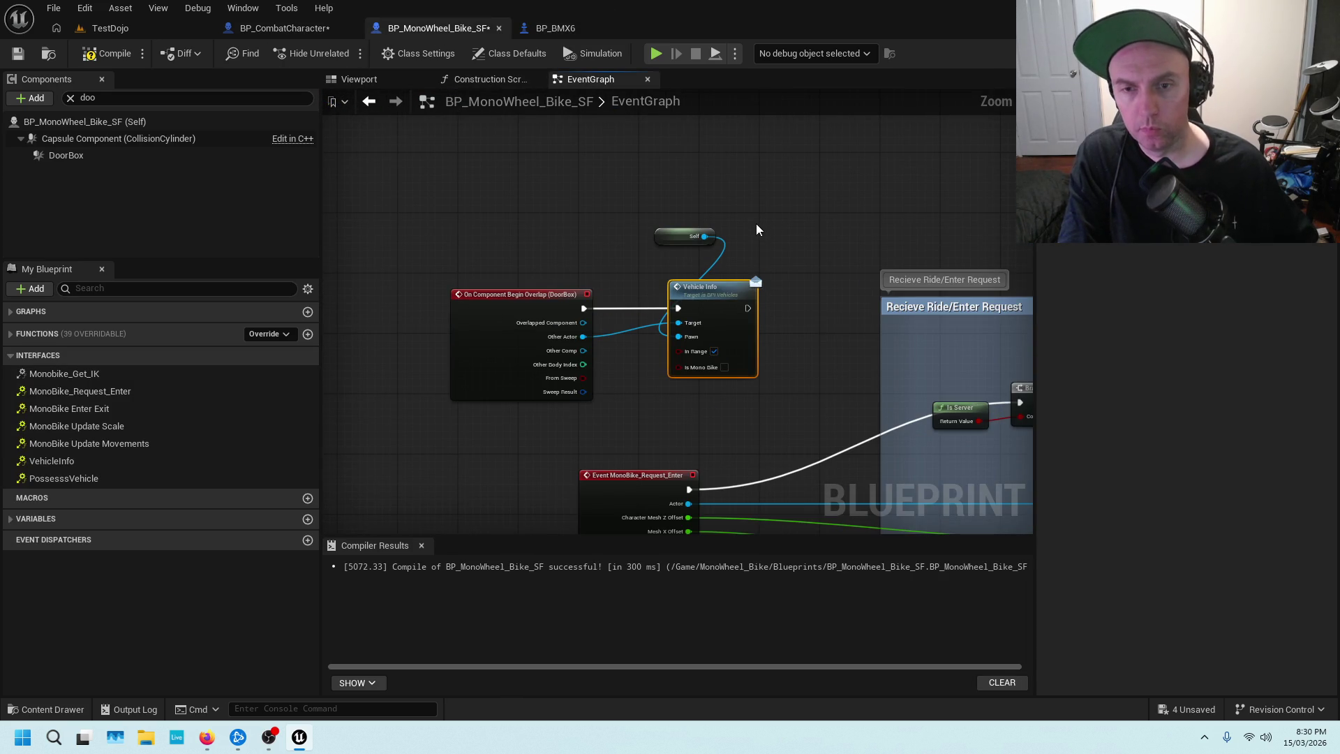
pyautogui.click(572, 32)
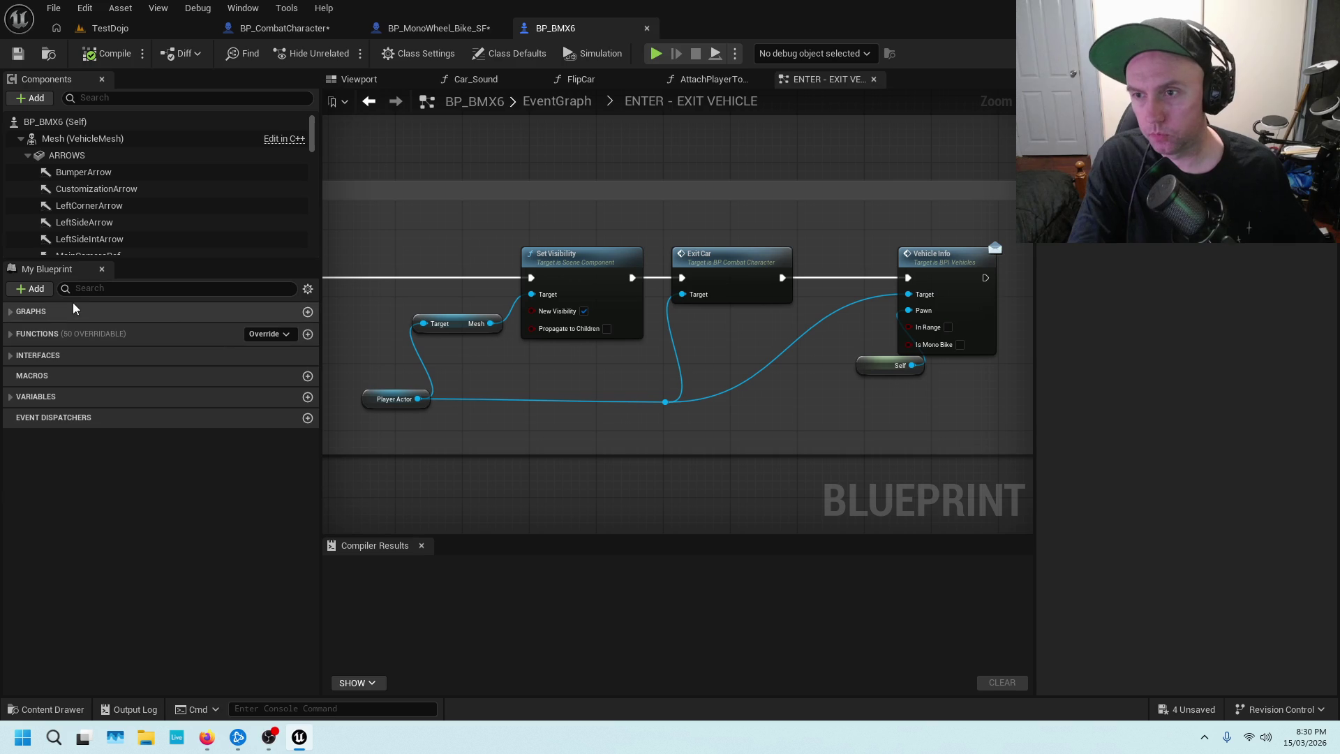
pyautogui.click(116, 289)
pyautogui.write('playhe')
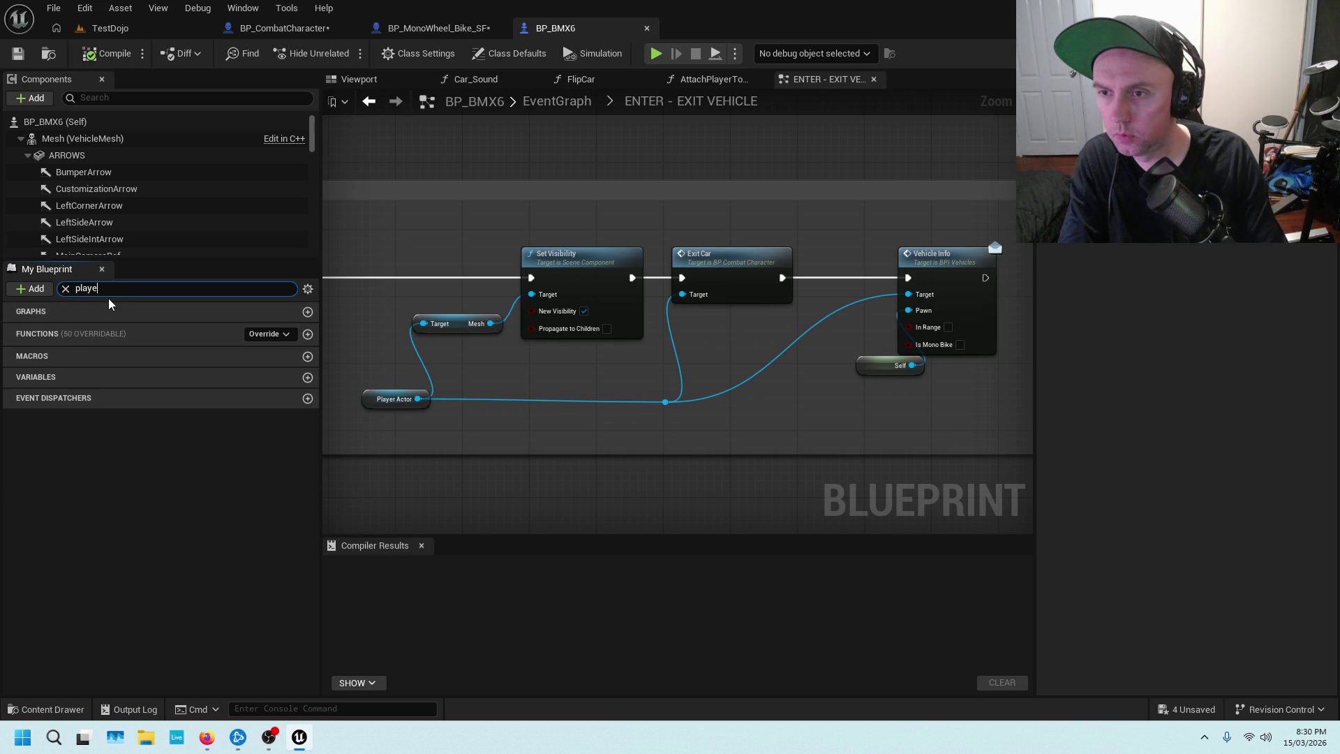
pyautogui.write('r')
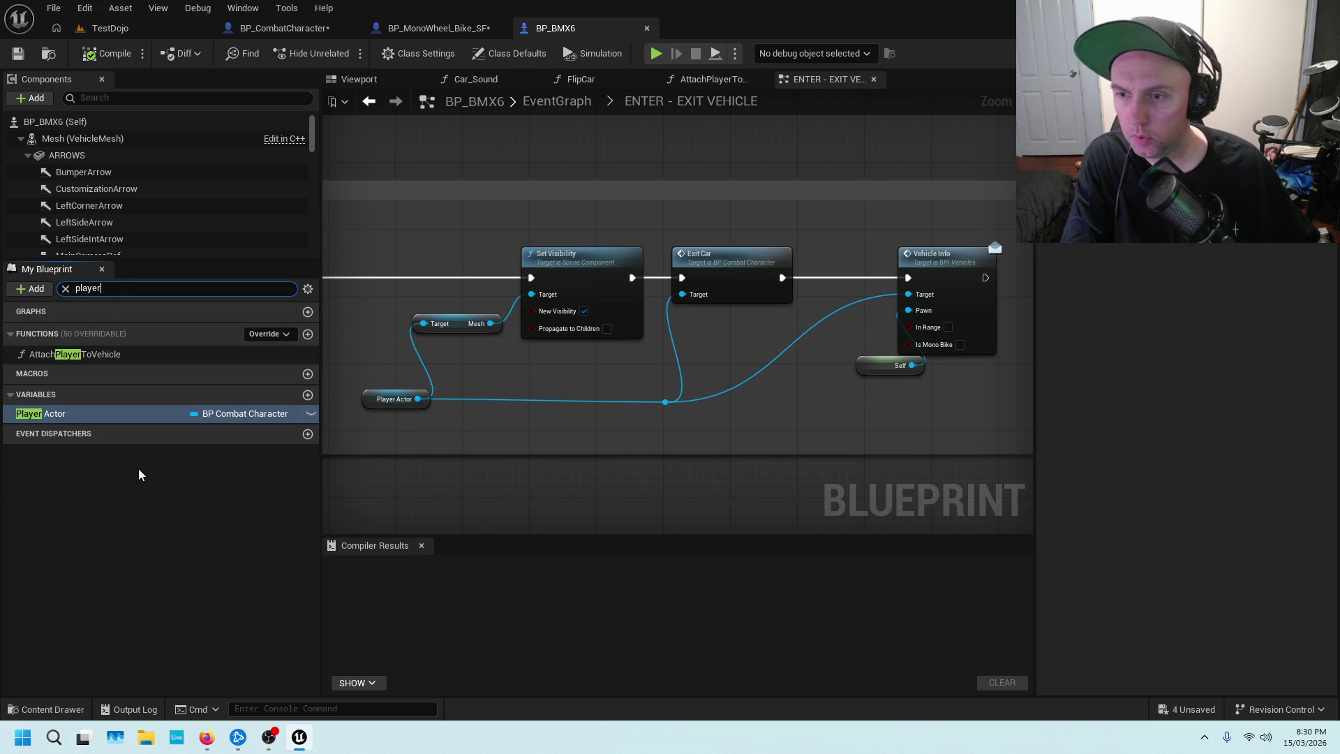
# Add a new variable named PlayerActor to BP_MonoWheel_Bike_SF.
pyautogui.click(460, 29)
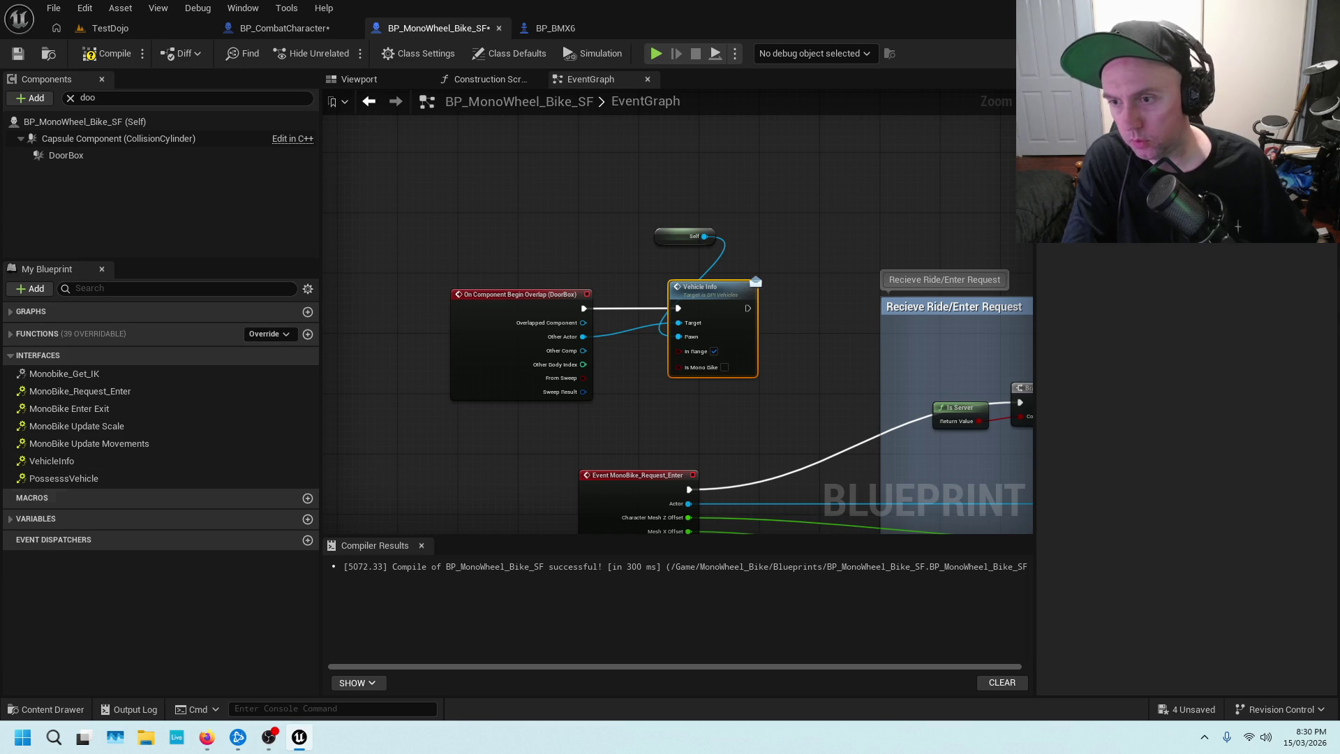
pyautogui.click(116, 517)
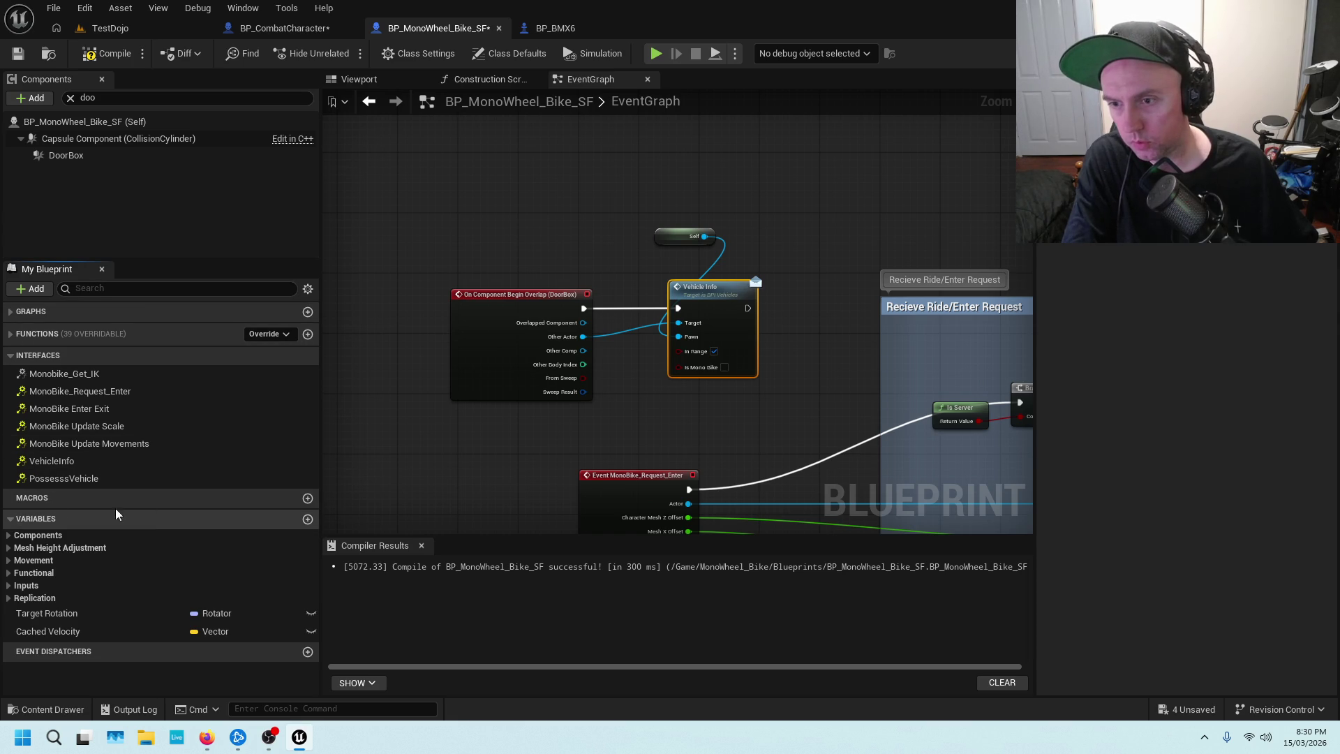
pyautogui.click(308, 519)
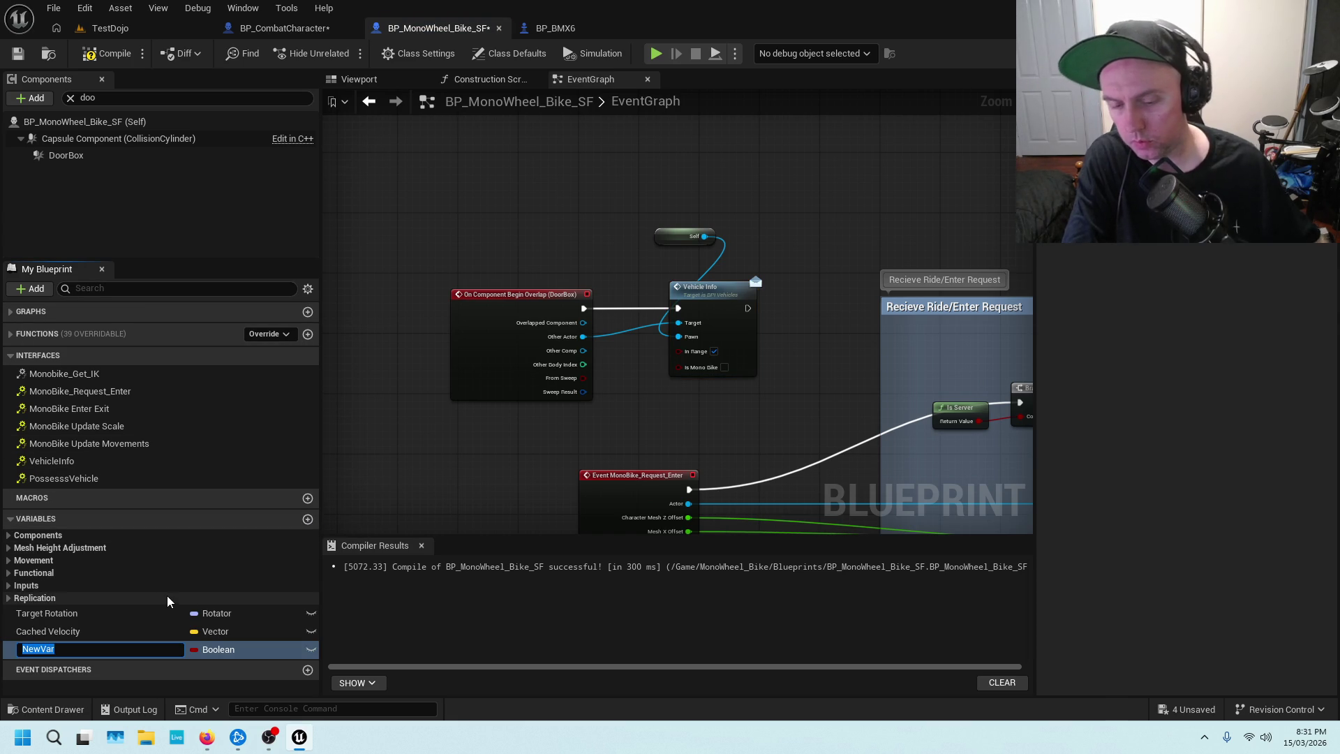
pyautogui.write('Playew')
pyautogui.press('BackSpace')
pyautogui.write('rActor')
pyautogui.press('Return')
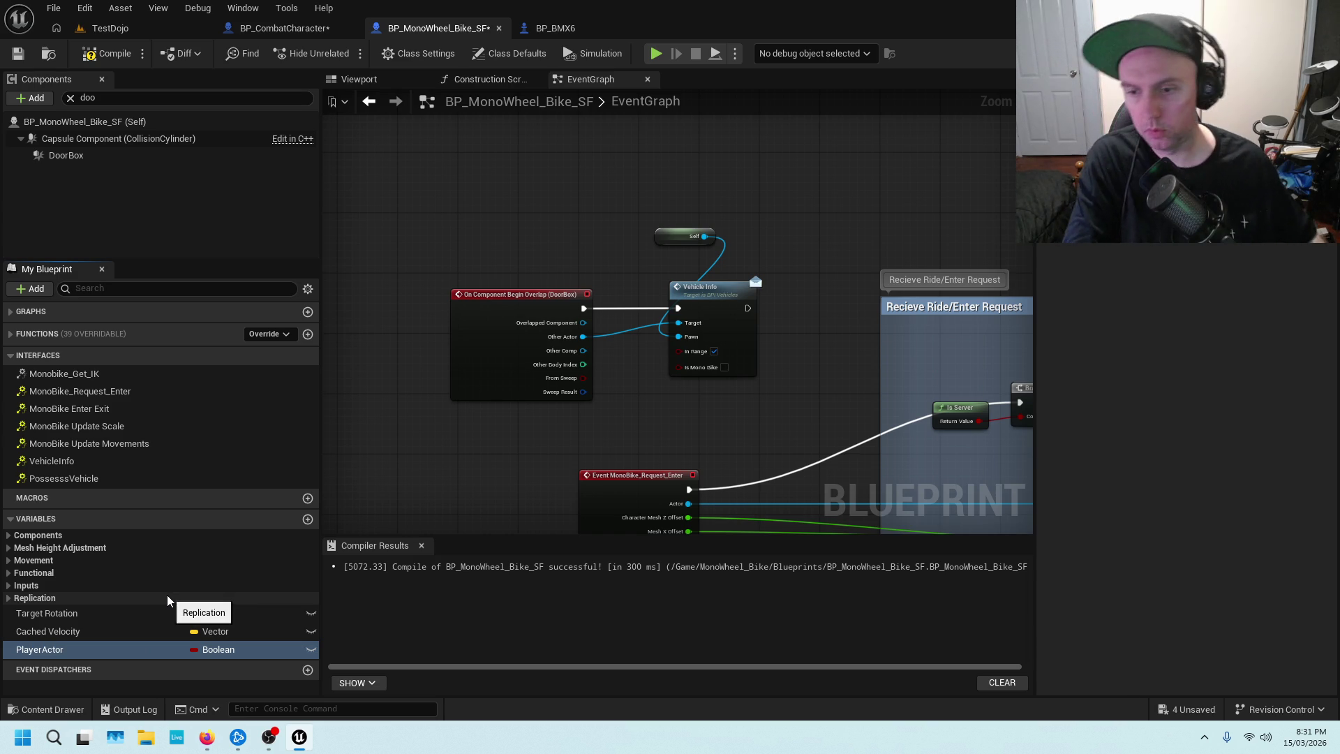
# Make PlayerActor a BP Combat Character Object Reference, then return to BP_BMX6.
pyautogui.click(215, 650)
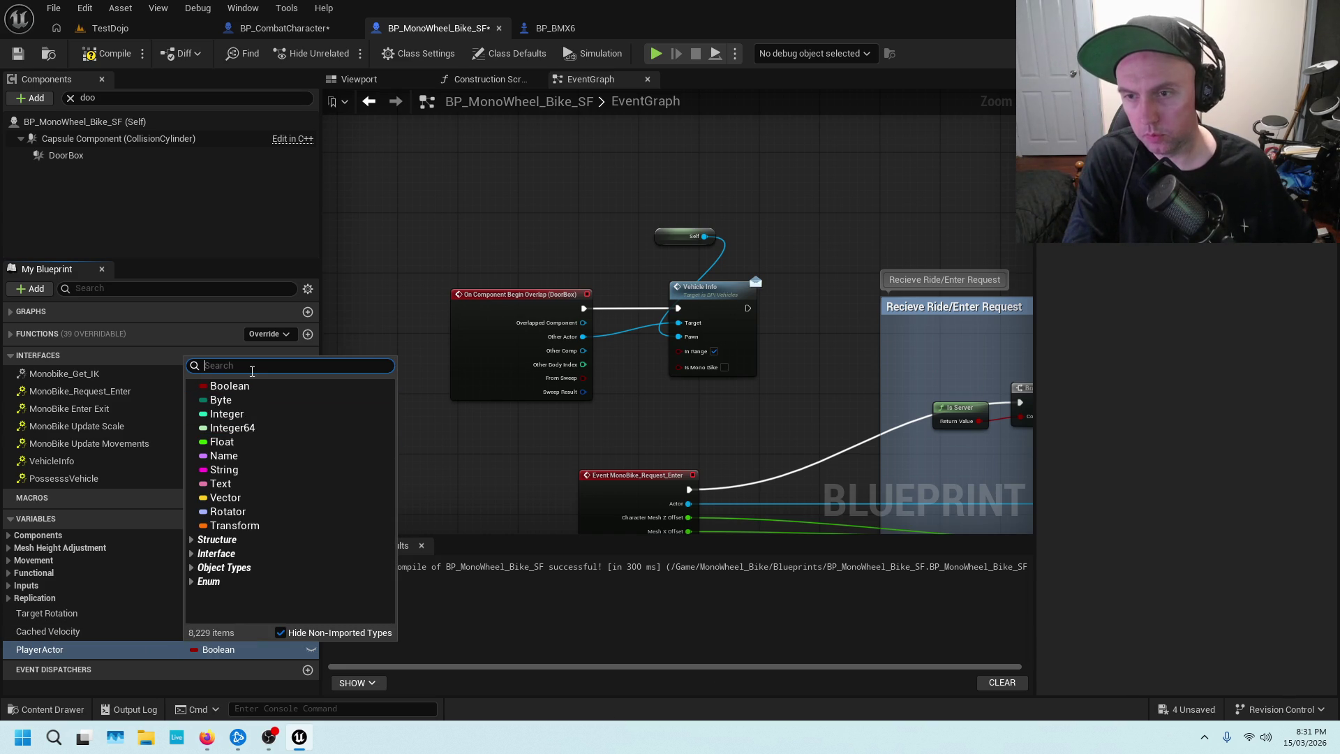
pyautogui.write('bp_')
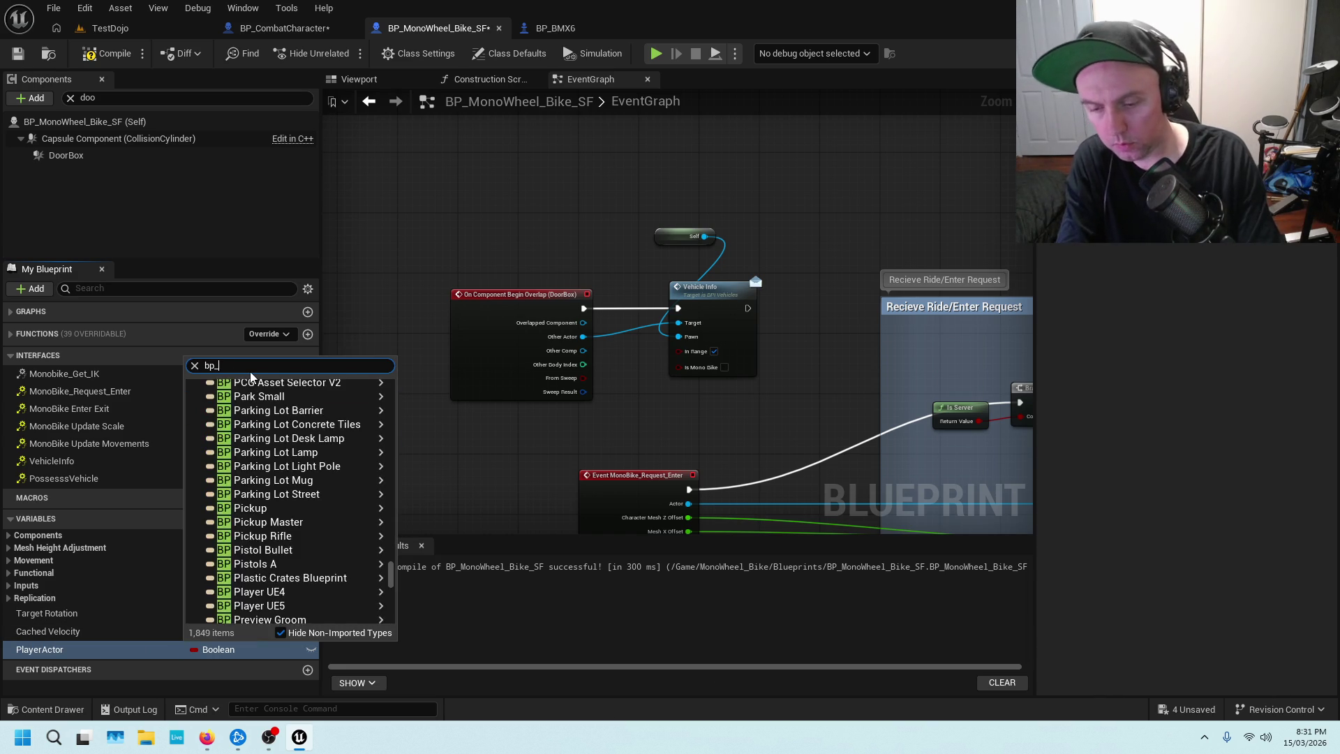
pyautogui.write('combat')
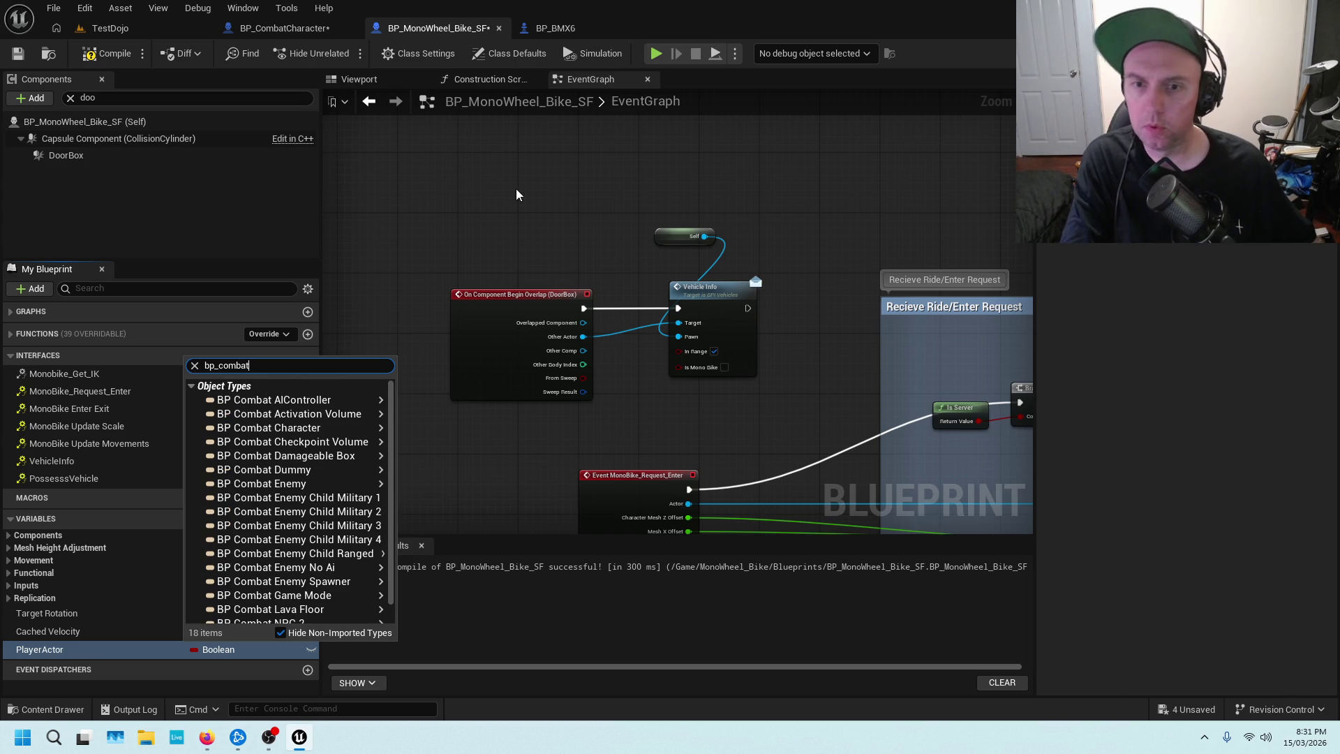
pyautogui.moveTo(328, 511)
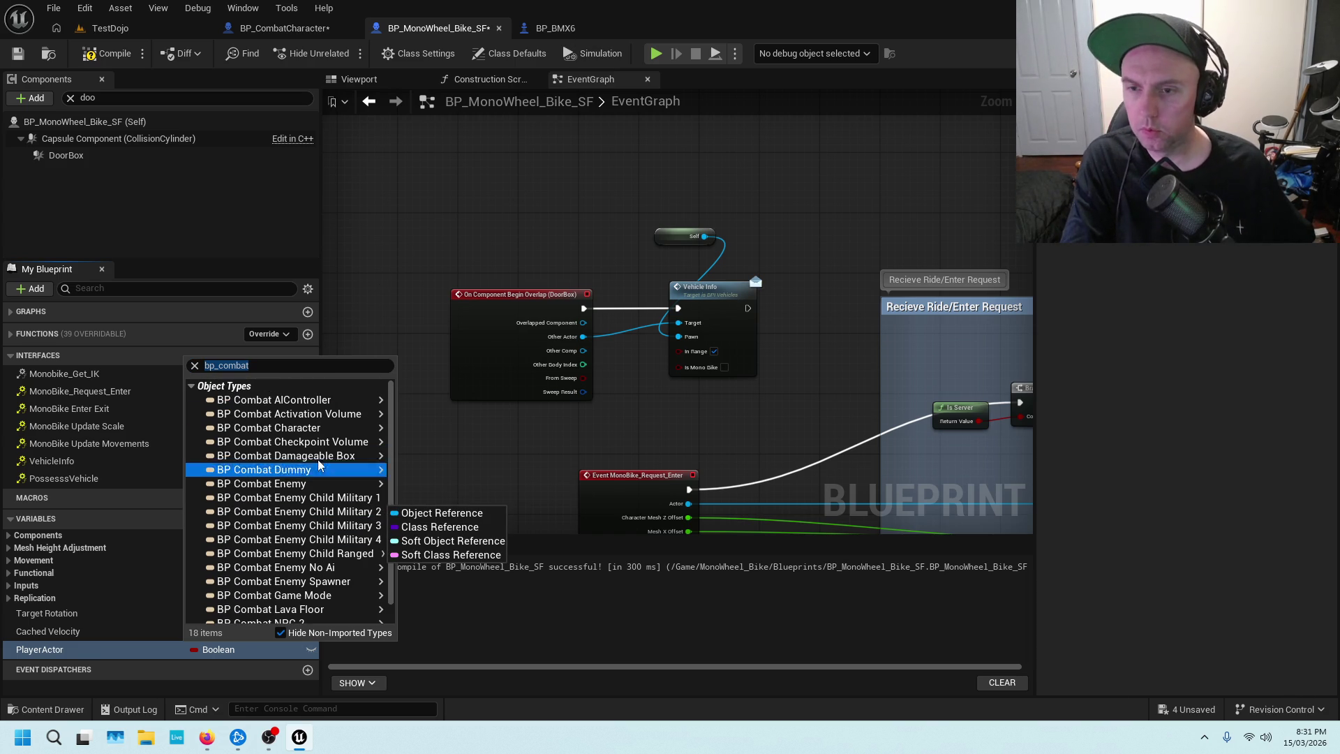
pyautogui.moveTo(328, 427)
pyautogui.click(433, 428)
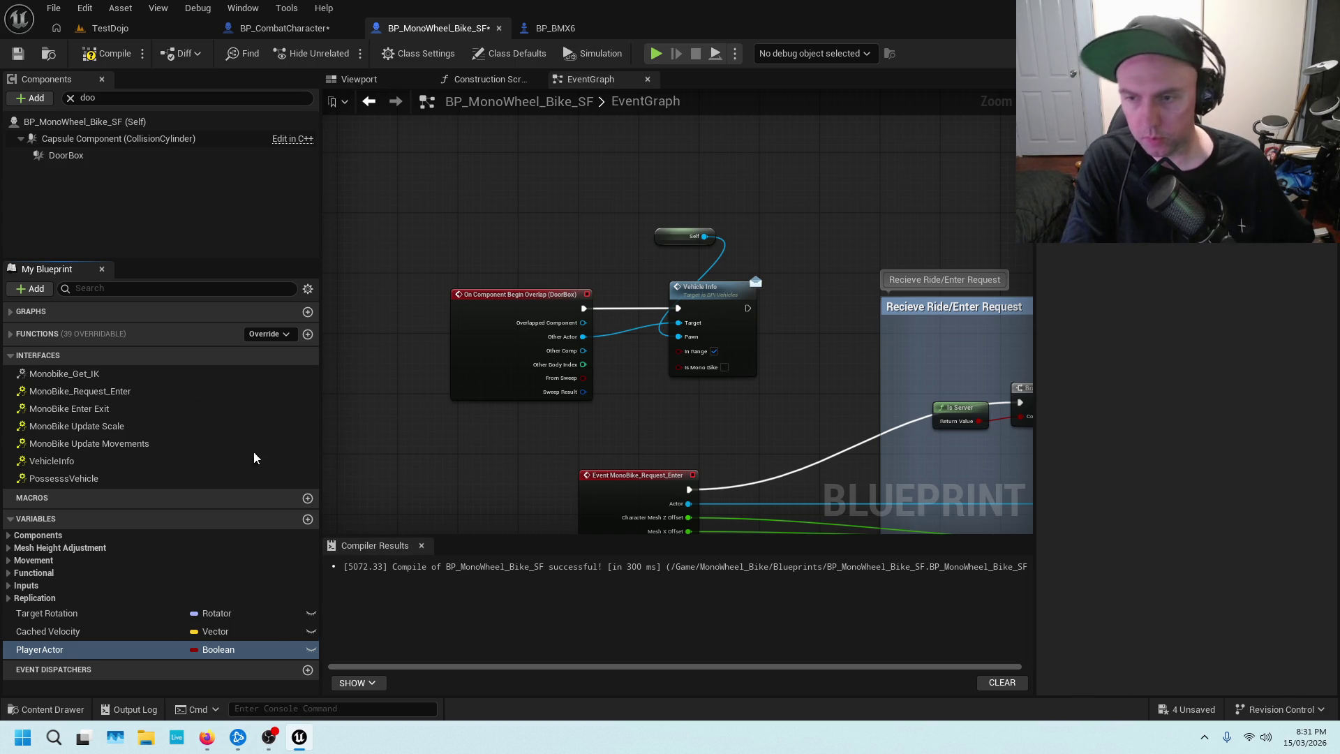
pyautogui.click(69, 635)
pyautogui.click(63, 647)
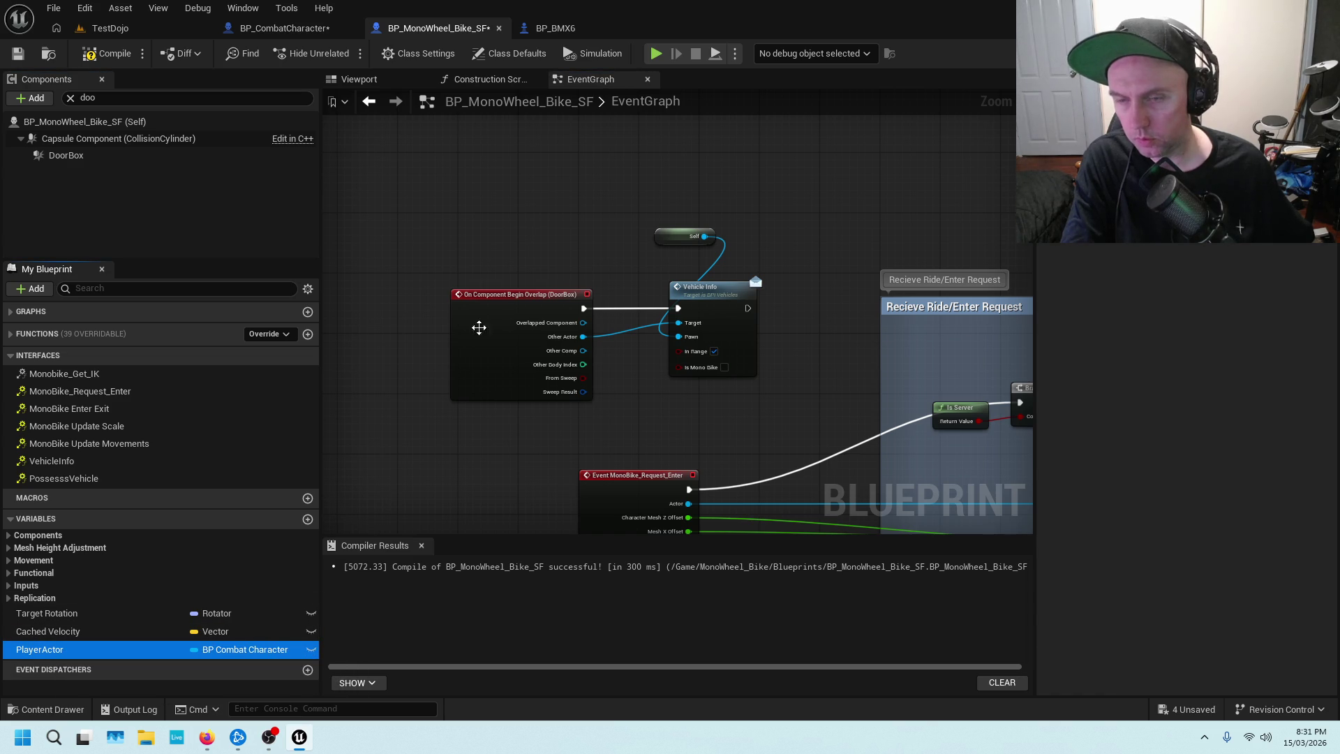
pyautogui.click(555, 28)
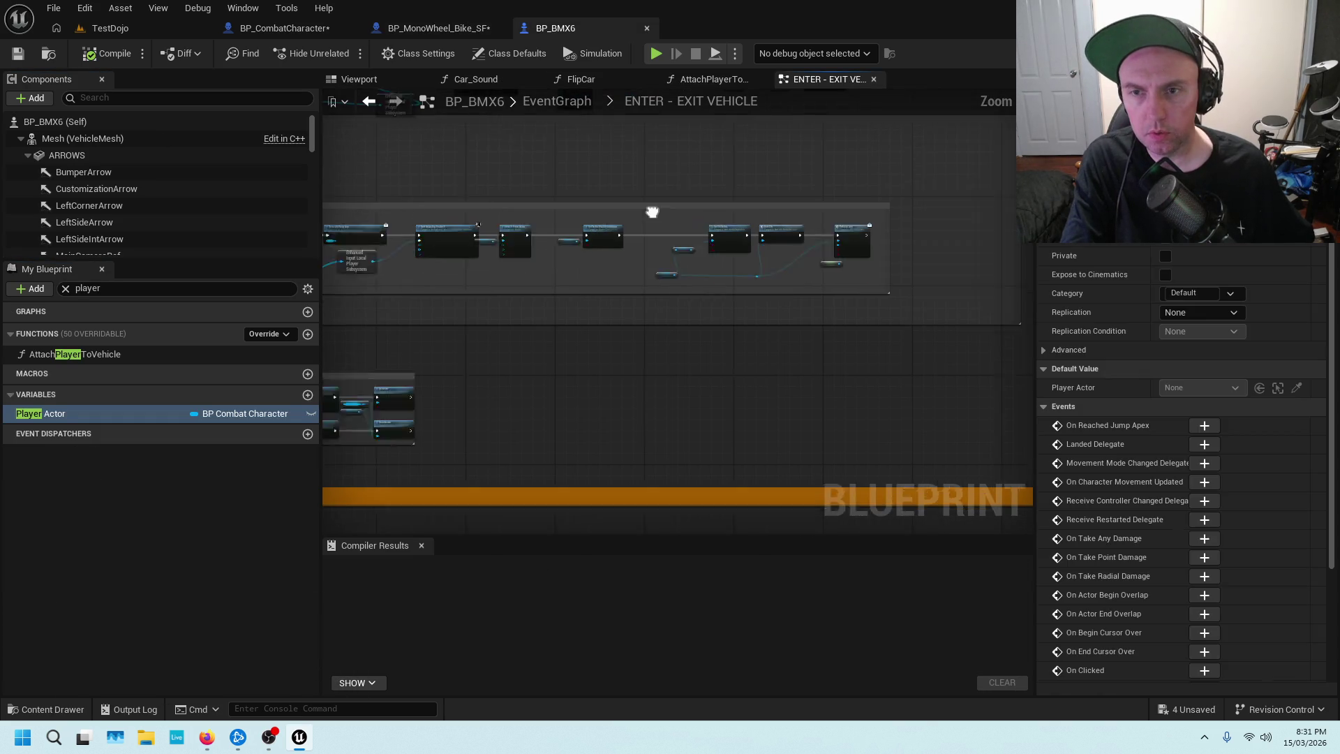
pyautogui.scroll(4, 722, 230)
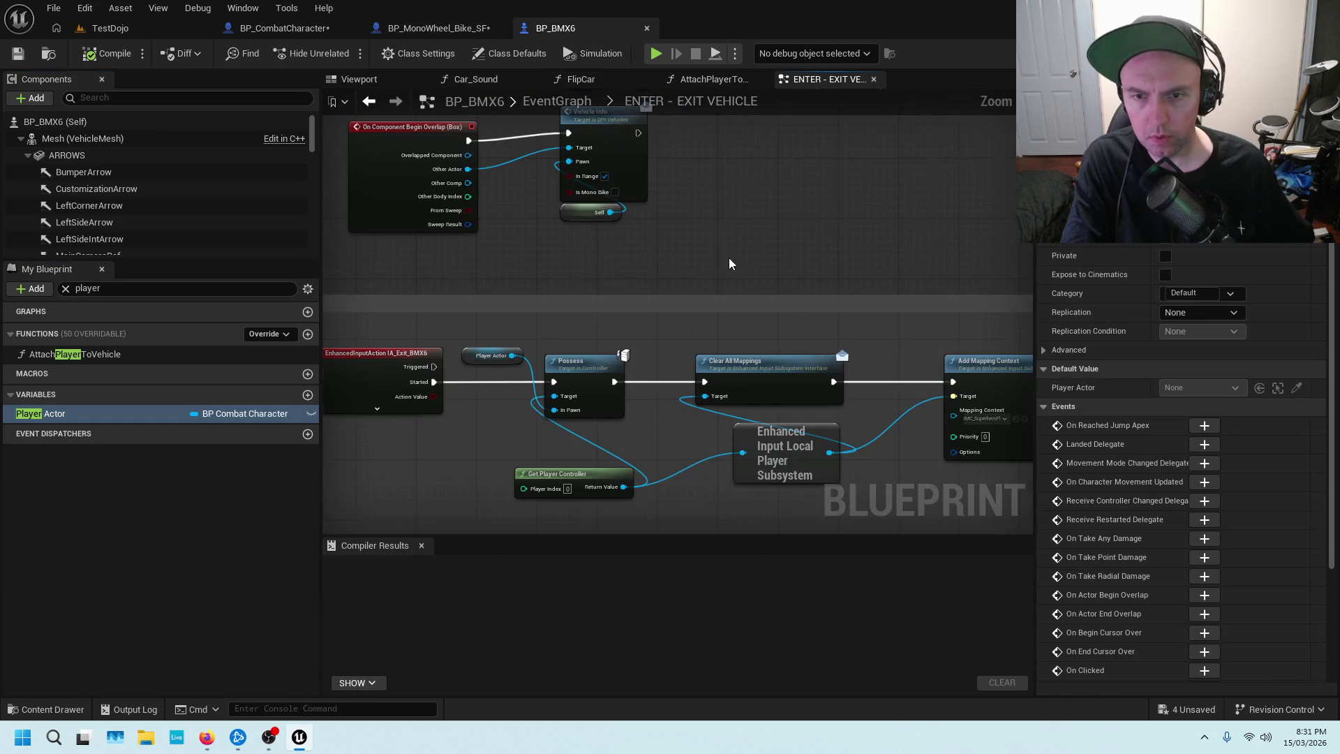
pyautogui.scroll(-1, 729, 257)
pyautogui.moveTo(727, 228); pyautogui.dragTo(707, 354)
pyautogui.scroll(2, 580, 384)
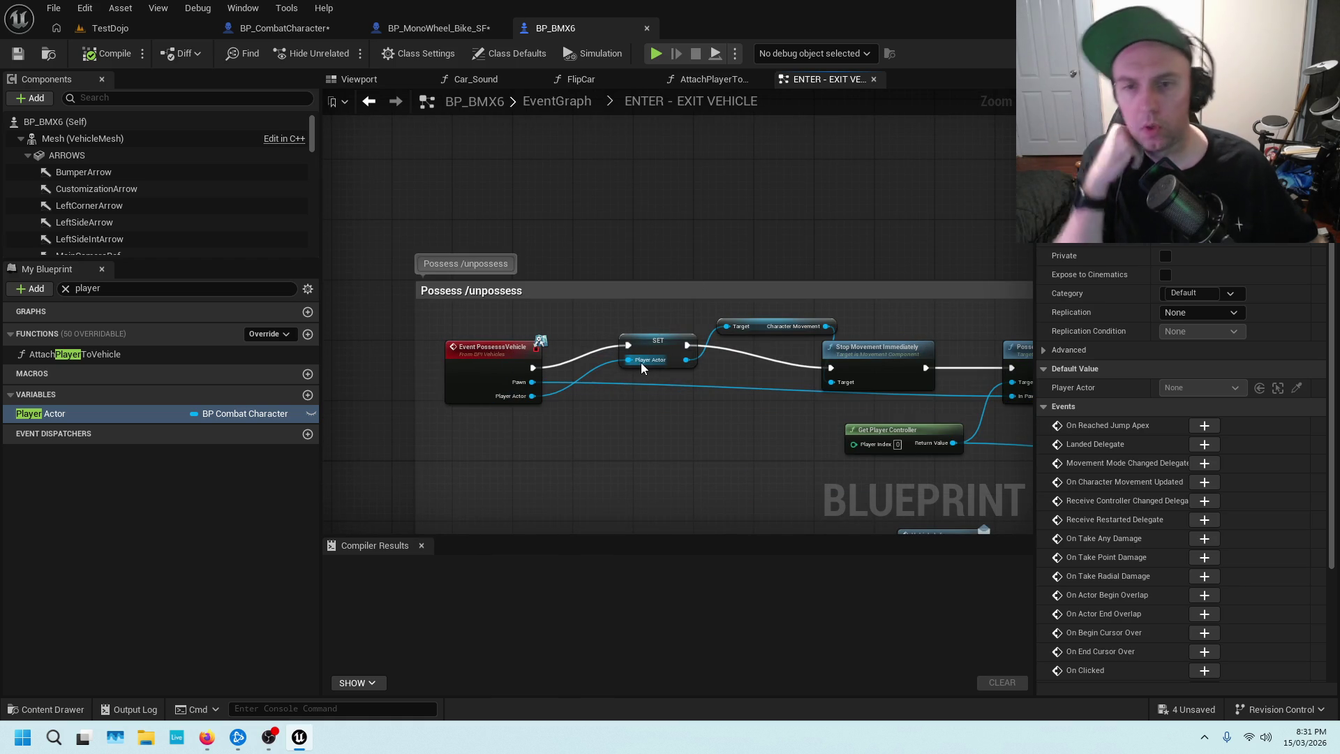
pyautogui.scroll(2, 646, 397)
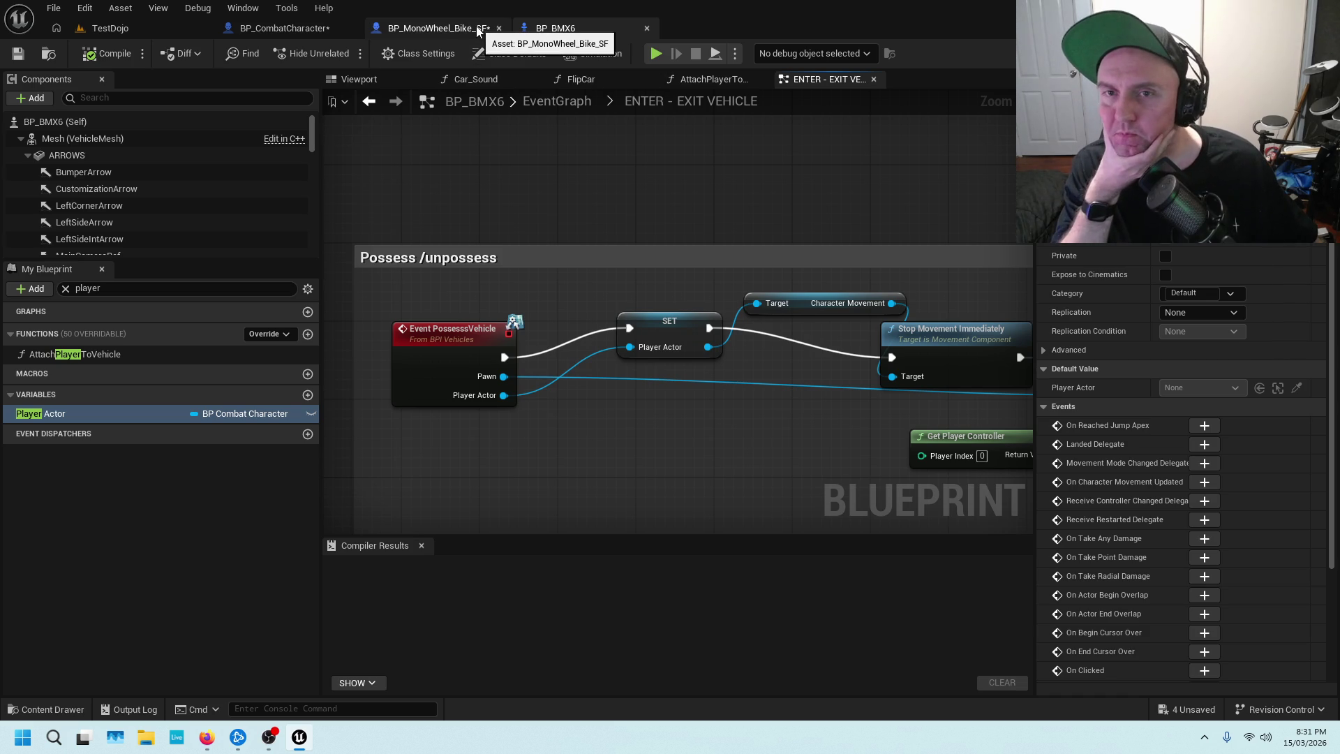
pyautogui.click(307, 28)
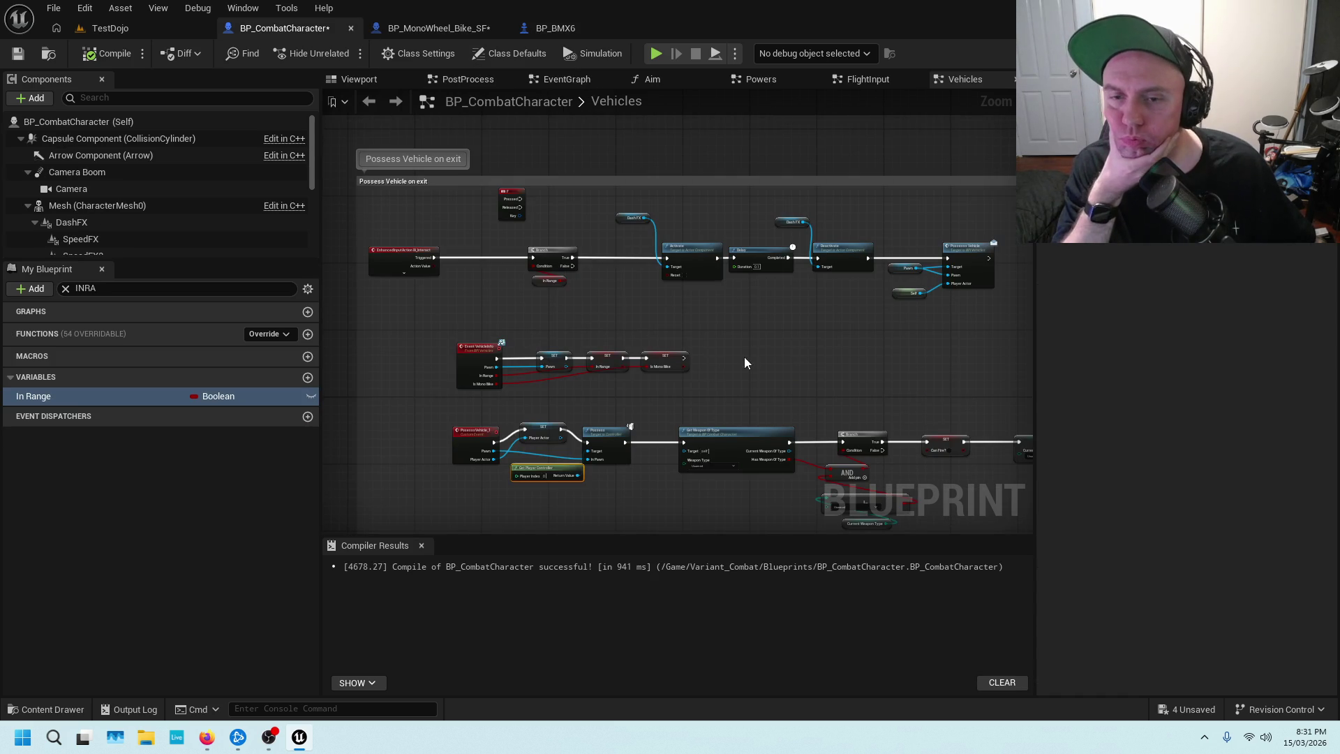
pyautogui.moveTo(474, 287); pyautogui.dragTo(571, 326)
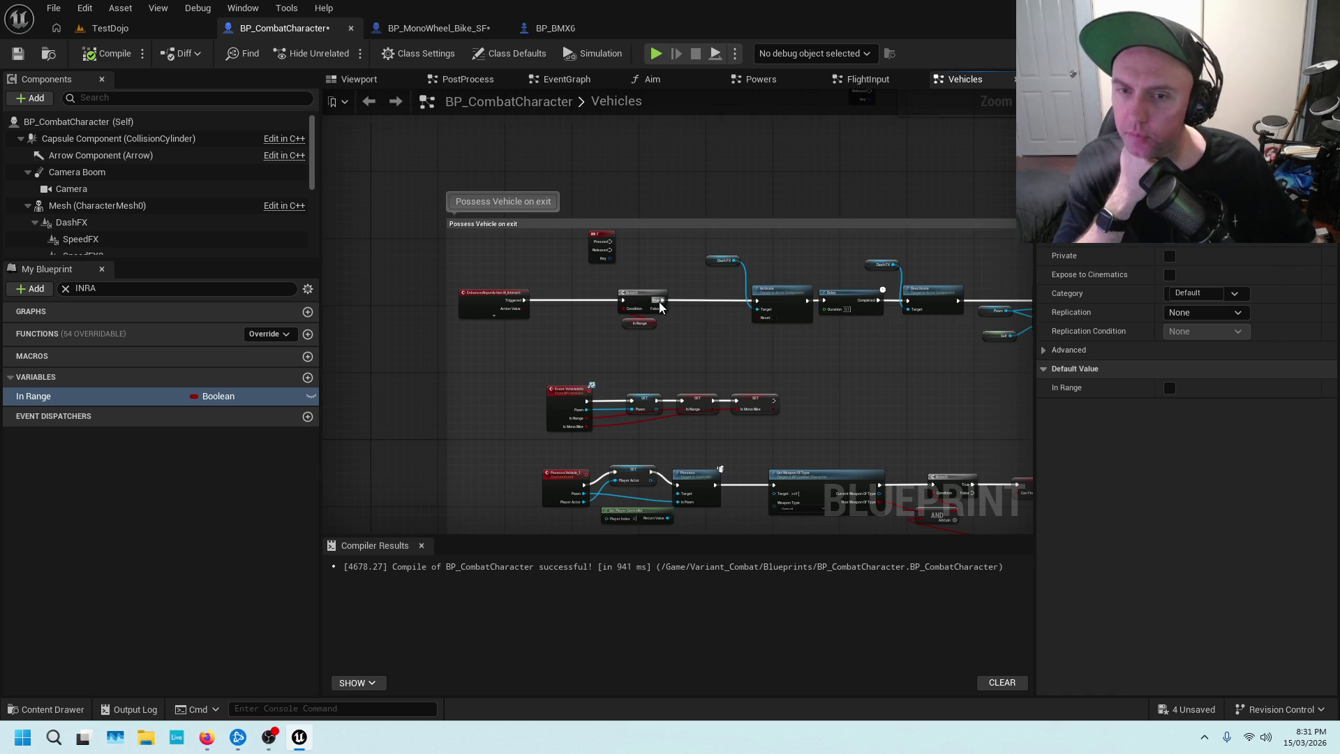
pyautogui.scroll(3, 701, 300)
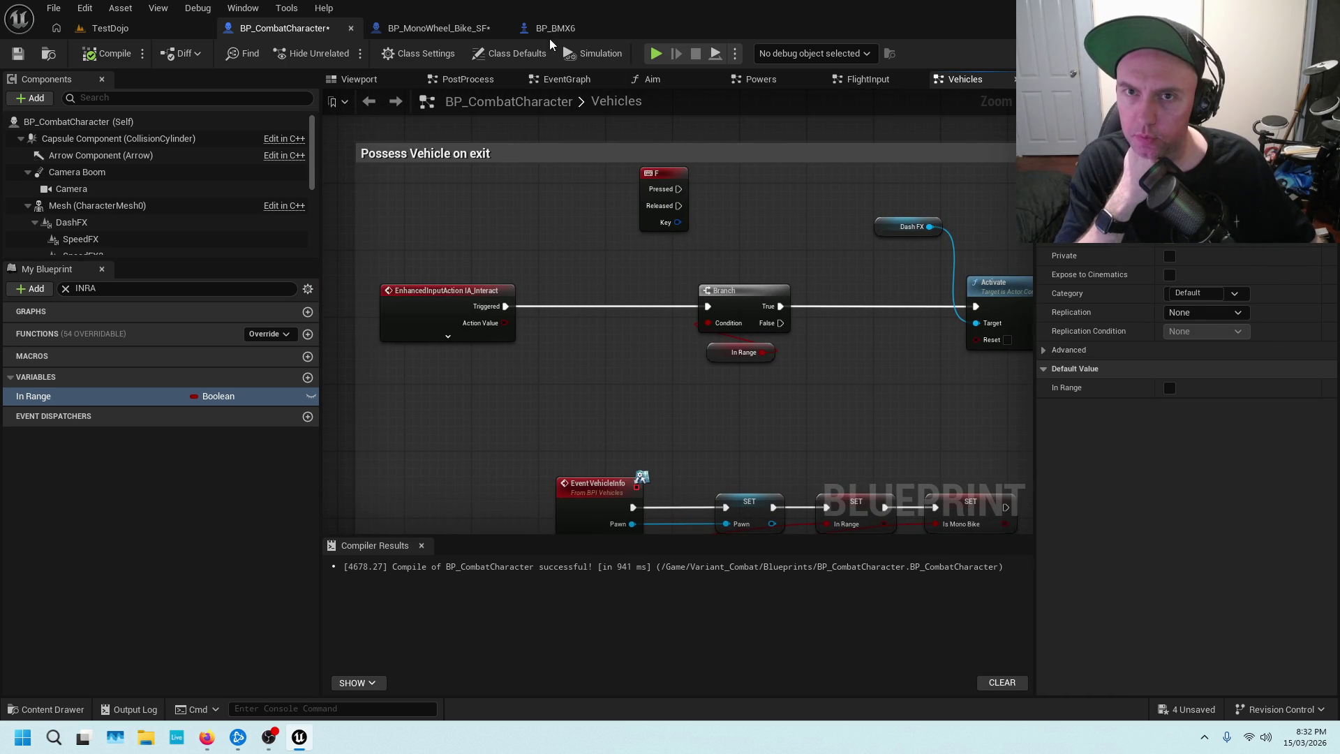
pyautogui.click(555, 29)
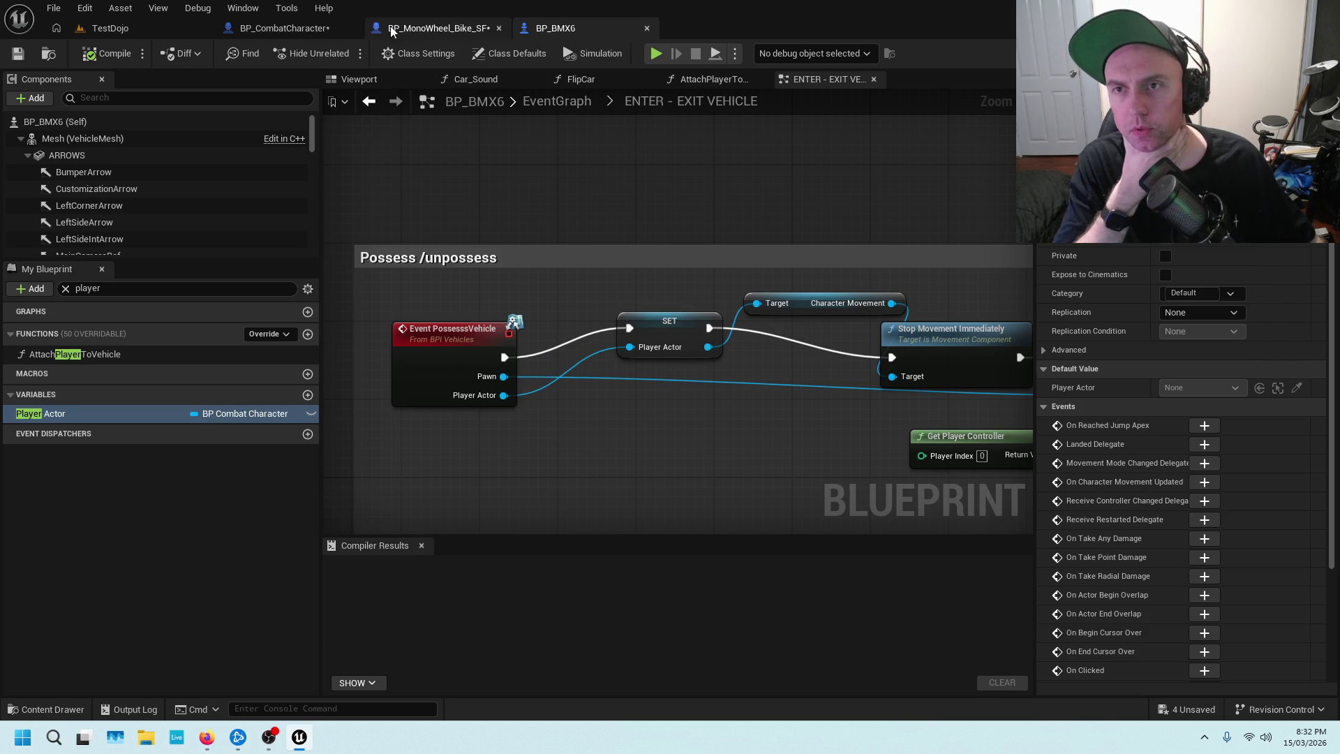
pyautogui.click(314, 32)
pyautogui.scroll(-3, 556, 285)
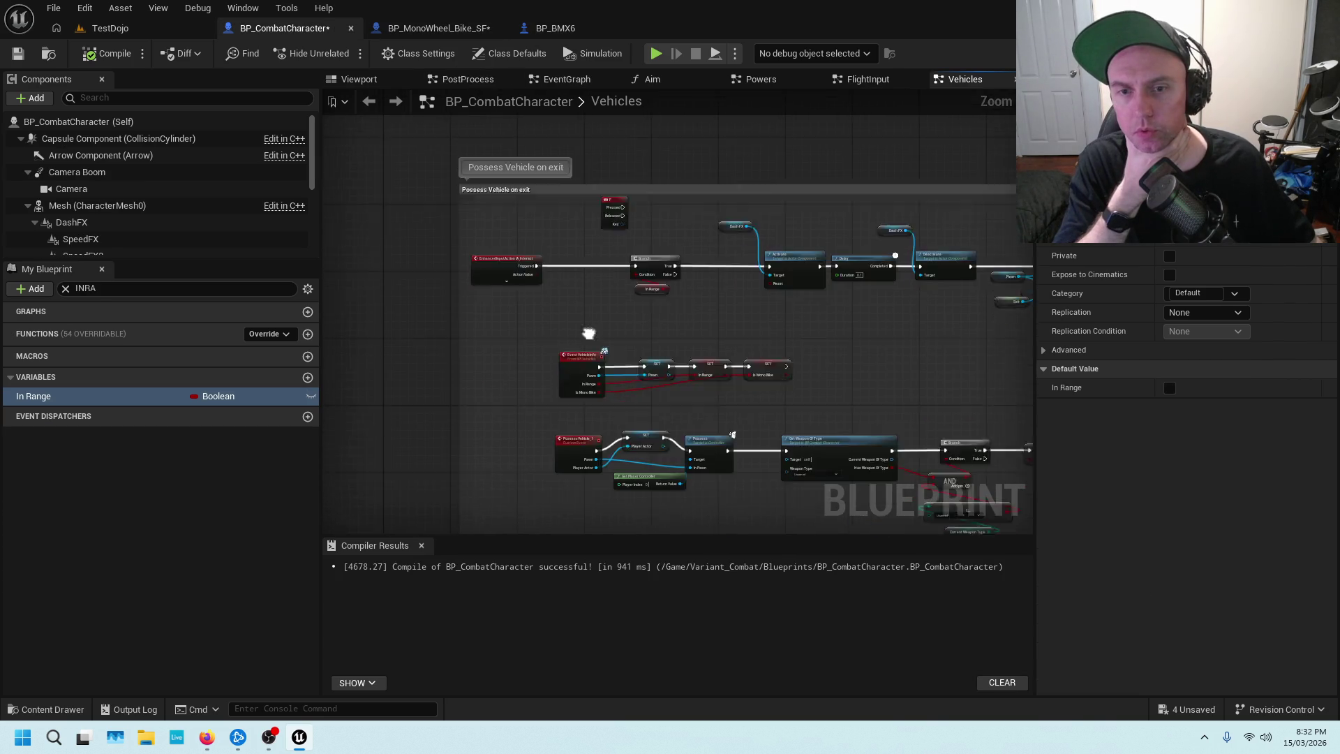
pyautogui.scroll(3, 609, 262)
pyautogui.moveTo(774, 245)
pyautogui.mouseDown()
pyautogui.moveTo(597, 404)
pyautogui.moveTo(743, 164)
pyautogui.moveTo(748, 219)
pyautogui.mouseUp()
pyautogui.scroll(-2, 748, 220)
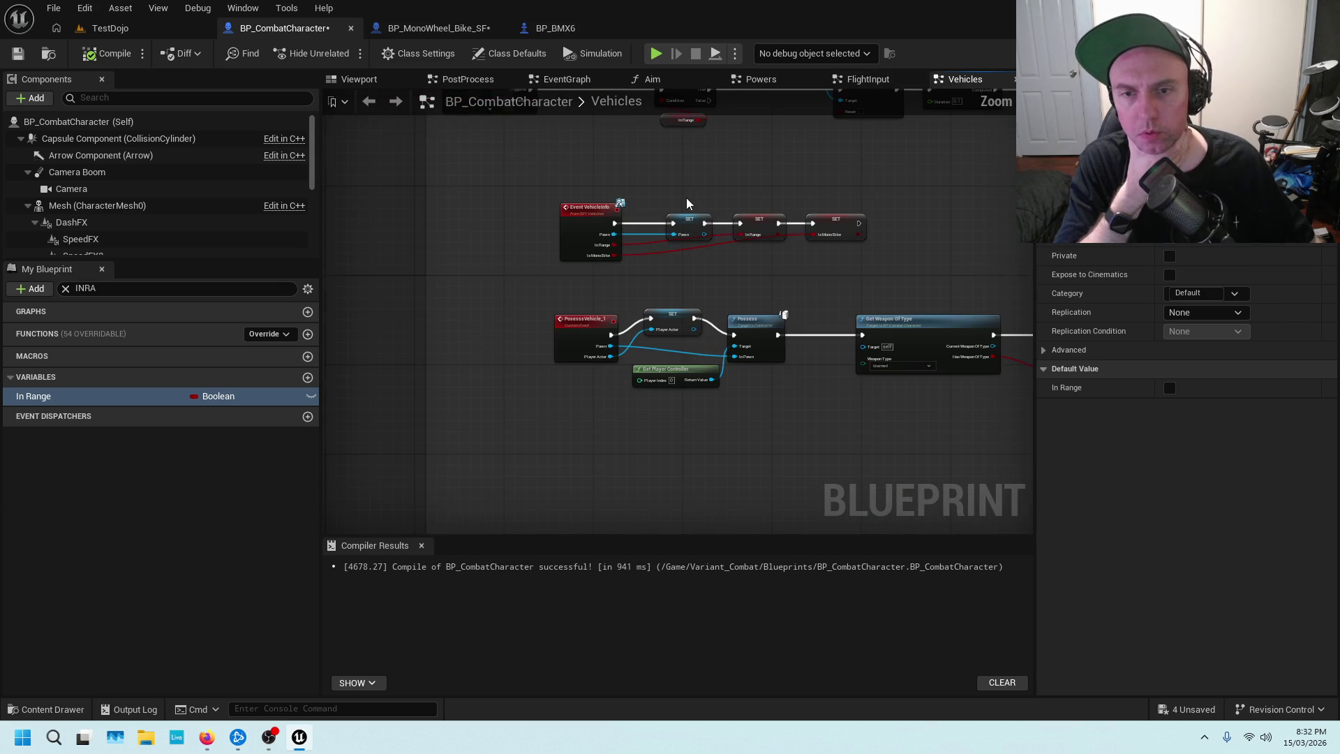
pyautogui.scroll(2, 637, 281)
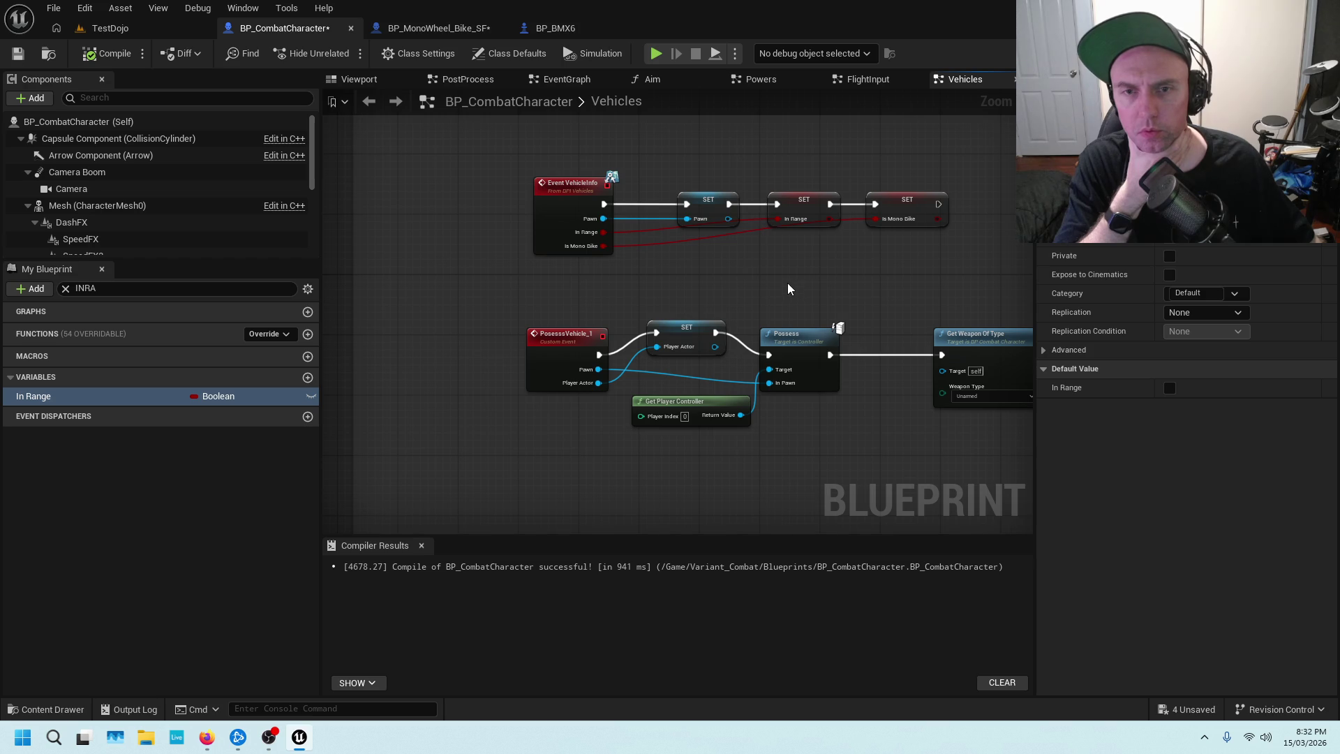
pyautogui.moveTo(788, 288); pyautogui.dragTo(633, 323)
pyautogui.scroll(-5, 684, 290)
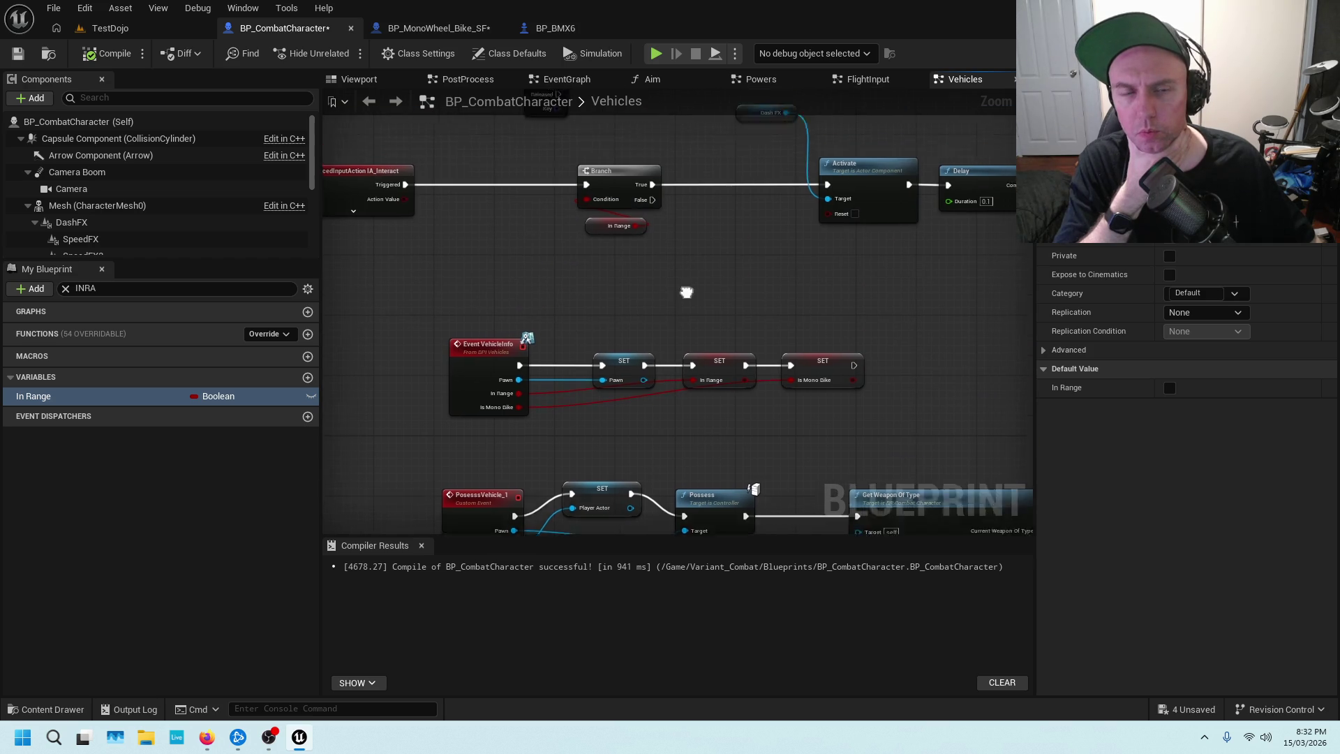
pyautogui.moveTo(545, 341)
pyautogui.mouseDown()
pyautogui.moveTo(676, 345)
pyautogui.moveTo(720, 326)
pyautogui.moveTo(698, 263)
pyautogui.moveTo(747, 257)
pyautogui.mouseUp()
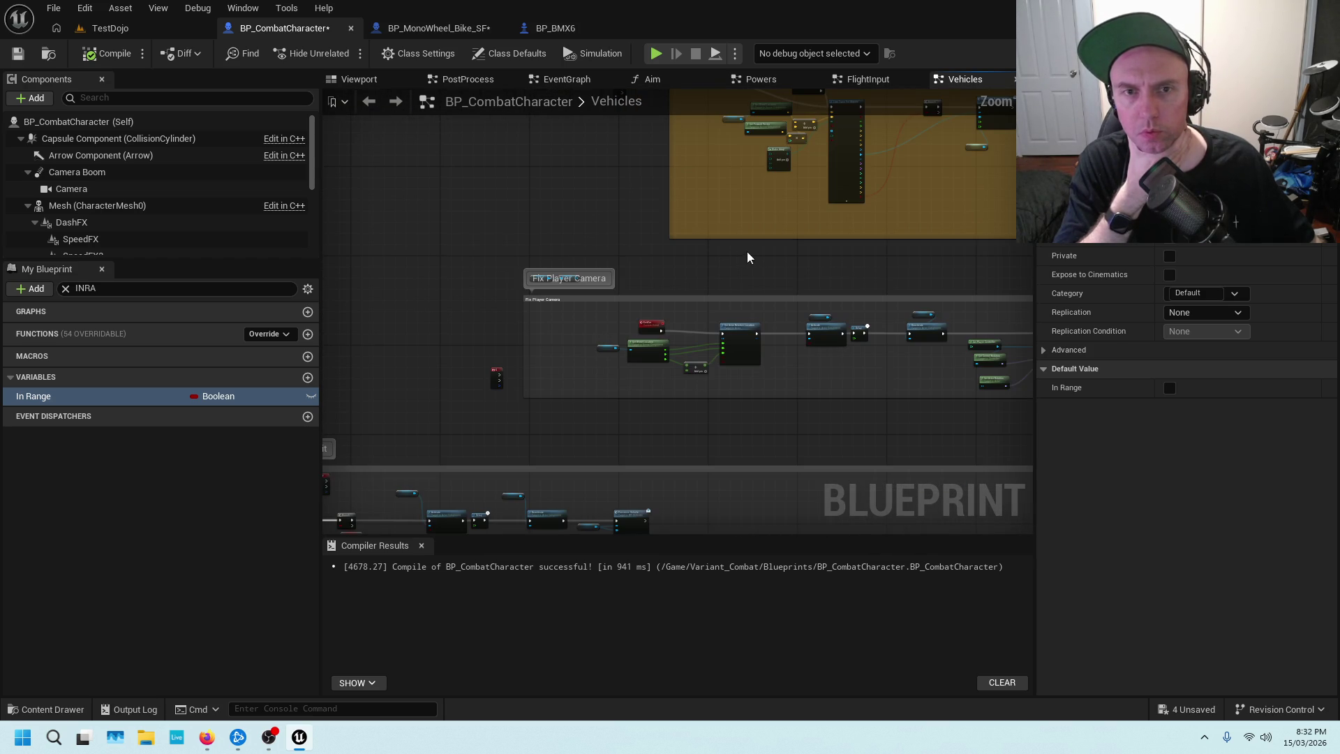
pyautogui.scroll(3, 727, 290)
pyautogui.moveTo(883, 376); pyautogui.dragTo(571, 374)
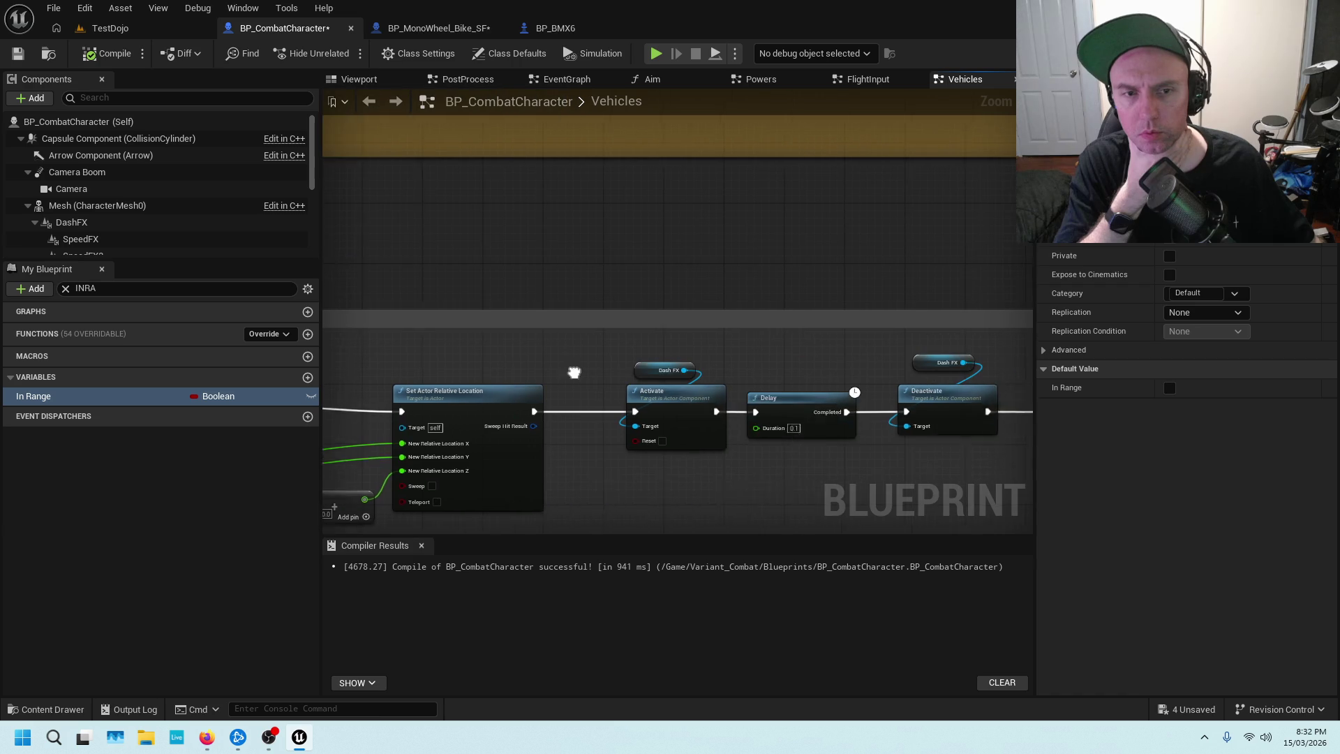
pyautogui.moveTo(770, 349); pyautogui.dragTo(628, 335)
pyautogui.moveTo(845, 380); pyautogui.dragTo(394, 349)
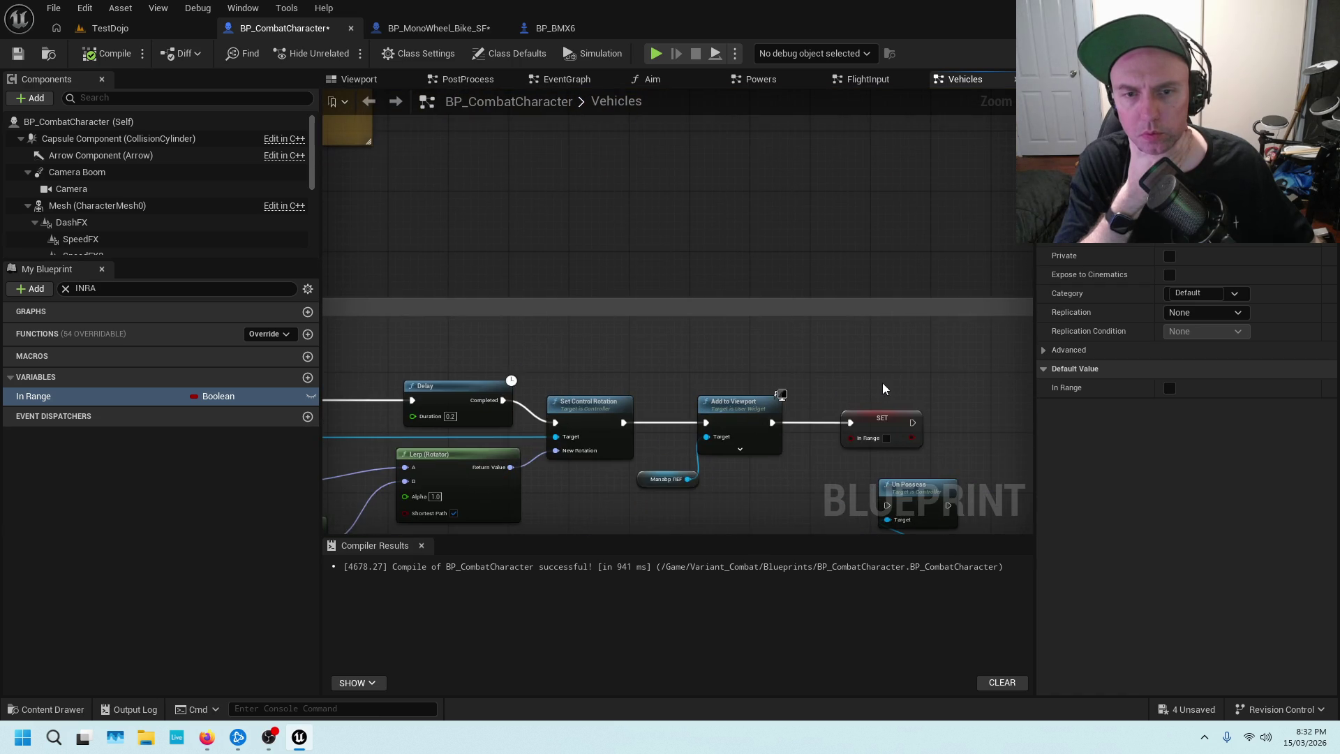
pyautogui.moveTo(884, 389); pyautogui.dragTo(532, 279)
pyautogui.moveTo(640, 377); pyautogui.dragTo(810, 300)
pyautogui.moveTo(586, 314); pyautogui.dragTo(811, 322)
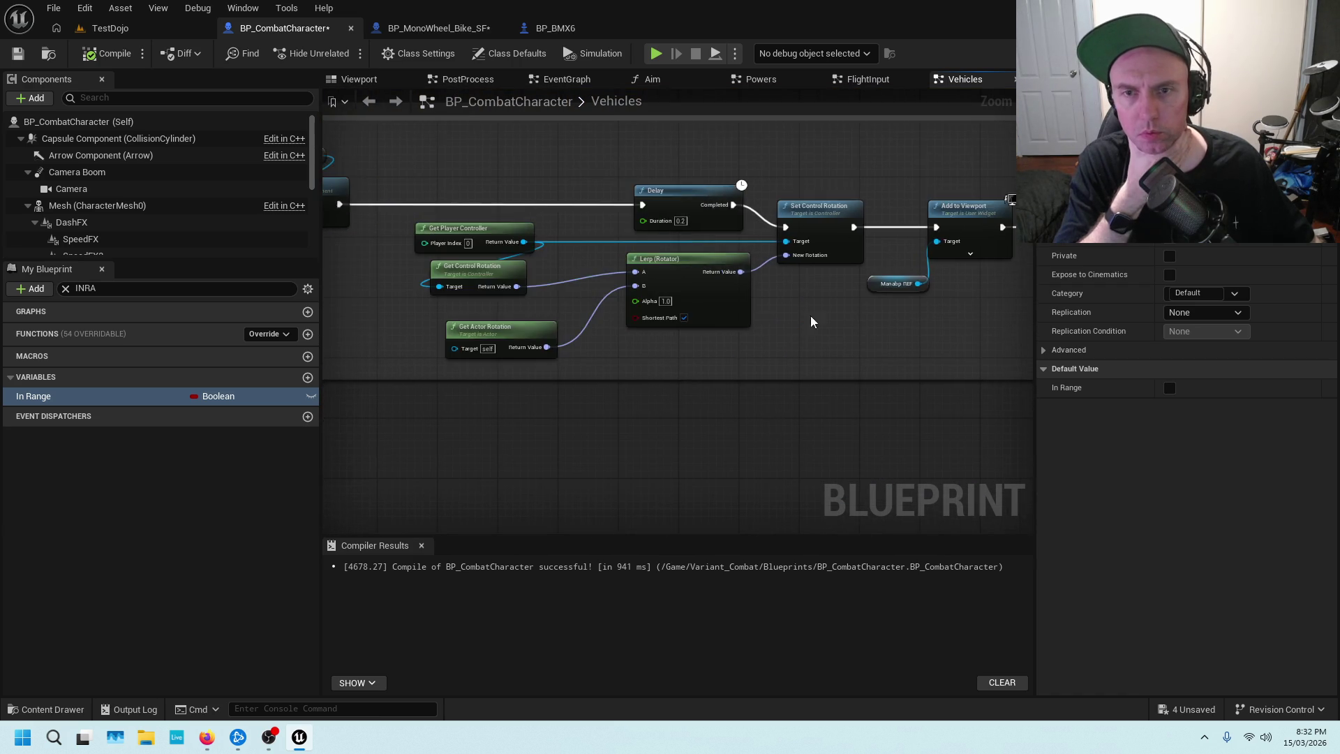
pyautogui.scroll(-4, 811, 321)
pyautogui.click(555, 28)
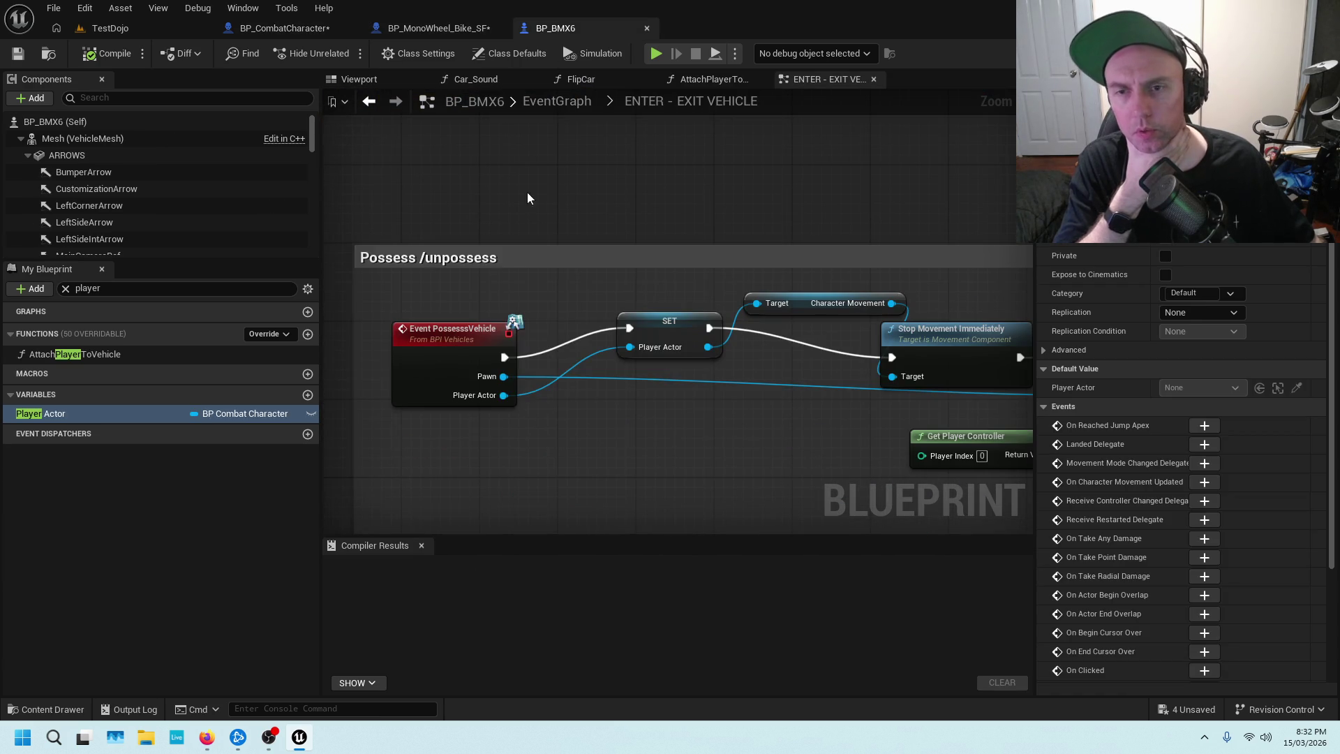
# Find PossessVehicle references and inspect the combat character's call with its Delay and Deactivate nodes.
pyautogui.rightClick(472, 337)
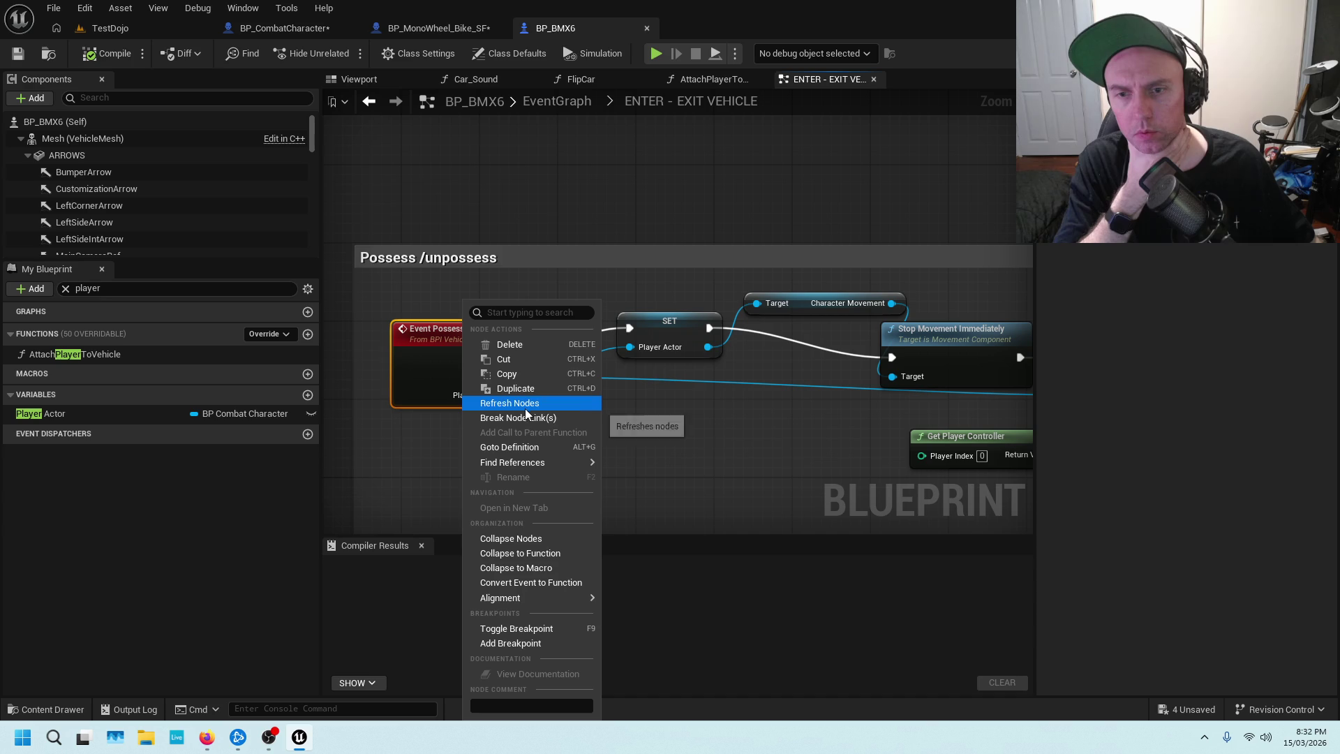
pyautogui.moveTo(543, 464)
pyautogui.click(701, 488)
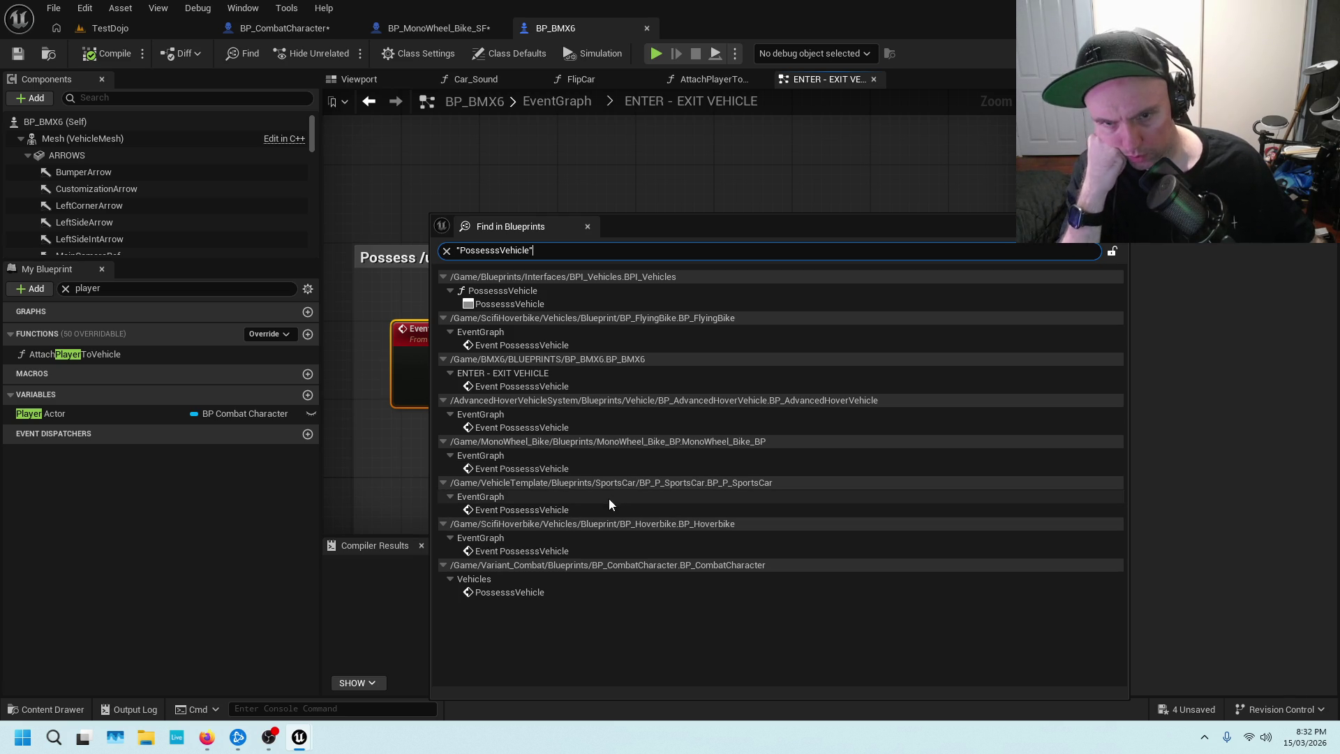
pyautogui.doubleClick(529, 591)
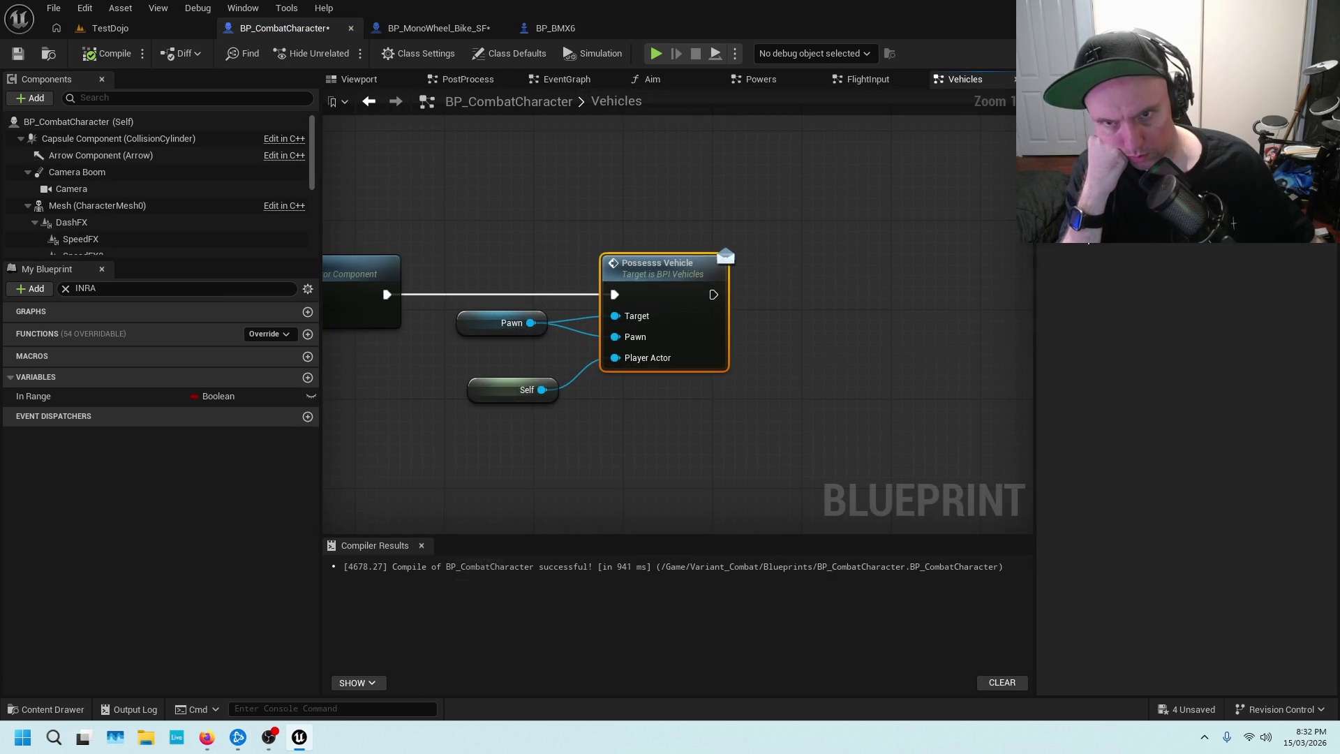
pyautogui.scroll(-2, 626, 226)
pyautogui.moveTo(572, 219); pyautogui.dragTo(770, 208)
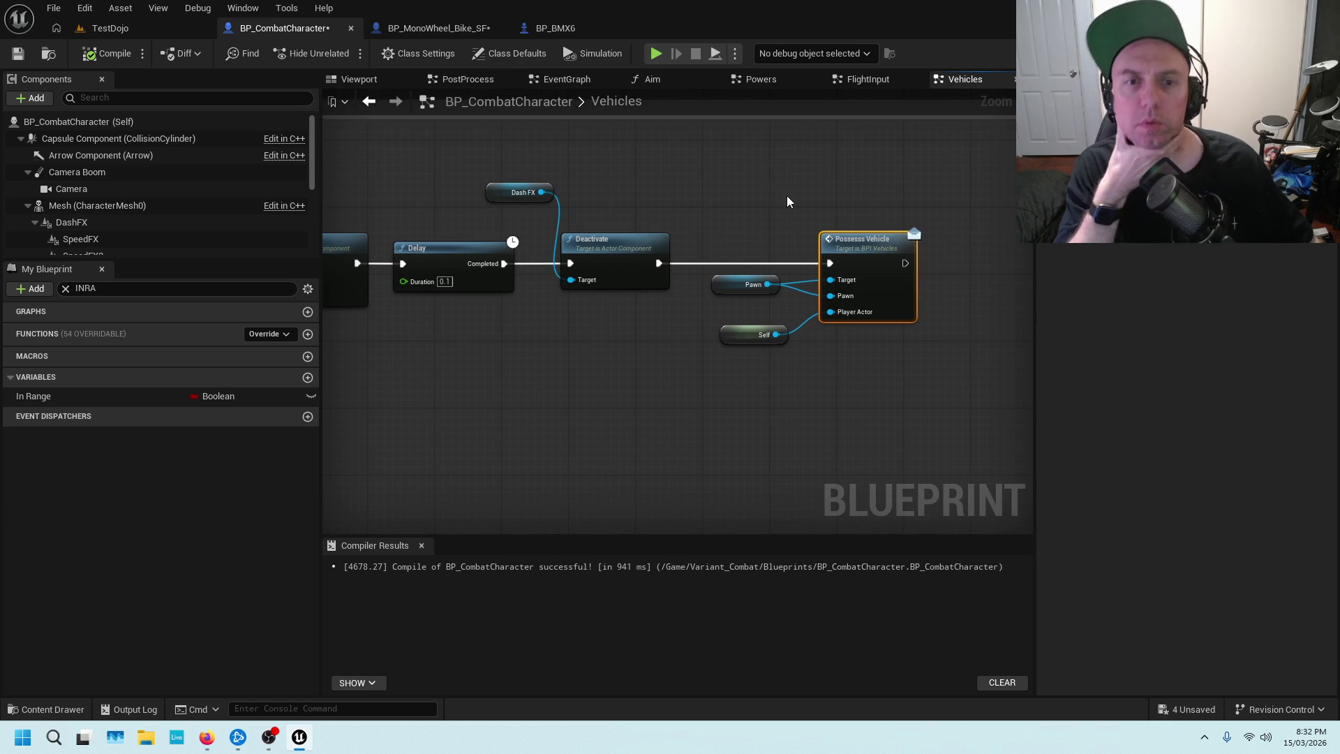
pyautogui.scroll(-5, 681, 223)
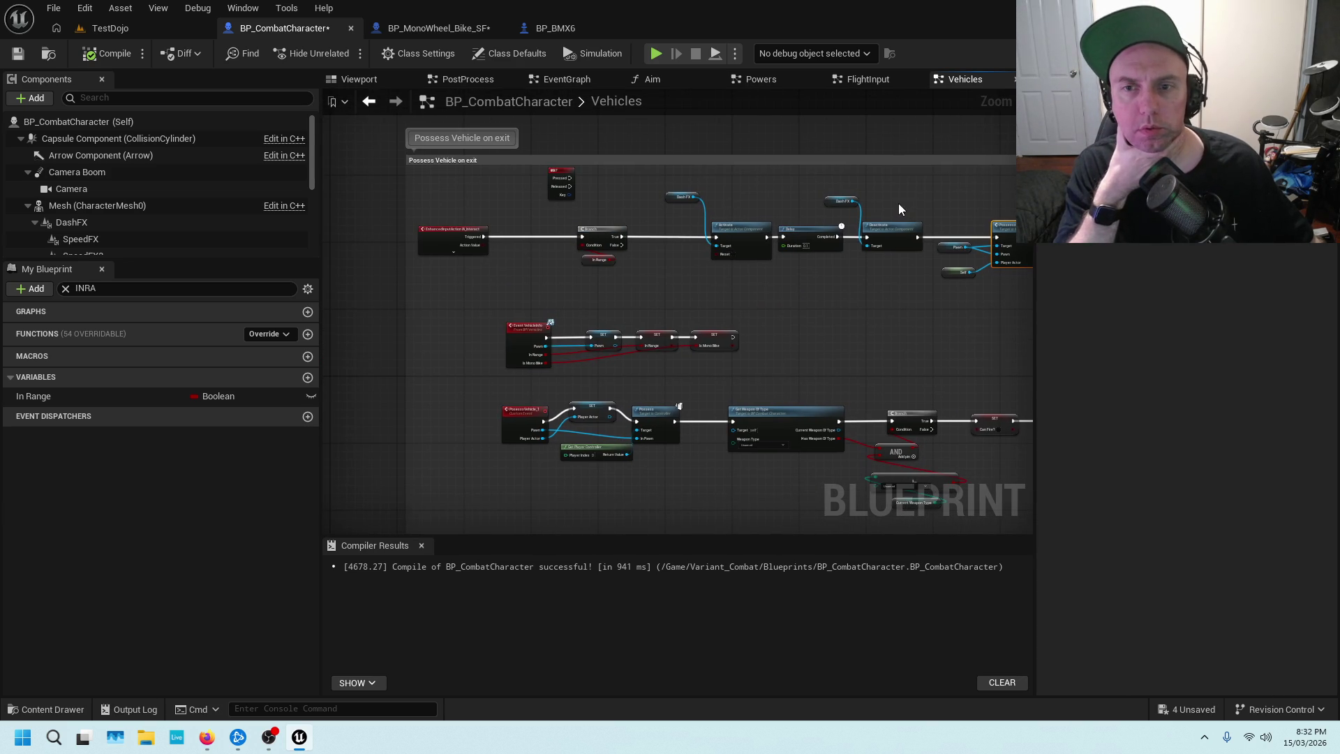
pyautogui.moveTo(942, 185); pyautogui.dragTo(742, 194)
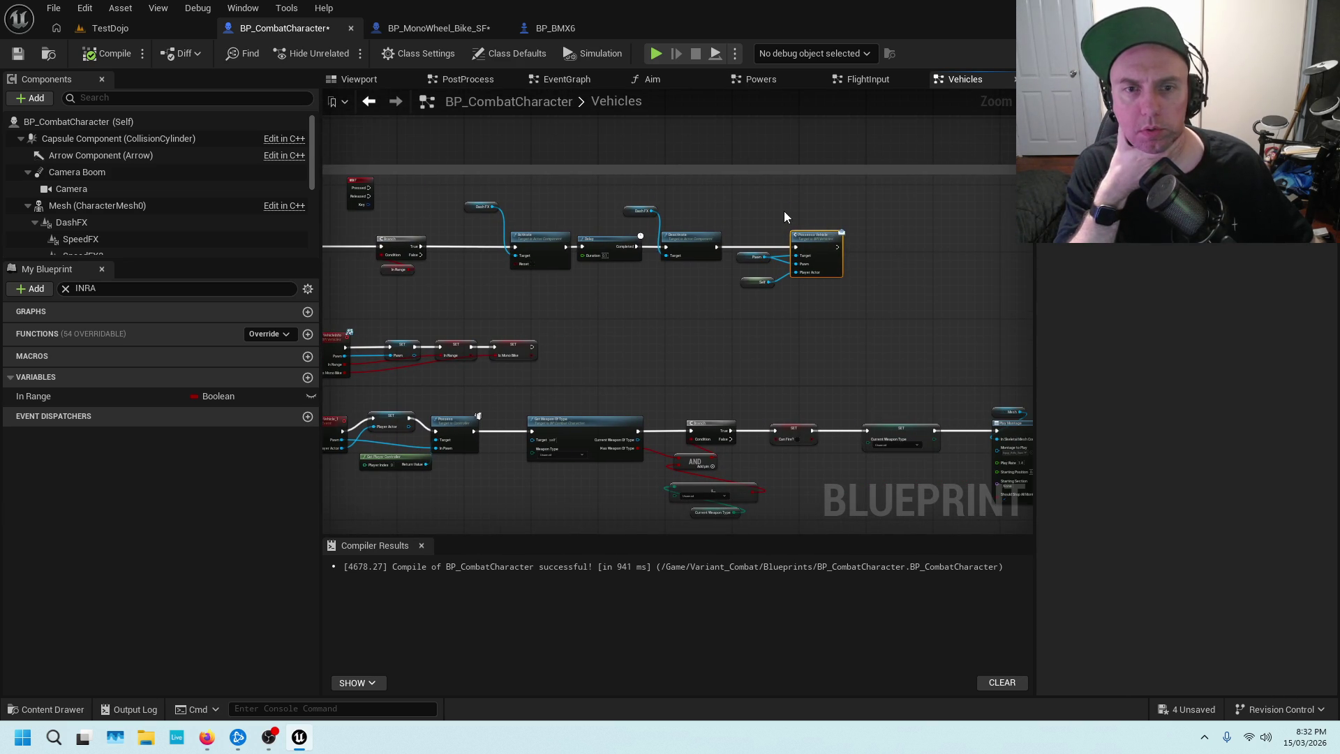
pyautogui.scroll(3, 784, 216)
# Glance at BP_BMX6's possess logic, then return to the MonoWheel bike's EventGraph.
pyautogui.click(570, 29)
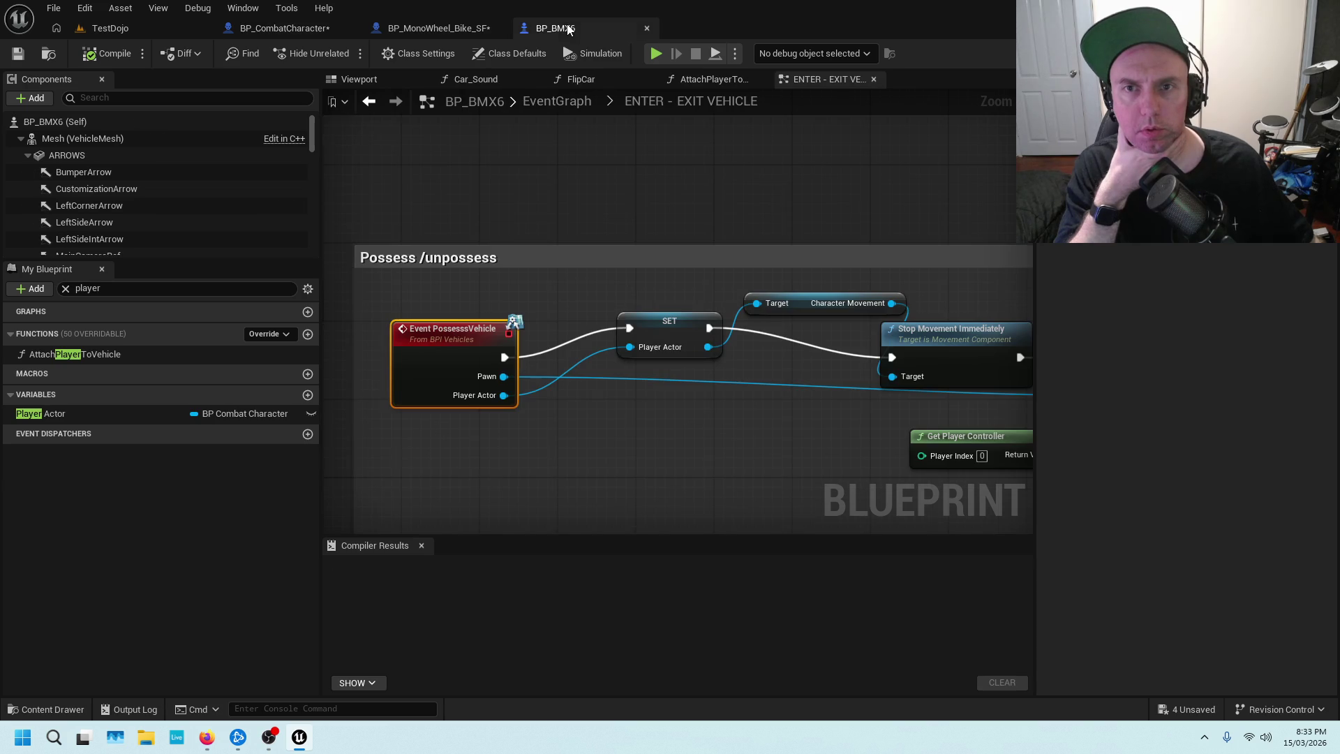
pyautogui.scroll(-1, 560, 183)
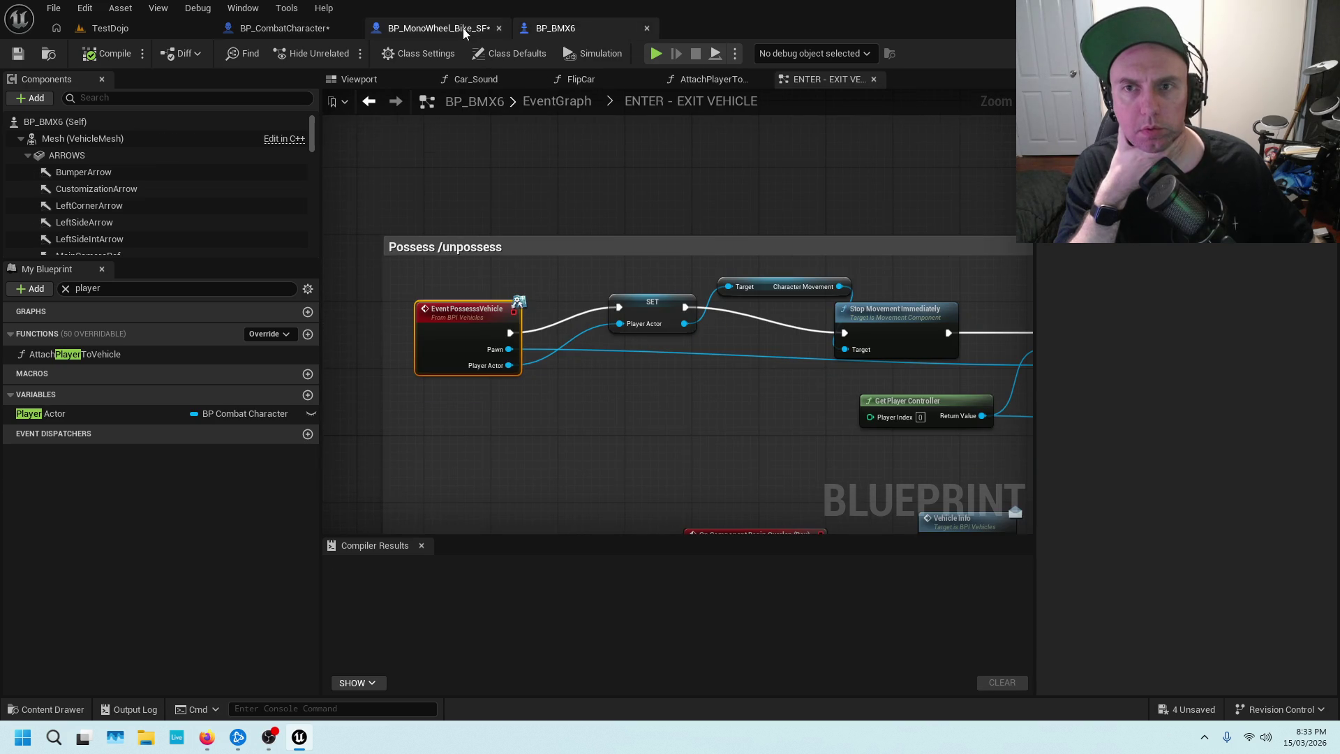
pyautogui.click(464, 29)
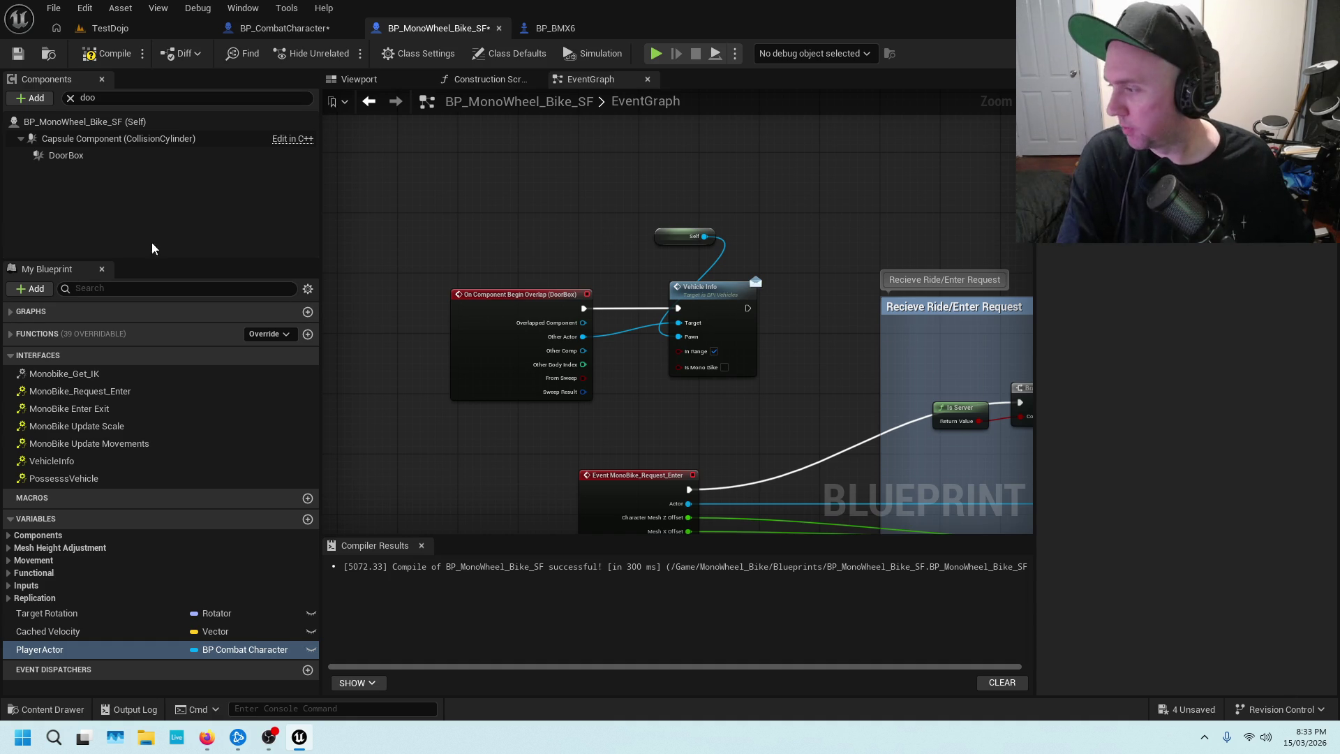
# Pan BP_BMX6's graph to inspect its overlap event.
pyautogui.click(588, 29)
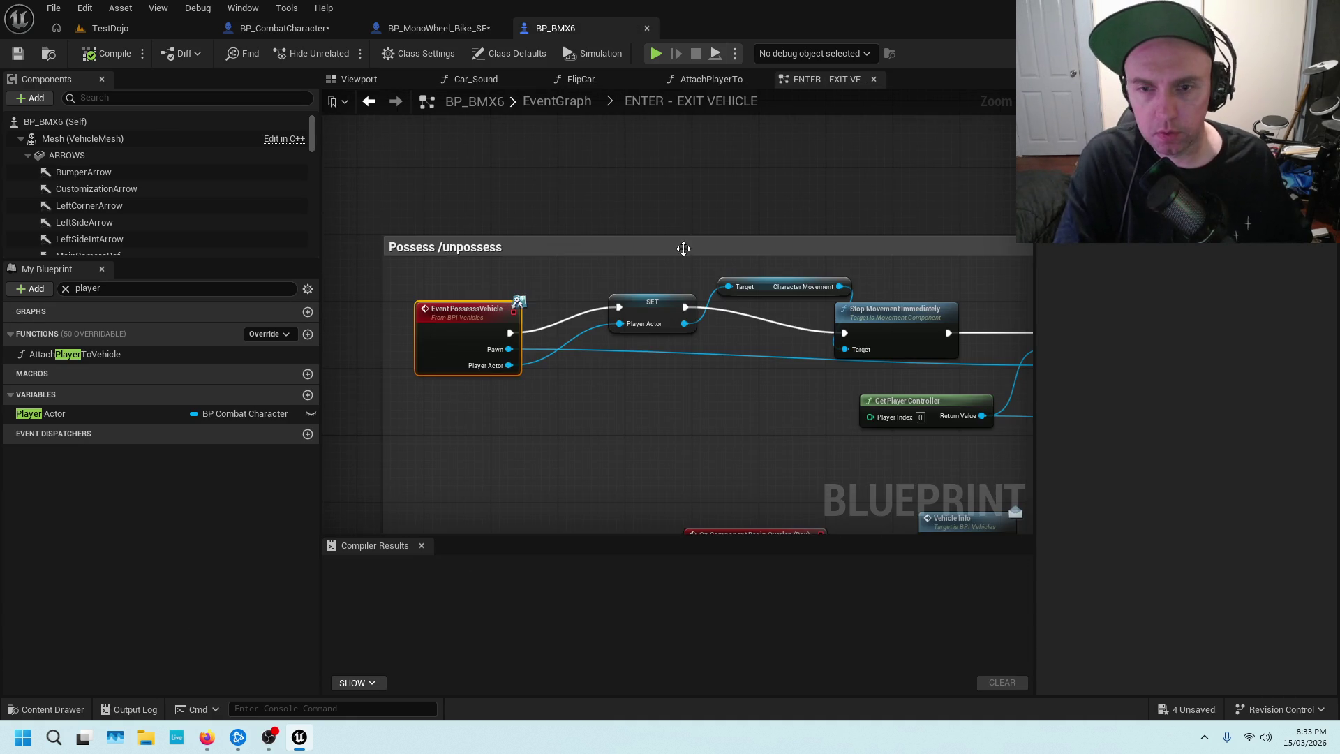
pyautogui.scroll(-1, 683, 249)
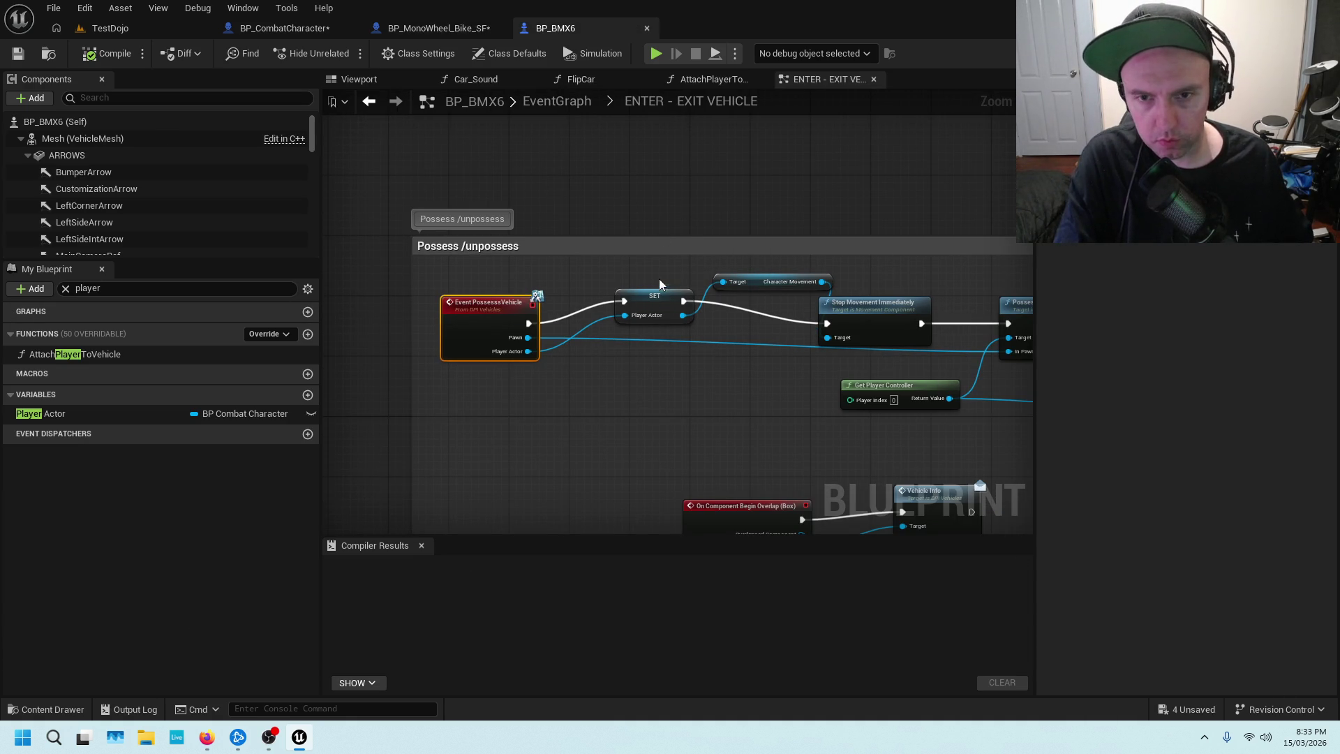
pyautogui.moveTo(659, 278); pyautogui.dragTo(647, 199)
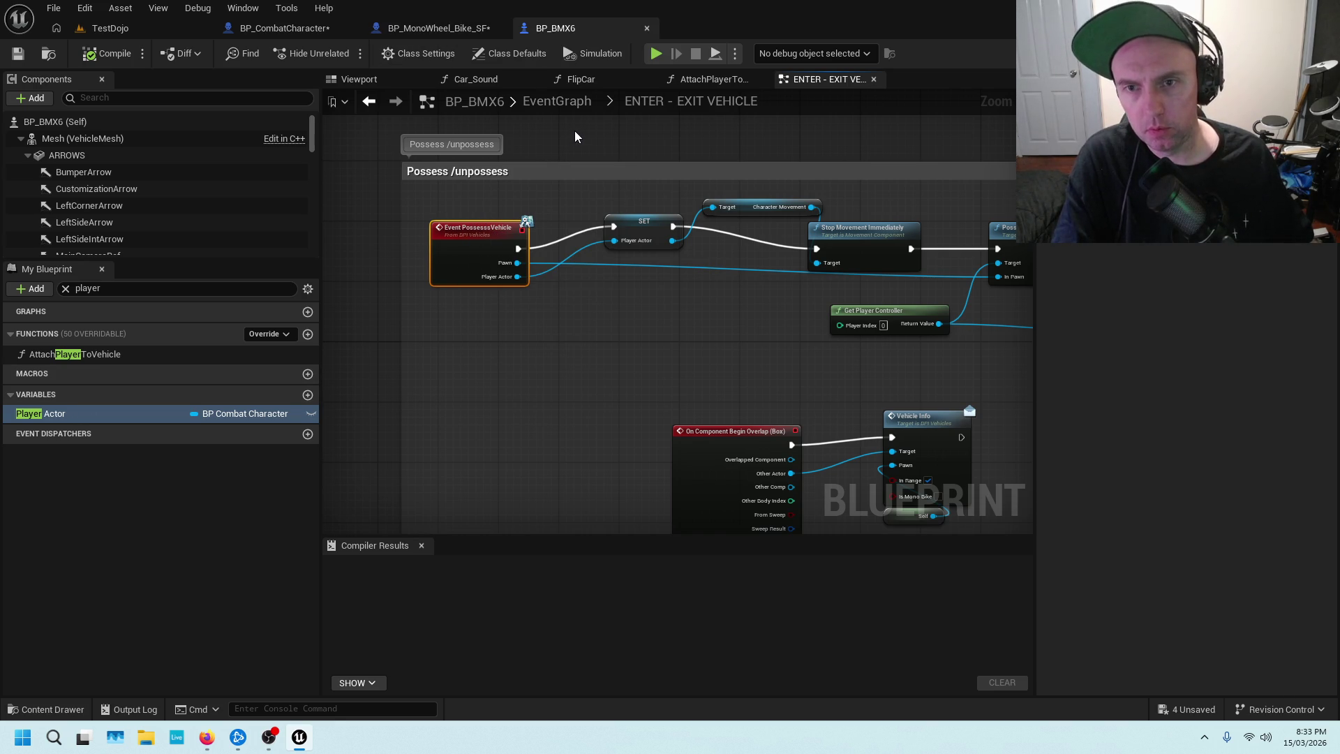
pyautogui.scroll(2, 559, 145)
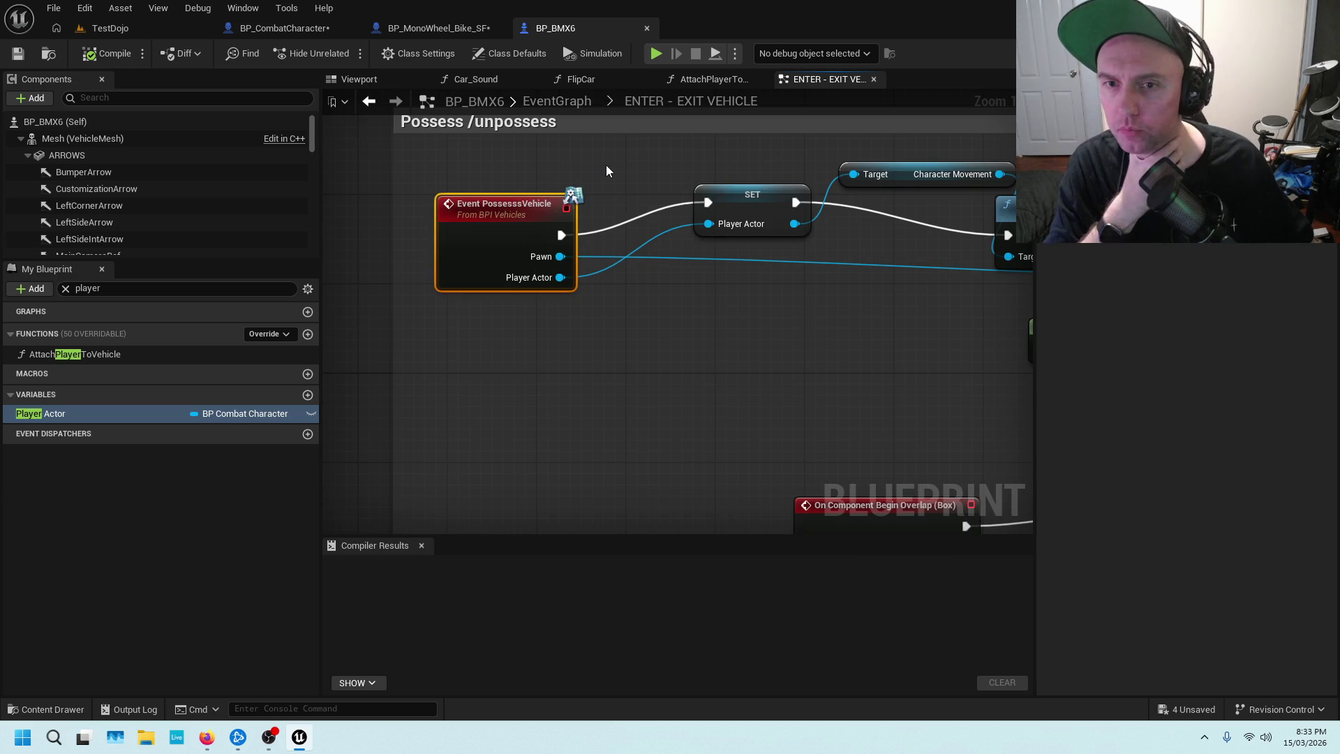
pyautogui.scroll(-4, 605, 165)
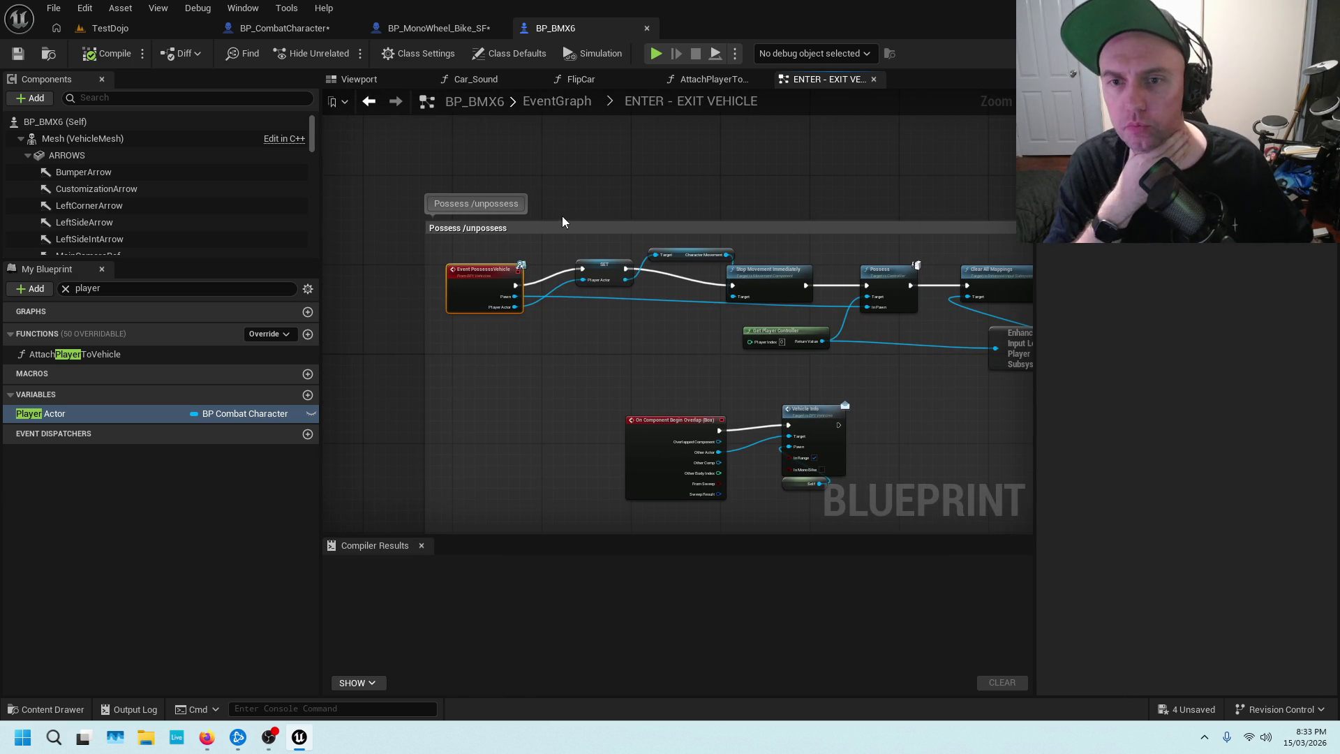
# Select the MonoWheel bike's overlap, Vehicle Info and Self nodes, then open BP_CombatCharacter's Vehicles graph.
pyautogui.click(445, 38)
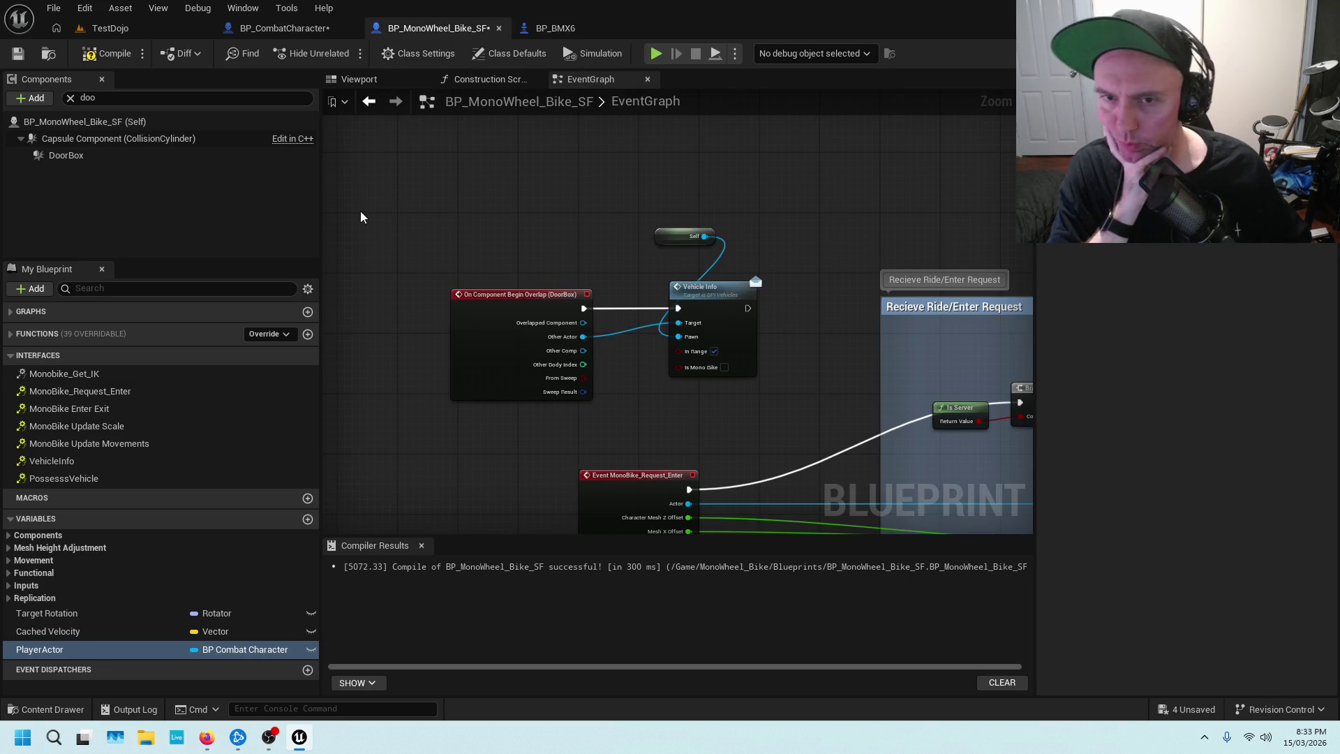
pyautogui.moveTo(616, 205); pyautogui.dragTo(478, 204)
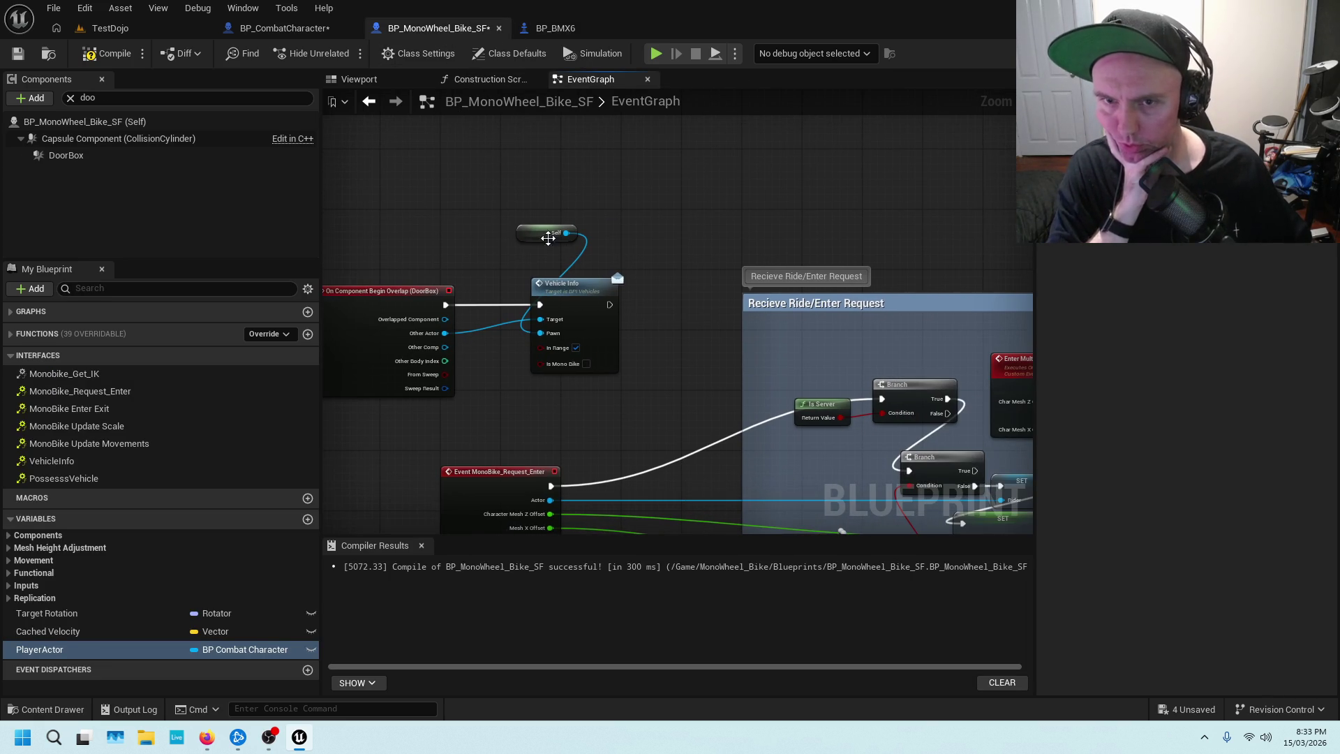
pyautogui.moveTo(413, 238); pyautogui.dragTo(544, 328)
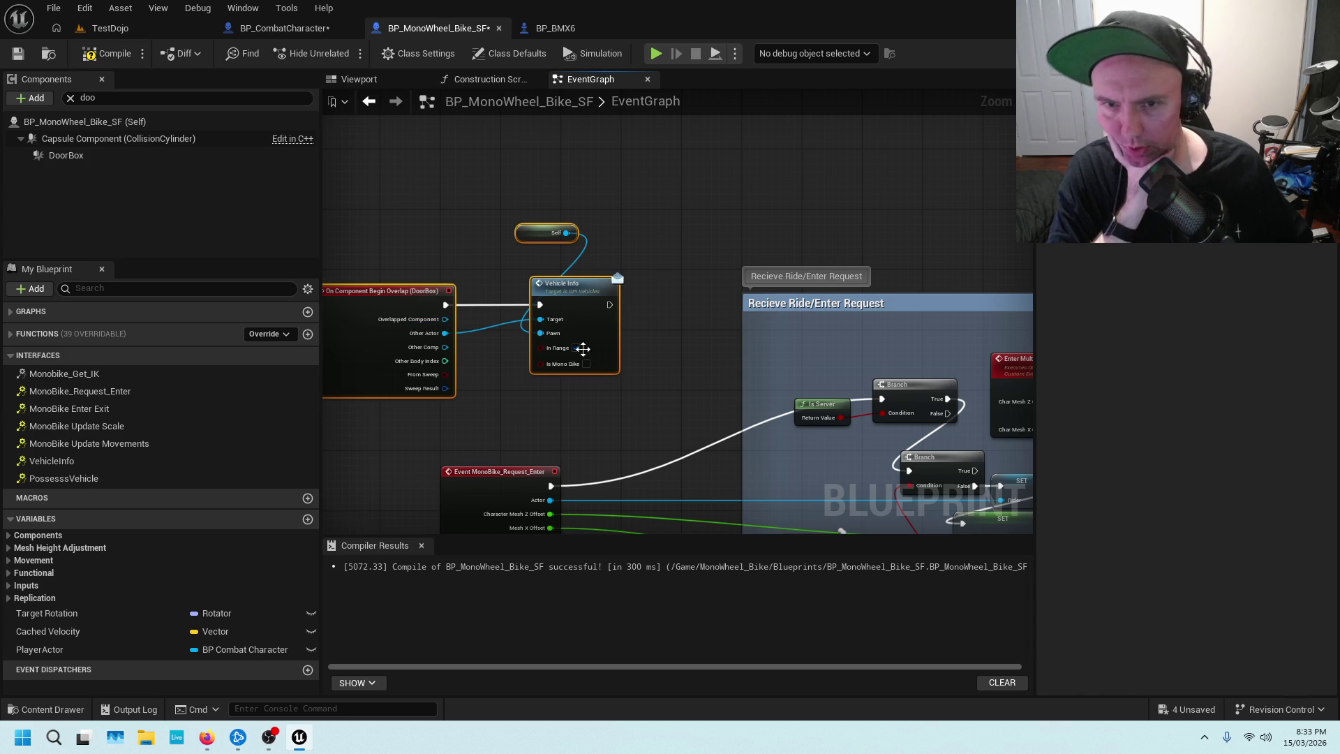
pyautogui.scroll(-1, 551, 225)
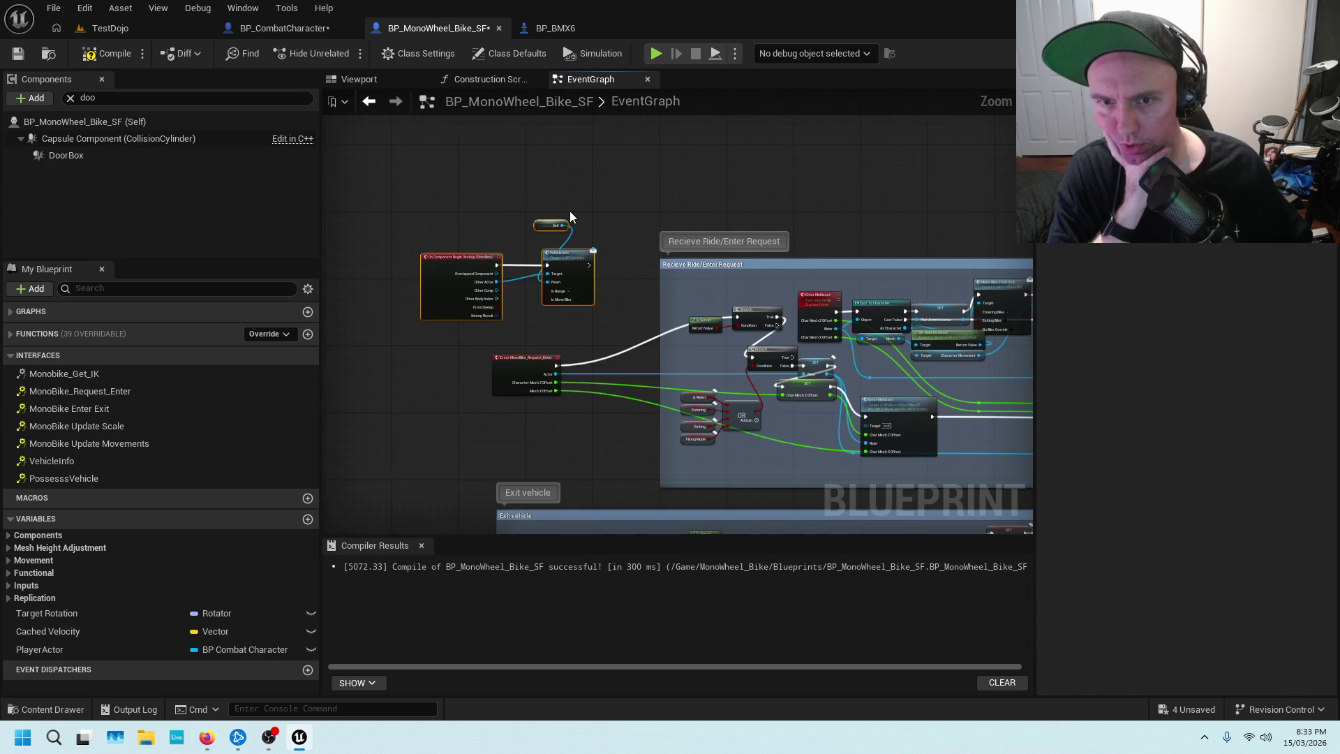
pyautogui.scroll(-1, 569, 211)
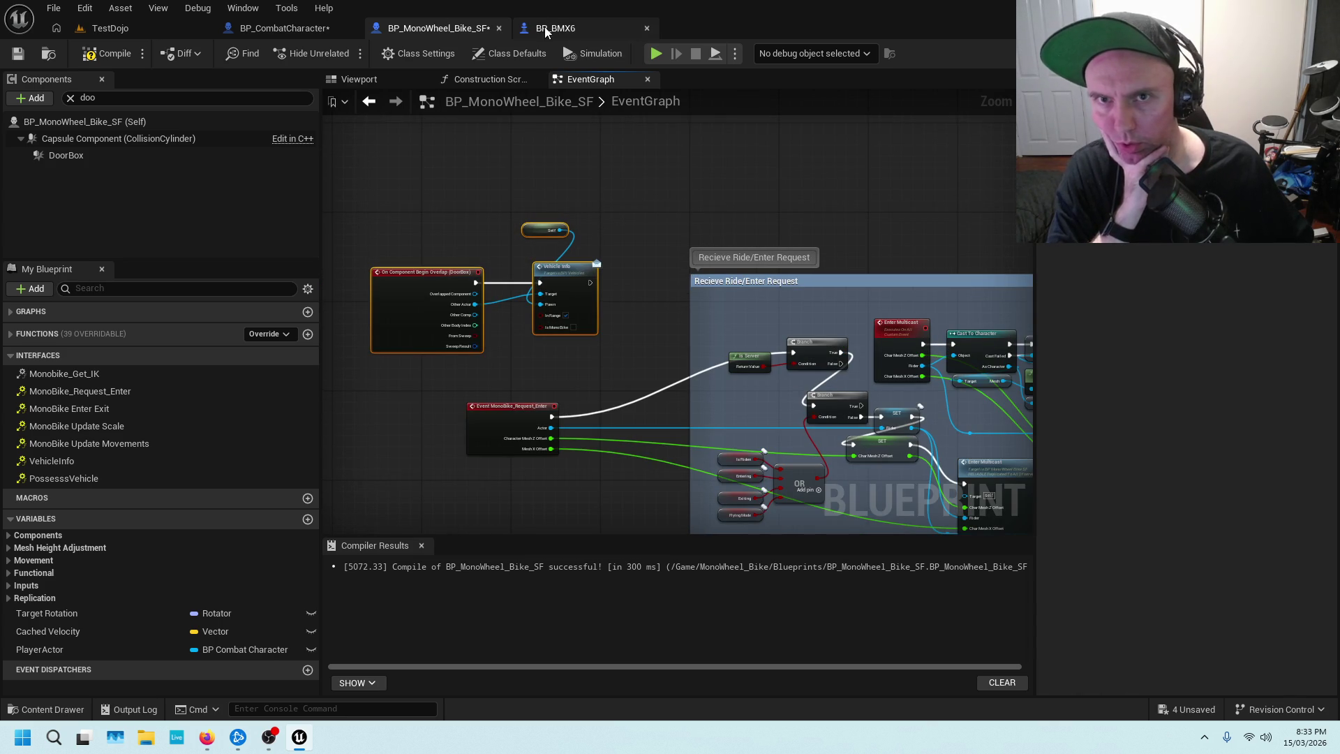
pyautogui.click(284, 28)
pyautogui.scroll(-5, 516, 160)
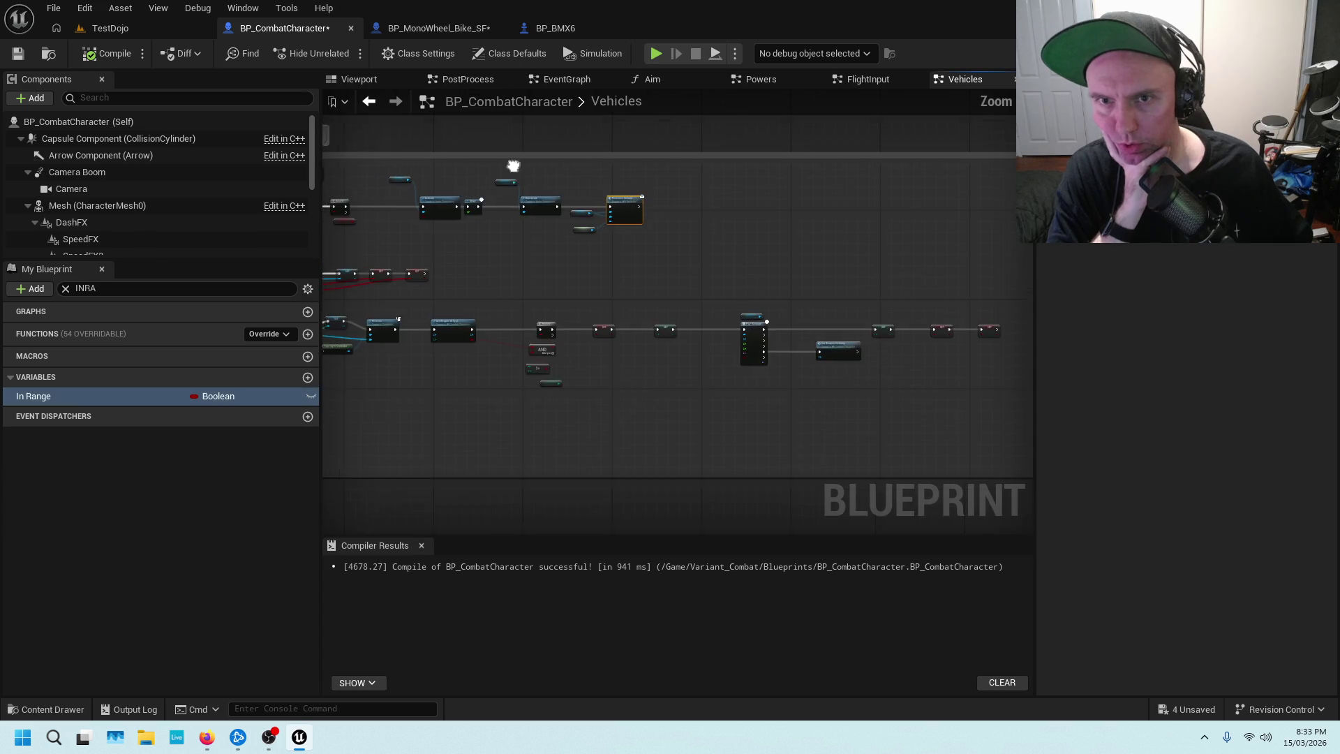
# Center the character's bike-entry Branch and In Range nodes and check In Range.
pyautogui.scroll(4, 732, 244)
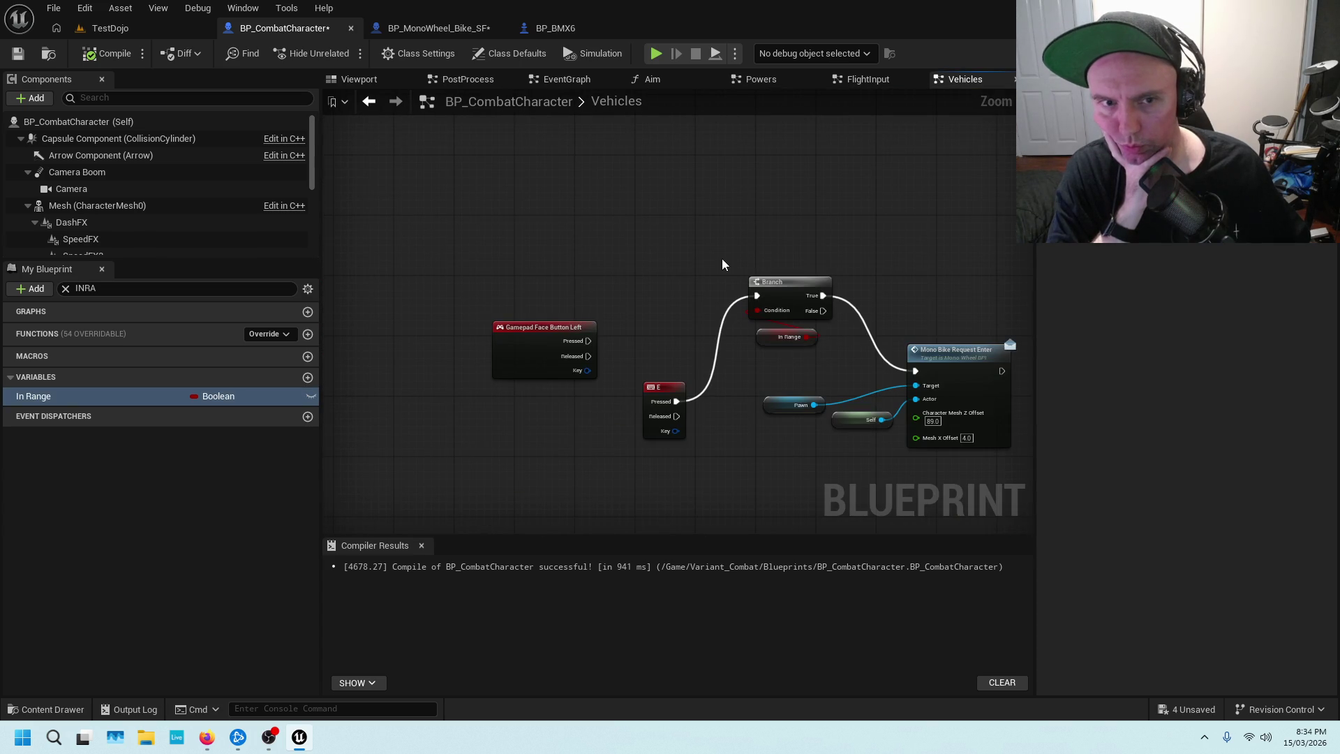
pyautogui.moveTo(722, 264); pyautogui.dragTo(513, 229)
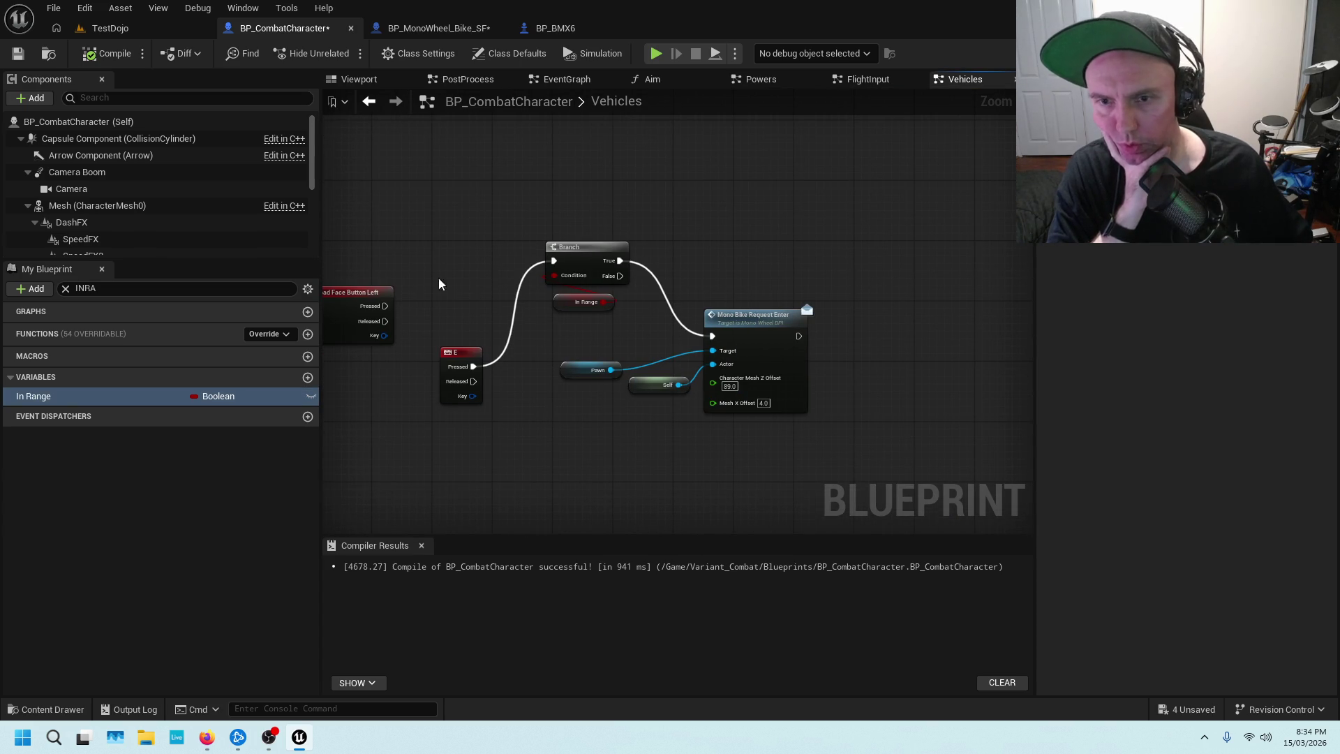
pyautogui.click(586, 301)
pyautogui.click(648, 234)
# Back in the MonoWheel bike, check Vehicle Info's Is Mono Bike input and center the Exit vehicle comment.
pyautogui.click(550, 28)
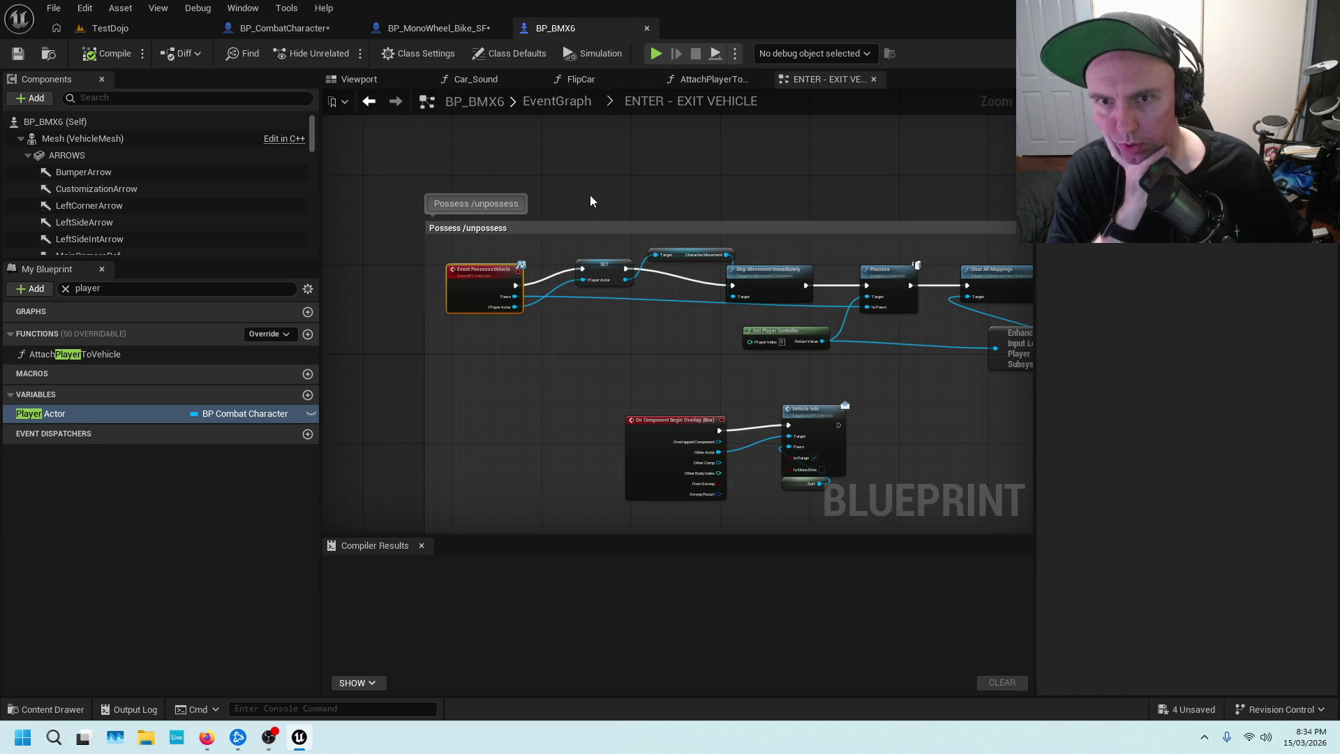
pyautogui.click(431, 28)
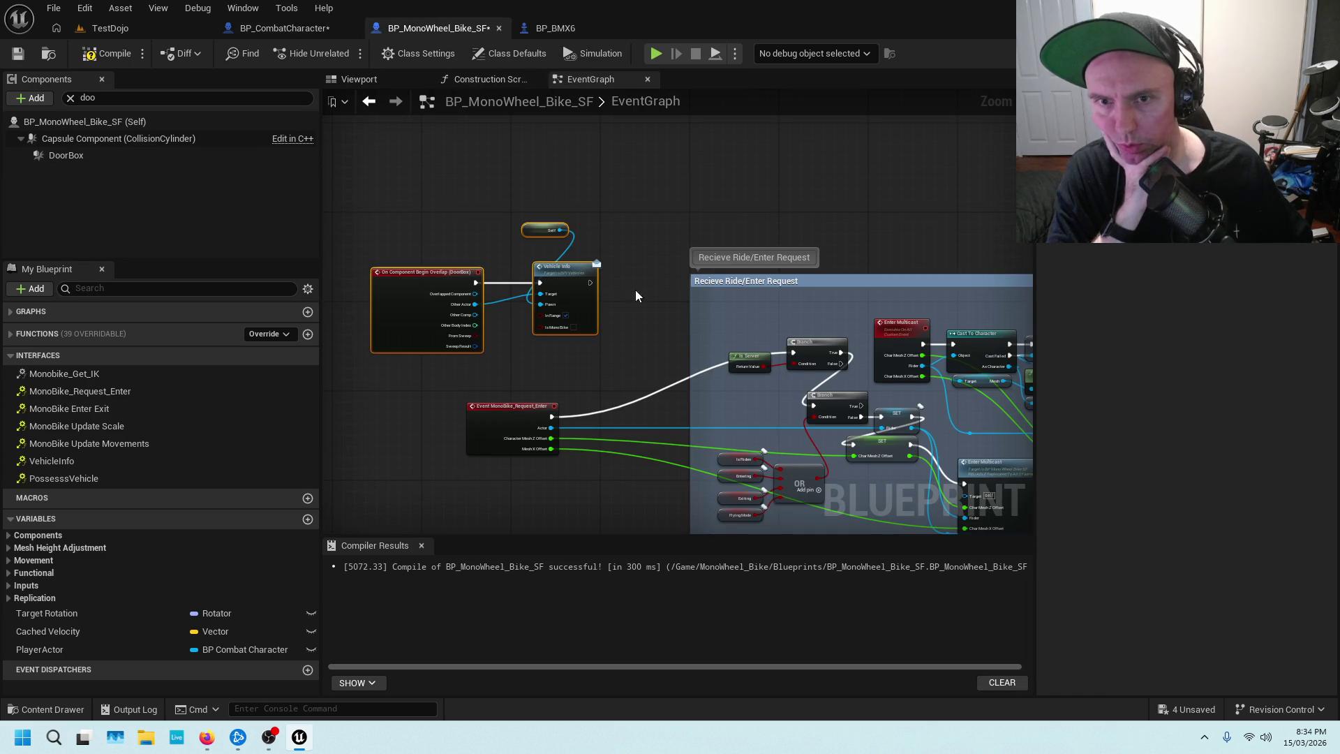
pyautogui.scroll(2, 636, 293)
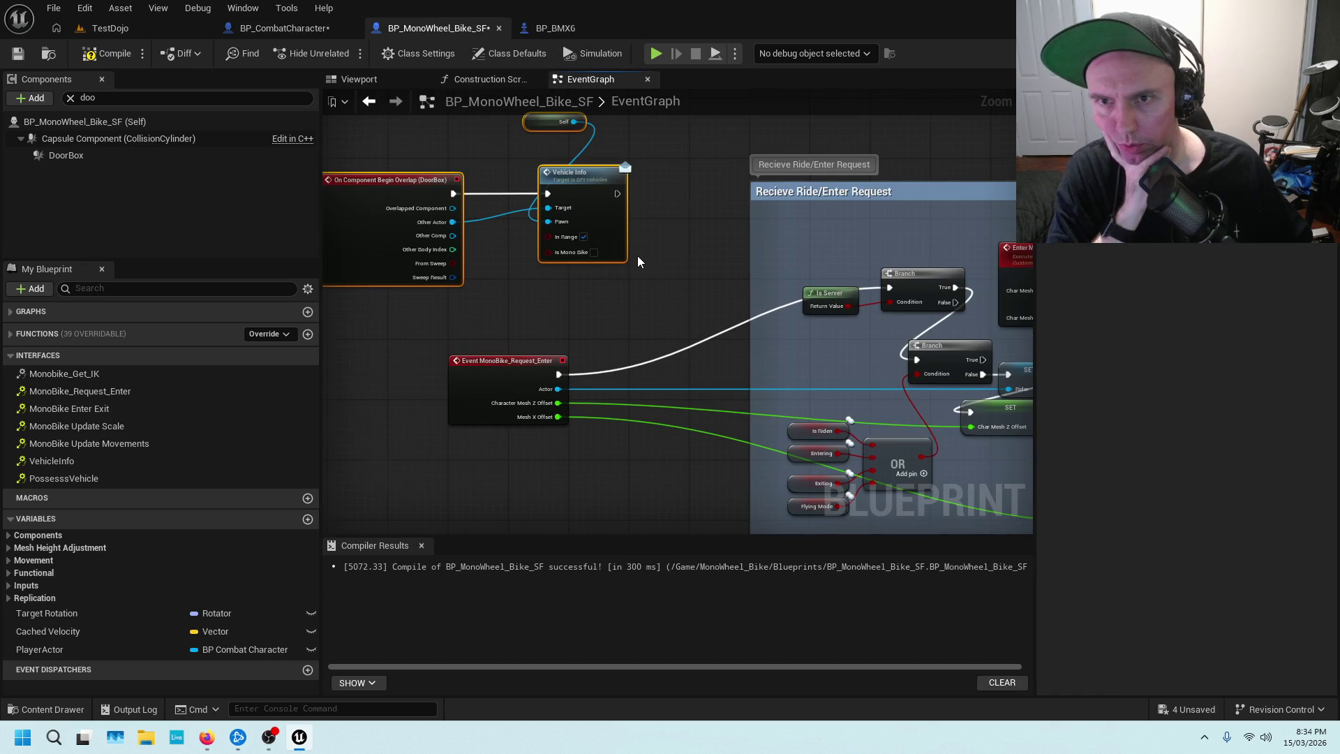
pyautogui.scroll(-2, 637, 256)
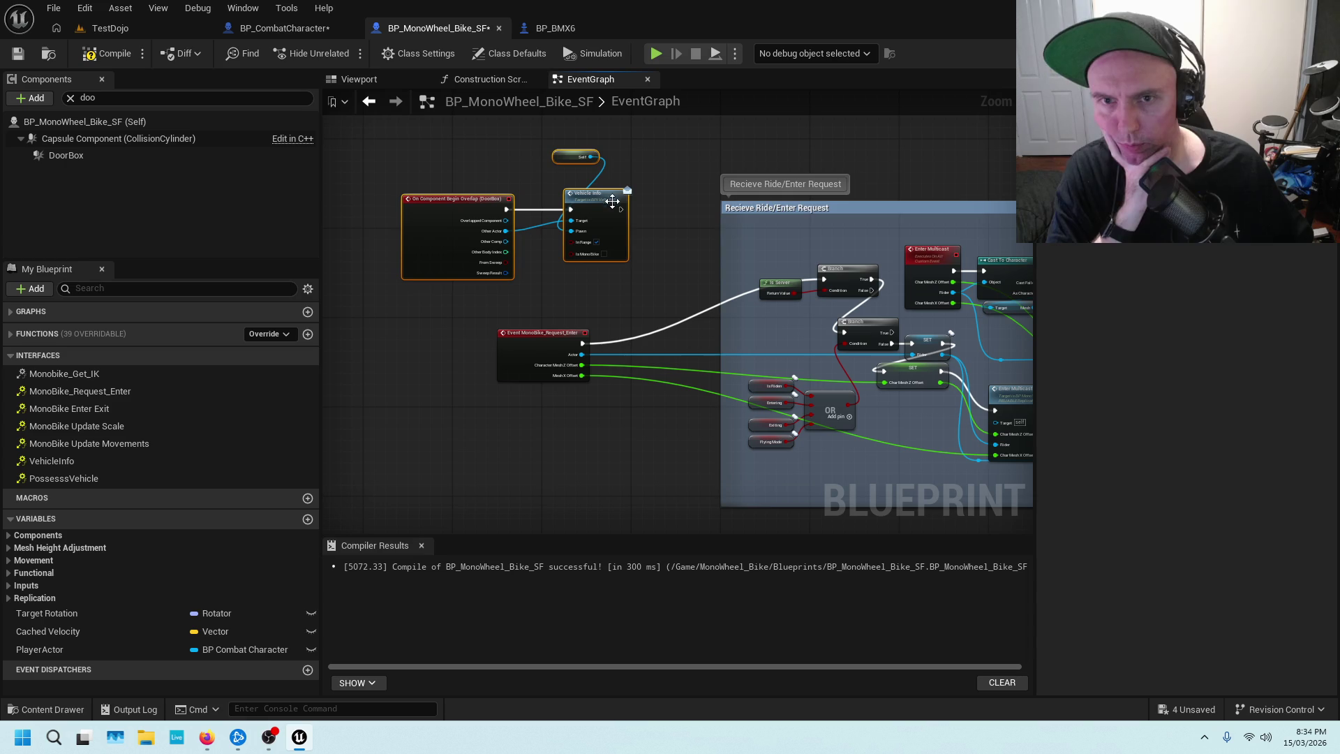
pyautogui.click(586, 253)
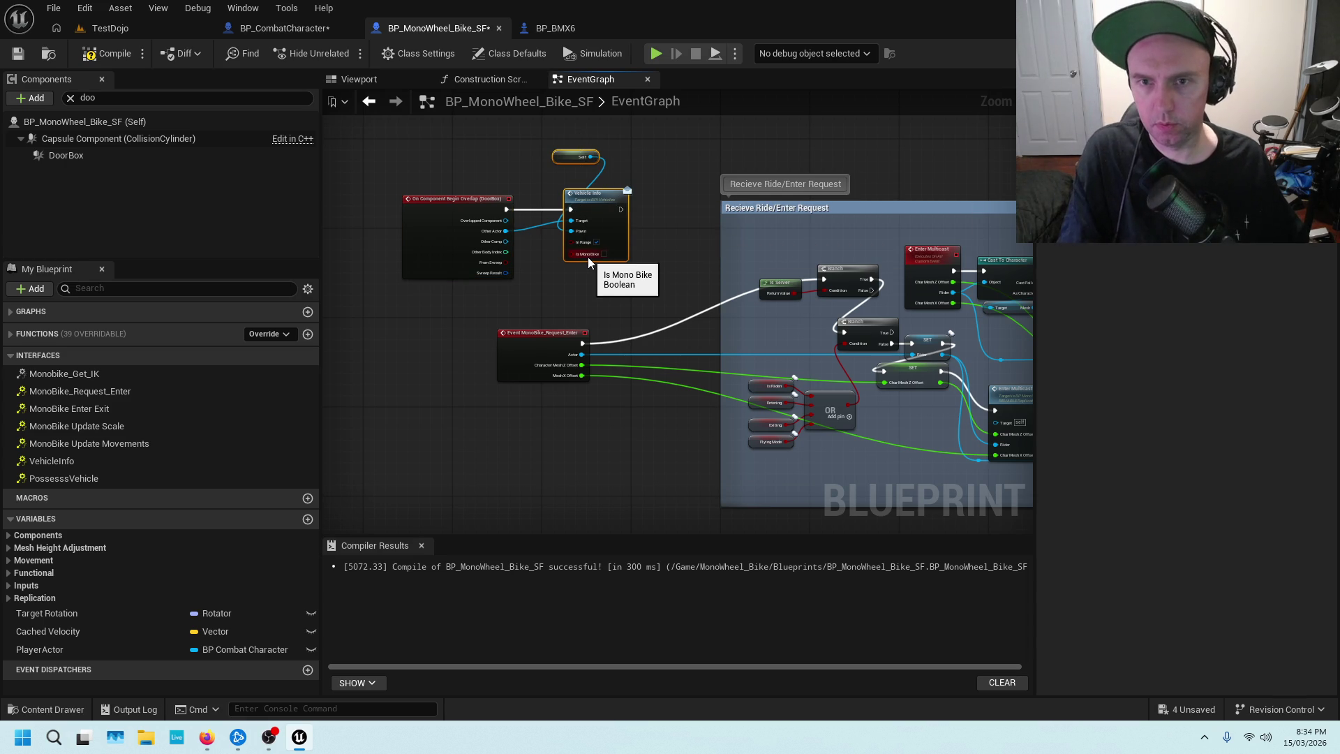
pyautogui.scroll(-2, 621, 276)
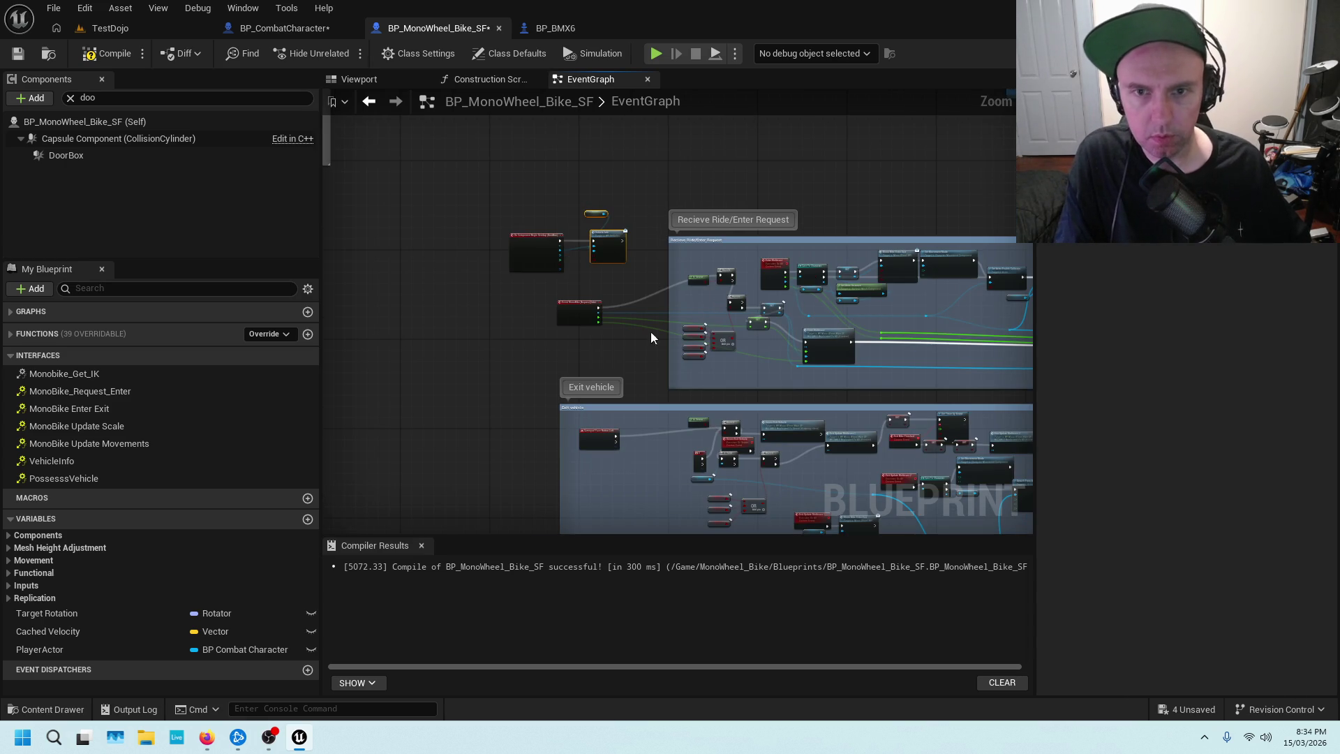
pyautogui.scroll(3, 610, 357)
pyautogui.moveTo(610, 357); pyautogui.dragTo(460, 209)
pyautogui.moveTo(521, 349); pyautogui.dragTo(661, 368)
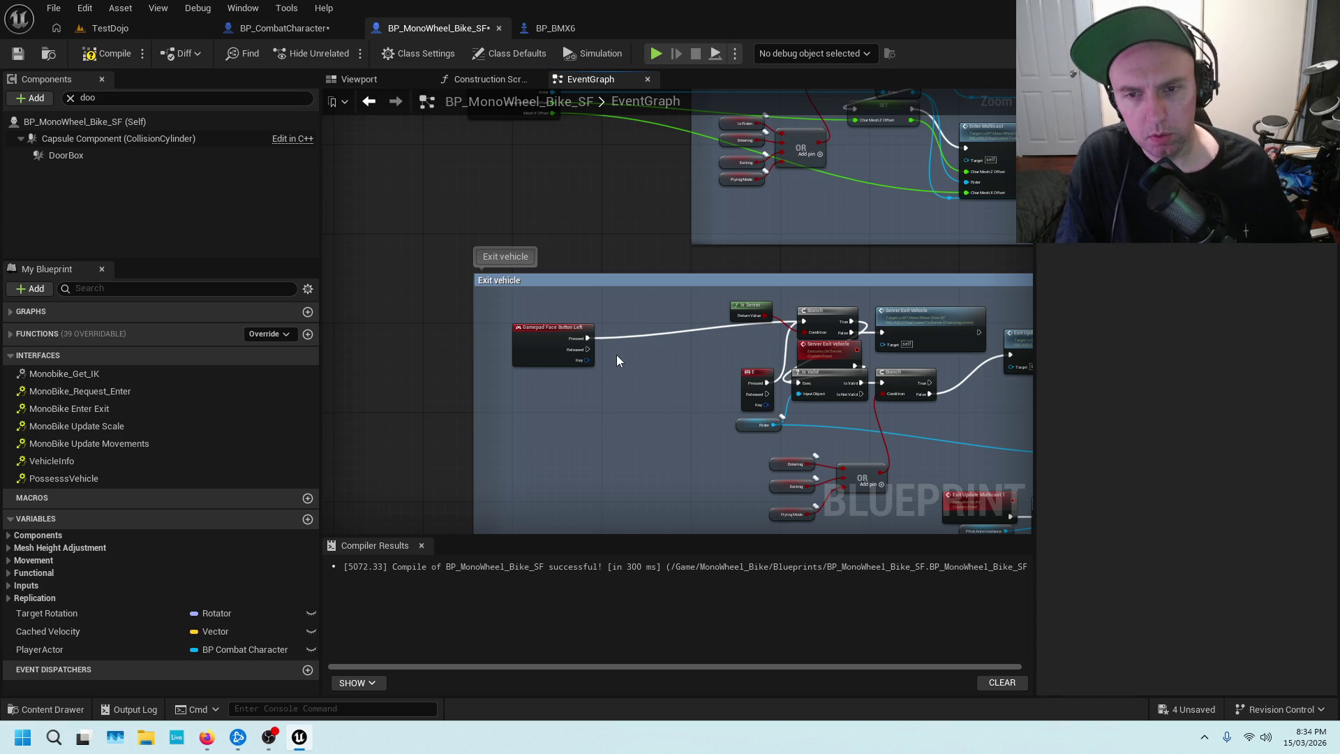
# Paste the copied Self and Vehicle Info nodes into the Exit vehicle graph beside the gamepad exit event.
pyautogui.moveTo(566, 325); pyautogui.dragTo(368, 299)
pyautogui.click(550, 390)
pyautogui.hotkey('ctrl', 'v')
pyautogui.moveTo(647, 354)
pyautogui.mouseDown()
pyautogui.moveTo(637, 409)
pyautogui.moveTo(592, 362)
pyautogui.moveTo(545, 345)
pyautogui.moveTo(535, 370)
pyautogui.moveTo(583, 328)
pyautogui.moveTo(588, 276)
pyautogui.mouseUp()
pyautogui.click(569, 400)
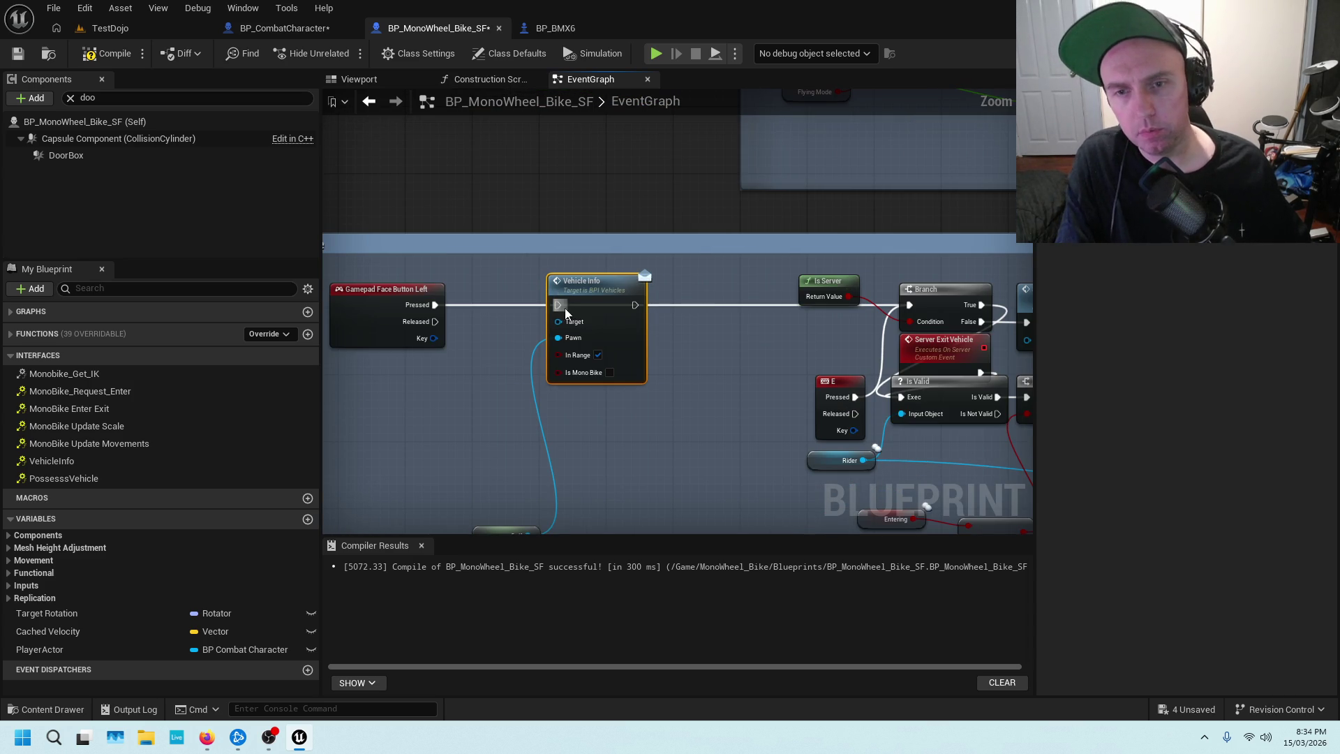
pyautogui.scroll(-4, 593, 365)
pyautogui.scroll(4, 587, 202)
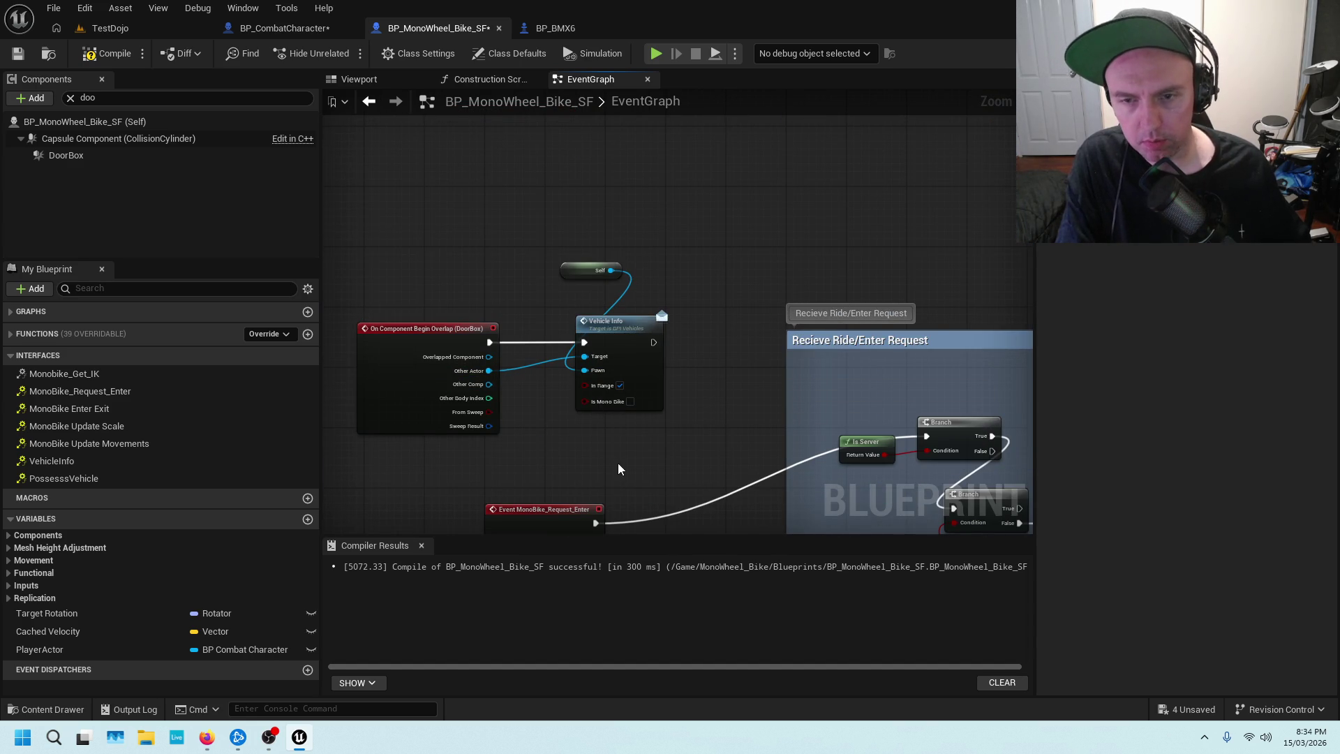
pyautogui.scroll(-5, 617, 463)
pyautogui.scroll(5, 593, 367)
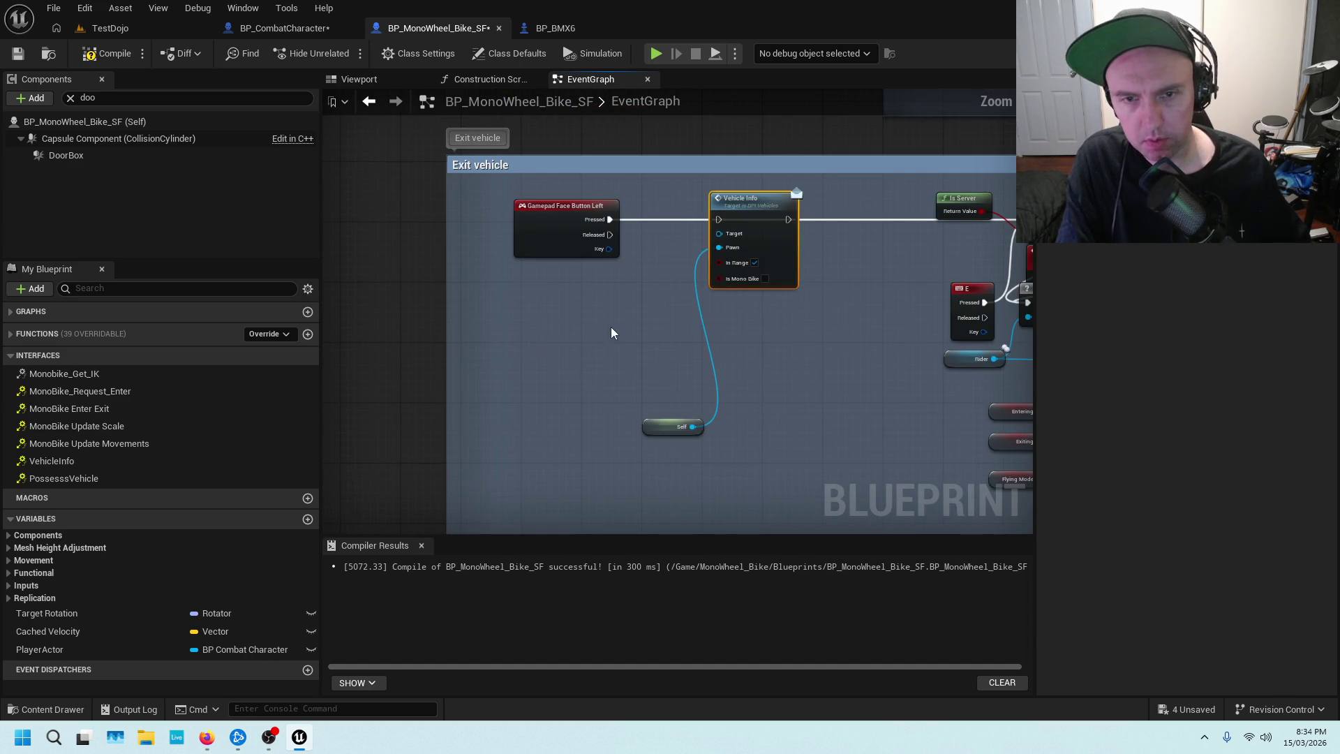
# Add a Get Rider node from the variables and place it beside Vehicle Info.
pyautogui.rightClick(612, 333)
pyautogui.press('Escape')
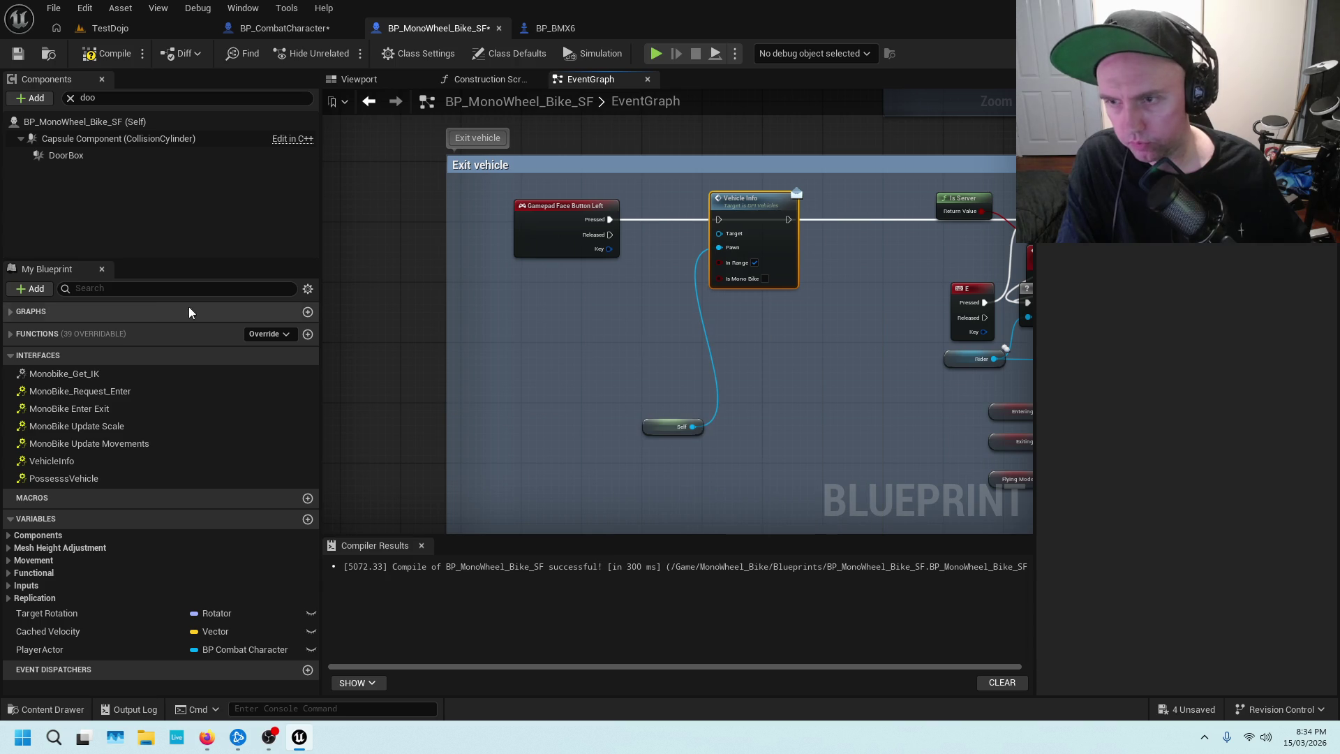
pyautogui.click(162, 289)
pyautogui.write('ridf')
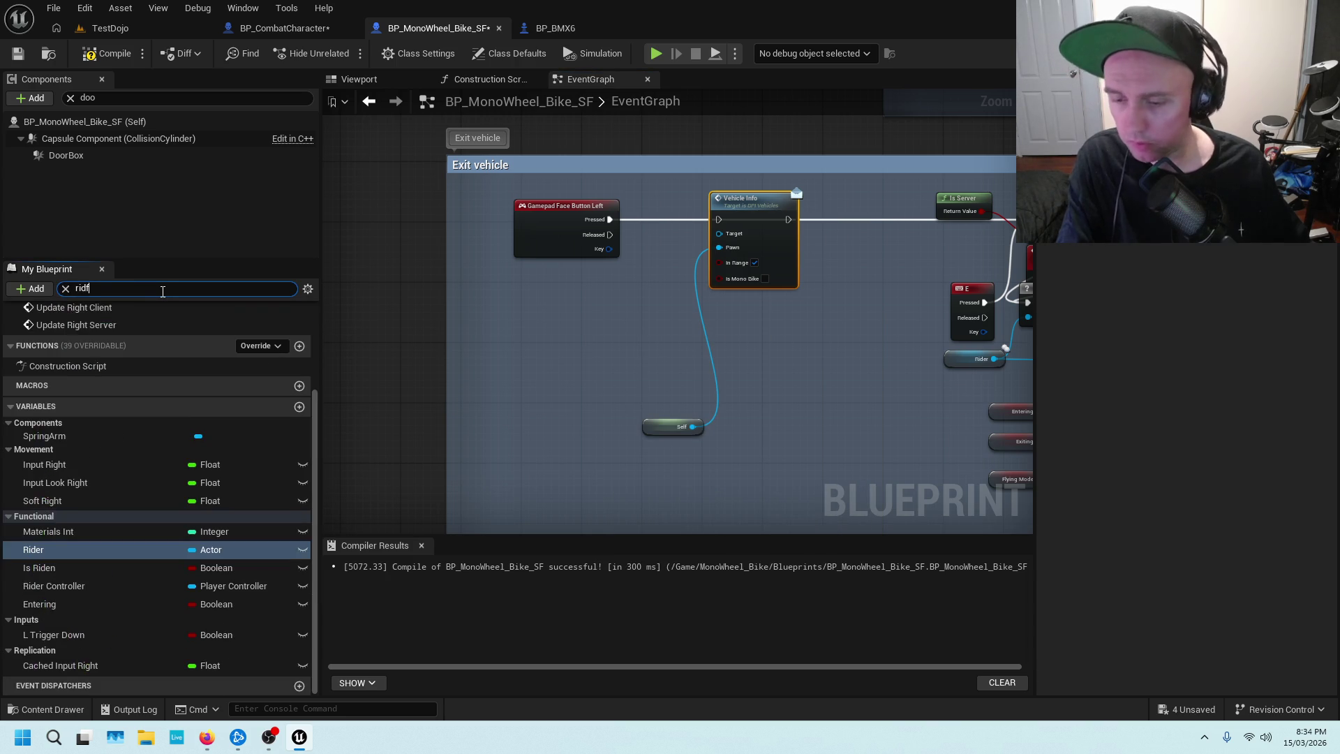
pyautogui.press('BackSpace')
pyautogui.write('er')
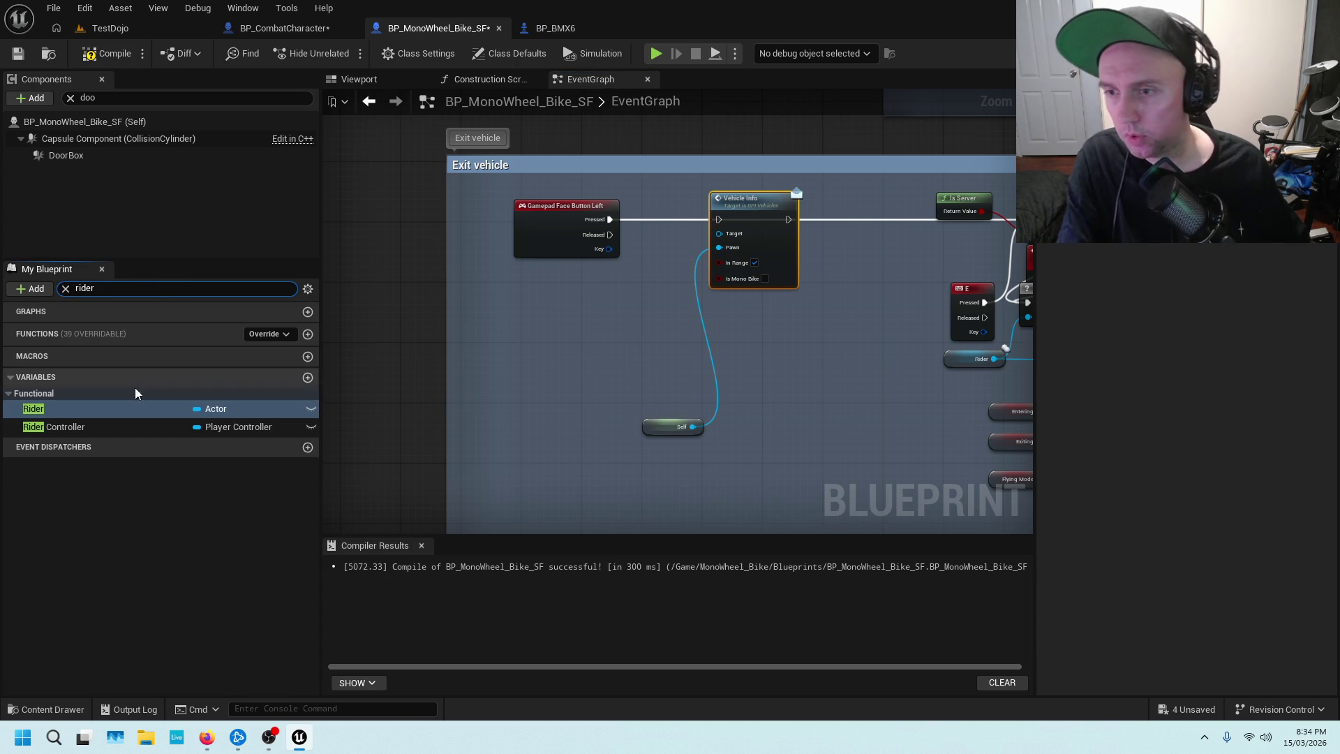
pyautogui.moveTo(70, 409)
pyautogui.mouseDown()
pyautogui.moveTo(329, 356)
pyautogui.moveTo(719, 234)
pyautogui.mouseUp()
pyautogui.click(586, 309)
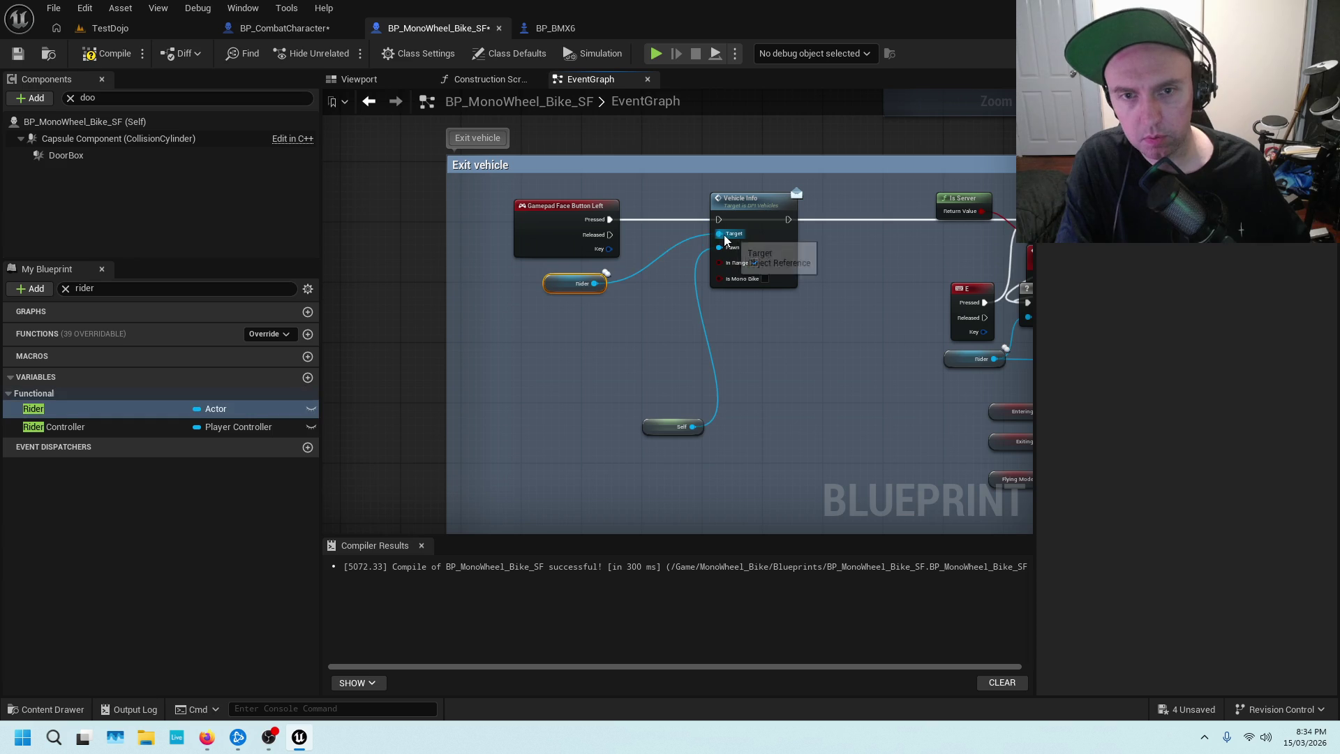
pyautogui.moveTo(560, 285); pyautogui.dragTo(628, 291)
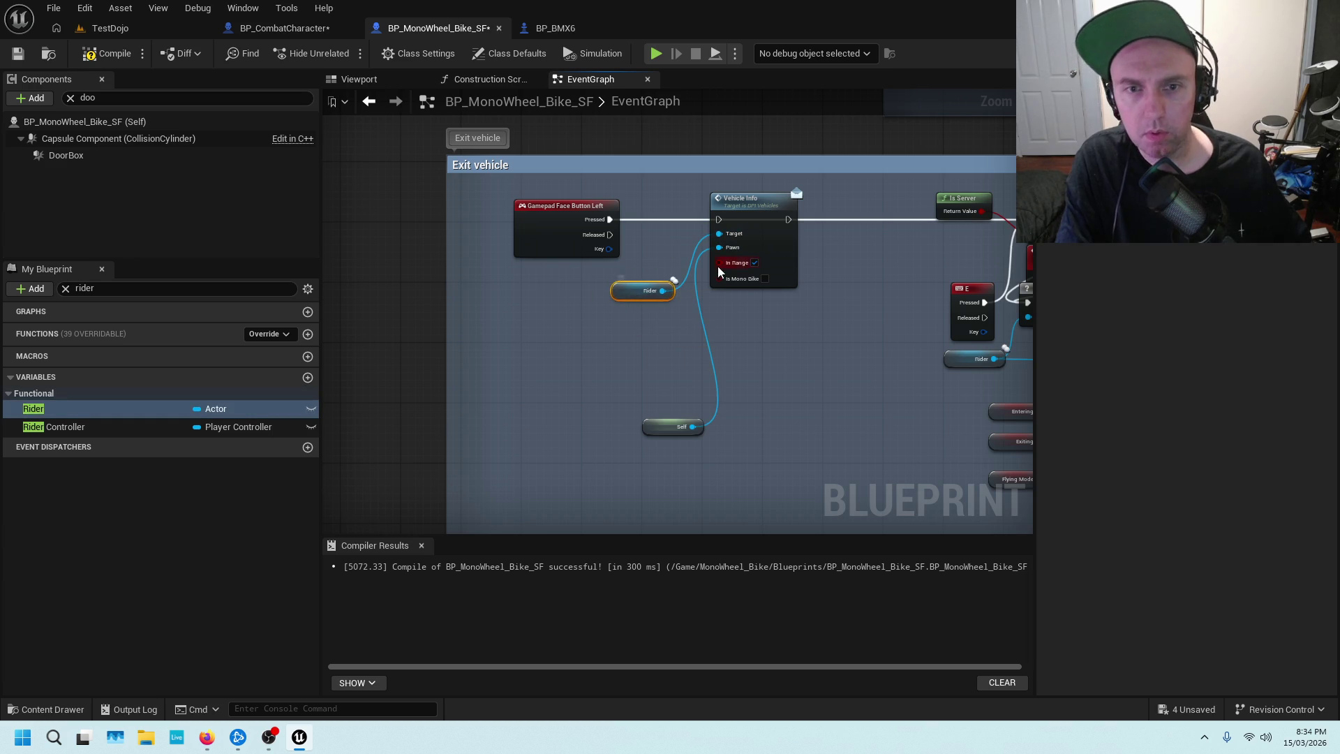
pyautogui.click(698, 321)
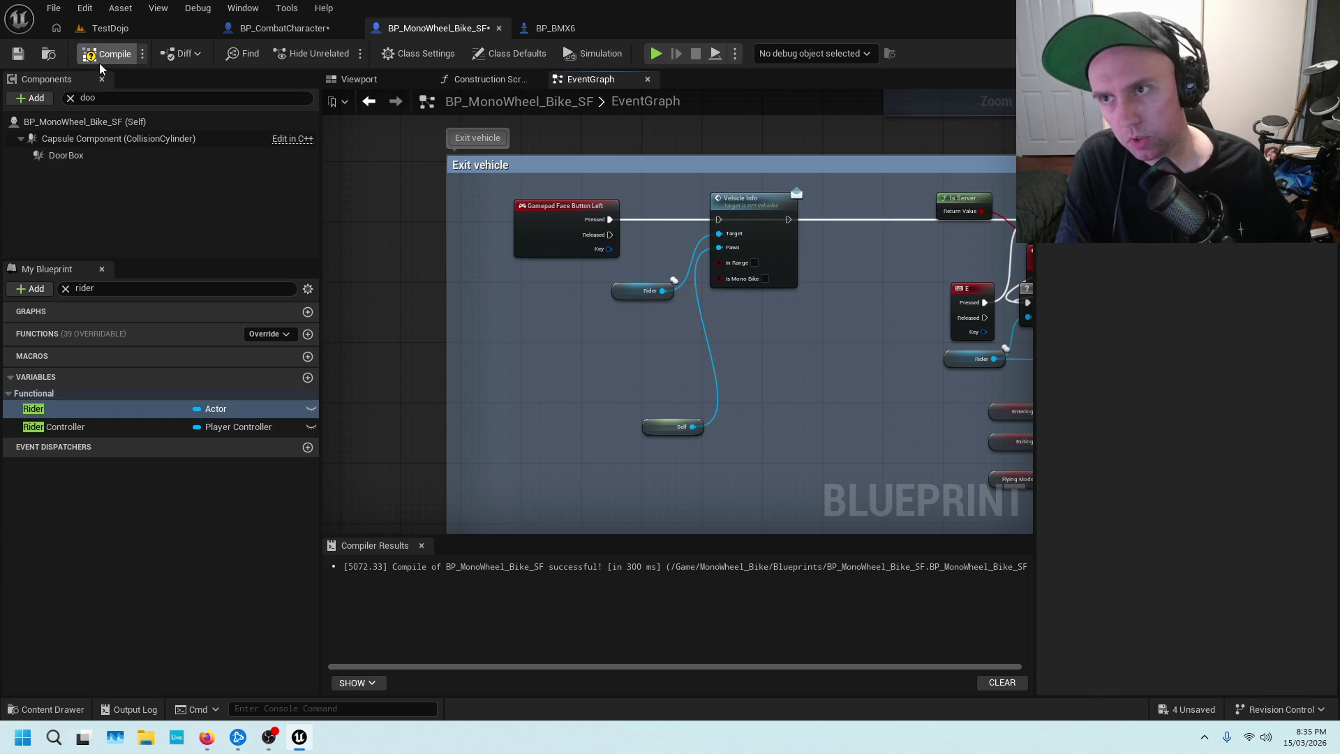
# Disconnect the button press from Vehicle Info, then compile and save BP_MonoWheel_Bike_SF.
pyautogui.click(17, 53)
pyautogui.scroll(-2, 677, 197)
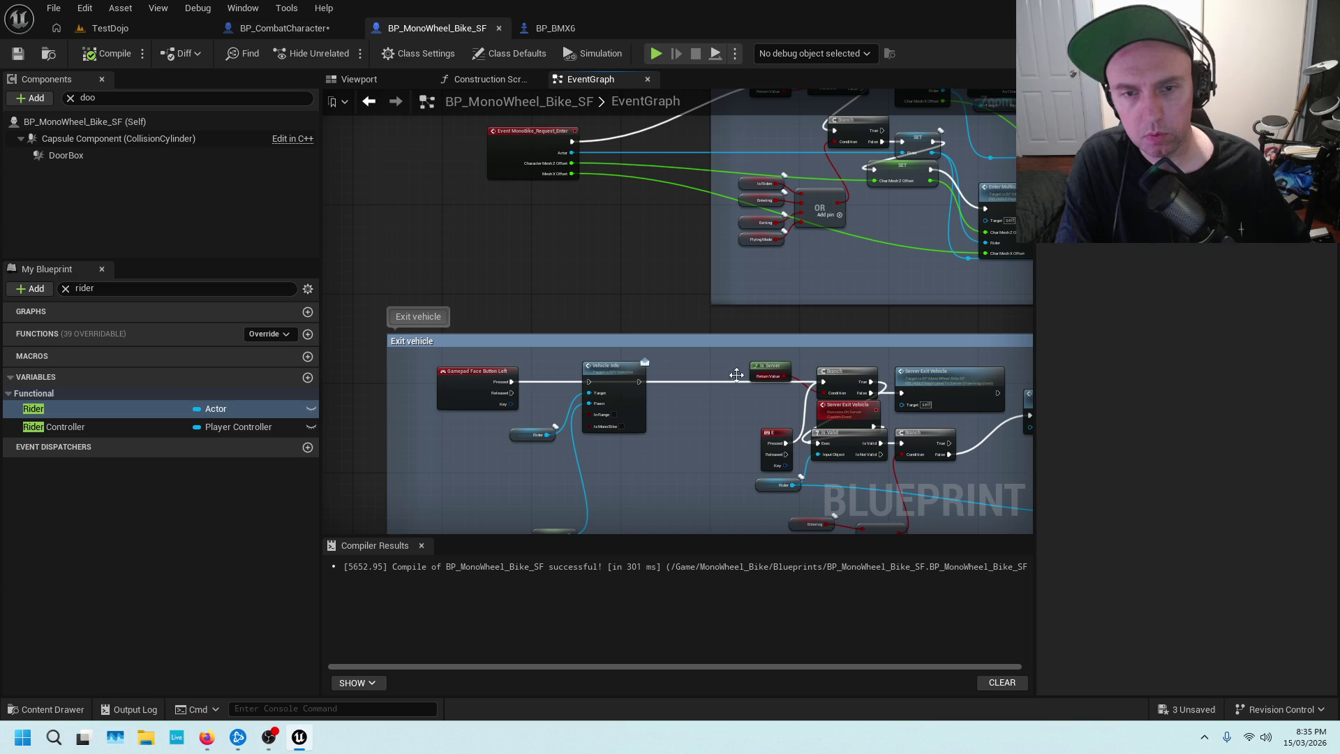
pyautogui.moveTo(513, 383)
pyautogui.mouseDown()
pyautogui.moveTo(646, 384)
pyautogui.moveTo(518, 371)
pyautogui.moveTo(614, 384)
pyautogui.moveTo(590, 382)
pyautogui.mouseUp()
pyautogui.scroll(-2, 550, 254)
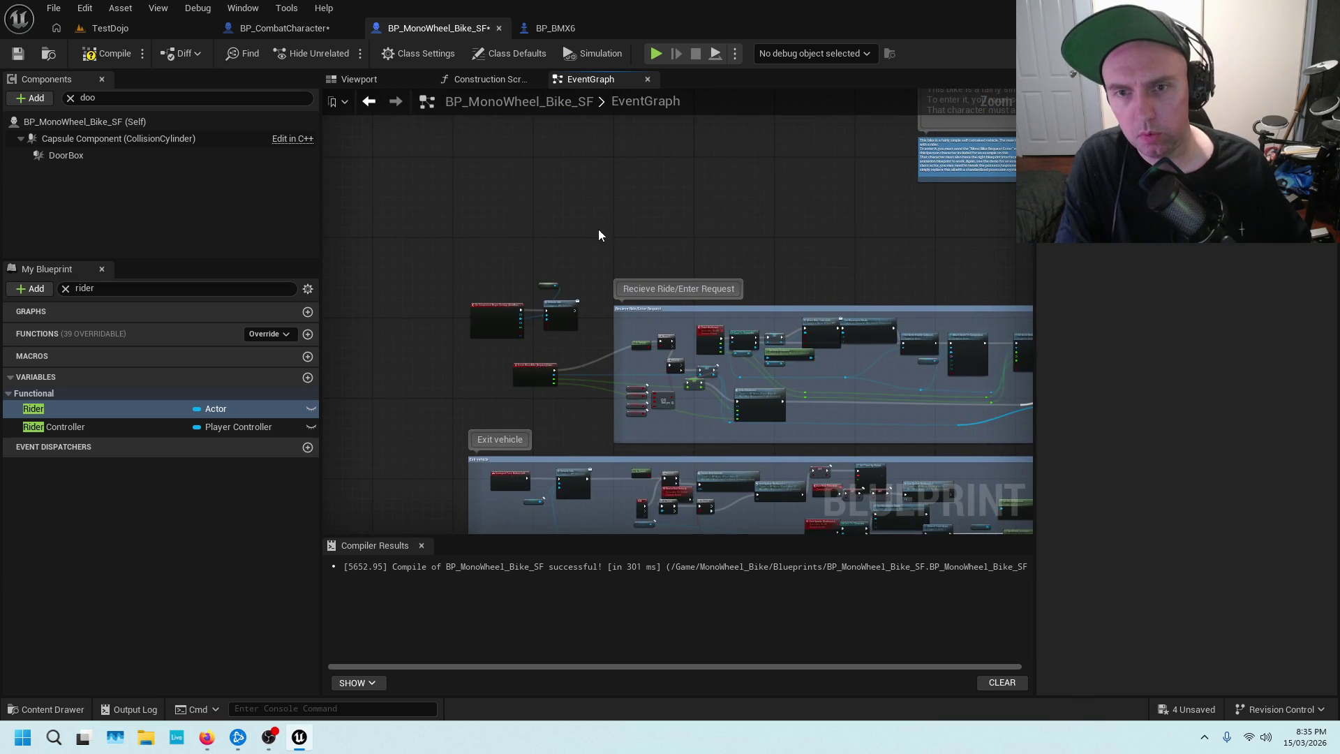
pyautogui.click(106, 53)
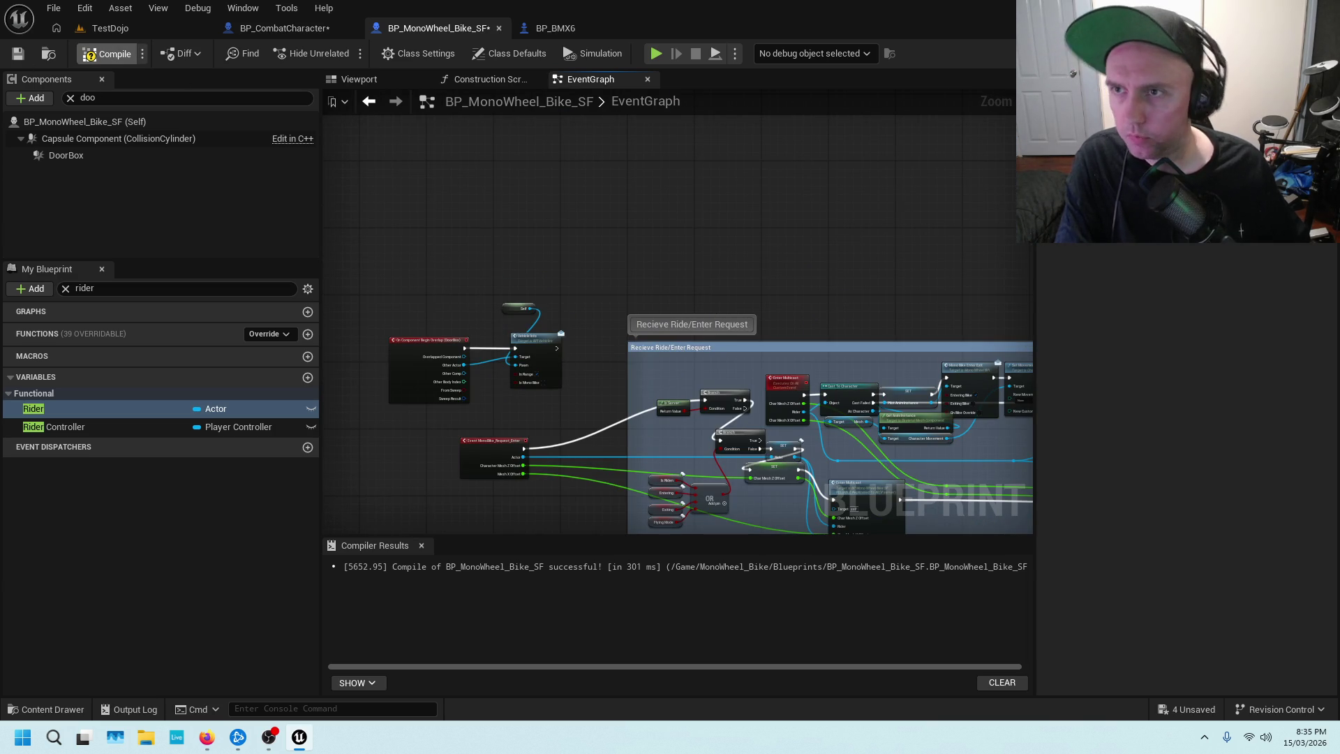
pyautogui.click(23, 56)
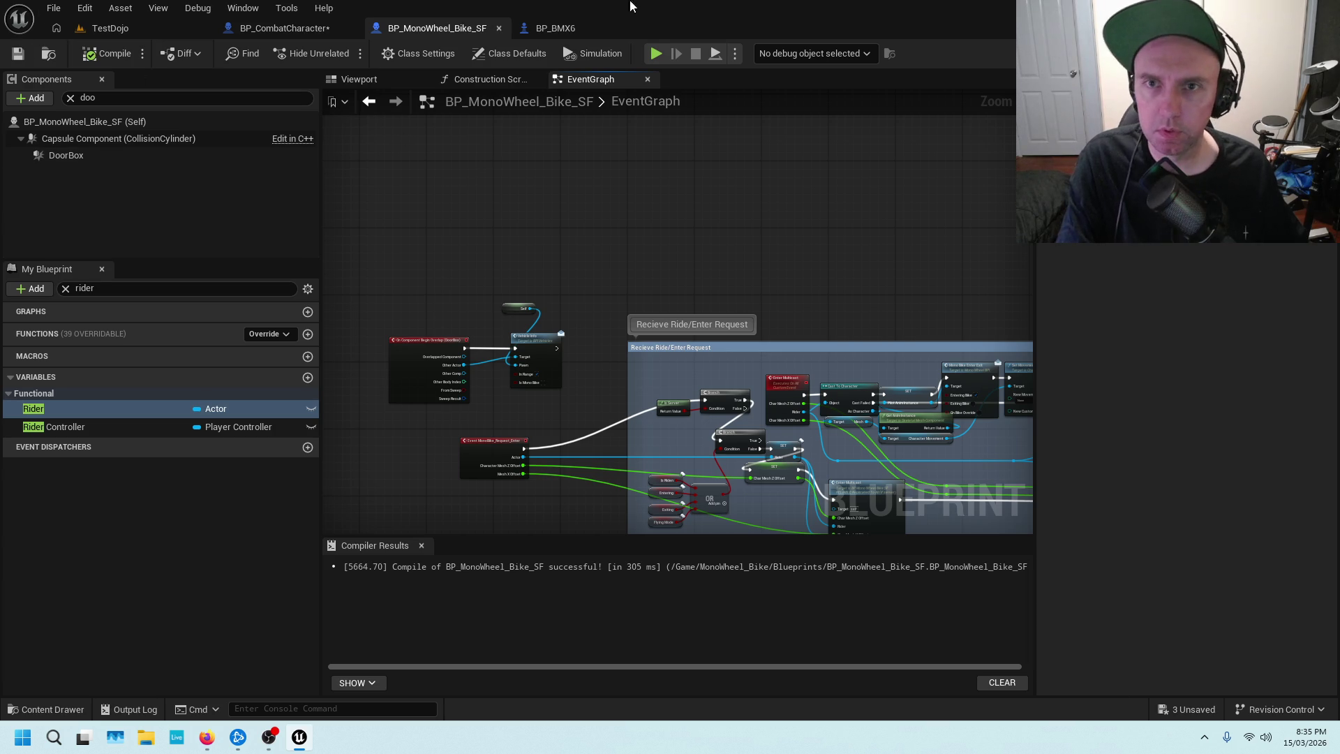
# Check BP_BMX6's 3D view and components for a door box, glancing at BP_CombatCharacter's Vehicles graph.
pyautogui.click(571, 27)
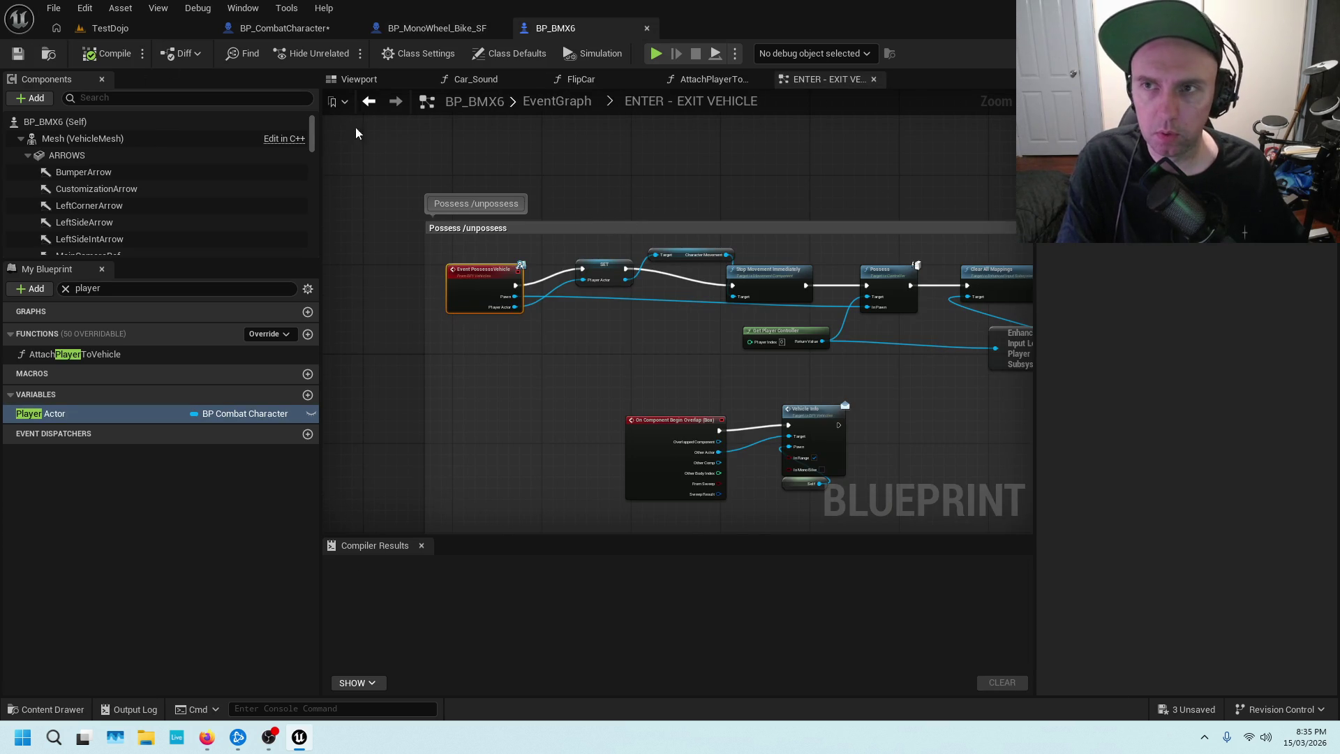
pyautogui.click(285, 27)
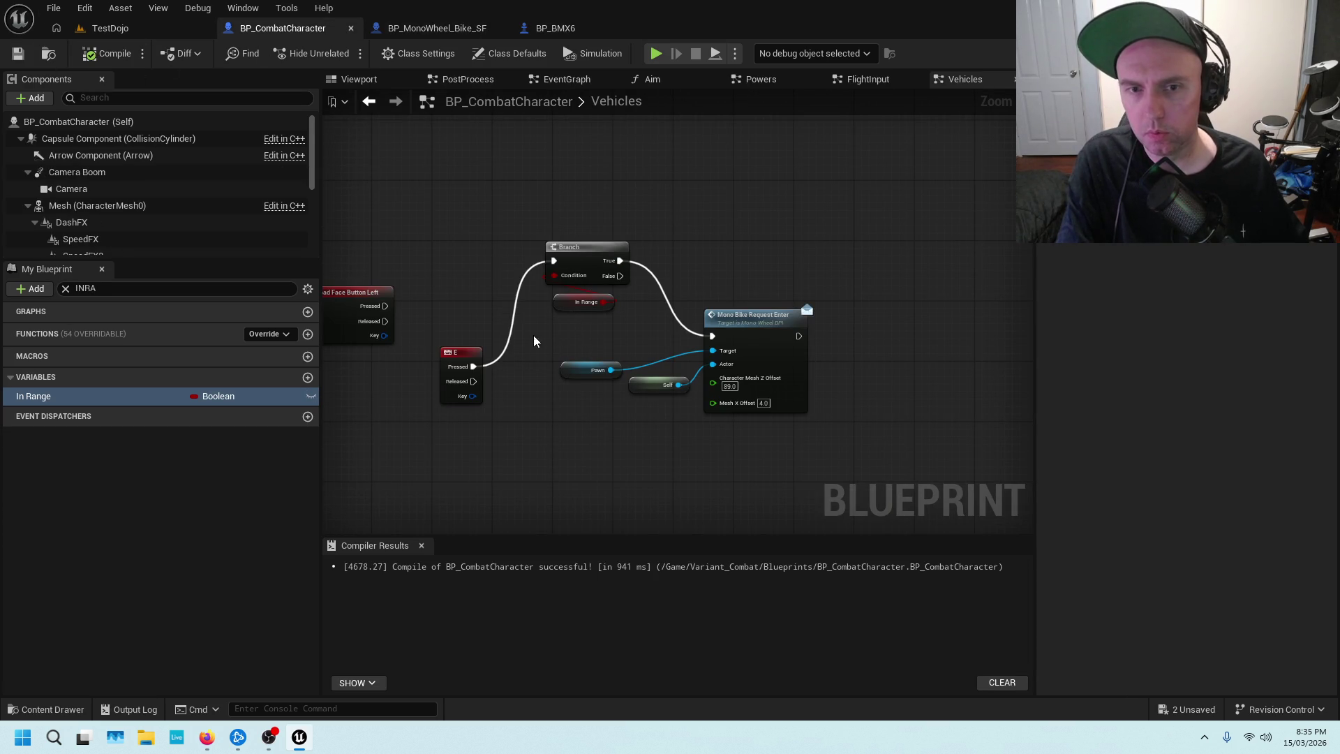
pyautogui.click(597, 28)
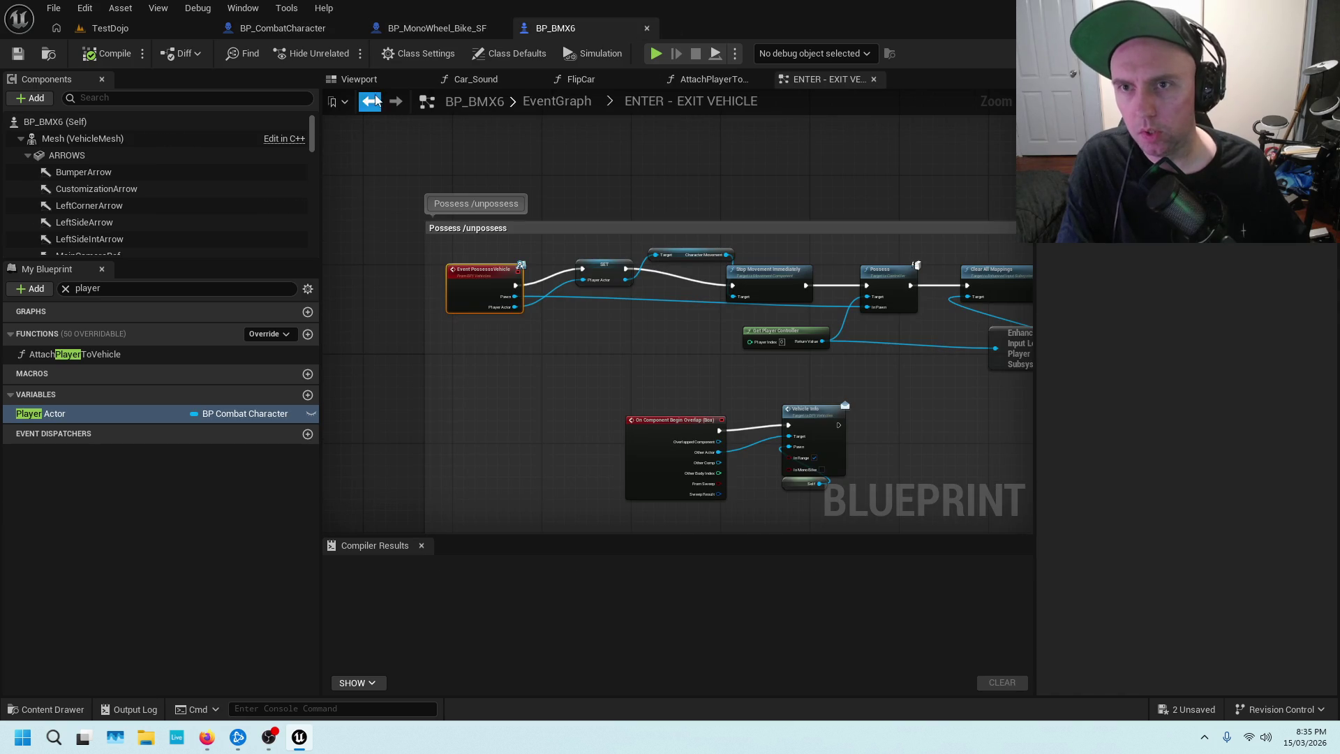
pyautogui.click(359, 79)
pyautogui.click(135, 100)
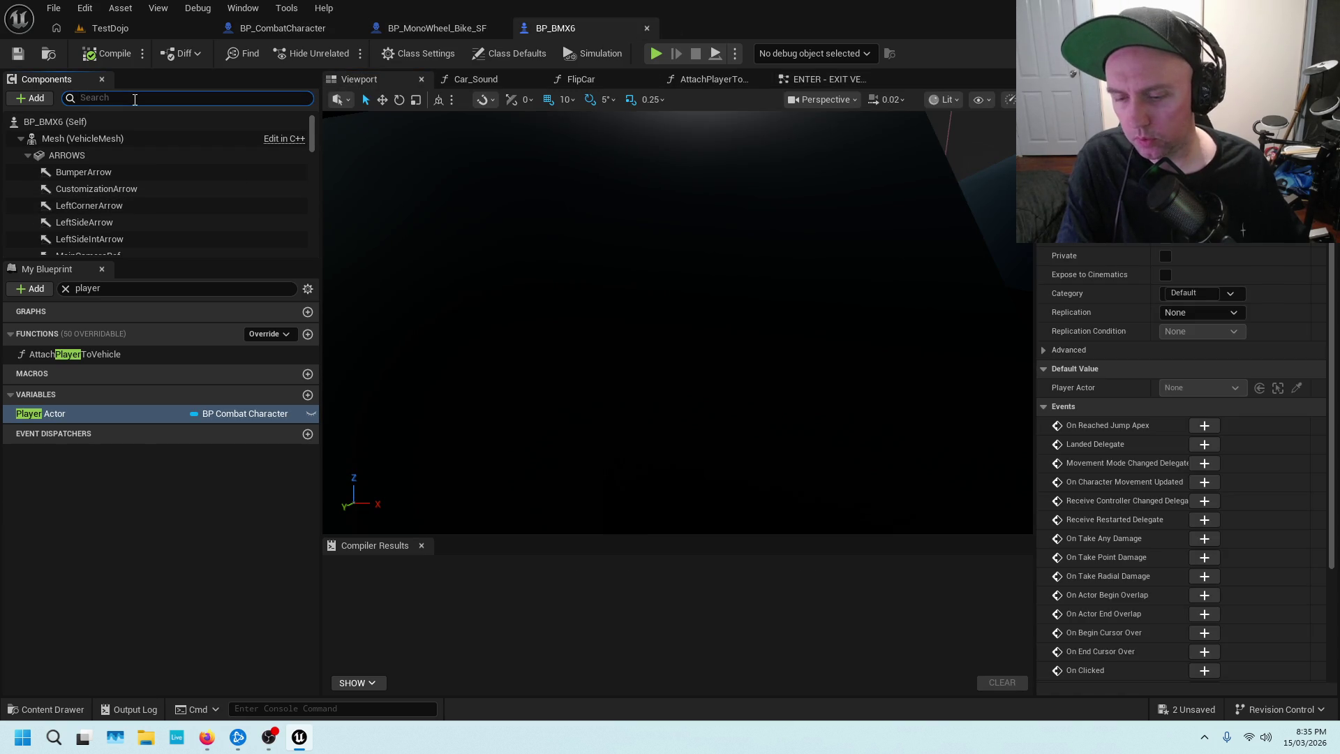
pyautogui.write('doo')
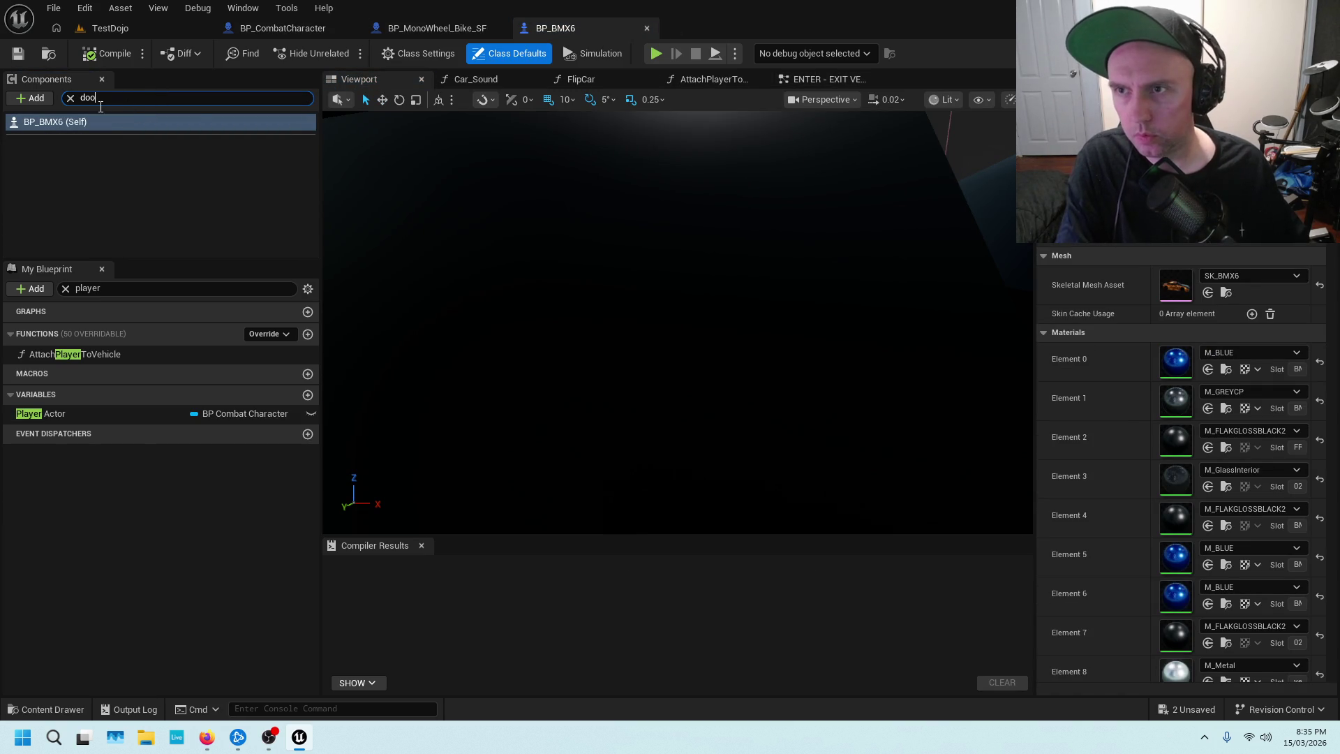
# Select the MonoWheel bike's DoorBox component and view it in the 3D viewport.
pyautogui.click(433, 28)
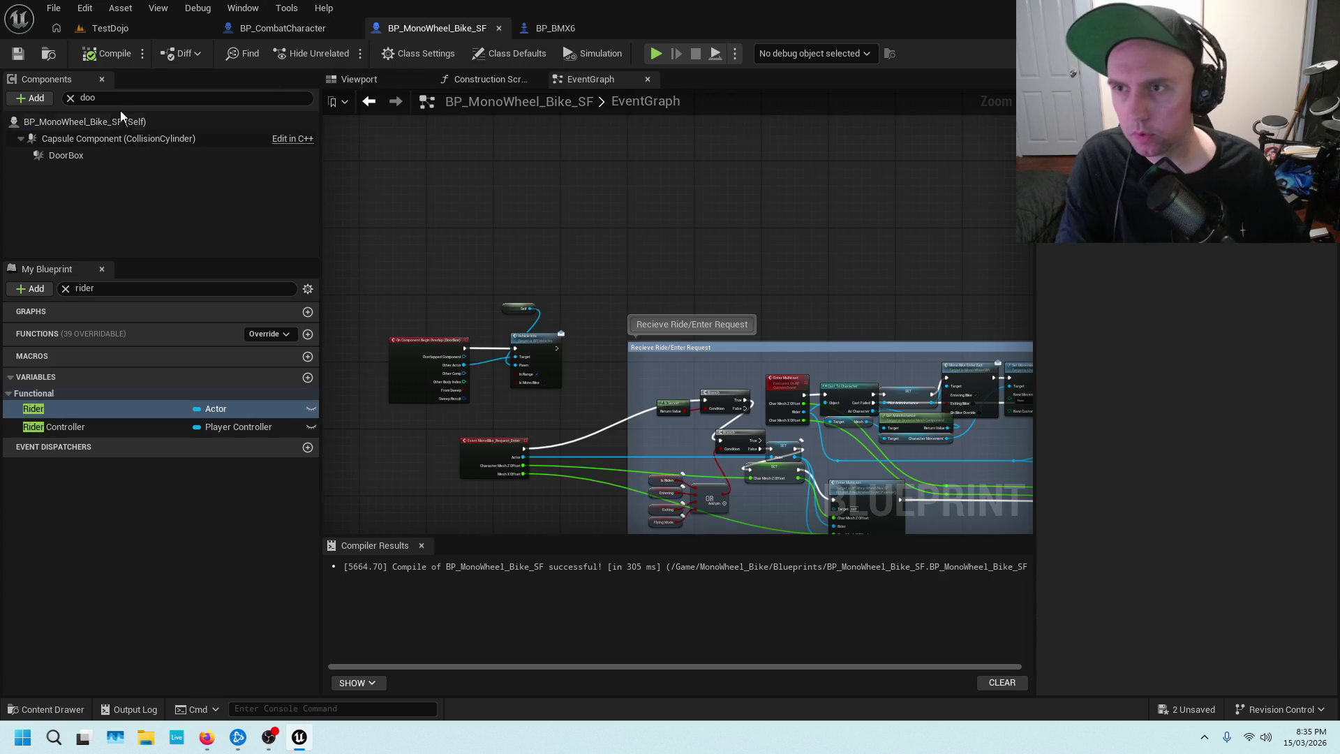
pyautogui.click(107, 154)
pyautogui.click(387, 82)
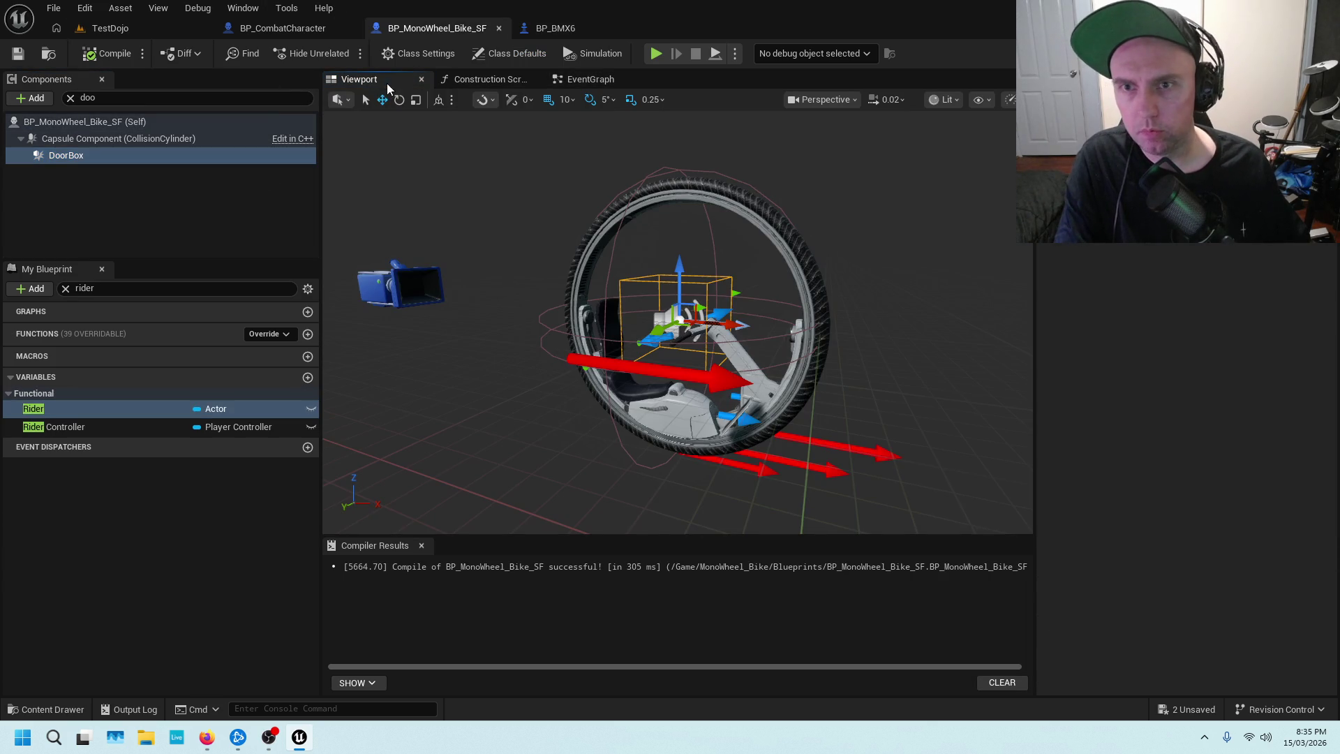
pyautogui.moveTo(779, 333)
pyautogui.mouseDown()
pyautogui.moveTo(712, 334)
pyautogui.moveTo(761, 328)
pyautogui.moveTo(779, 307)
pyautogui.moveTo(553, 331)
pyautogui.mouseUp()
pyautogui.scroll(3, 628, 321)
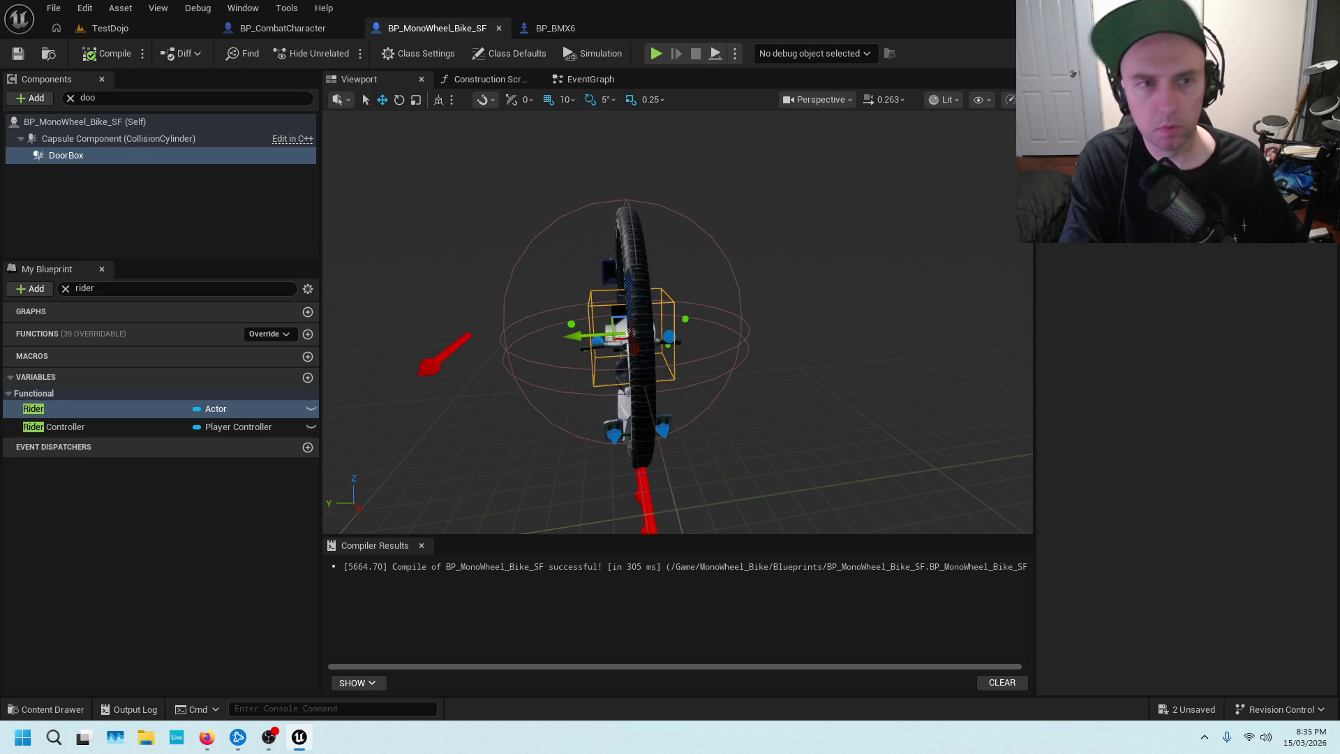
pyautogui.moveTo(1194, 244)
# Enlarge DoorBox's Box Extent to about 142.9 × 98.4 × 111.9 and compile.
pyautogui.moveTo(1171, 293); pyautogui.dragTo(1322, 293)
pyautogui.click(1282, 293)
pyautogui.write('32.32')
pyautogui.moveTo(670, 314); pyautogui.dragTo(705, 307)
pyautogui.moveTo(432, 202); pyautogui.dragTo(406, 201)
pyautogui.moveTo(1234, 293); pyautogui.dragTo(1249, 293)
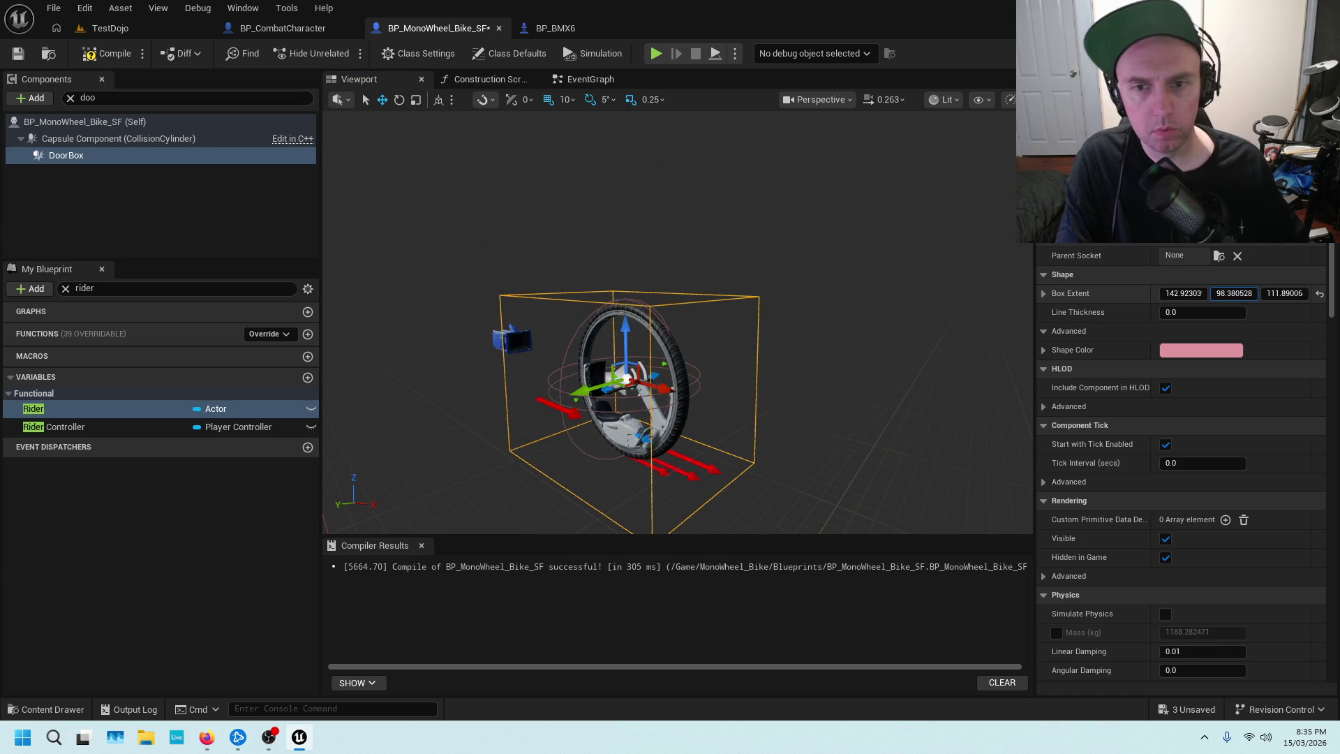
pyautogui.click(104, 53)
# Save the bike blueprint, playtest TestDojo, and run the character onto the monowheel.
pyautogui.click(17, 56)
pyautogui.click(112, 28)
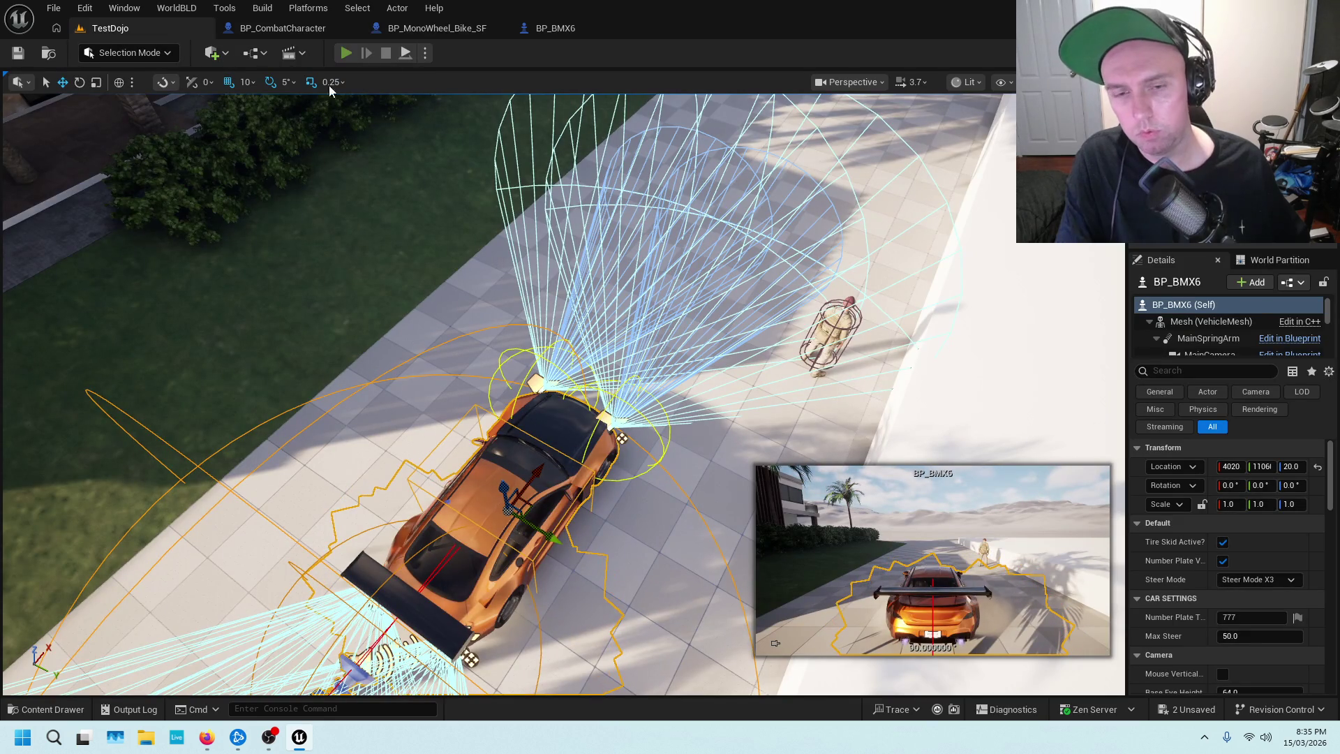
pyautogui.hotkey('alt', 'p')
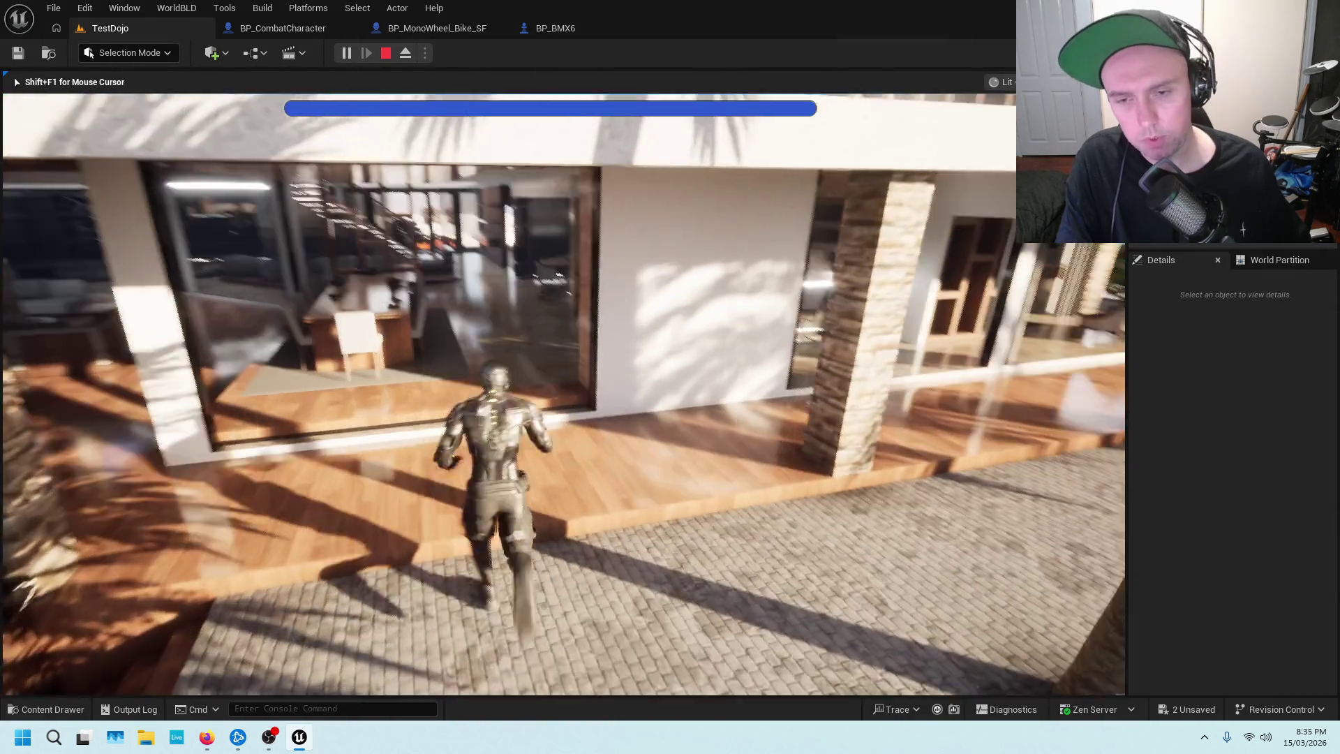
pyautogui.press('w')
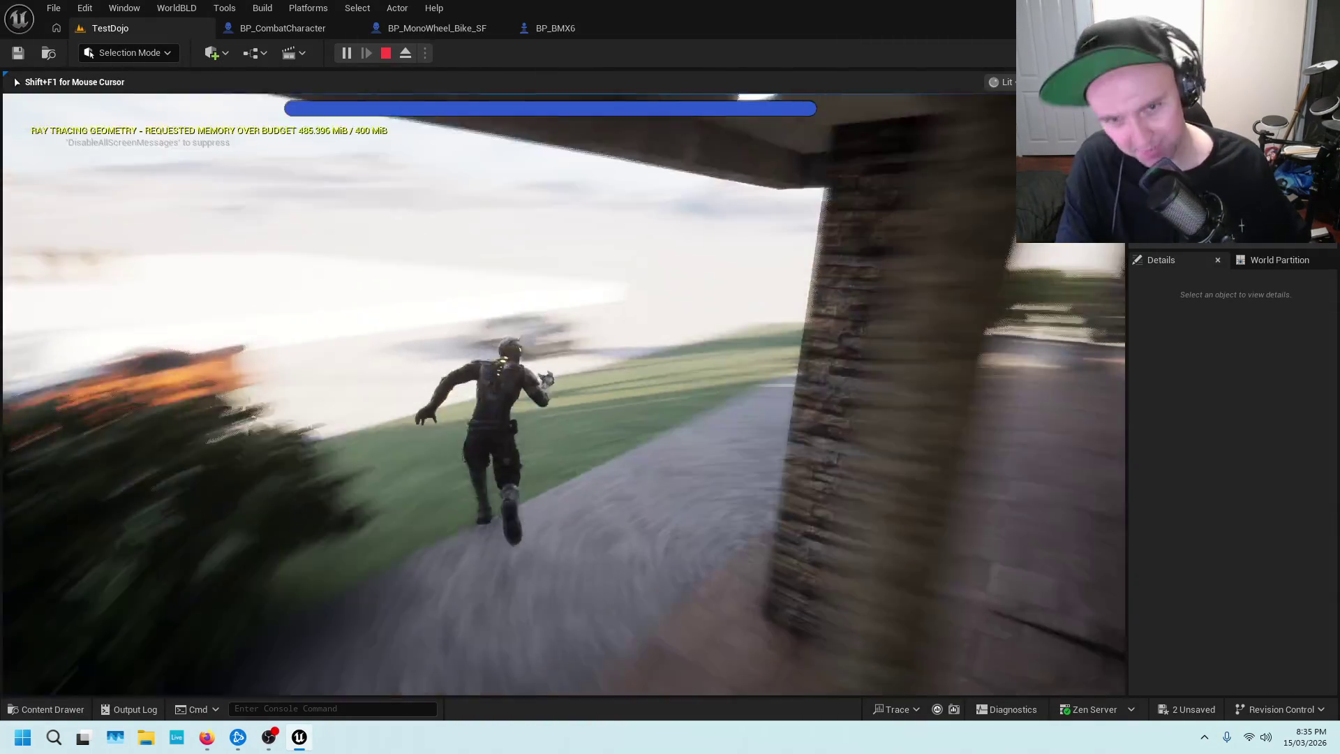
pyautogui.press('w')
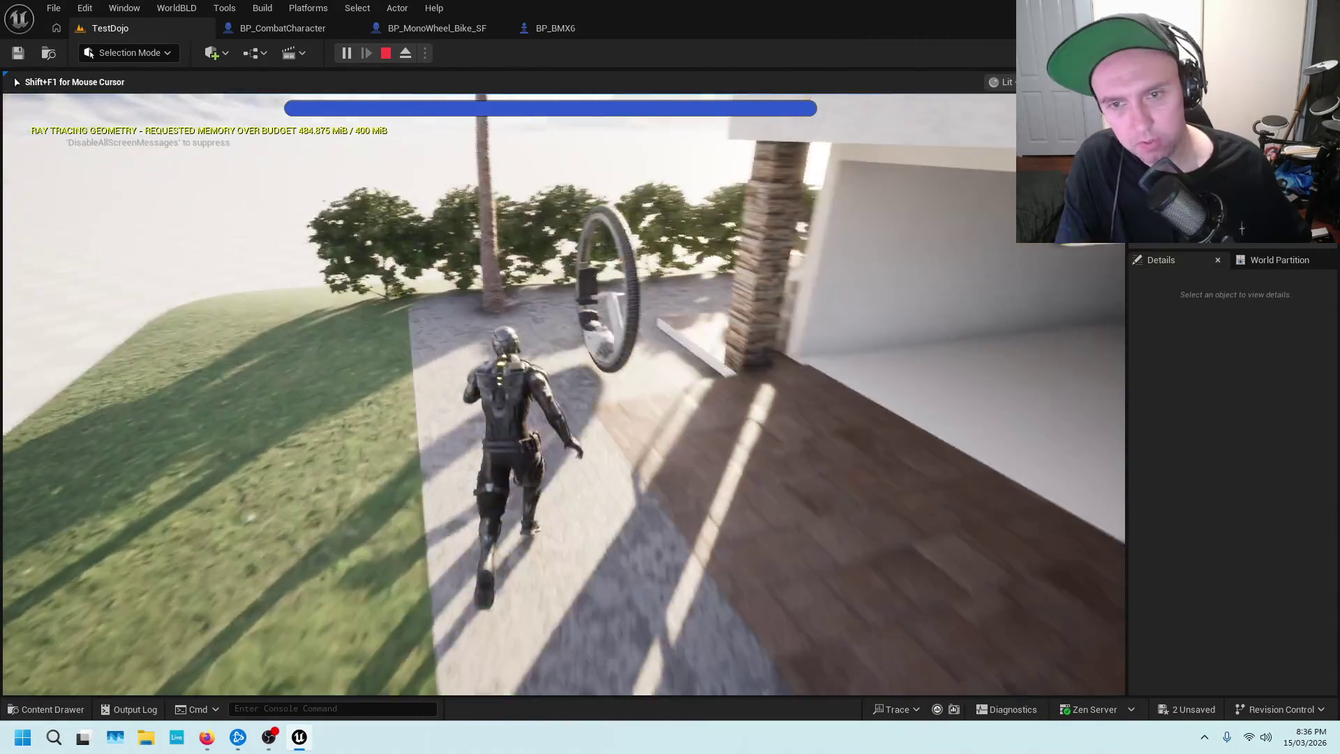
pyautogui.press('e')
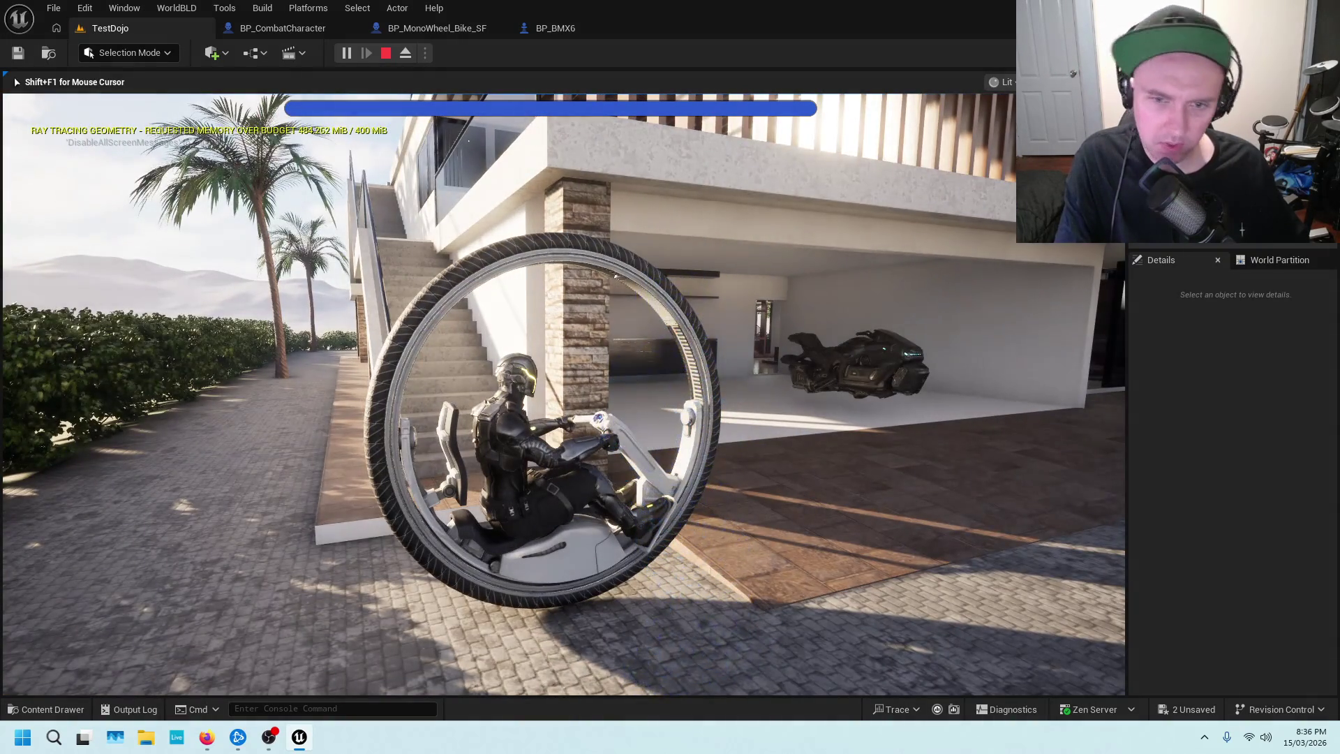
# Dismount, run off, remount the monowheel, and get off again.
pyautogui.press('e')
pyautogui.press('w')
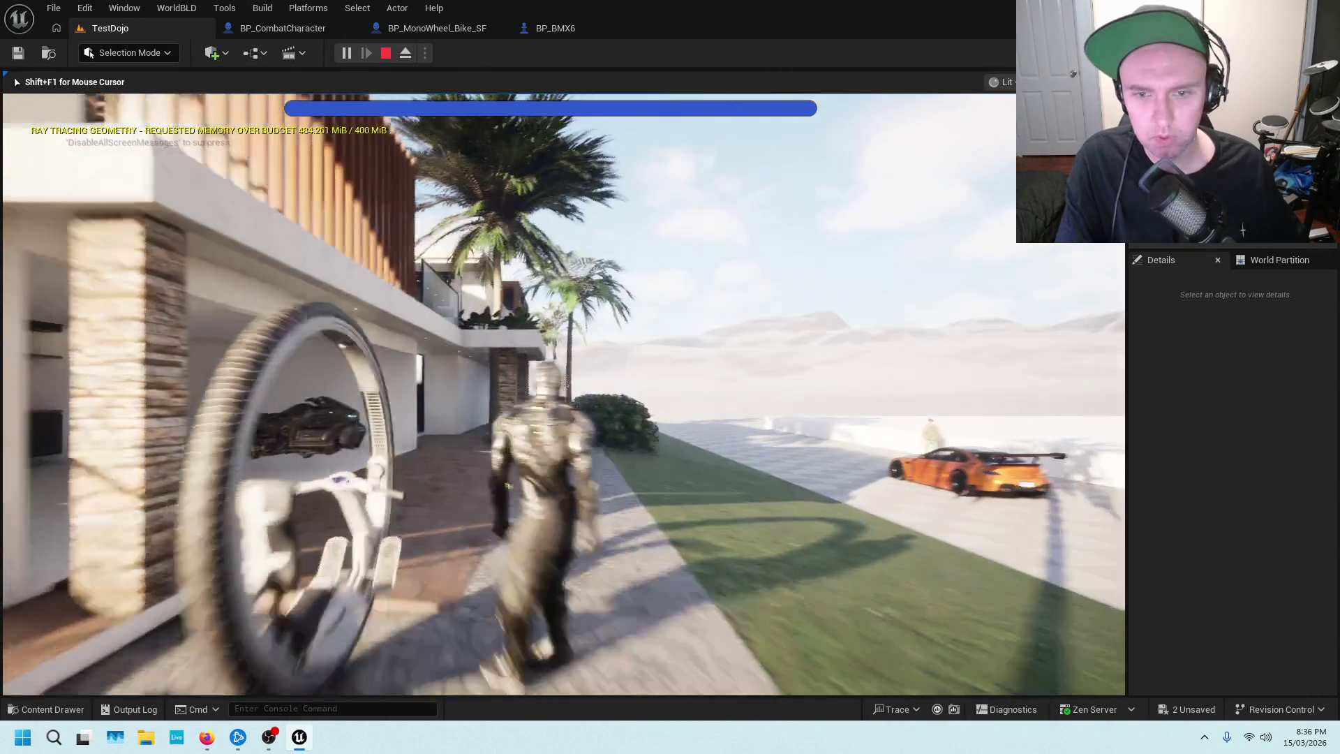
pyautogui.press('w')
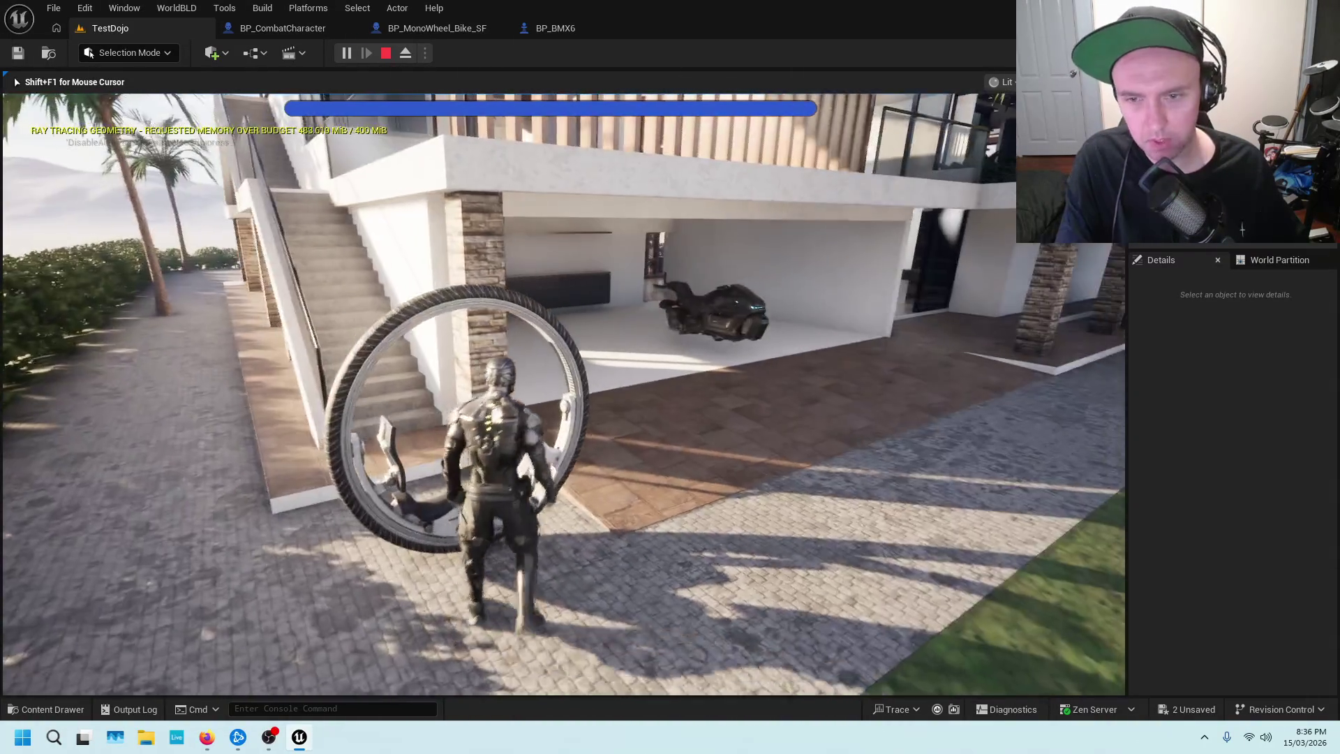
pyautogui.press('e')
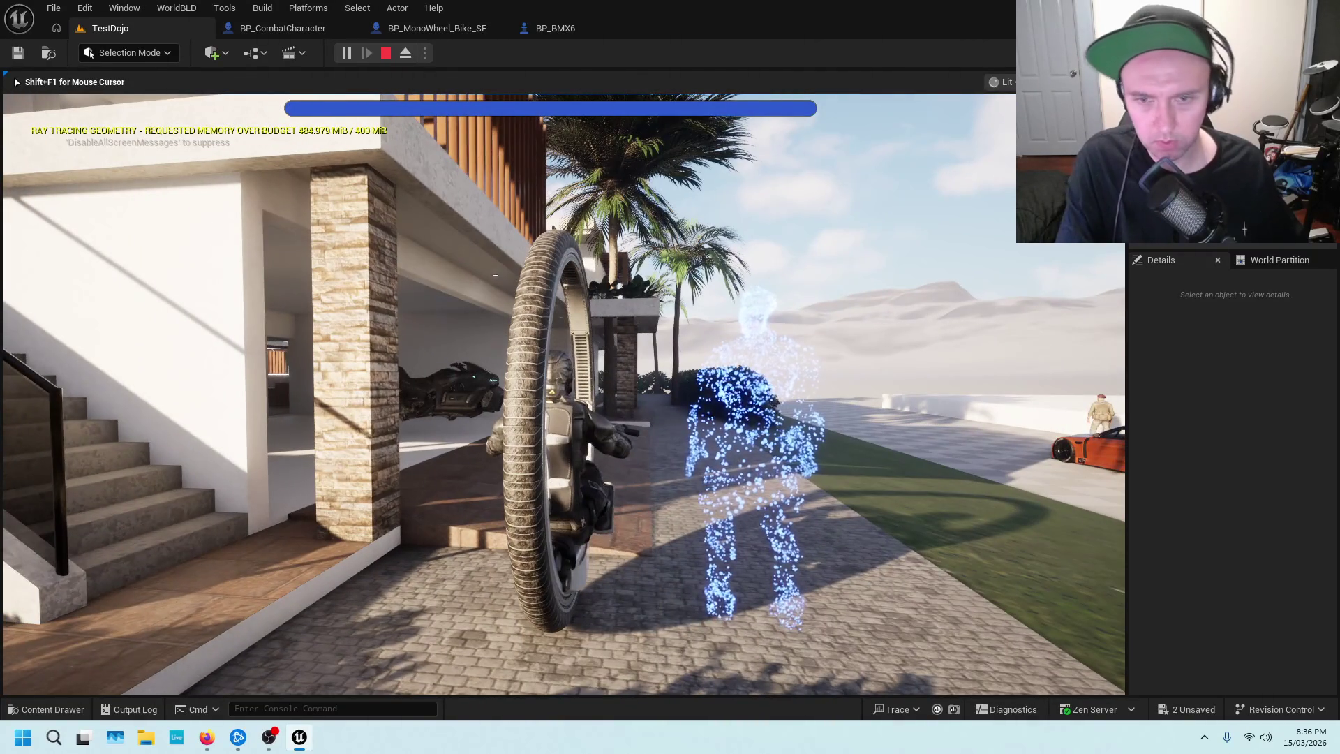
pyautogui.press('e')
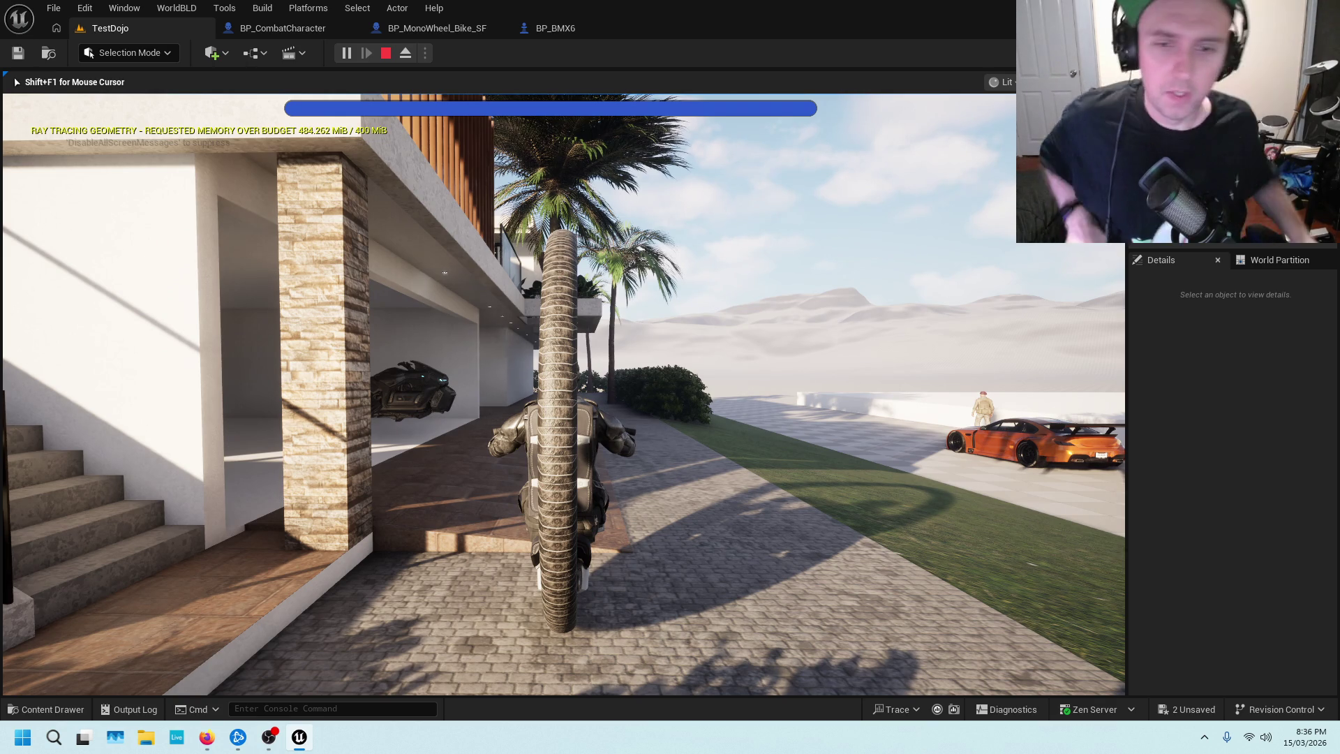
# Dash across the grey floor with shift, ride the monowheel again, then end the playtest.
pyautogui.press('e')
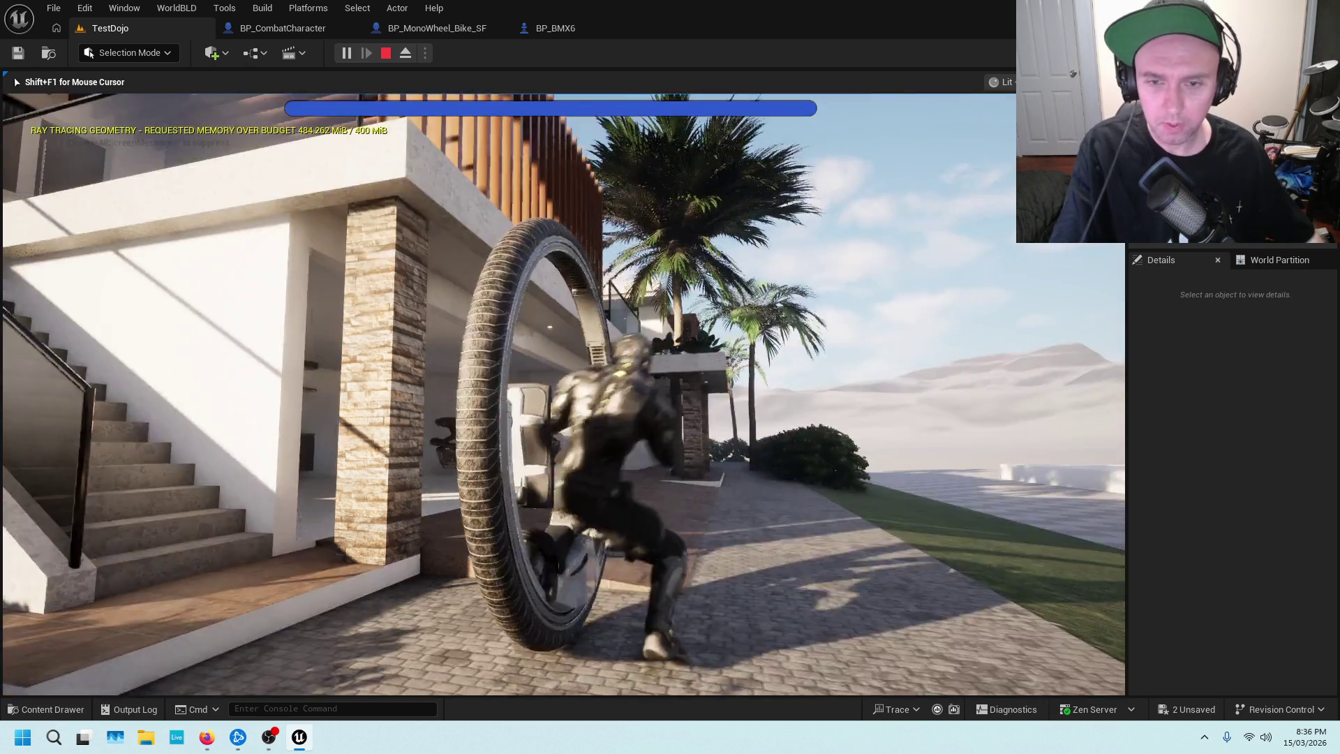
pyautogui.press('w')
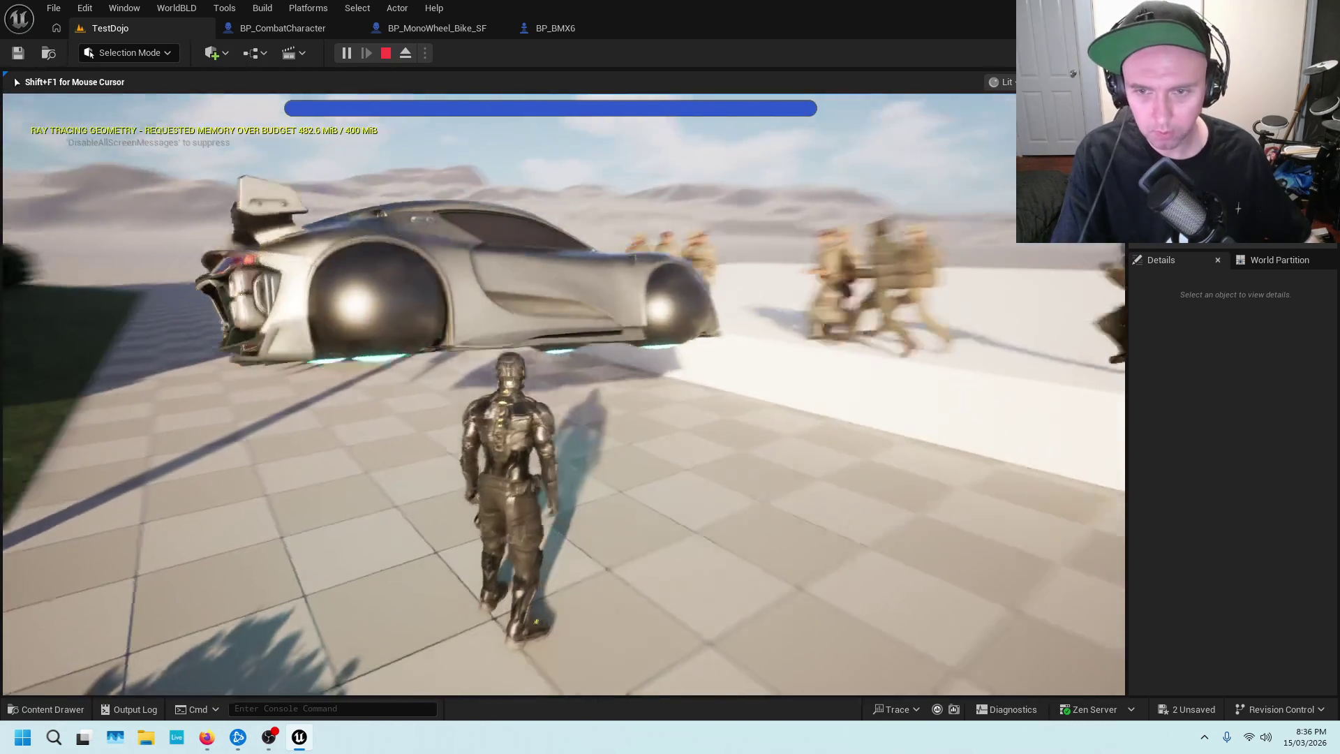
pyautogui.press('shift')
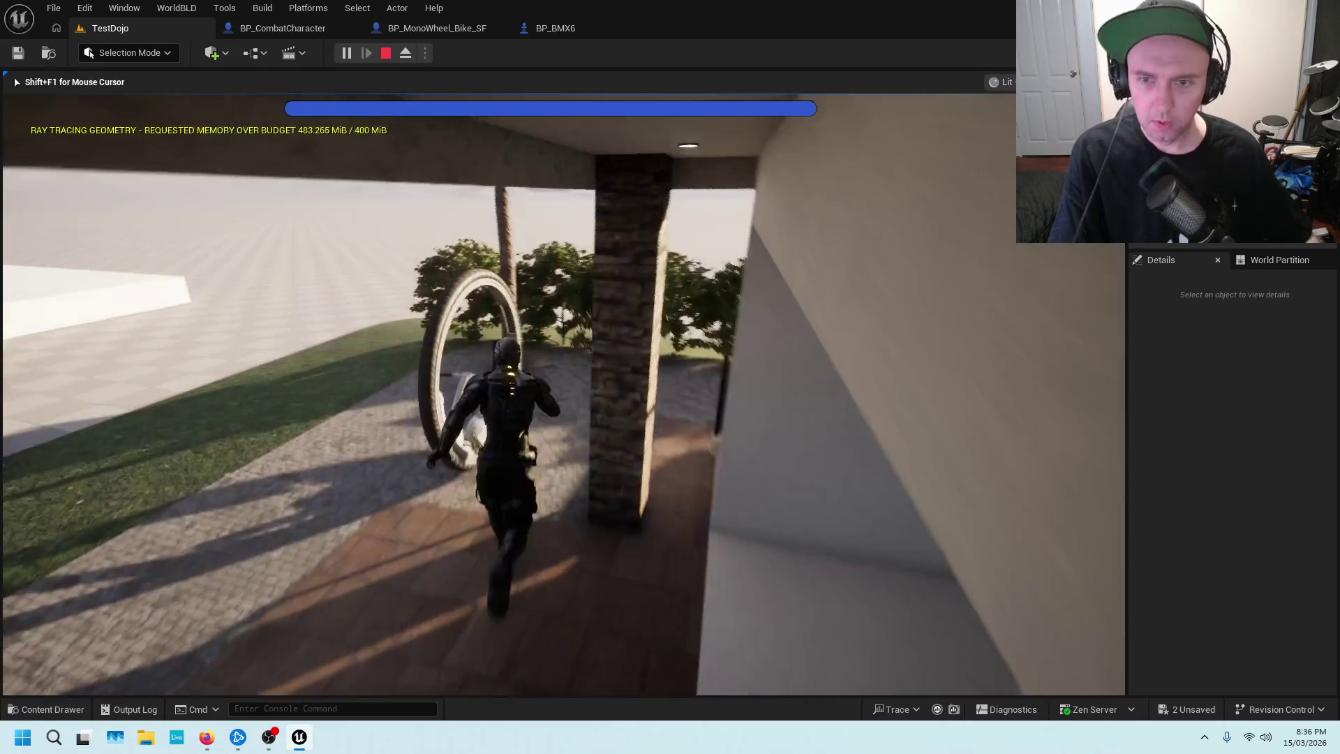
pyautogui.press('e')
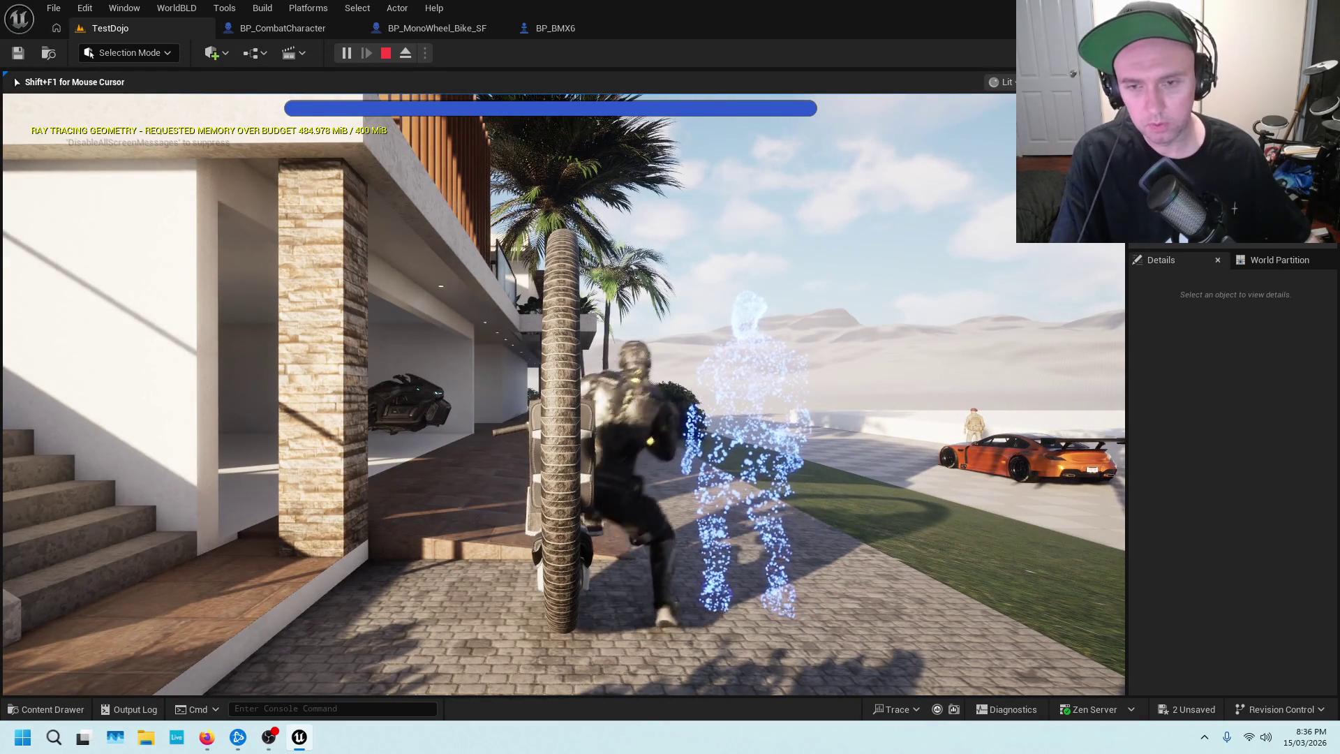
pyautogui.press('Escape')
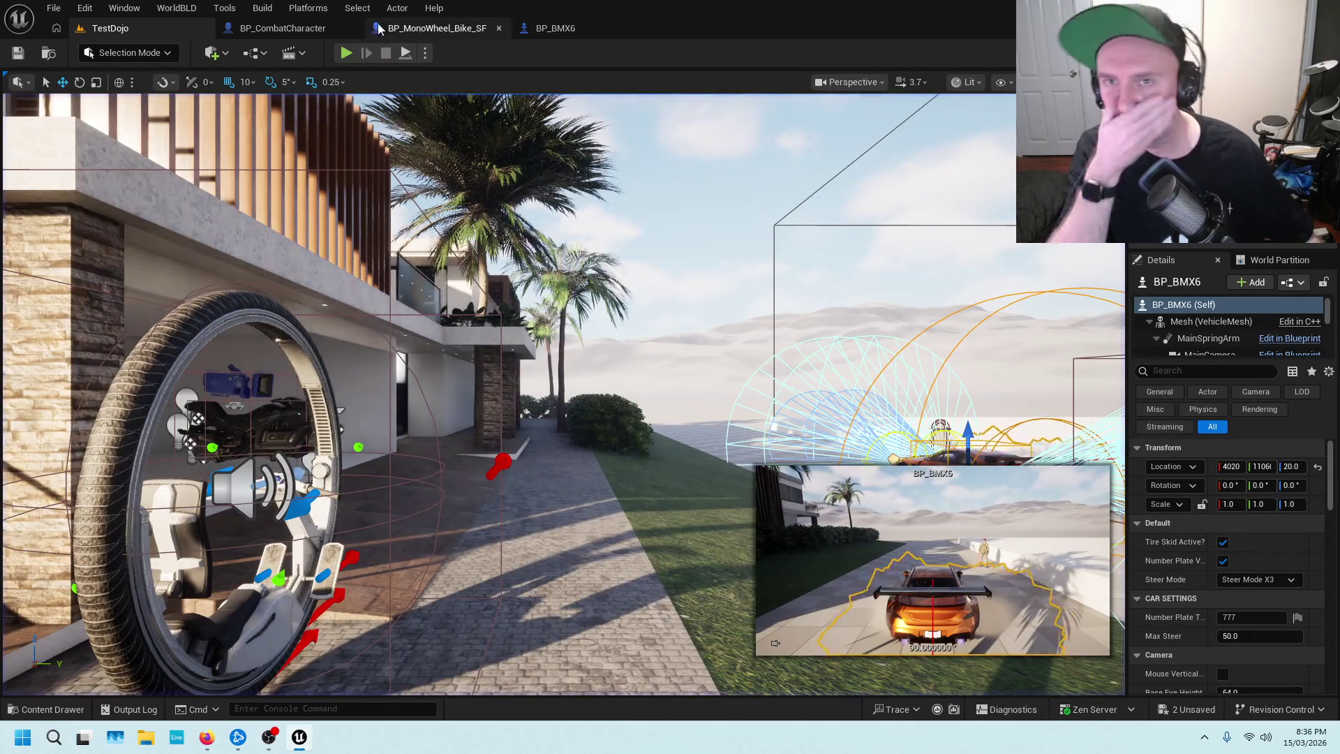
# Tick Is Mono Bike on the overlap's Vehicle Info node in the bike's EventGraph.
pyautogui.click(473, 33)
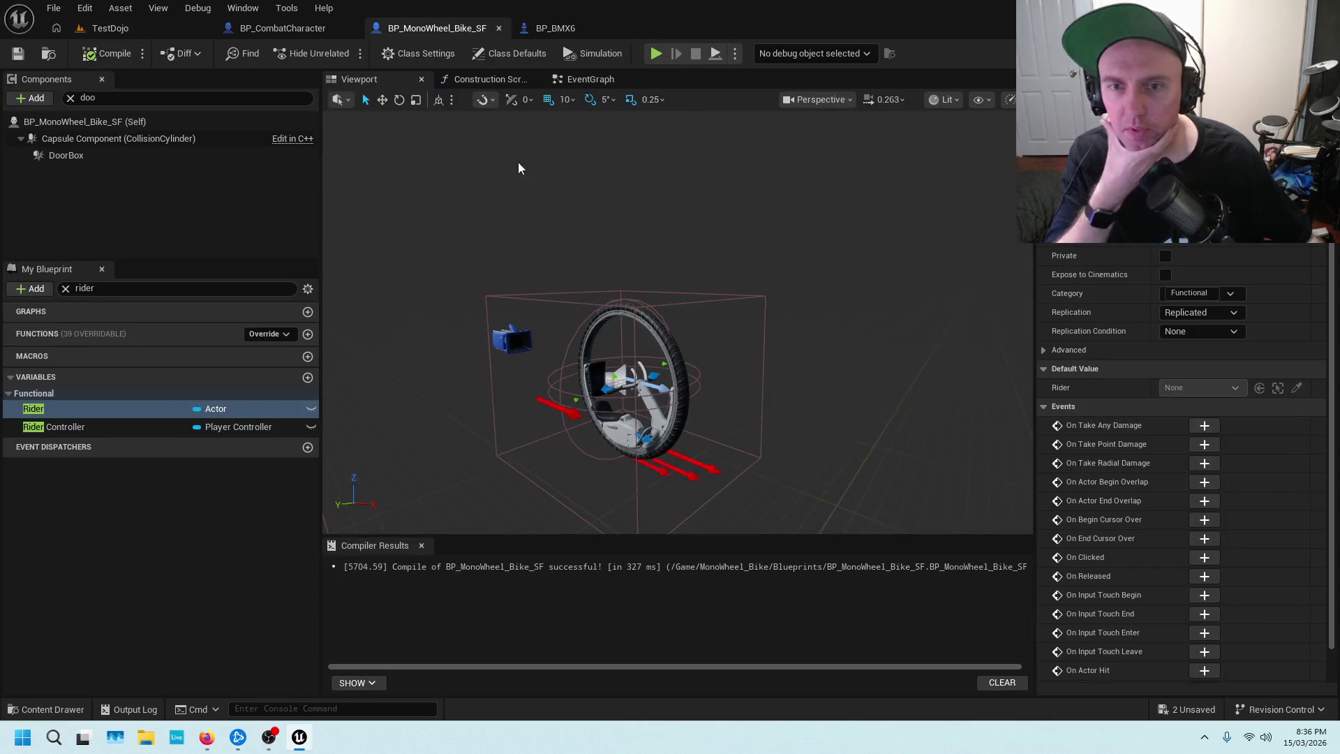
pyautogui.click(618, 79)
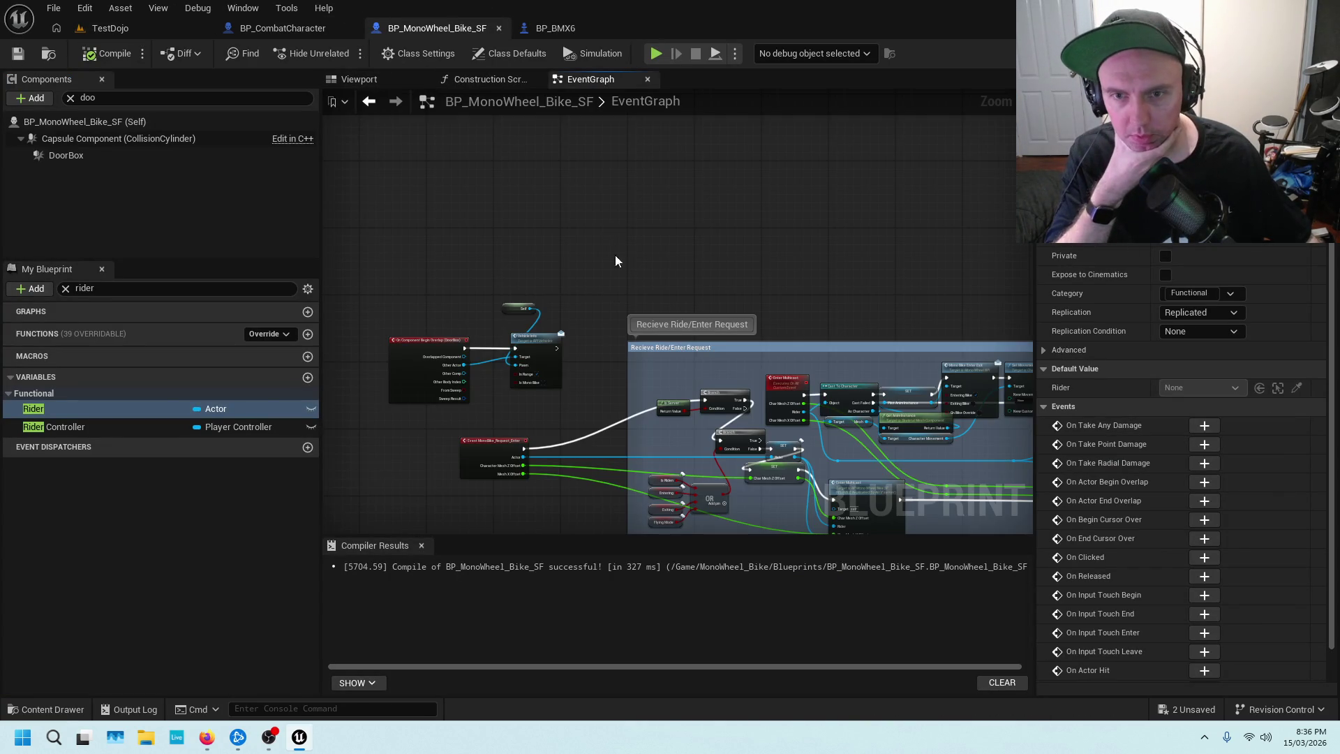
pyautogui.scroll(4, 698, 195)
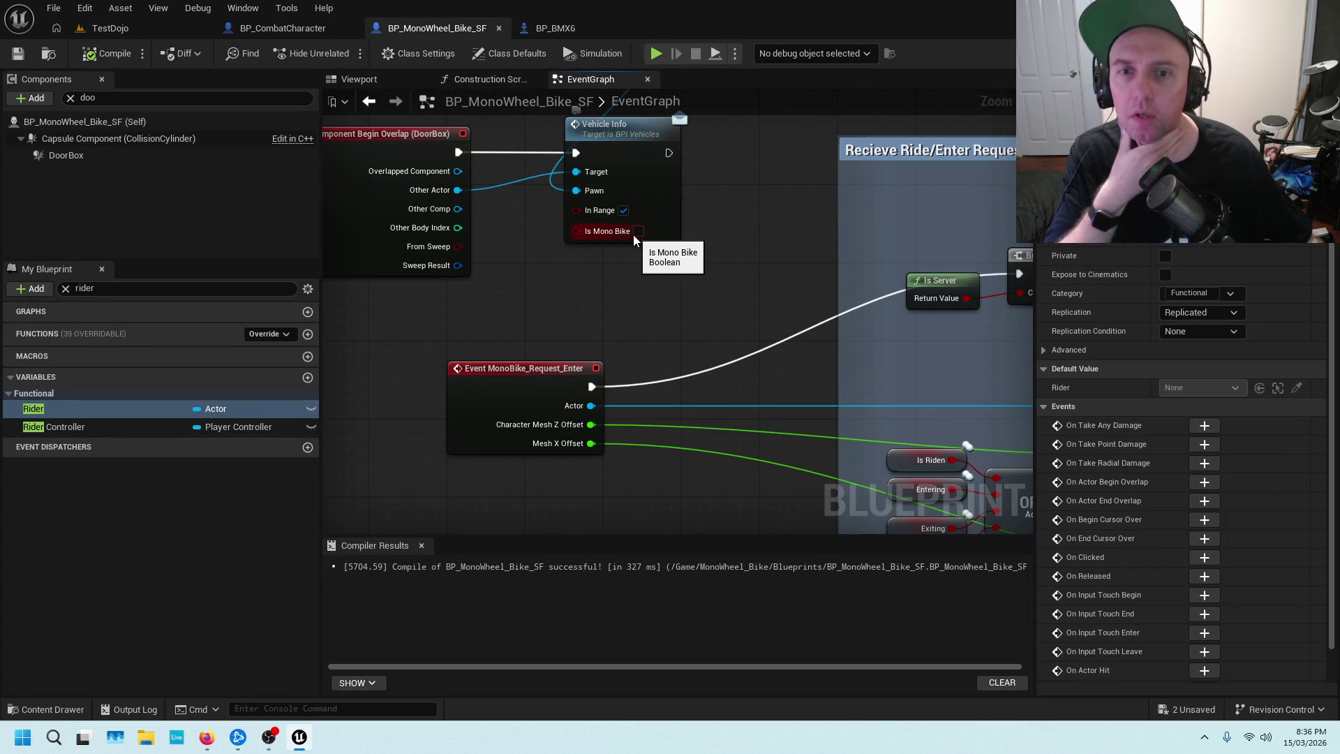
pyautogui.click(637, 231)
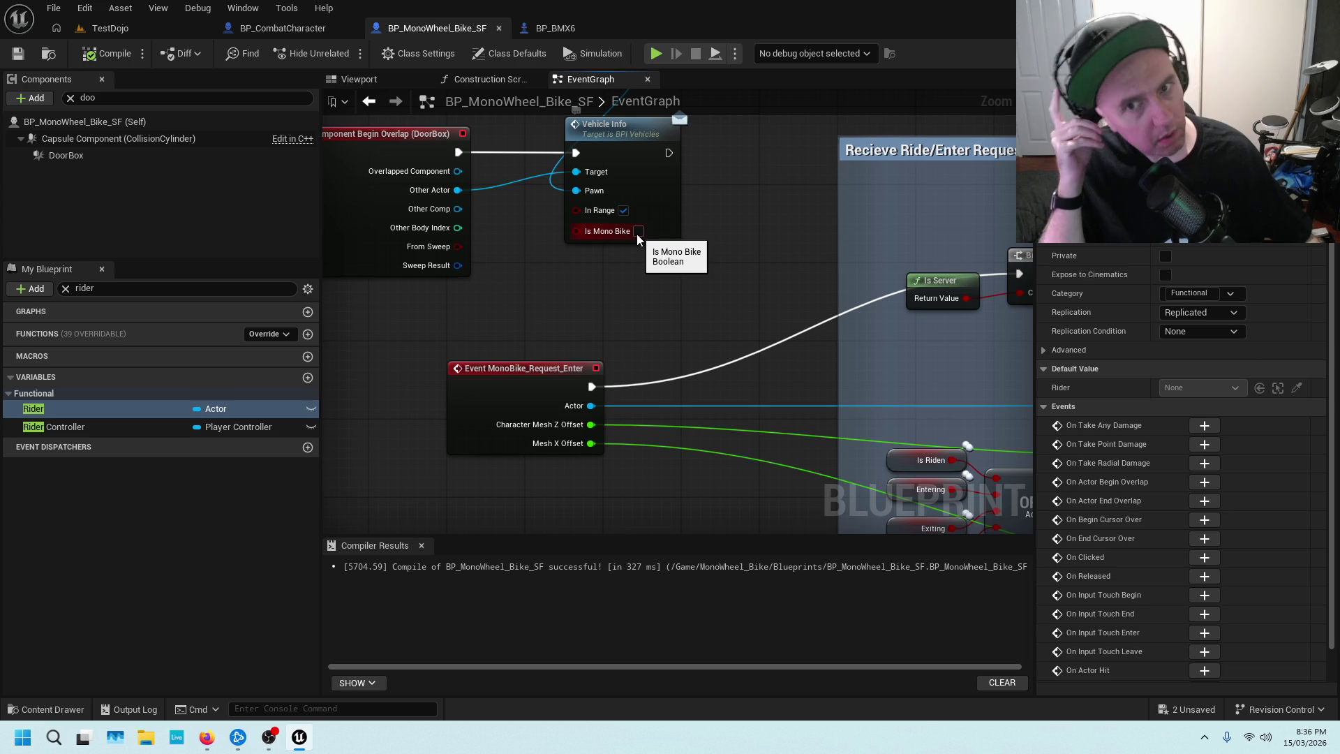
# Compile BP_MonoWheel_Bike_SF and bring up the BP_CombatCharacter blueprint.
pyautogui.scroll(-2, 715, 295)
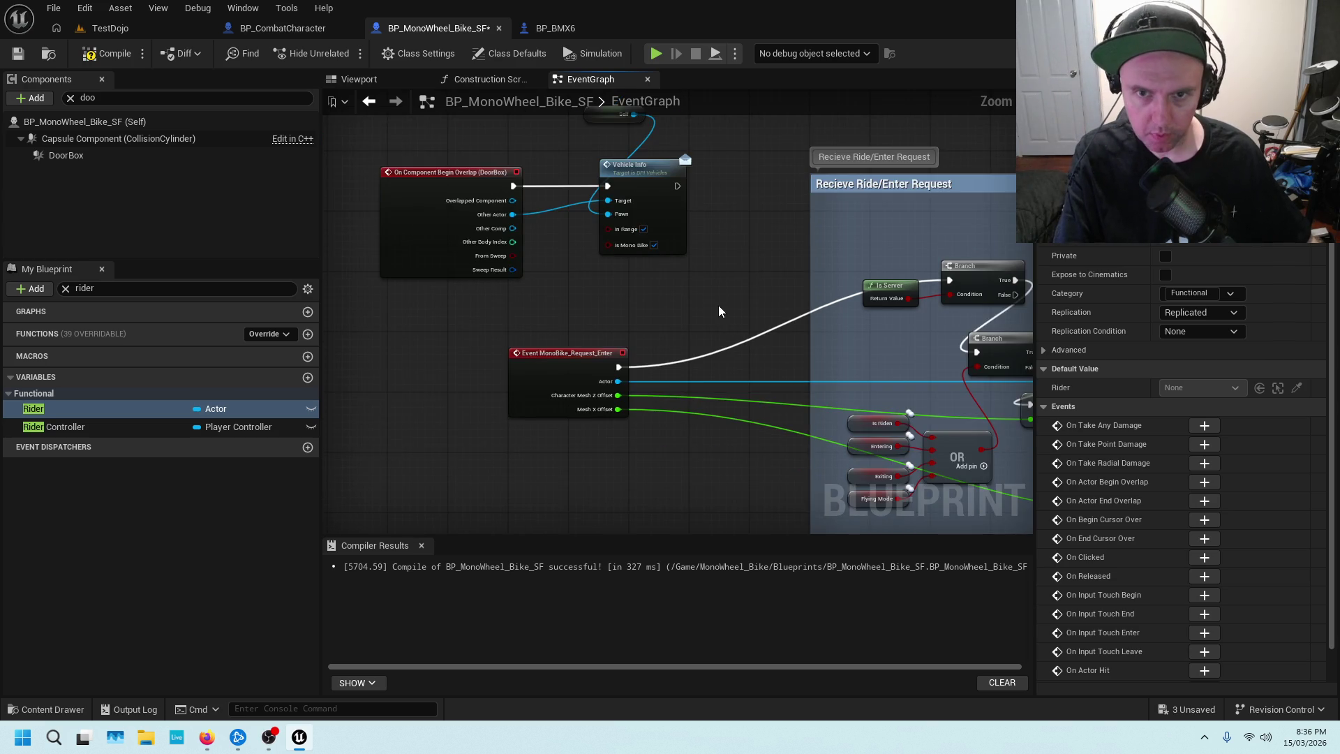
pyautogui.scroll(-5, 718, 311)
pyautogui.scroll(4, 592, 228)
pyautogui.scroll(2, 585, 361)
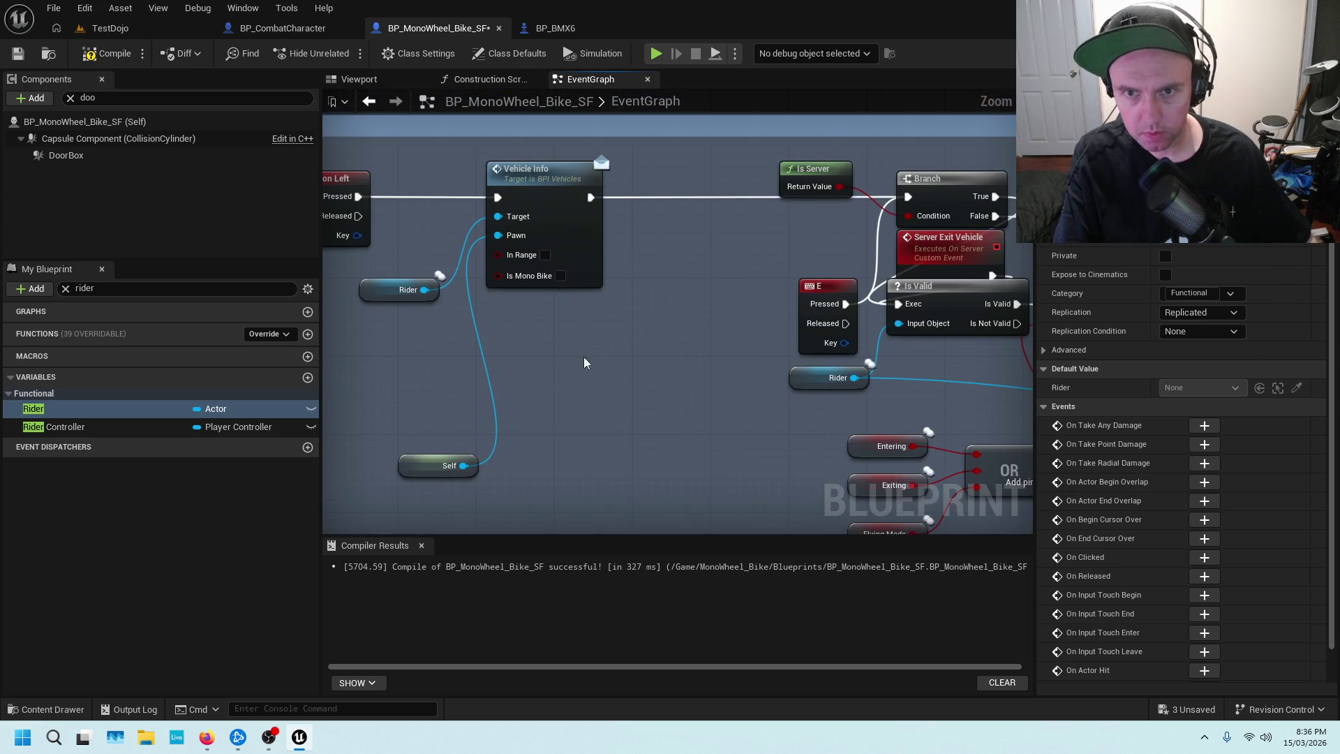
pyautogui.scroll(-3, 729, 260)
pyautogui.scroll(-2, 687, 289)
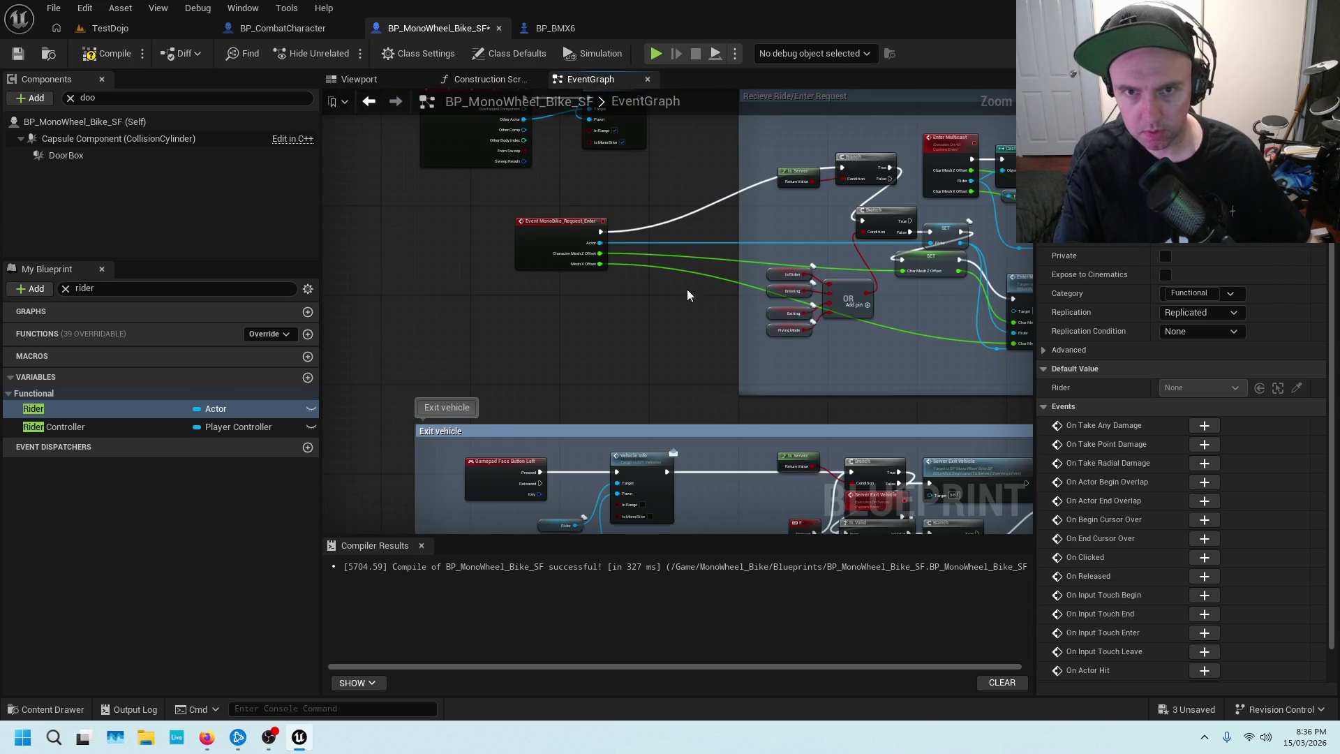
pyautogui.scroll(2, 665, 170)
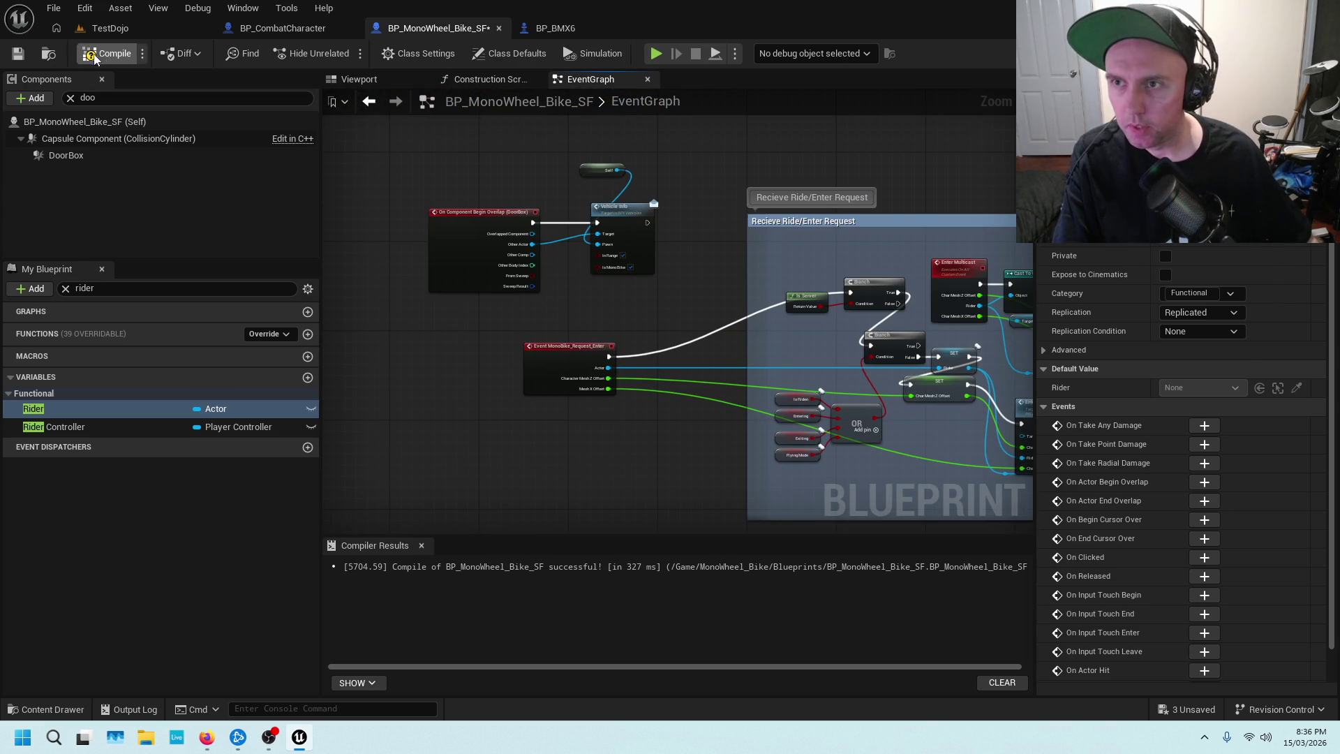
pyautogui.click(17, 56)
pyautogui.click(328, 28)
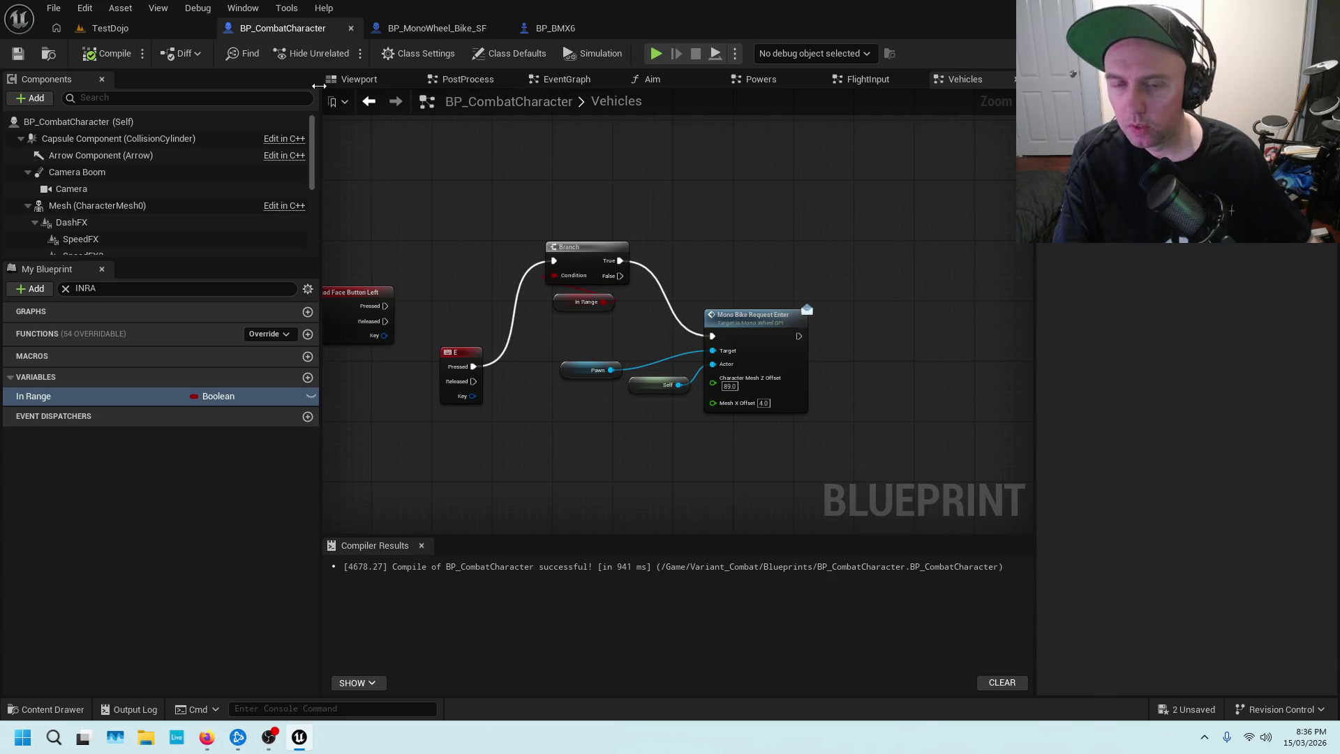
pyautogui.scroll(-6, 551, 403)
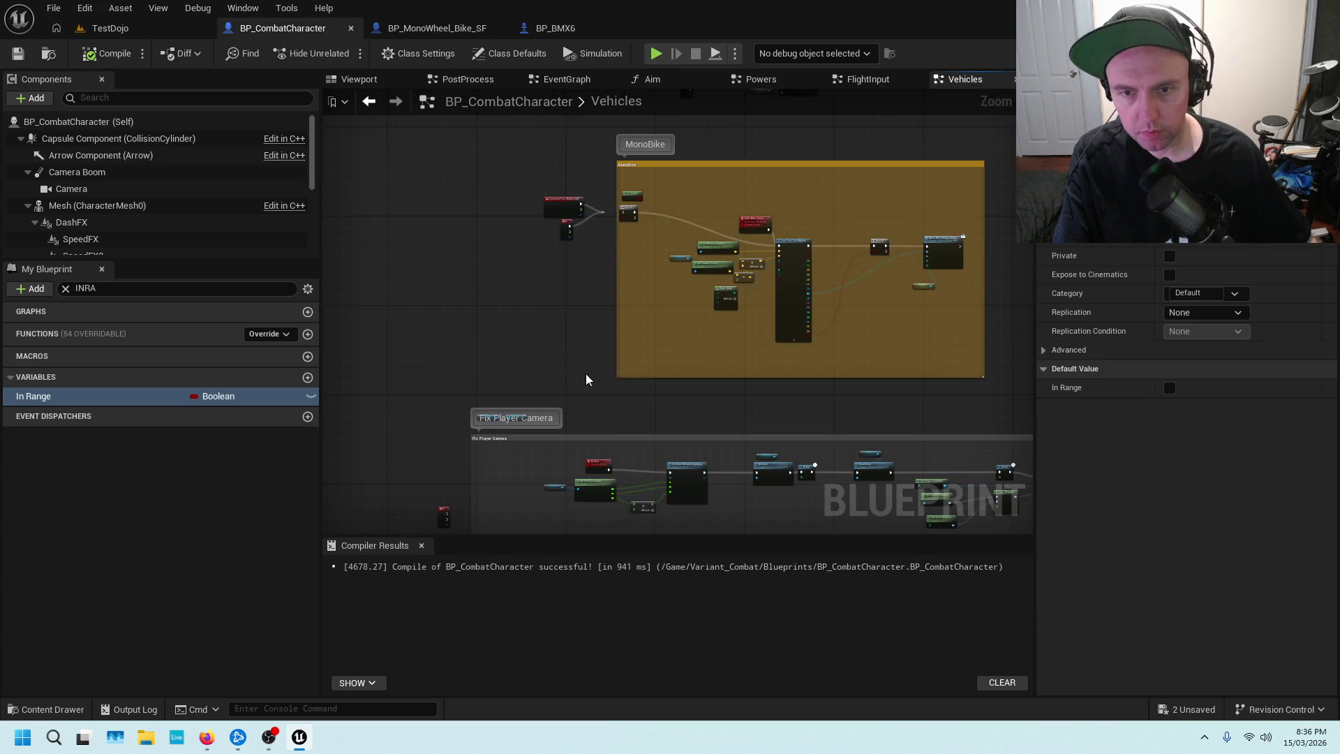
pyautogui.moveTo(685, 200); pyautogui.dragTo(637, 309)
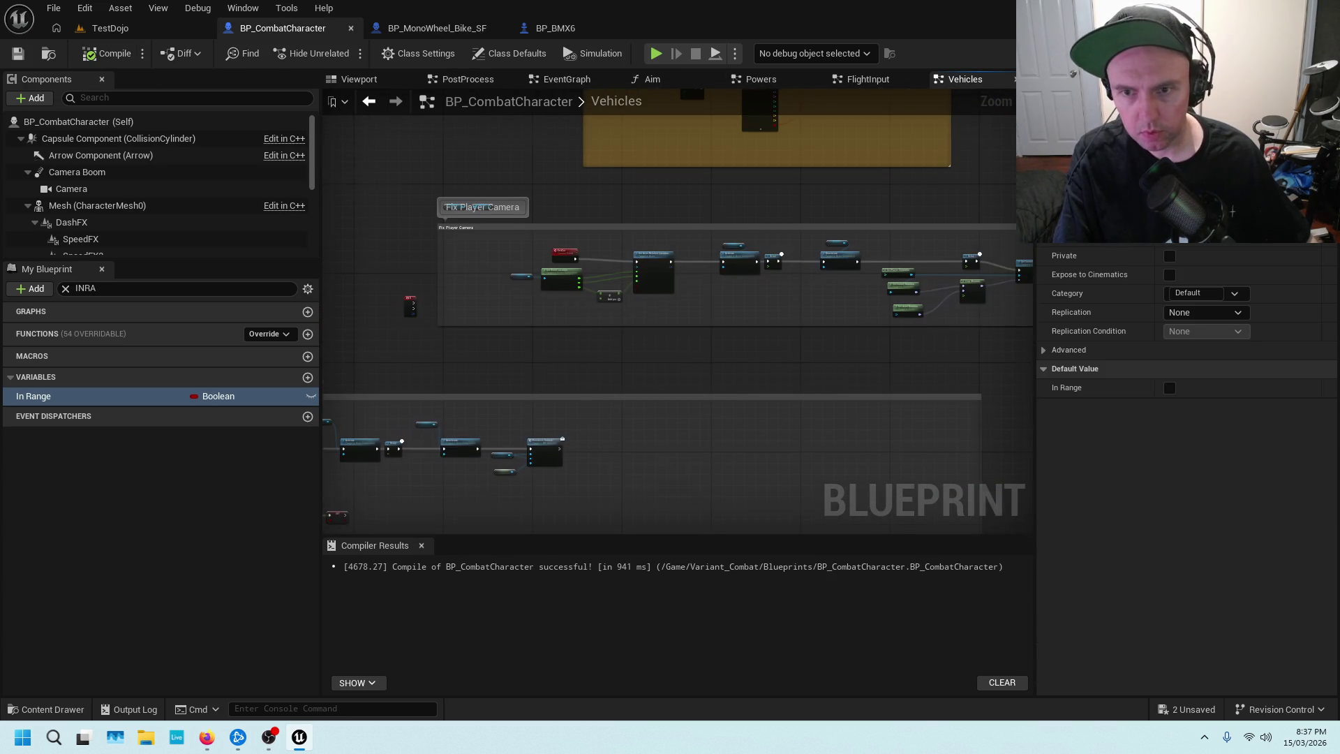
pyautogui.scroll(6, 519, 277)
pyautogui.moveTo(462, 253)
pyautogui.mouseDown()
pyautogui.moveTo(691, 207)
pyautogui.moveTo(586, 287)
pyautogui.mouseUp()
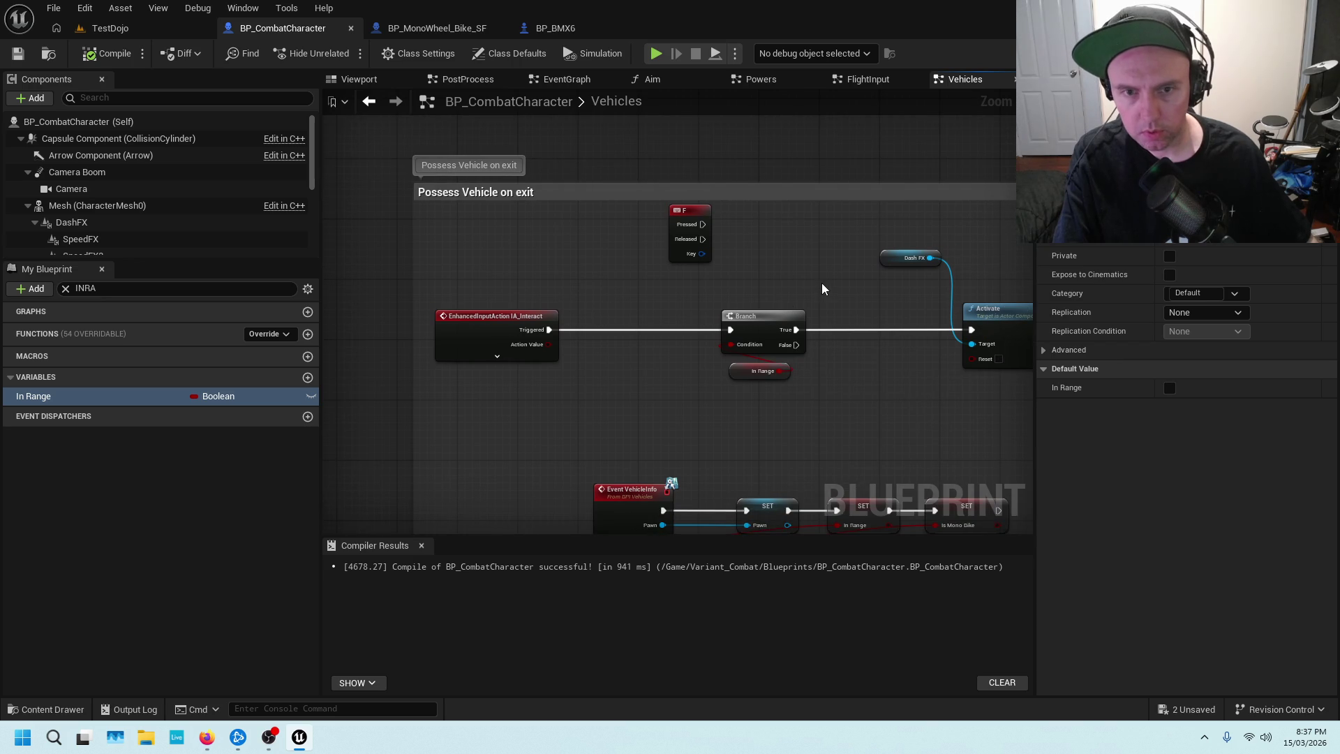
pyautogui.moveTo(822, 289); pyautogui.dragTo(626, 307)
pyautogui.moveTo(789, 308)
pyautogui.mouseDown()
pyautogui.moveTo(777, 284)
pyautogui.moveTo(790, 273)
pyautogui.mouseUp()
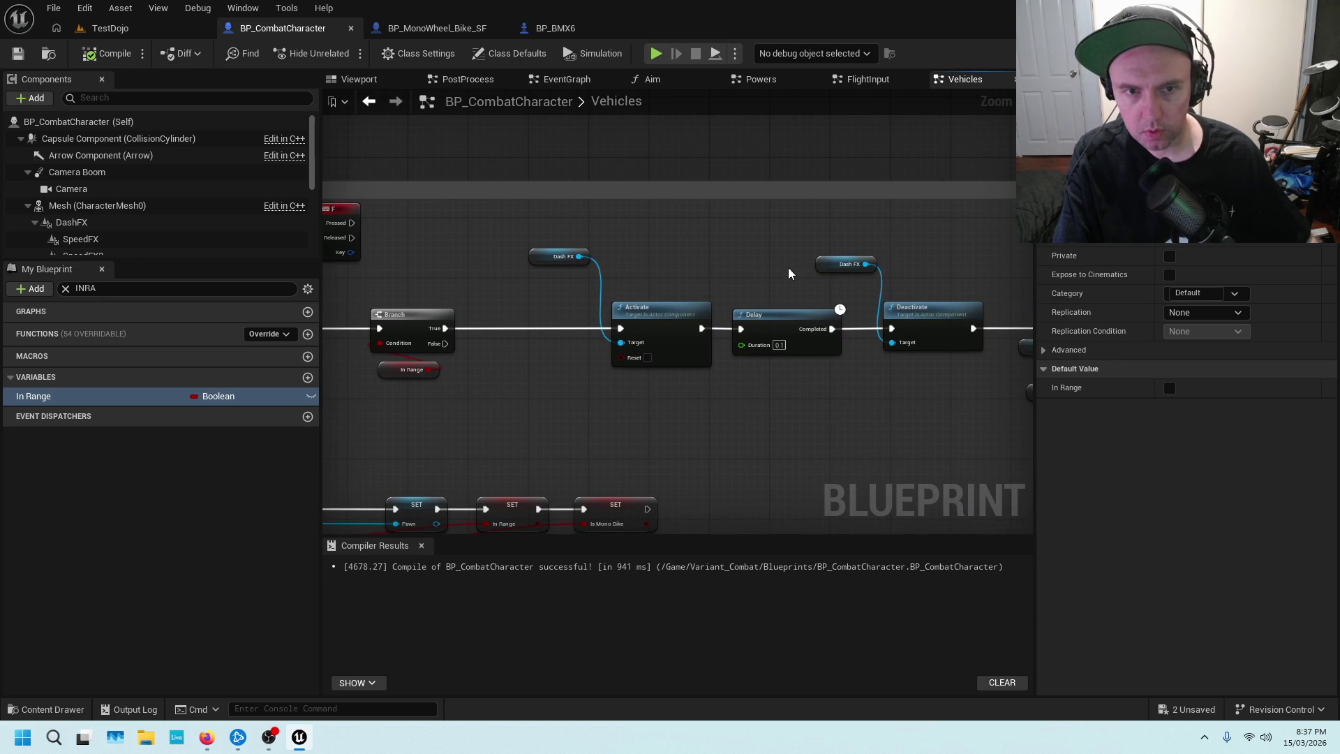
pyautogui.moveTo(935, 261); pyautogui.dragTo(705, 254)
pyautogui.scroll(-2, 706, 257)
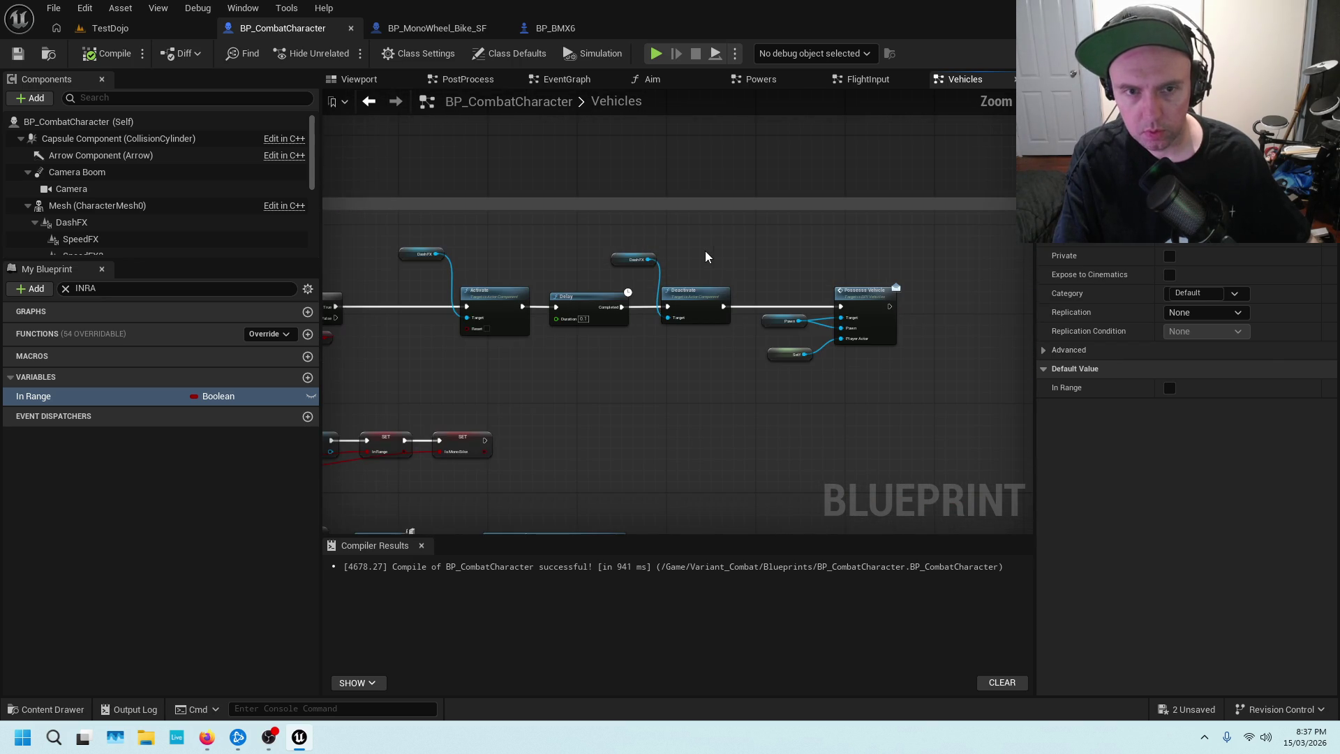
pyautogui.moveTo(419, 238); pyautogui.dragTo(697, 327)
pyautogui.click(747, 250)
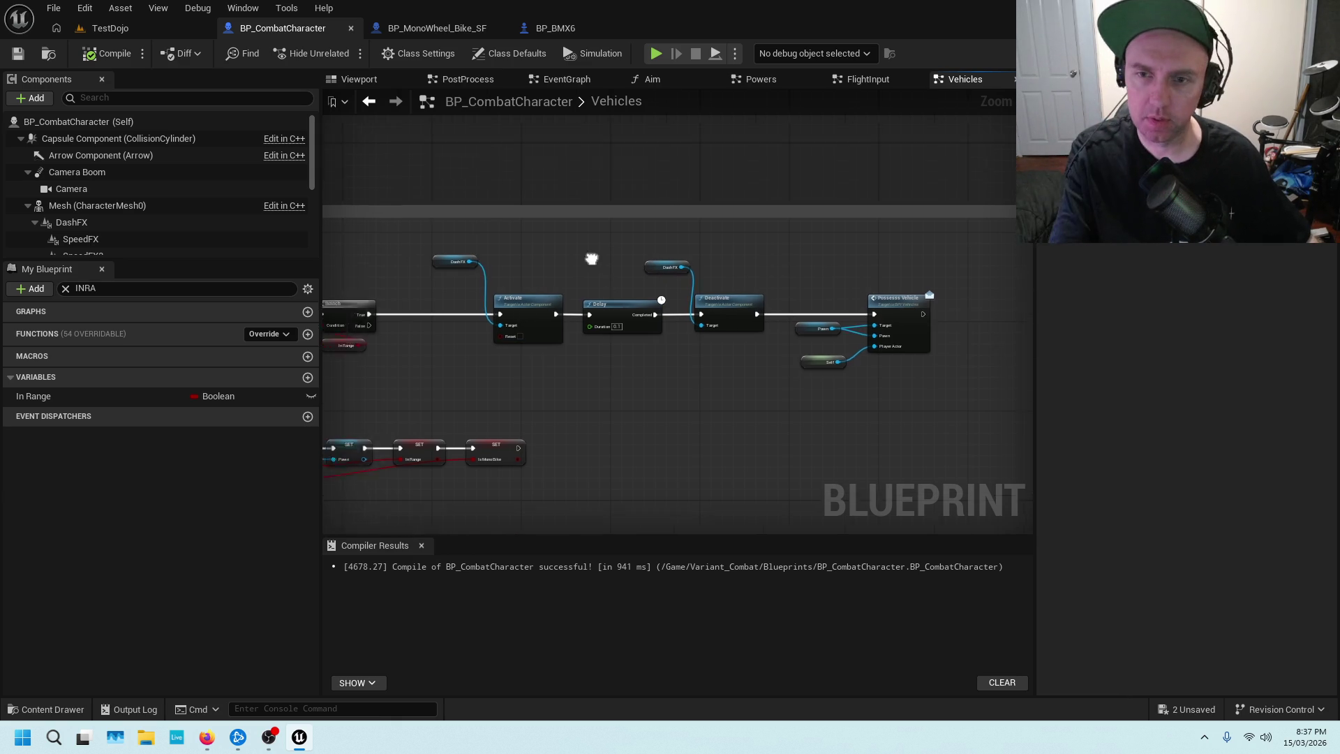
pyautogui.moveTo(574, 269); pyautogui.dragTo(576, 380)
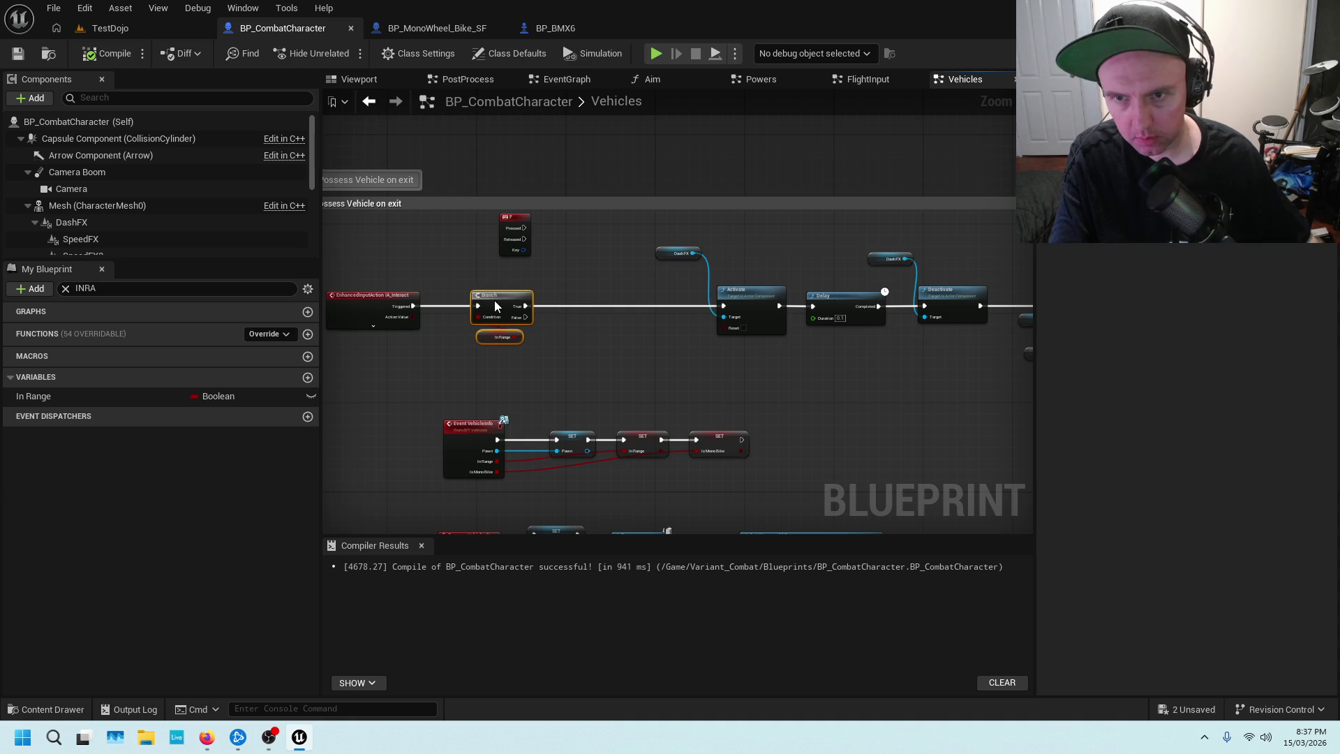
# Add a Branch before Activate and a Get Is Mono Bike node for its Condition.
pyautogui.click(547, 320)
pyautogui.click(585, 318)
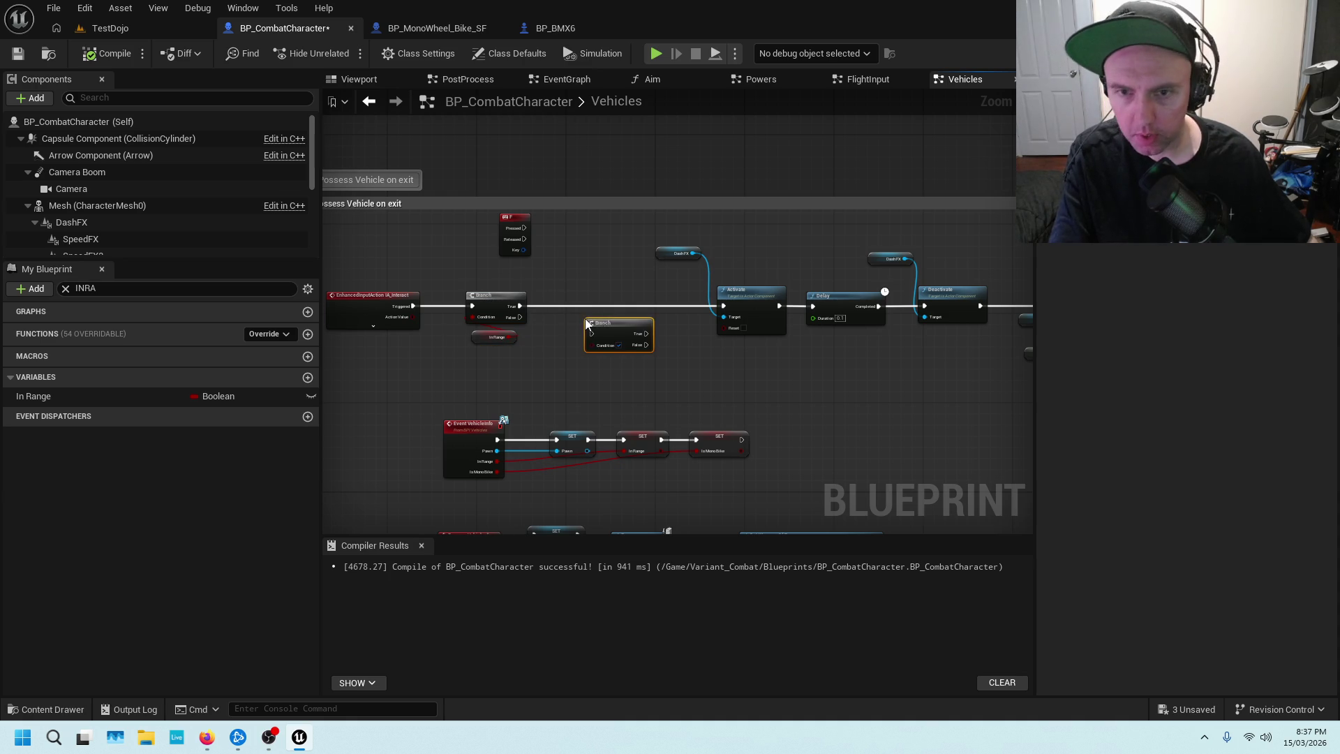
pyautogui.moveTo(612, 323); pyautogui.dragTo(610, 306)
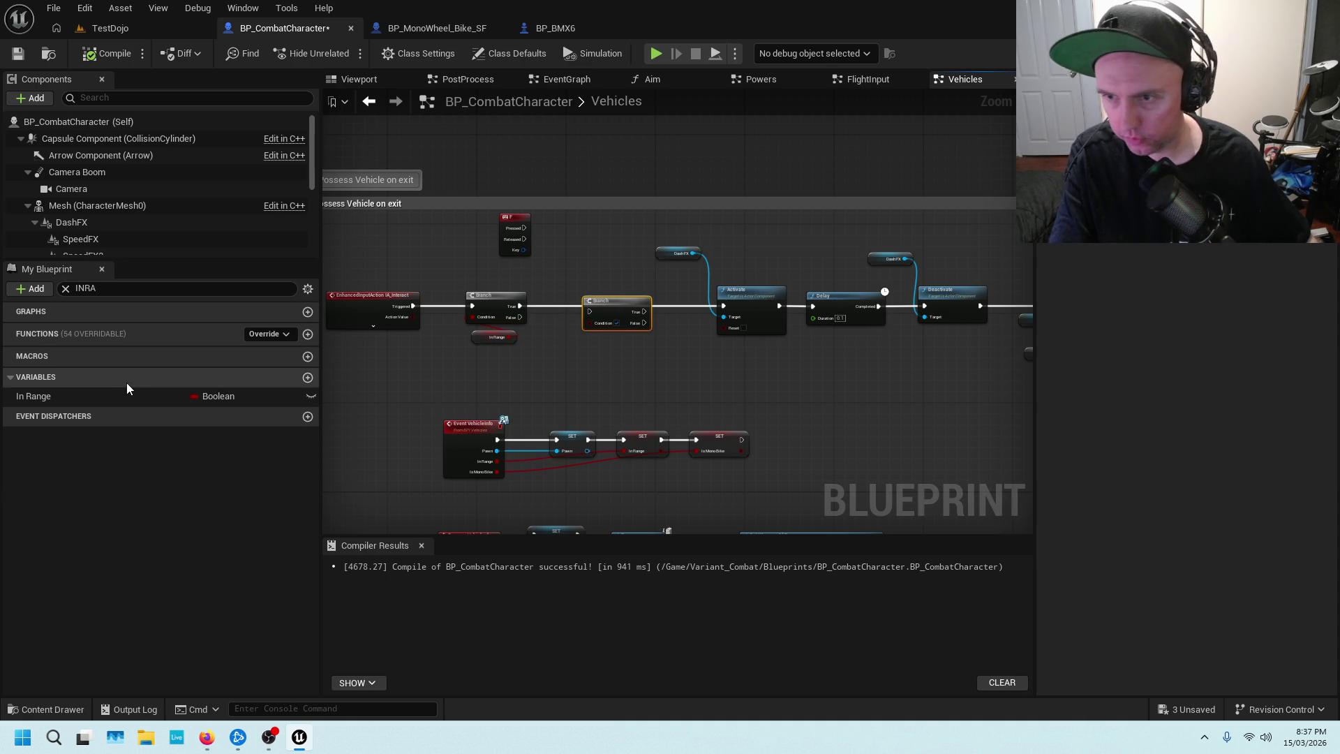
pyautogui.click(161, 287)
pyautogui.hotkey('ctrl', 'a')
pyautogui.write('is mono')
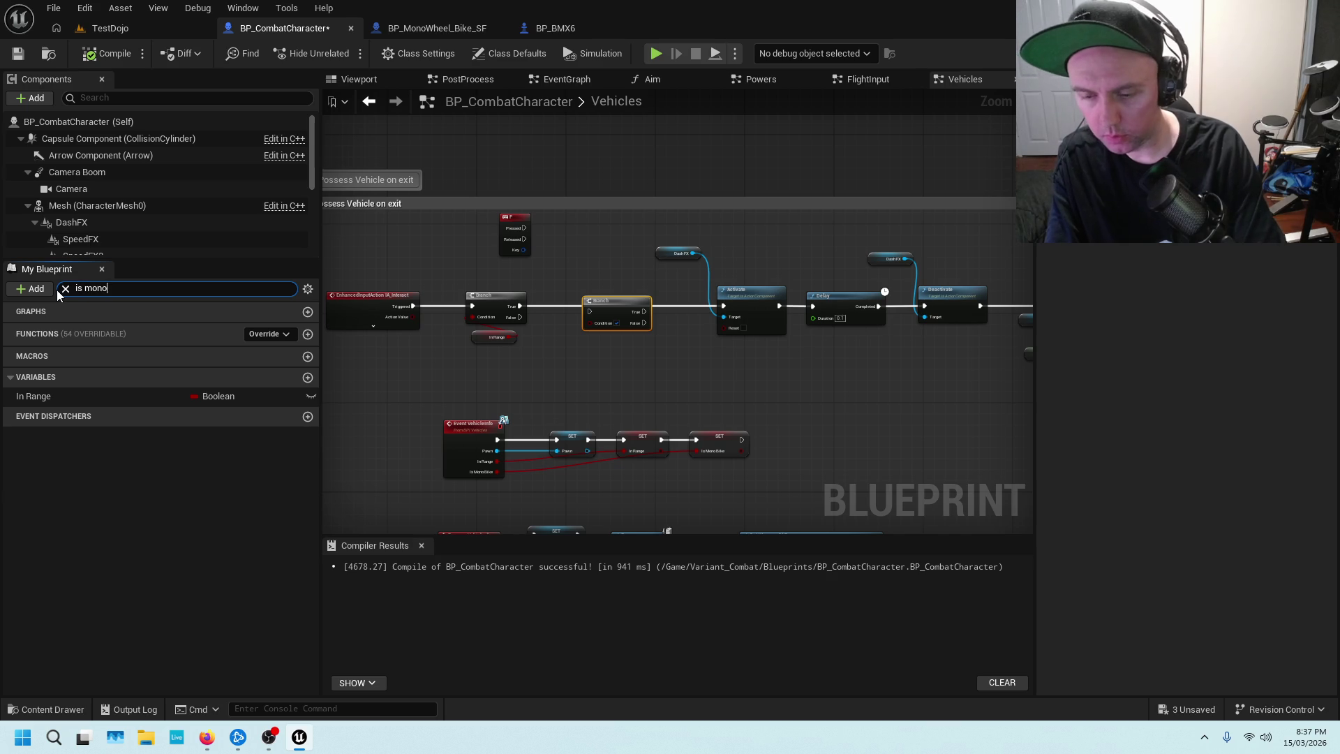
pyautogui.write('bike')
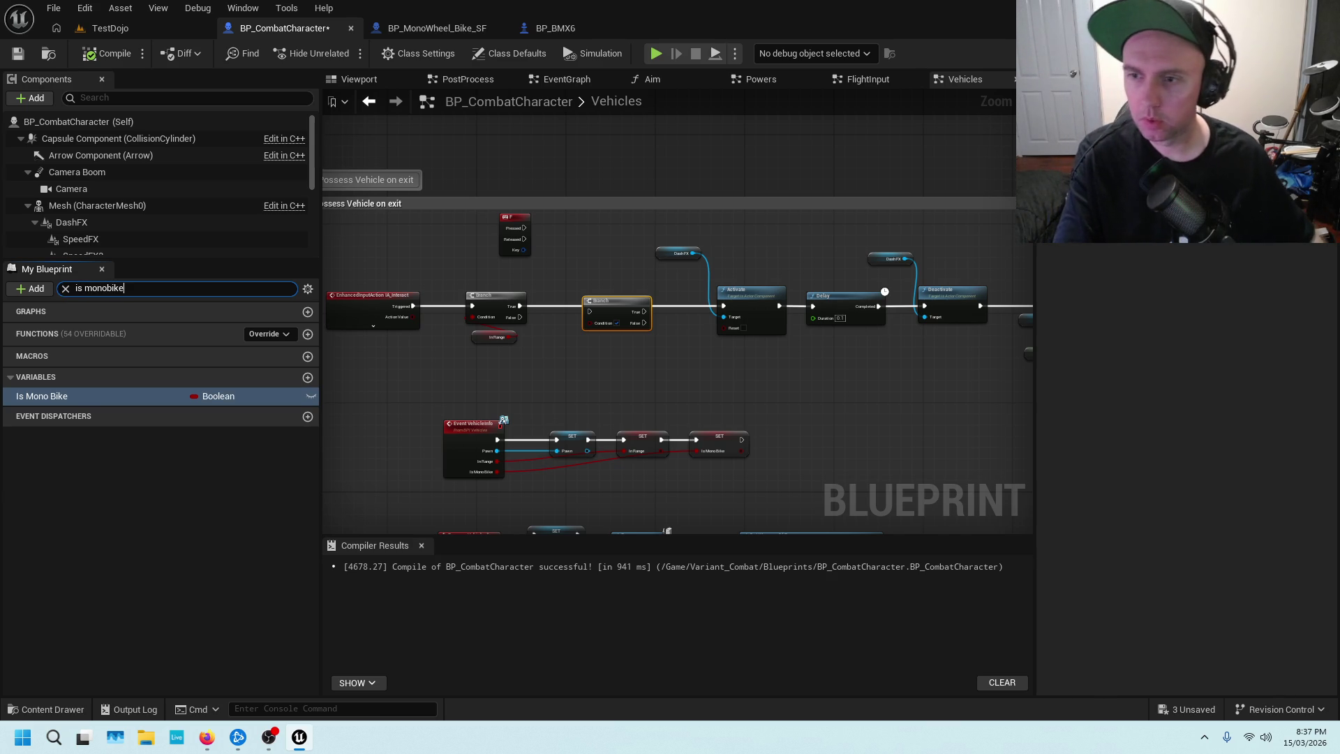
pyautogui.click(61, 396)
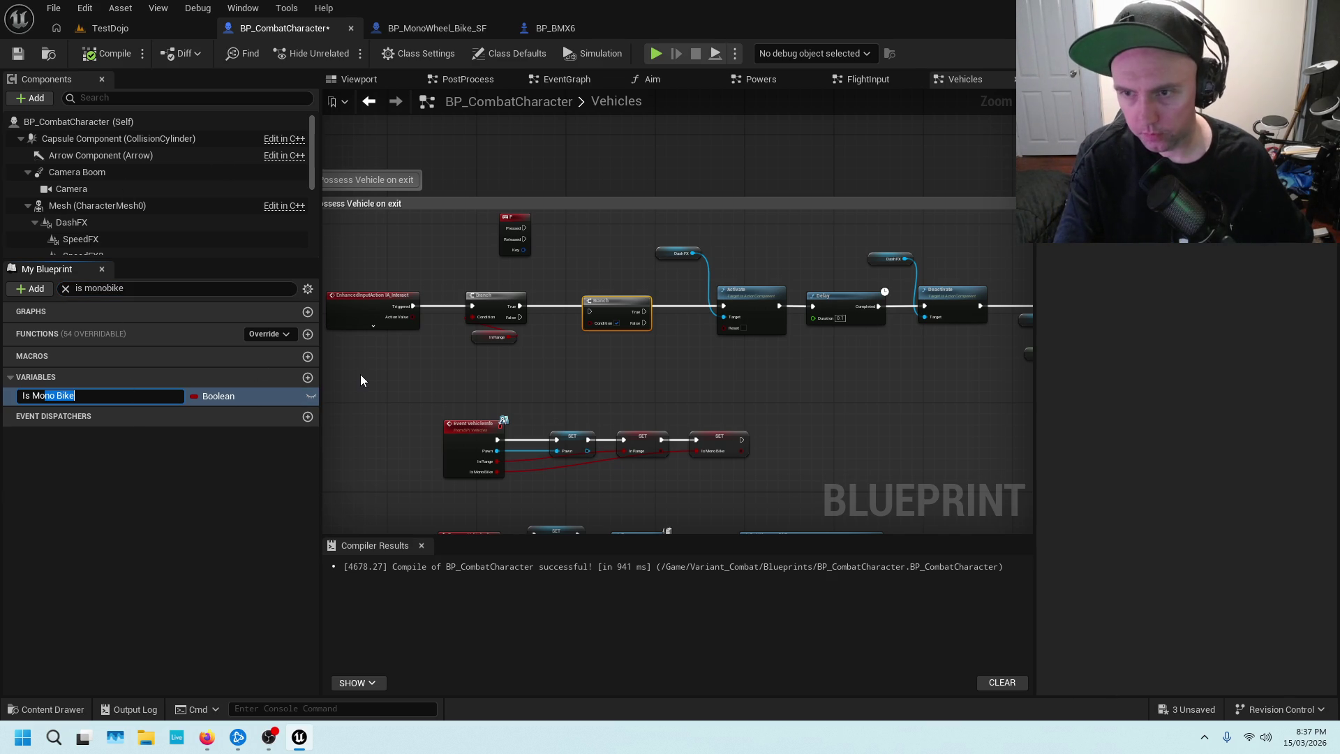
pyautogui.click(107, 426)
pyautogui.moveTo(64, 392)
pyautogui.mouseDown()
pyautogui.moveTo(591, 360)
pyautogui.moveTo(589, 322)
pyautogui.mouseUp()
pyautogui.click(604, 380)
# Route the exec wire into the new Branch and save BP_CombatCharacter.
pyautogui.moveTo(724, 307)
pyautogui.mouseDown()
pyautogui.moveTo(590, 311)
pyautogui.moveTo(614, 300)
pyautogui.moveTo(723, 307)
pyautogui.mouseUp()
pyautogui.click(607, 302)
pyautogui.press('Escape')
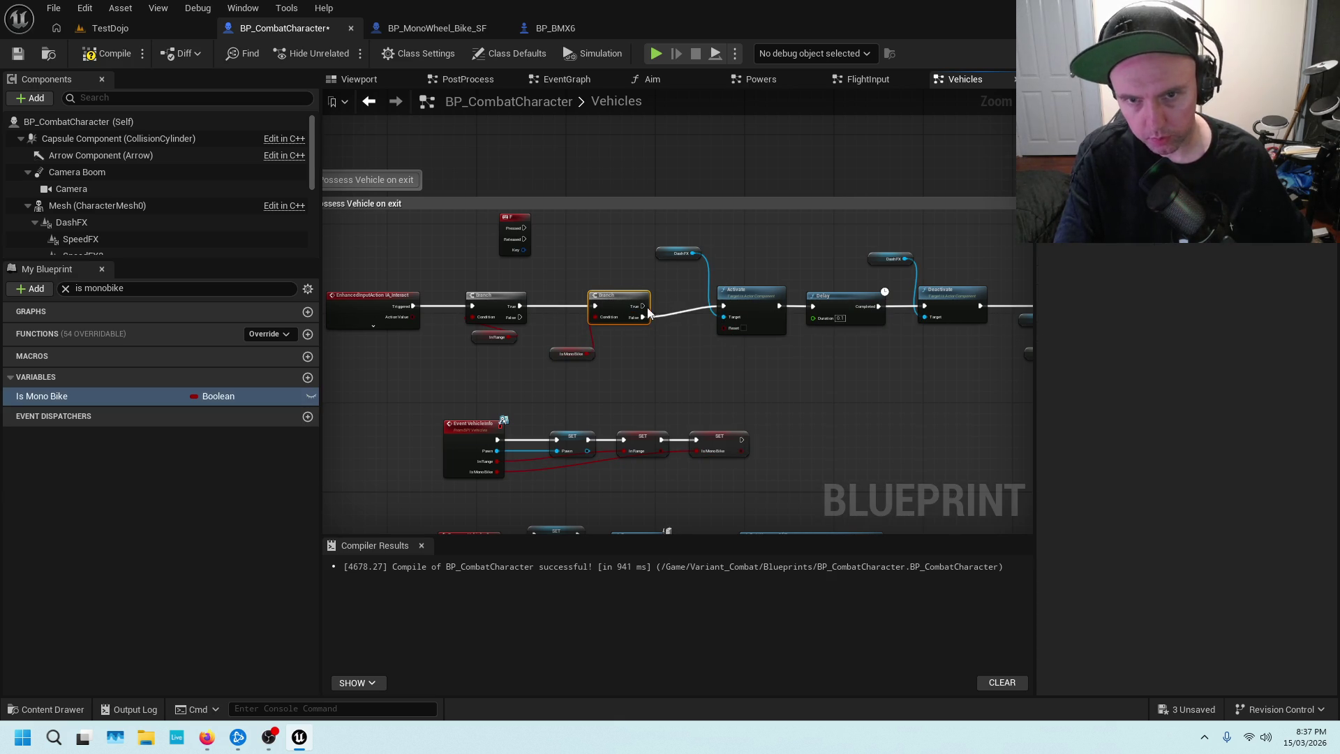
pyautogui.click(20, 54)
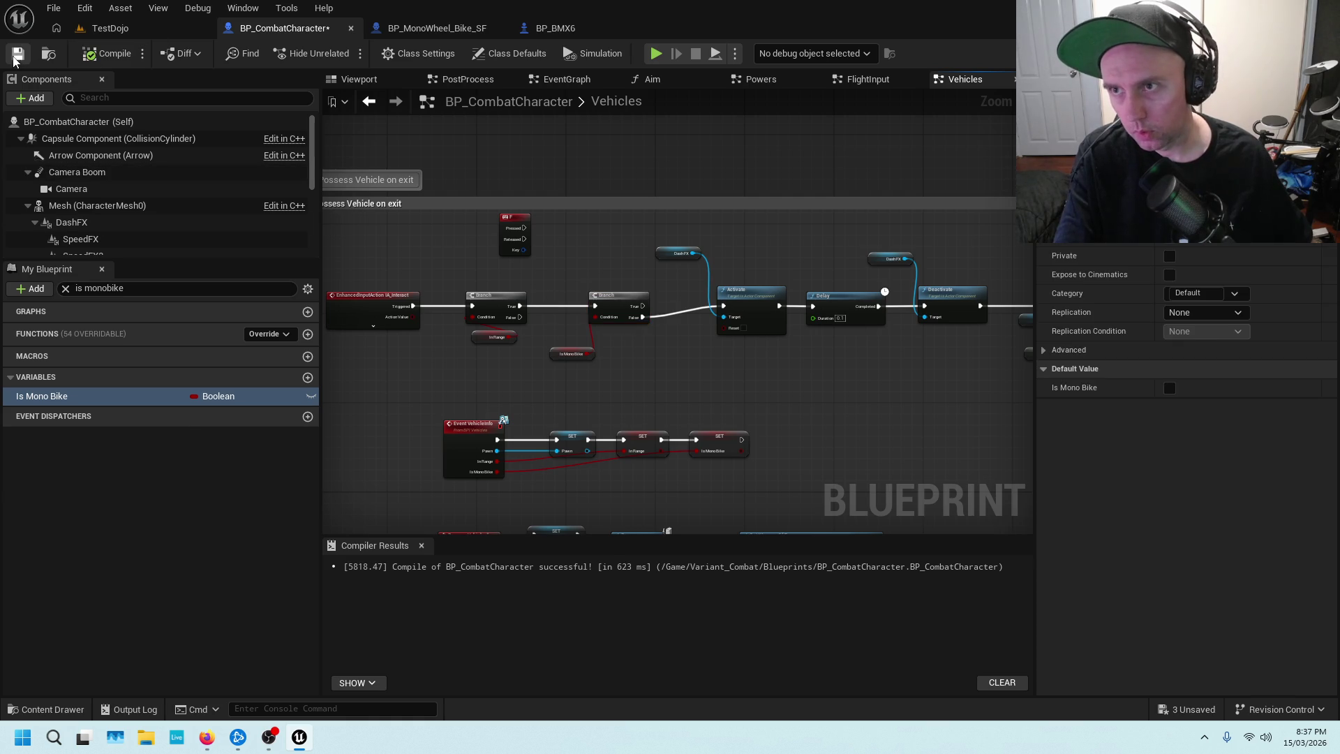
pyautogui.click(154, 33)
pyautogui.moveTo(605, 483); pyautogui.dragTo(609, 486)
# Play From Here at the spot near the house and monowheel, then take control of the game.
pyautogui.rightClick(609, 486)
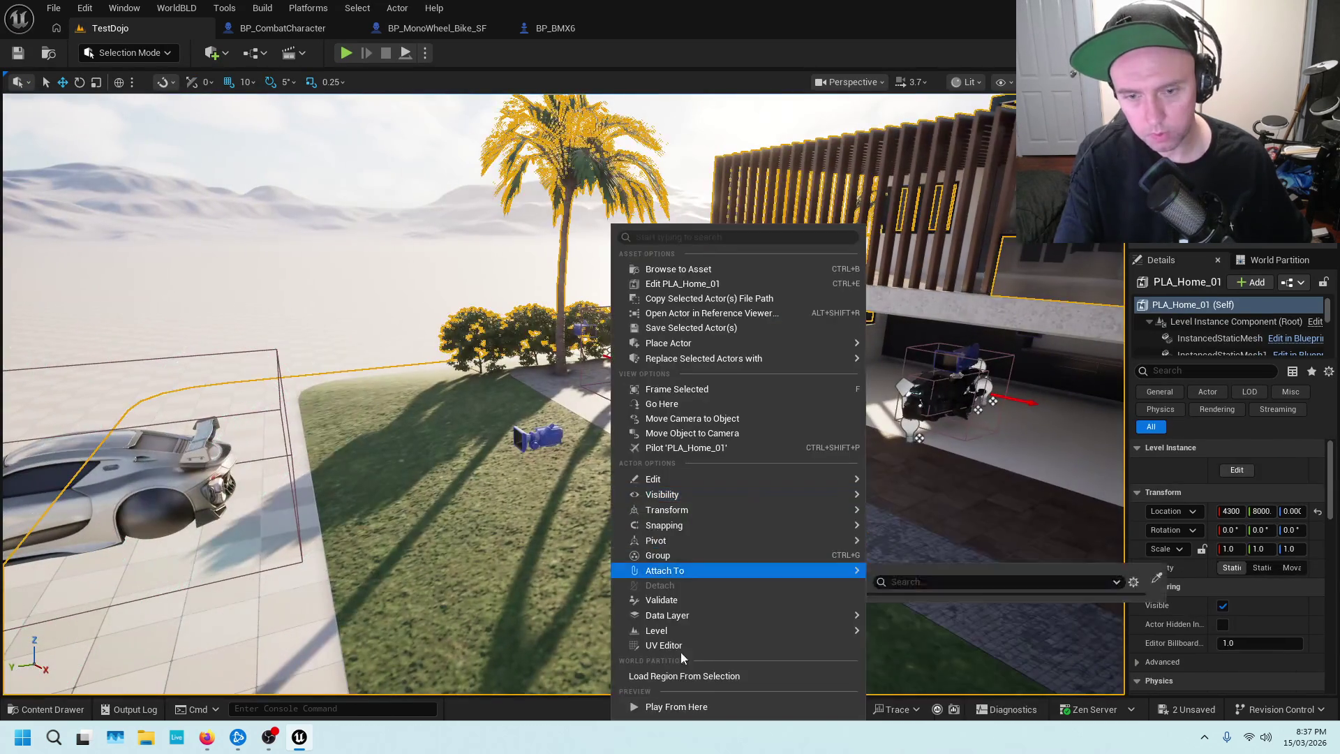
pyautogui.click(673, 706)
pyautogui.click(654, 538)
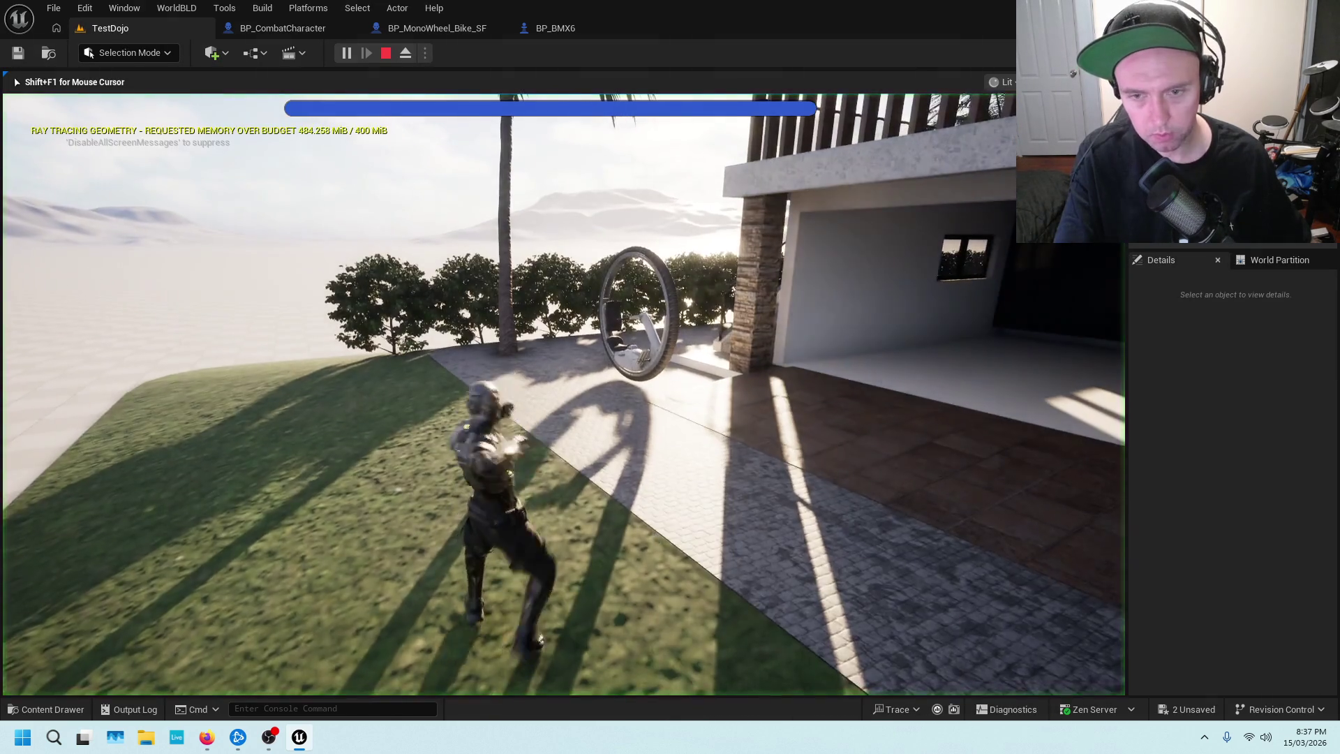
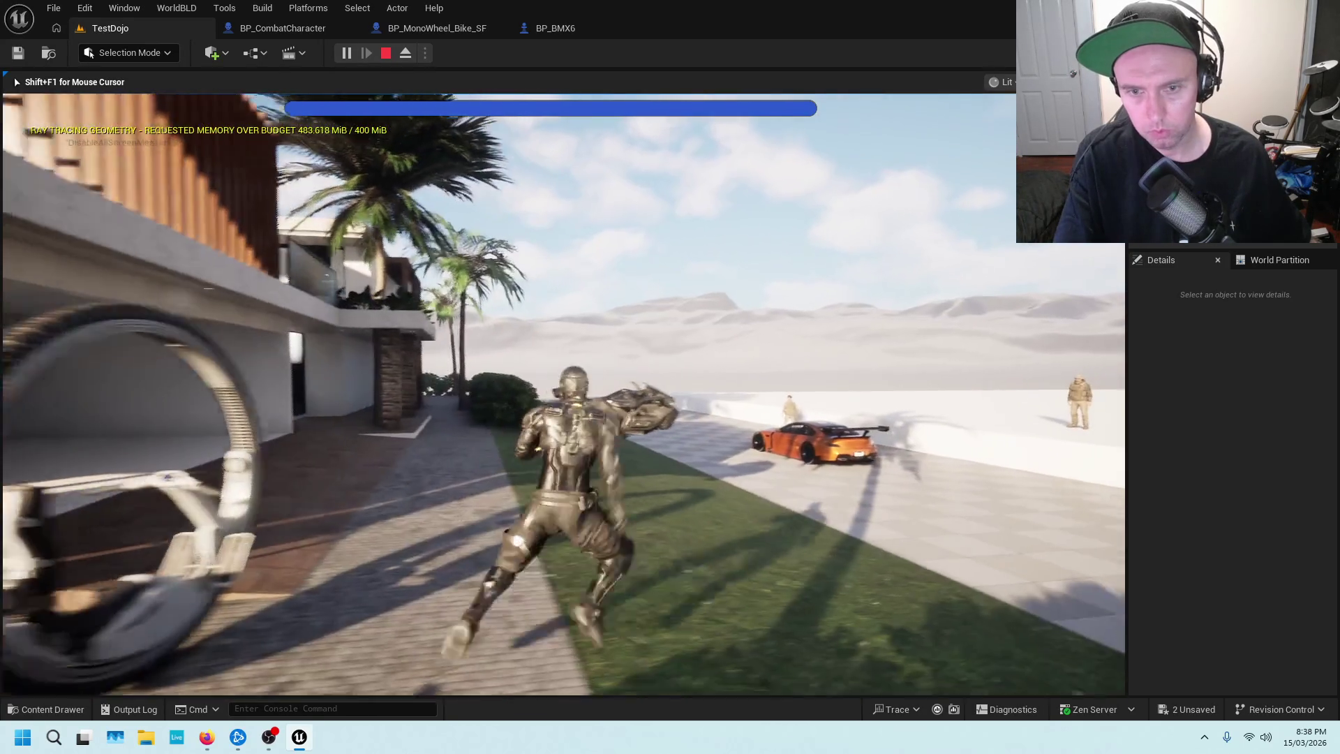
# In Play-in-Editor, ride and dismount the monowheel bike, then leave the car and run off.
pyautogui.press('e')
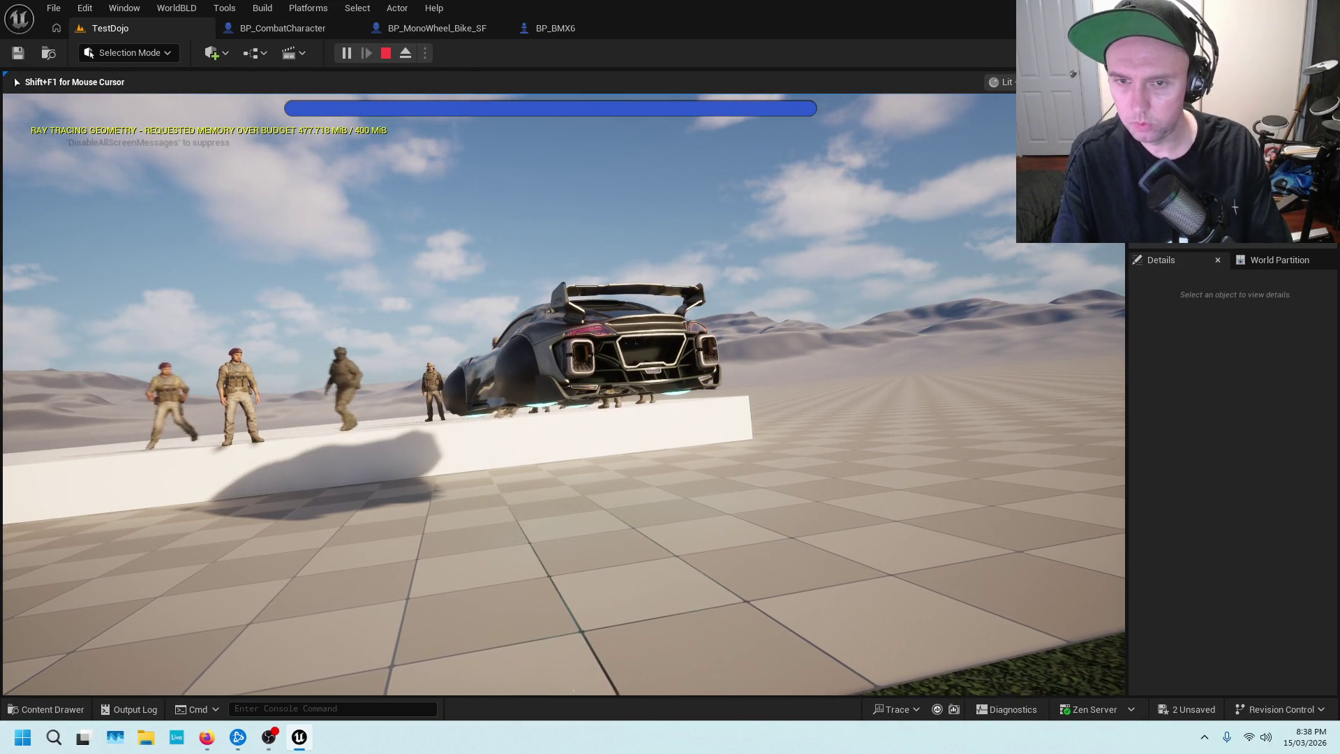
pyautogui.press('f')
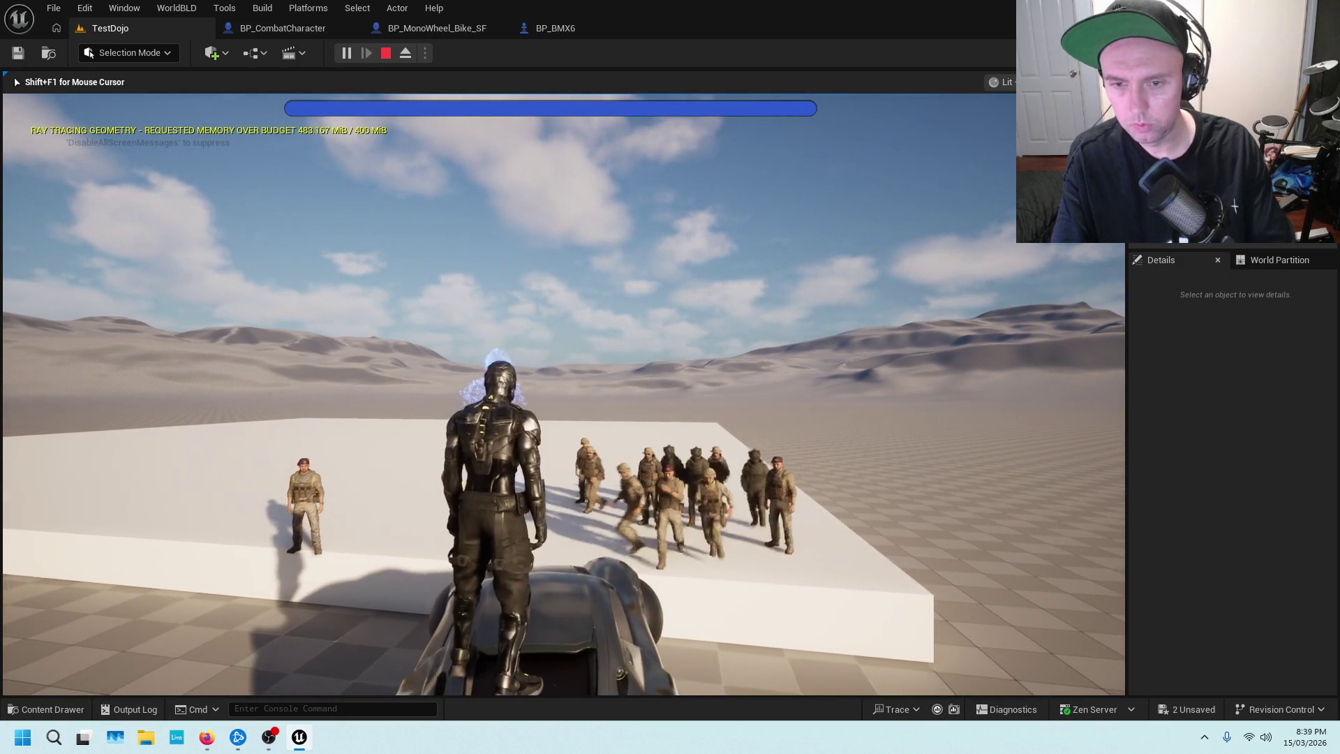
pyautogui.press('w')
pyautogui.press('f')
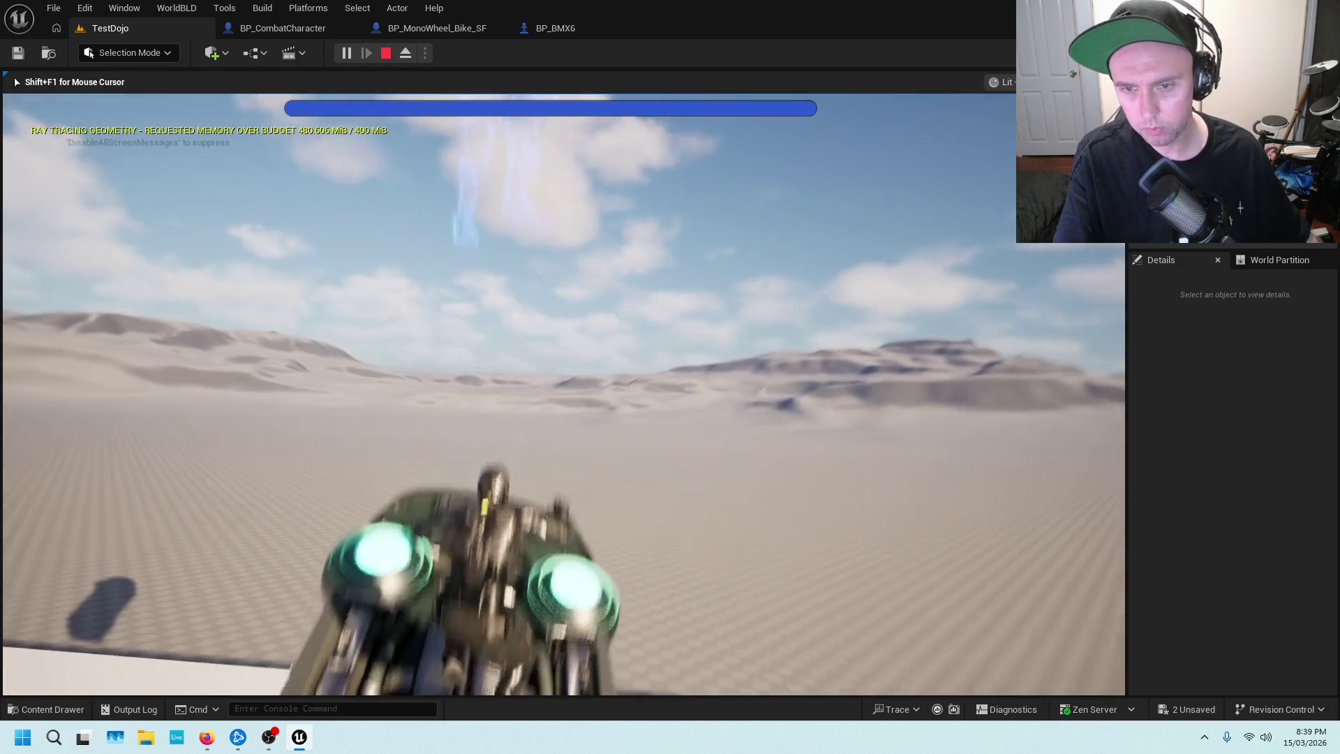
# Run toward the buildings, leap, fire an energy blast at the soldiers, then stop playing.
pyautogui.press('w')
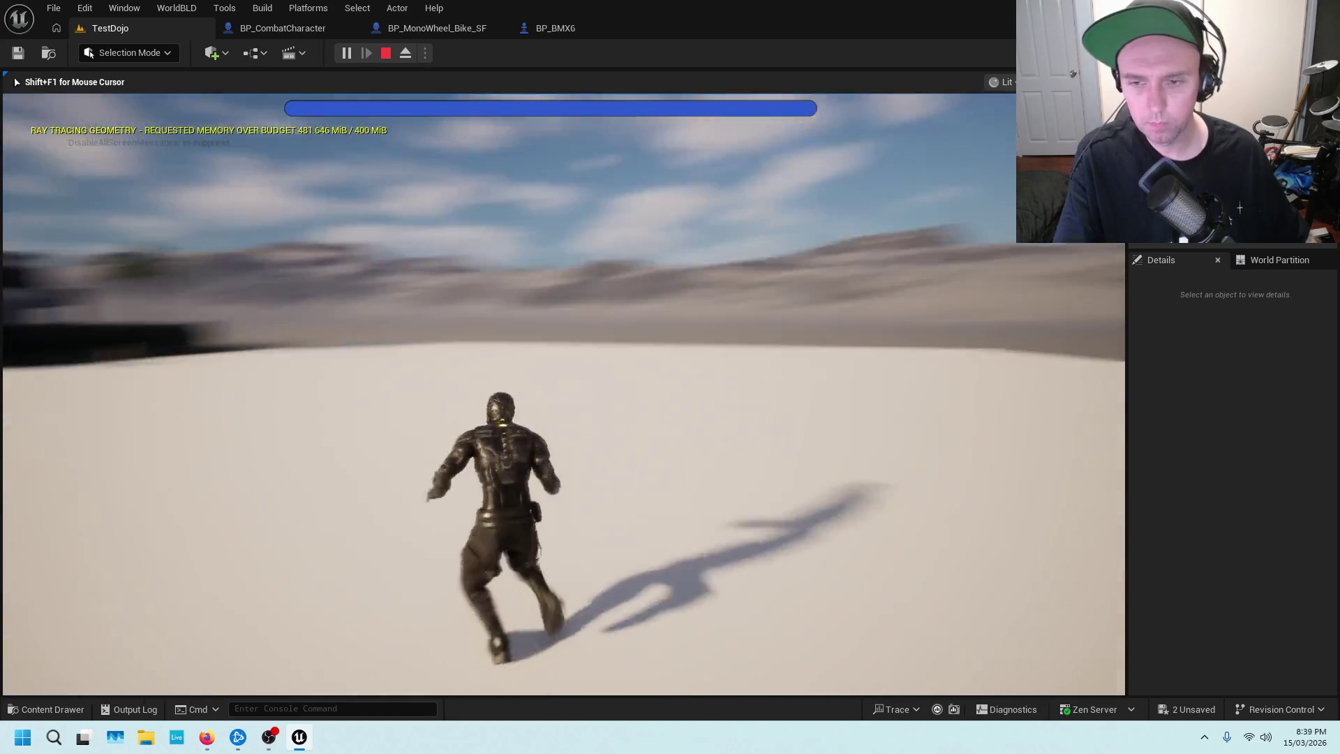
pyautogui.press('space')
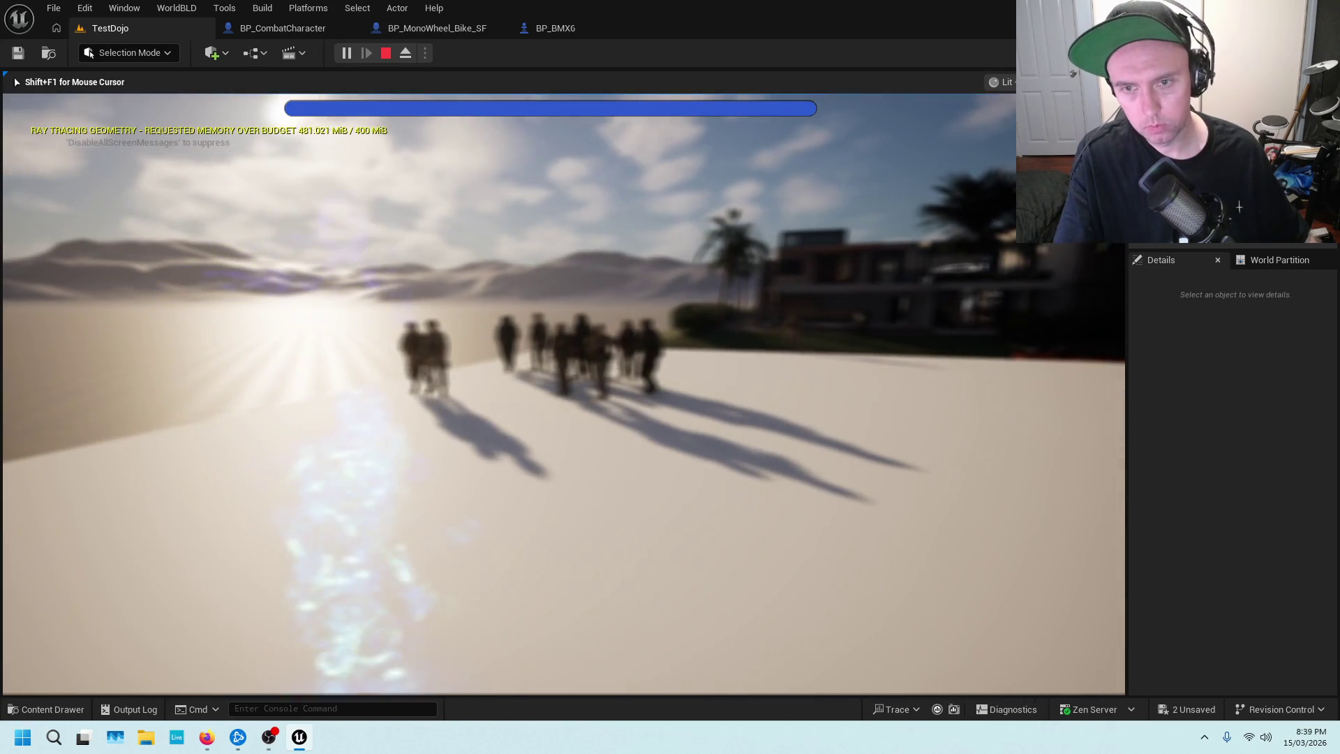
pyautogui.press('e')
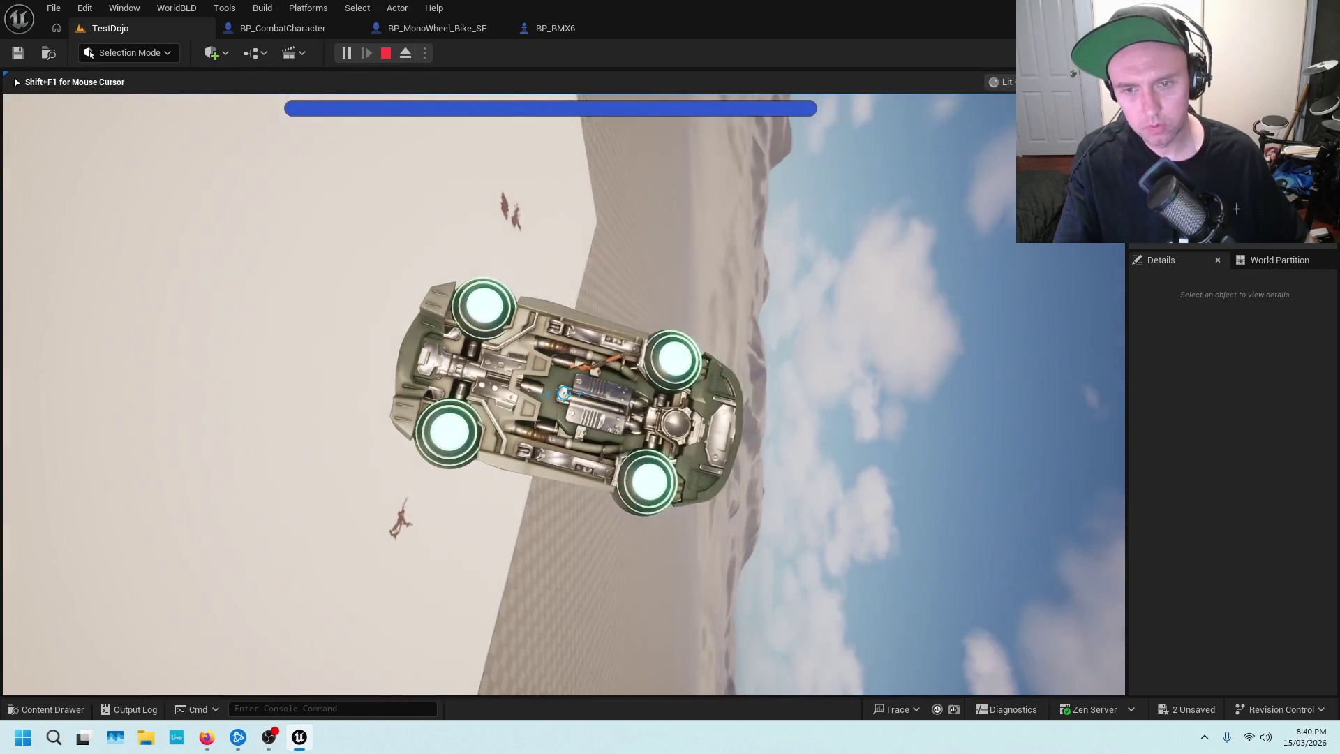
pyautogui.press('Escape')
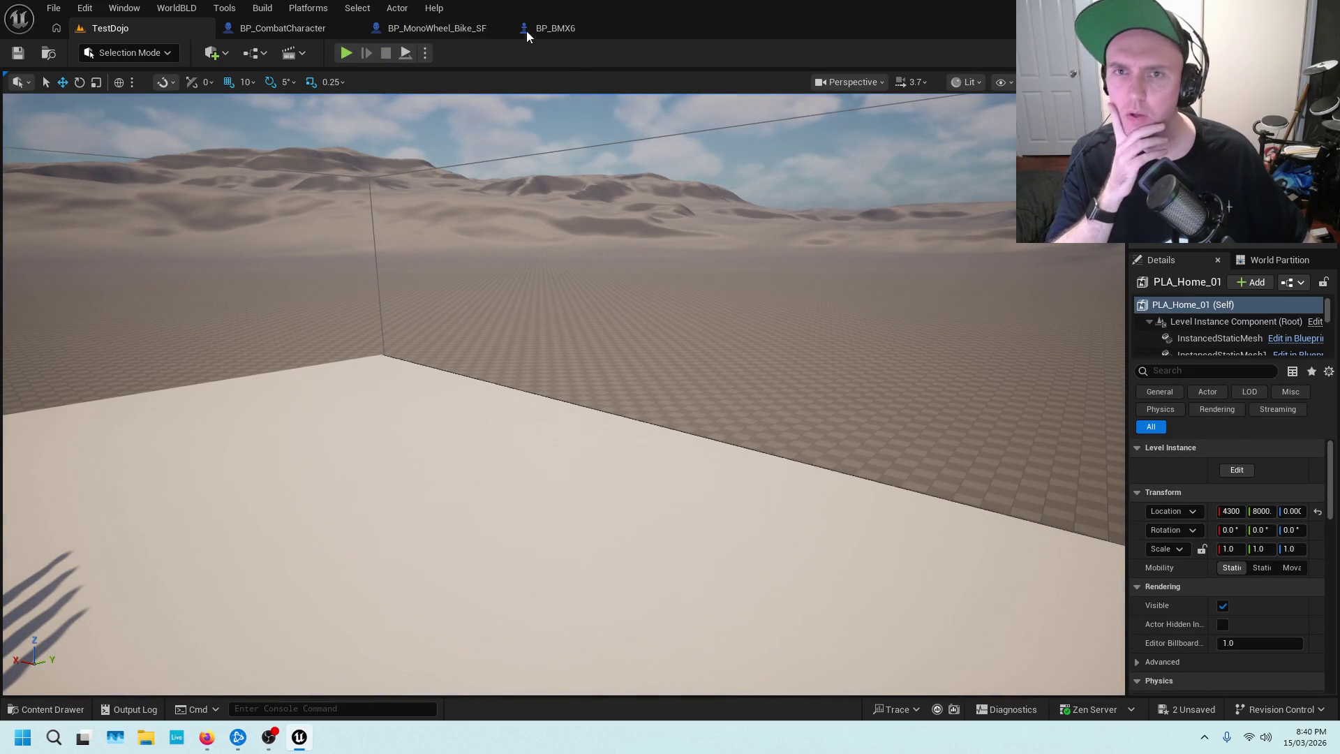
# Glance at the monobike's event graph, then select the Vehicles graph's Branch and In Range nodes.
pyautogui.click(450, 29)
pyautogui.moveTo(647, 298); pyautogui.dragTo(642, 349)
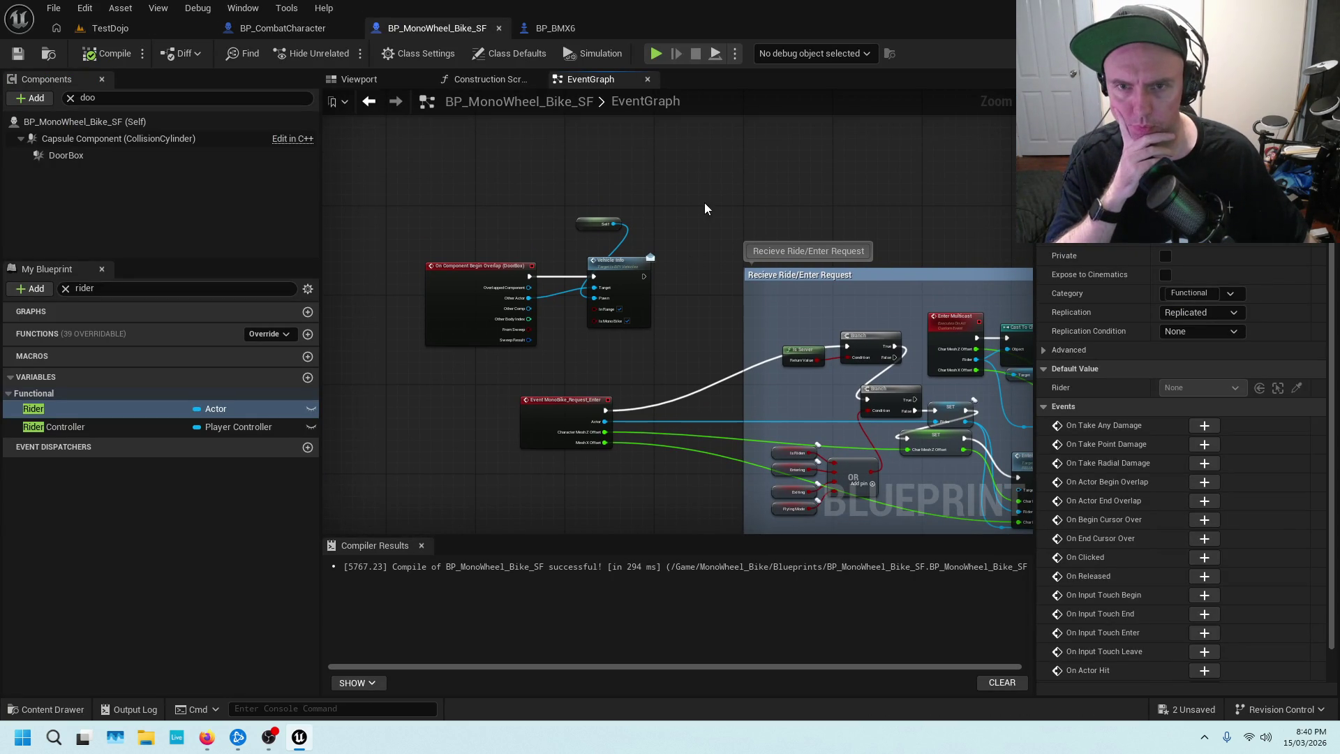
pyautogui.click(283, 28)
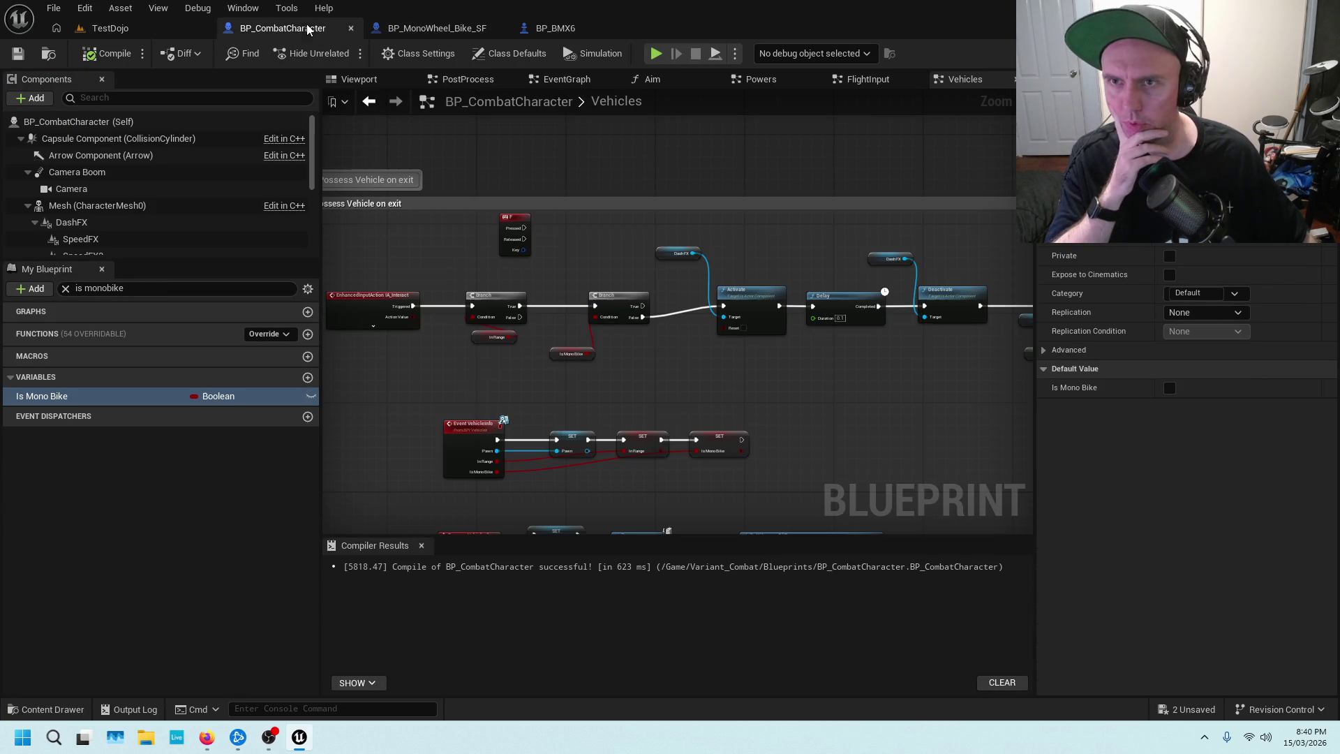
pyautogui.scroll(3, 451, 293)
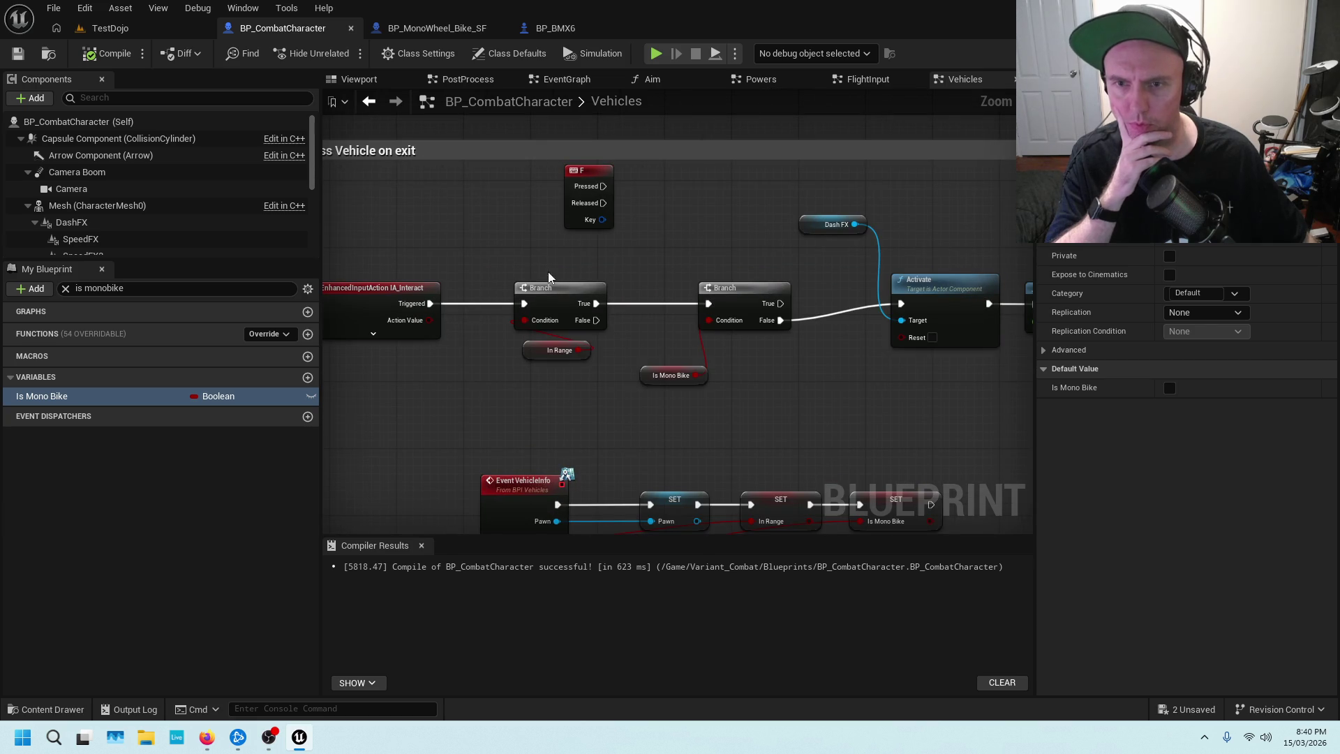
pyautogui.moveTo(515, 248)
pyautogui.mouseDown()
pyautogui.moveTo(559, 354)
pyautogui.moveTo(568, 321)
pyautogui.moveTo(575, 362)
pyautogui.mouseUp()
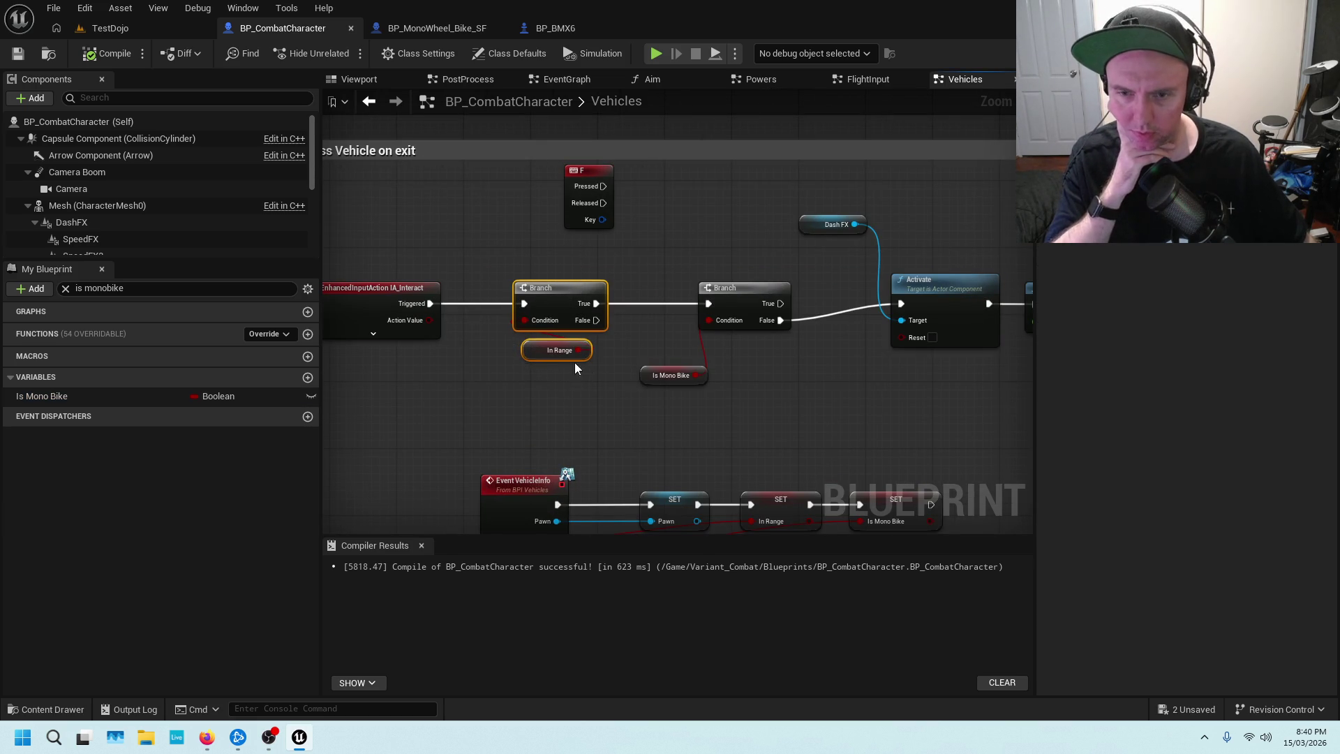
pyautogui.moveTo(516, 400); pyautogui.dragTo(682, 259)
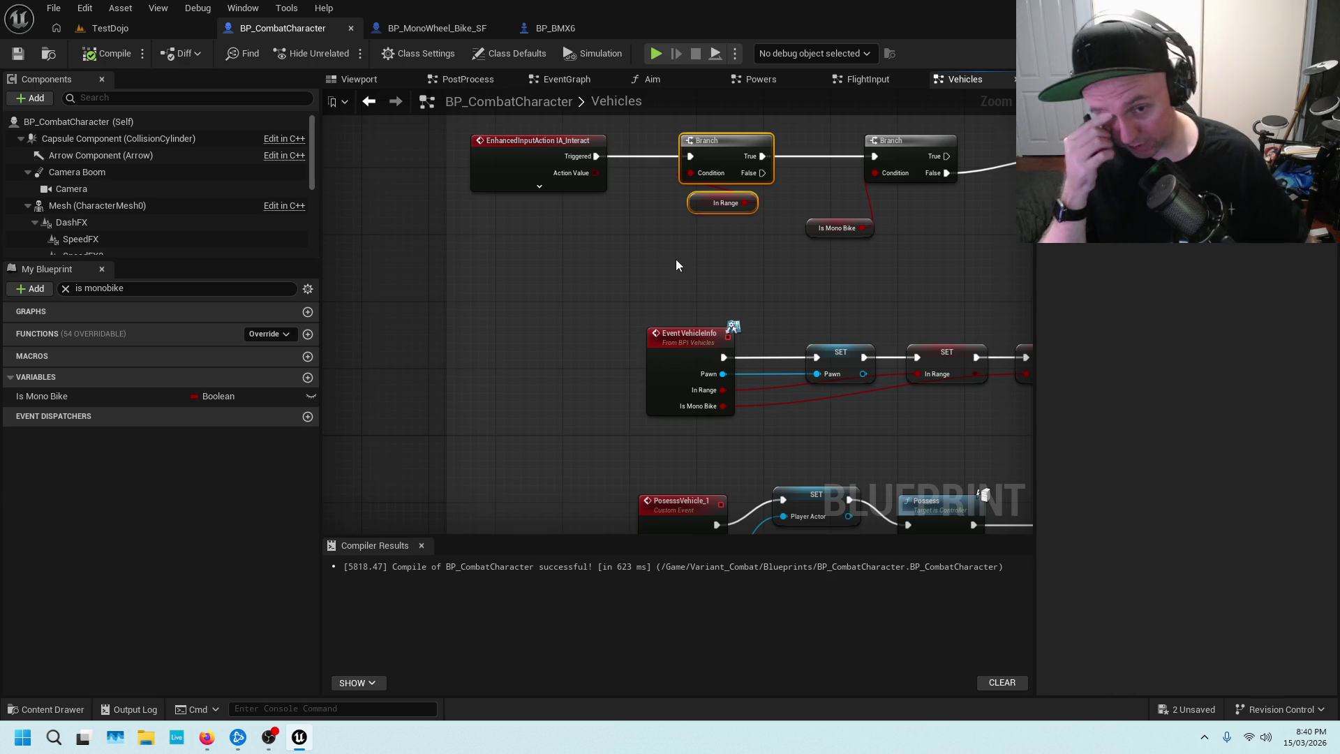
pyautogui.click(764, 270)
# Inspect the Possess Vehicle on exit comment and select the IA_Interact, Branch and In Range nodes.
pyautogui.scroll(-4, 755, 279)
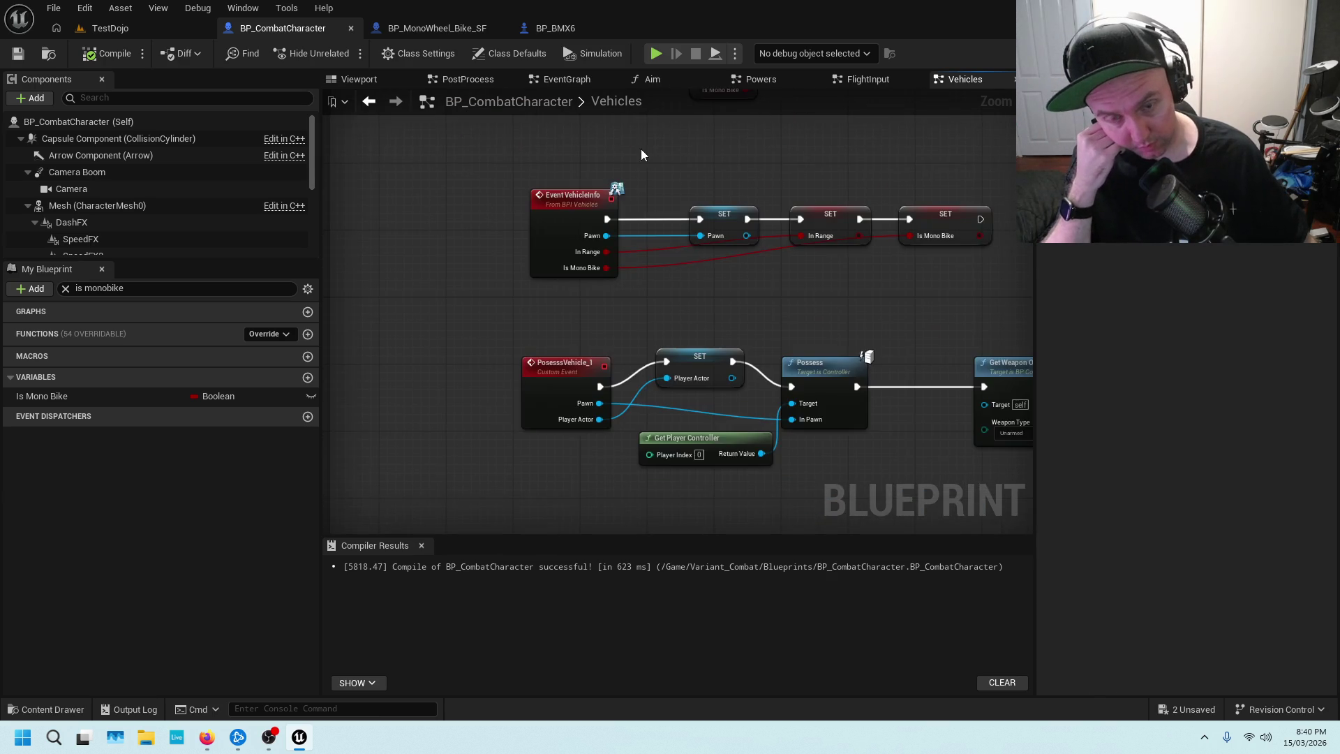
pyautogui.moveTo(713, 295); pyautogui.dragTo(743, 308)
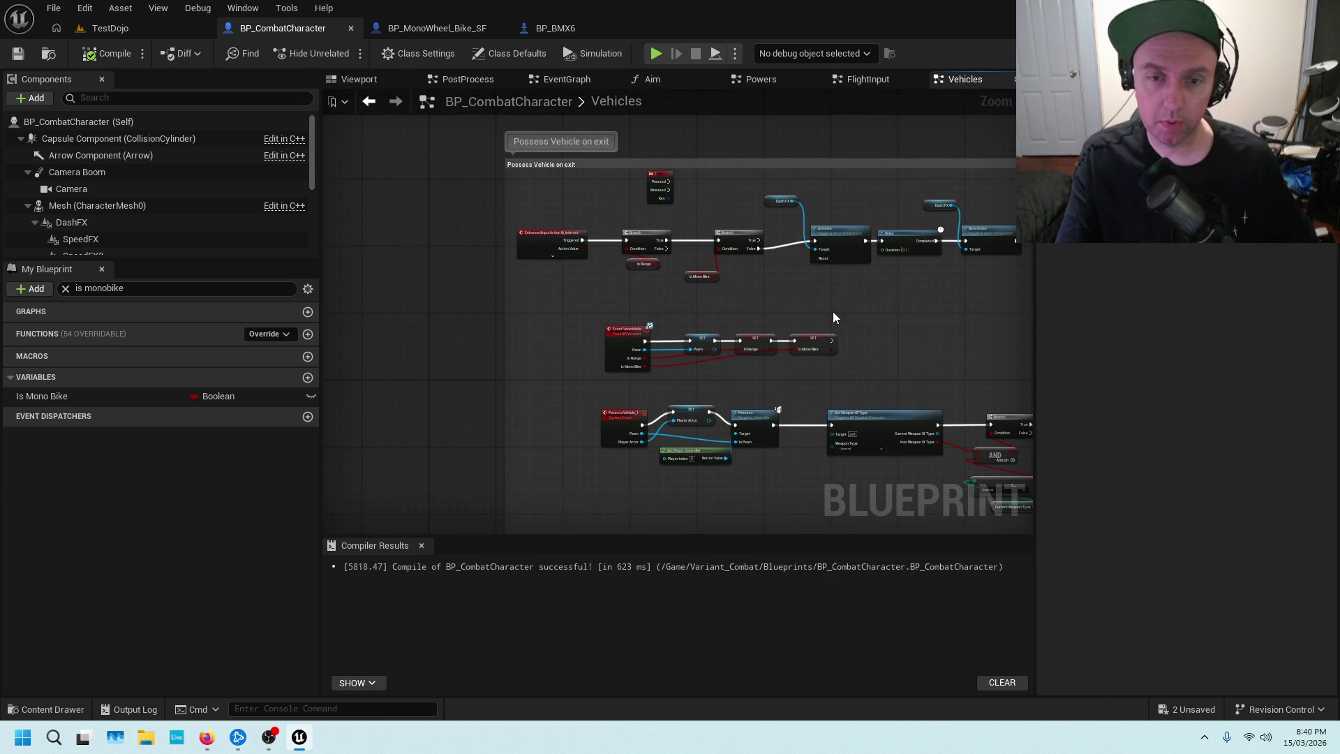
pyautogui.scroll(4, 836, 311)
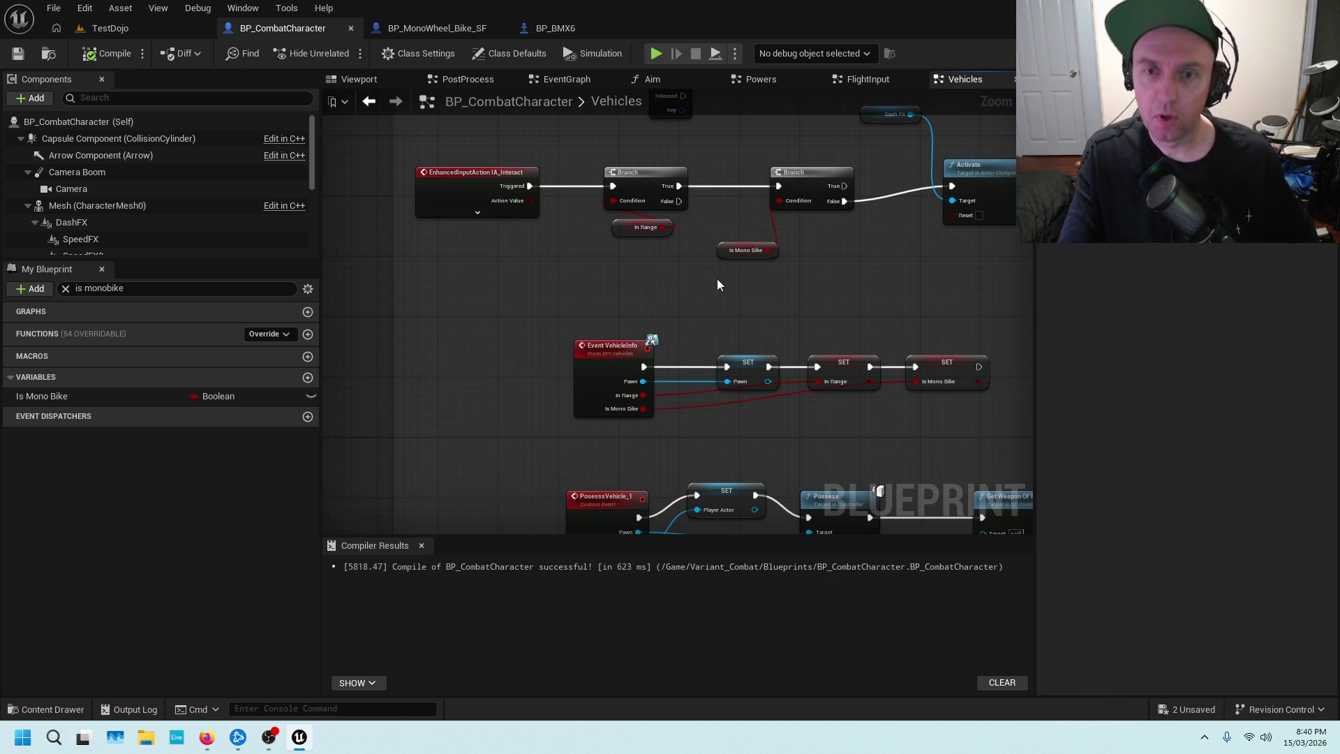
pyautogui.moveTo(697, 275); pyautogui.dragTo(694, 357)
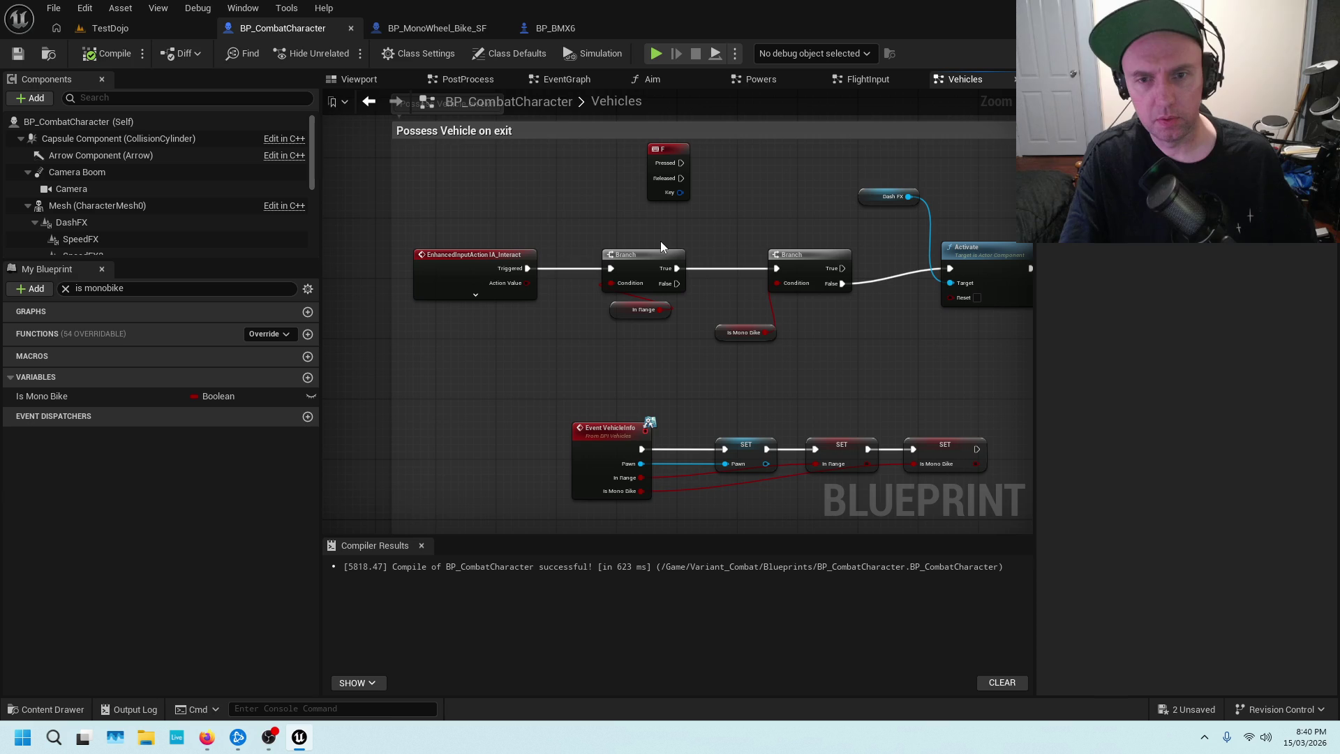
pyautogui.moveTo(509, 226); pyautogui.dragTo(675, 312)
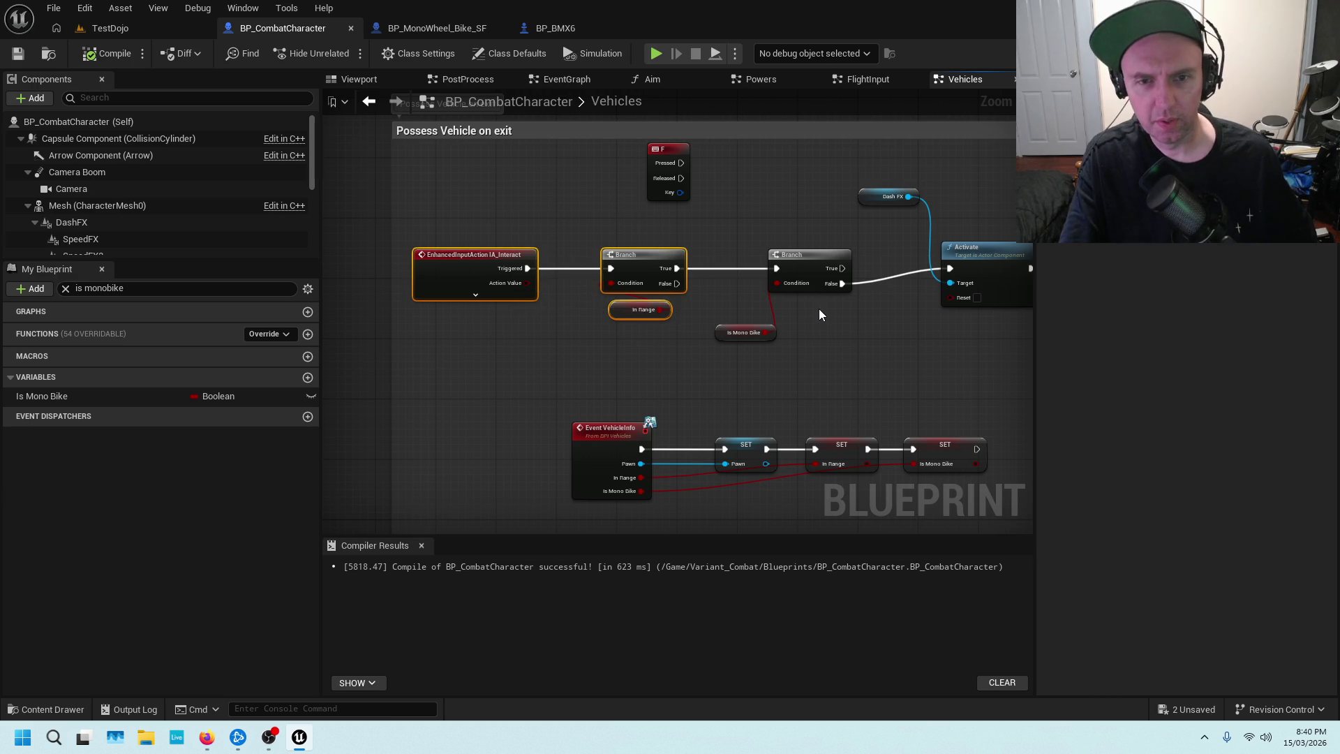
pyautogui.scroll(-1, 819, 311)
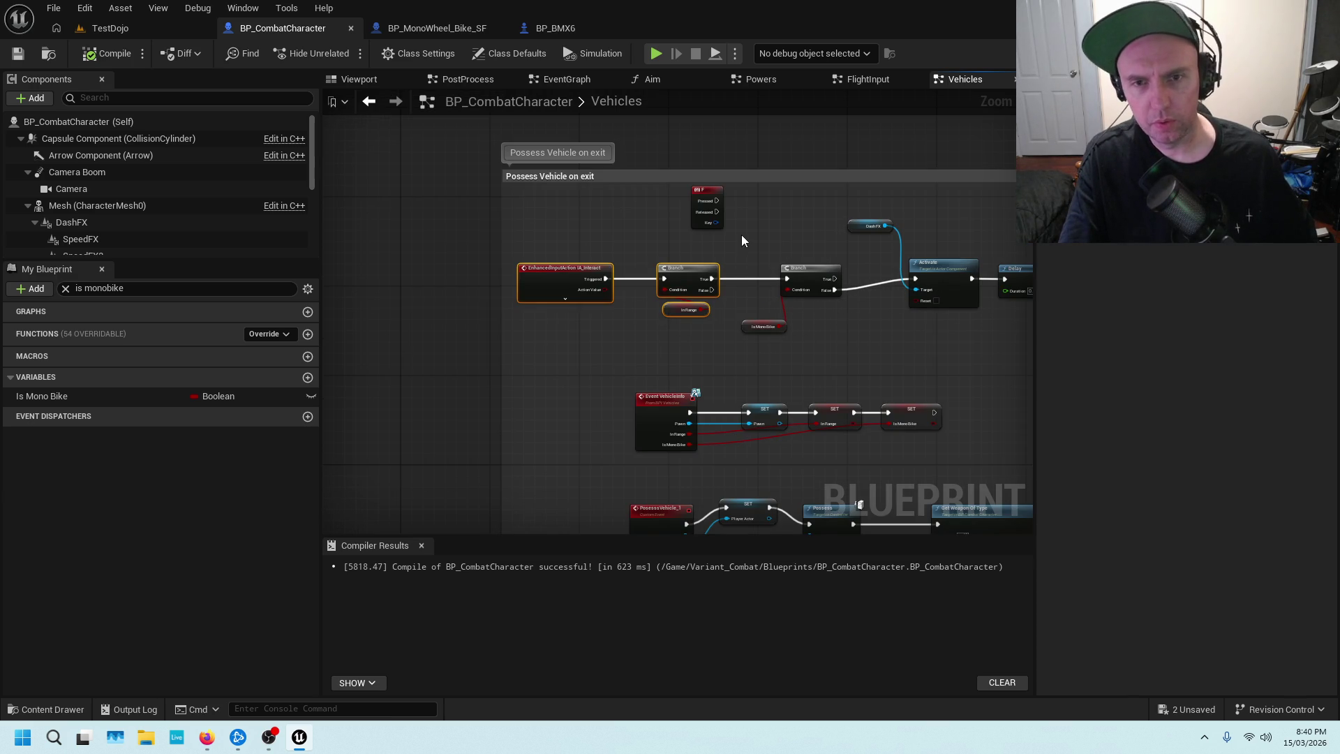
pyautogui.scroll(3, 742, 234)
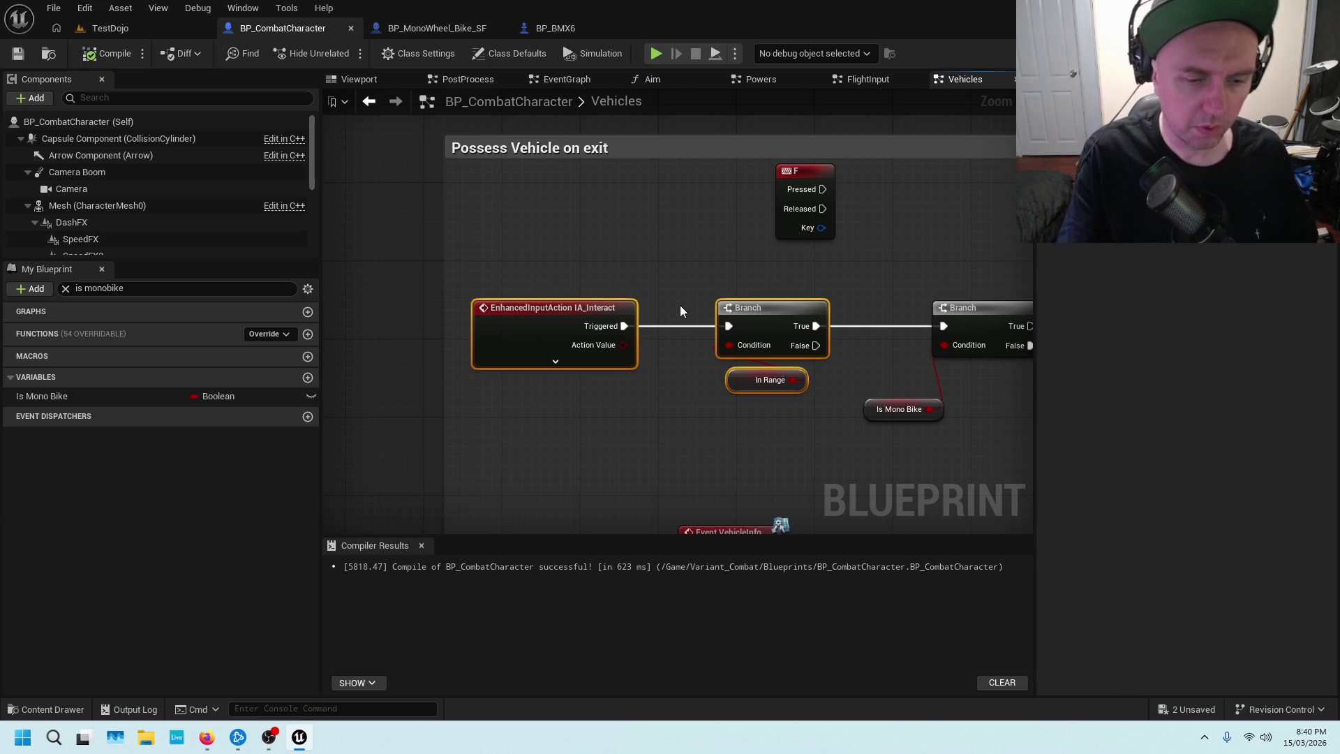
pyautogui.click(742, 422)
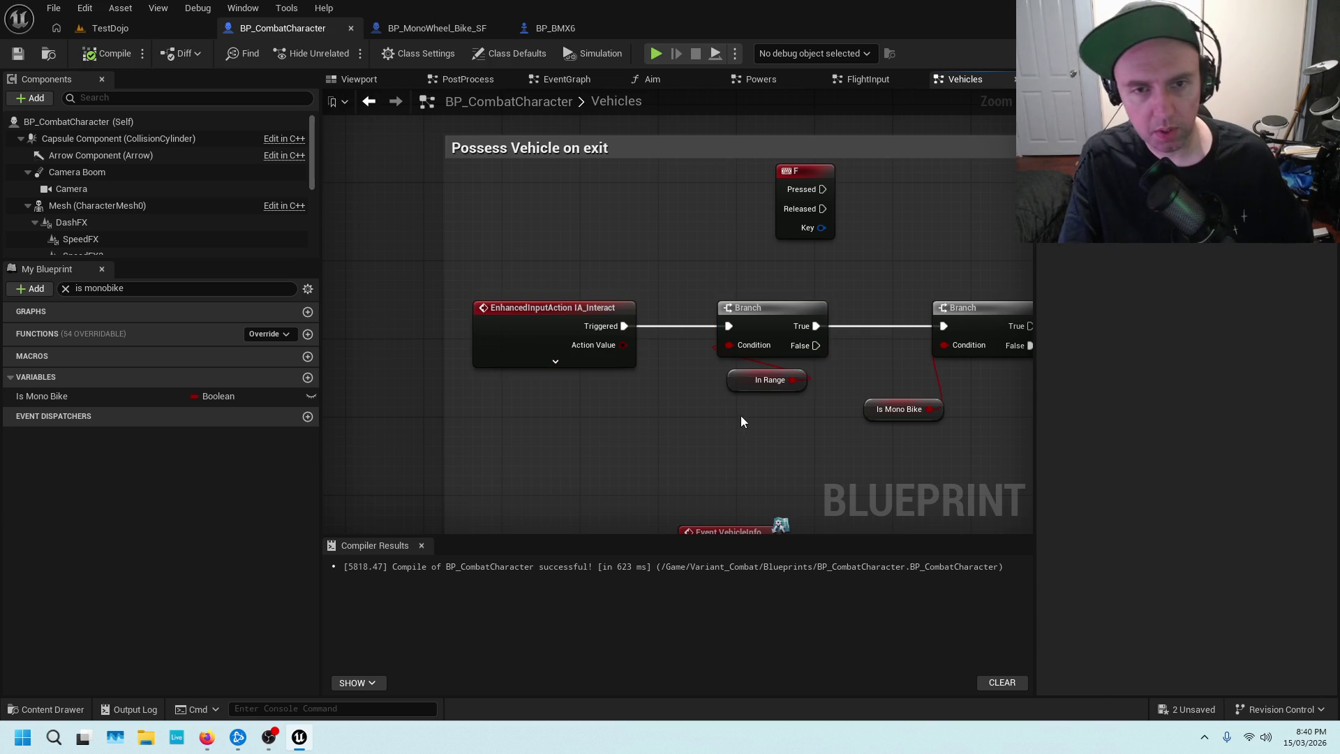
# Pan across the Event VehicleInfo, Possess and Get Weapon nodes in the Vehicles graph.
pyautogui.scroll(-3, 668, 433)
pyautogui.scroll(3, 811, 332)
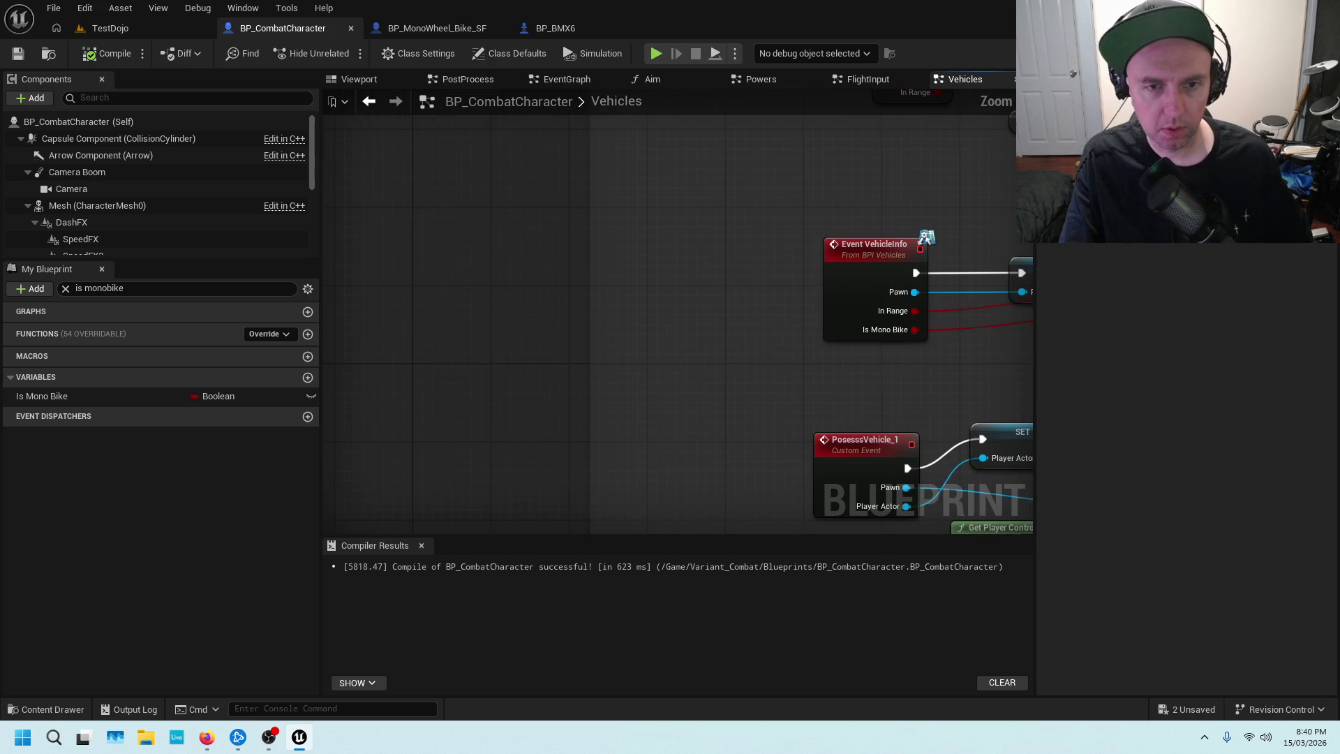
pyautogui.moveTo(810, 333); pyautogui.dragTo(642, 332)
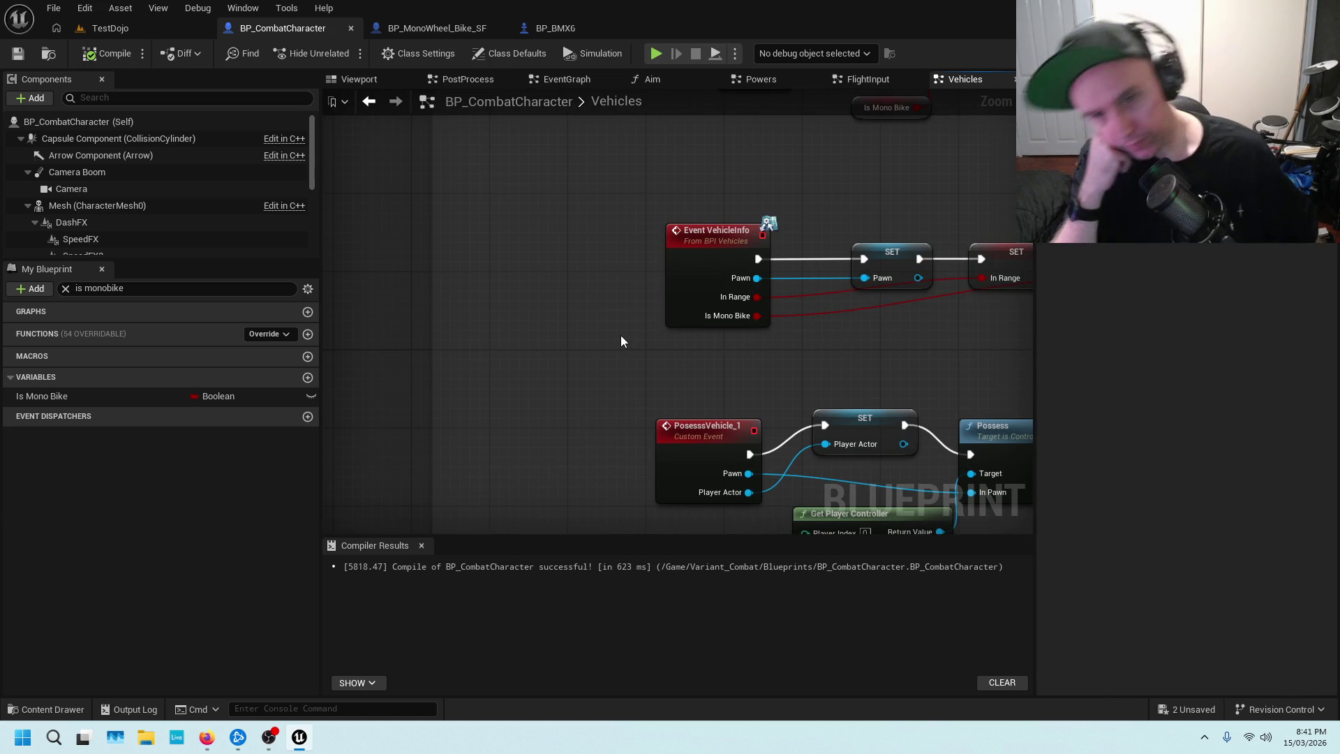
pyautogui.scroll(-1, 743, 354)
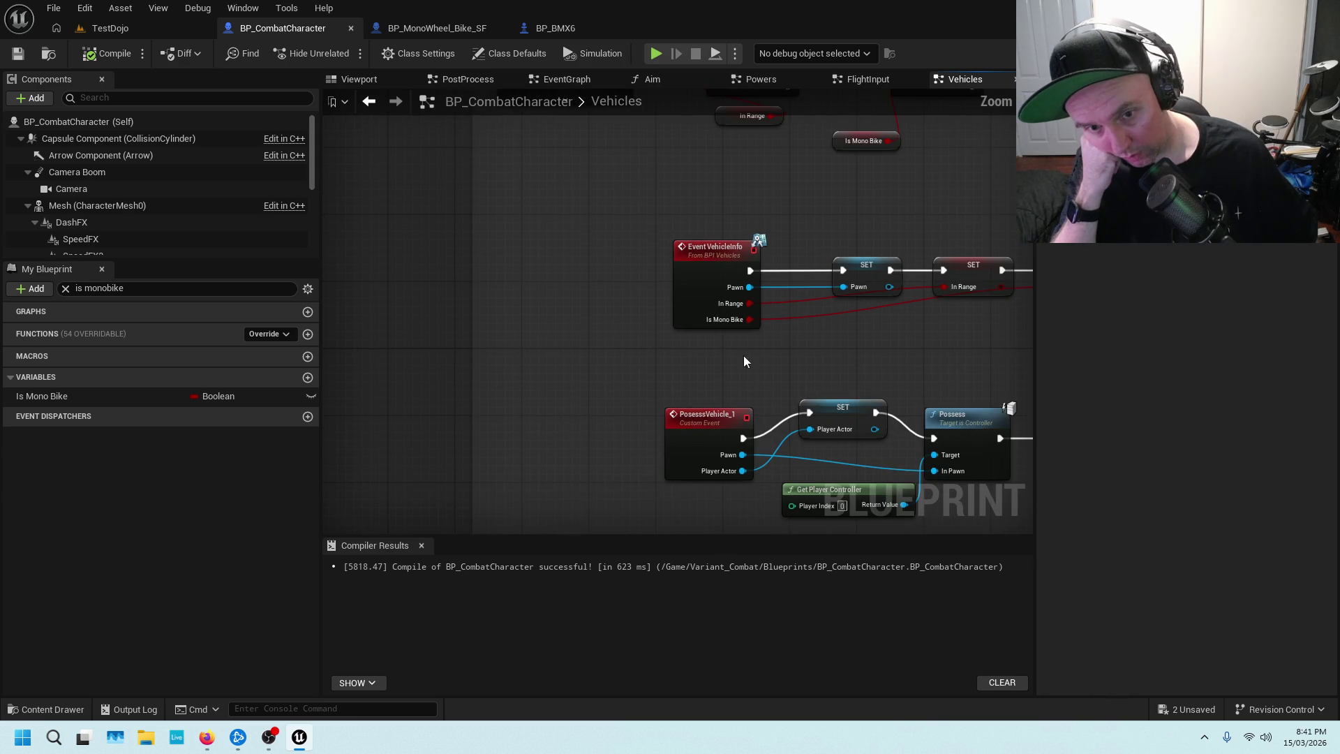
pyautogui.moveTo(744, 355); pyautogui.dragTo(648, 297)
pyautogui.moveTo(815, 490)
pyautogui.mouseDown()
pyautogui.moveTo(681, 422)
pyautogui.moveTo(855, 473)
pyautogui.mouseUp()
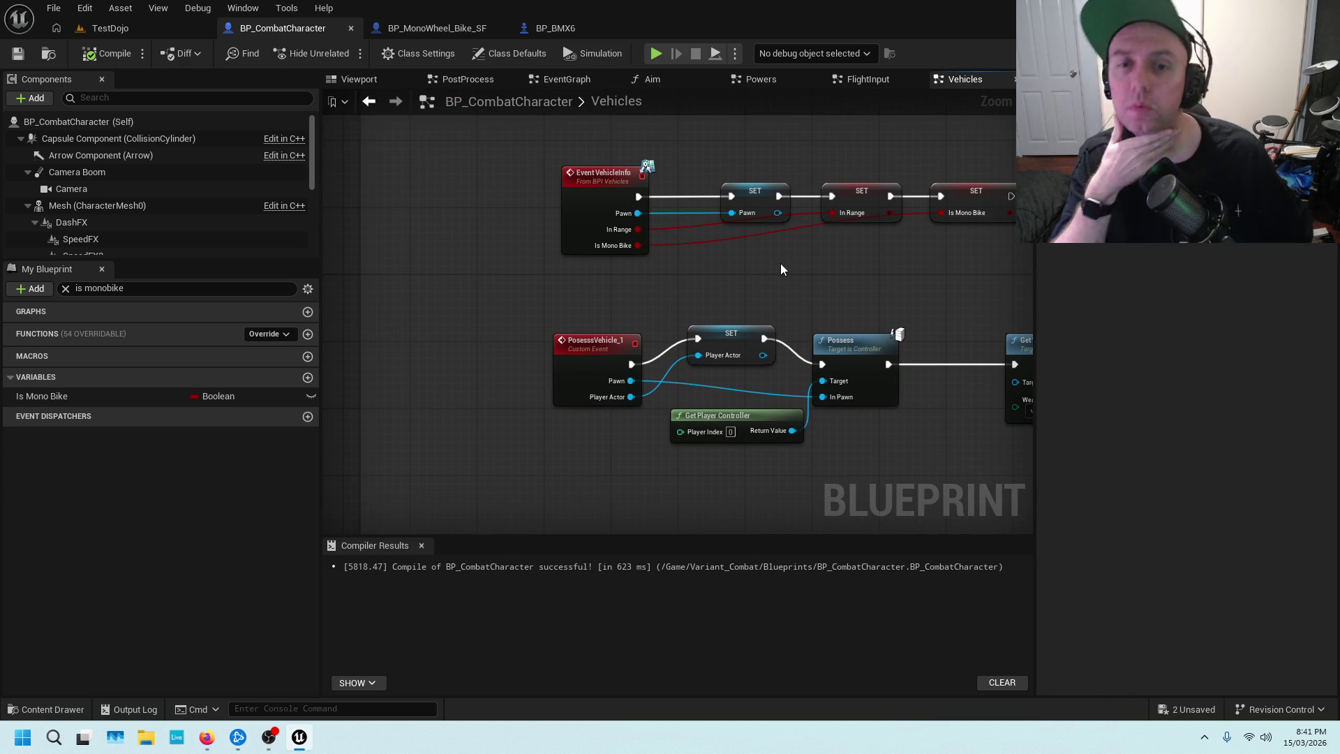
pyautogui.moveTo(781, 265); pyautogui.dragTo(720, 474)
pyautogui.moveTo(732, 360); pyautogui.dragTo(759, 133)
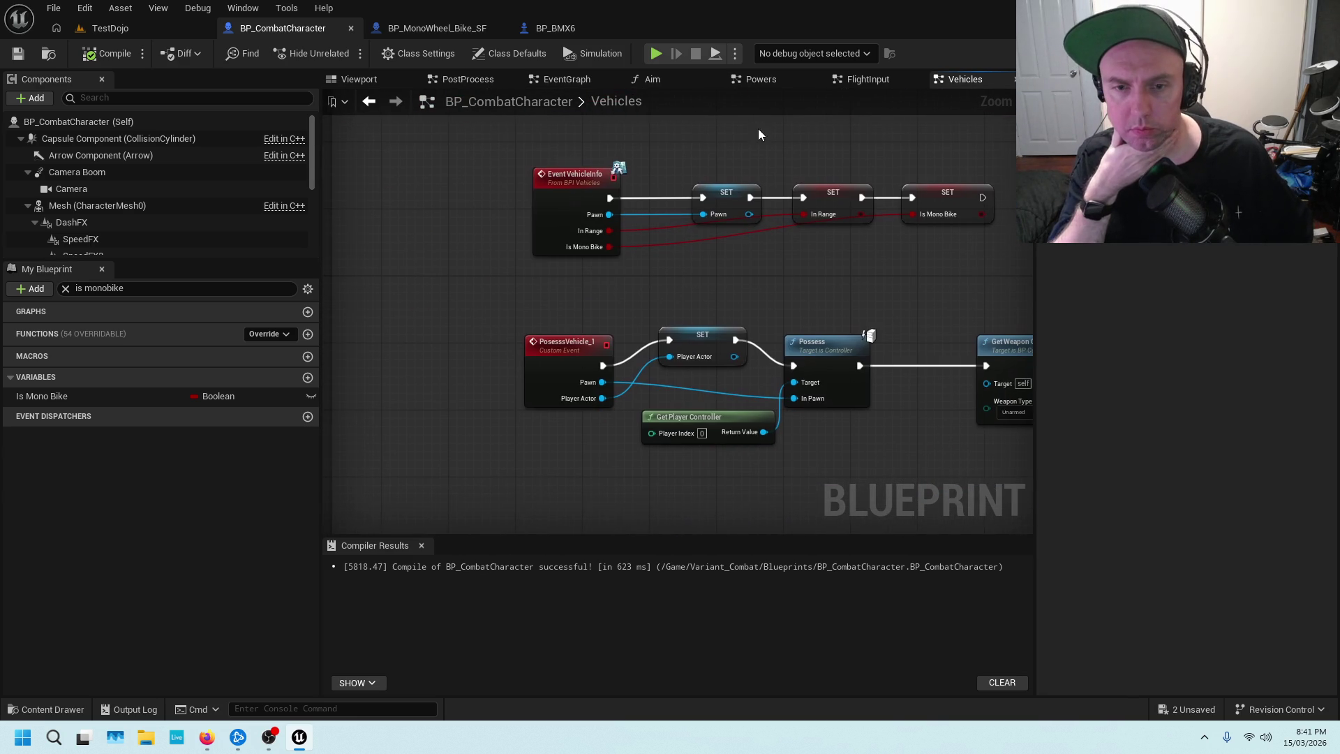
pyautogui.scroll(-2, 843, 300)
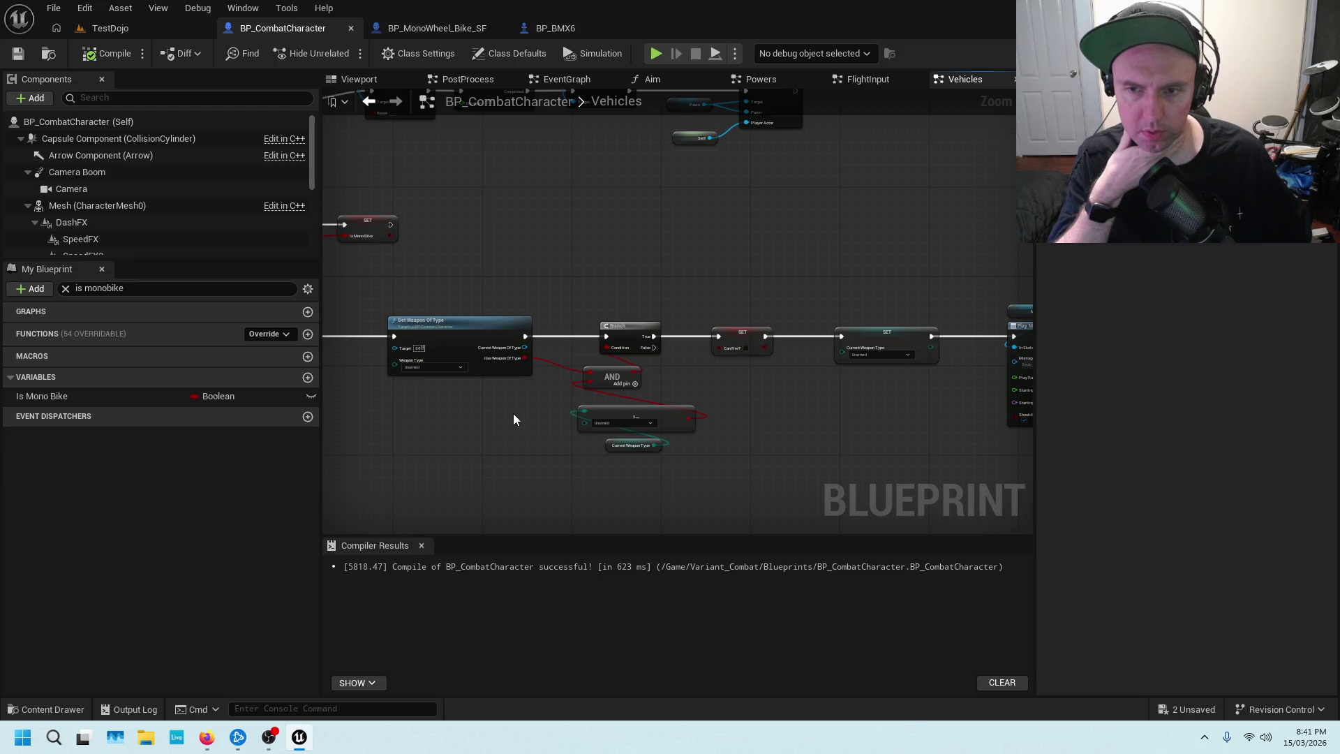
pyautogui.scroll(-1, 487, 417)
pyautogui.moveTo(805, 272)
pyautogui.mouseDown()
pyautogui.moveTo(814, 307)
pyautogui.moveTo(975, 346)
pyautogui.mouseUp()
pyautogui.scroll(-2, 825, 334)
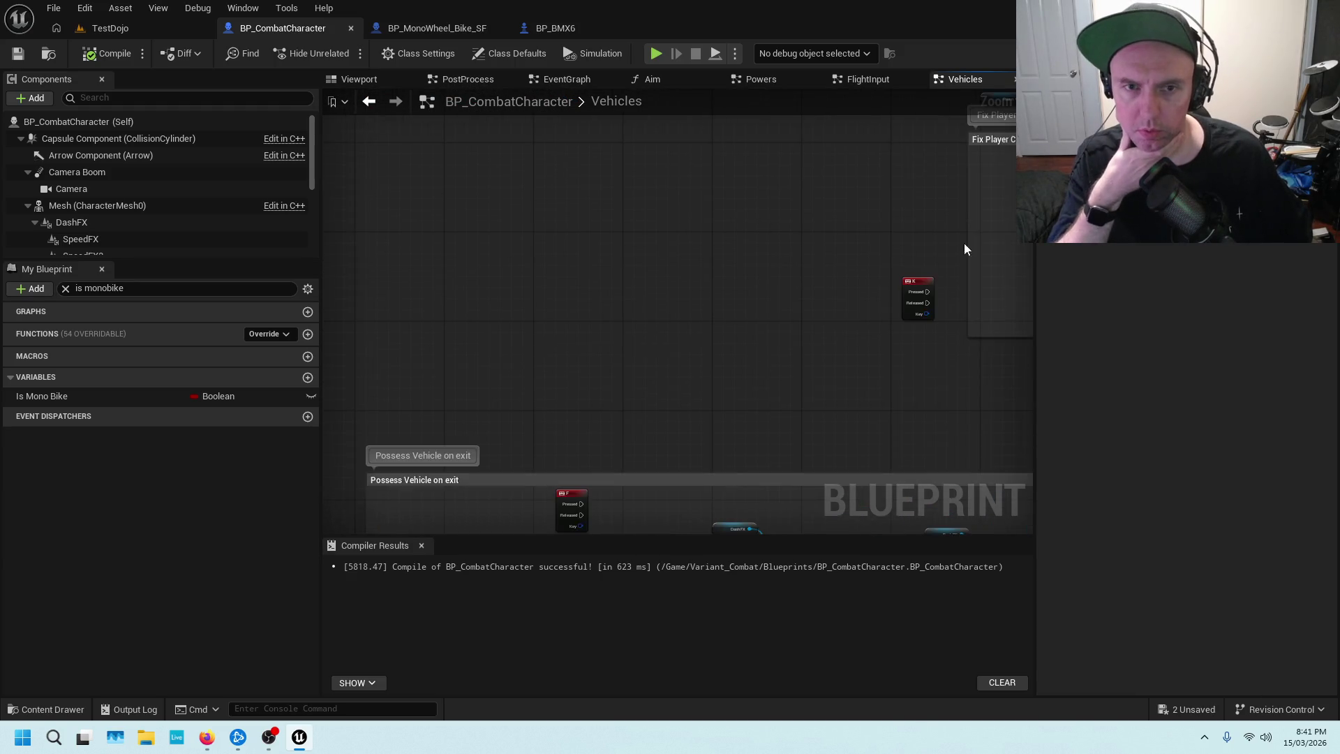
pyautogui.scroll(-1, 687, 275)
pyautogui.scroll(3, 690, 274)
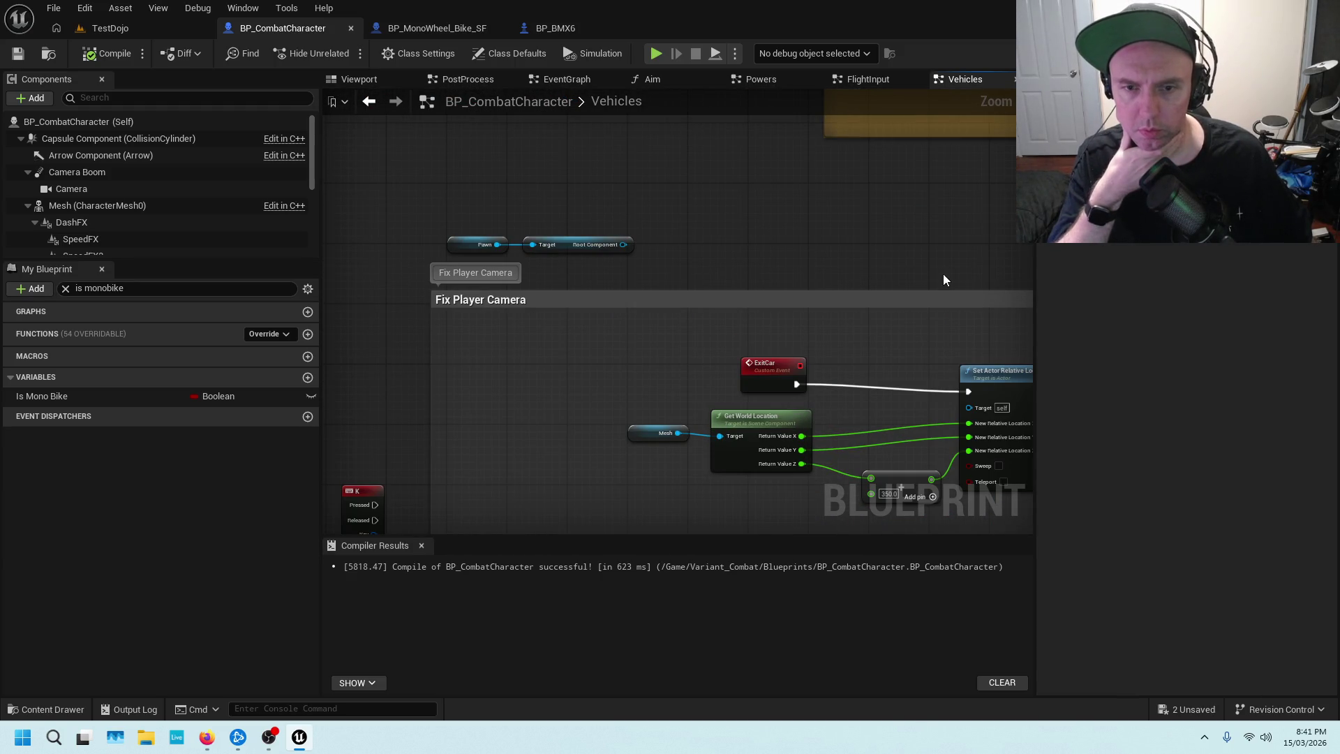
pyautogui.scroll(-1, 856, 333)
pyautogui.scroll(-1, 856, 333)
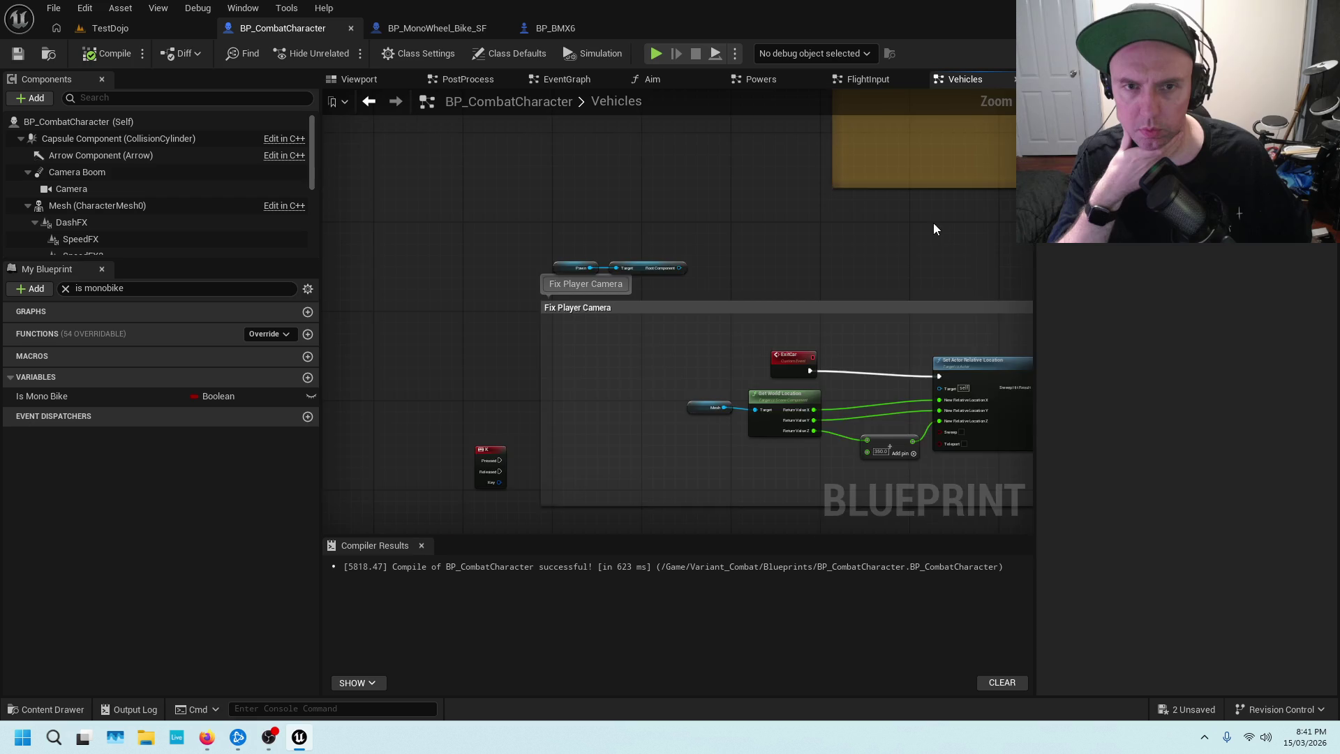
pyautogui.scroll(2, 767, 249)
pyautogui.scroll(-2, 714, 211)
# Select the first Branch and its In Range check near the MonoBike comment, then bring up BP_BMX6.
pyautogui.moveTo(714, 211); pyautogui.dragTo(705, 372)
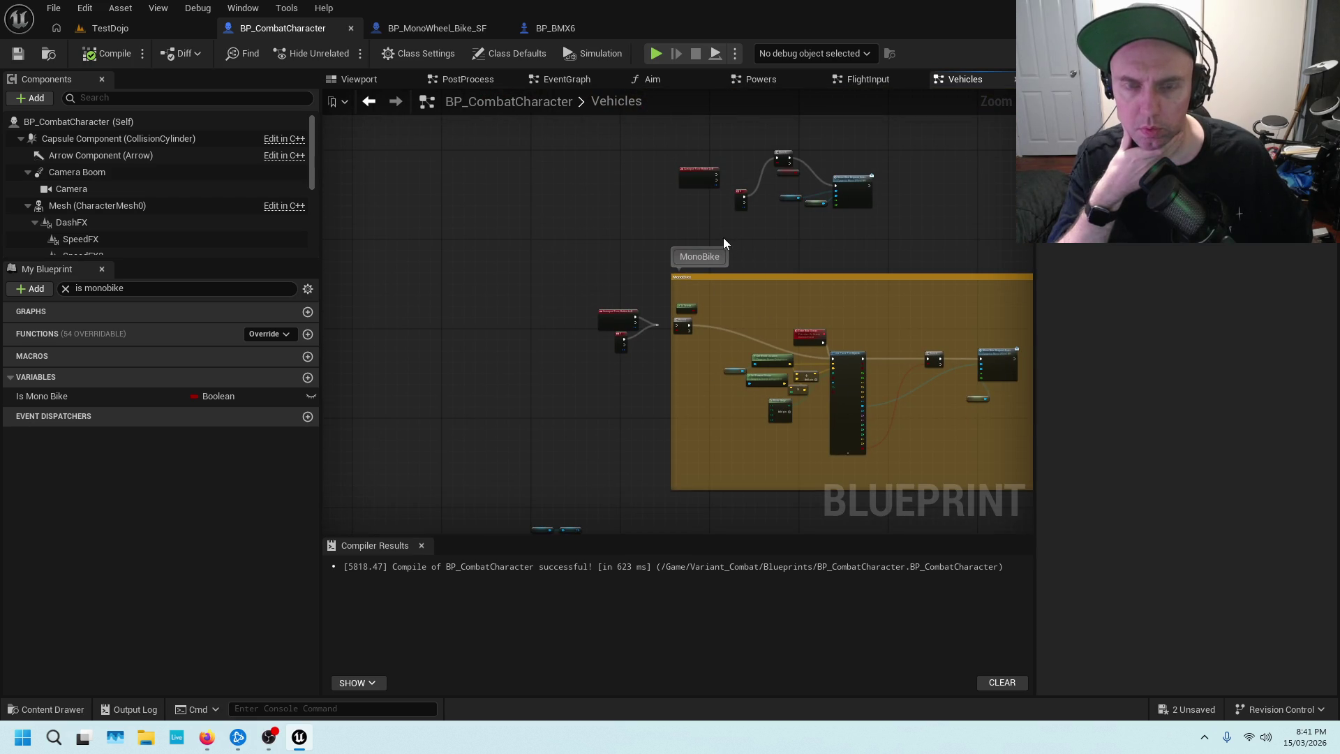
pyautogui.scroll(2, 651, 282)
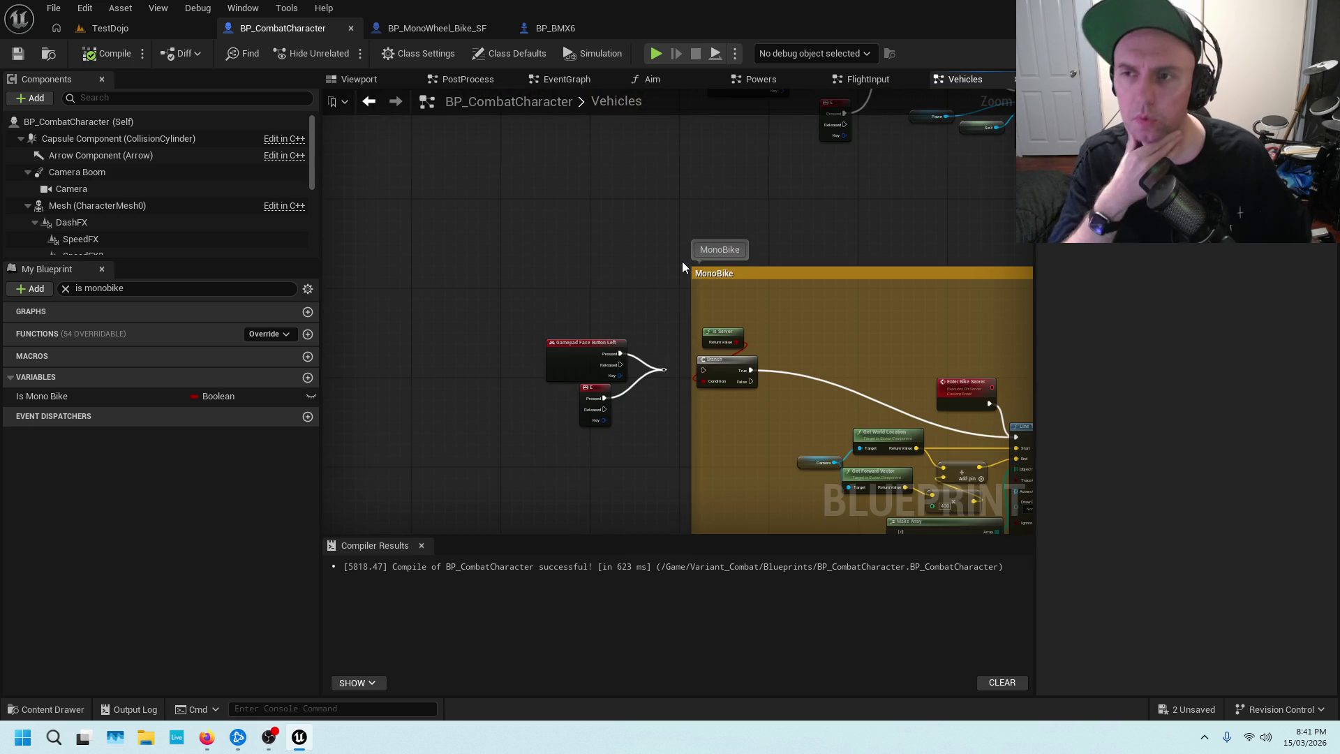
pyautogui.scroll(-3, 631, 405)
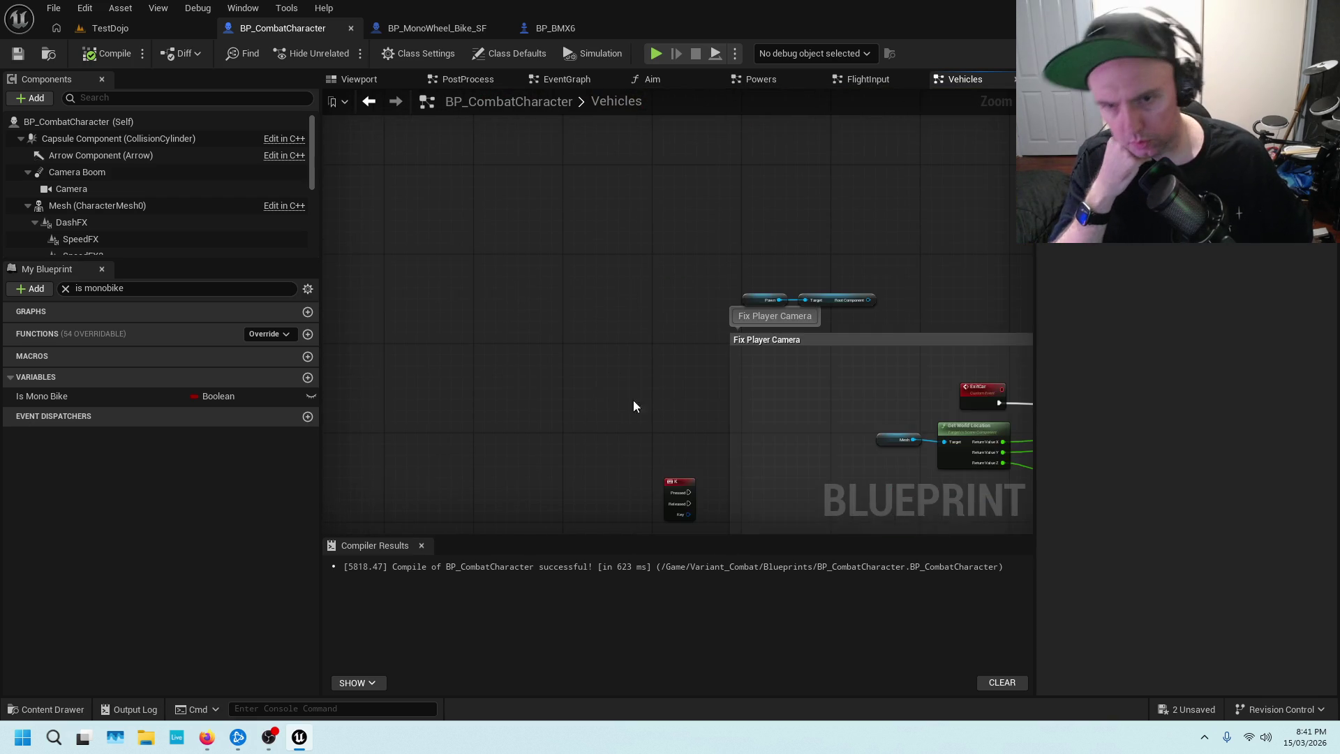
pyautogui.scroll(3, 628, 456)
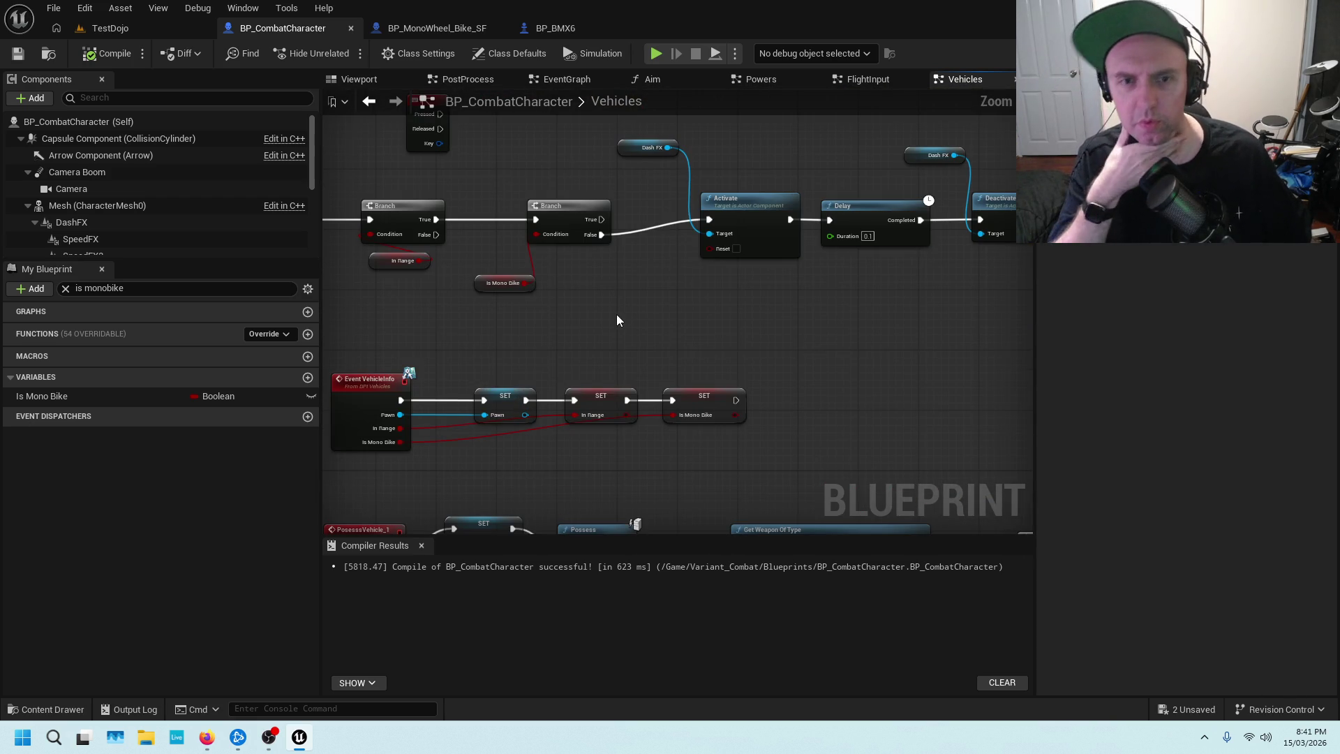
pyautogui.moveTo(646, 299)
pyautogui.mouseDown()
pyautogui.moveTo(718, 269)
pyautogui.moveTo(688, 269)
pyautogui.moveTo(719, 330)
pyautogui.mouseUp()
pyautogui.scroll(2, 807, 332)
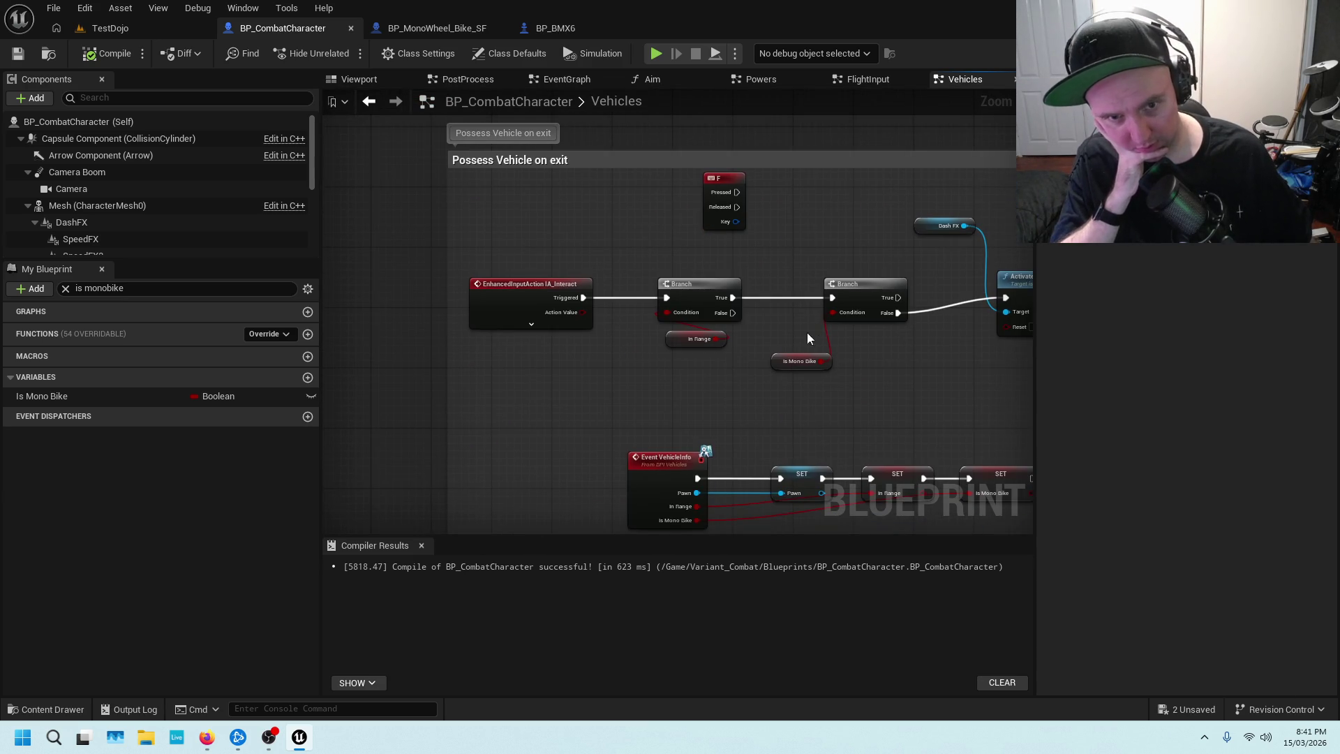
pyautogui.moveTo(634, 256); pyautogui.dragTo(696, 366)
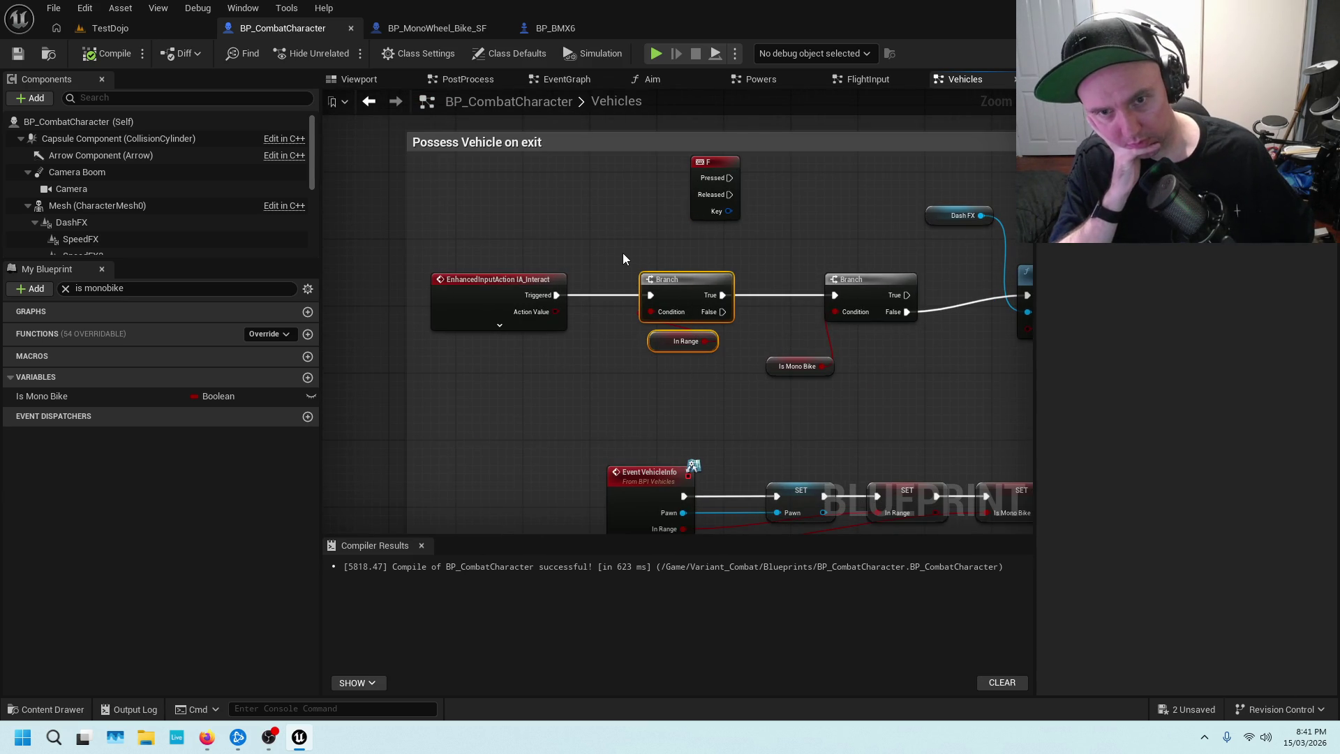
pyautogui.click(623, 258)
pyautogui.click(580, 27)
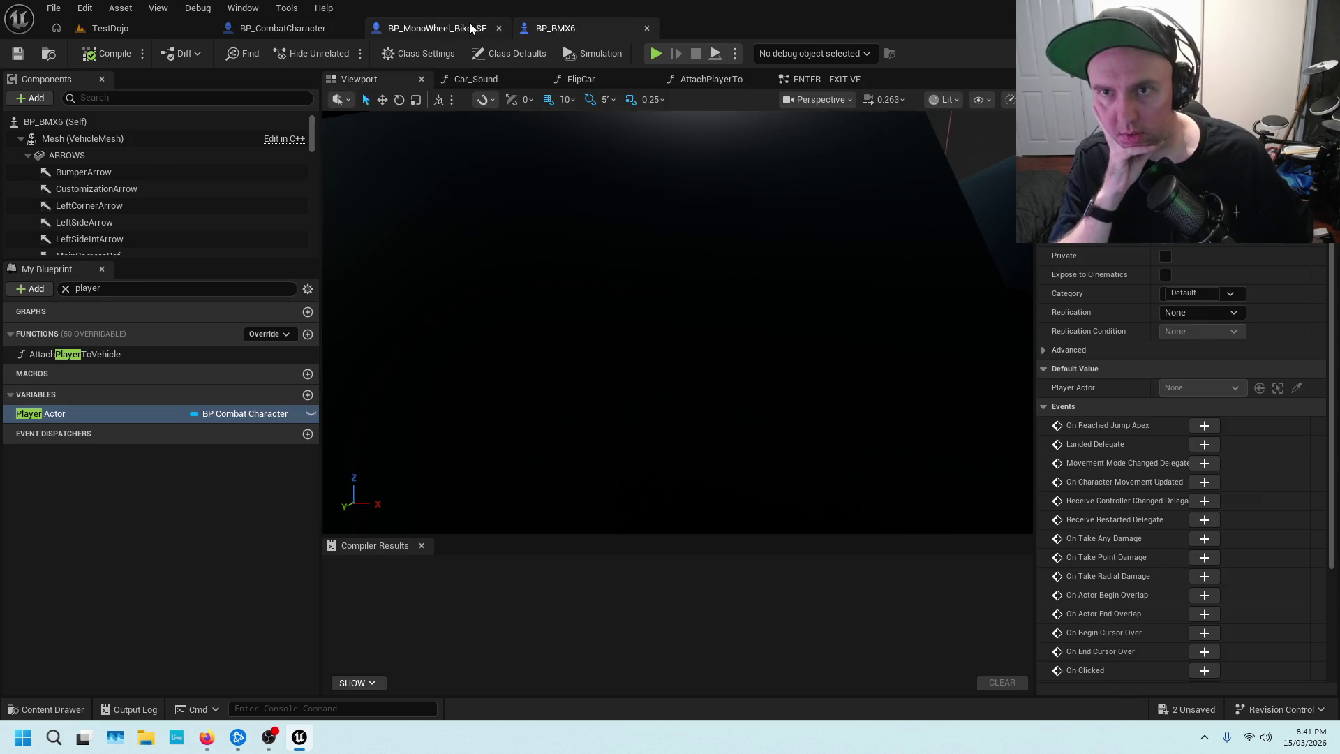
# In BP_MonoWheel_Bike_SF, inspect the Vehicle Info call's In Range and Is Mono Bike flags, then return to TestDojo.
pyautogui.click(470, 28)
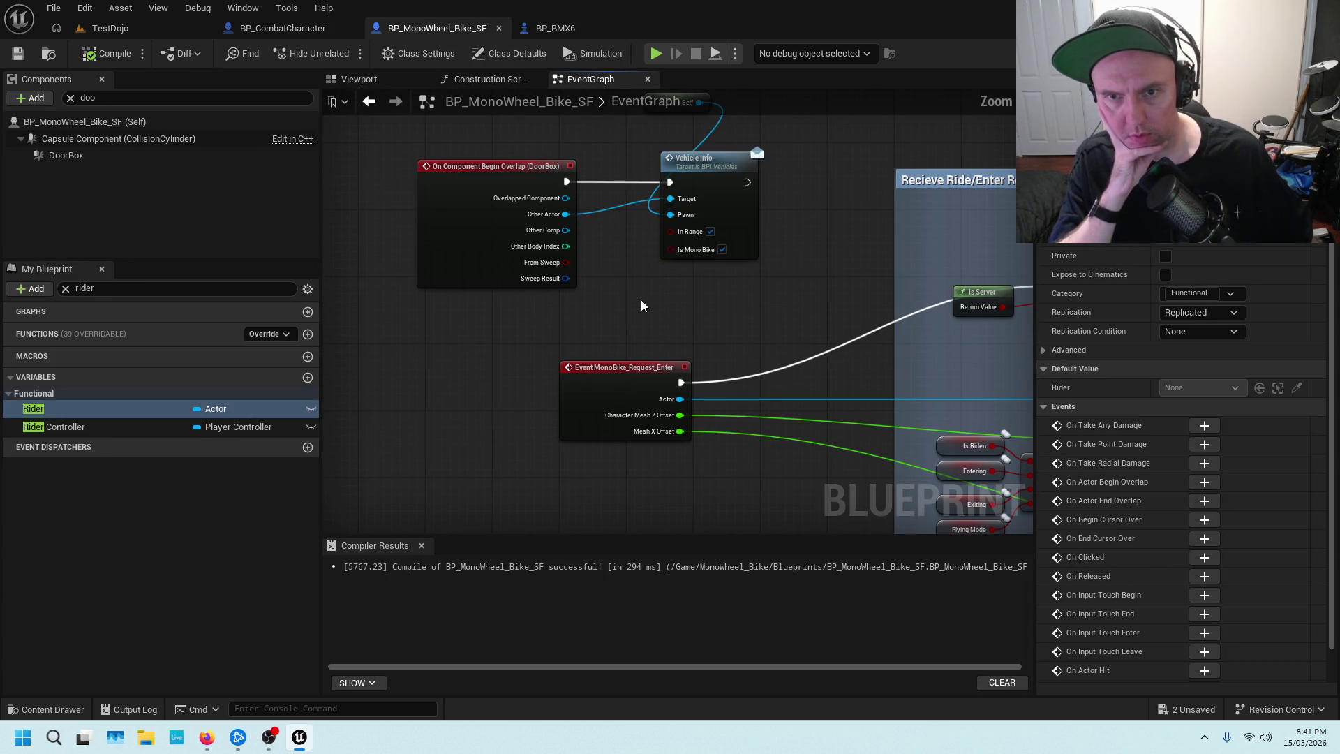
pyautogui.moveTo(630, 145)
pyautogui.mouseDown()
pyautogui.moveTo(556, 170)
pyautogui.moveTo(531, 228)
pyautogui.mouseUp()
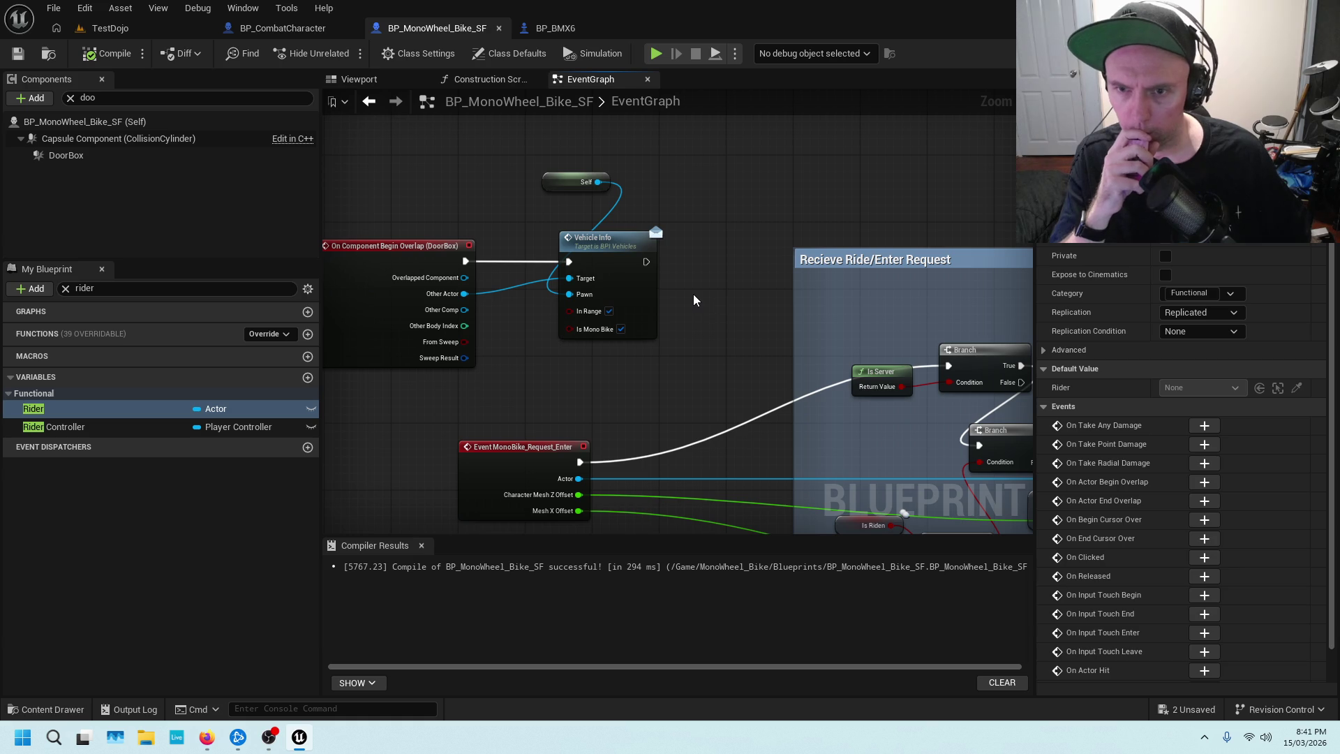
pyautogui.click(183, 30)
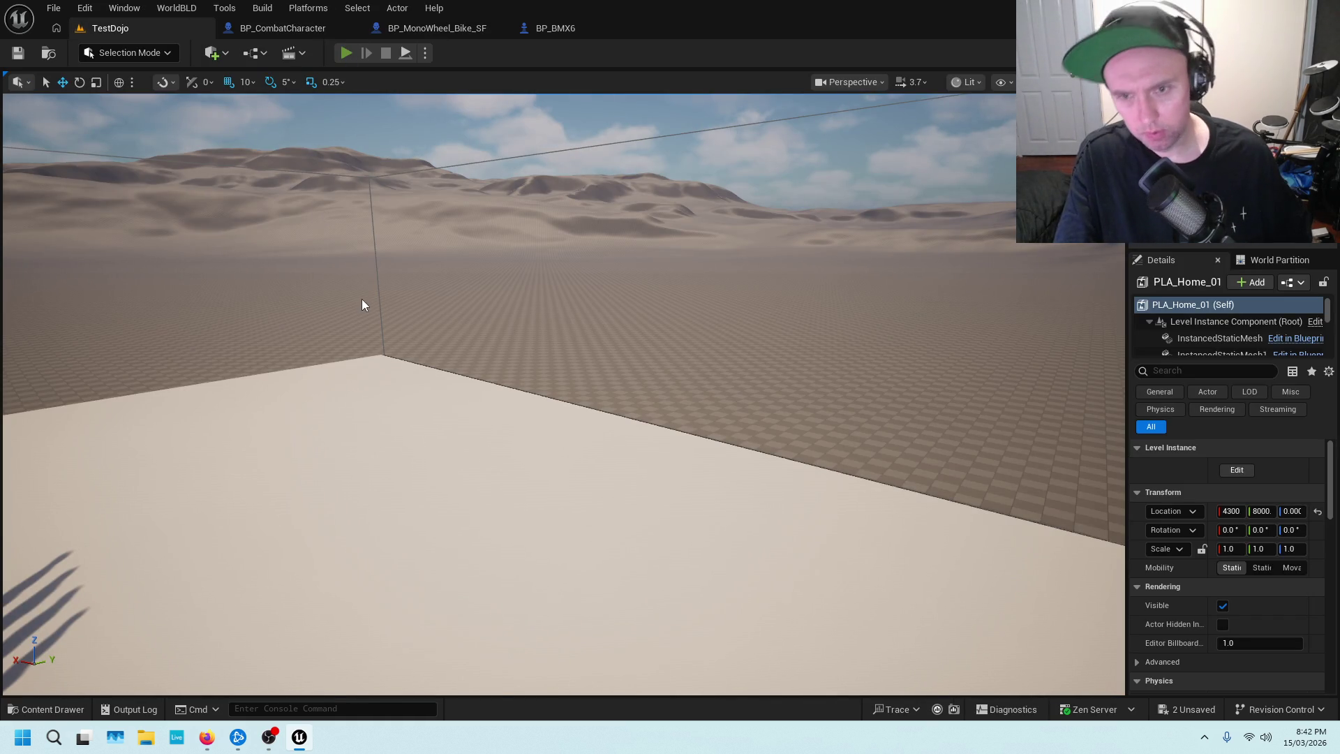
pyautogui.hotkey('alt', 'p')
pyautogui.press('w')
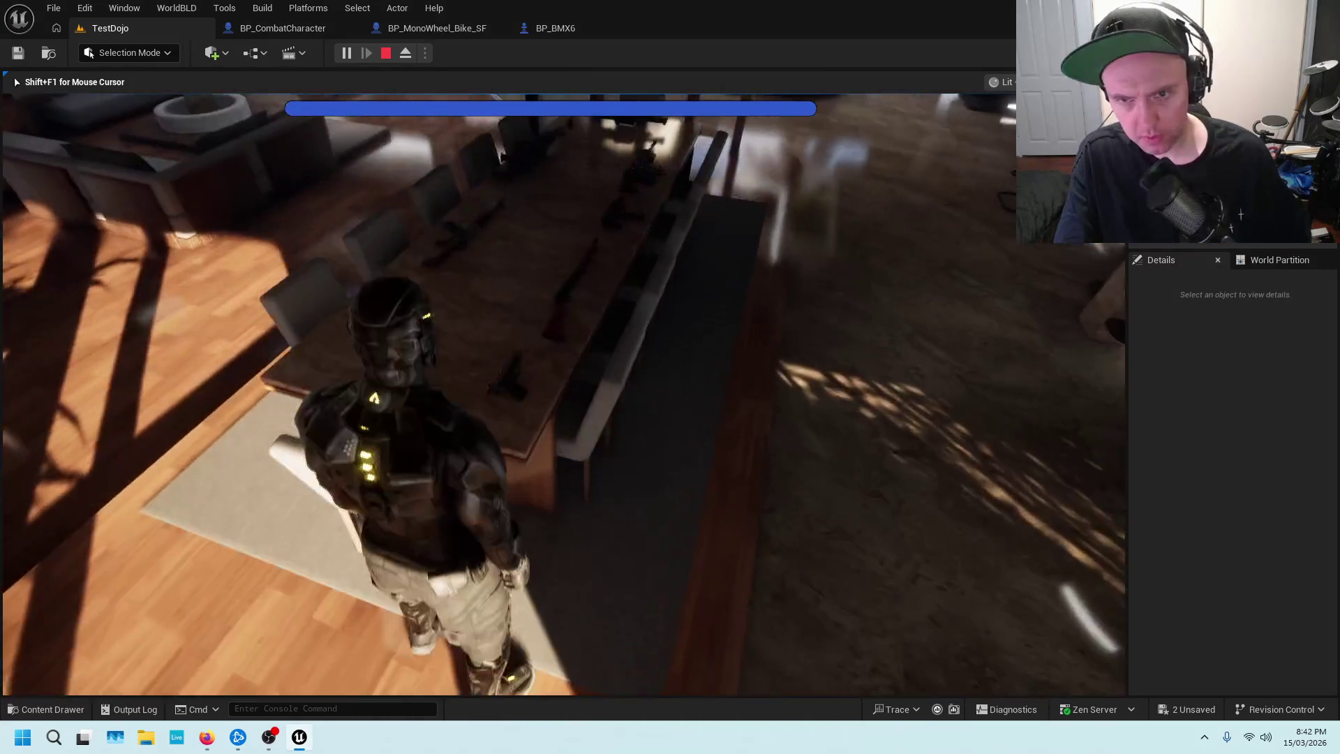
pyautogui.press('w')
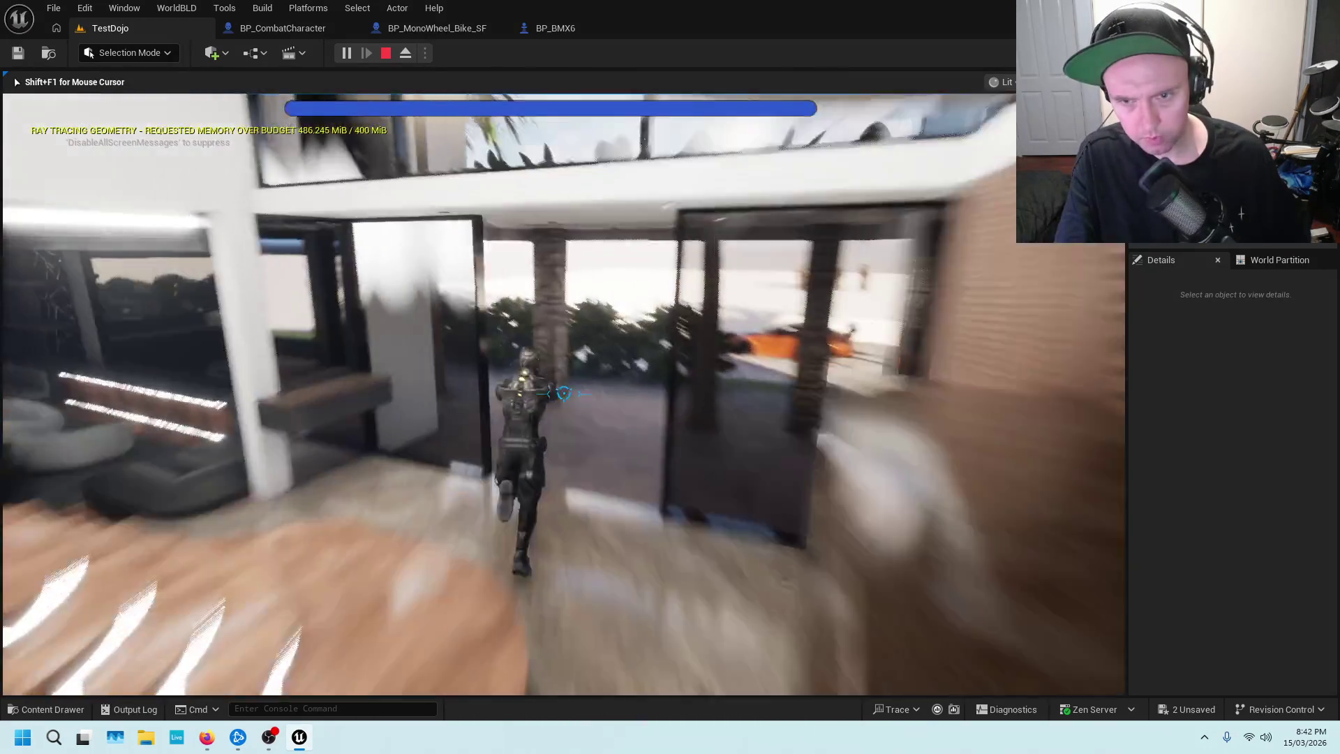
pyautogui.press('w')
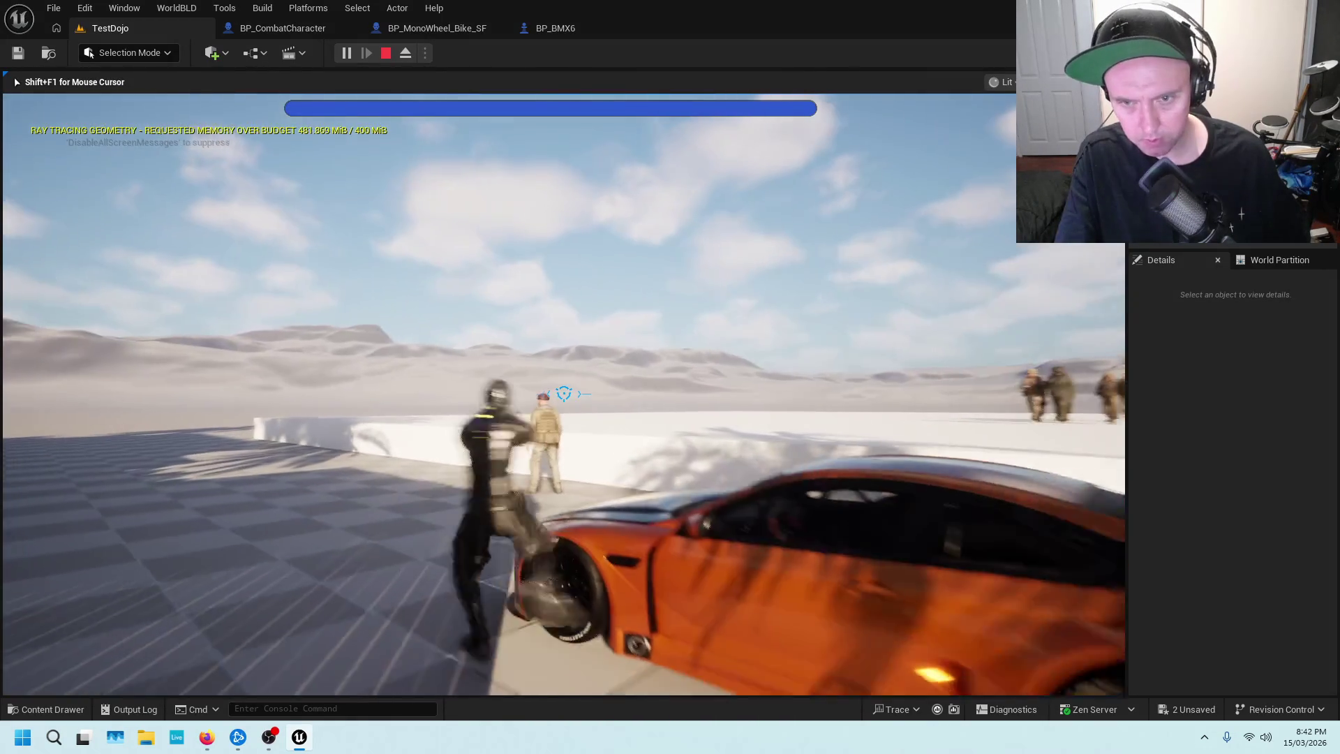
pyautogui.press('w')
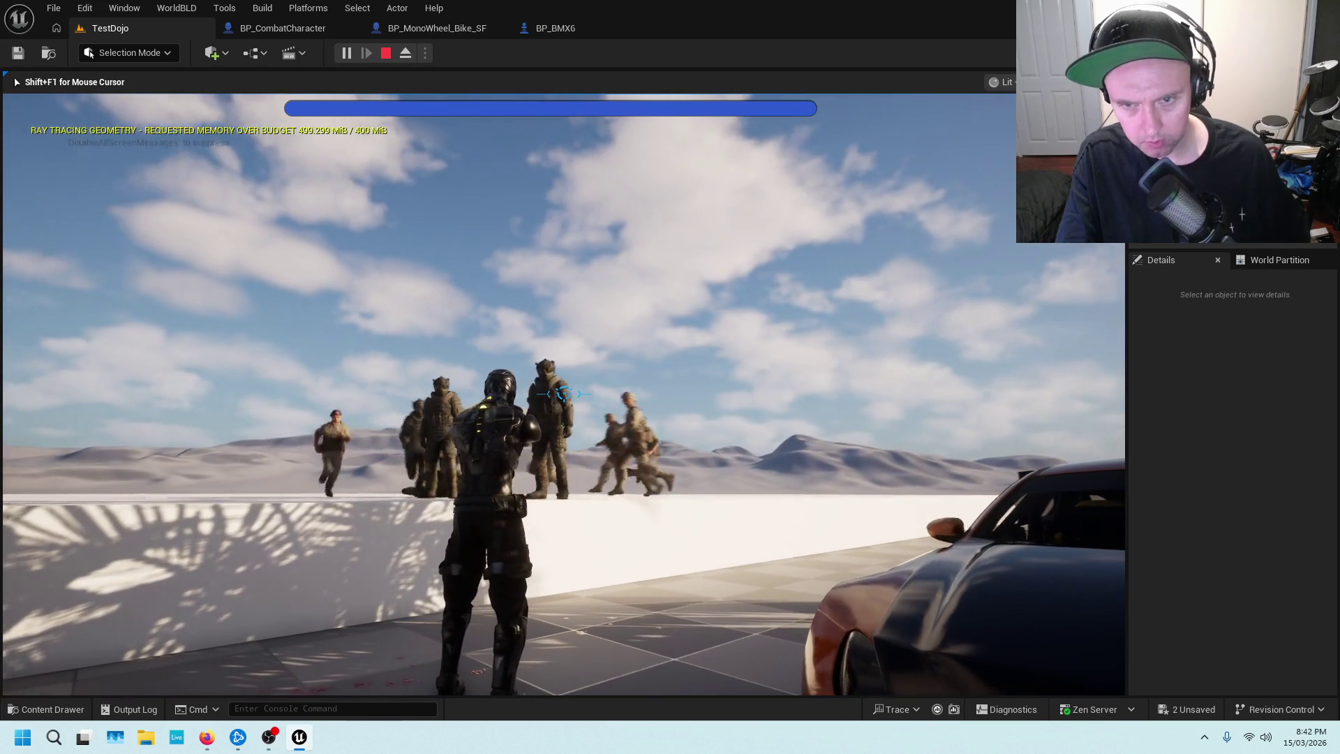
pyautogui.click(564, 395)
pyautogui.click(564, 395)
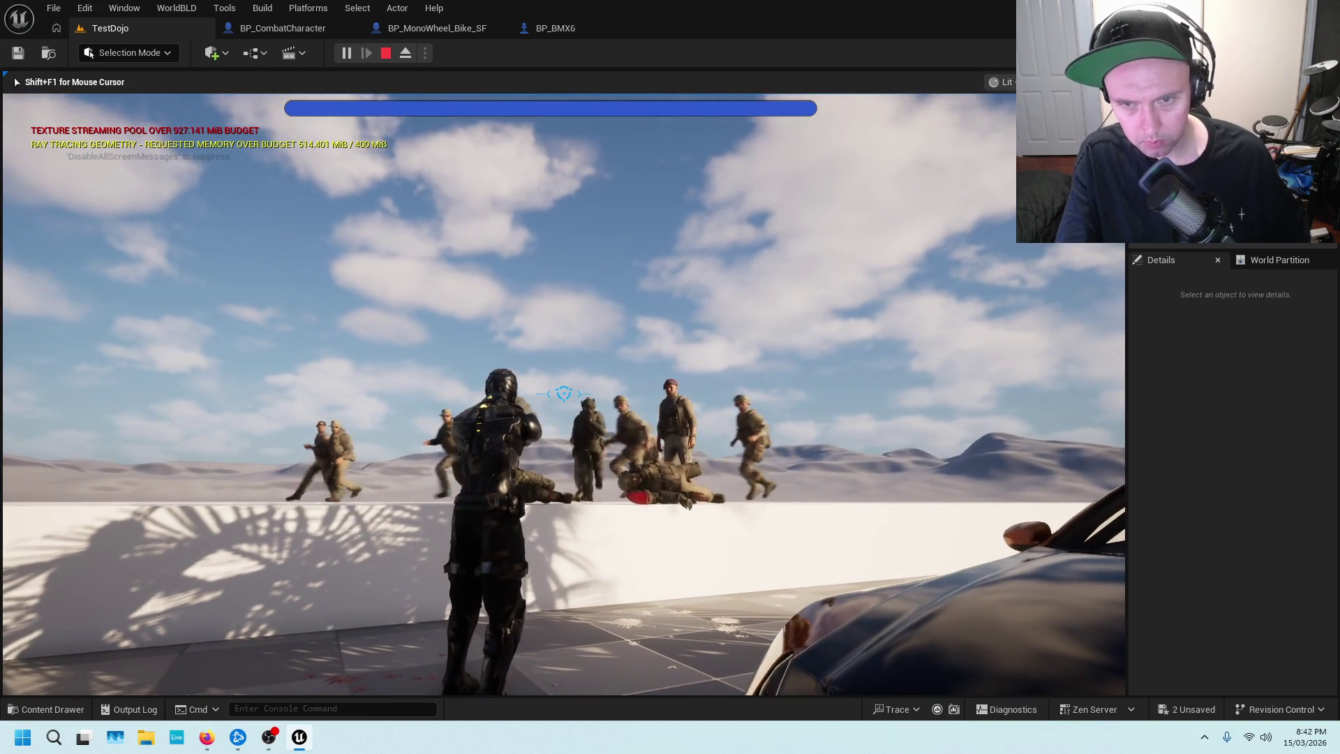
pyautogui.click(564, 394)
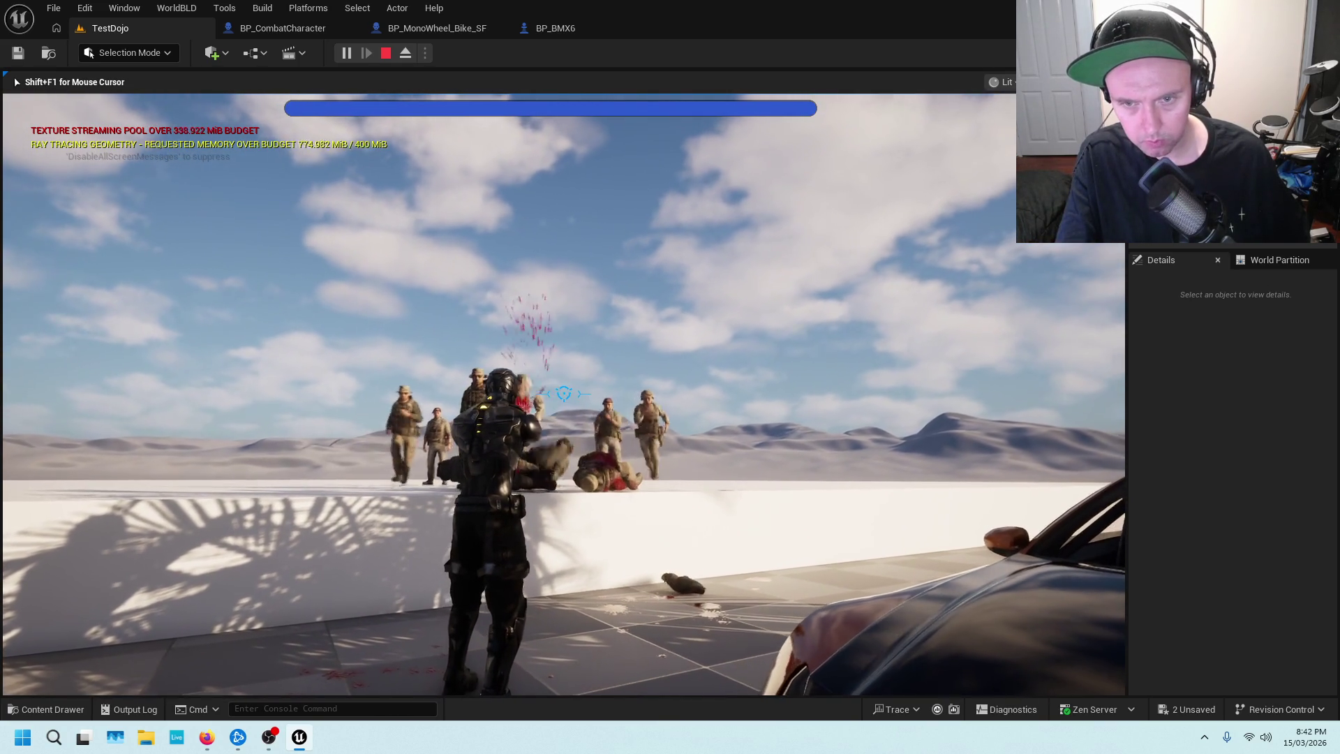
pyautogui.press('Tab')
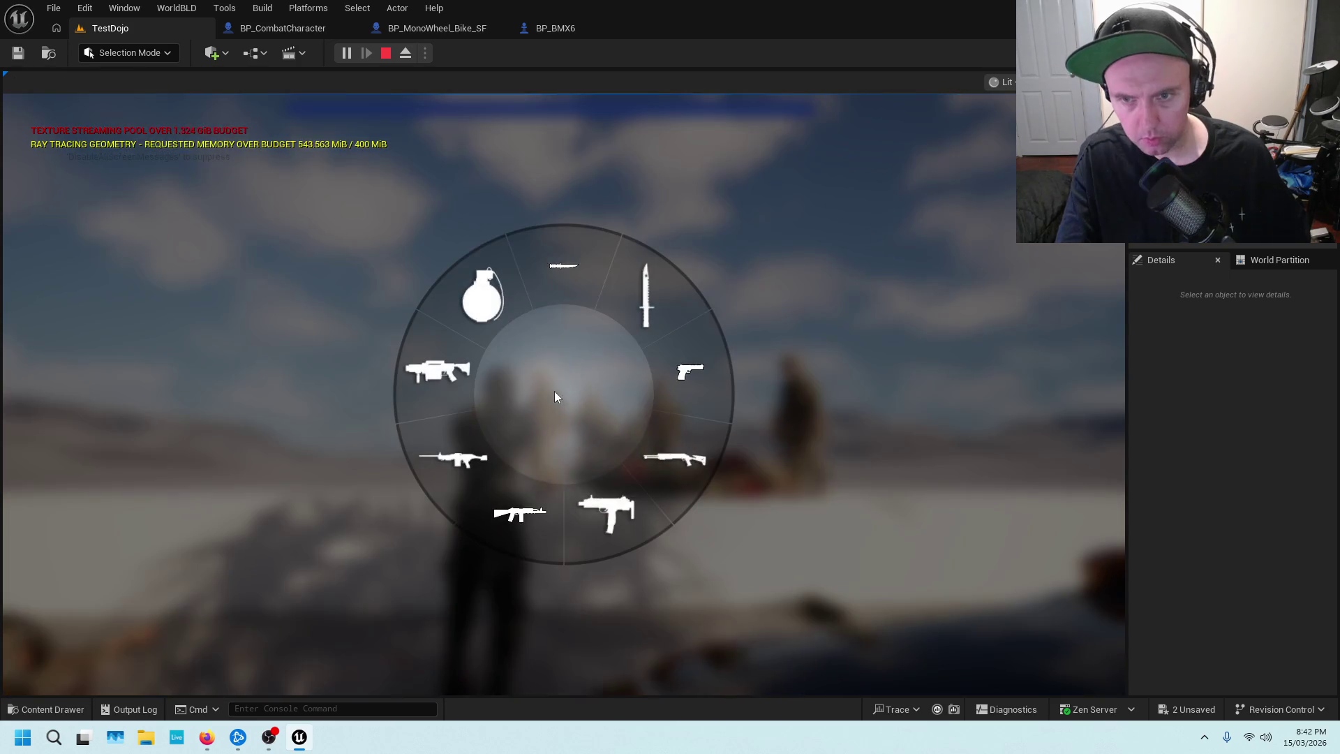
pyautogui.press('Tab')
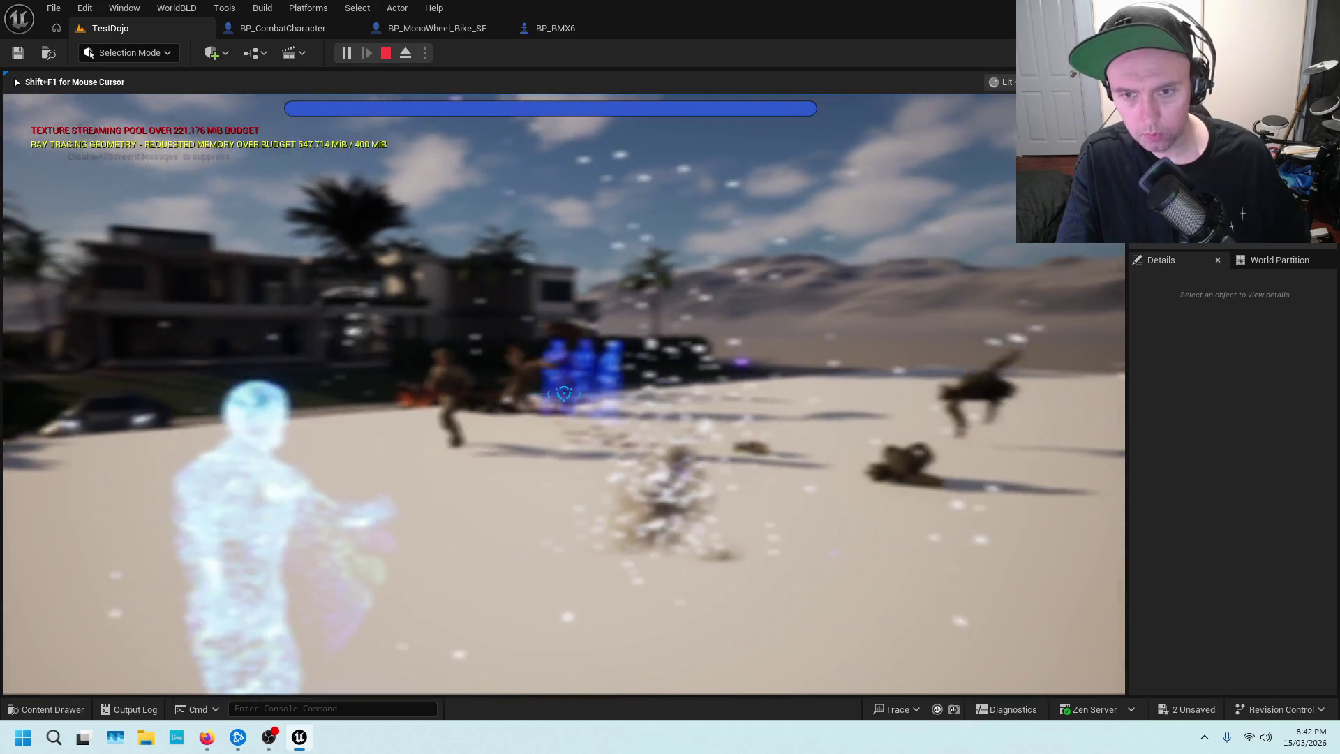
pyautogui.press('Escape')
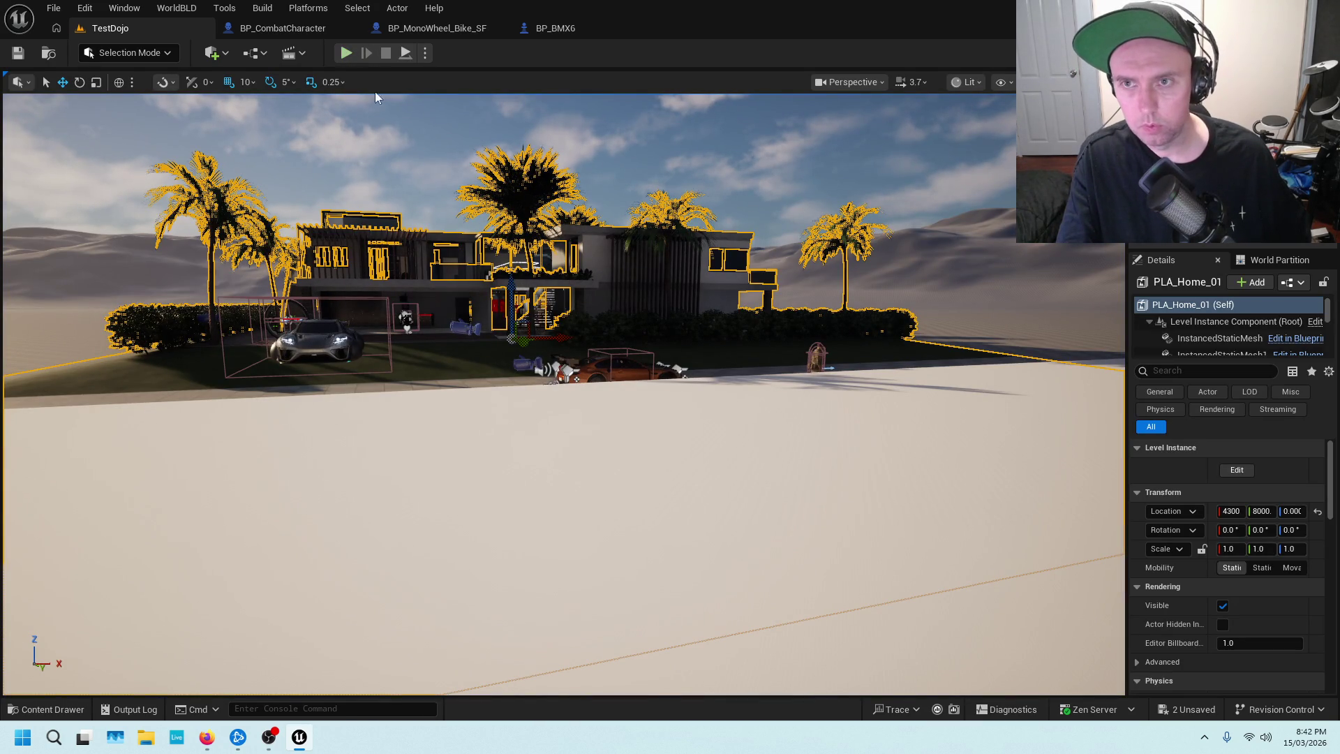
pyautogui.rightClick(501, 439)
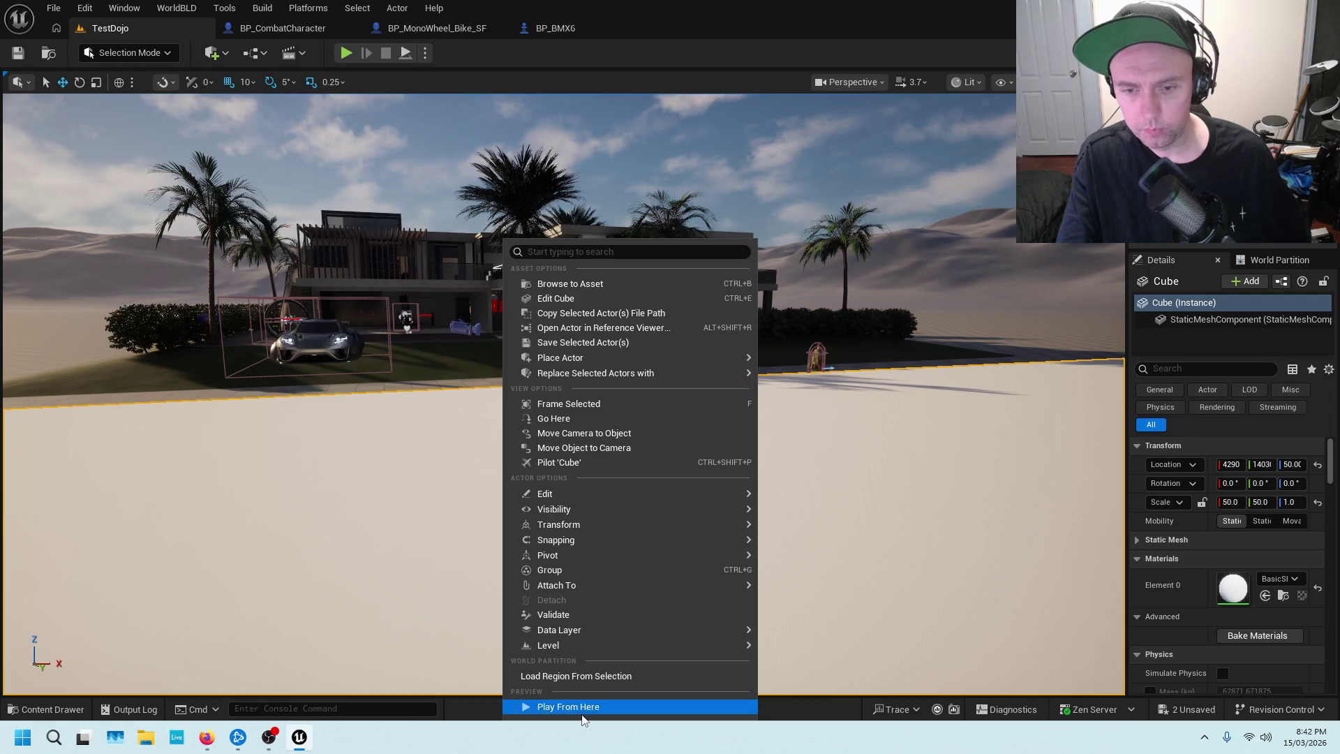
pyautogui.click(513, 706)
pyautogui.press('w')
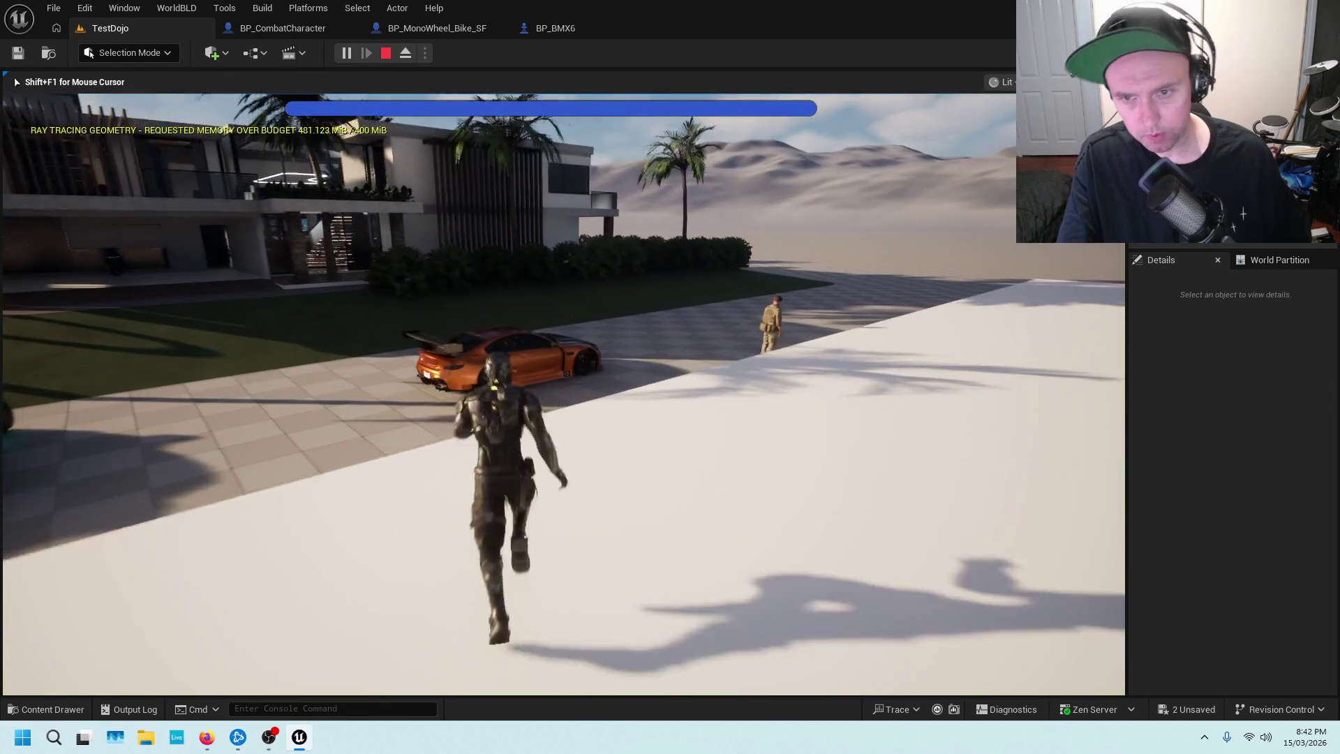
pyautogui.press('e')
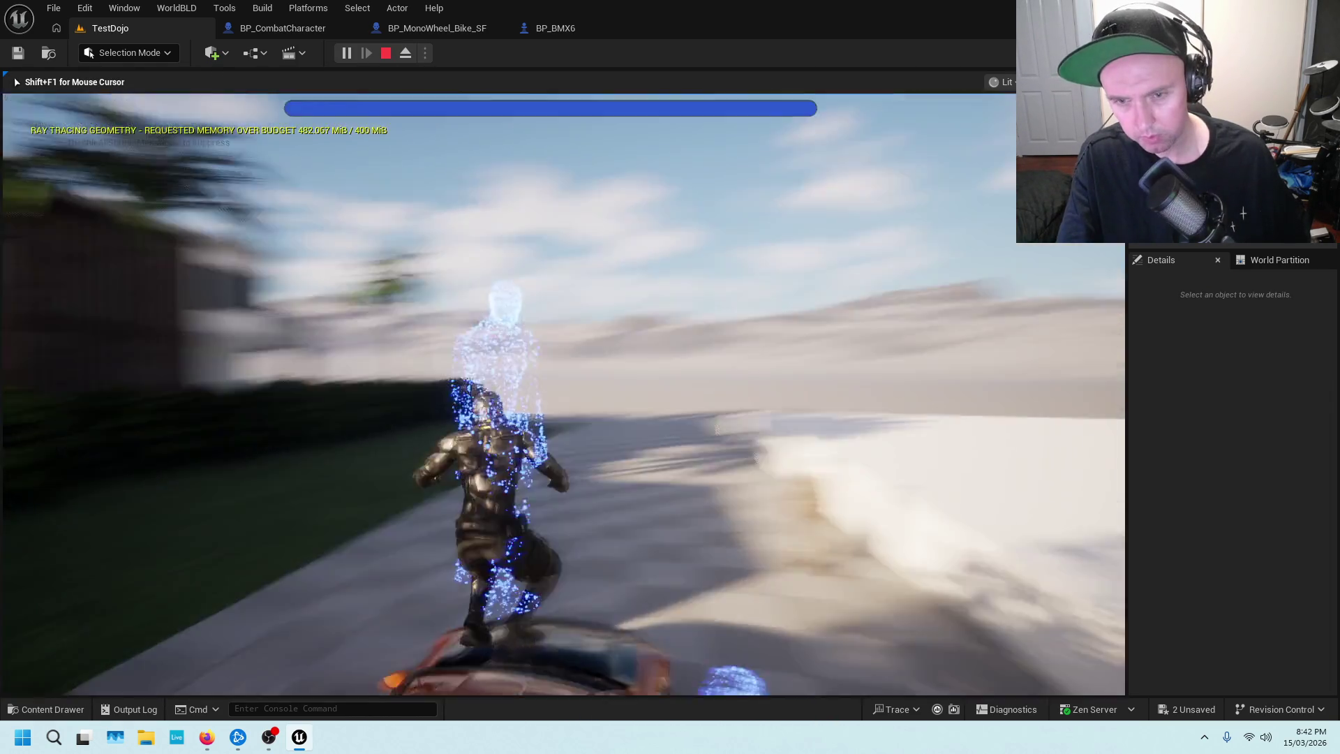
pyautogui.press('w')
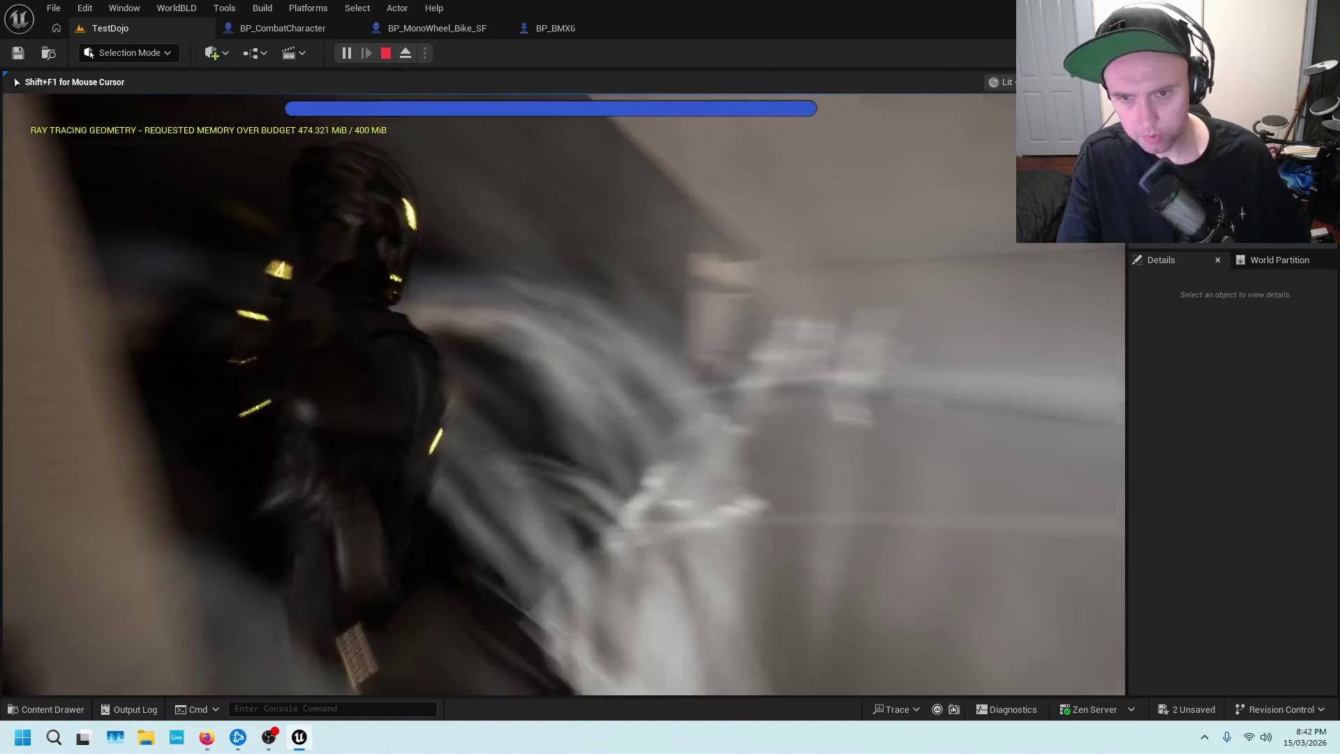
pyautogui.press('w')
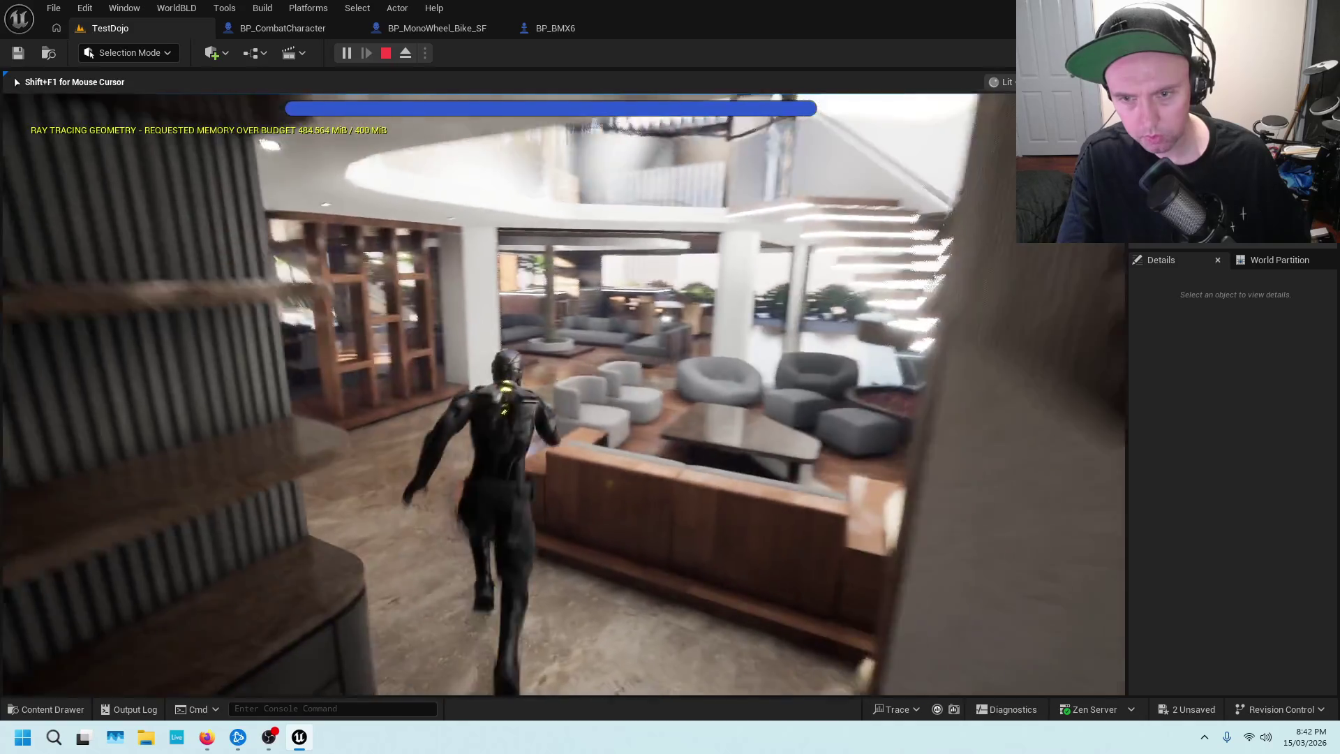
pyautogui.press('w')
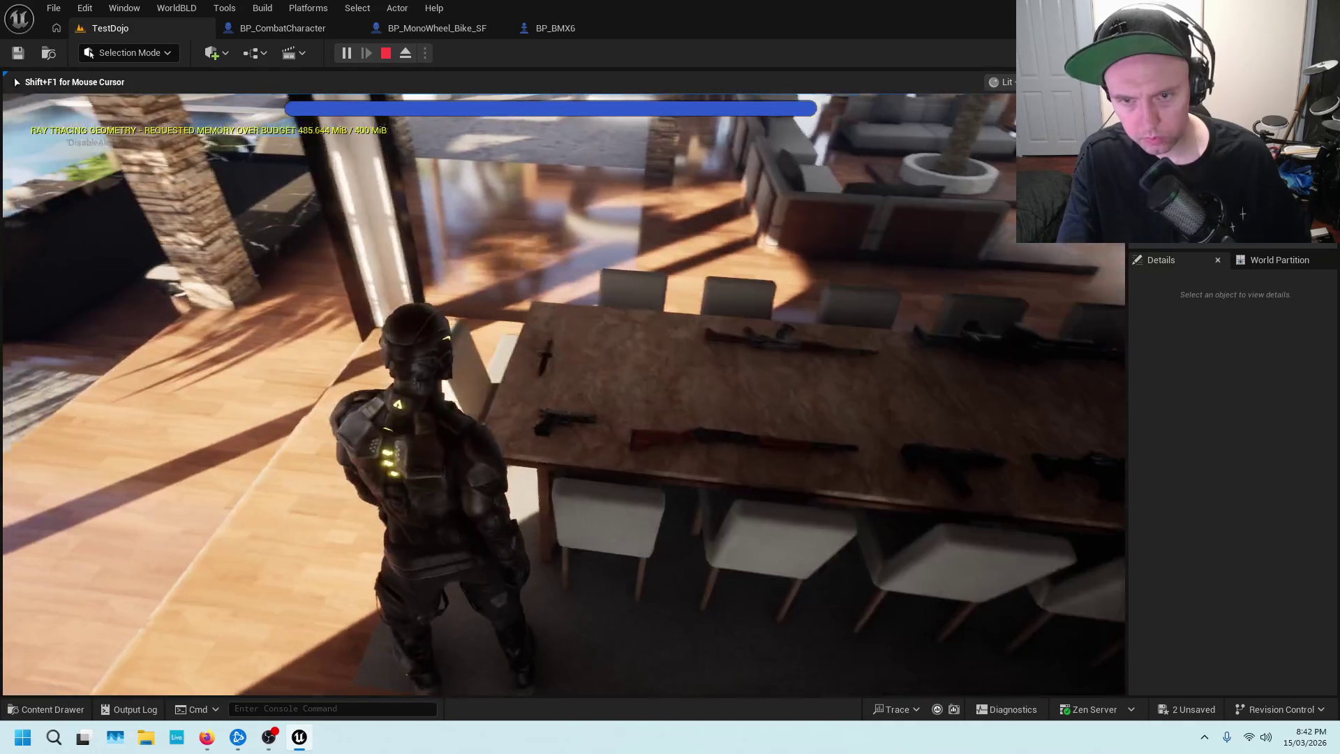
pyautogui.press('w')
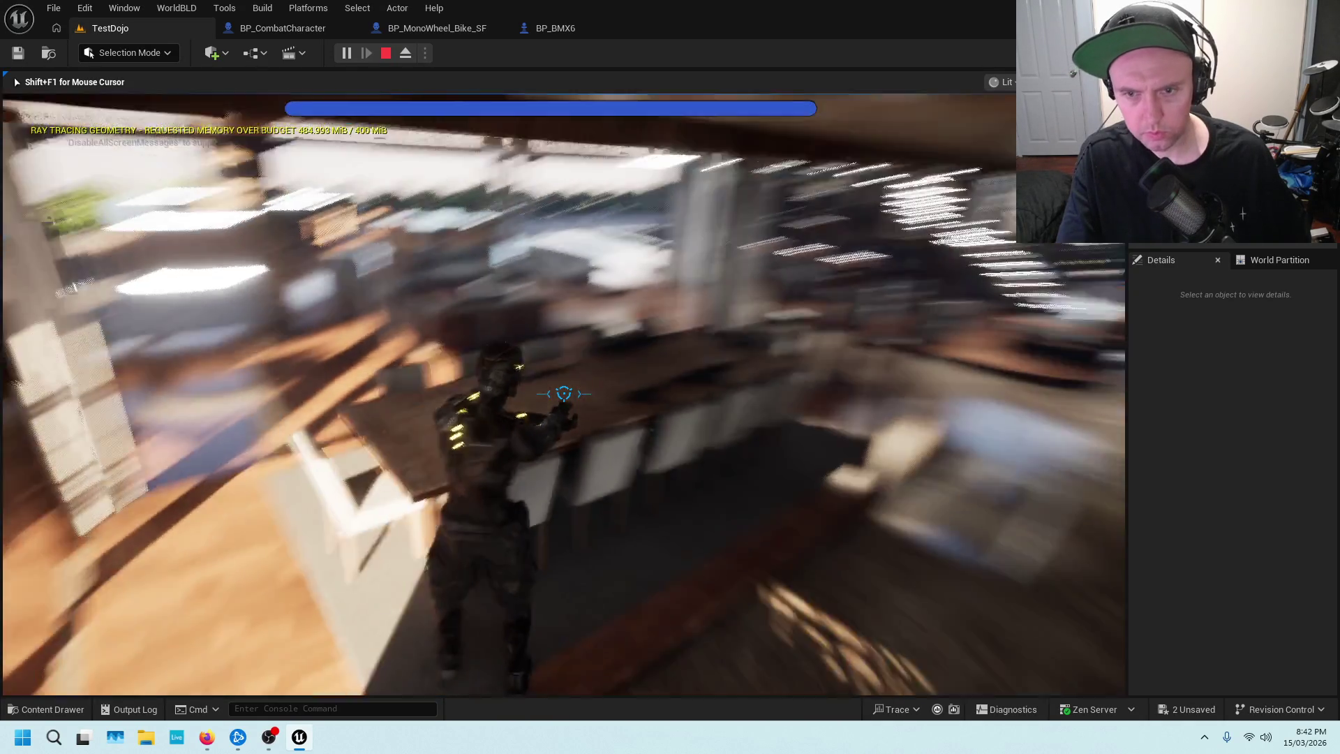
pyautogui.press('w')
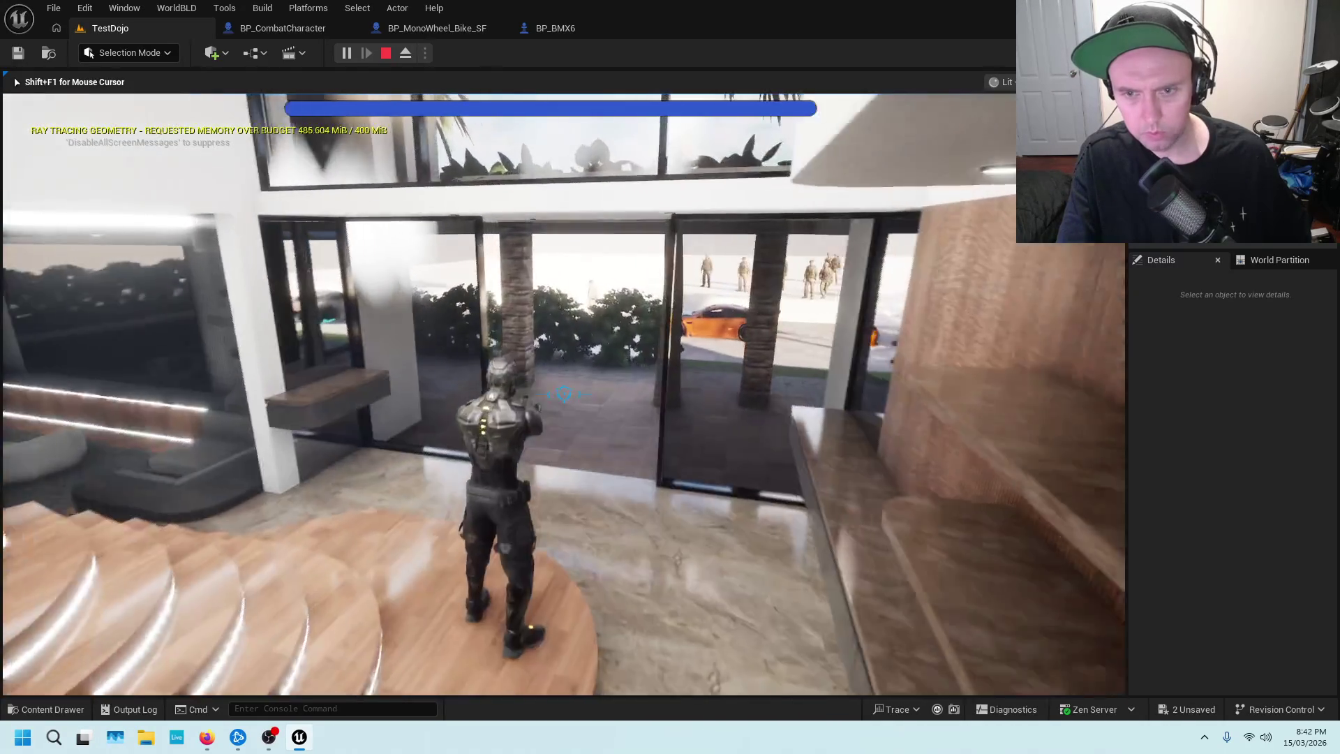
pyautogui.press('w')
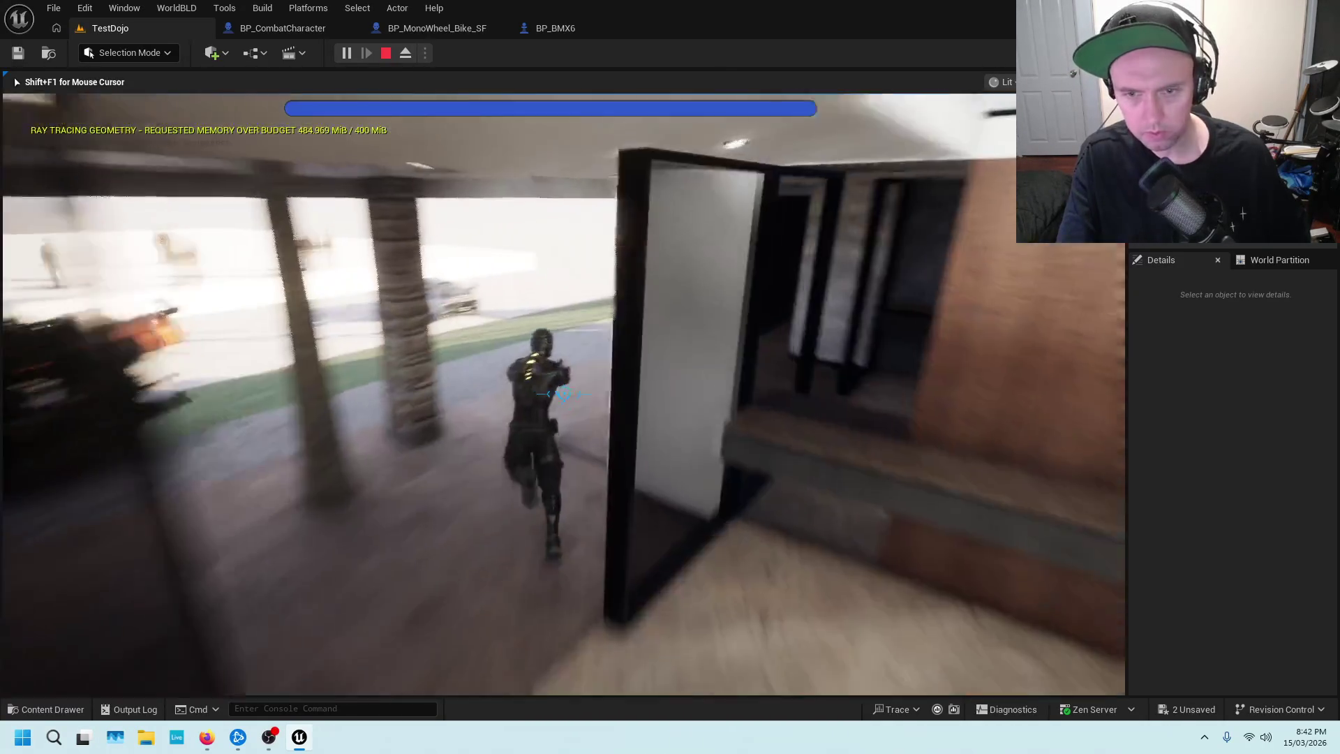
pyautogui.press('w')
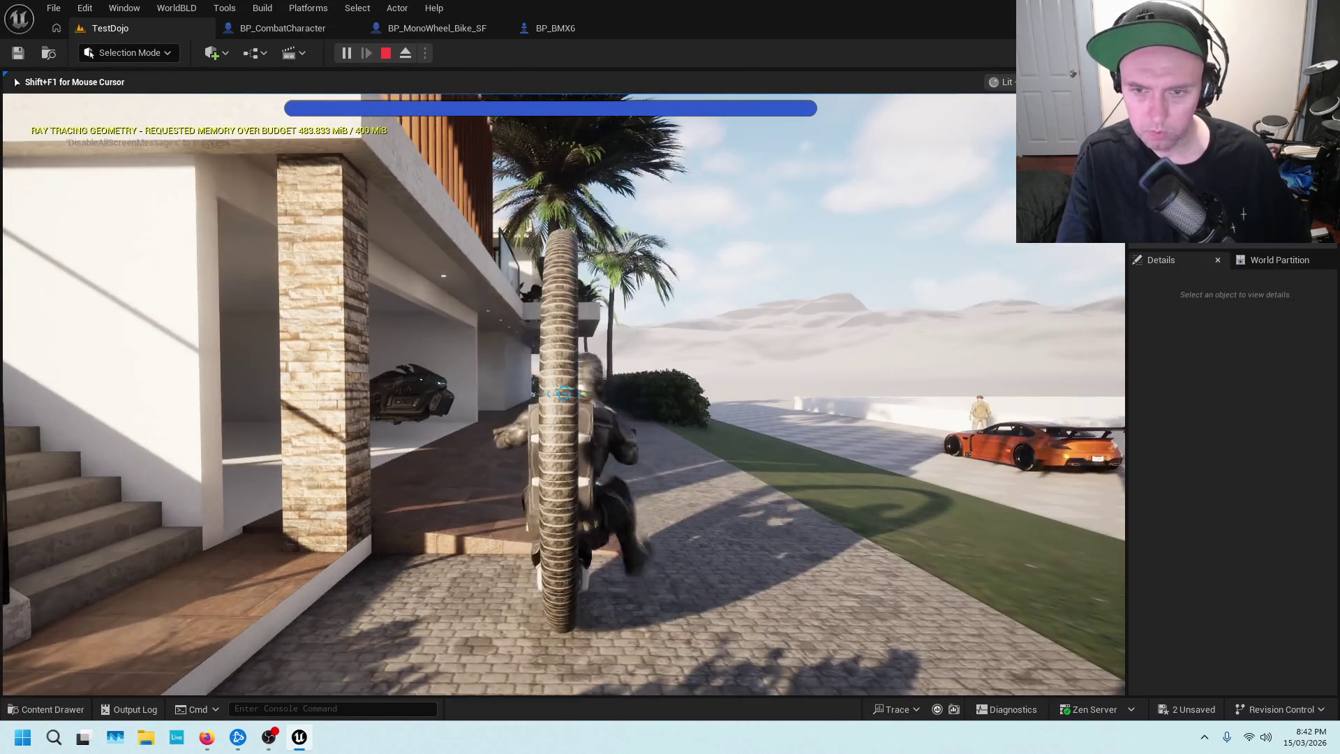
pyautogui.press('w')
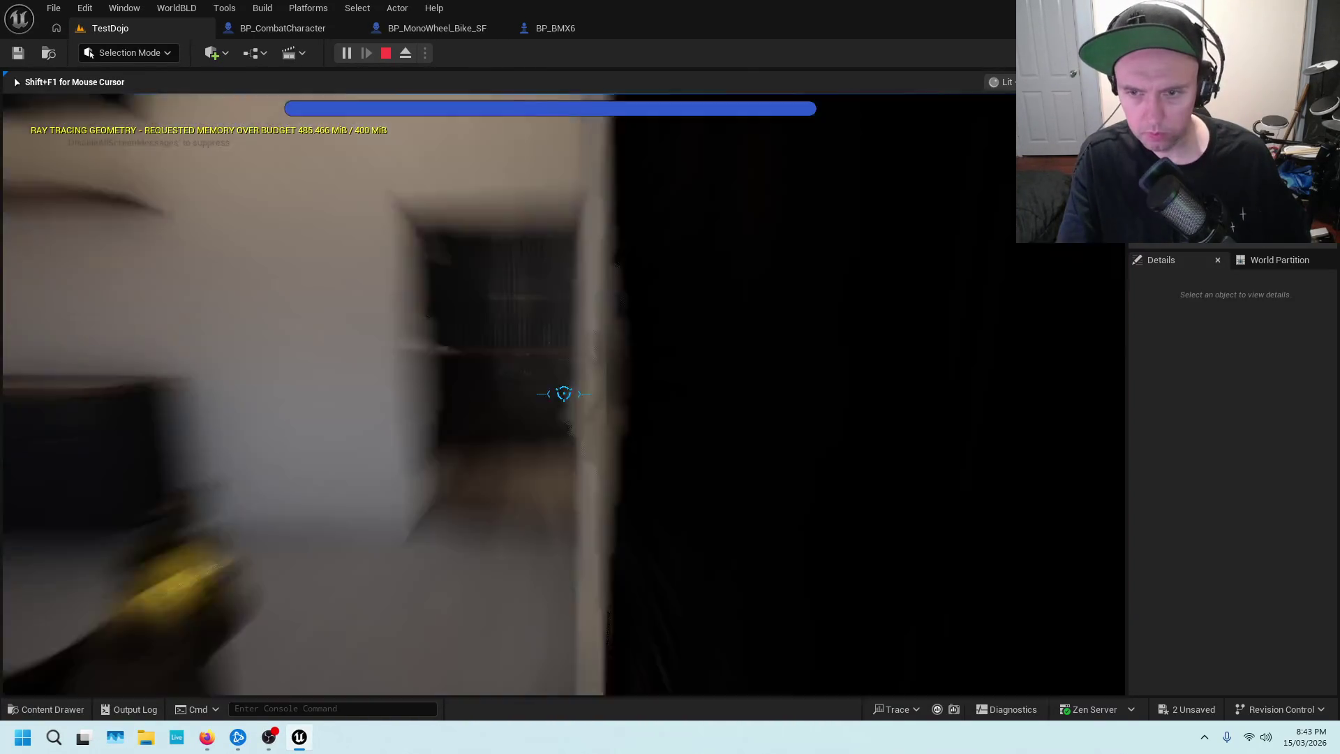
pyautogui.press('w')
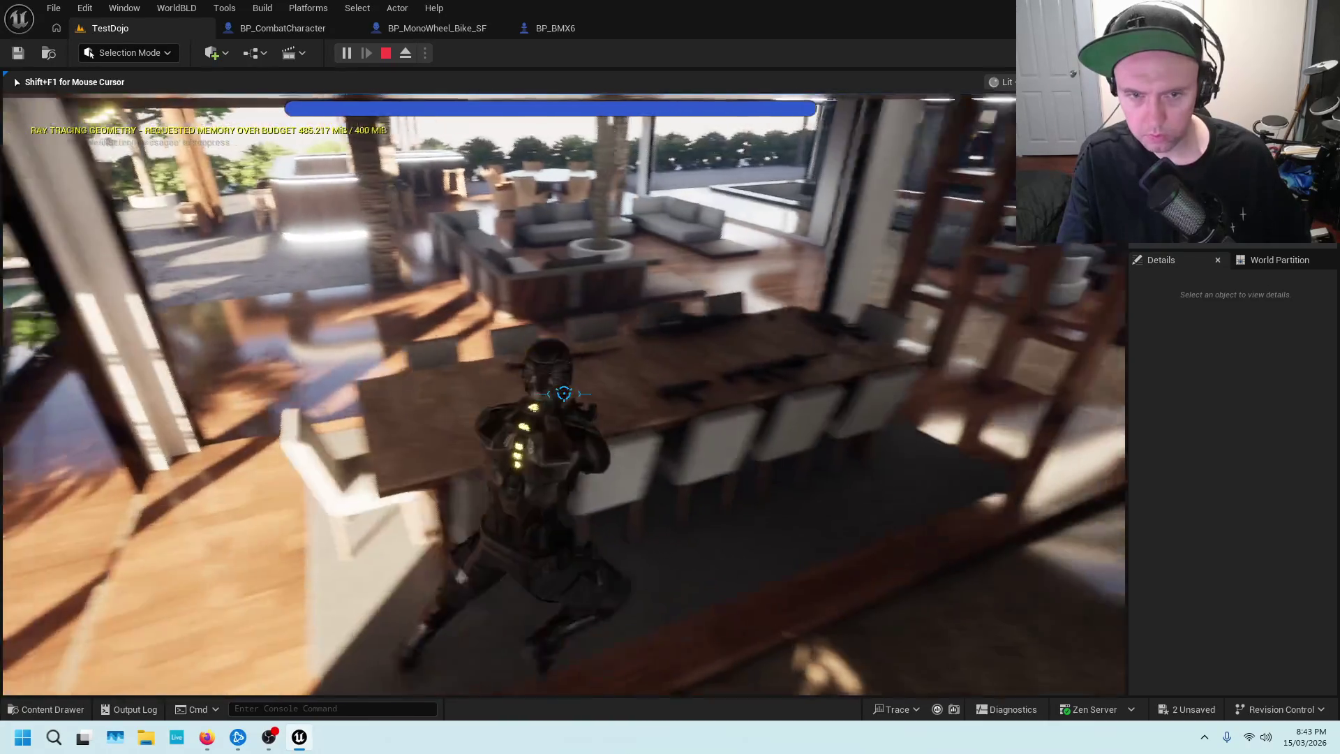
pyautogui.press('e')
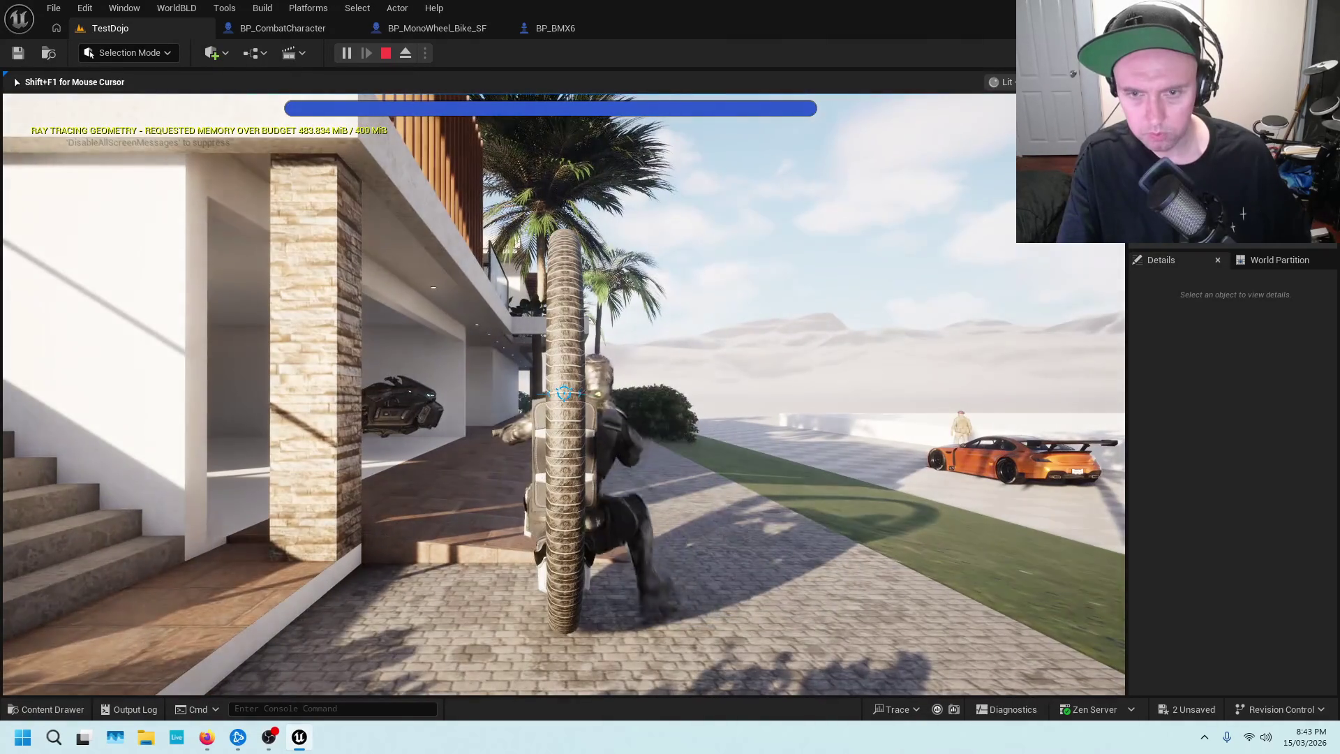
pyautogui.press('Escape')
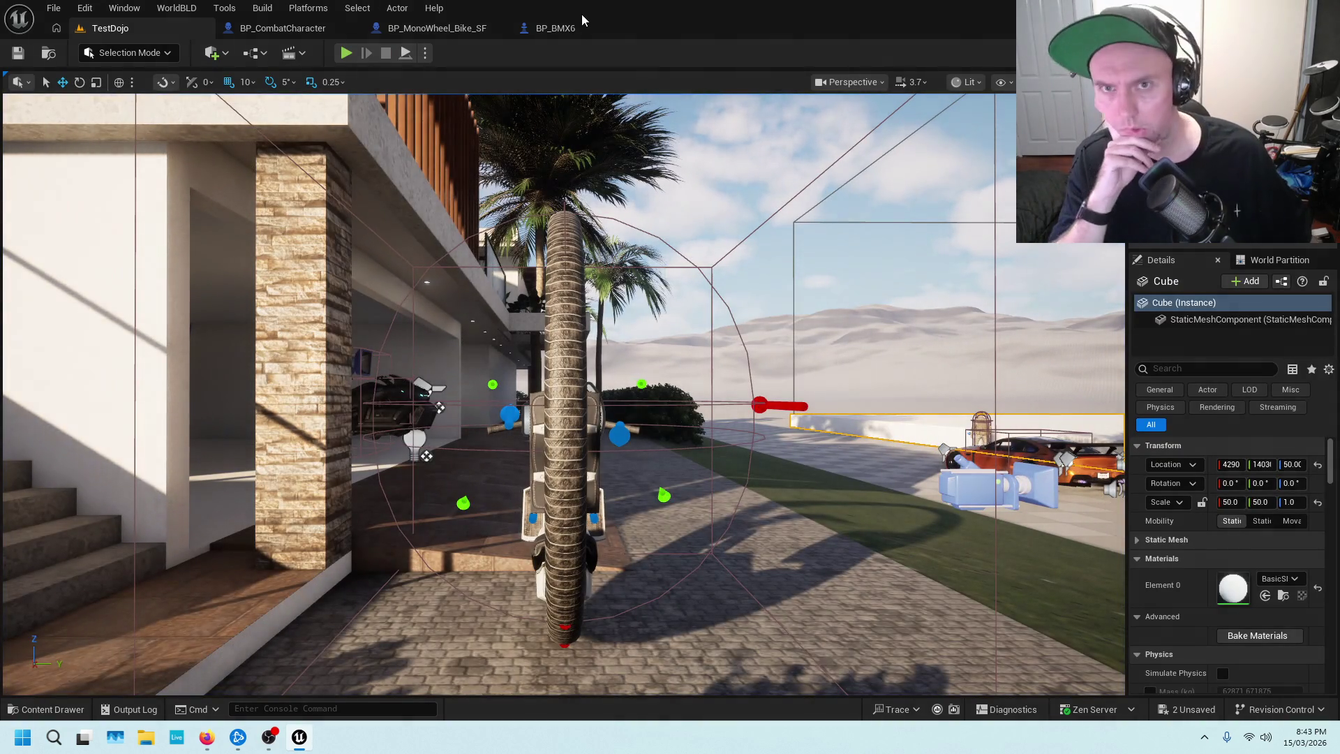
pyautogui.click(575, 28)
pyautogui.click(440, 29)
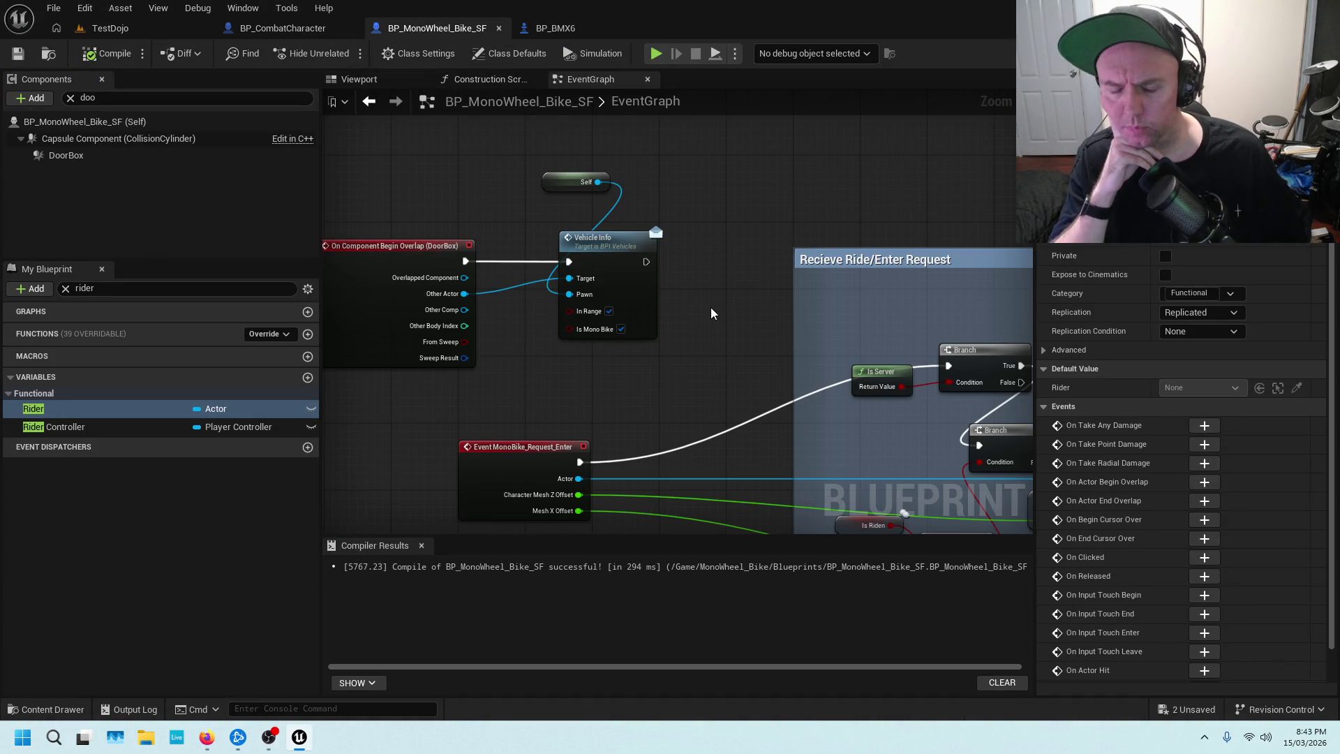
pyautogui.scroll(-5, 710, 313)
pyautogui.scroll(3, 710, 313)
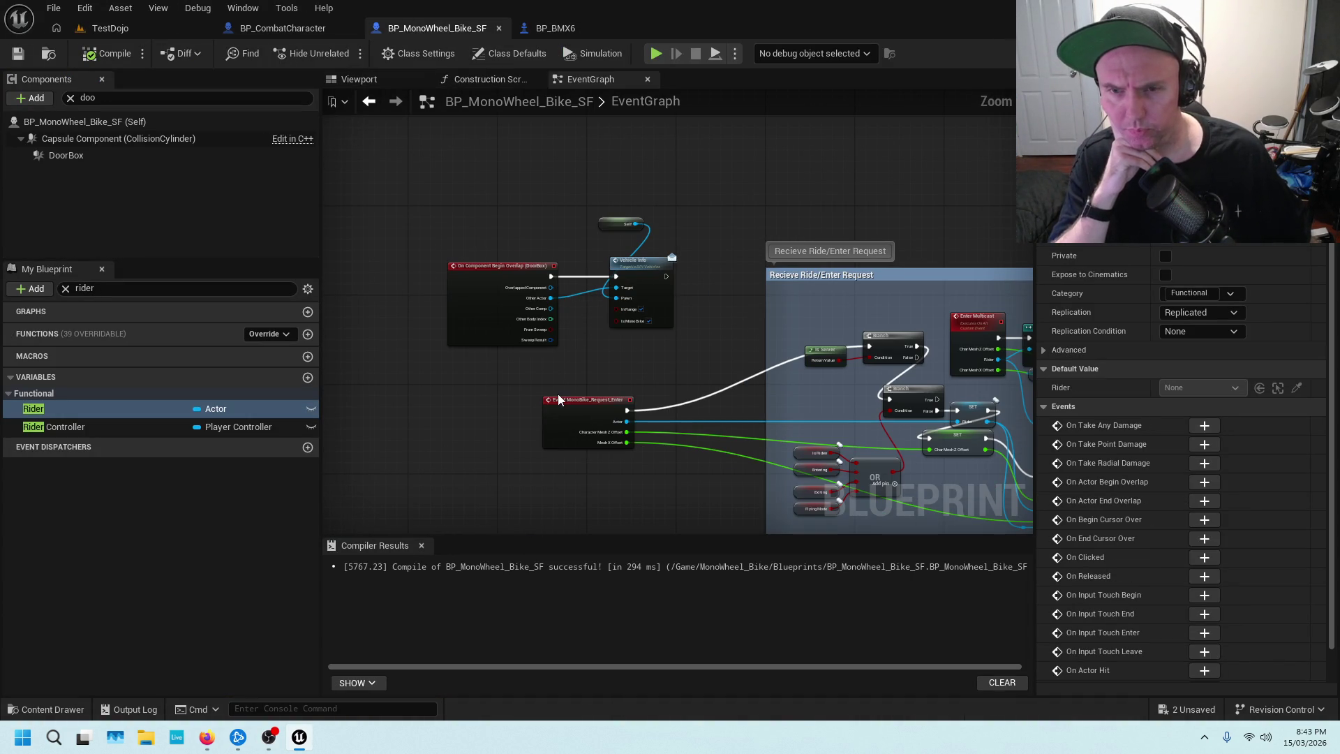
pyautogui.scroll(-3, 491, 417)
pyautogui.moveTo(798, 163)
pyautogui.mouseDown()
pyautogui.moveTo(509, 440)
pyautogui.moveTo(446, 293)
pyautogui.moveTo(388, 366)
pyautogui.moveTo(429, 291)
pyautogui.moveTo(640, 294)
pyautogui.mouseUp()
pyautogui.scroll(3, 428, 292)
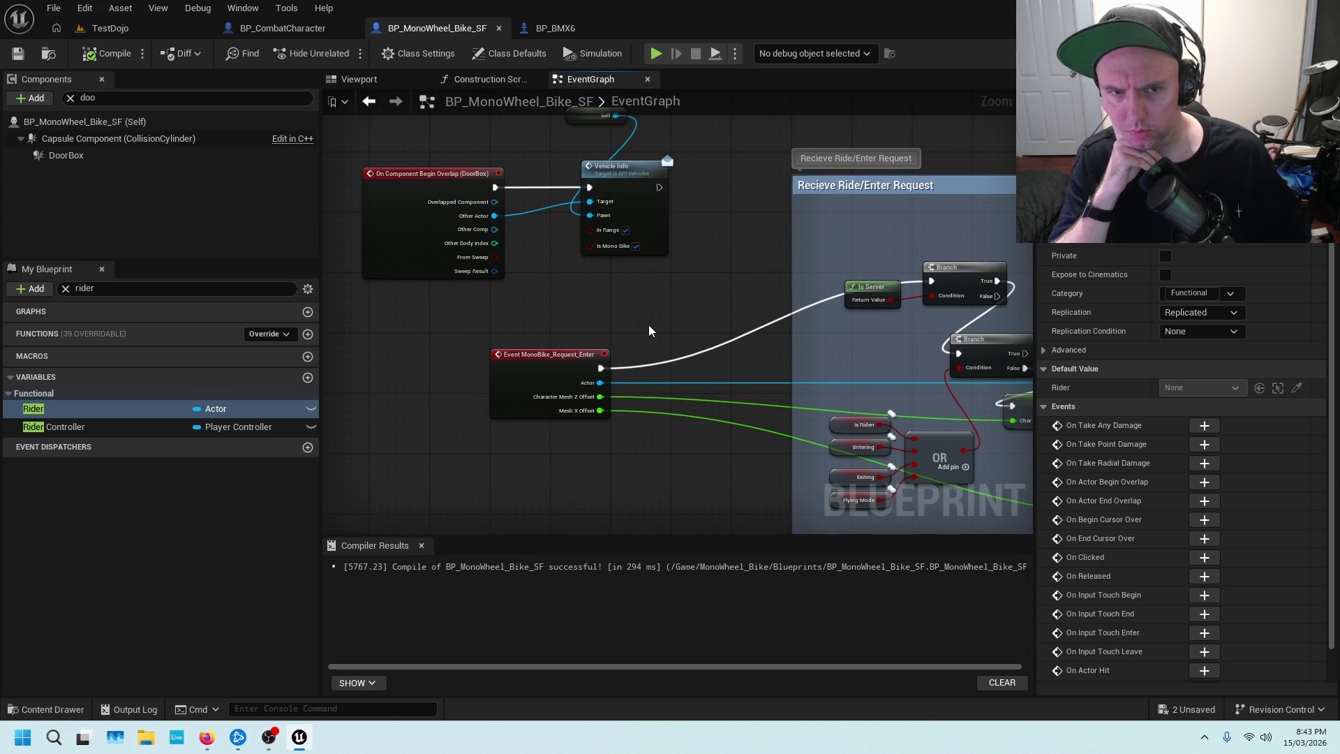
pyautogui.scroll(-1, 647, 325)
pyautogui.scroll(-1, 660, 312)
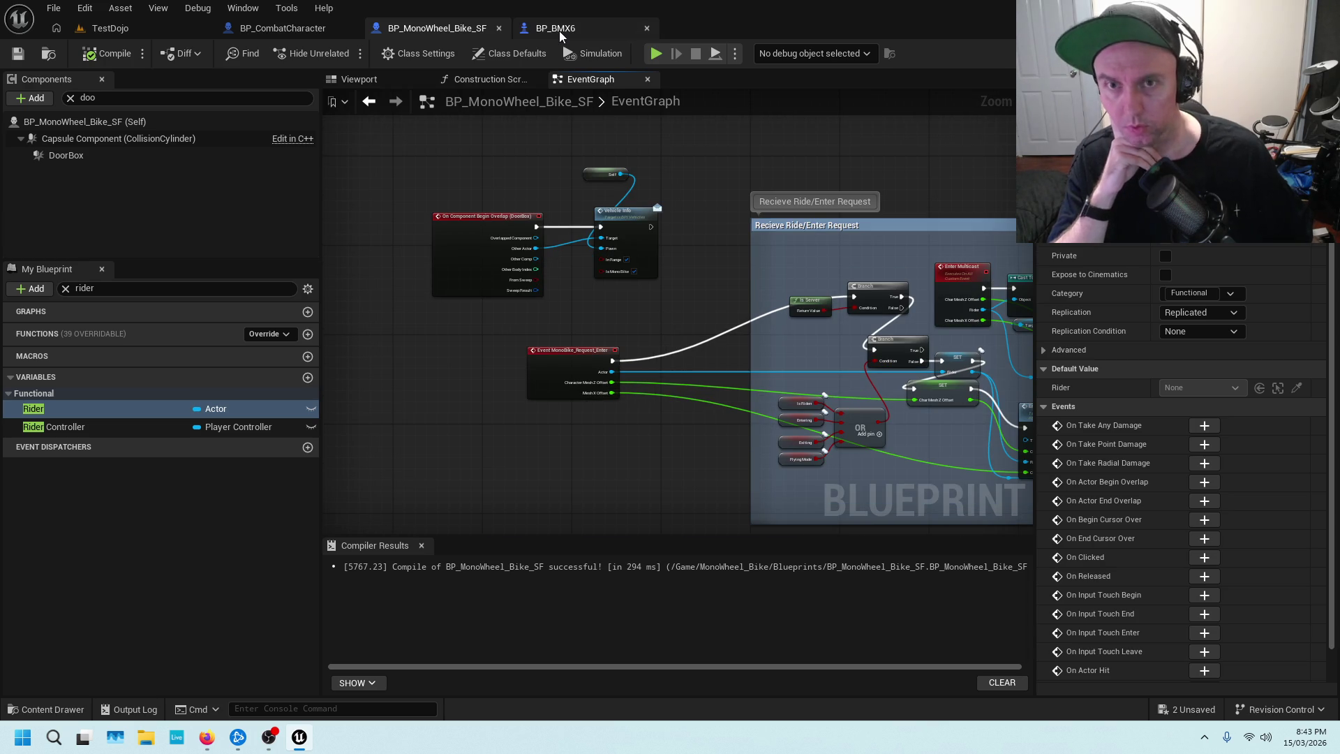
# In BP_CombatCharacter's Vehicles graph, look over the Event VehicleInfo row and Play Montage weapon-visibility nodes.
pyautogui.click(284, 28)
pyautogui.scroll(-3, 488, 208)
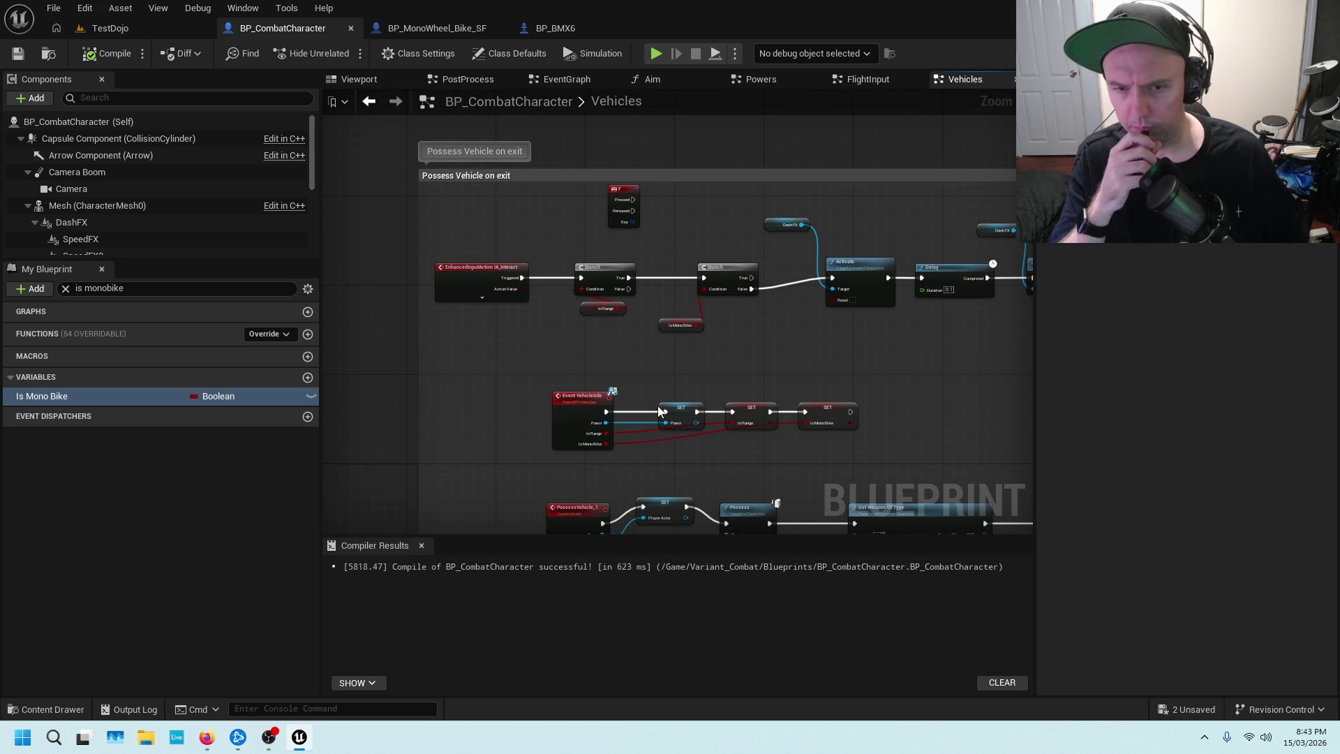
pyautogui.scroll(2, 658, 412)
pyautogui.scroll(1, 647, 336)
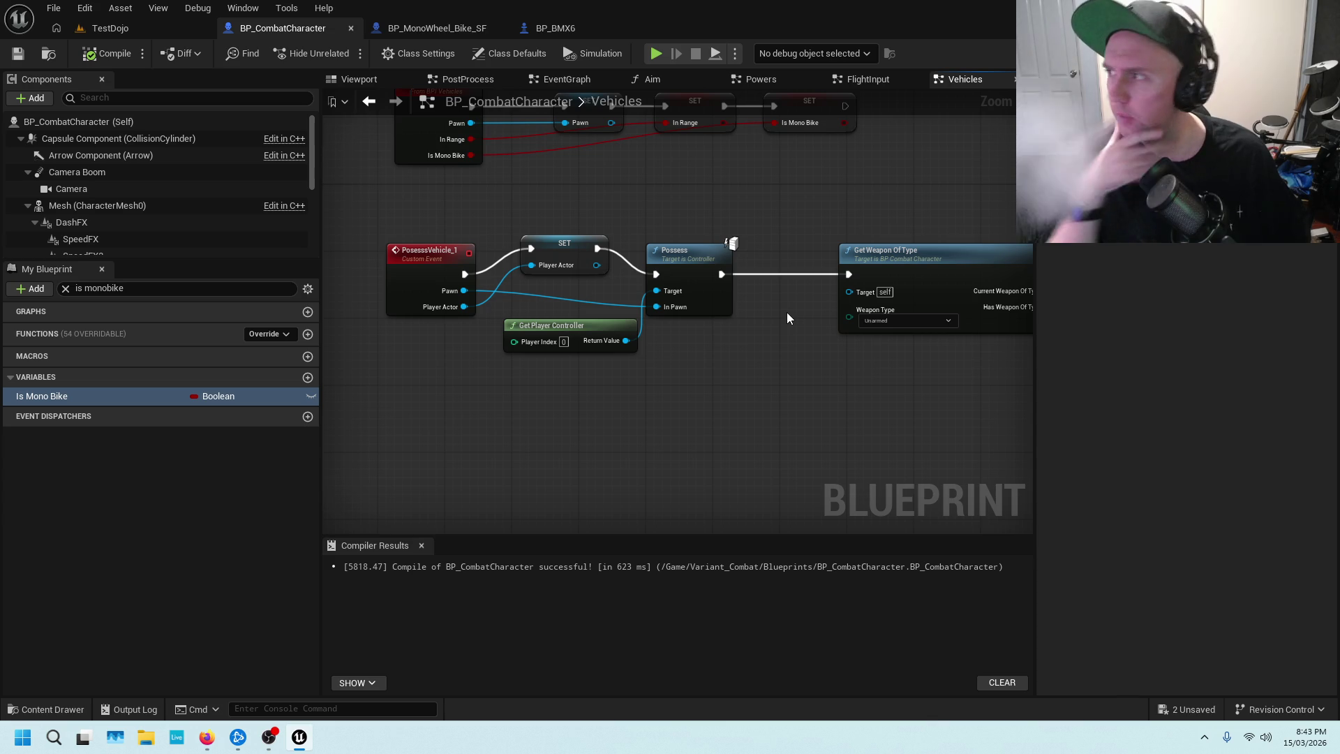
pyautogui.scroll(1, 666, 388)
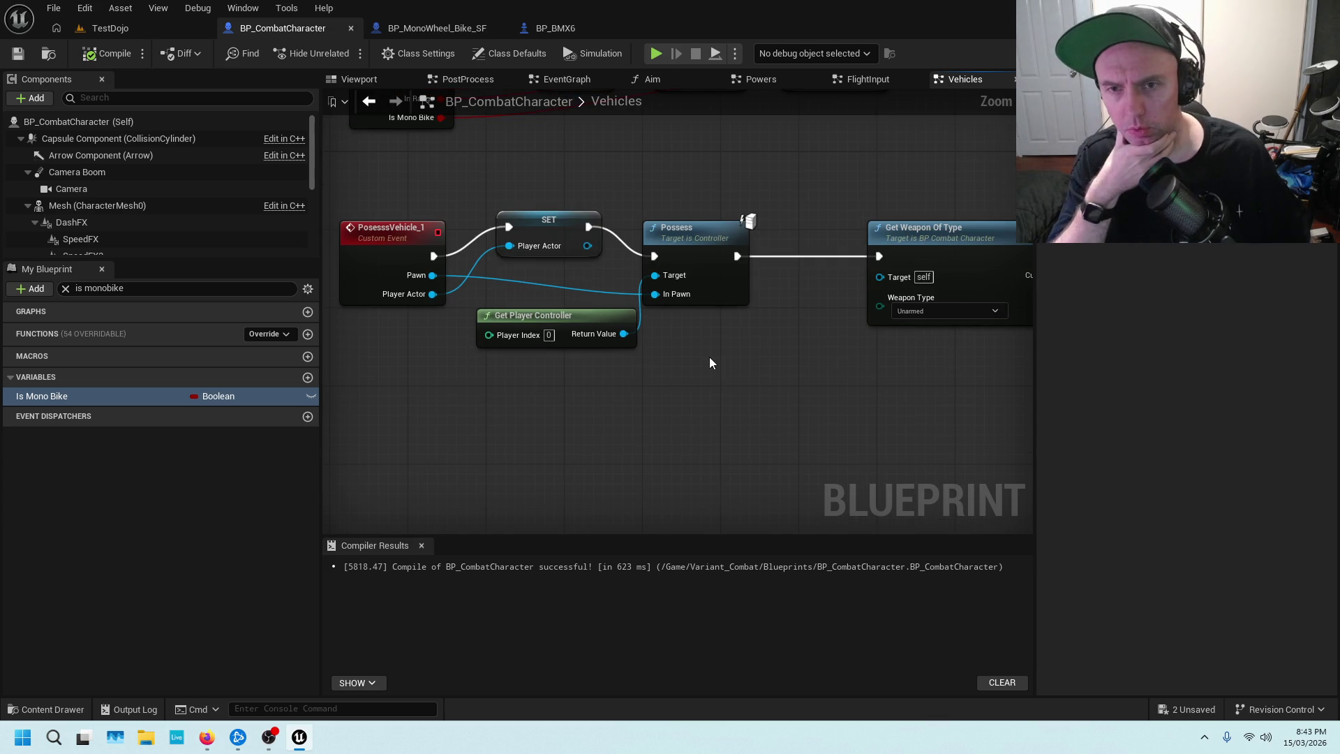
pyautogui.scroll(-2, 744, 330)
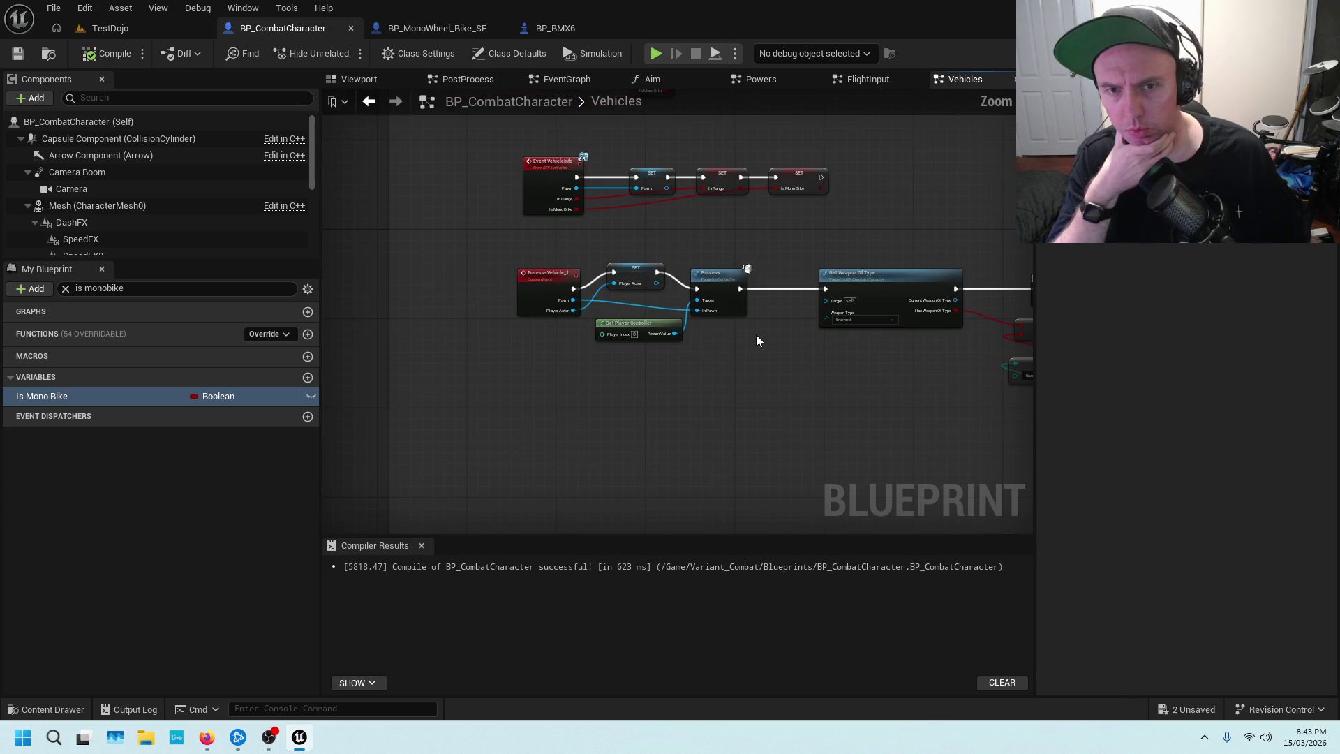
pyautogui.moveTo(840, 241)
pyautogui.mouseDown()
pyautogui.moveTo(801, 209)
pyautogui.moveTo(742, 334)
pyautogui.mouseUp()
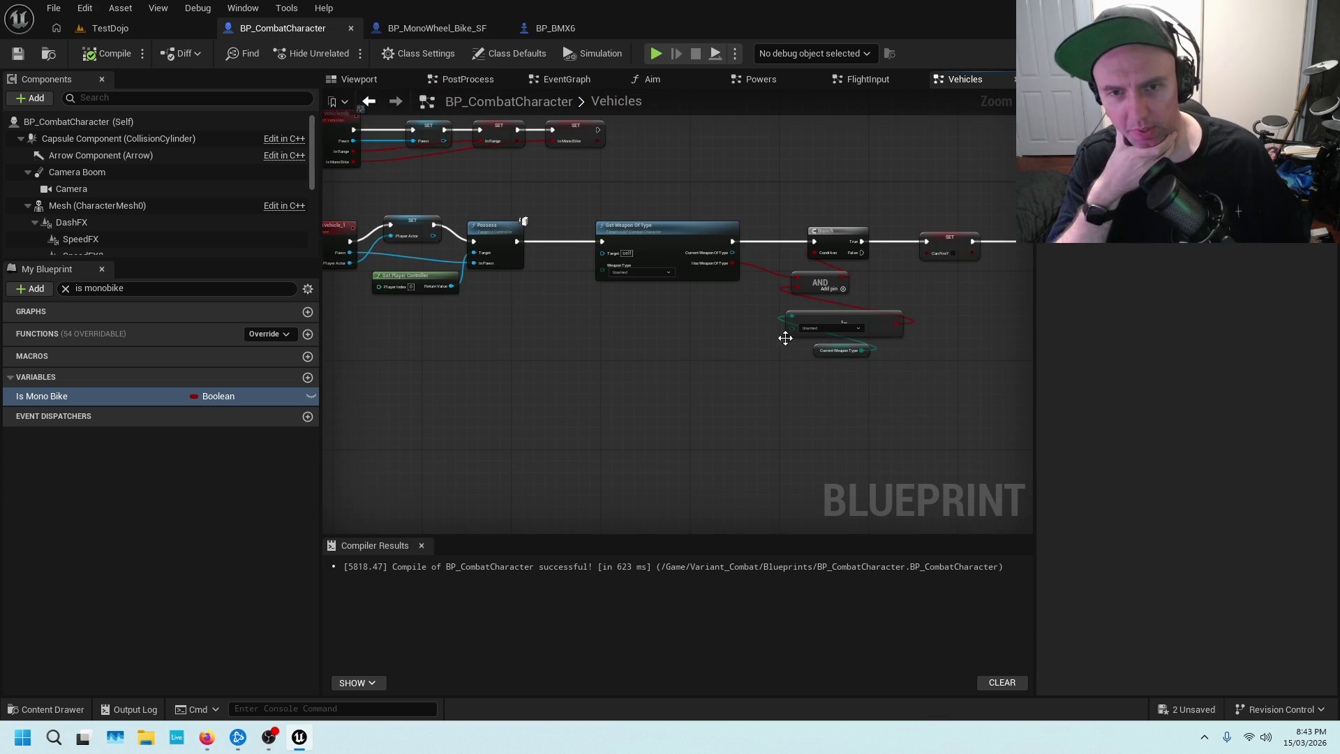
pyautogui.moveTo(1004, 303); pyautogui.dragTo(597, 328)
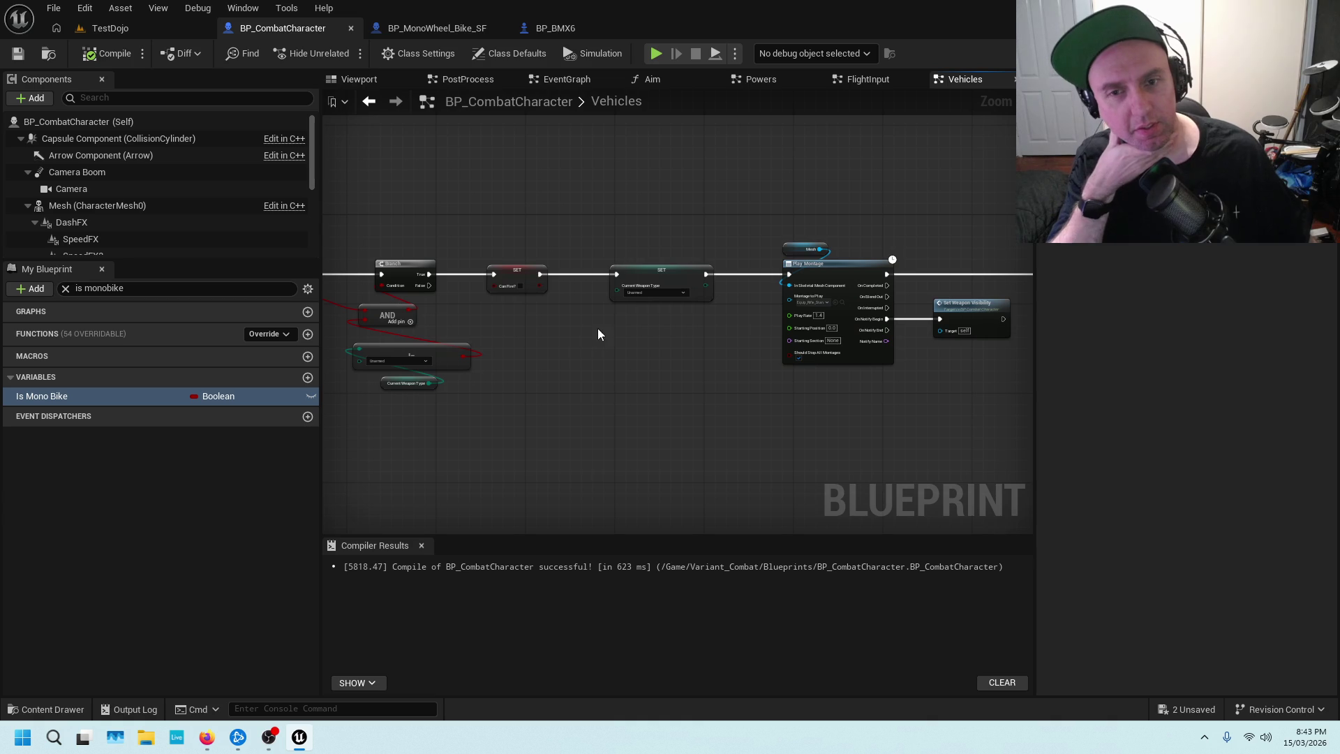
pyautogui.scroll(-5, 744, 330)
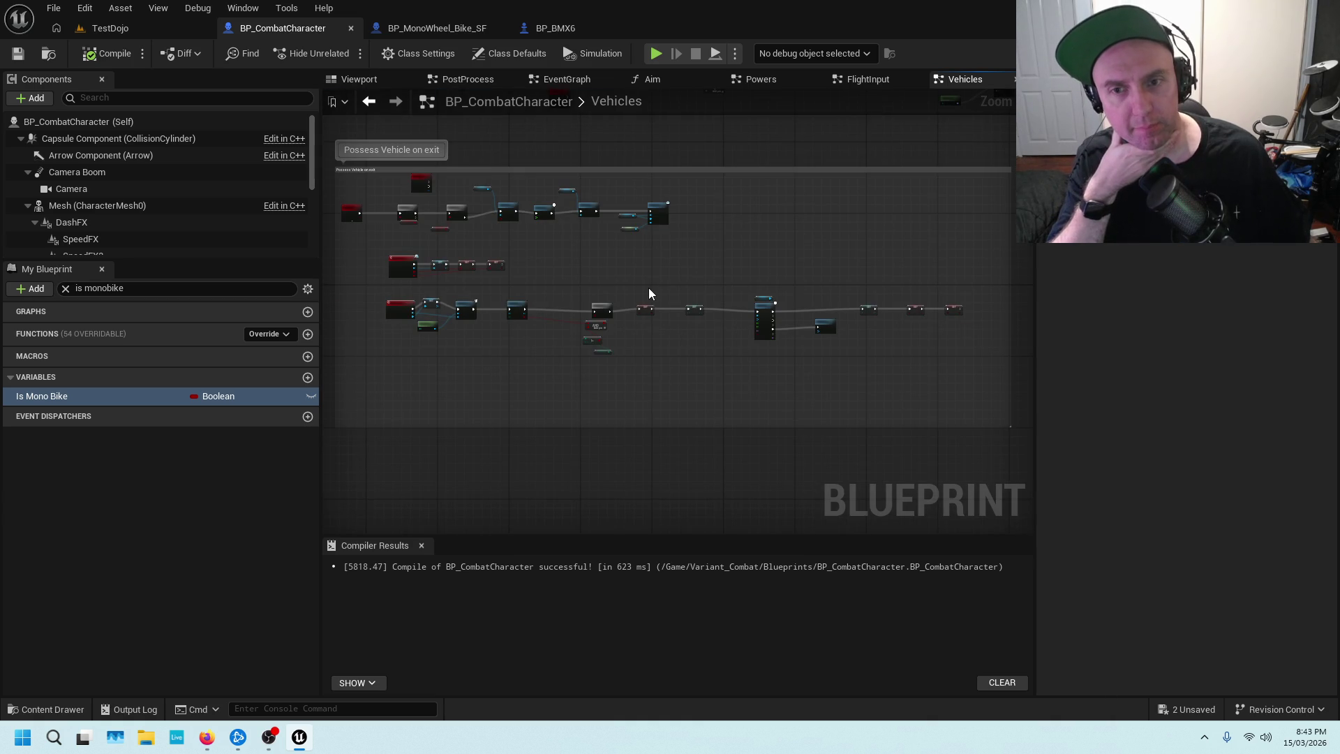
# Center the Possess Vehicle on exit nodes, select the first Branch and In Range, then show BP_BMX6.
pyautogui.moveTo(701, 302); pyautogui.dragTo(940, 311)
pyautogui.scroll(3, 856, 289)
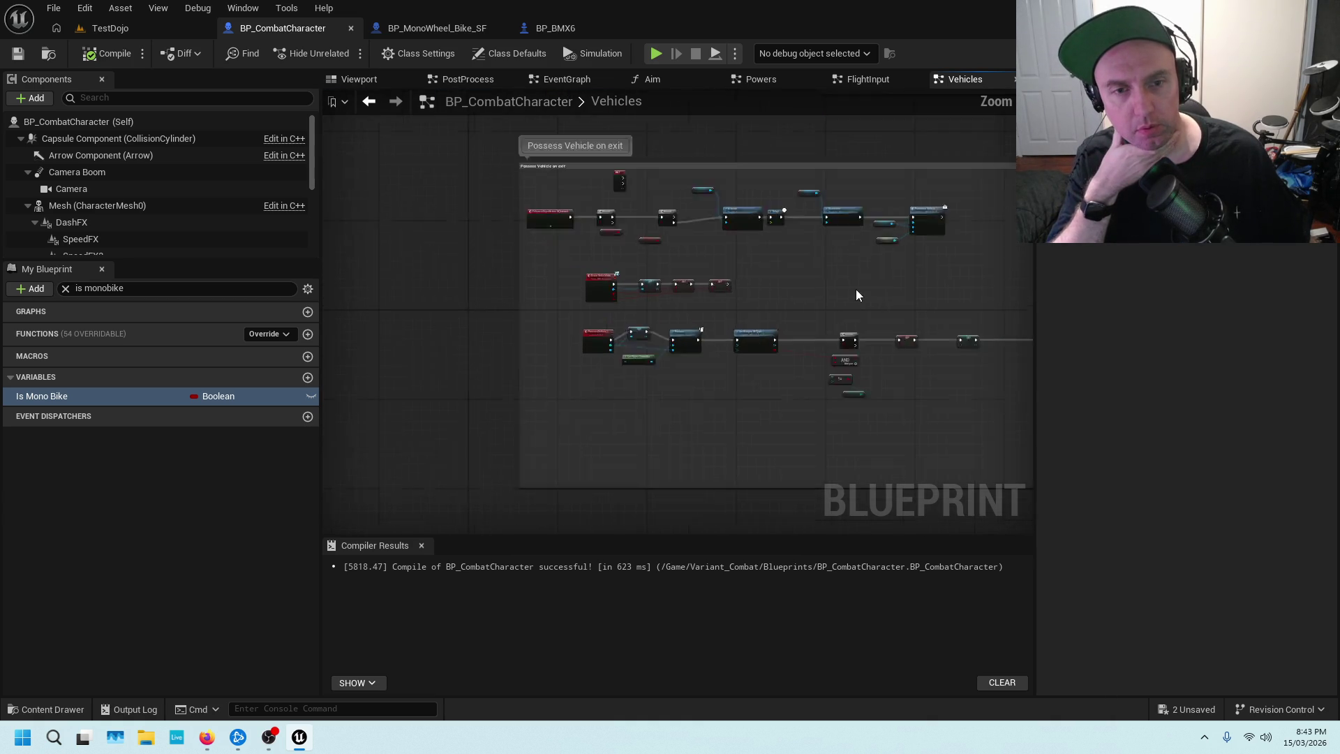
pyautogui.scroll(3, 694, 318)
pyautogui.moveTo(694, 273); pyautogui.dragTo(631, 374)
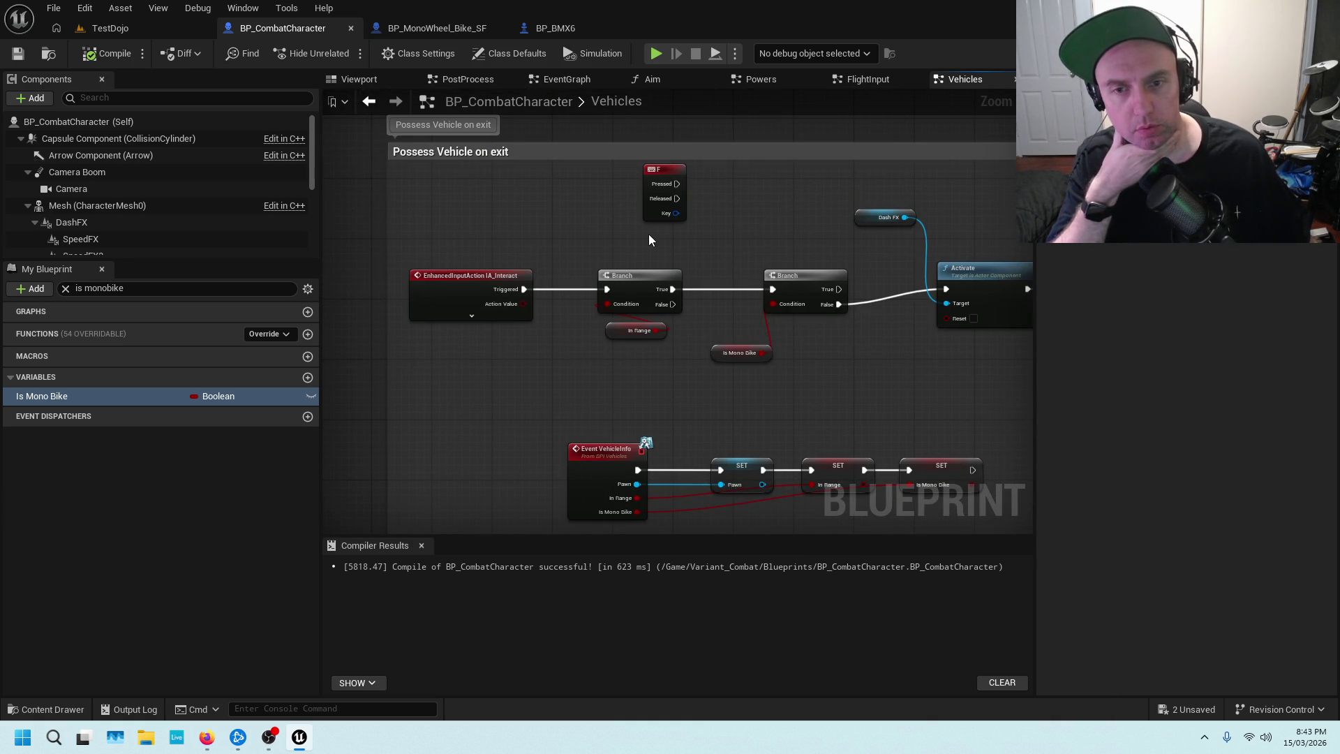
pyautogui.moveTo(649, 240); pyautogui.dragTo(562, 349)
pyautogui.scroll(-2, 635, 312)
pyautogui.scroll(3, 612, 346)
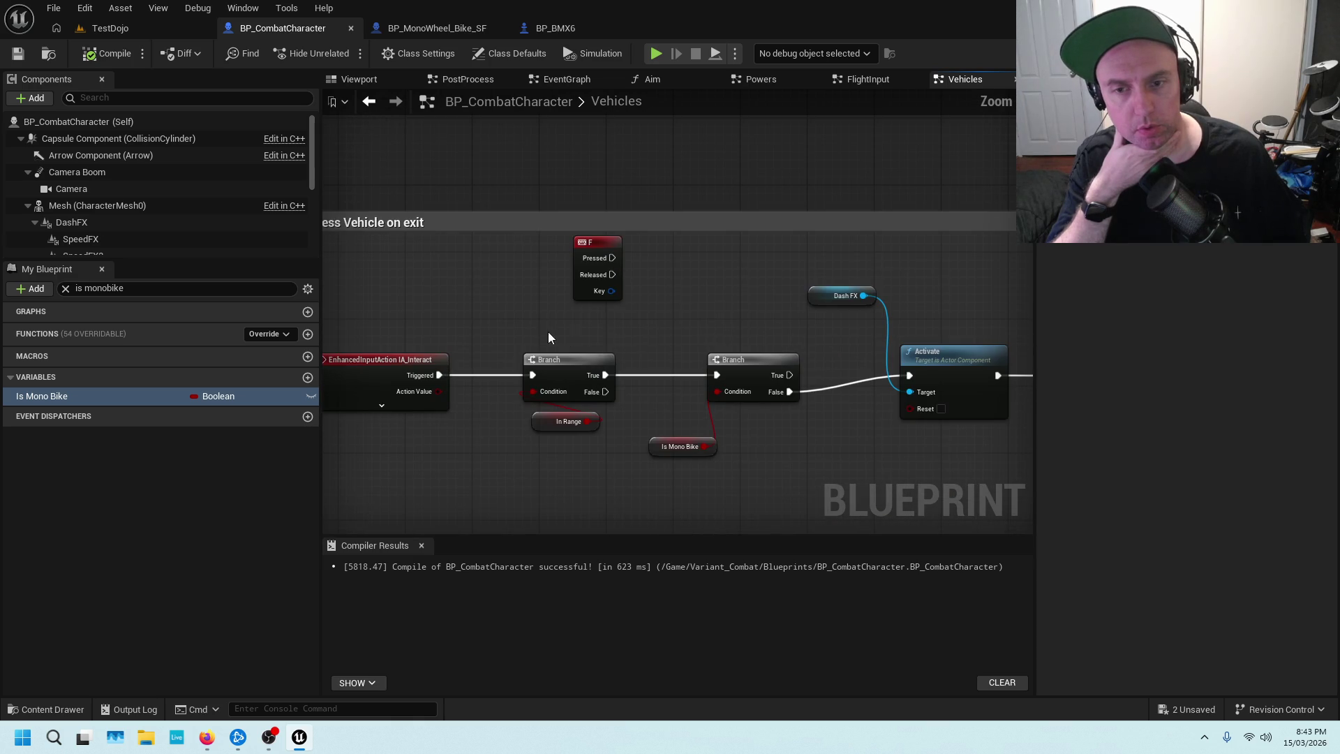
pyautogui.moveTo(501, 315); pyautogui.dragTo(604, 445)
pyautogui.scroll(-5, 750, 254)
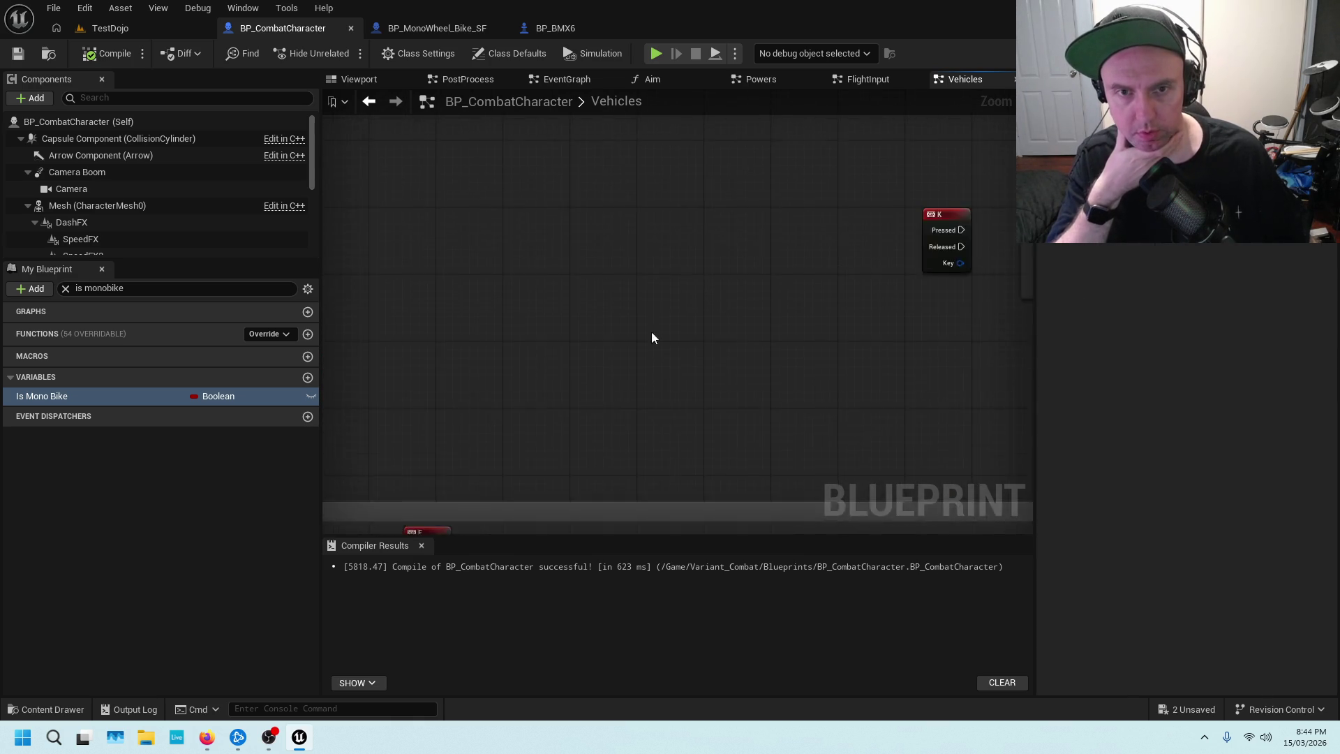
pyautogui.scroll(5, 719, 234)
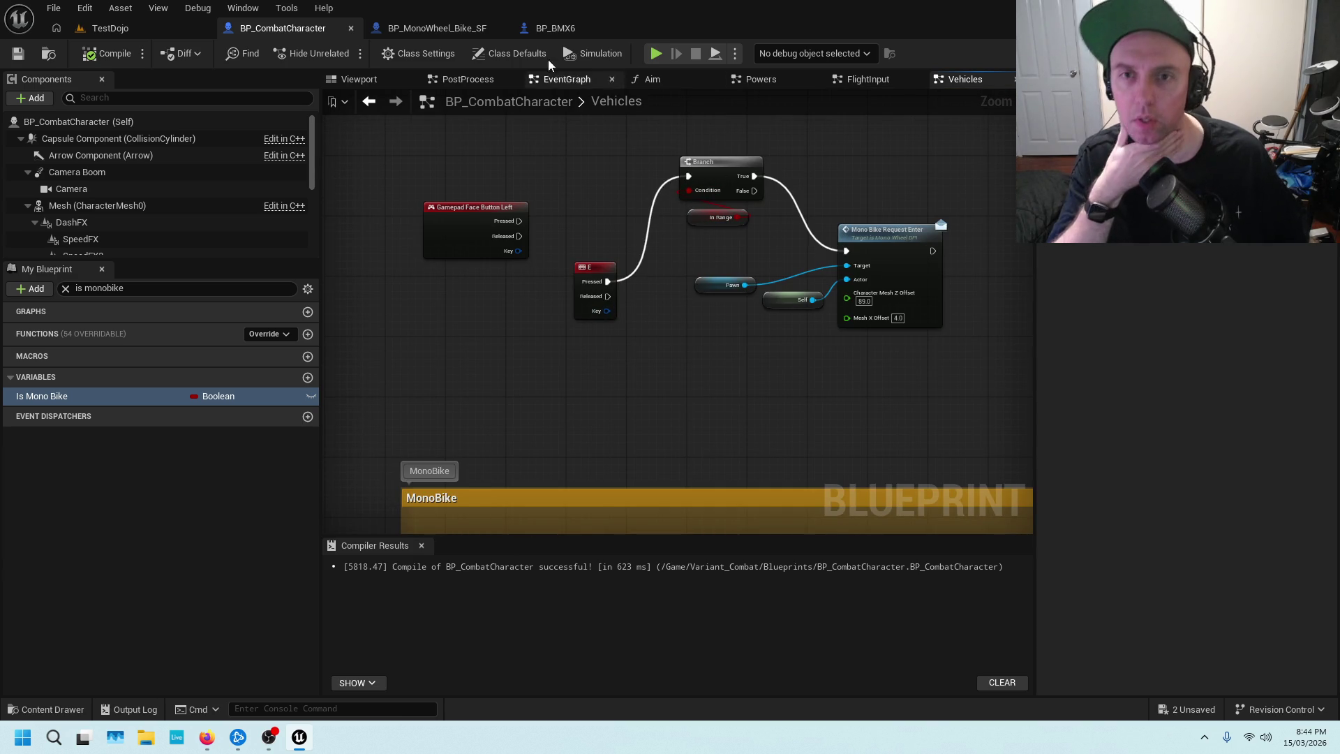
pyautogui.click(571, 29)
pyautogui.scroll(5, 601, 199)
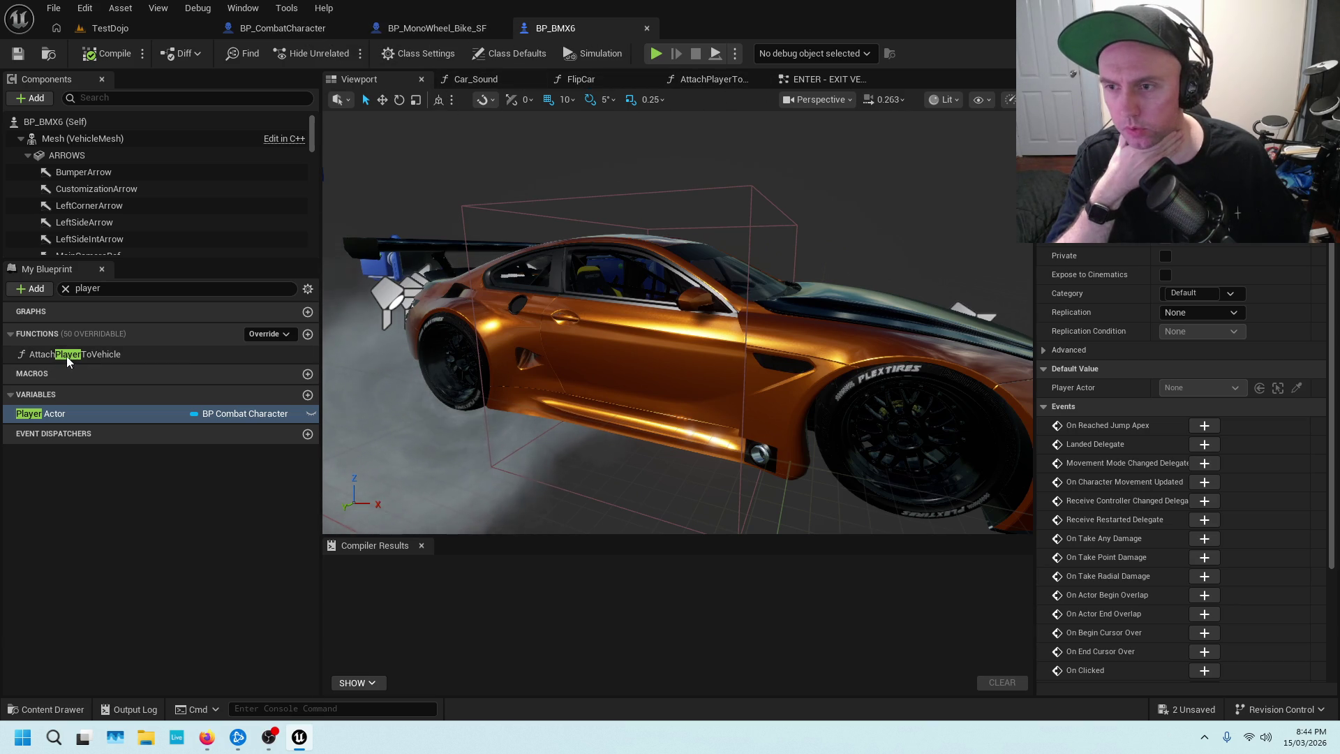
# Clear the player filter and open the BMX6 EventGraph, expanding it to list its groups.
pyautogui.click(65, 289)
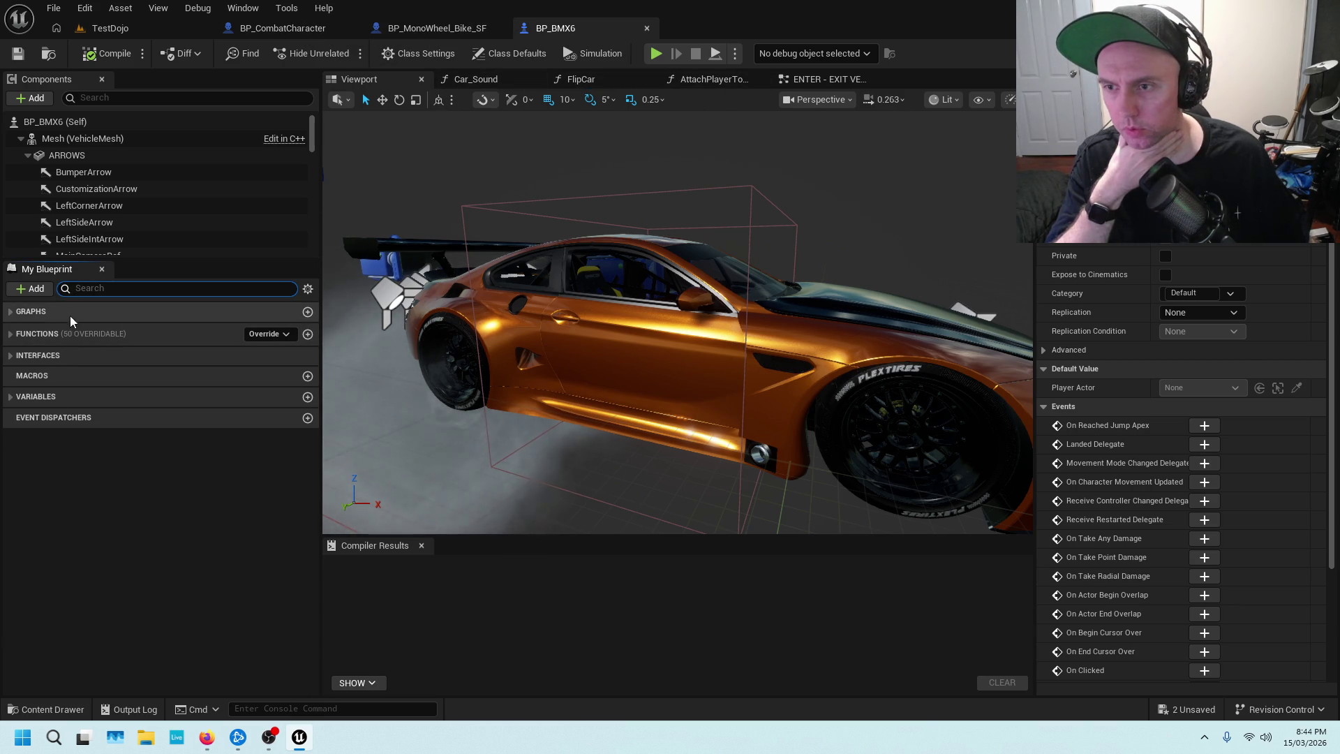
pyautogui.doubleClick(56, 333)
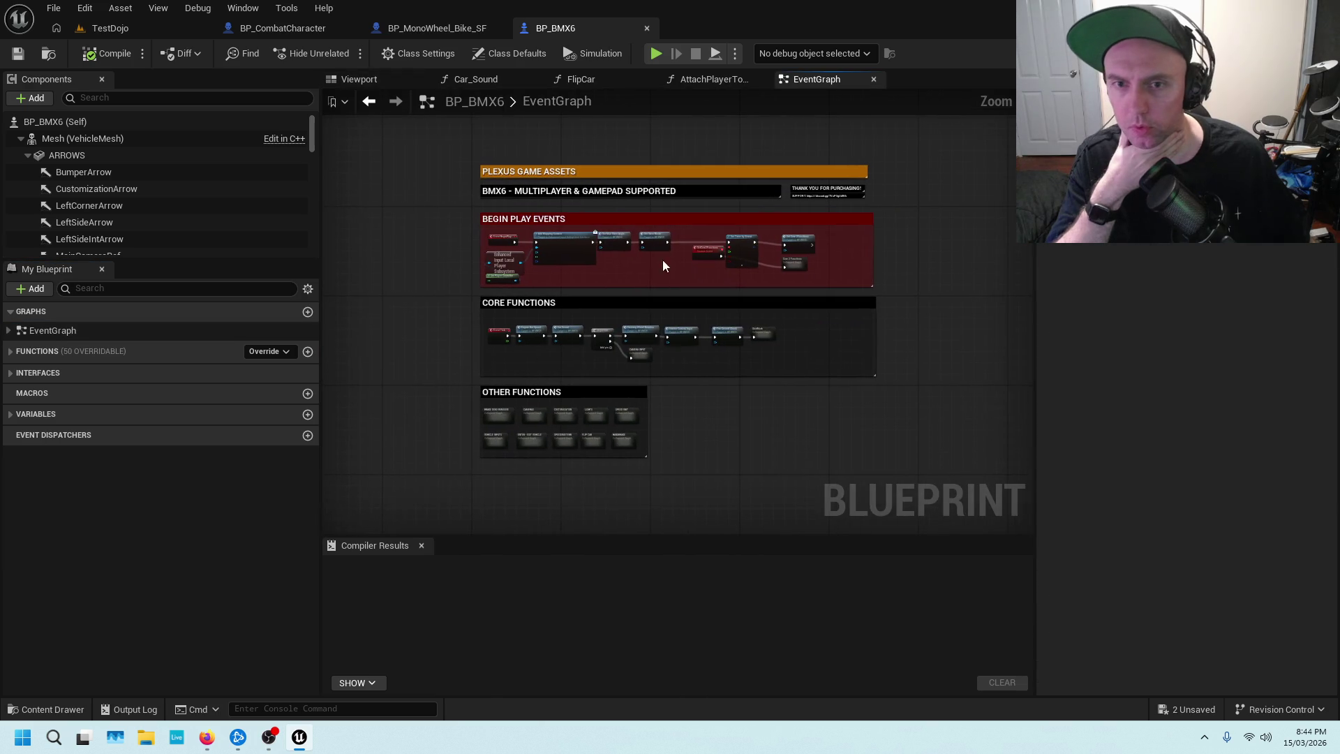
pyautogui.click(9, 330)
pyautogui.scroll(-1, 83, 488)
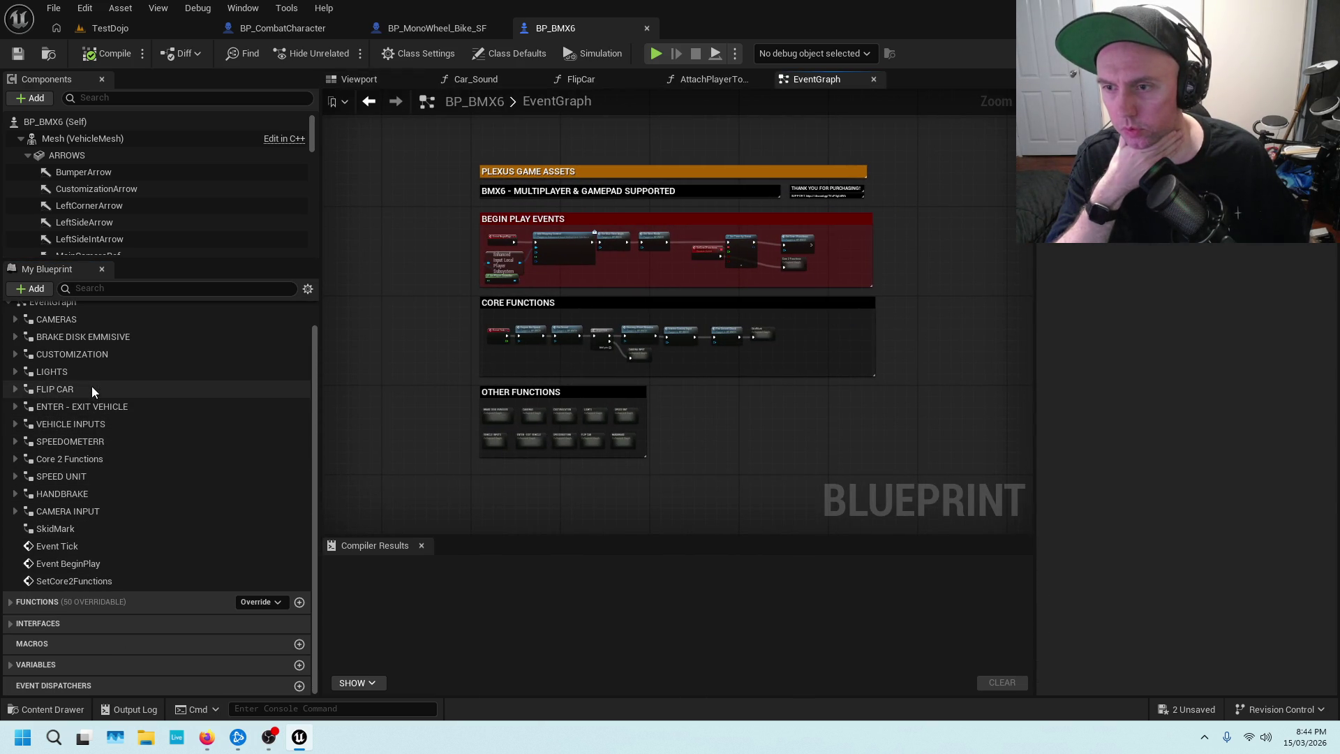
pyautogui.scroll(1, 109, 339)
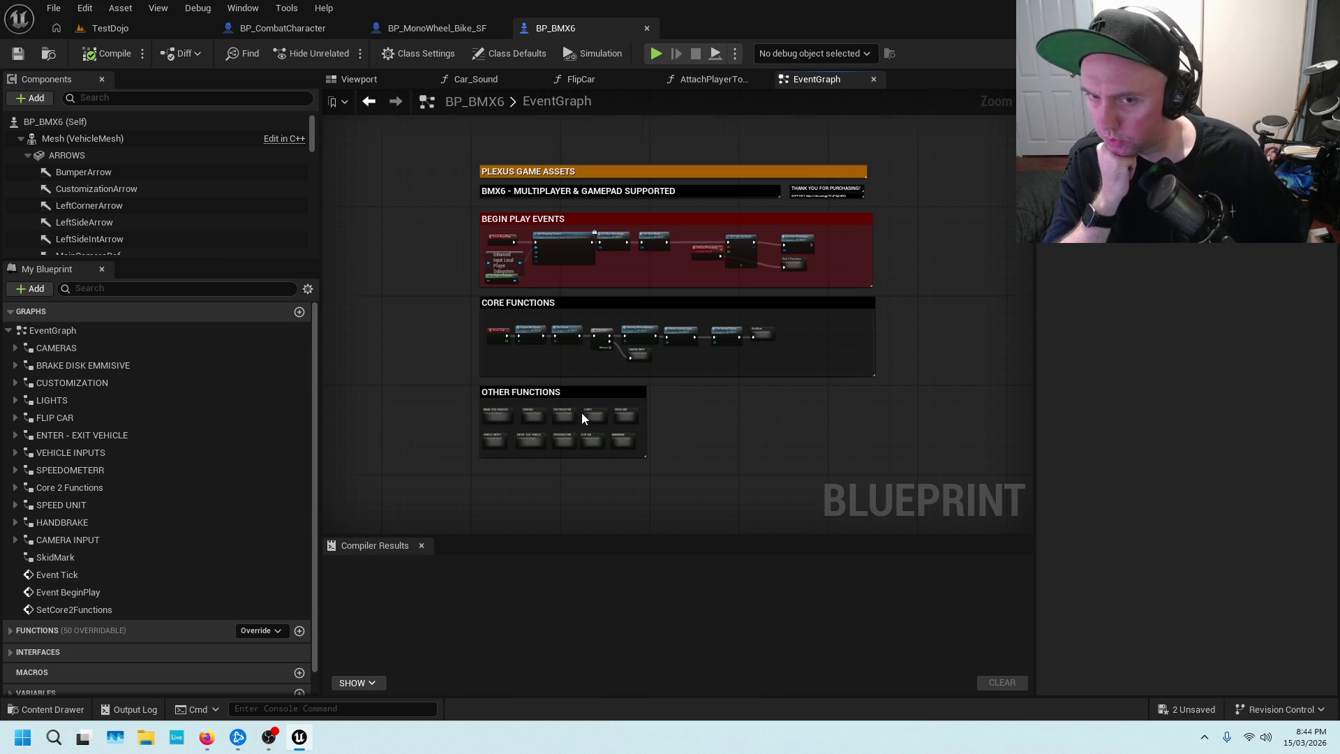
pyautogui.scroll(-2, 584, 416)
pyautogui.scroll(1, 554, 148)
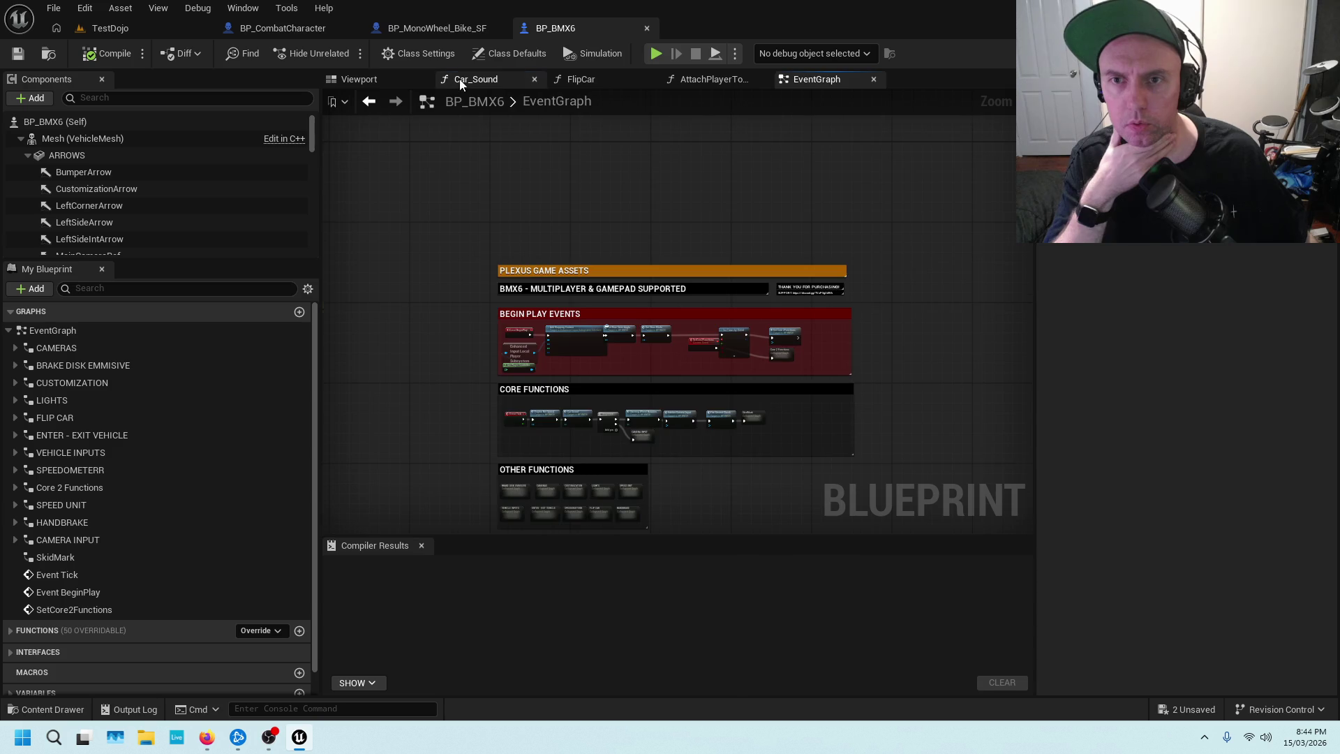
# Look through the Car_Sound and AttachPlayerToVehicle function graphs, then view the EventGraph's OTHER FUNCTIONS group.
pyautogui.click(480, 79)
pyautogui.click(799, 82)
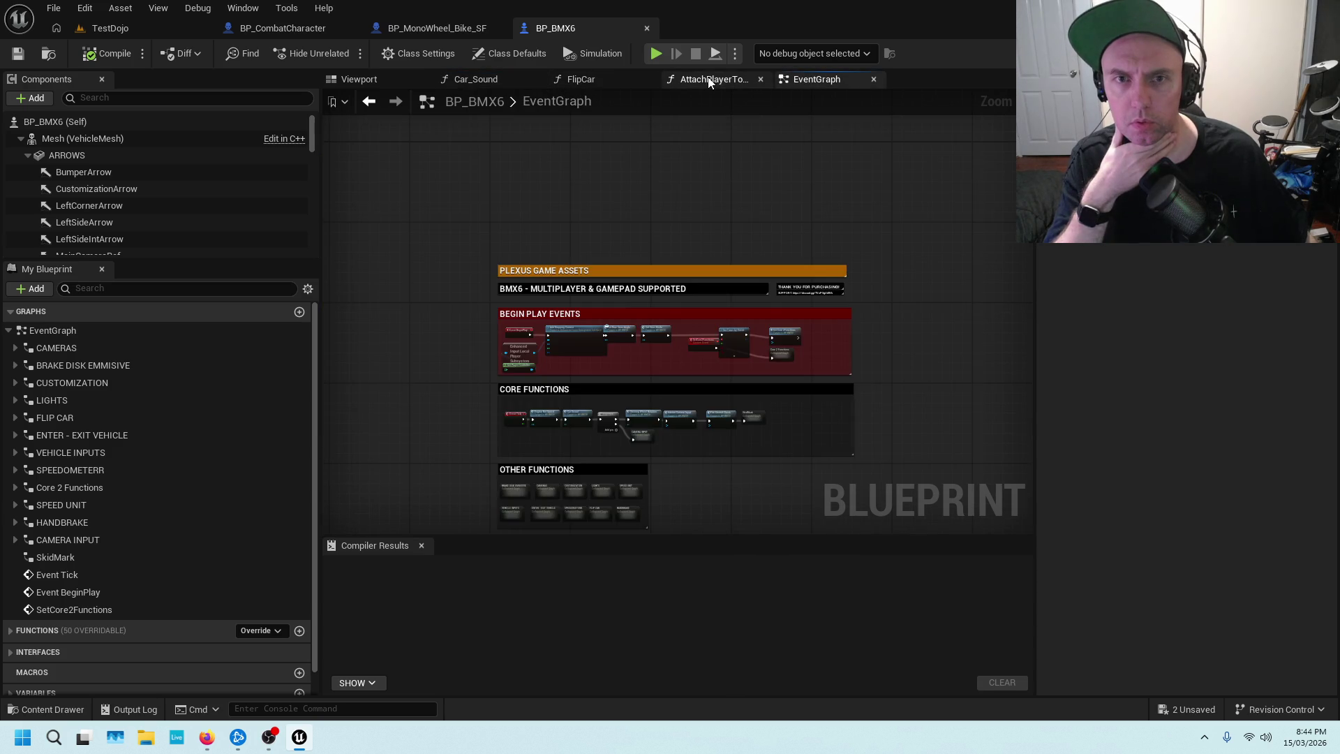
pyautogui.click(708, 79)
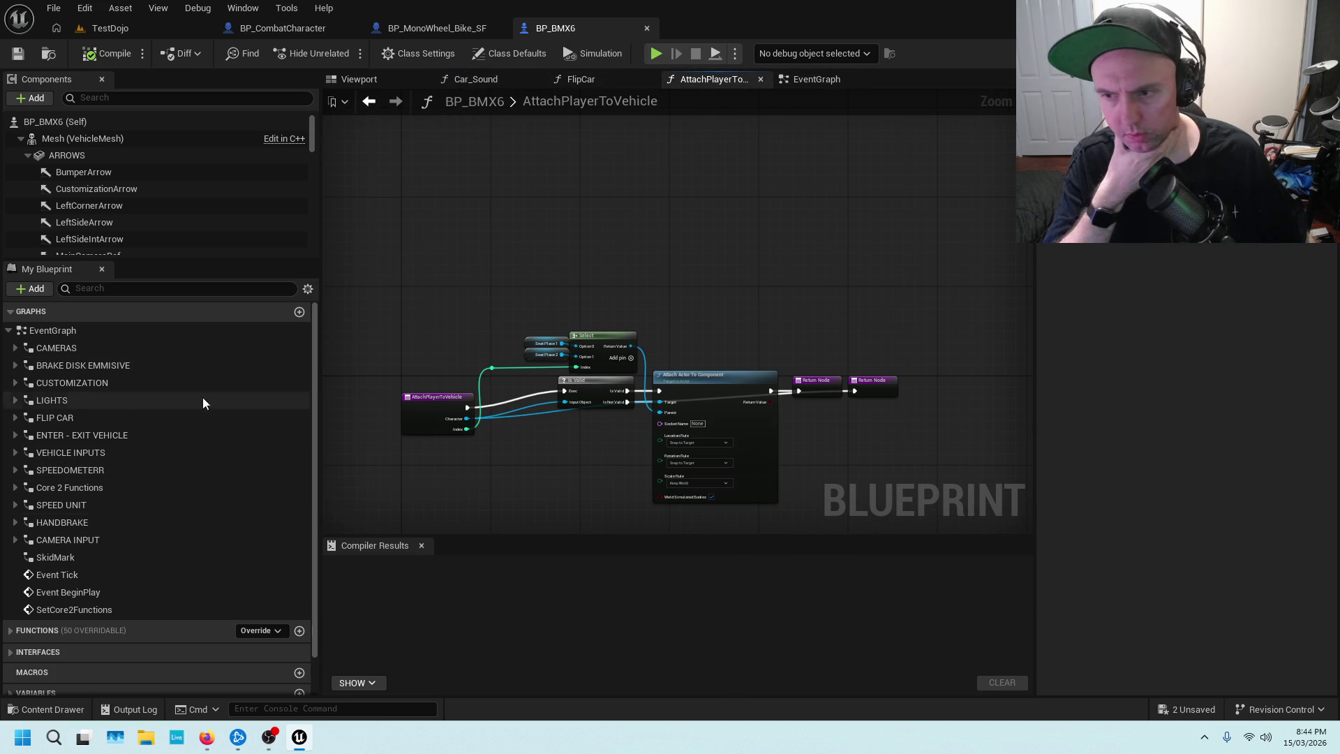
pyautogui.doubleClick(82, 329)
pyautogui.moveTo(766, 372)
pyautogui.mouseDown()
pyautogui.moveTo(628, 243)
pyautogui.moveTo(810, 282)
pyautogui.moveTo(889, 376)
pyautogui.moveTo(824, 209)
pyautogui.moveTo(768, 282)
pyautogui.moveTo(785, 268)
pyautogui.mouseUp()
pyautogui.scroll(5, 634, 281)
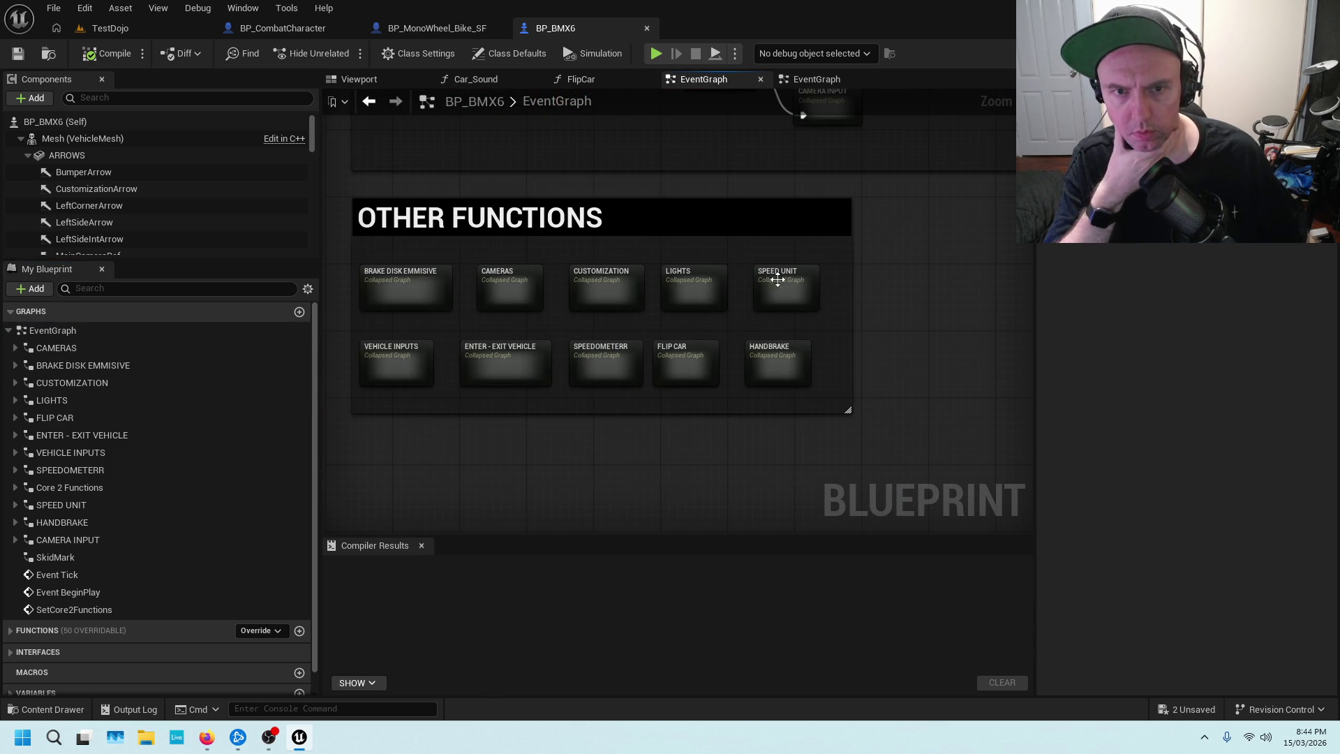
# Inspect the ENTER - EXIT VEHICLE collapsed graph's Possess/unpossess and Exit groups, then switch to the monobike blueprint.
pyautogui.doubleClick(507, 361)
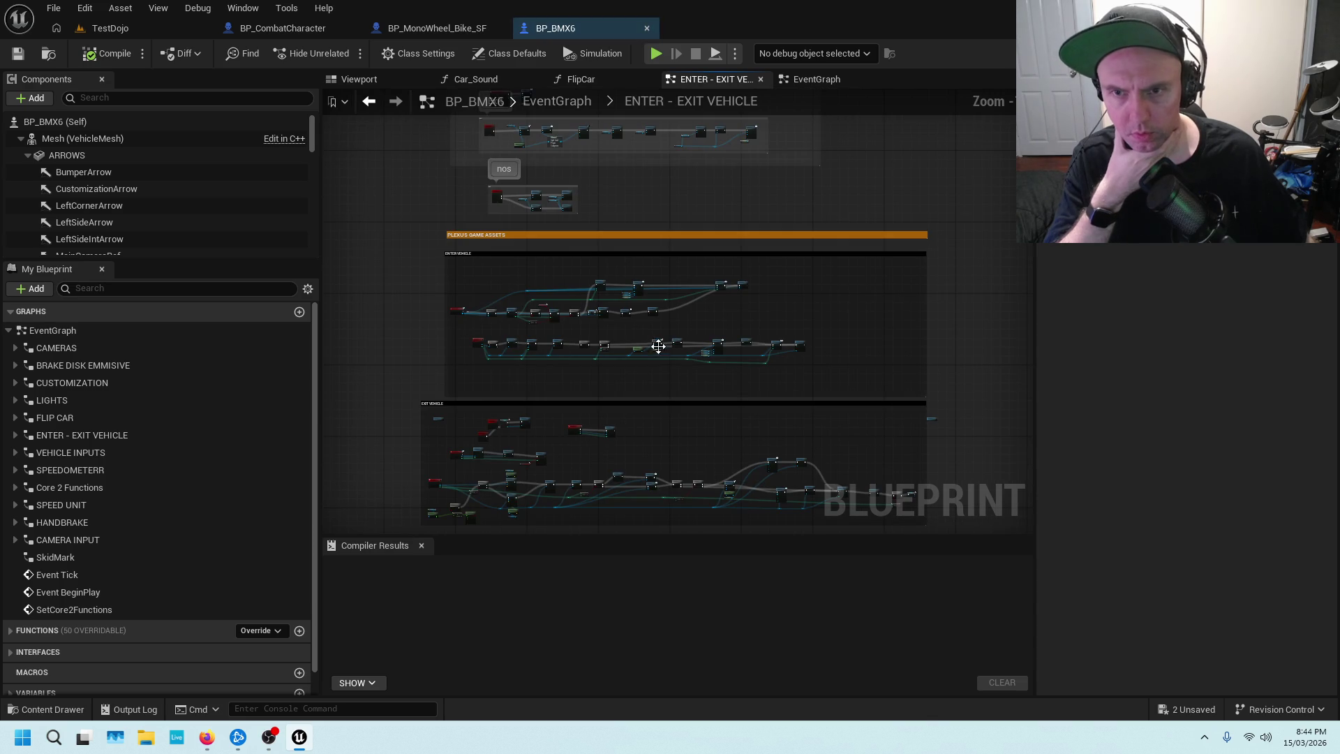
pyautogui.scroll(-2, 230, 429)
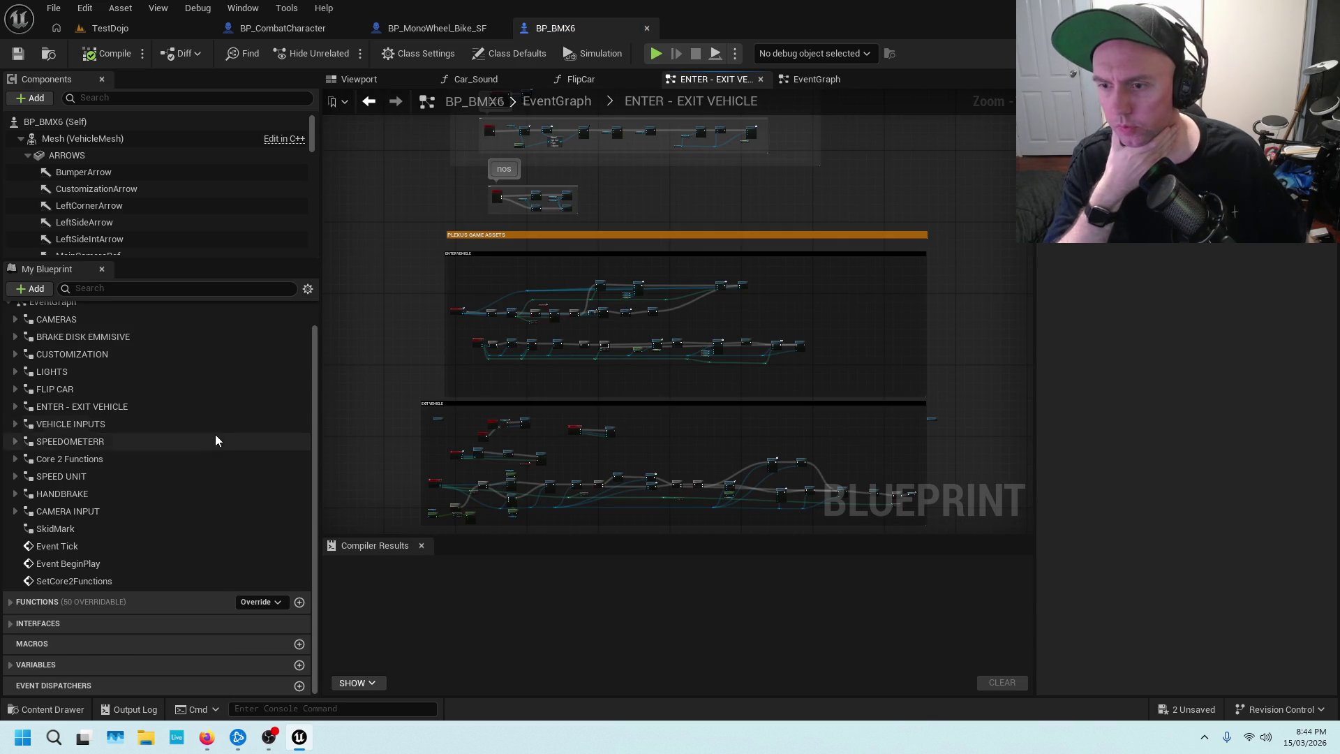
pyautogui.click(19, 602)
pyautogui.scroll(-6, 157, 518)
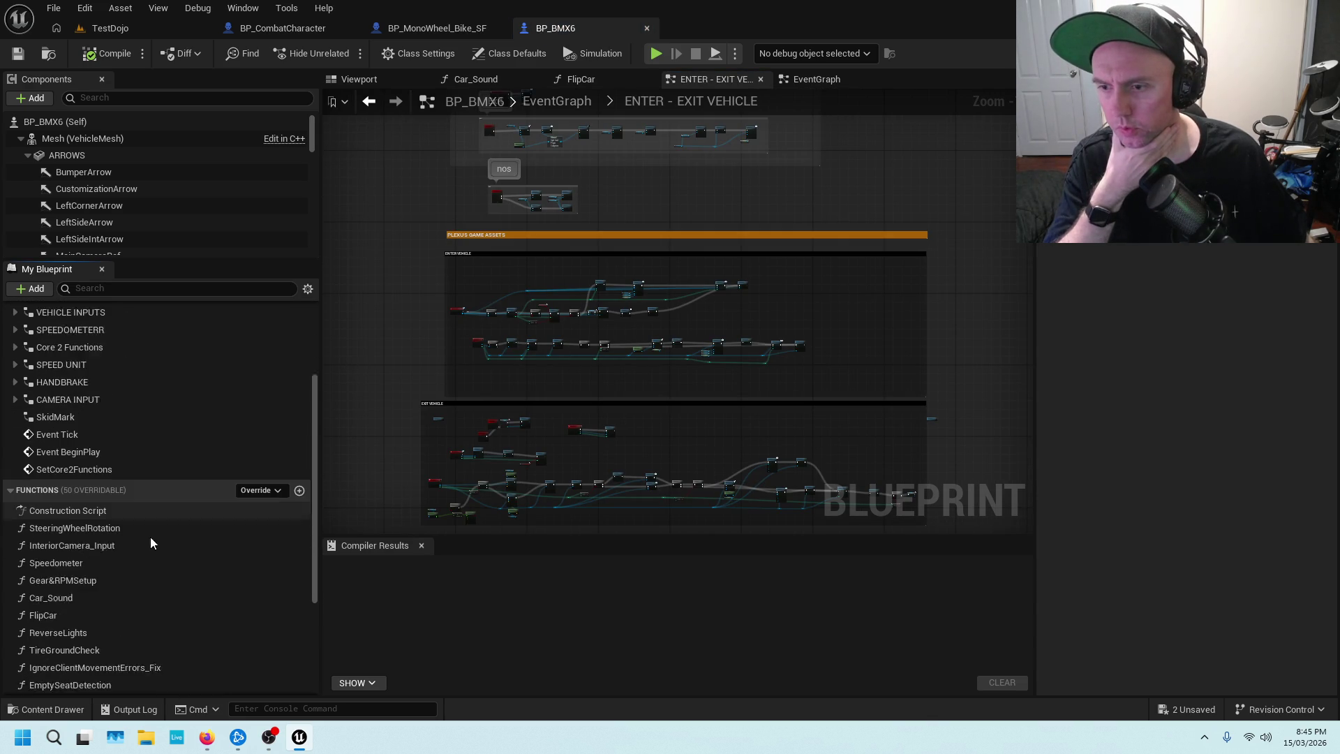
pyautogui.scroll(-2, 95, 608)
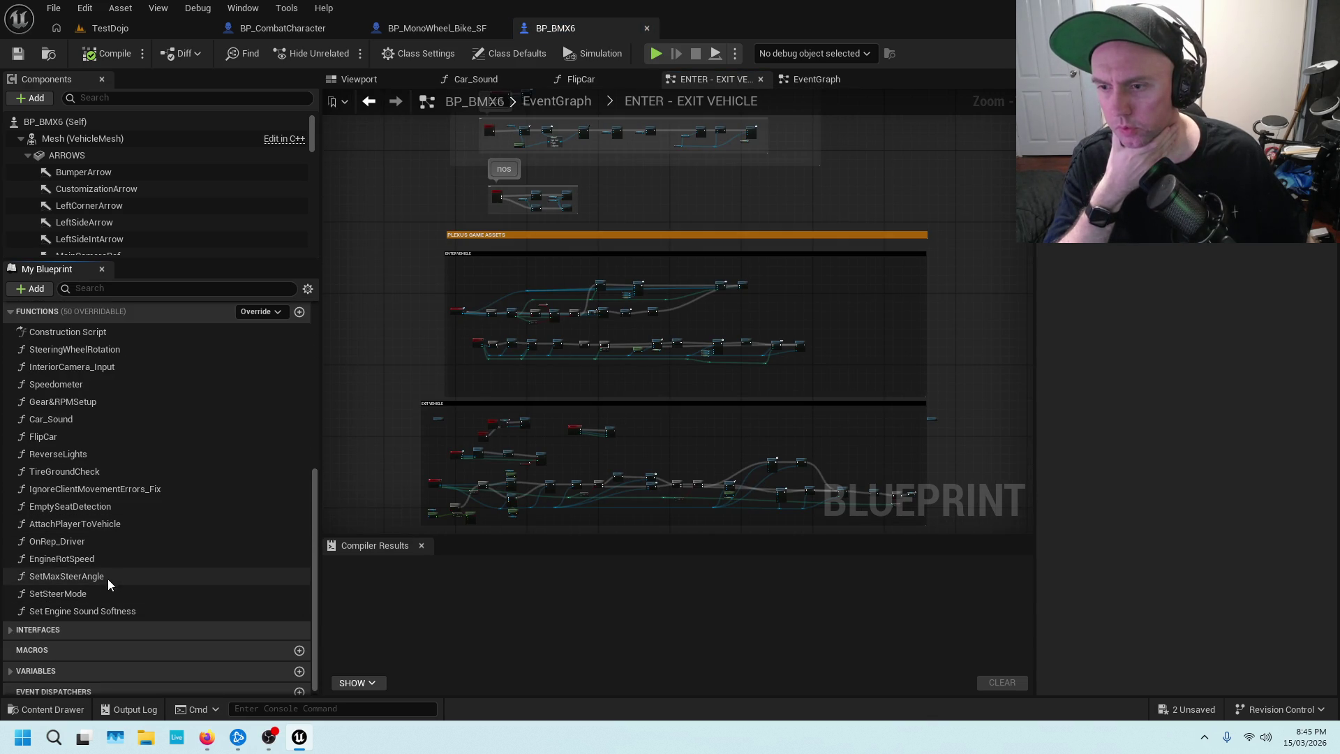
pyautogui.moveTo(649, 122); pyautogui.dragTo(649, 376)
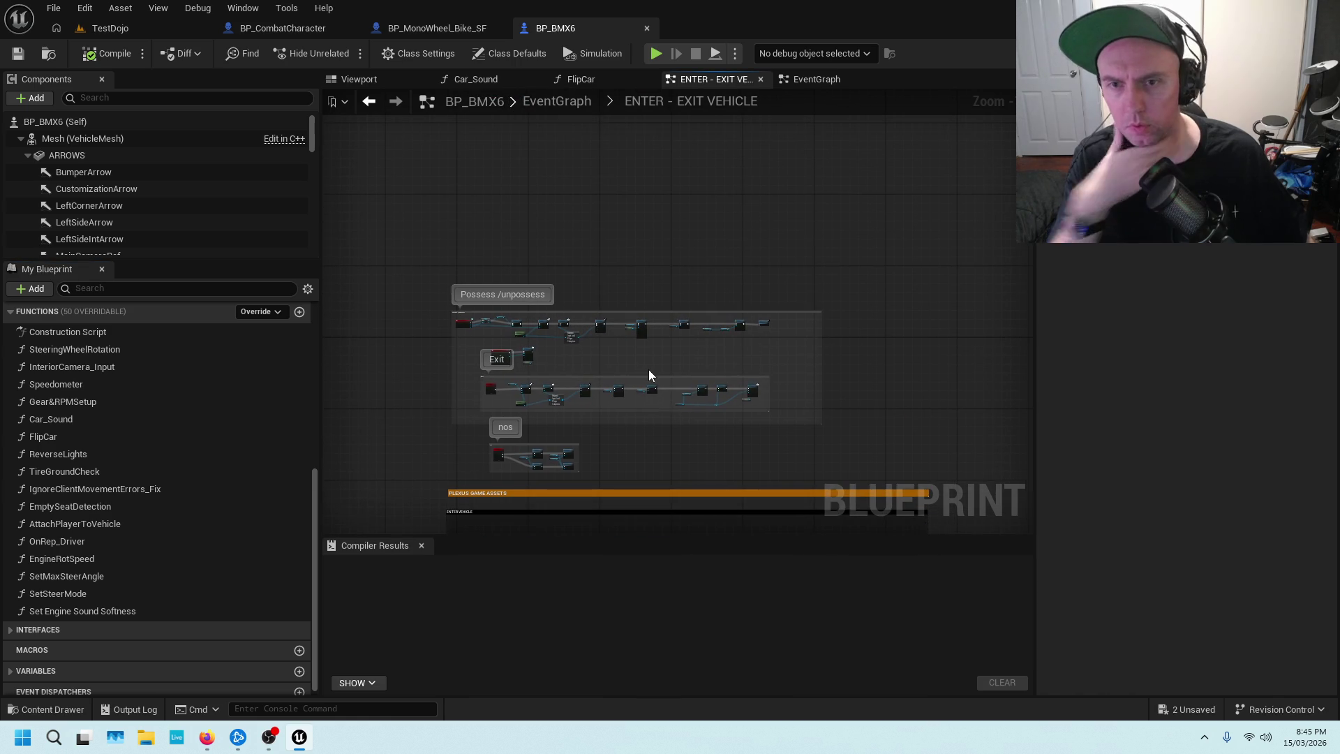
pyautogui.scroll(8, 558, 356)
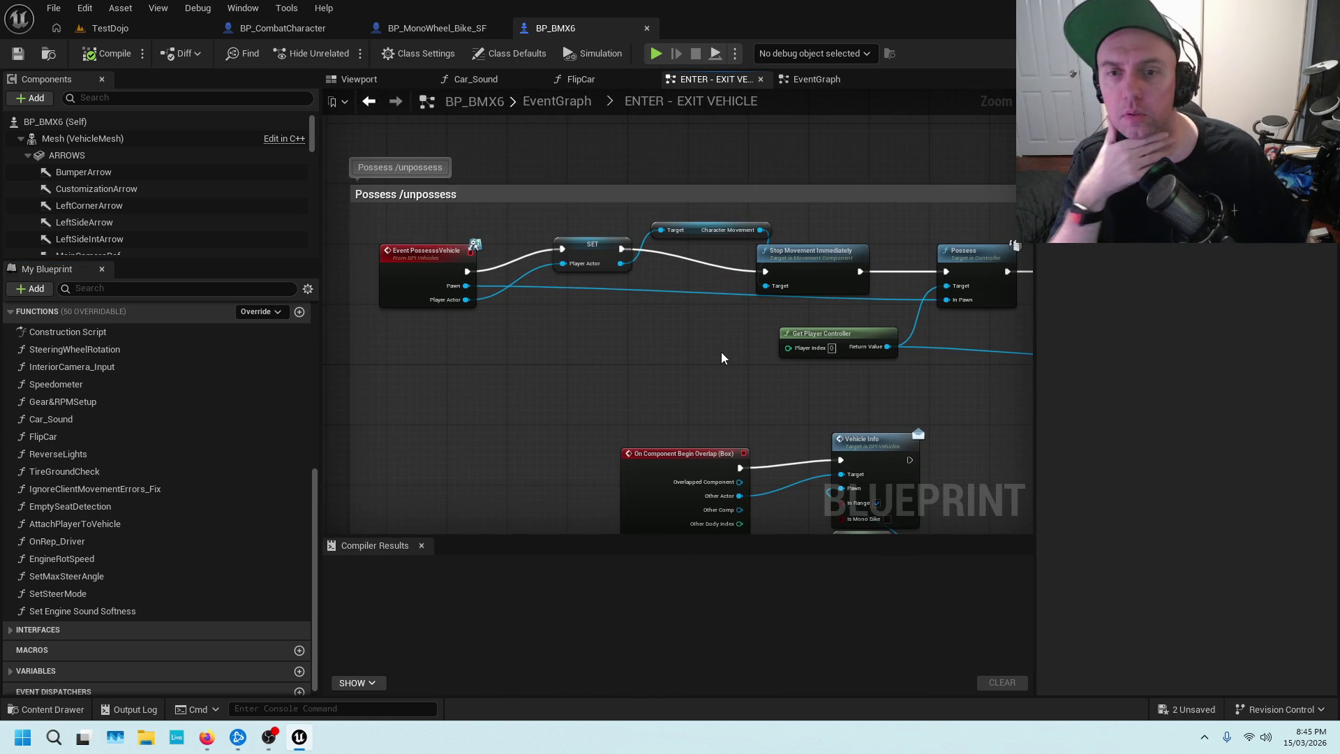
pyautogui.scroll(-5, 970, 363)
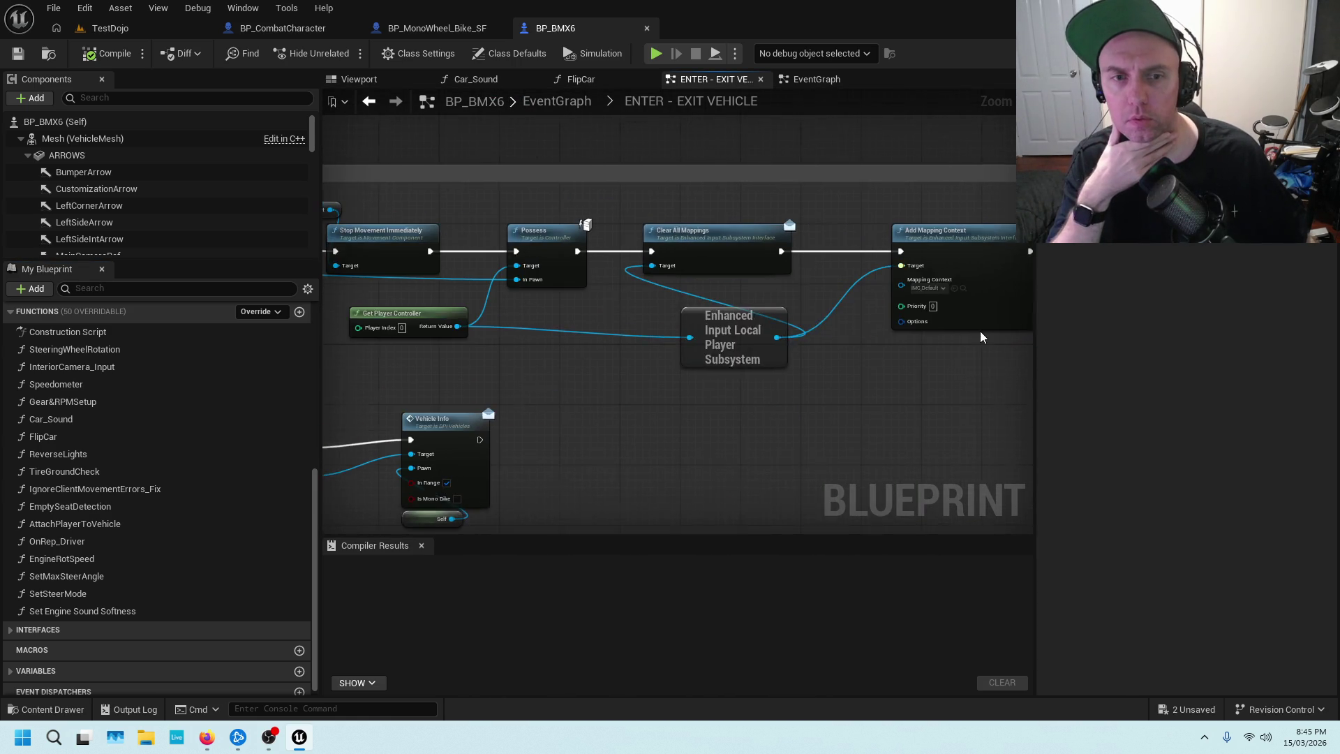
pyautogui.scroll(5, 702, 394)
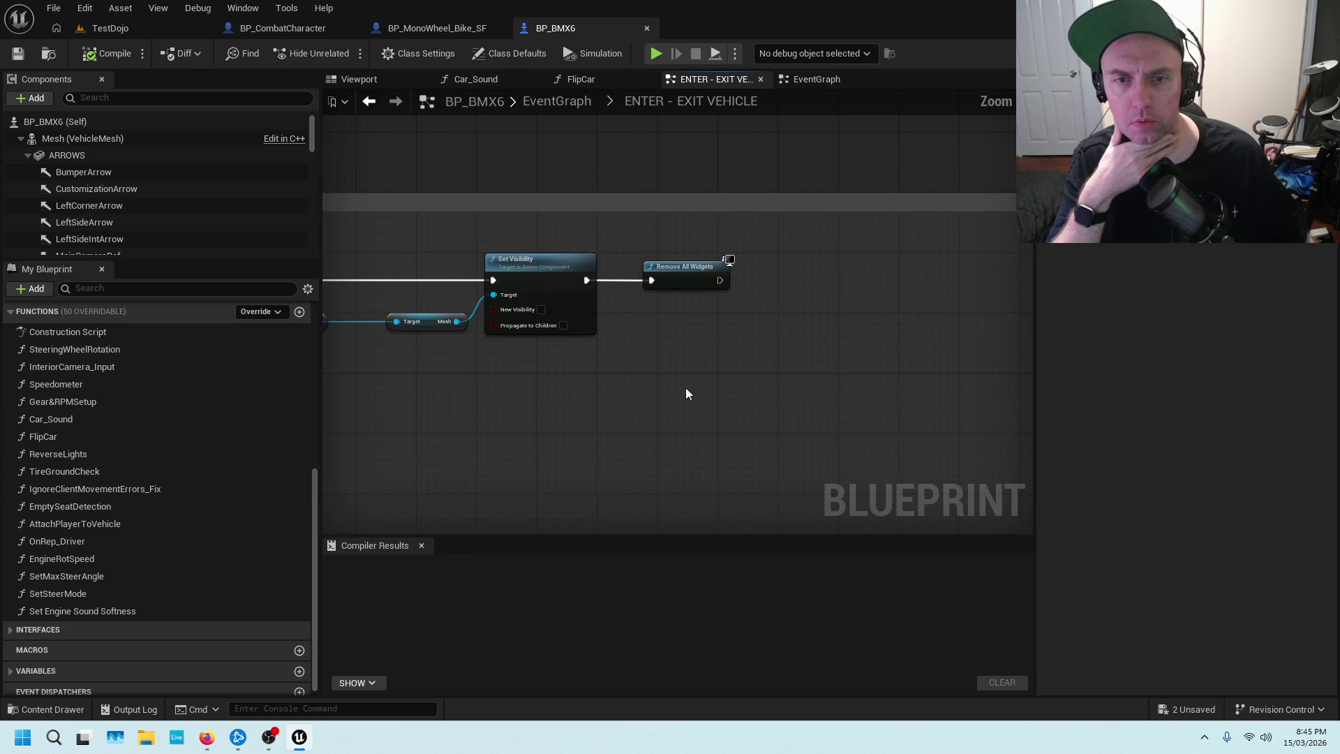
pyautogui.scroll(-3, 549, 317)
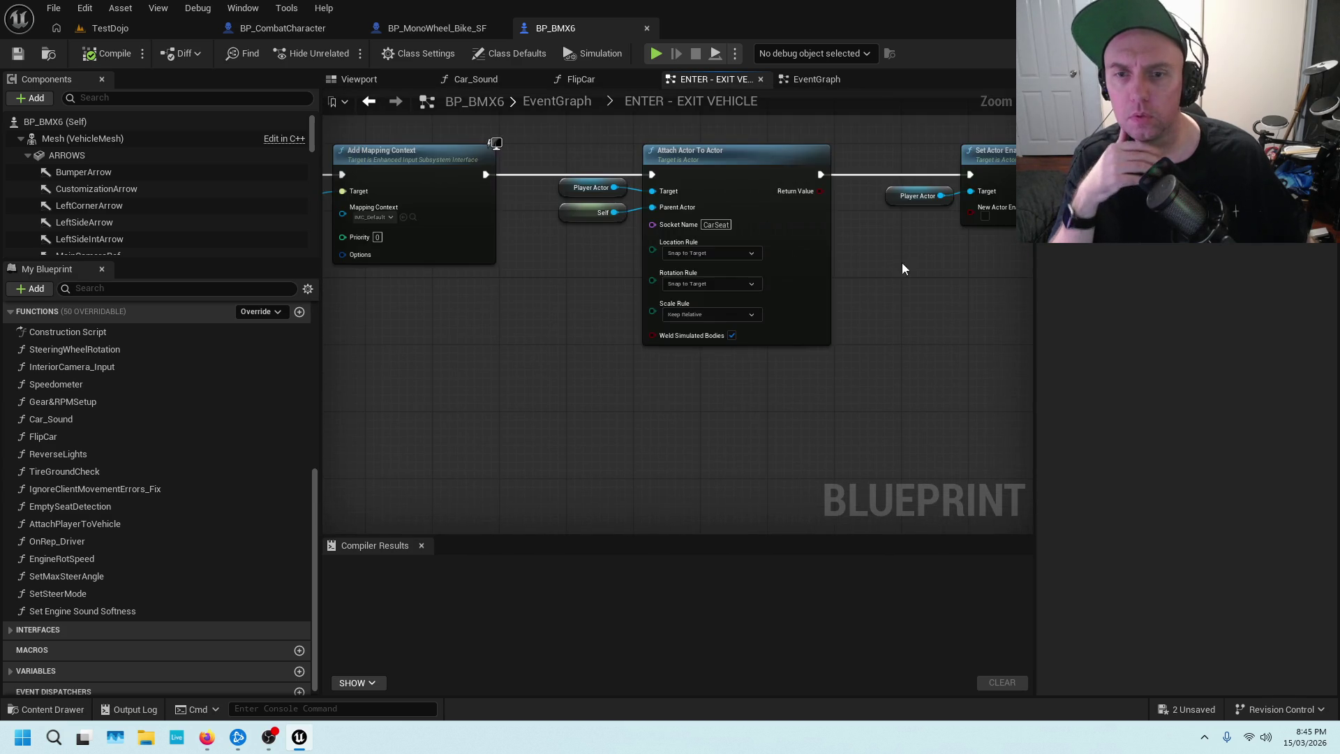
pyautogui.scroll(3, 715, 307)
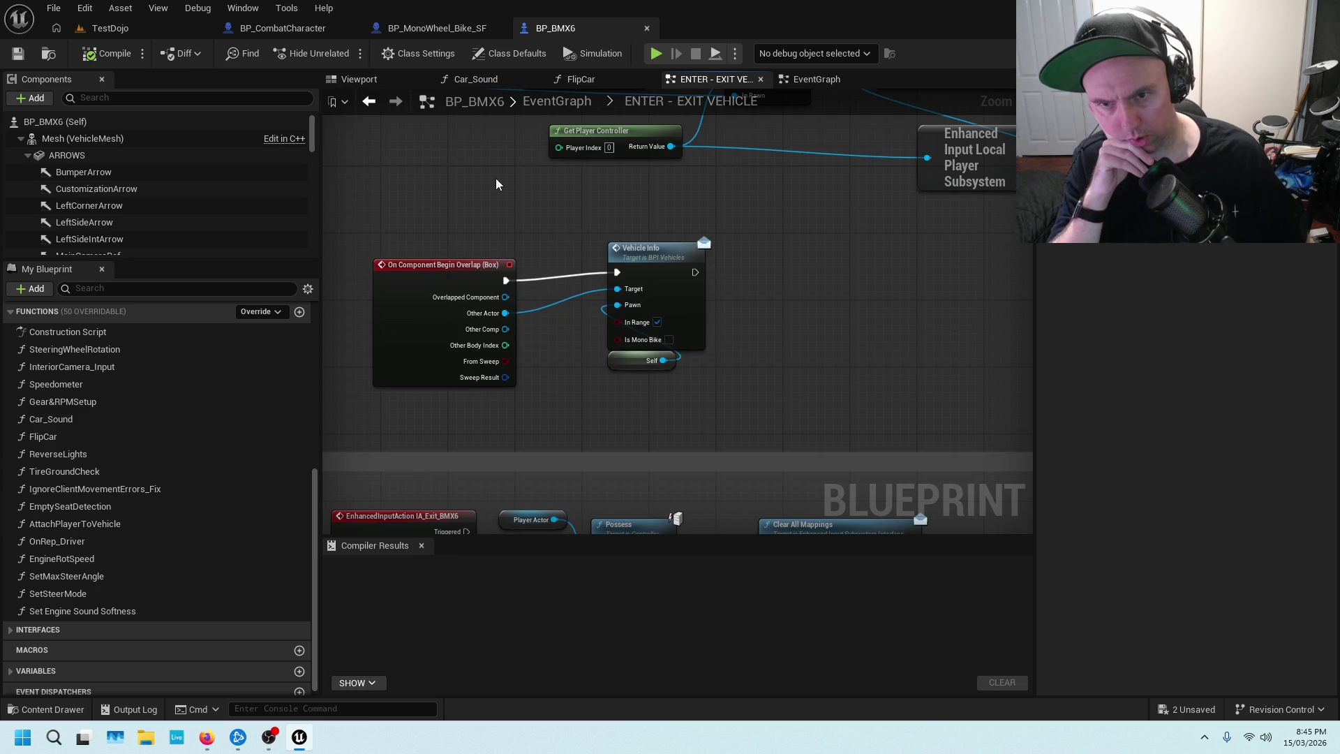
pyautogui.click(436, 30)
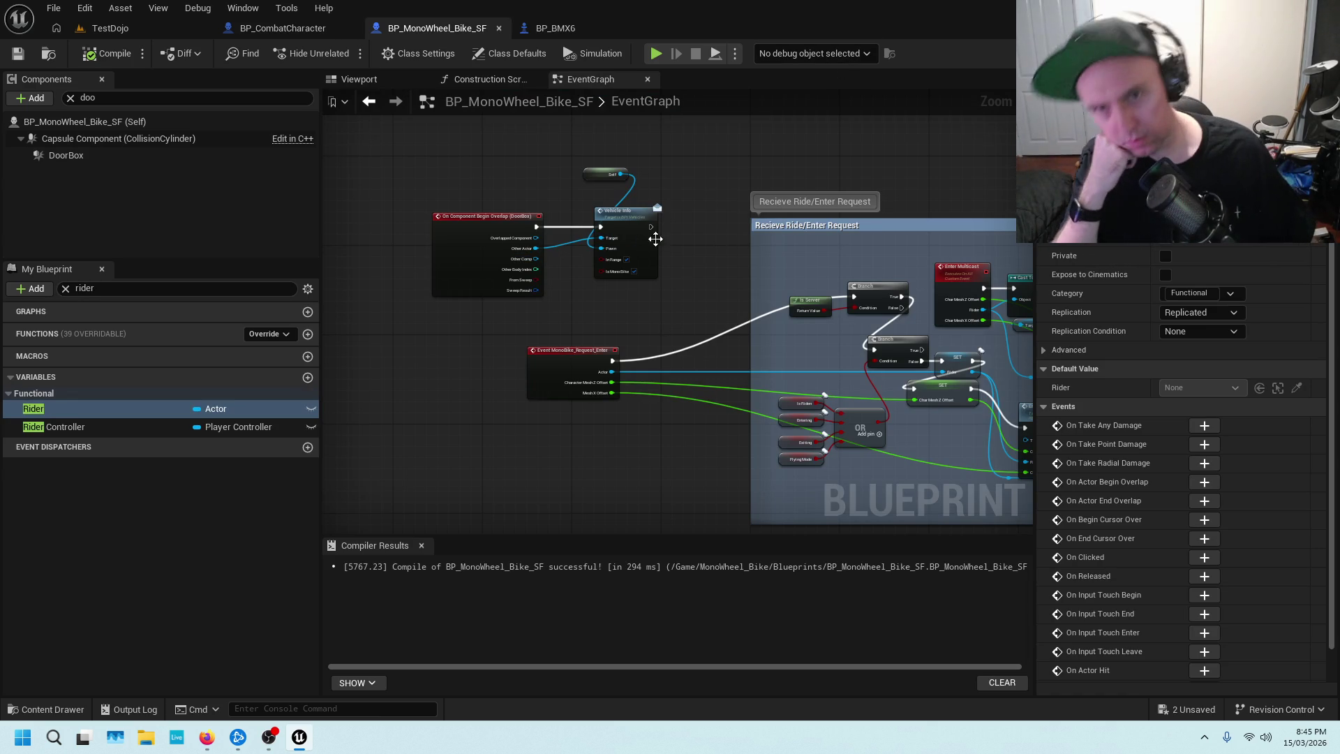
# Review the MonoBike_Request_Enter ride-request nodes and the Vehicles graph, then return to TestDojo.
pyautogui.scroll(3, 722, 196)
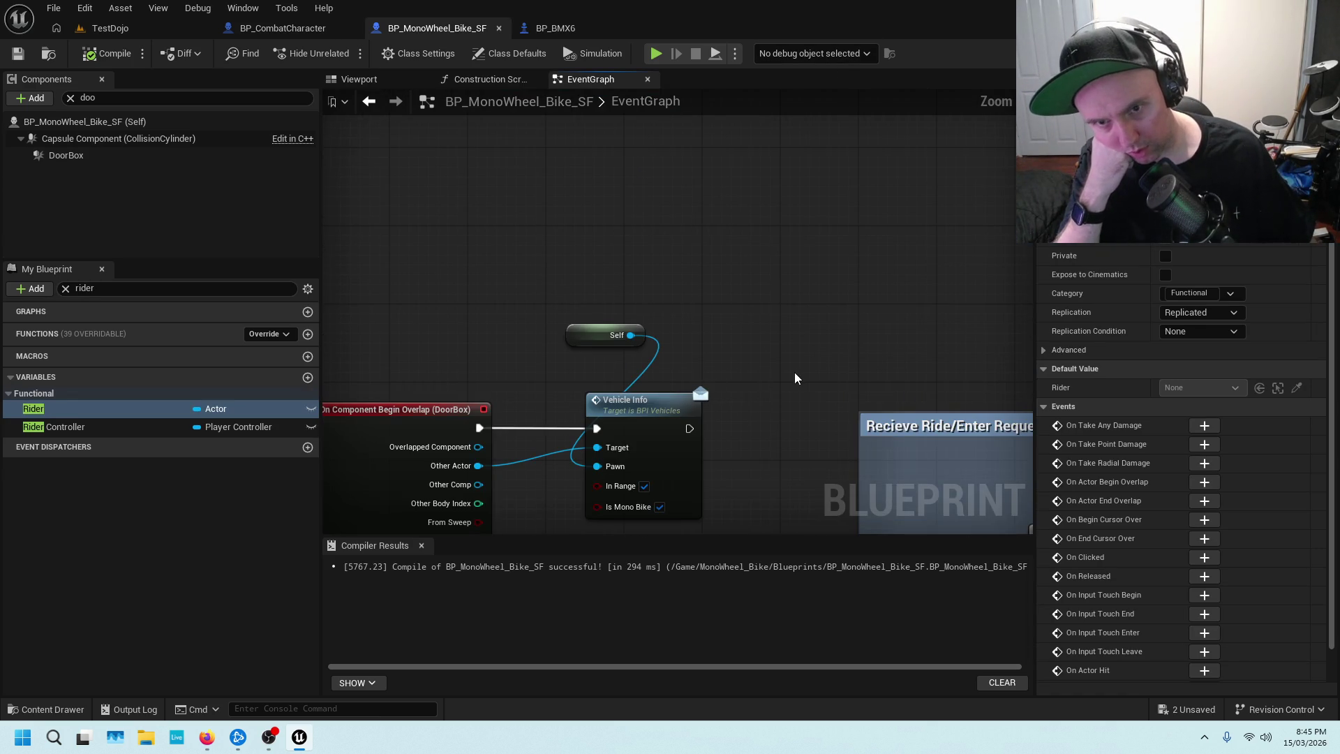
pyautogui.moveTo(795, 373); pyautogui.dragTo(846, 132)
pyautogui.scroll(-3, 701, 362)
pyautogui.moveTo(760, 337)
pyautogui.mouseDown()
pyautogui.moveTo(496, 324)
pyautogui.moveTo(681, 339)
pyautogui.mouseUp()
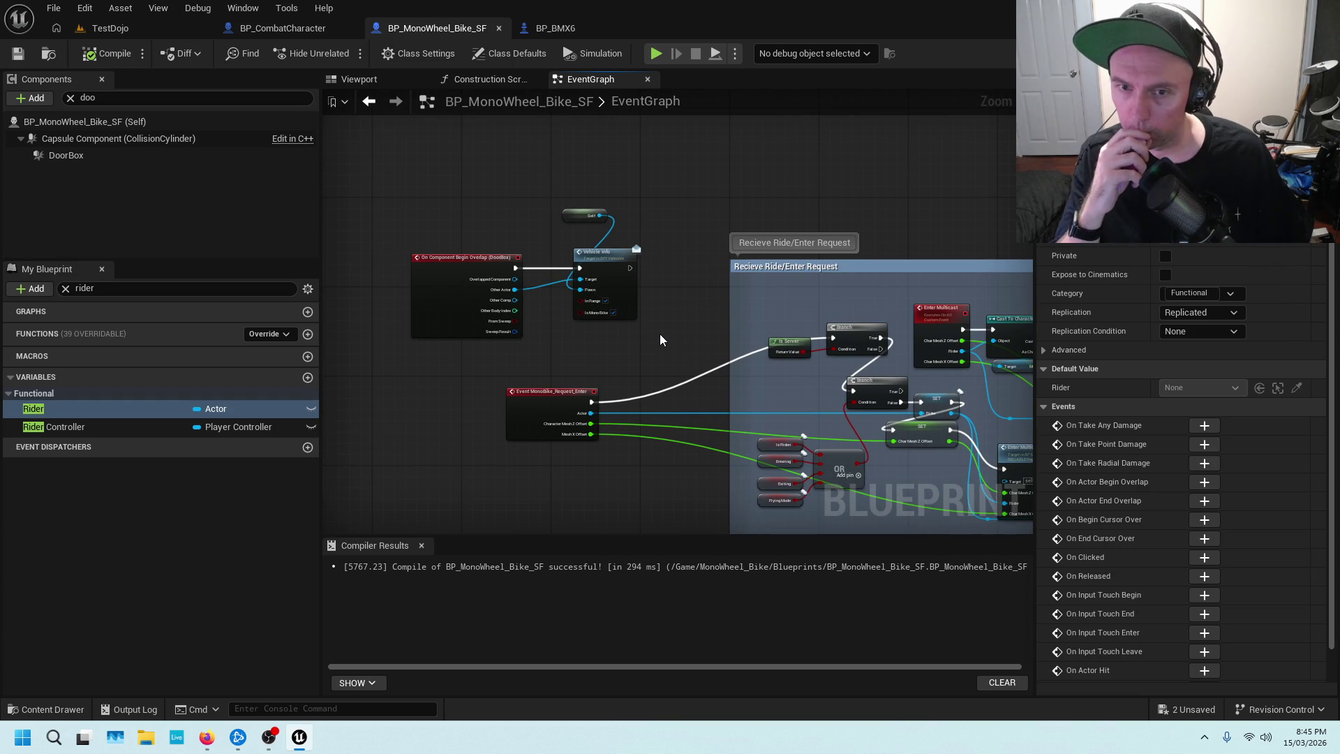
pyautogui.click(283, 31)
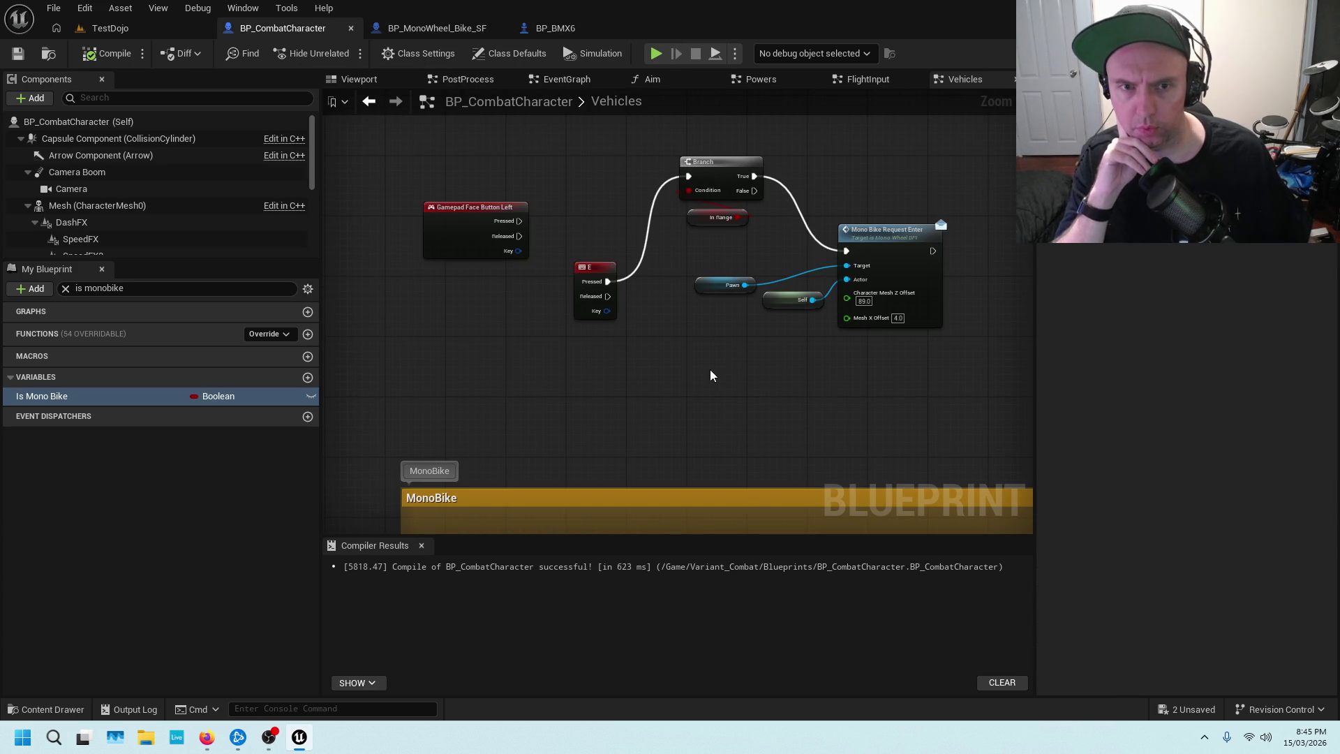
pyautogui.scroll(-4, 696, 364)
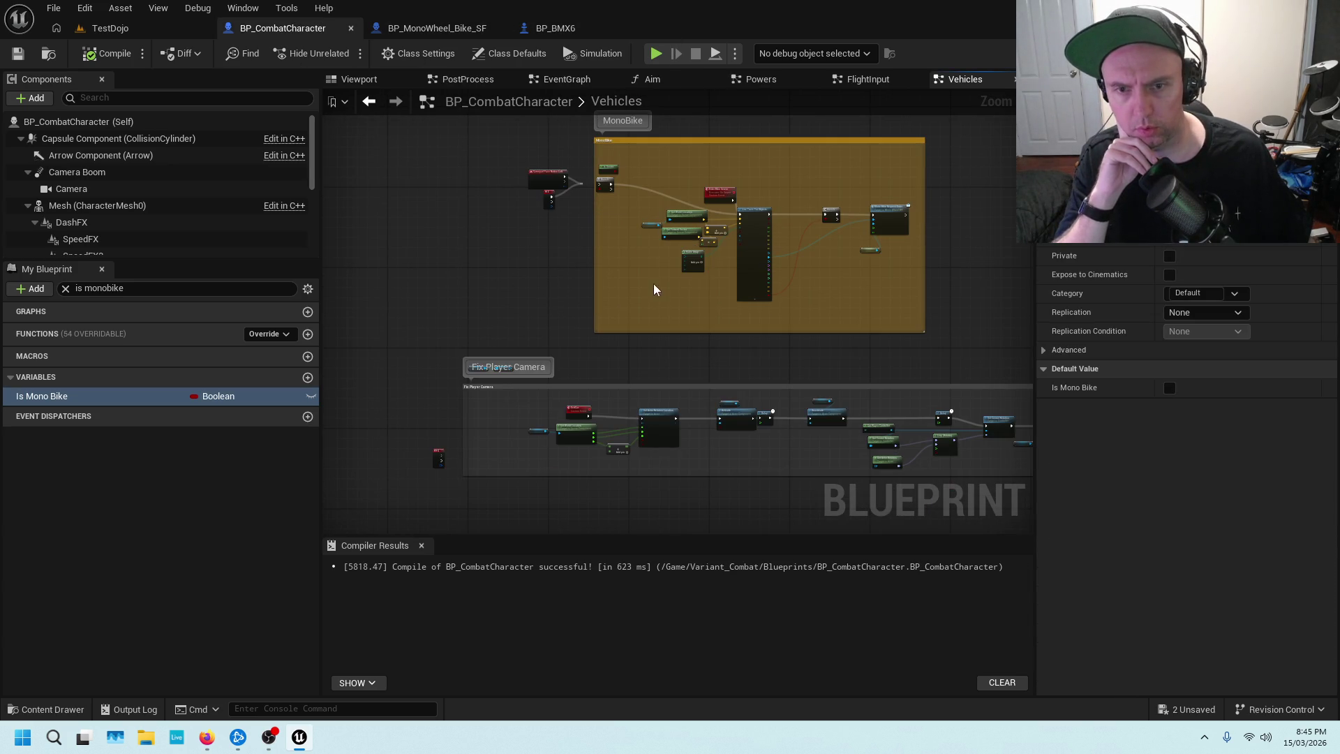
pyautogui.click(110, 28)
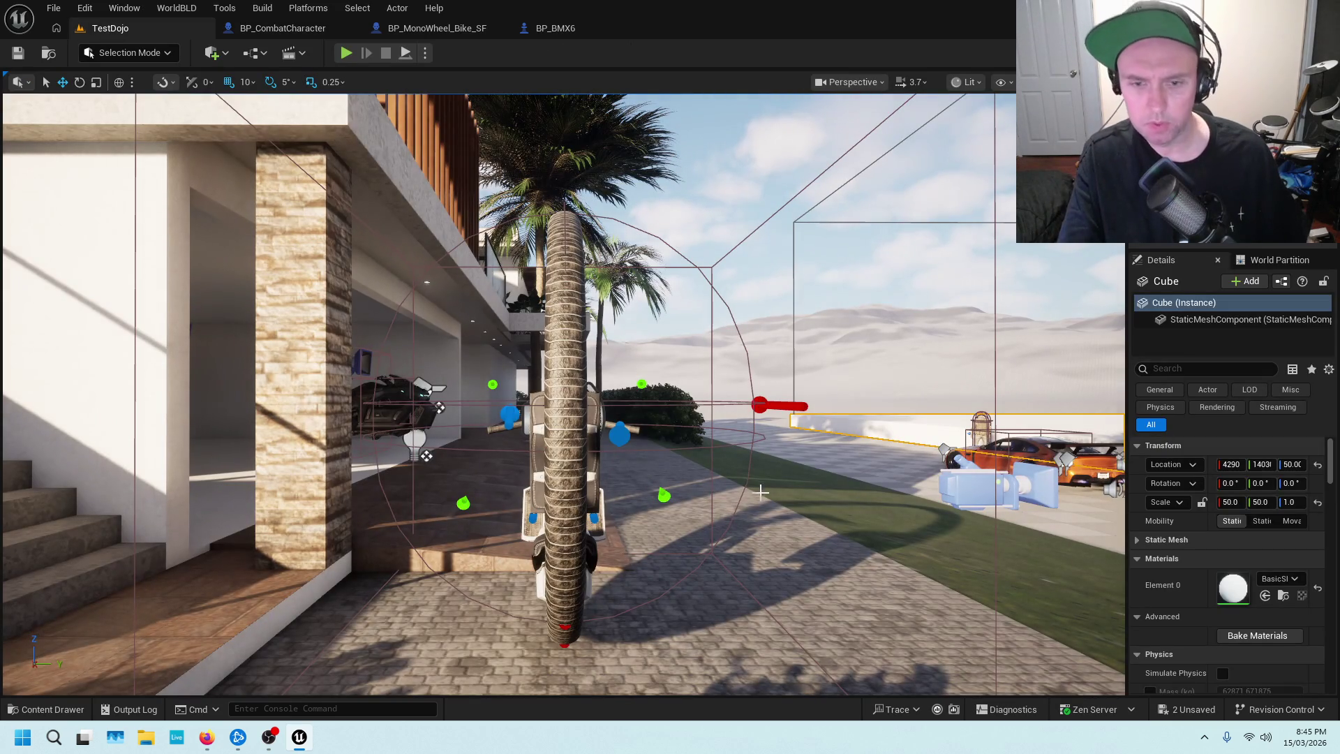
# Play From Here, run and jump onto the car, stop the session, then switch to BP_BMX6.
pyautogui.rightClick(858, 587)
pyautogui.click(872, 585)
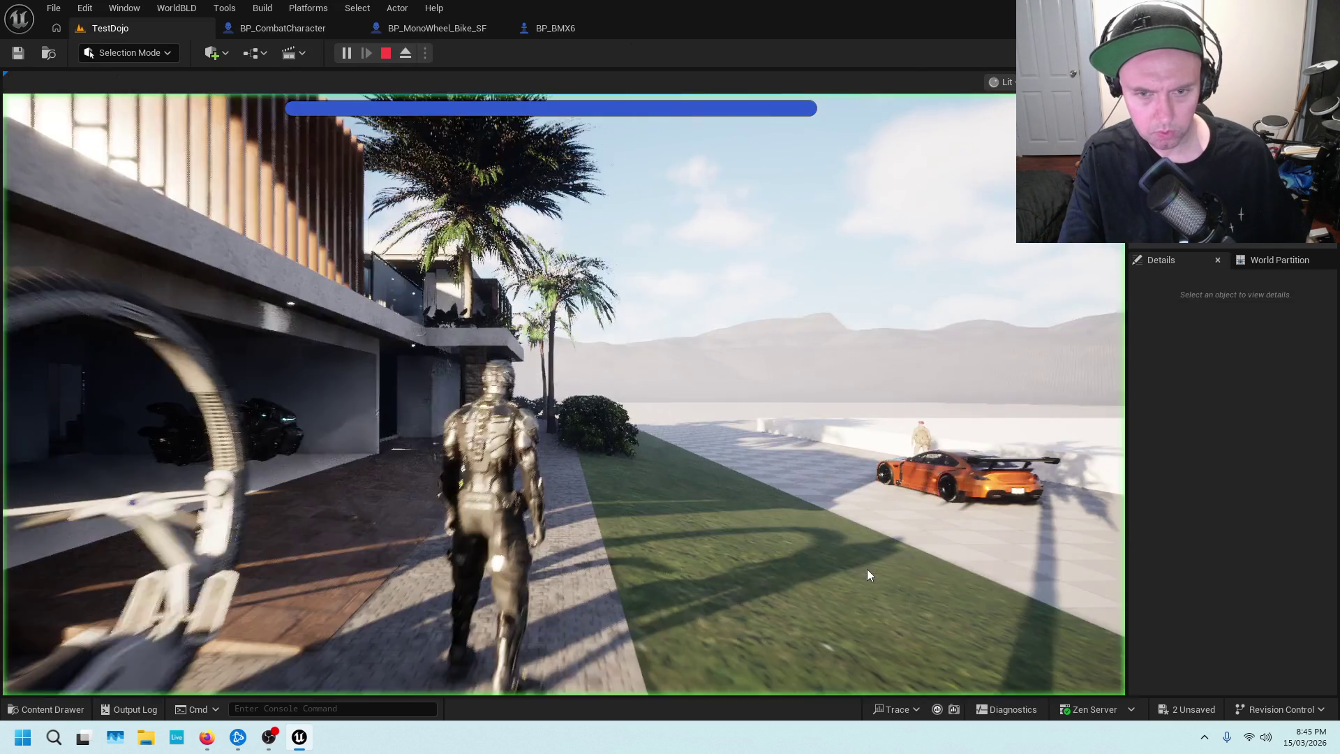
pyautogui.click(867, 568)
pyautogui.press('w')
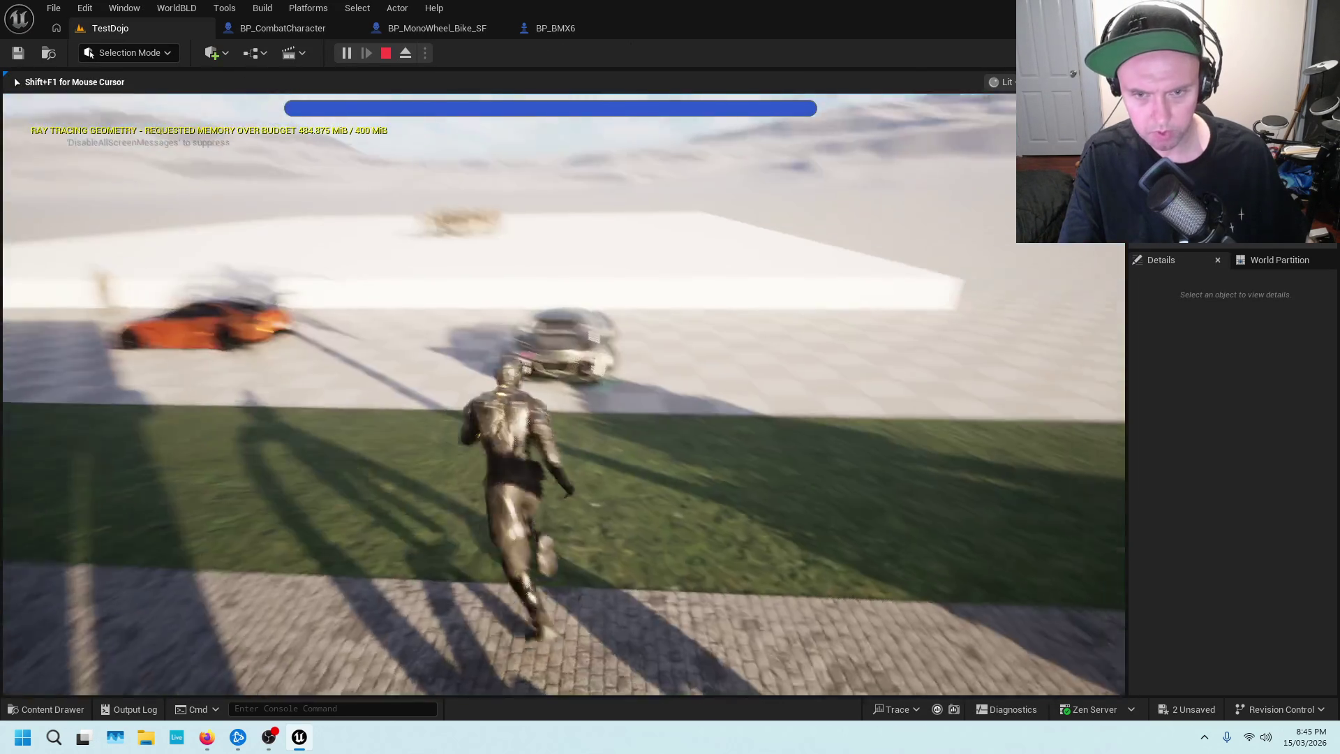
pyautogui.press('space')
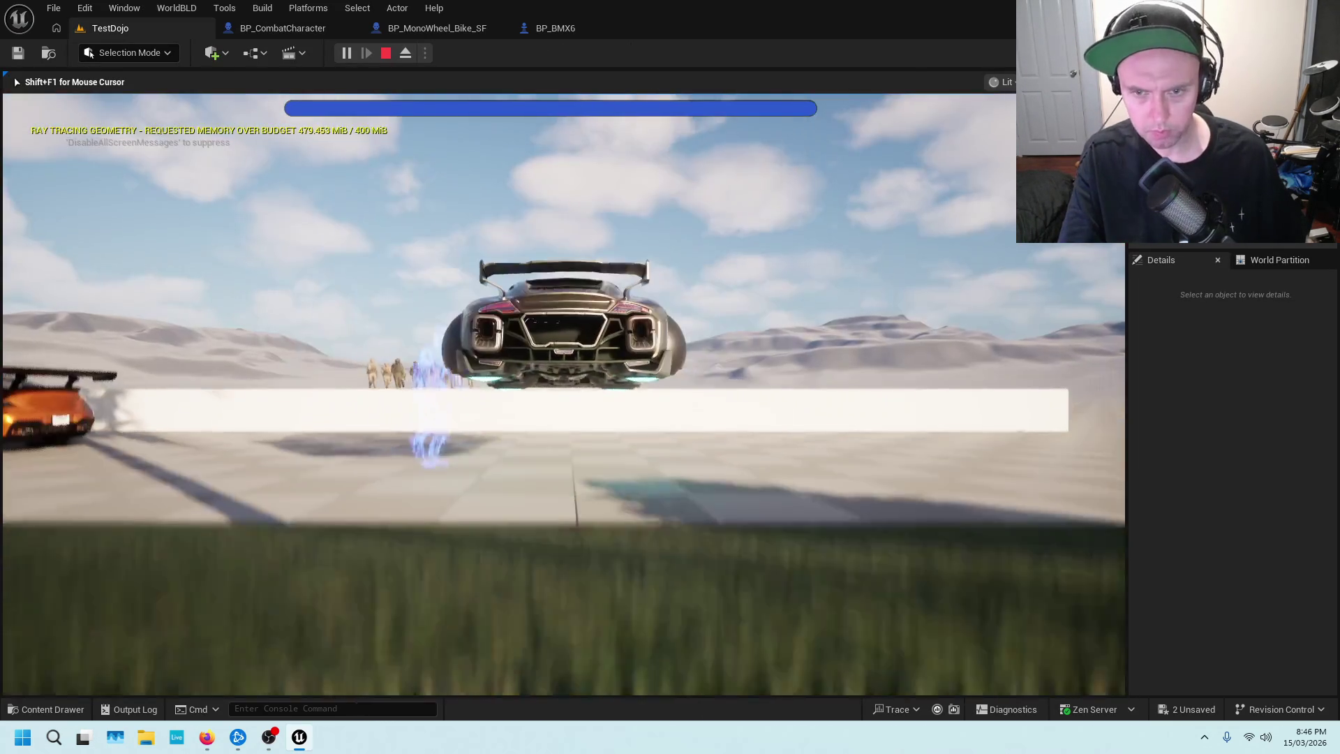
pyautogui.press('w')
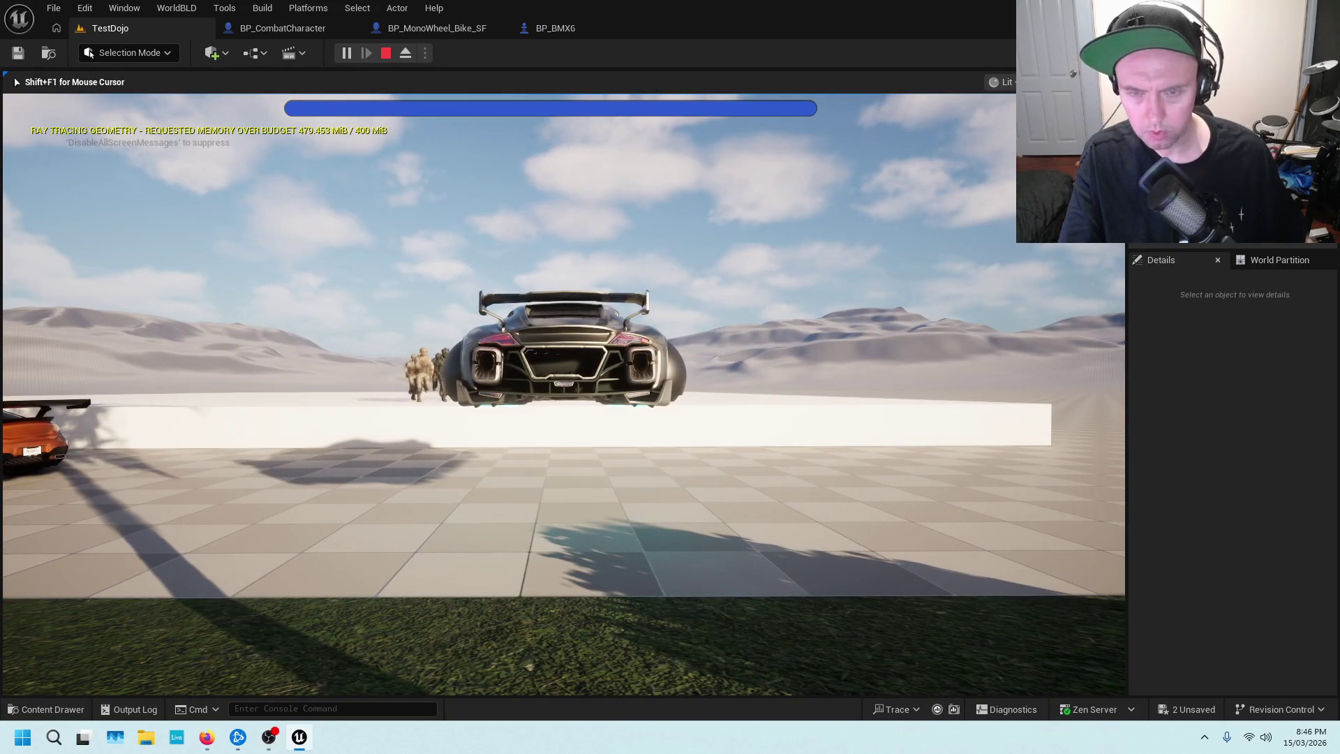
pyautogui.press('Escape')
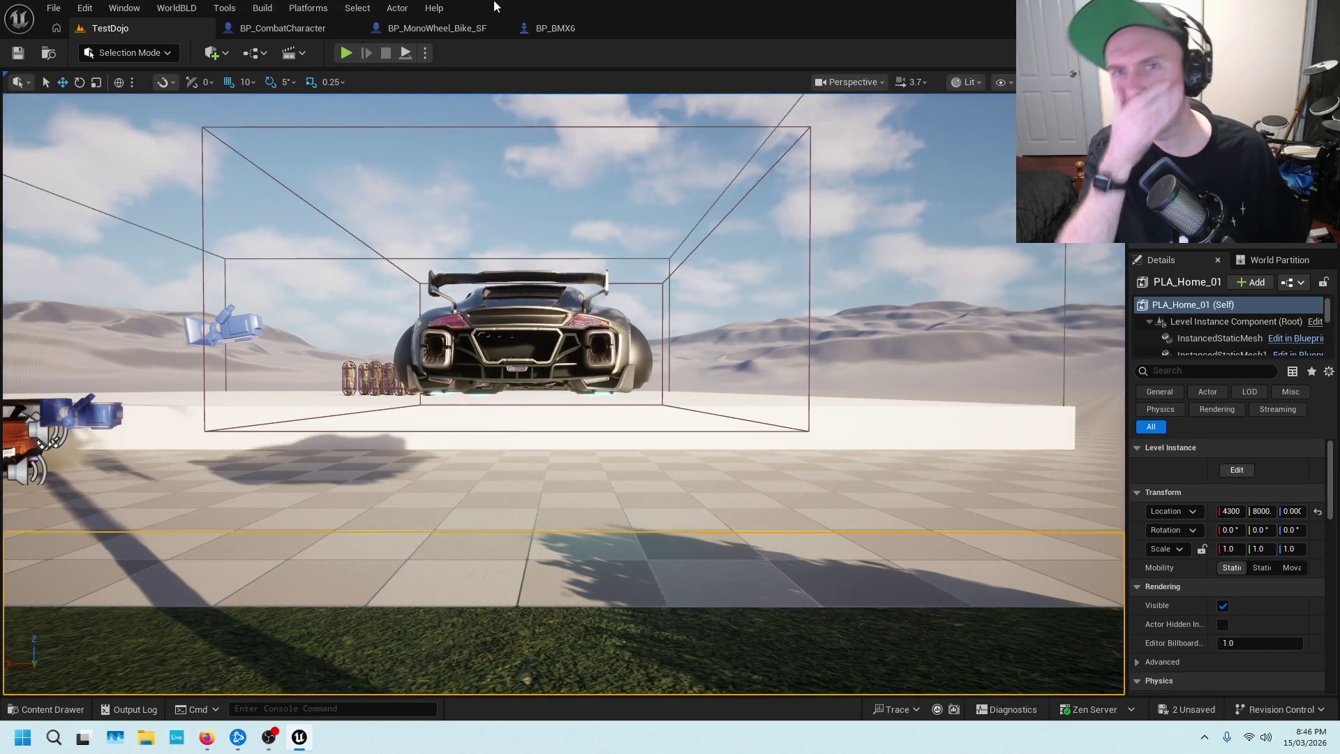
pyautogui.click(573, 32)
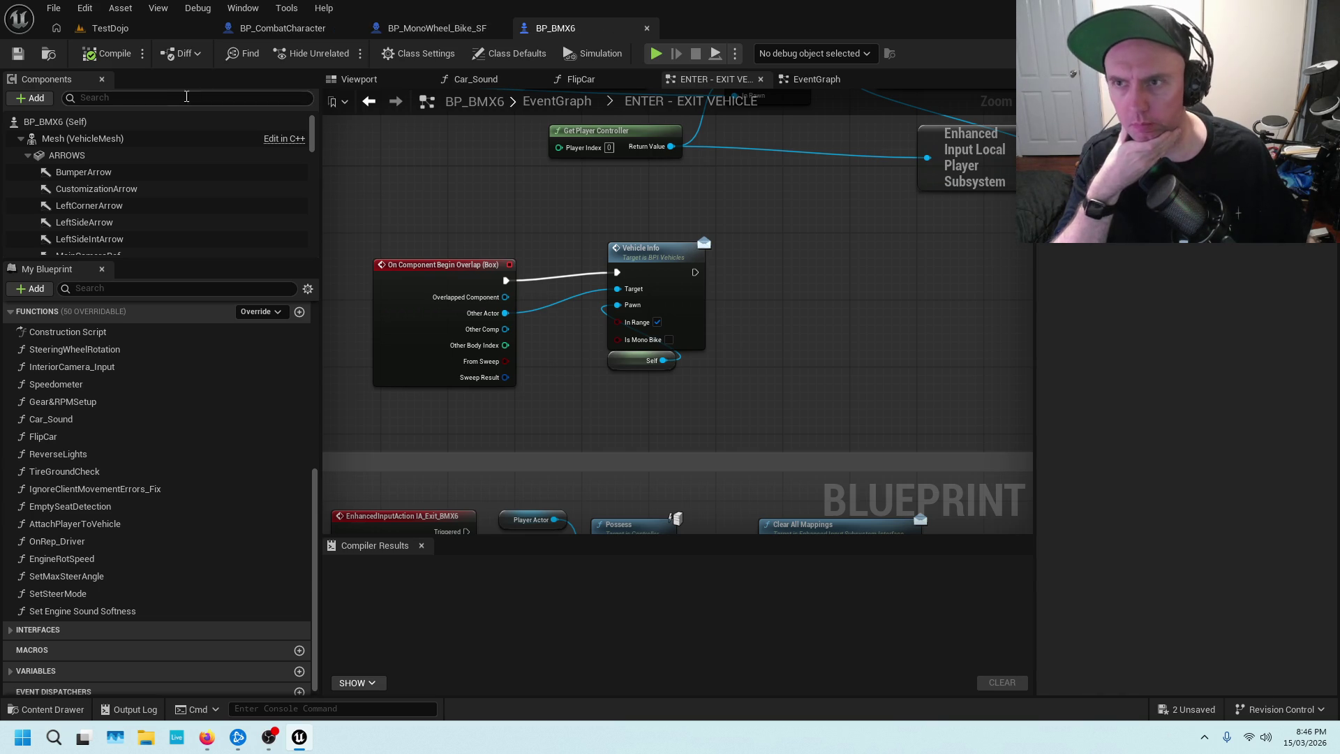
# Browse from the hover car in TestDojo to BP_AdvancedHoverVehicle and open its EventGraph.
pyautogui.click(105, 28)
pyautogui.rightClick(475, 312)
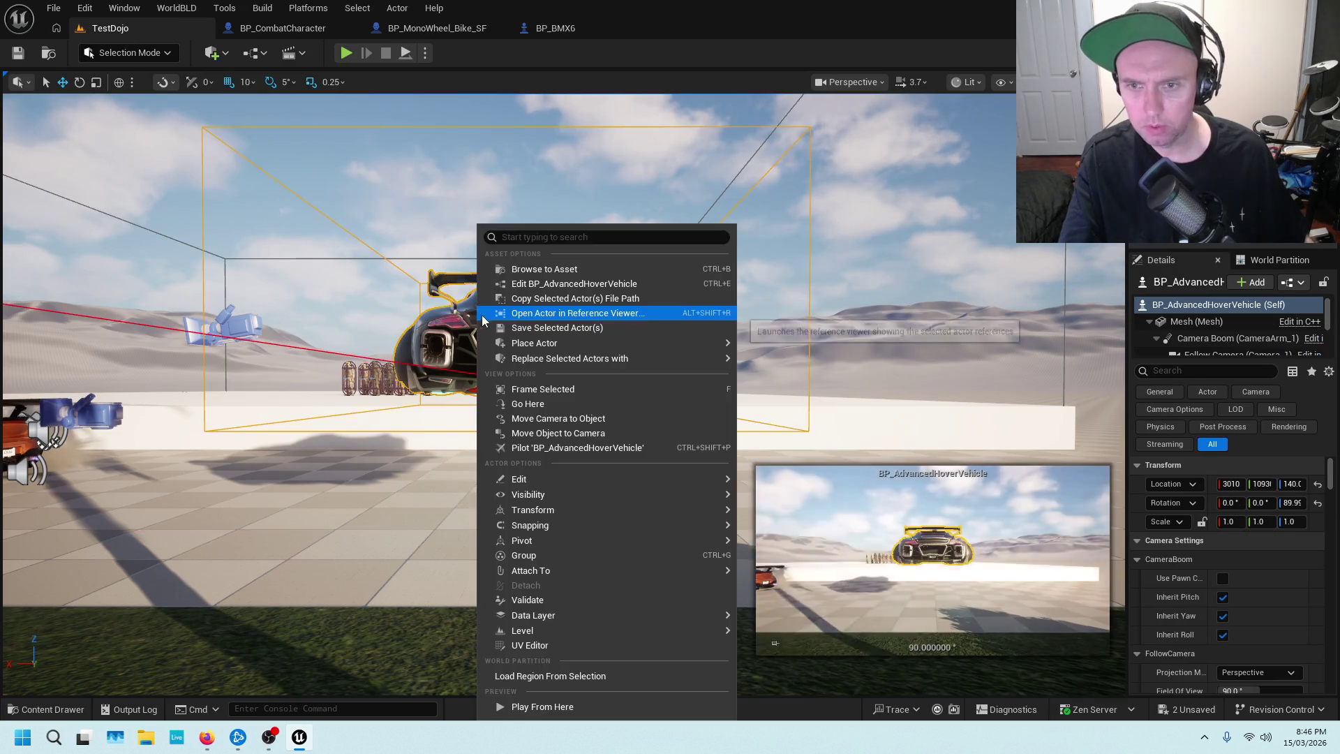
pyautogui.click(546, 269)
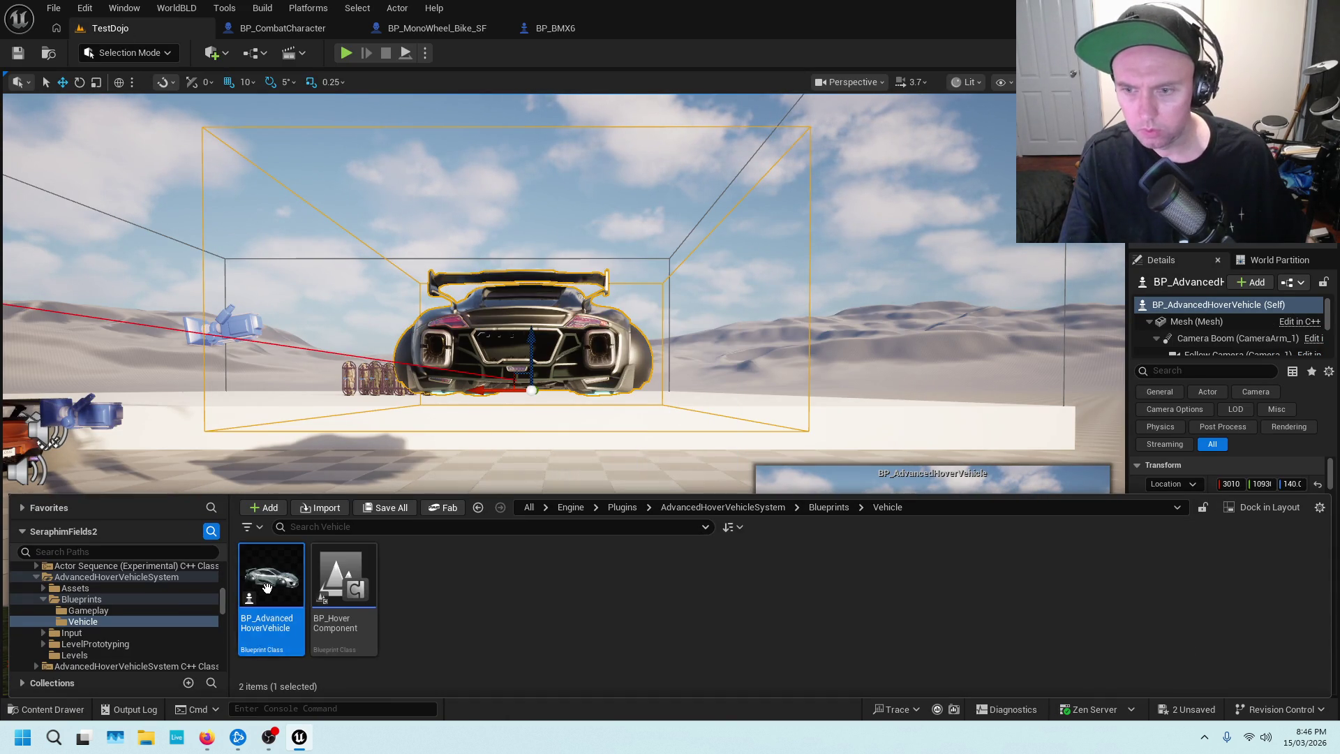
pyautogui.press('Return')
pyautogui.scroll(-3, 621, 409)
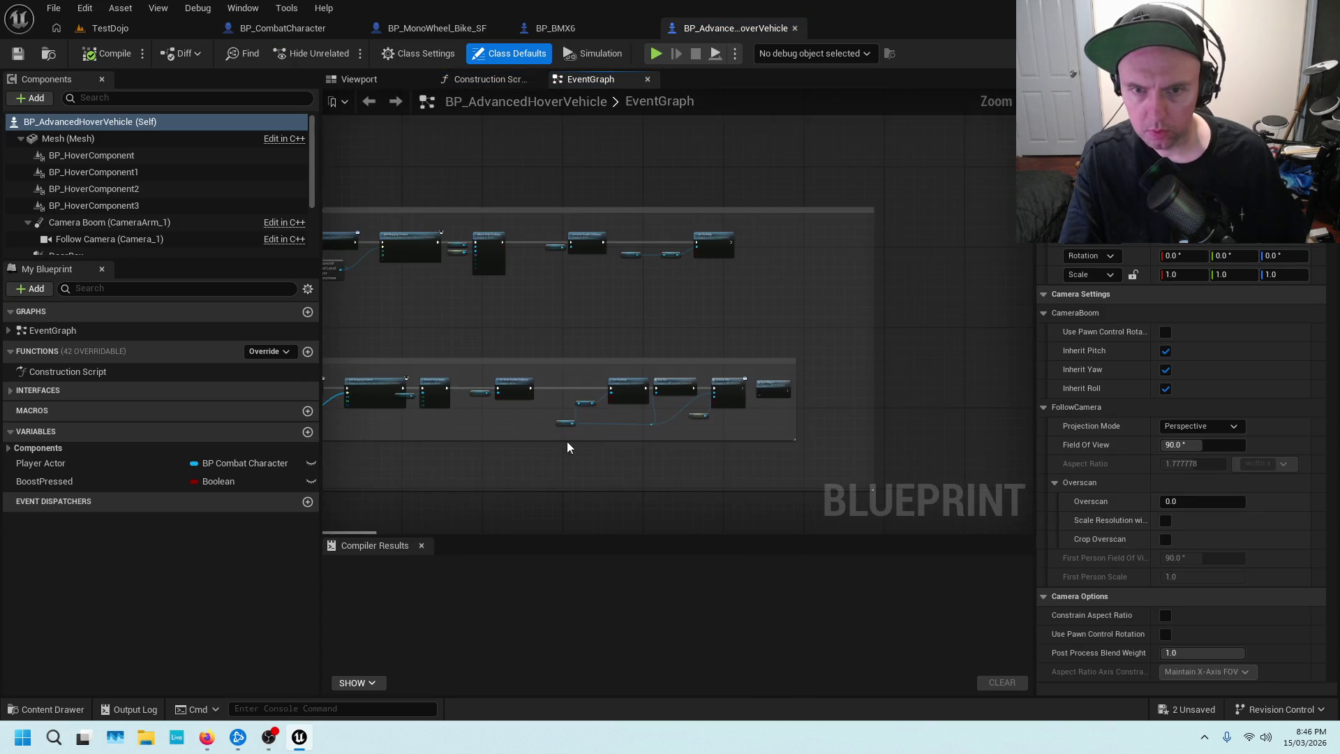
pyautogui.scroll(5, 698, 398)
pyautogui.moveTo(963, 314); pyautogui.dragTo(547, 314)
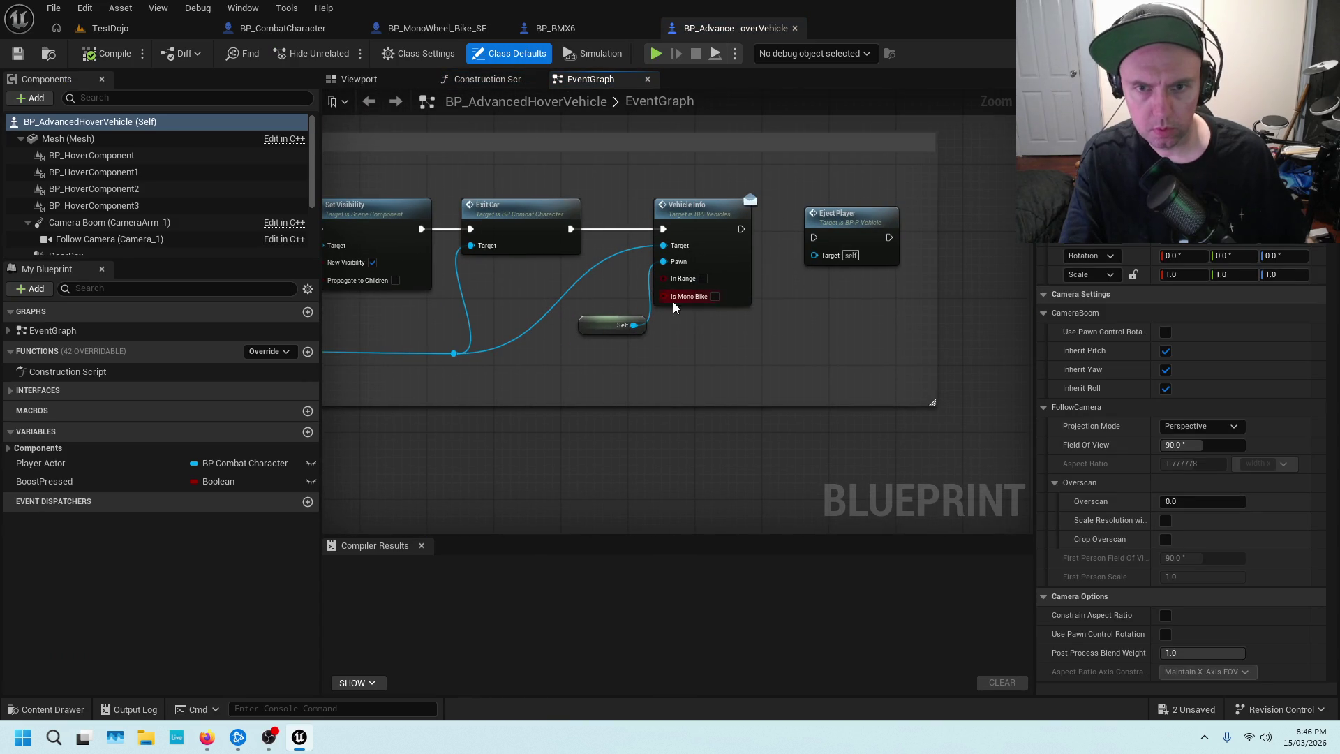
pyautogui.moveTo(621, 194); pyautogui.dragTo(700, 383)
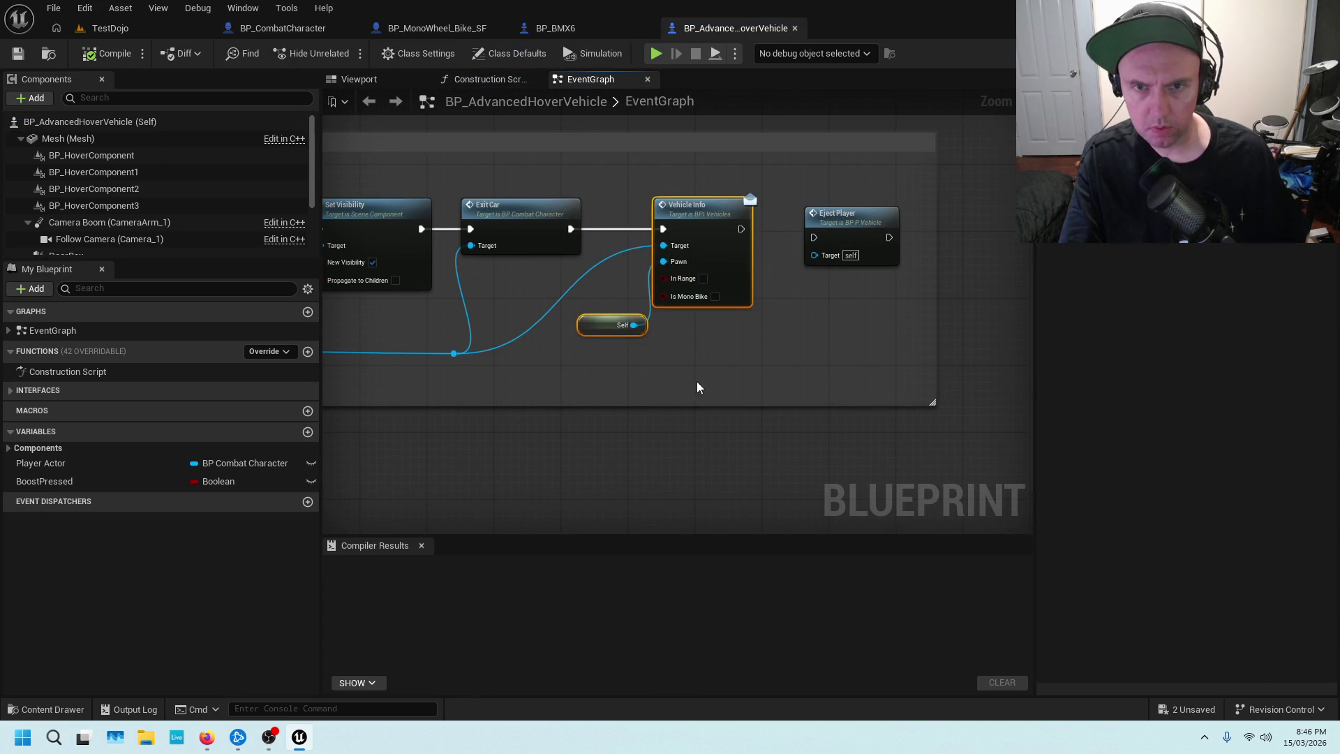
pyautogui.scroll(-4, 556, 402)
pyautogui.scroll(4, 621, 336)
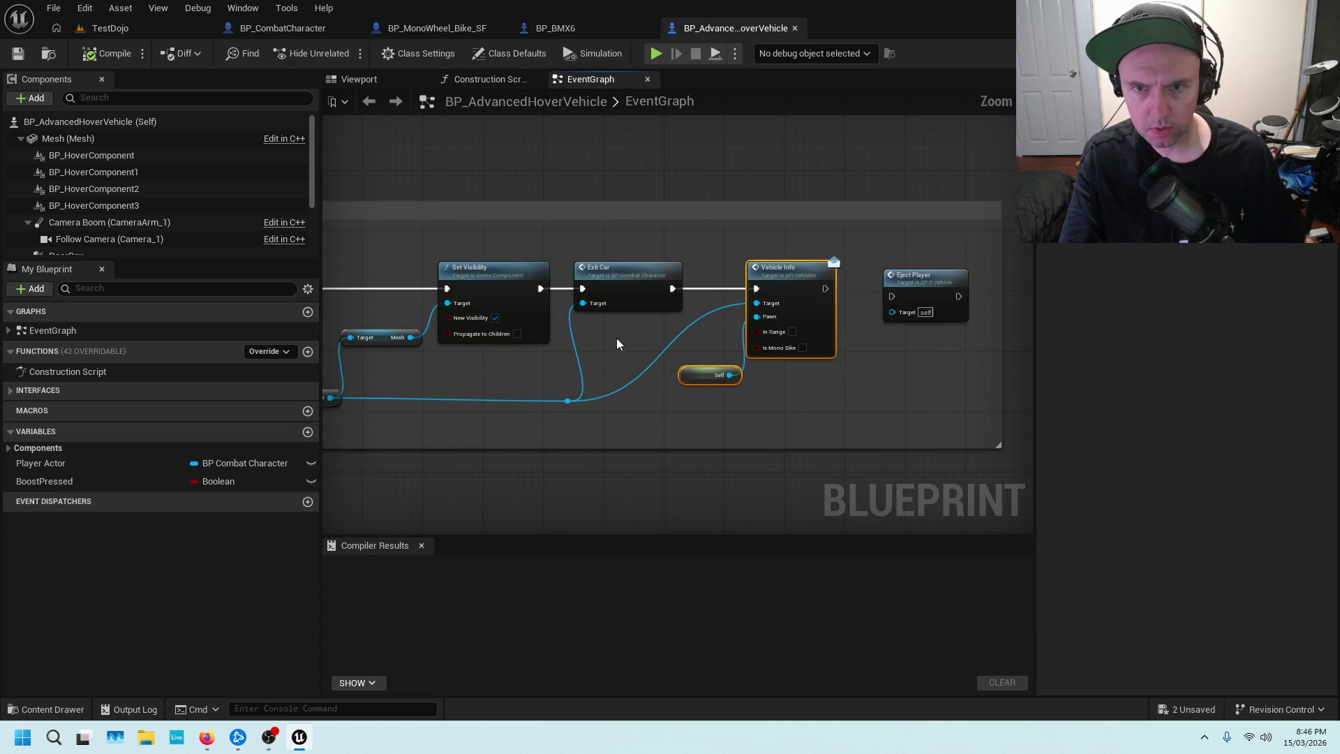
pyautogui.moveTo(517, 381); pyautogui.dragTo(616, 337)
pyautogui.scroll(-3, 616, 337)
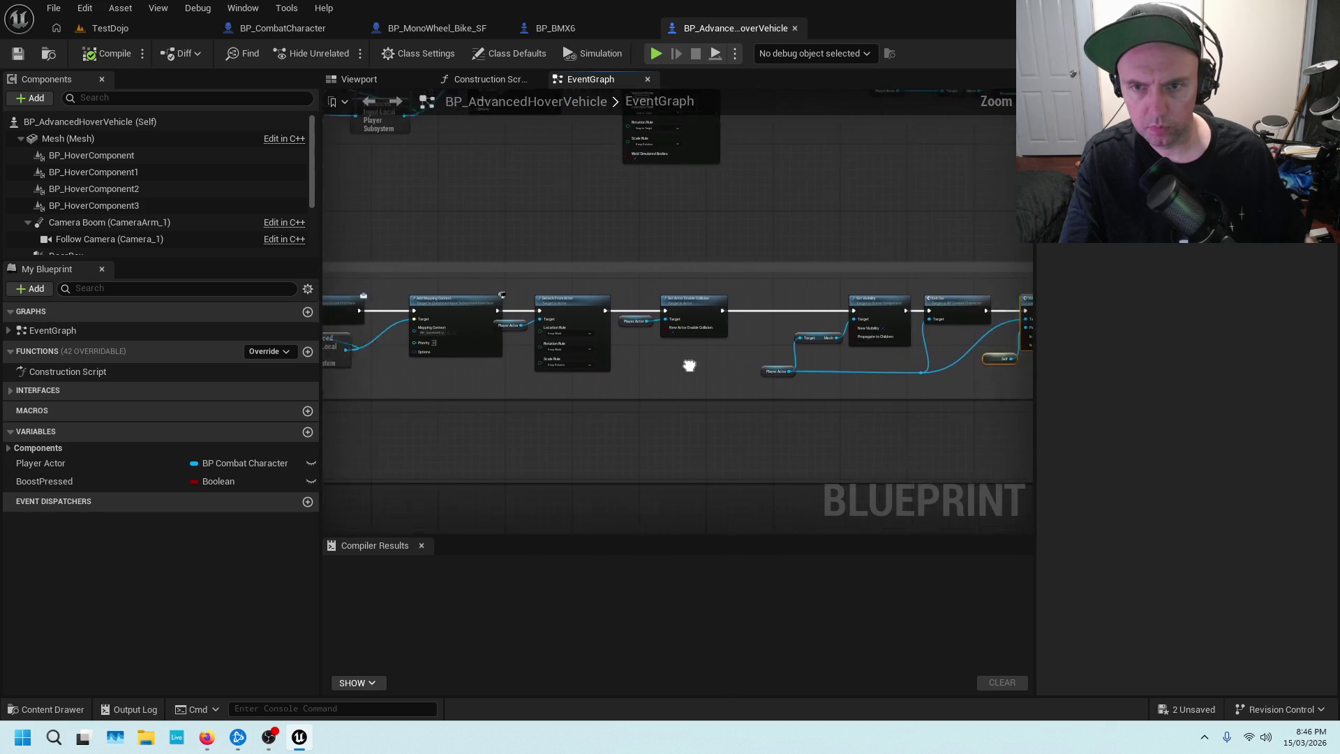
pyautogui.moveTo(450, 380); pyautogui.dragTo(705, 352)
pyautogui.scroll(3, 701, 347)
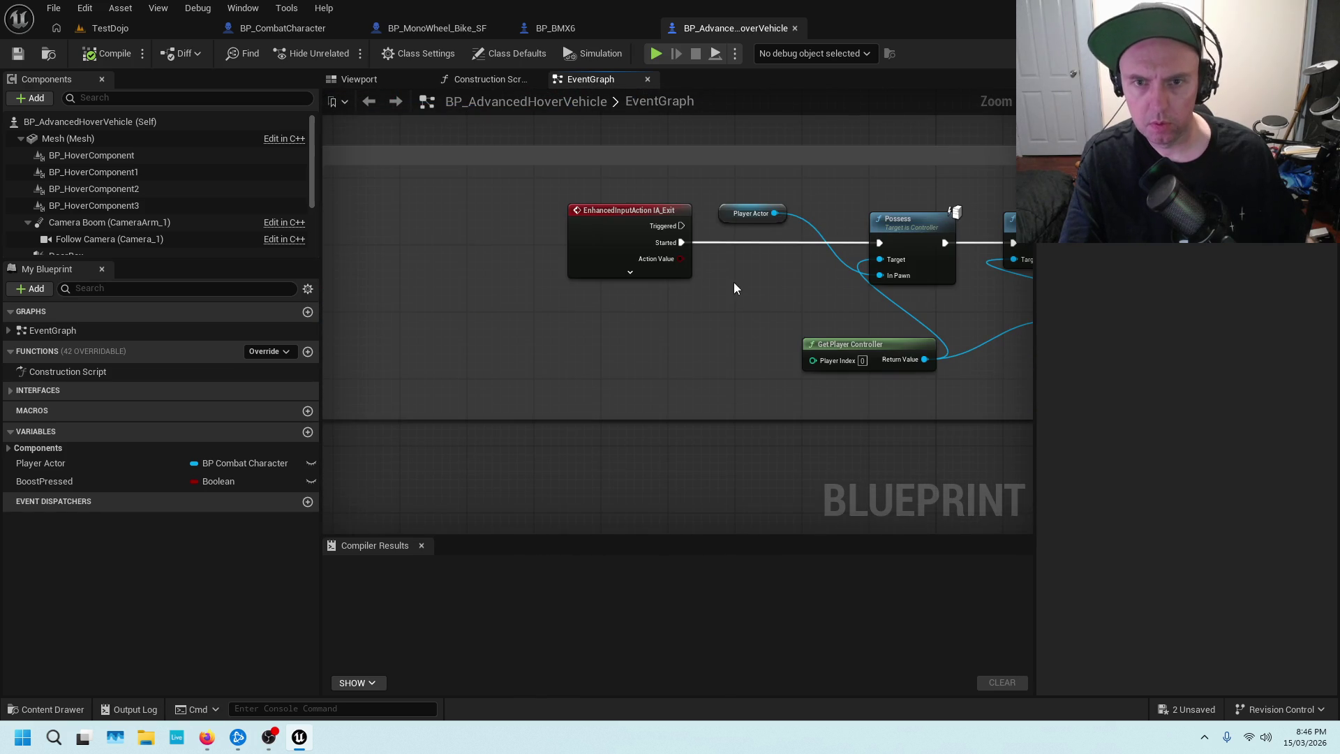
pyautogui.moveTo(742, 276); pyautogui.dragTo(542, 366)
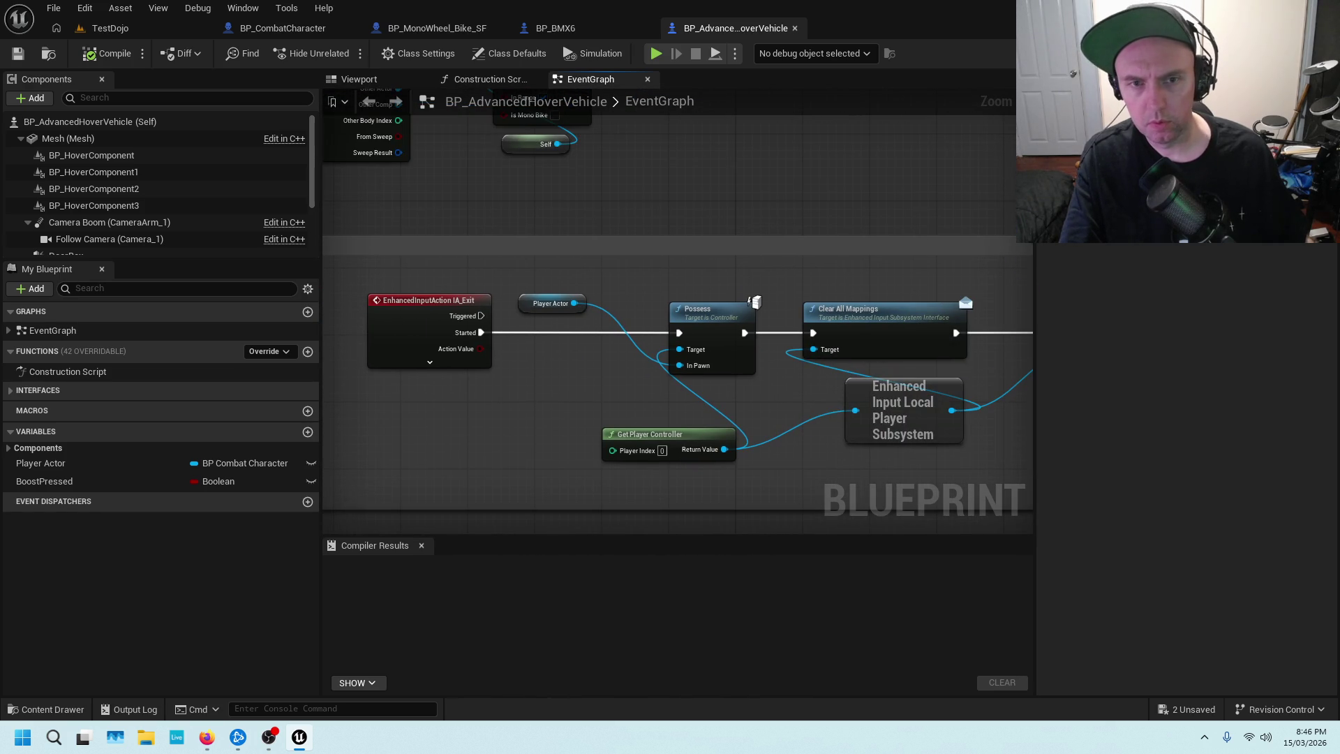
pyautogui.moveTo(950, 284); pyautogui.dragTo(323, 327)
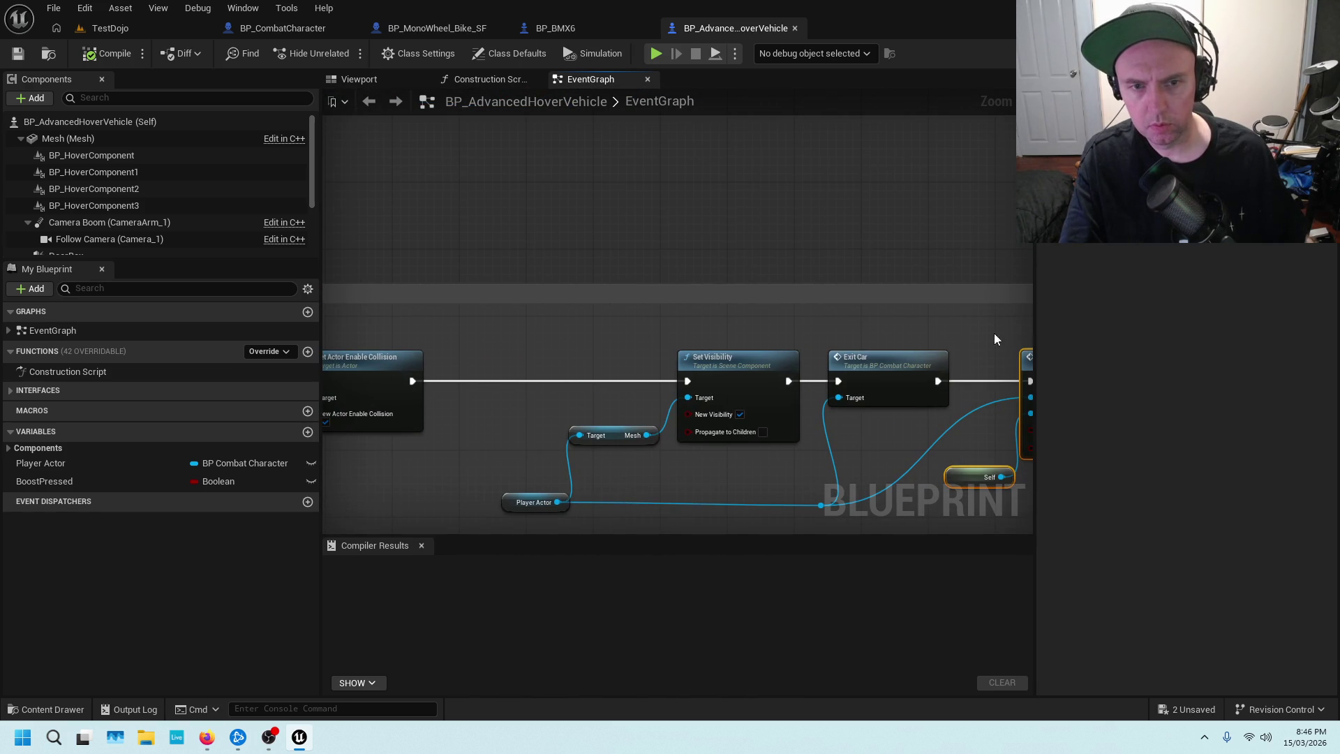
pyautogui.moveTo(976, 330)
pyautogui.mouseDown()
pyautogui.moveTo(614, 333)
pyautogui.moveTo(892, 296)
pyautogui.mouseUp()
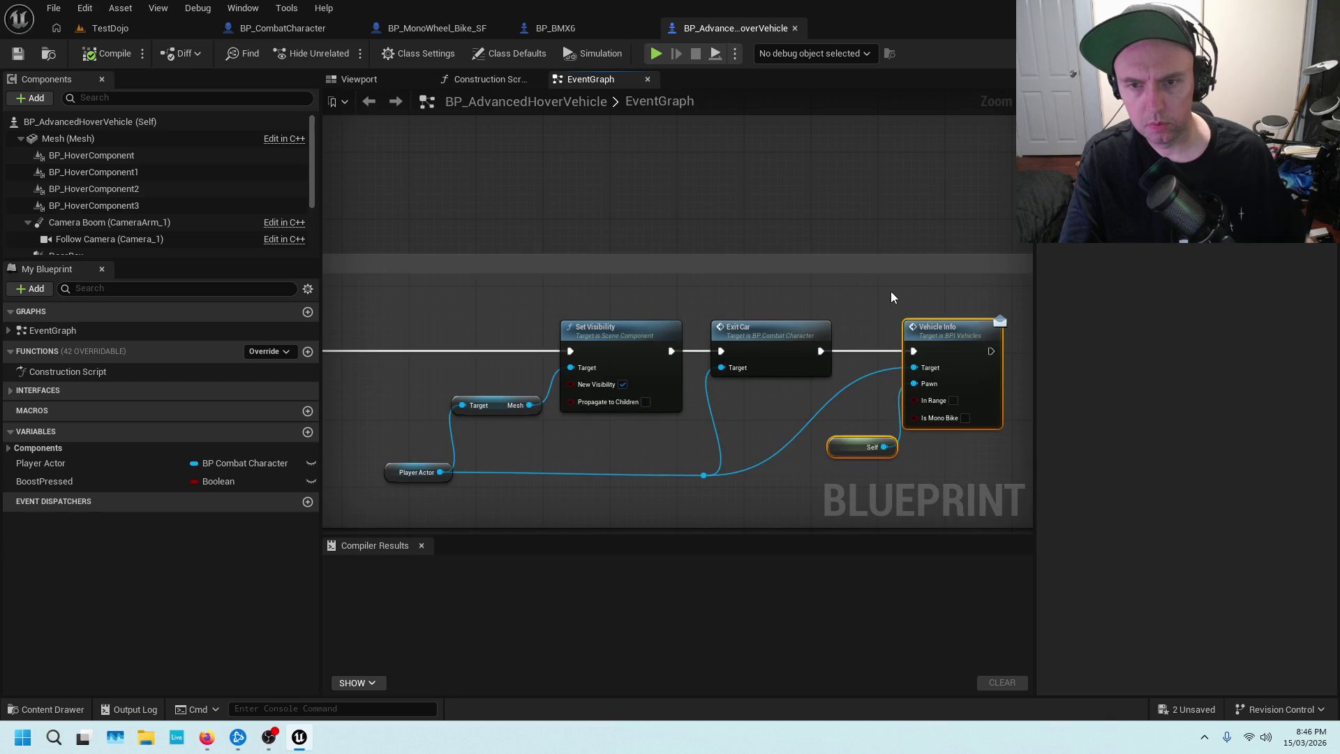
pyautogui.moveTo(872, 407); pyautogui.dragTo(804, 360)
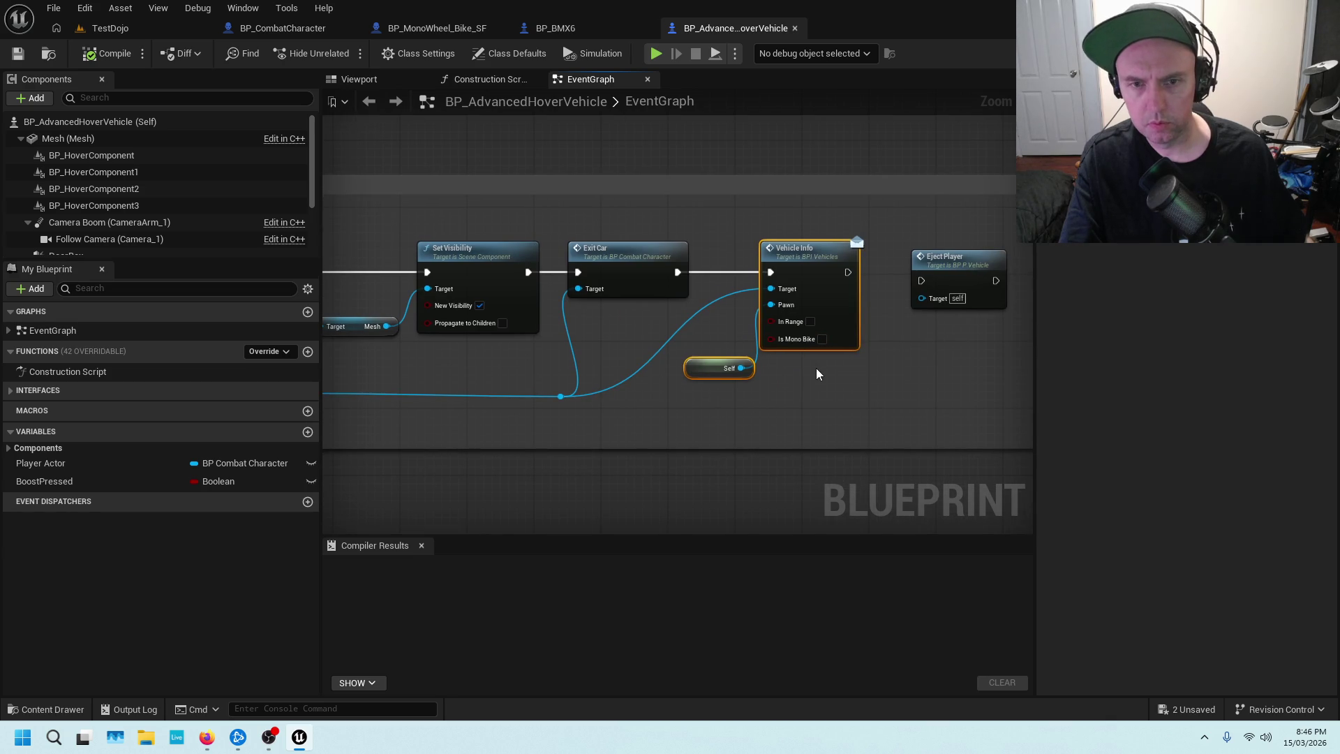
pyautogui.scroll(-6, 812, 367)
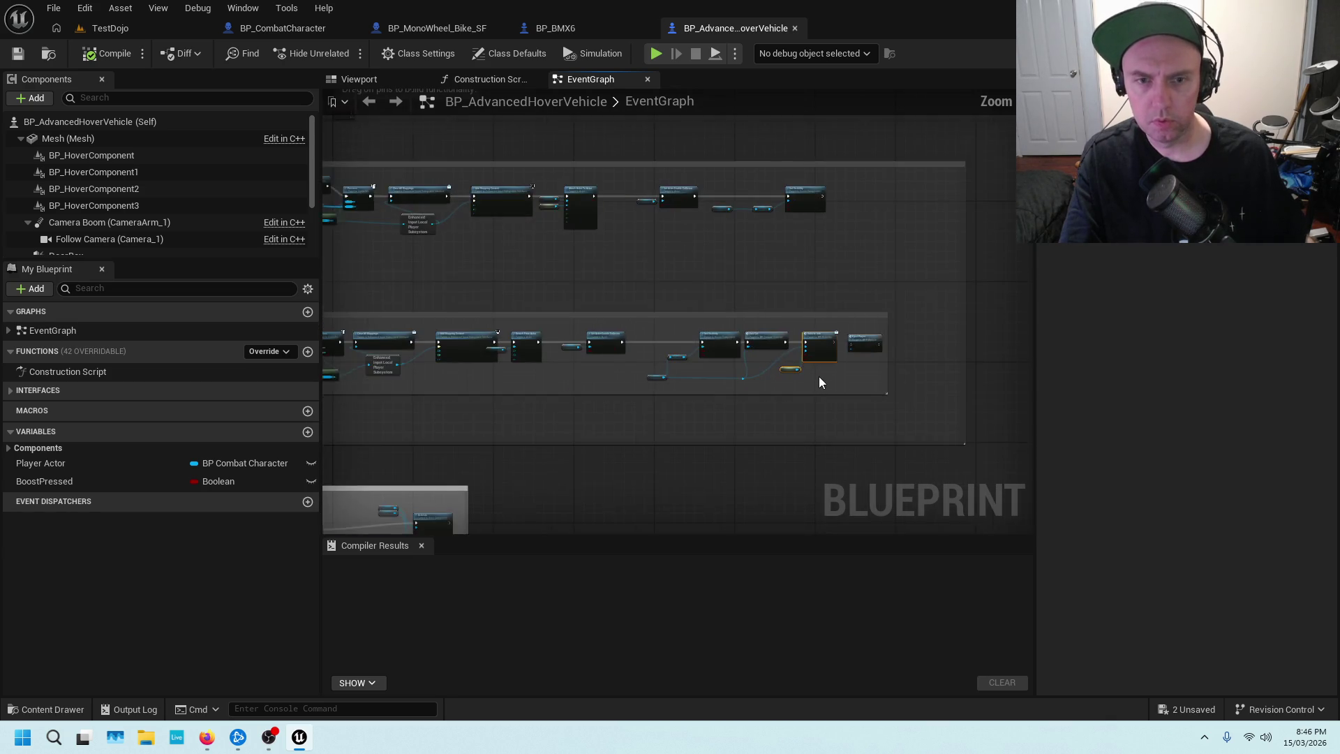
pyautogui.moveTo(735, 408)
pyautogui.mouseDown()
pyautogui.moveTo(832, 325)
pyautogui.moveTo(783, 507)
pyautogui.mouseUp()
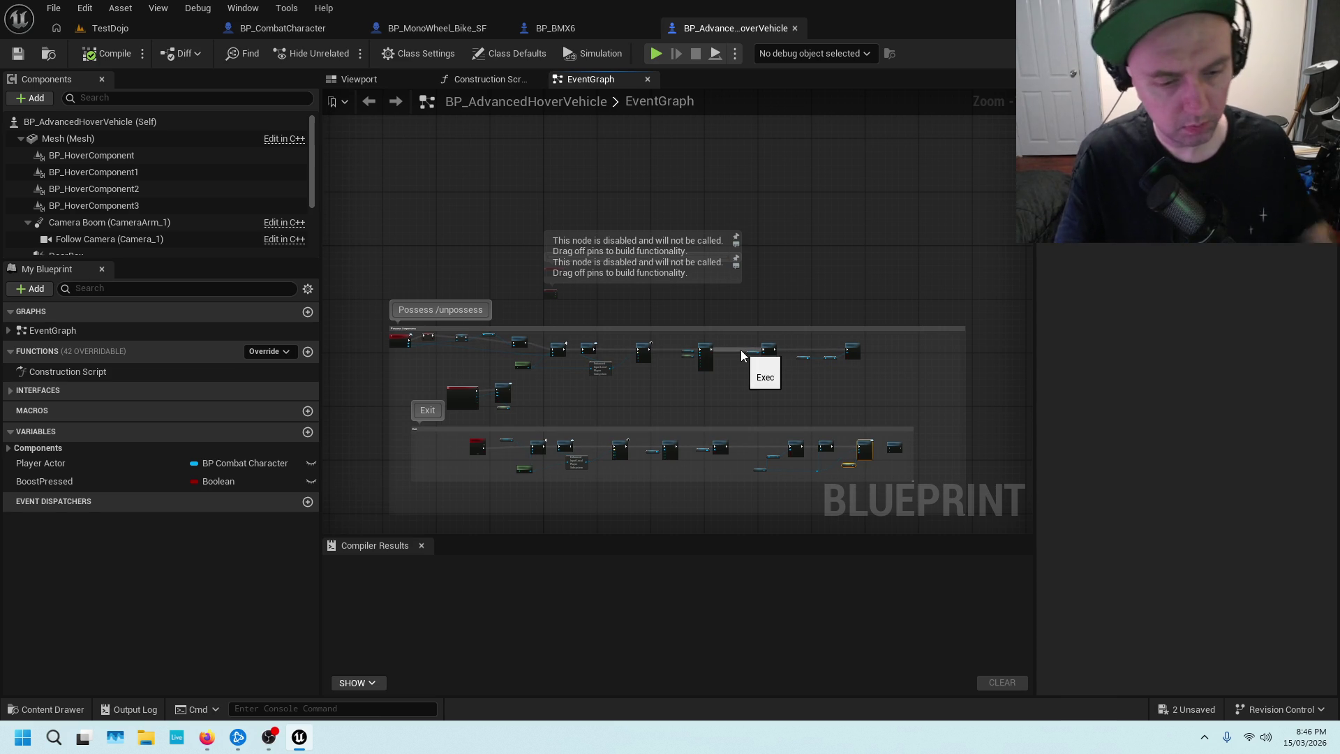
pyautogui.moveTo(488, 237); pyautogui.dragTo(598, 364)
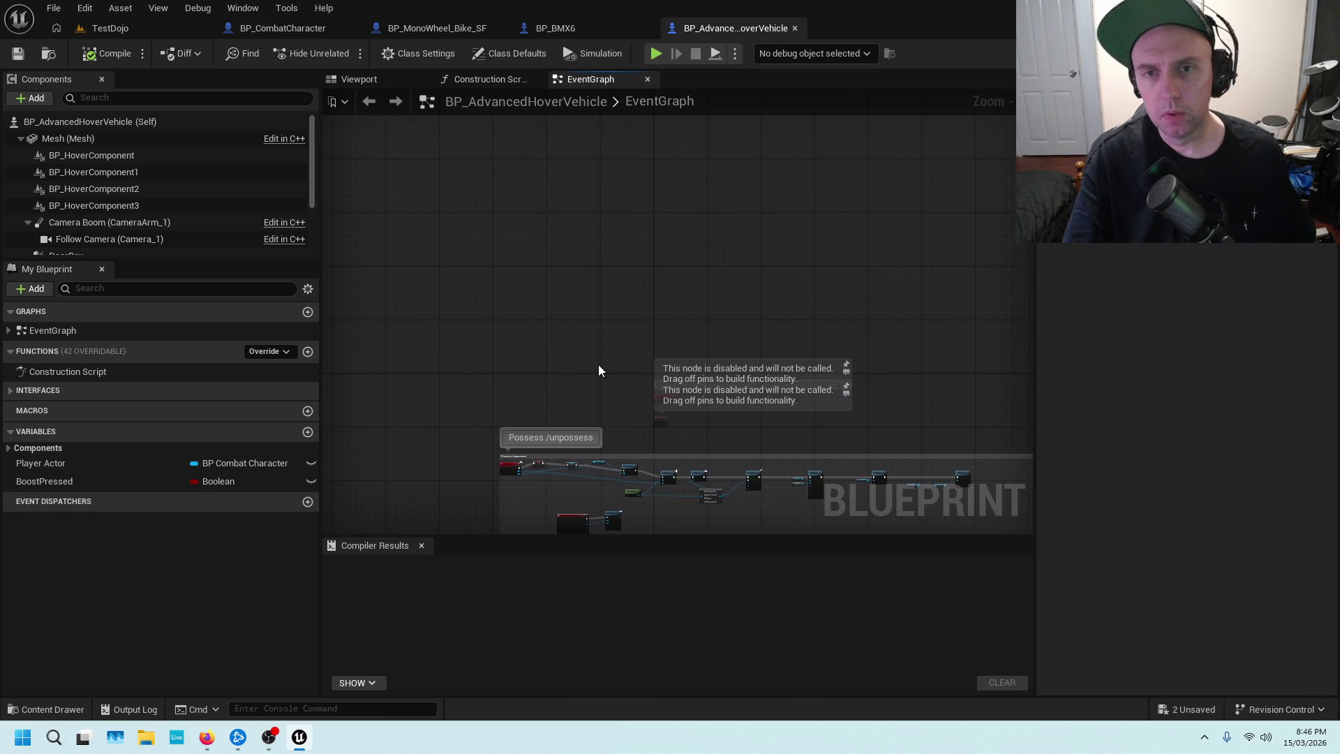
pyautogui.moveTo(788, 537)
pyautogui.mouseDown()
pyautogui.moveTo(684, 419)
pyautogui.moveTo(776, 275)
pyautogui.mouseUp()
pyautogui.scroll(2, 715, 261)
pyautogui.scroll(1, 647, 272)
pyautogui.scroll(3, 624, 270)
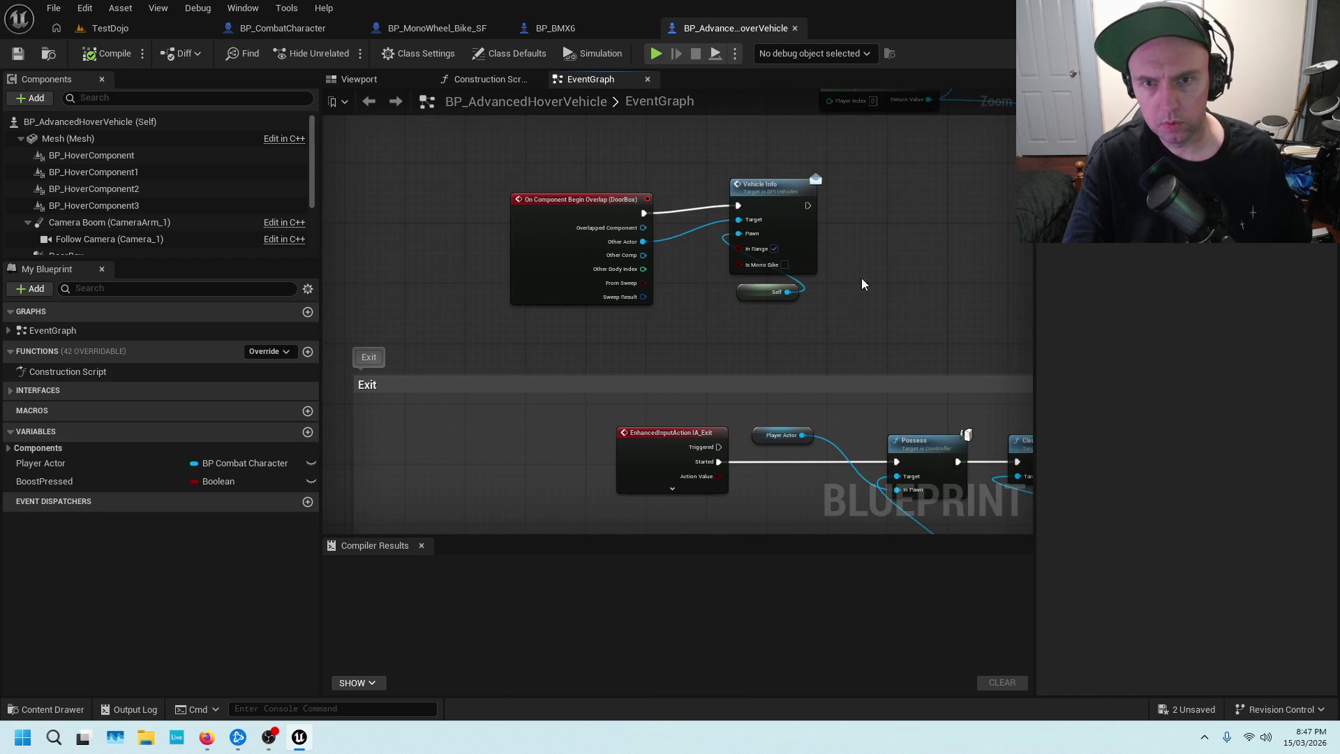
pyautogui.scroll(-5, 840, 292)
pyautogui.scroll(3, 840, 292)
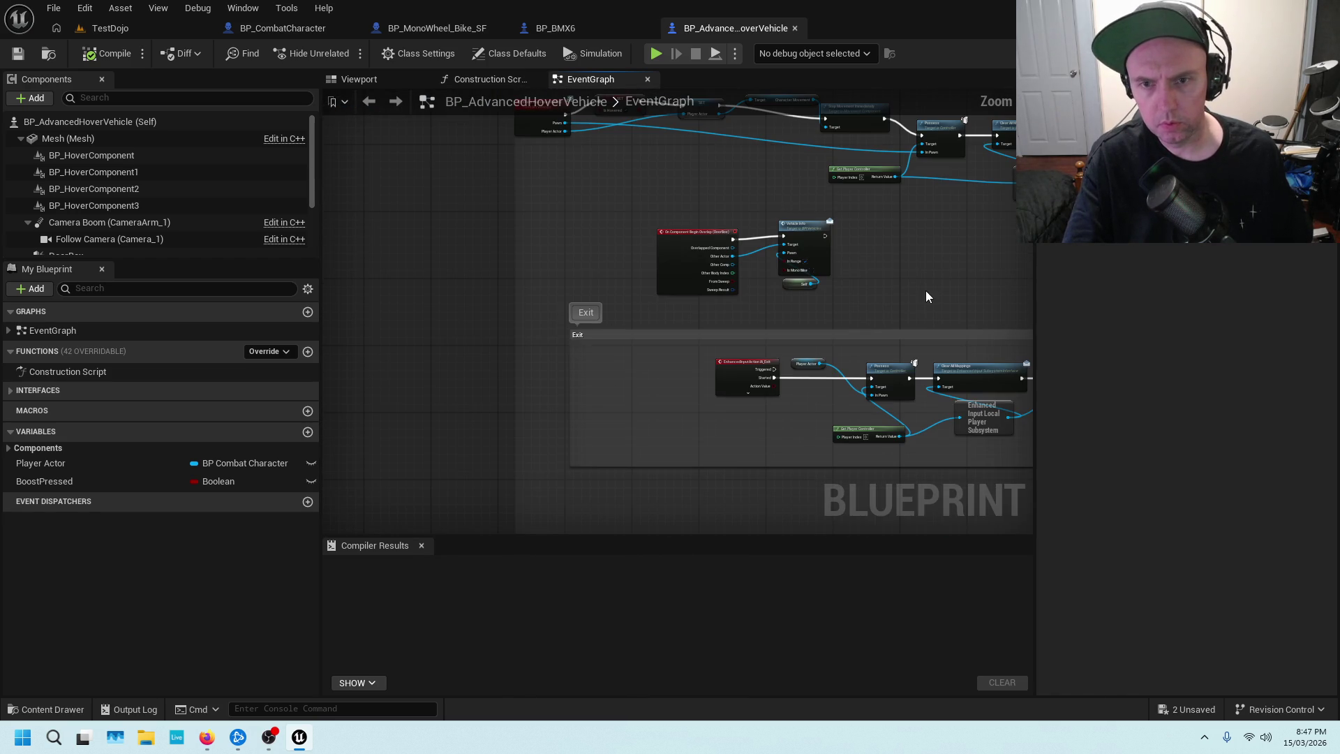
pyautogui.moveTo(926, 290); pyautogui.dragTo(691, 266)
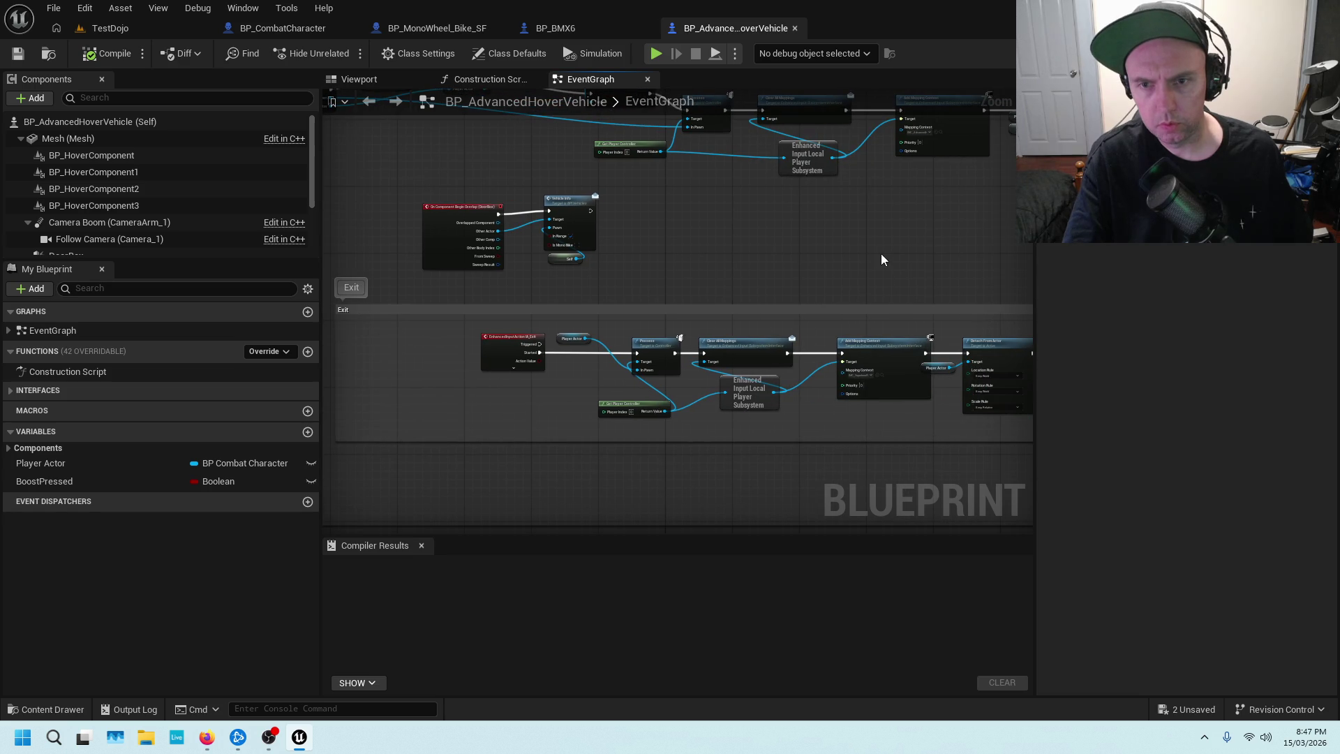
pyautogui.scroll(2, 598, 339)
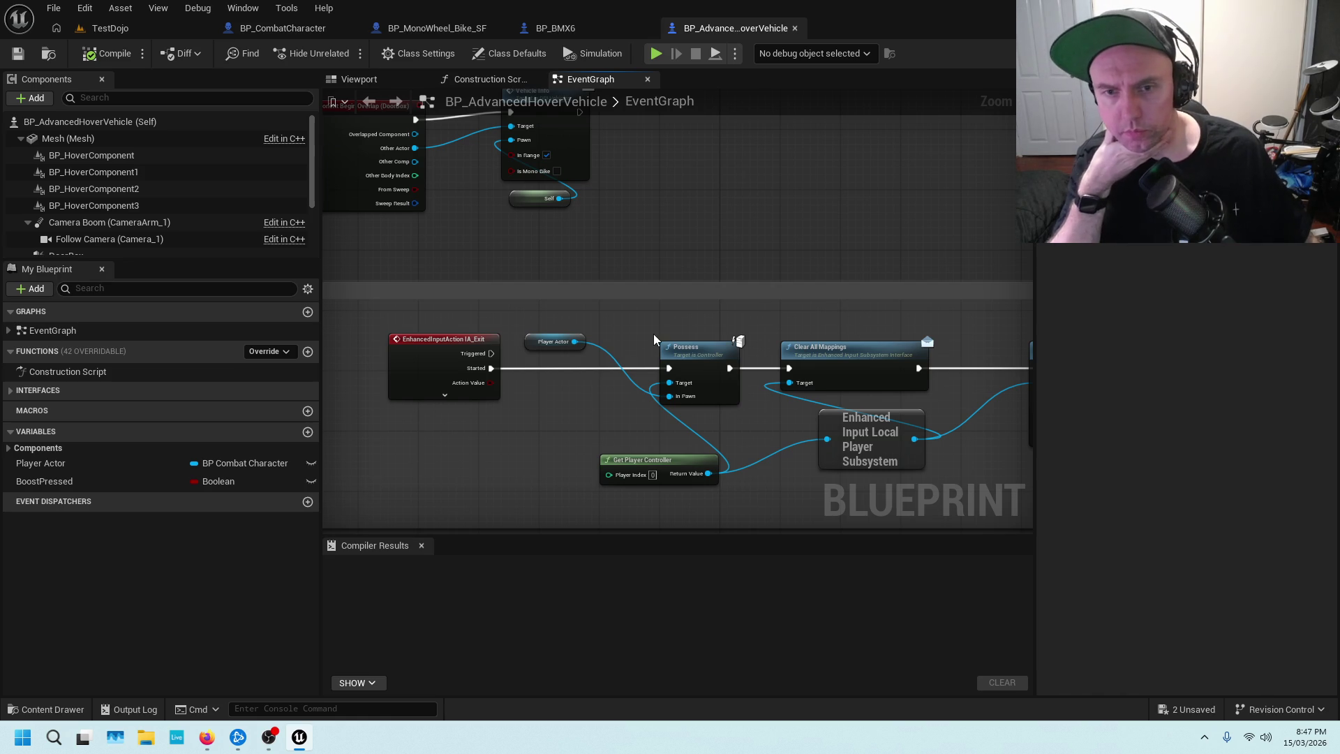
pyautogui.scroll(-5, 816, 319)
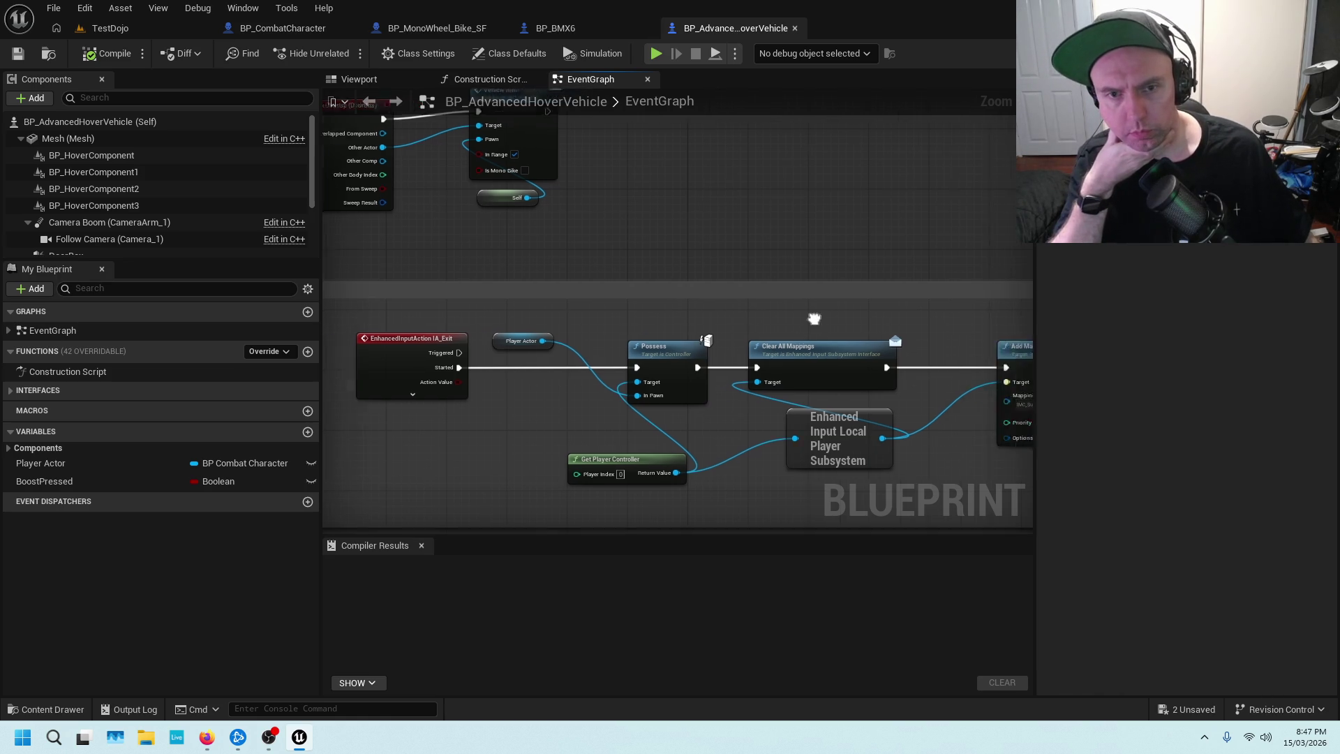
pyautogui.scroll(5, 921, 301)
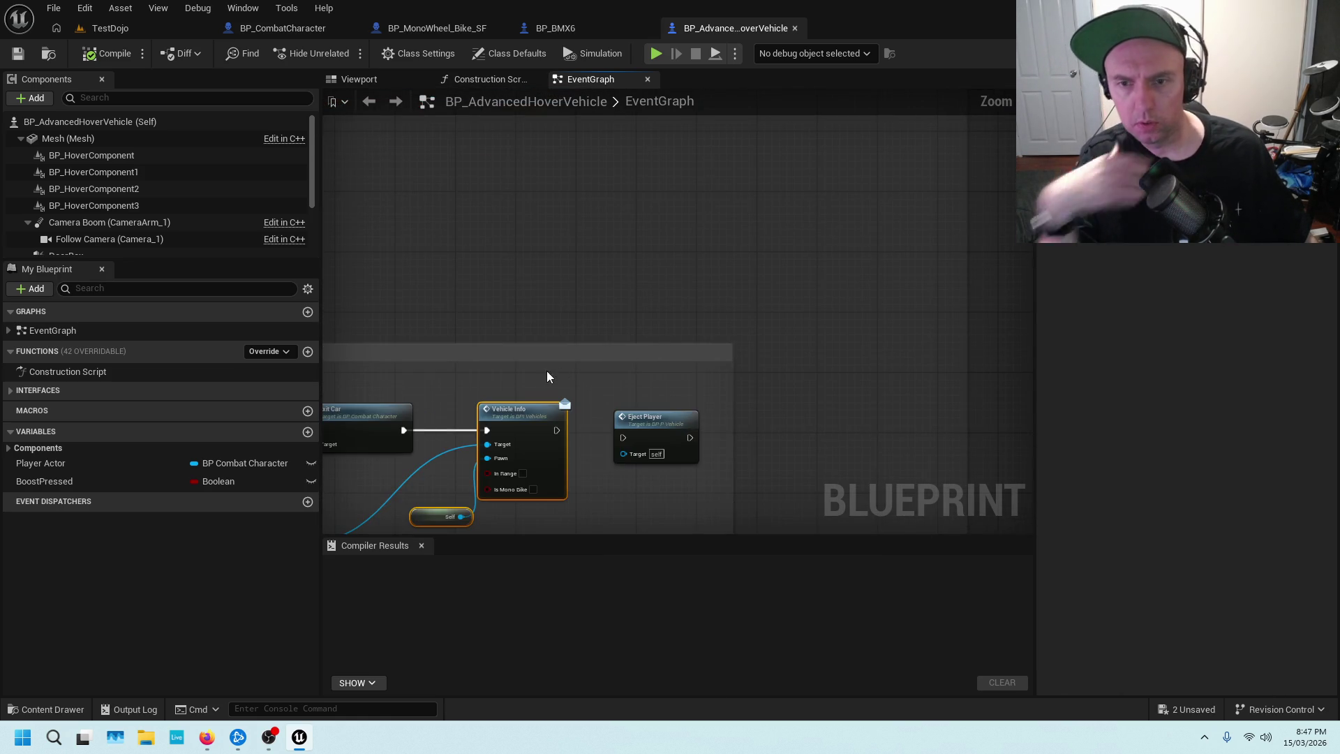
pyautogui.moveTo(547, 377); pyautogui.dragTo(818, 334)
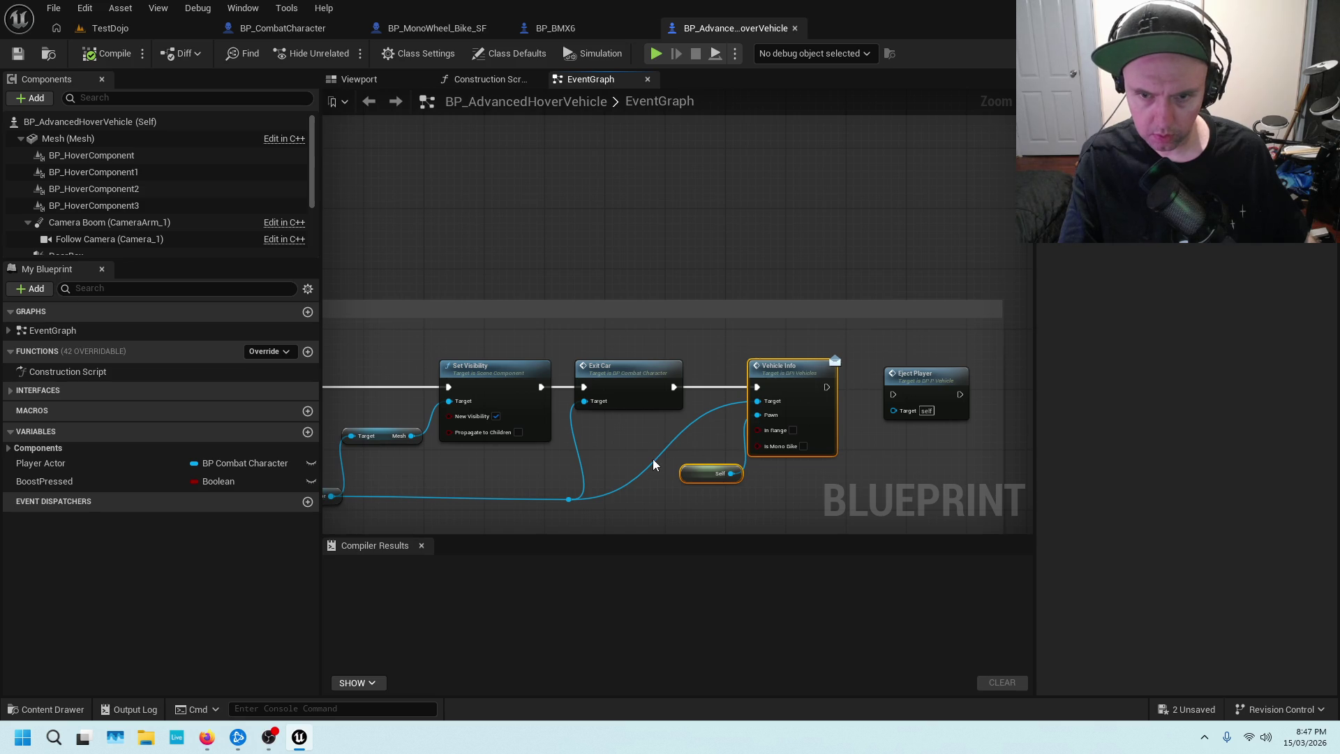
pyautogui.scroll(-5, 654, 464)
pyautogui.scroll(5, 637, 455)
pyautogui.moveTo(910, 404); pyautogui.dragTo(507, 446)
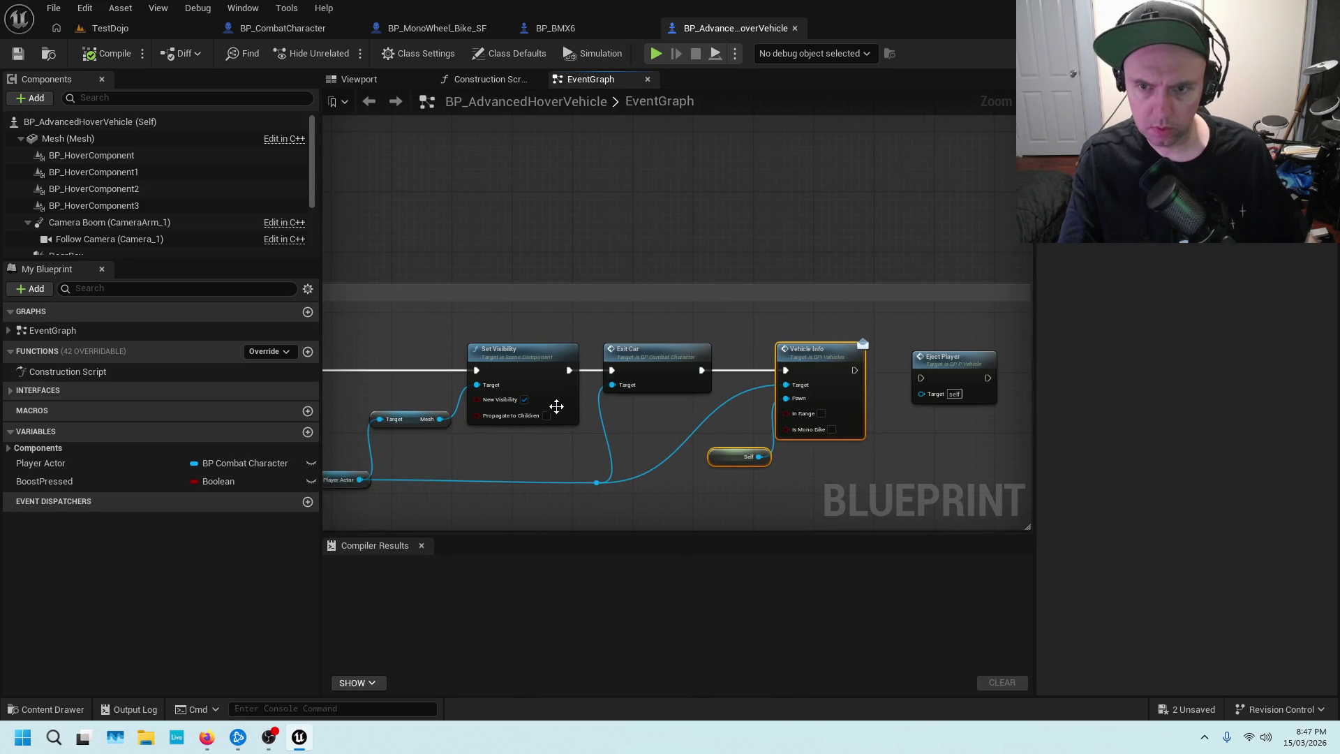
pyautogui.moveTo(556, 406); pyautogui.dragTo(698, 358)
pyautogui.scroll(-5, 698, 359)
pyautogui.scroll(5, 674, 356)
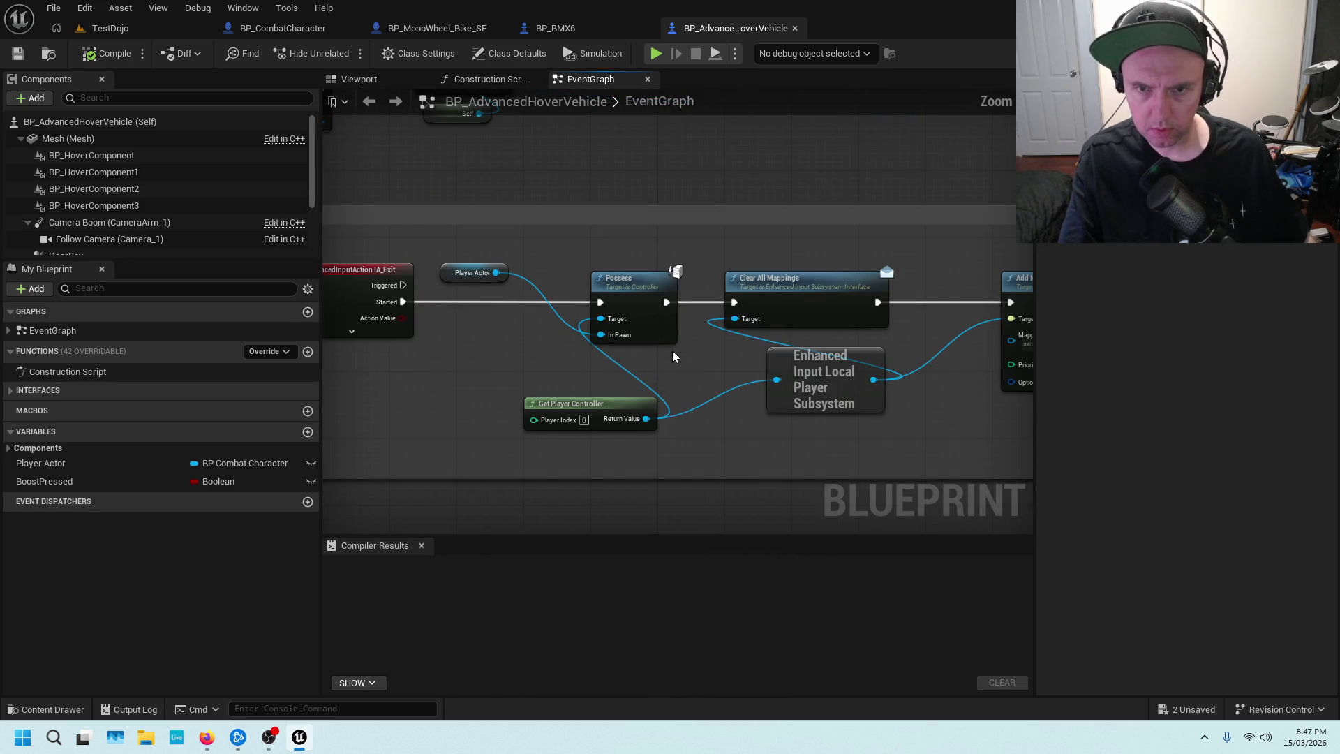
pyautogui.scroll(-3, 668, 324)
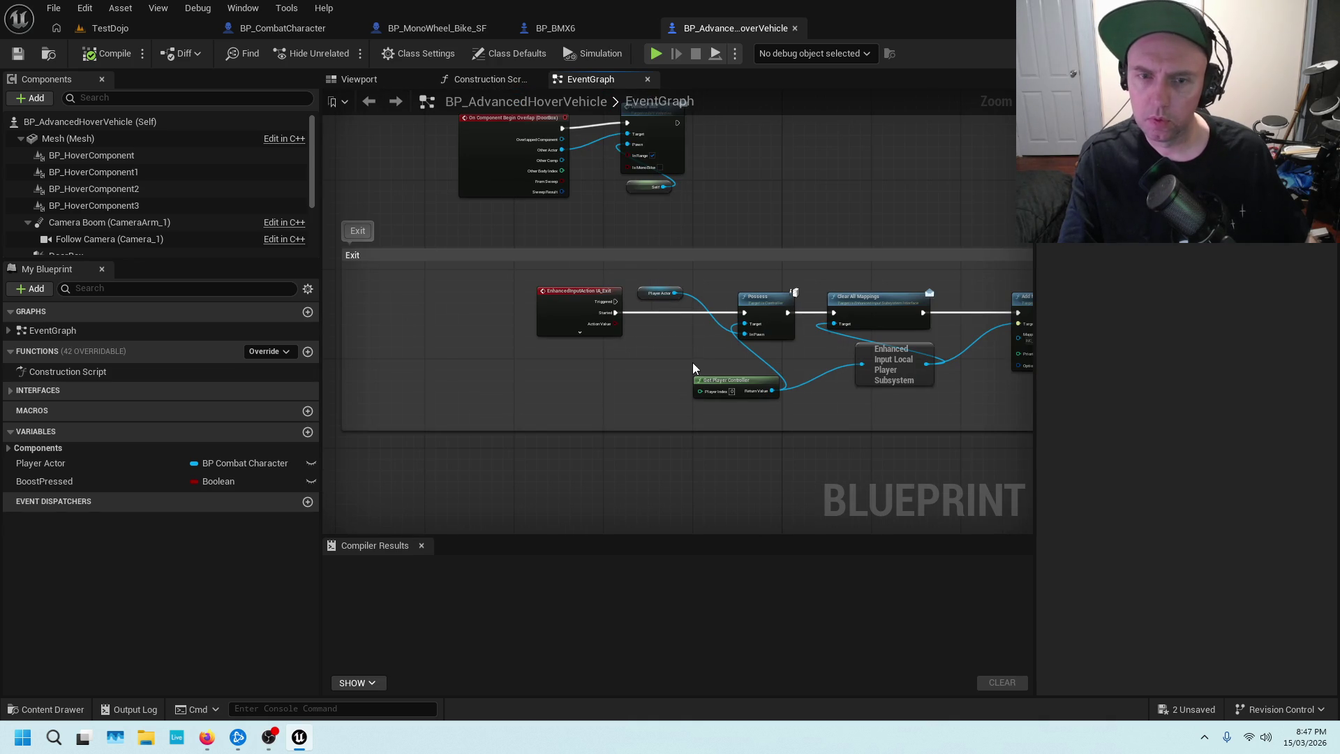
pyautogui.scroll(3, 670, 340)
pyautogui.click(576, 279)
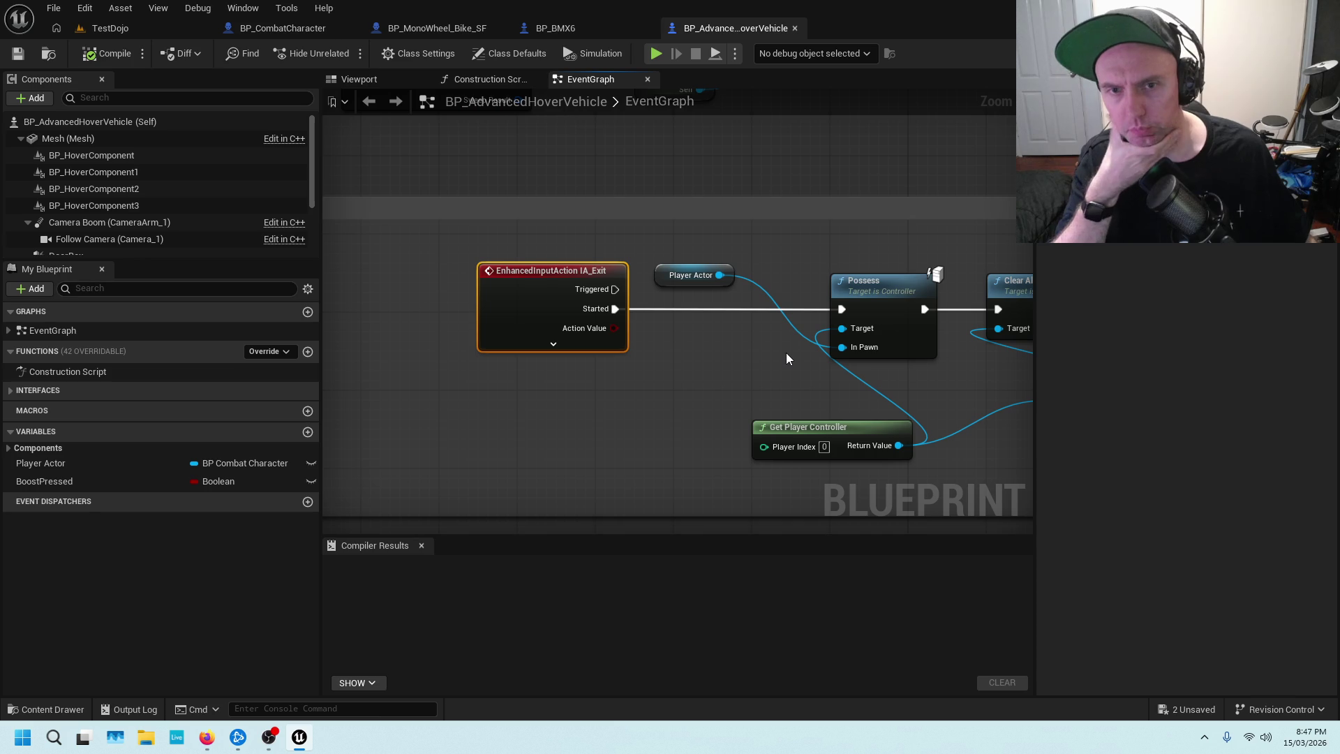
# Play TestDojo with Alt+P, running through the house and up the stairs to the monowheel, then stop.
pyautogui.click(94, 31)
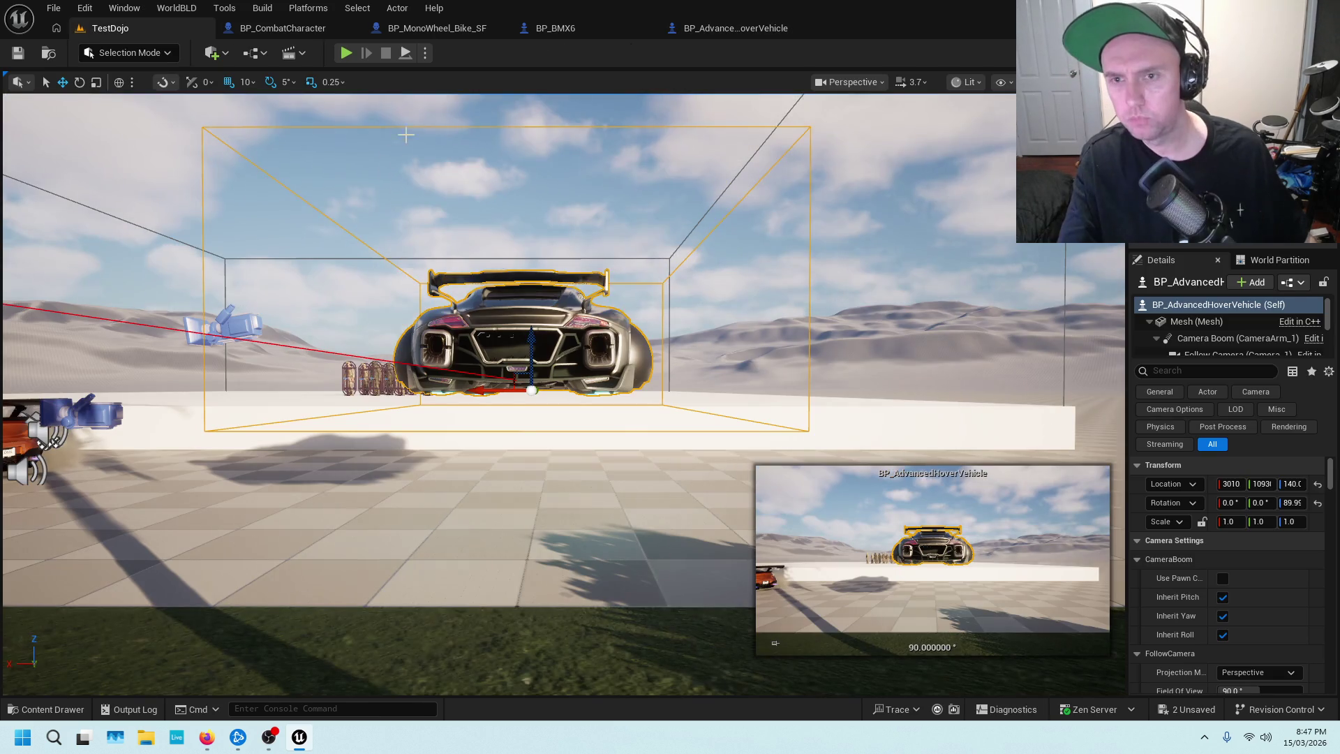
pyautogui.hotkey('alt', 'p')
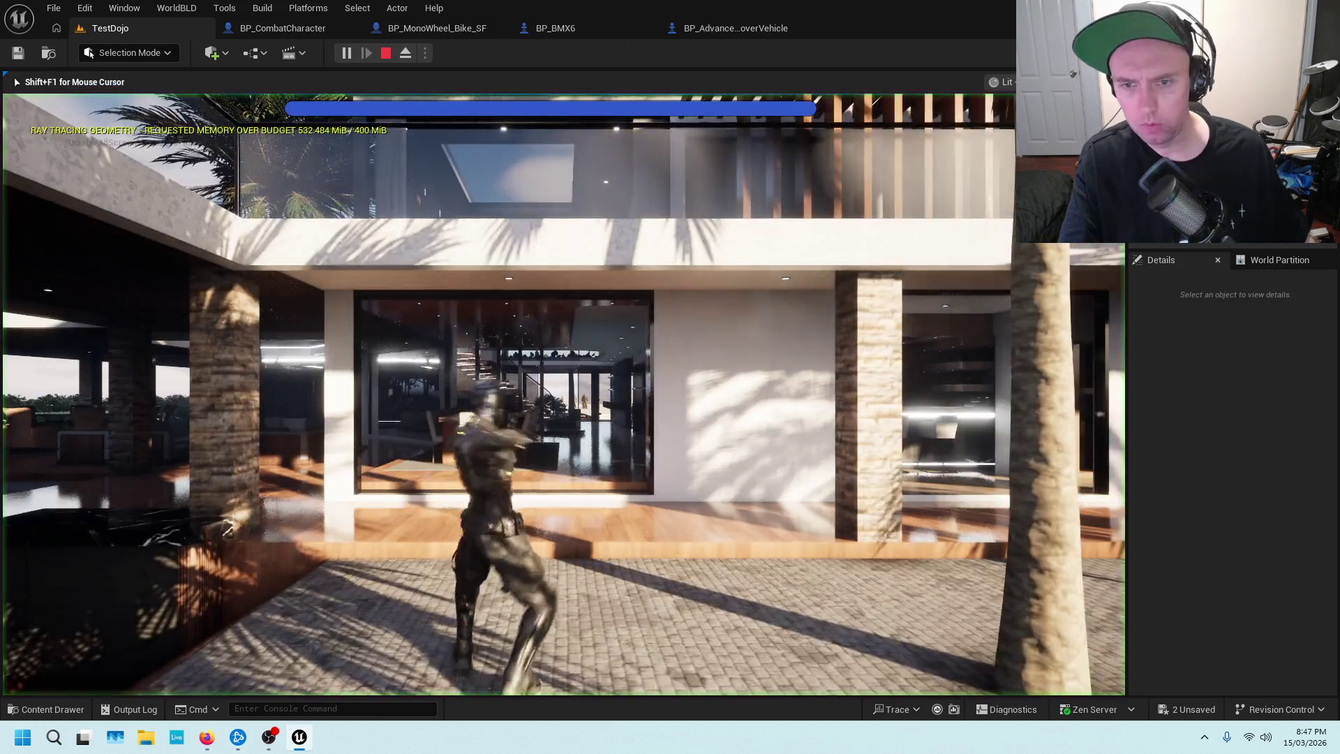
pyautogui.press('w')
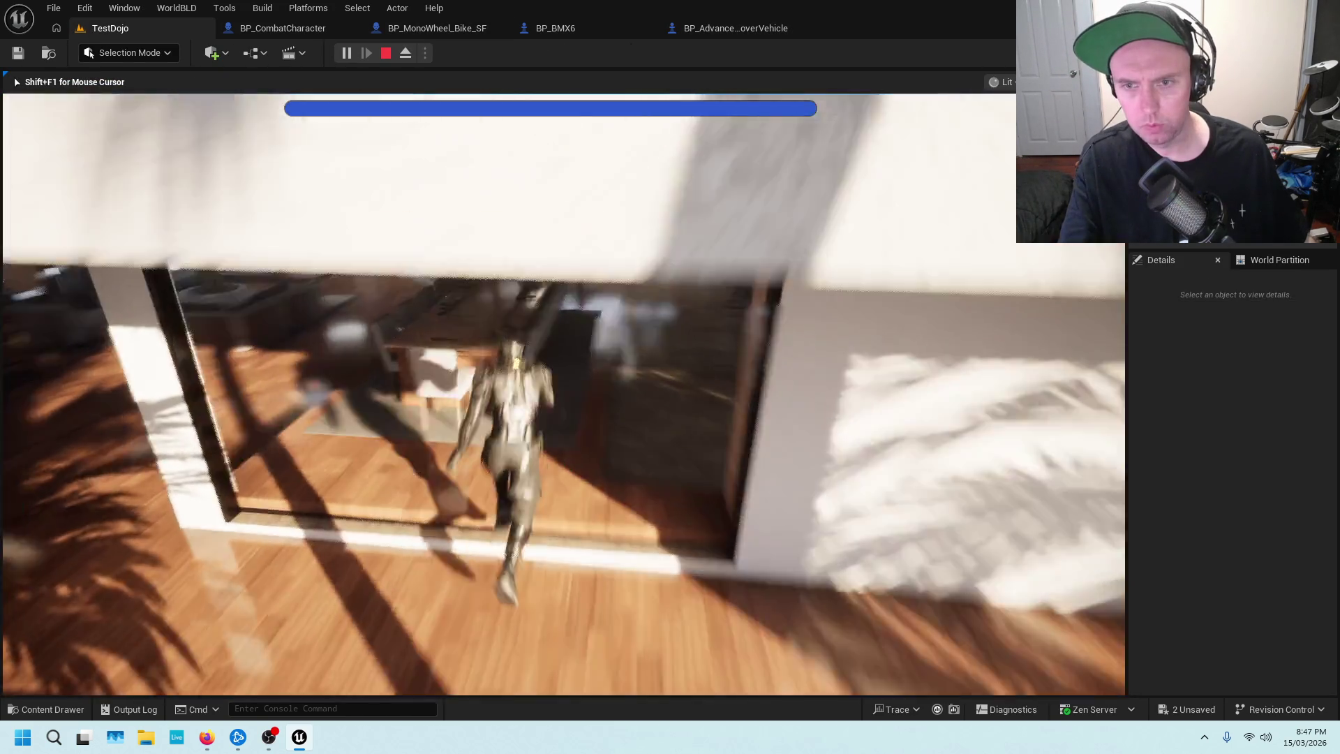
pyautogui.press('w')
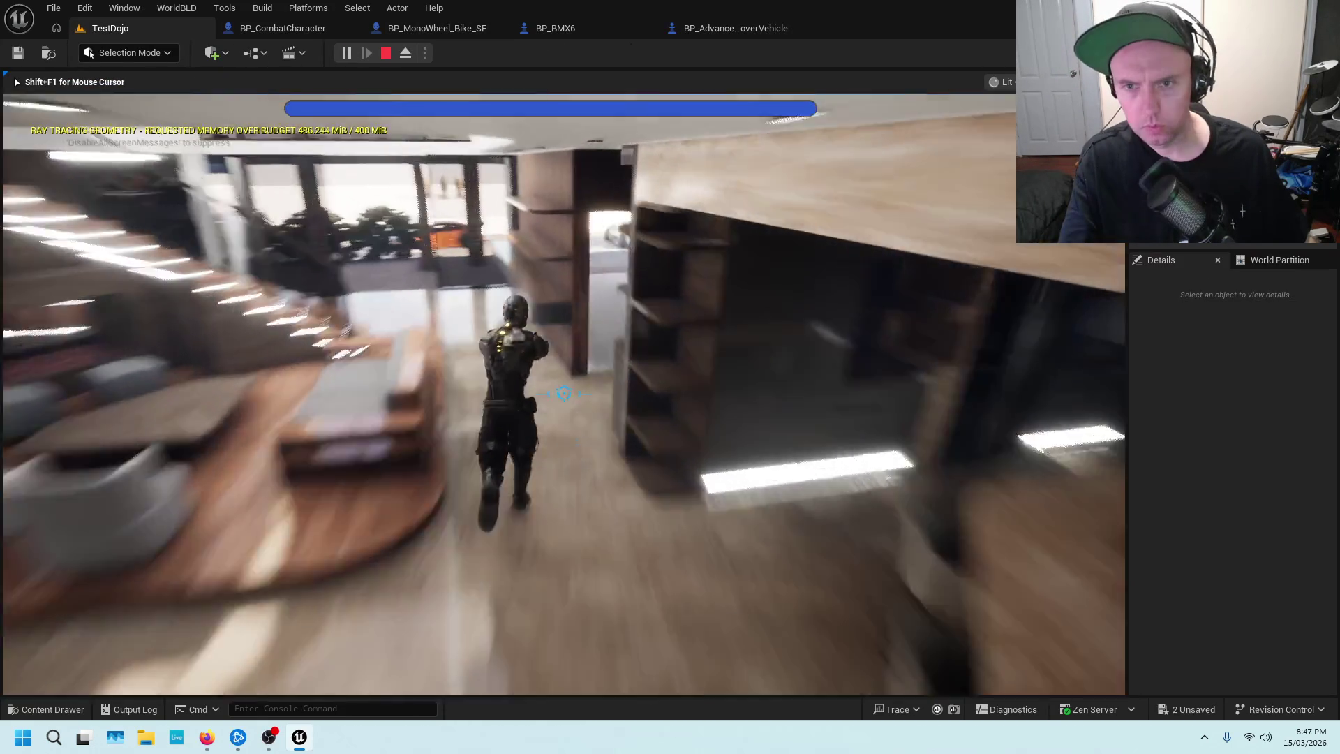
pyautogui.press('w')
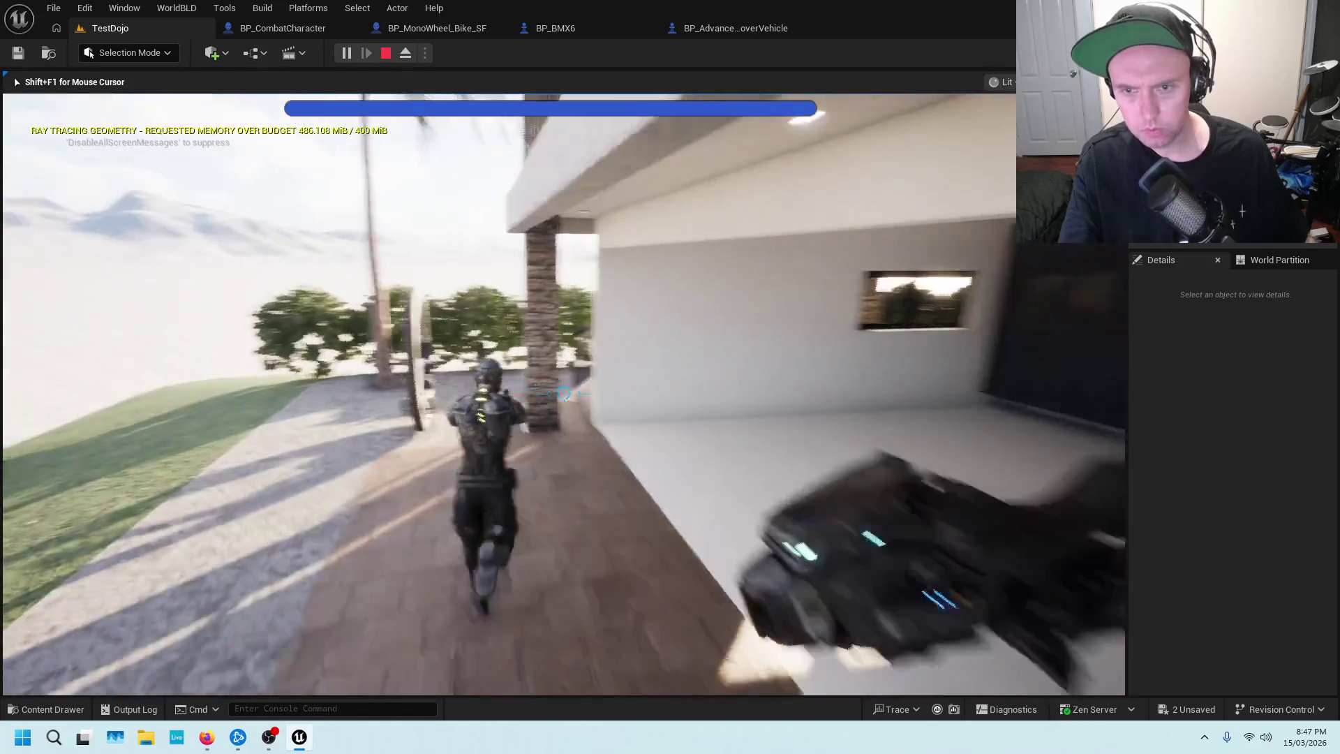
pyautogui.press('w')
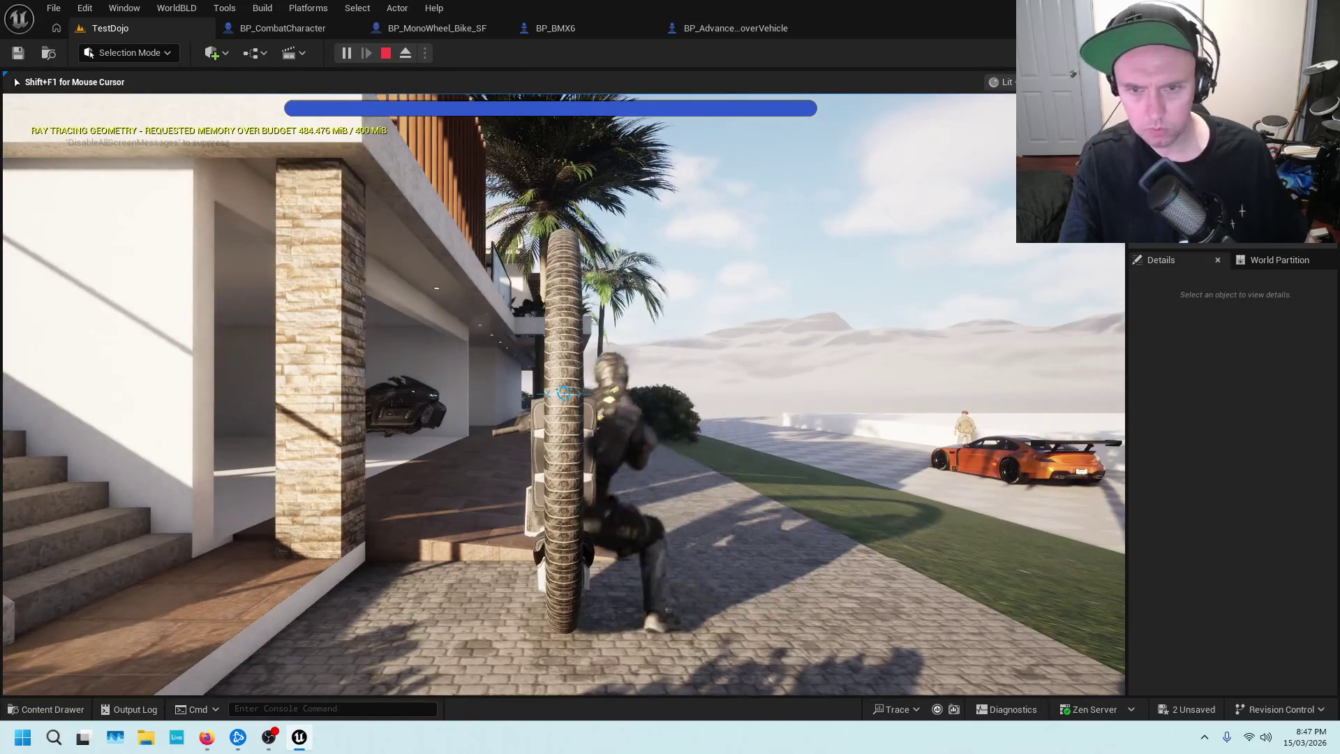
pyautogui.press('w')
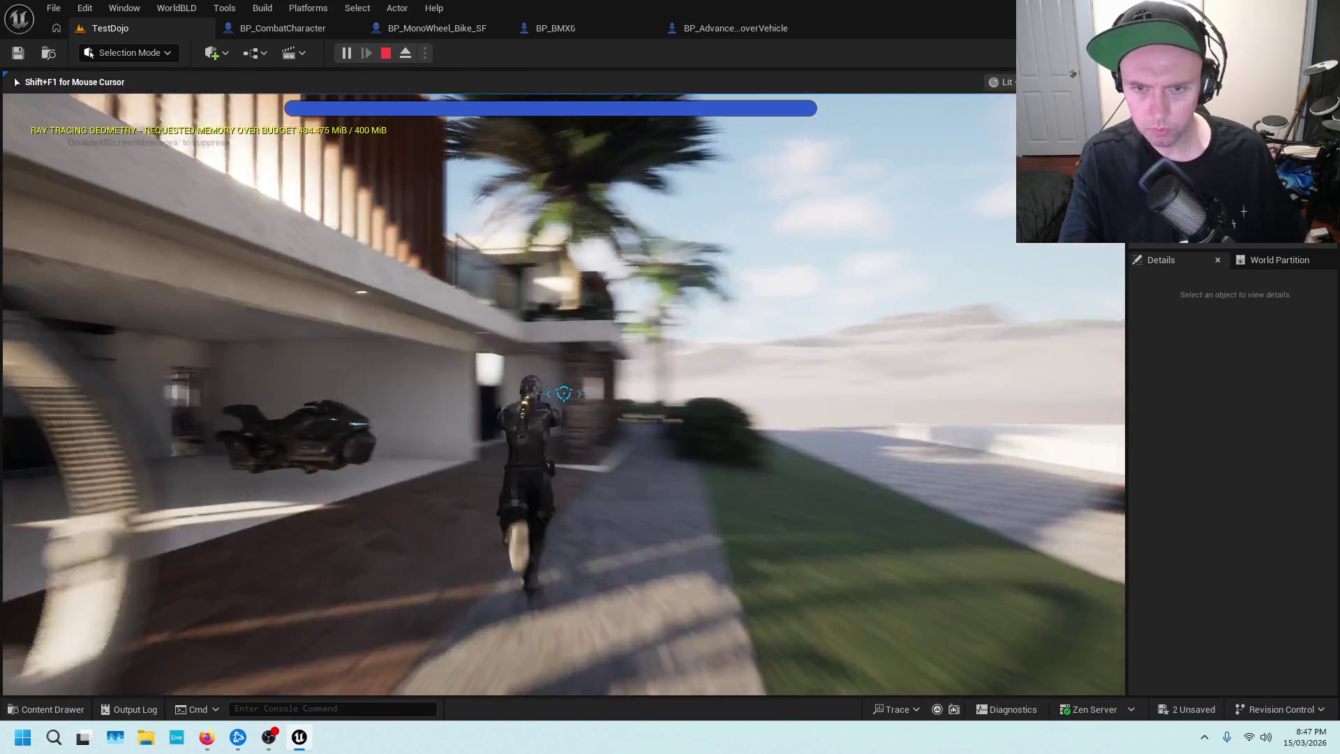
pyautogui.press('w')
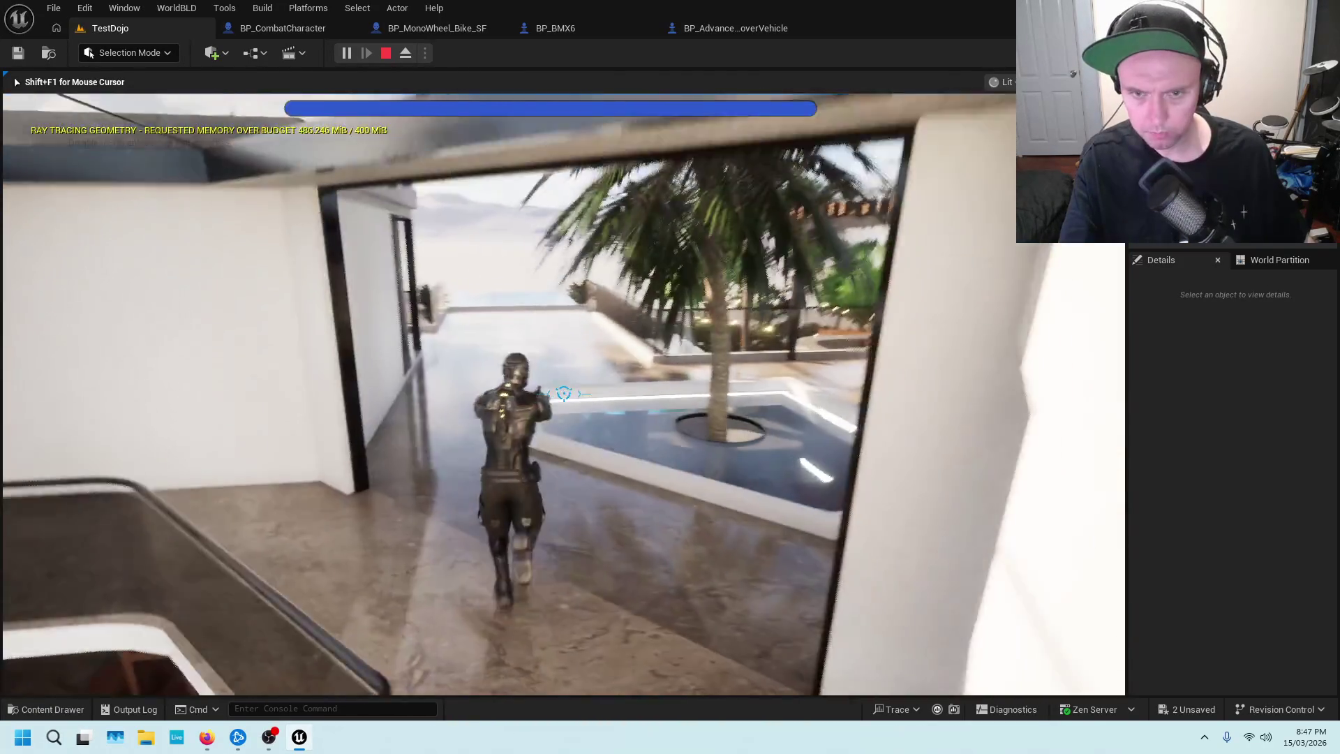
pyautogui.press('w')
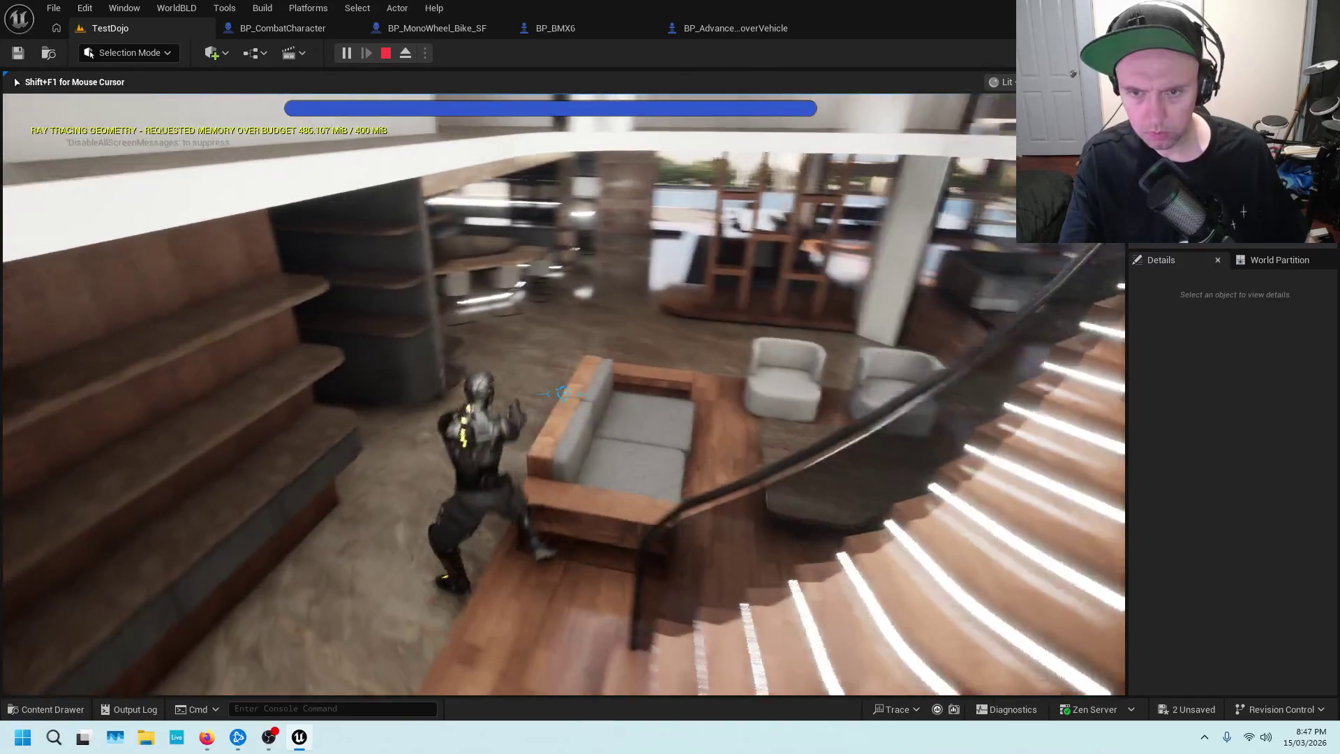
pyautogui.press('w')
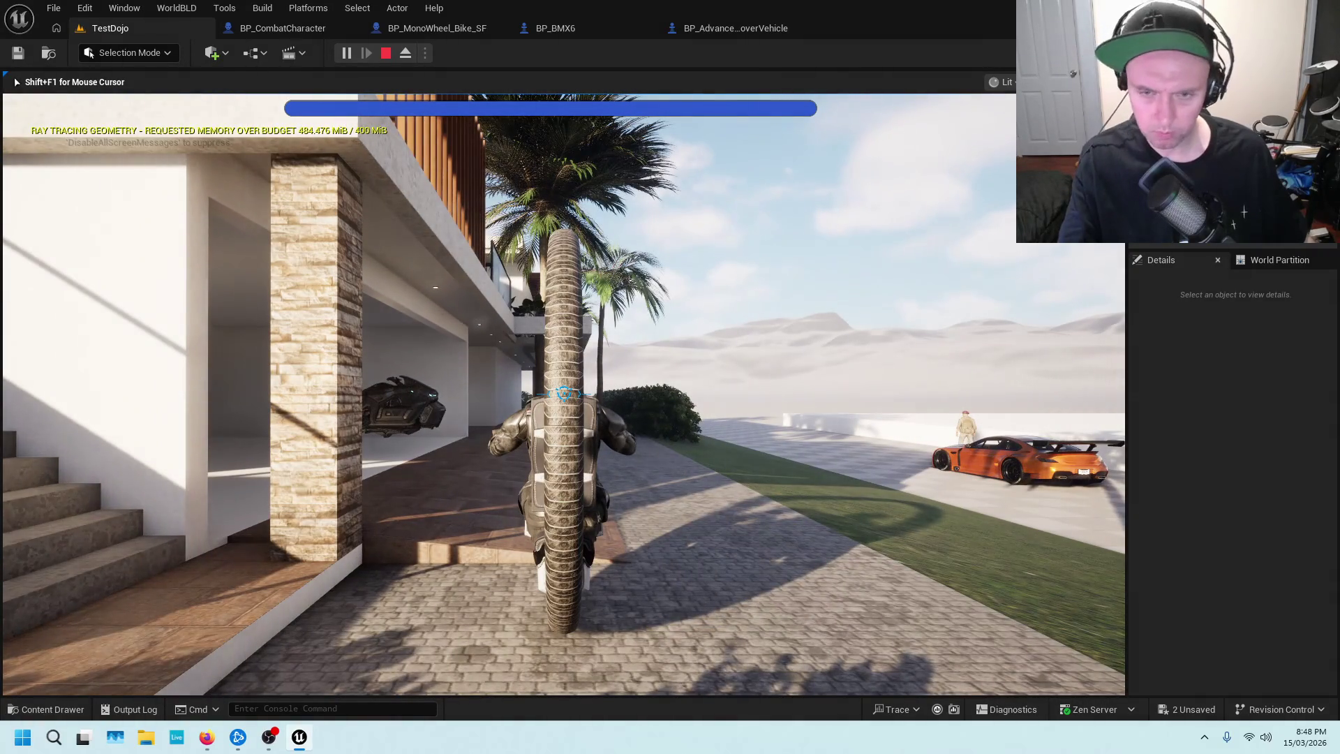
pyautogui.press('Escape')
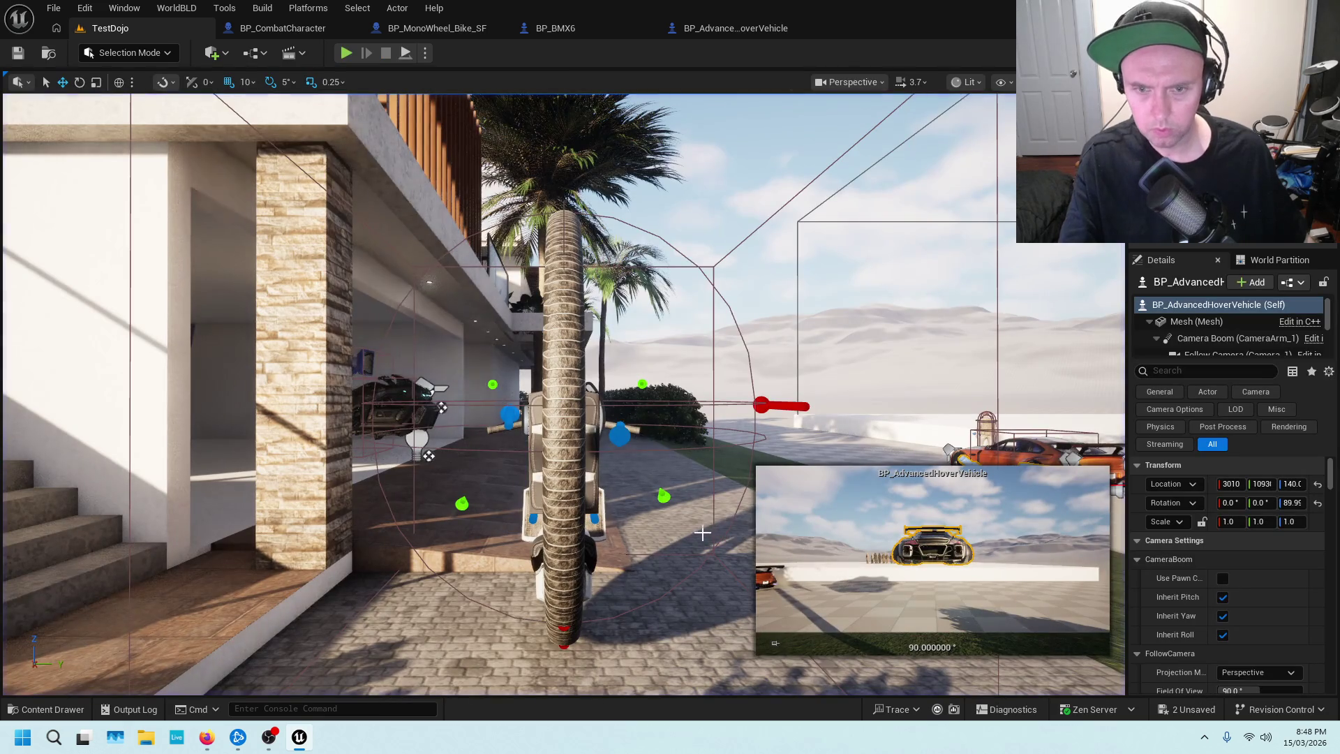
# Fly to the house, Play From Here, move toward the orange car, then stop the session.
pyautogui.moveTo(749, 591)
pyautogui.mouseDown()
pyautogui.moveTo(677, 574)
pyautogui.moveTo(609, 585)
pyautogui.moveTo(698, 516)
pyautogui.moveTo(639, 458)
pyautogui.mouseUp()
pyautogui.rightClick(581, 472)
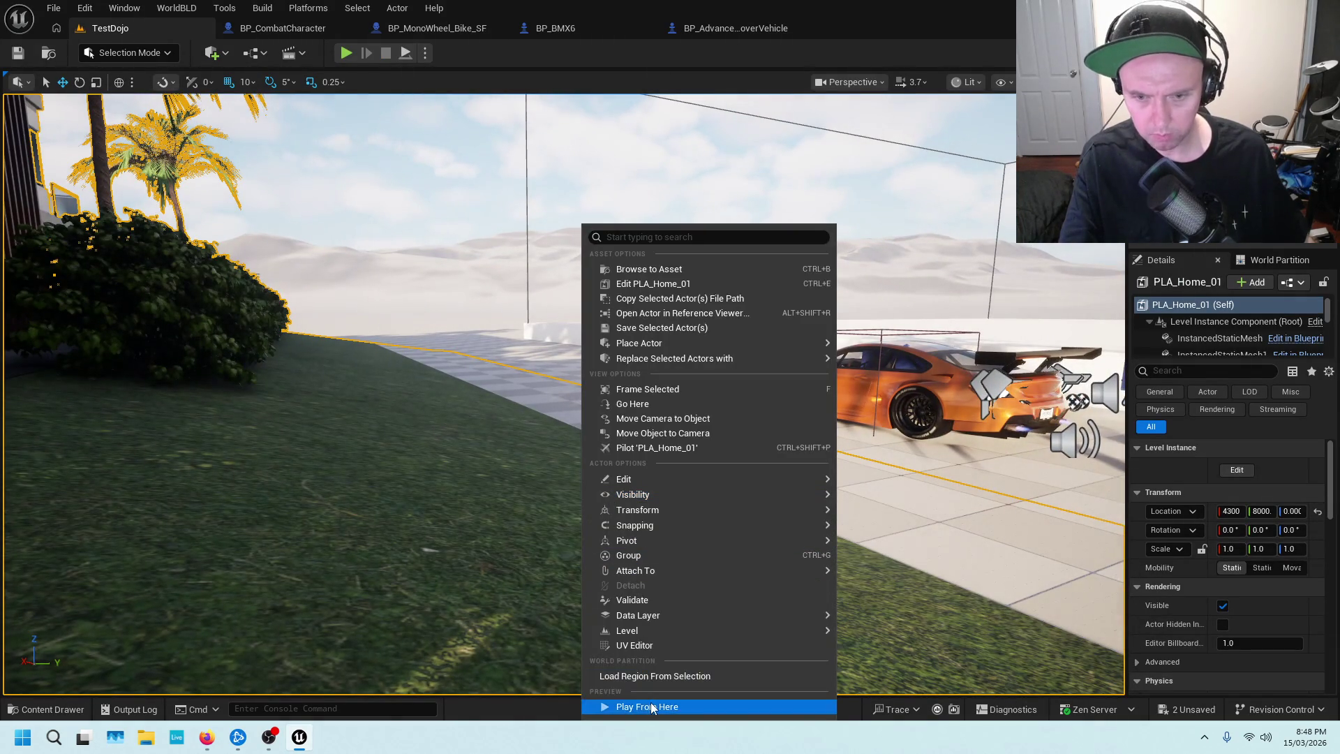
pyautogui.click(650, 706)
pyautogui.press('w')
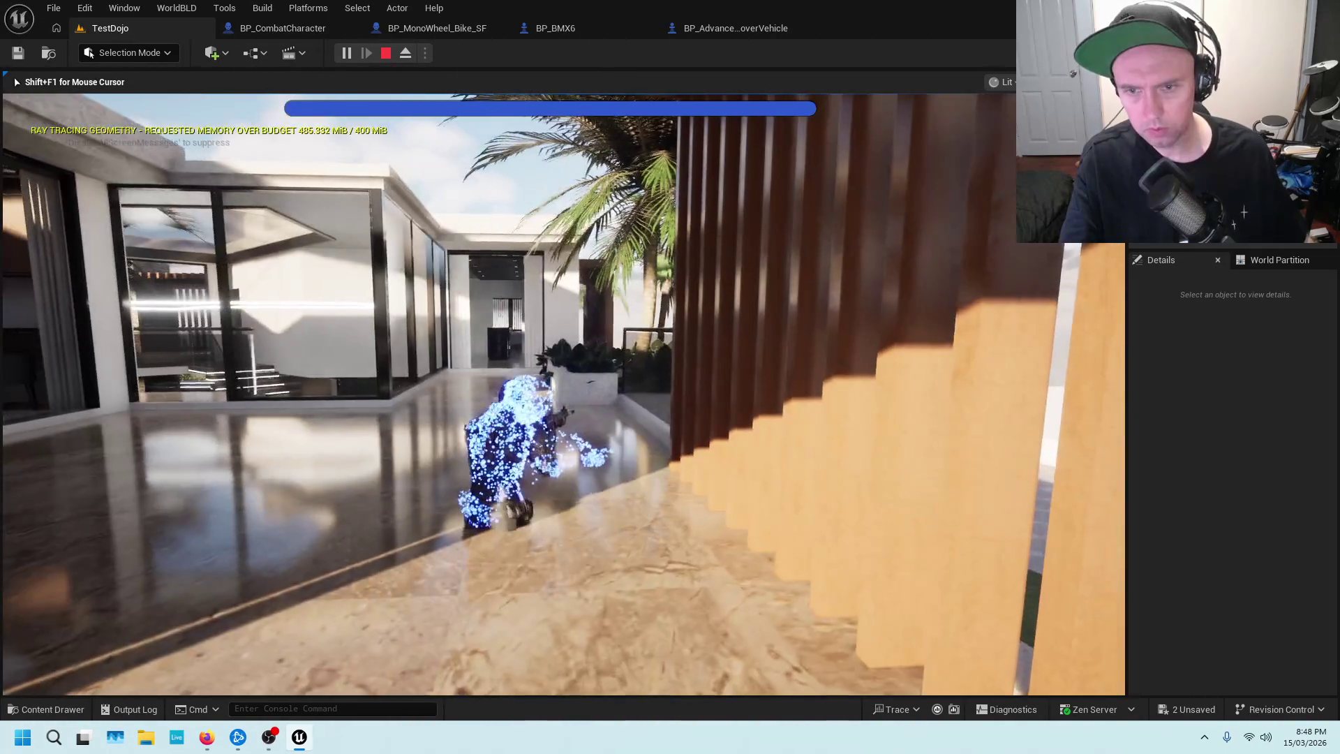
pyautogui.press('Escape')
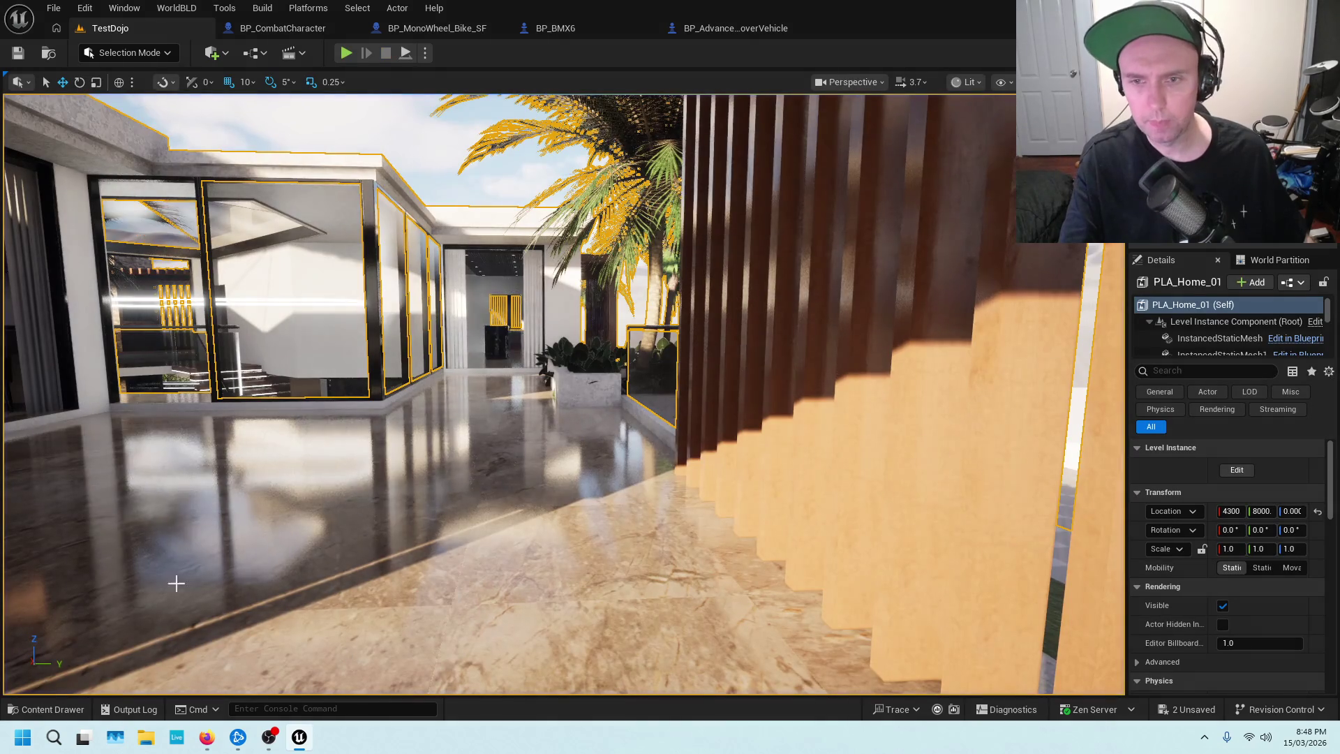
# Frame the house in the viewport and zoom toward the garage area.
pyautogui.press('f')
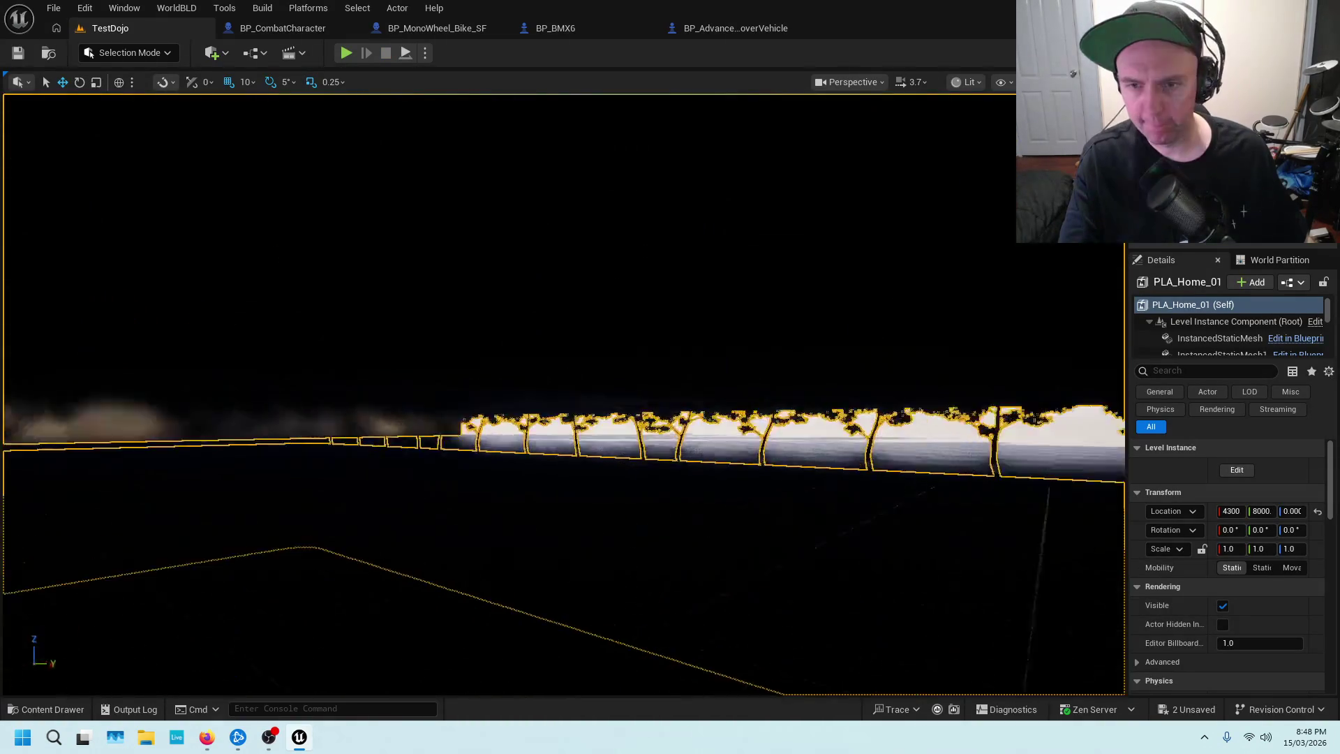
pyautogui.scroll(-5, 484, 508)
pyautogui.scroll(8, 484, 508)
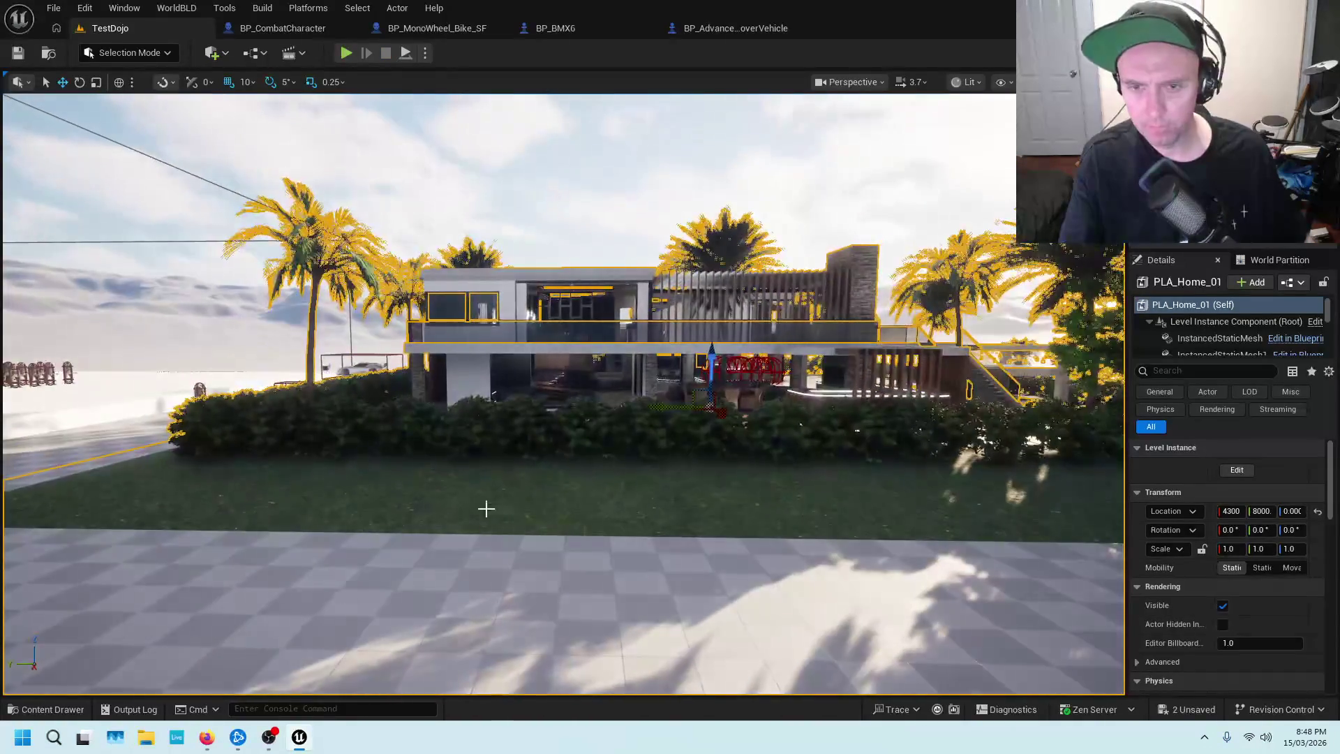
pyautogui.scroll(-6, 564, 394)
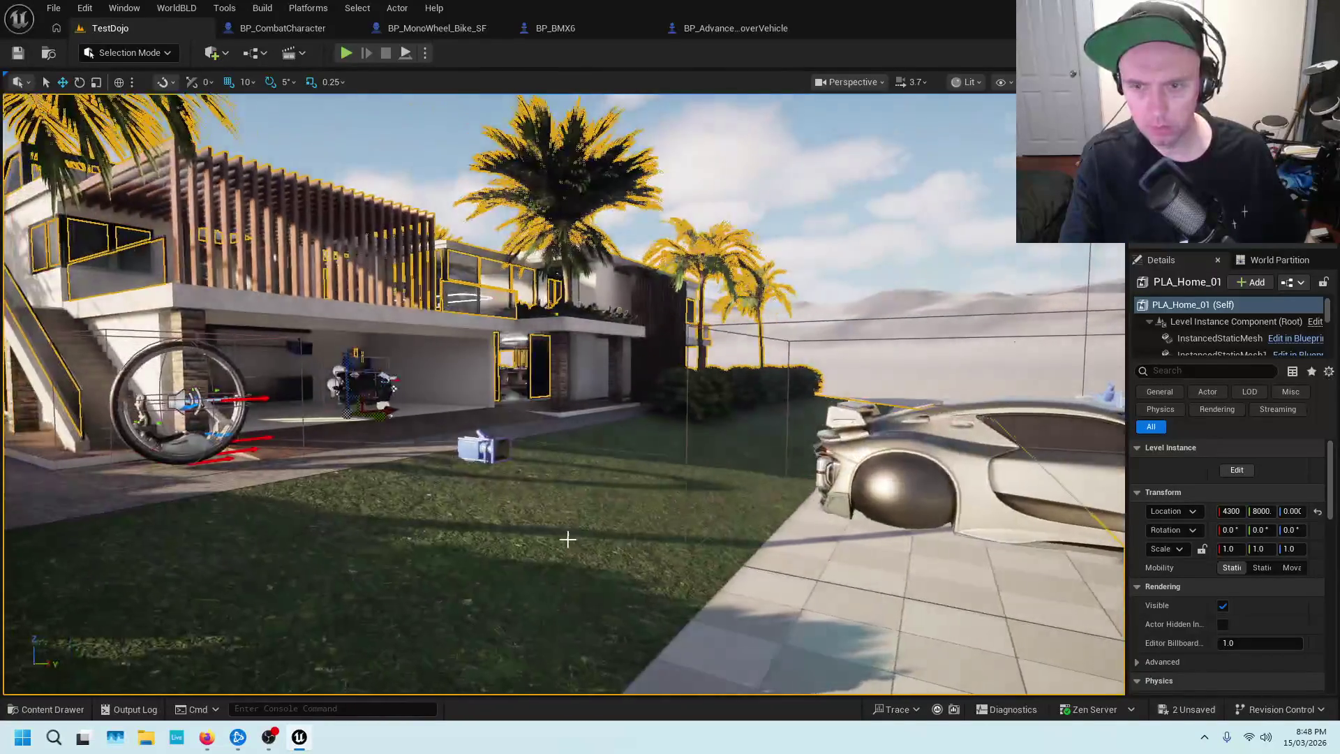
pyautogui.rightClick(565, 520)
pyautogui.click(565, 519)
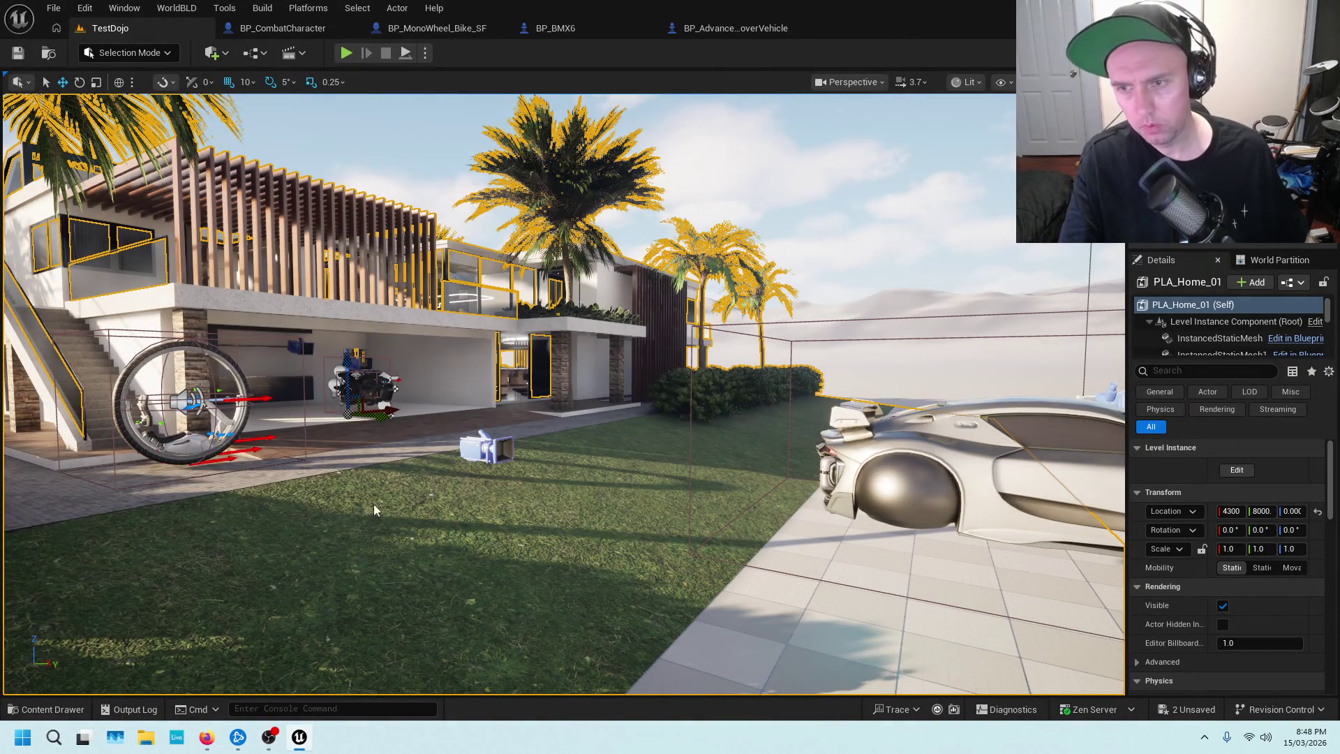
# Play-test mounting the hover bike, flying into the sky, dismounting and leaping, then stop the session.
pyautogui.hotkey('alt', 'p')
pyautogui.press('w')
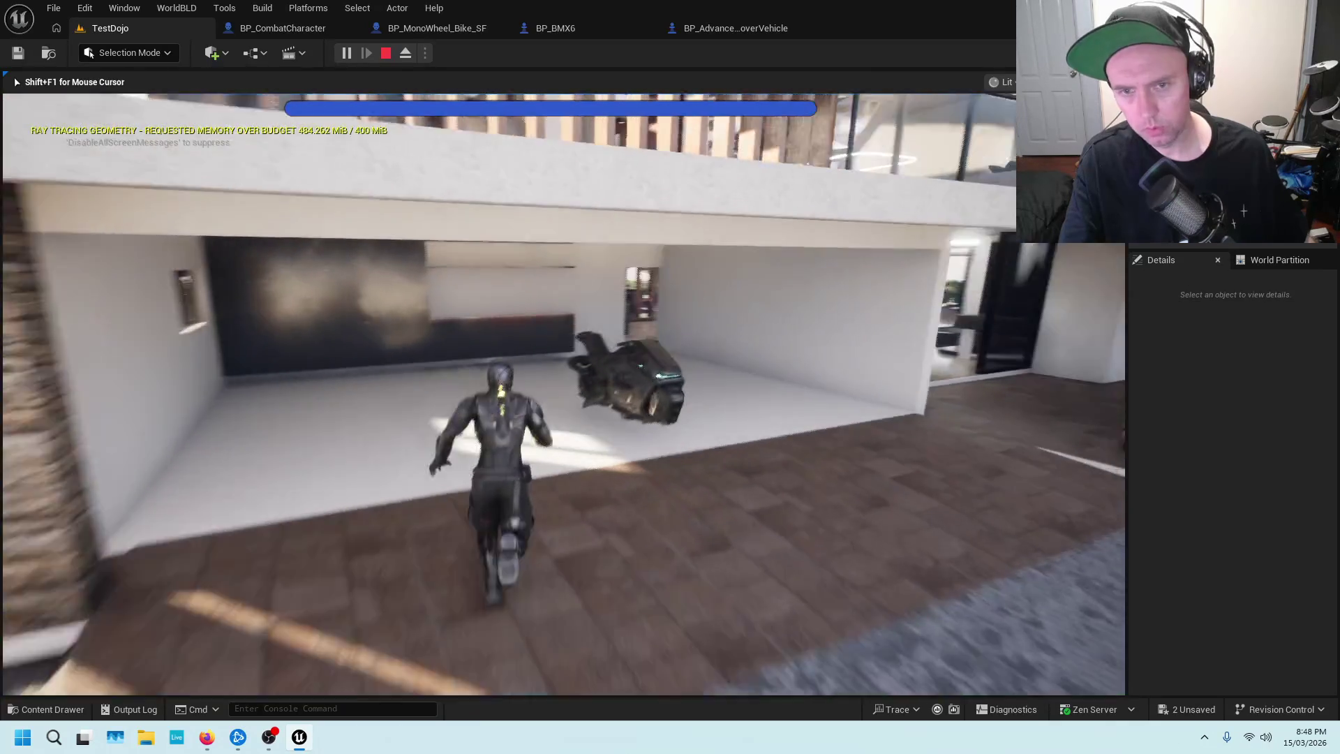
pyautogui.press('e')
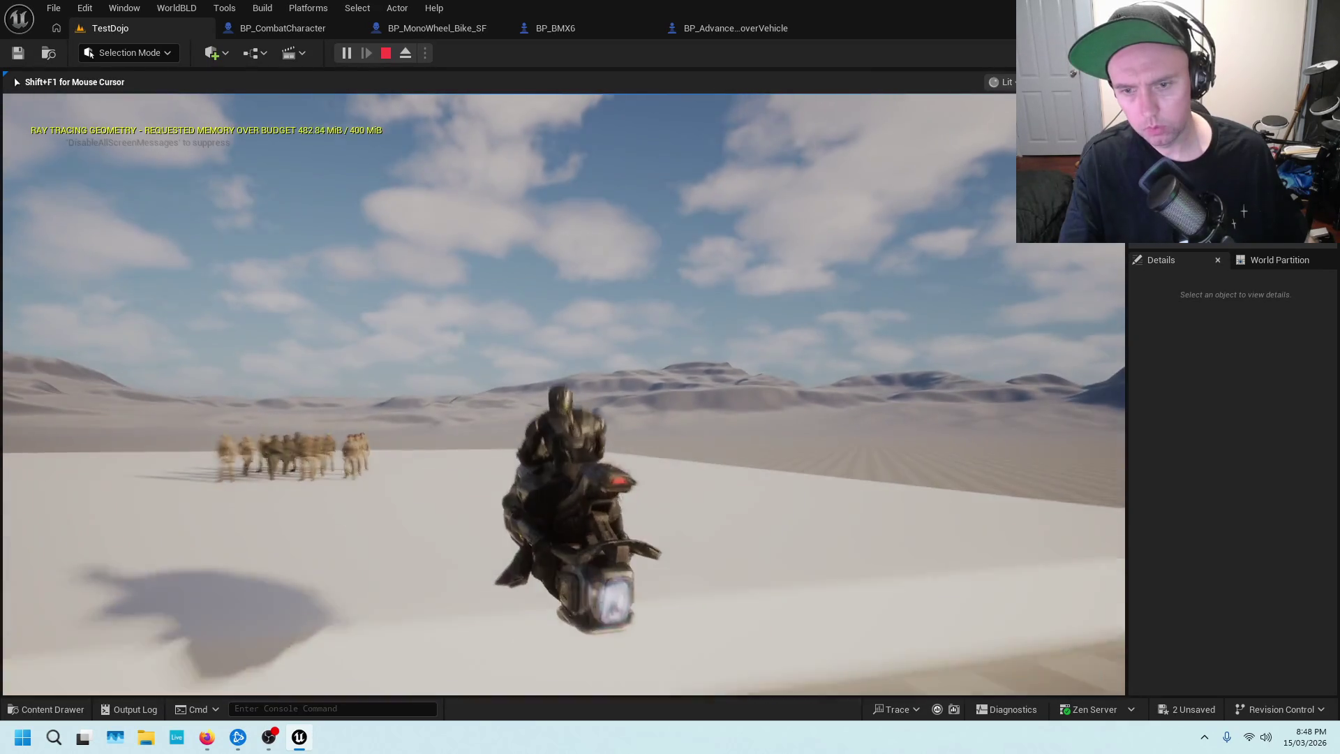
pyautogui.press('space')
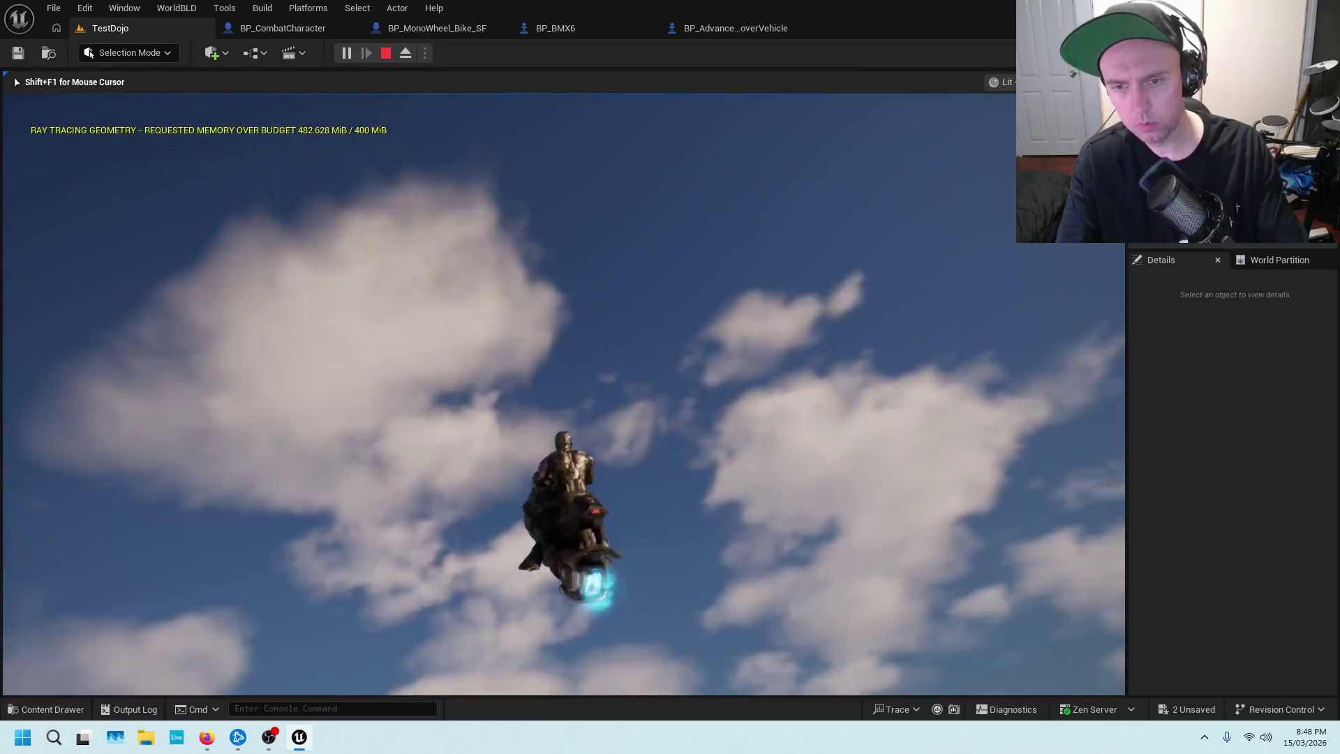
pyautogui.press('e')
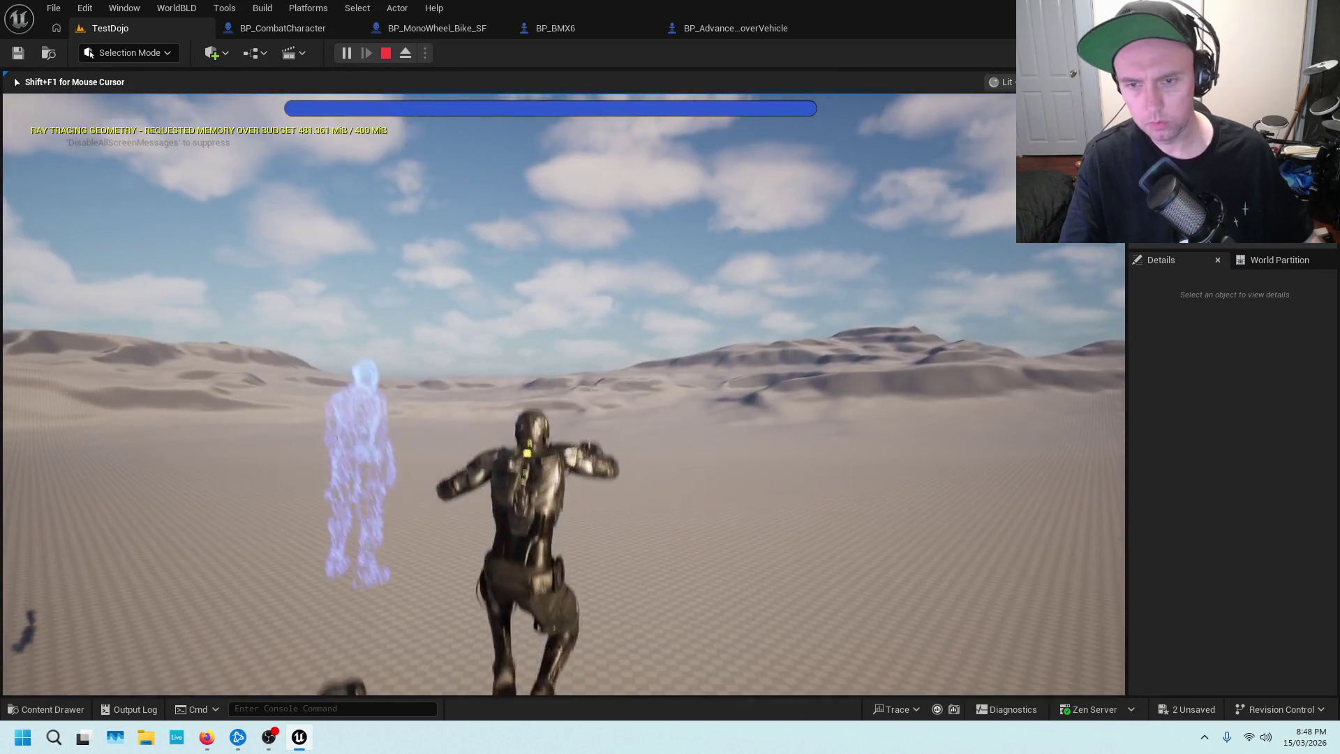
pyautogui.press('space')
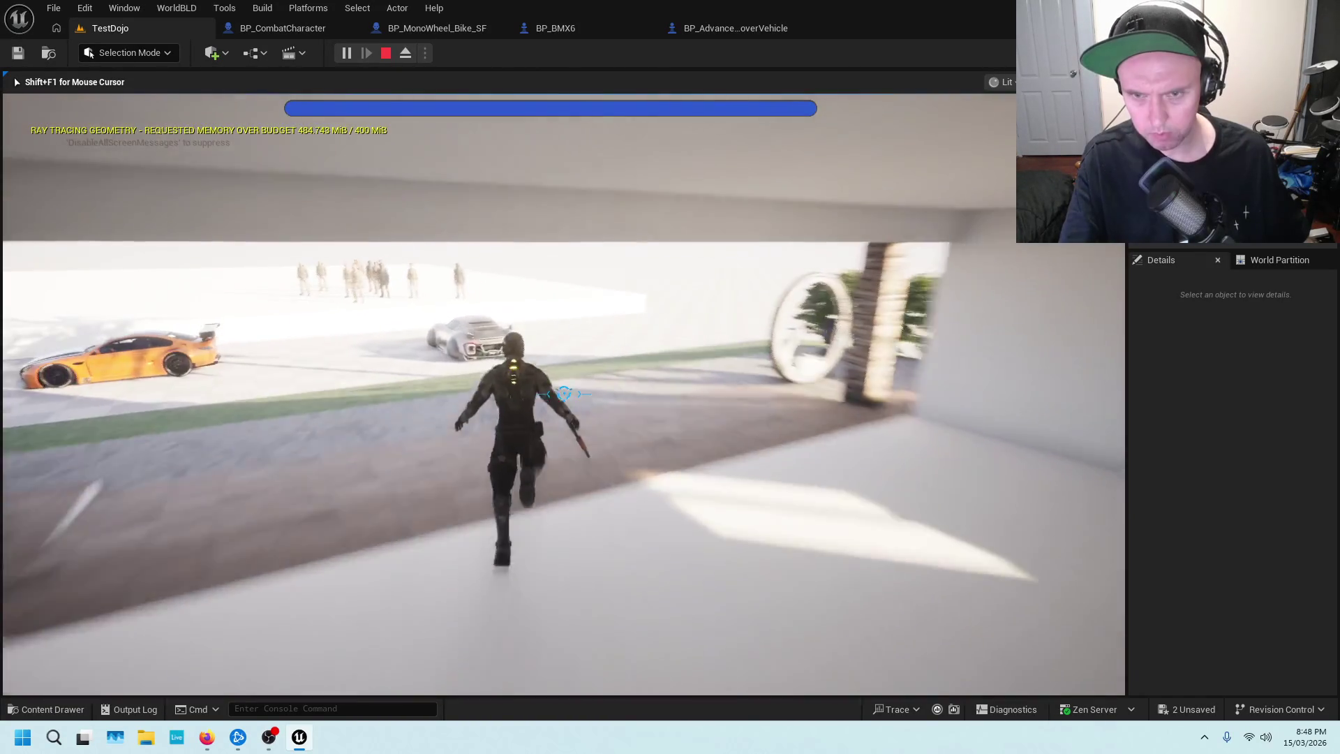
pyautogui.press('Escape')
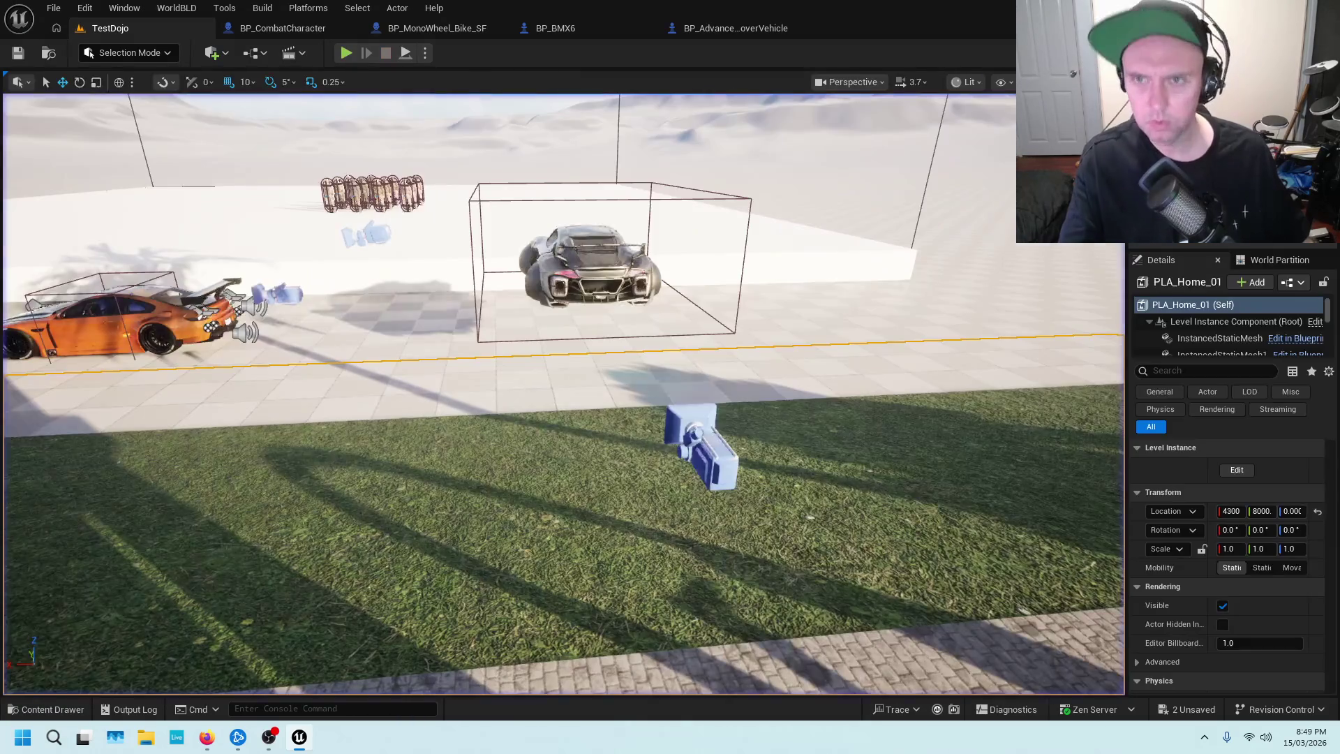
# Review the hover vehicle, BP_BMX6 and monowheel graphs, moving the monowheel tab after BP_BMX6.
pyautogui.click(707, 29)
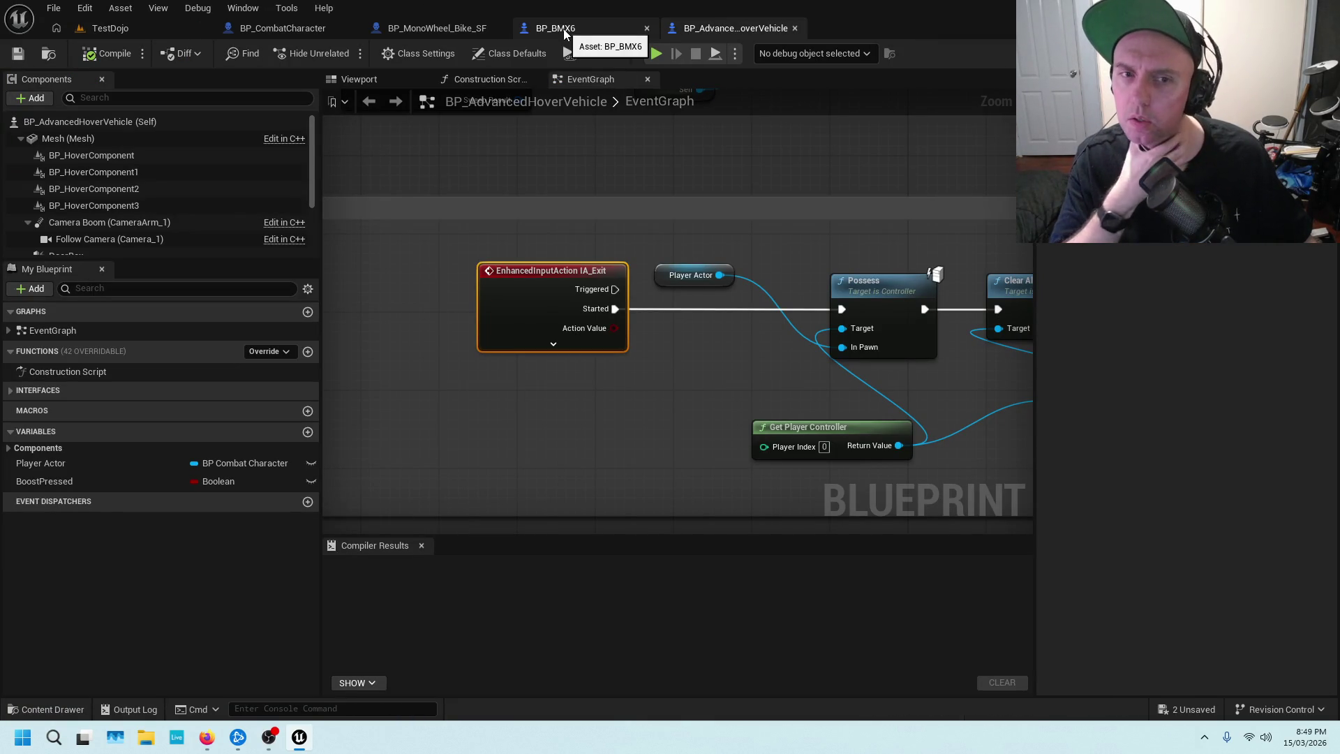
pyautogui.scroll(-4, 633, 170)
pyautogui.rightClick(668, 153)
pyautogui.click(717, 151)
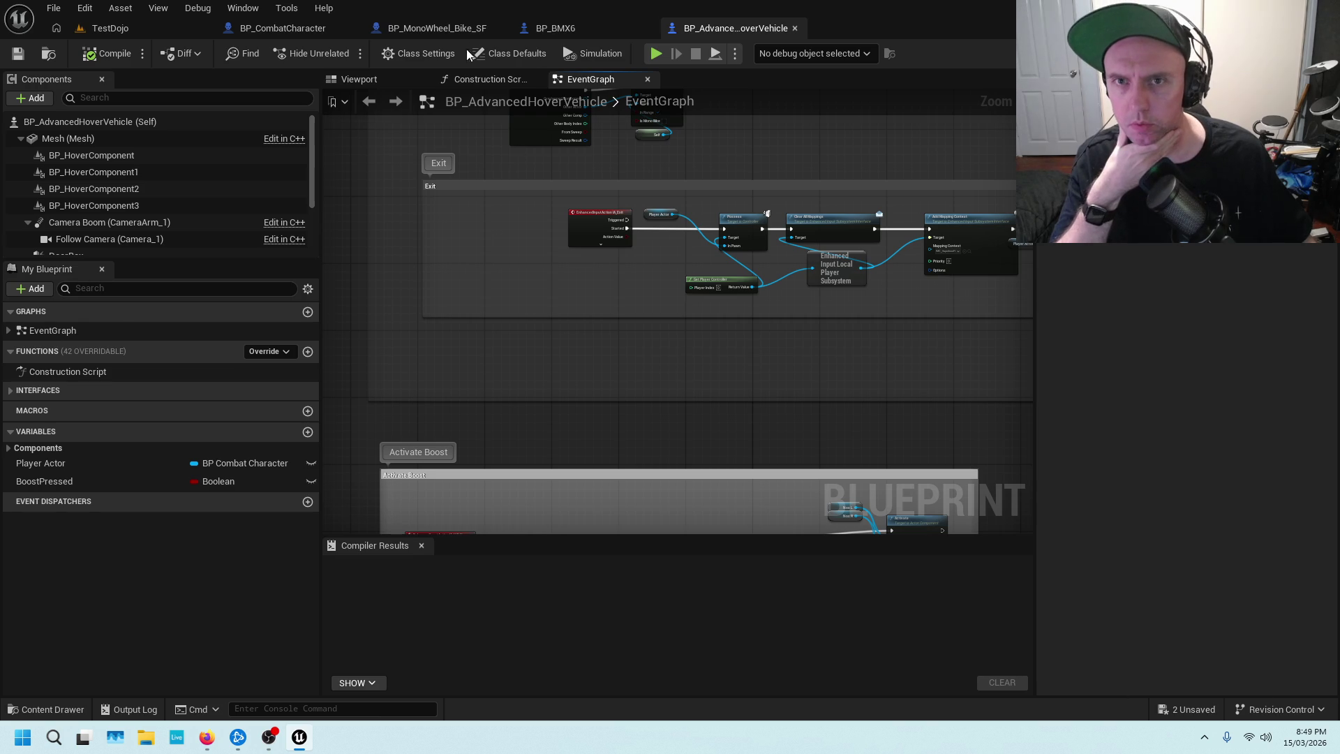
pyautogui.click(558, 26)
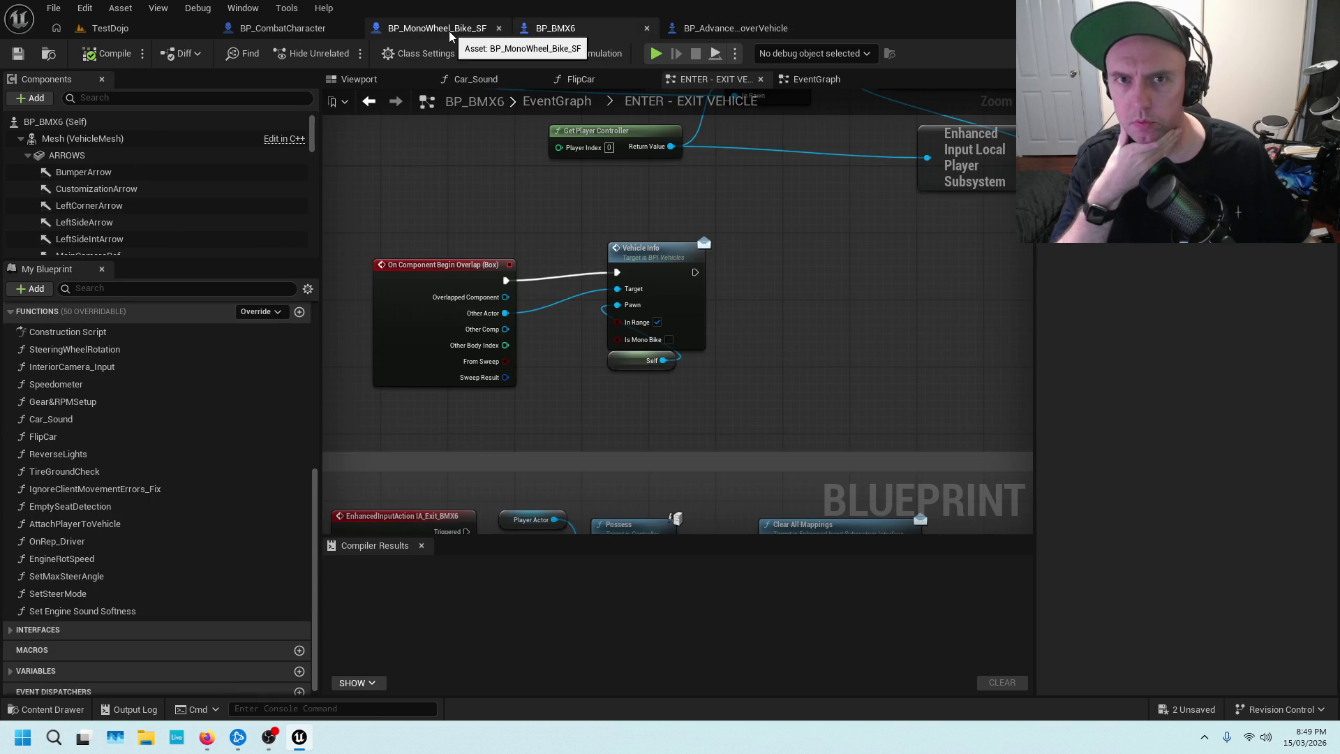
pyautogui.click(449, 30)
pyautogui.moveTo(475, 31); pyautogui.dragTo(632, 23)
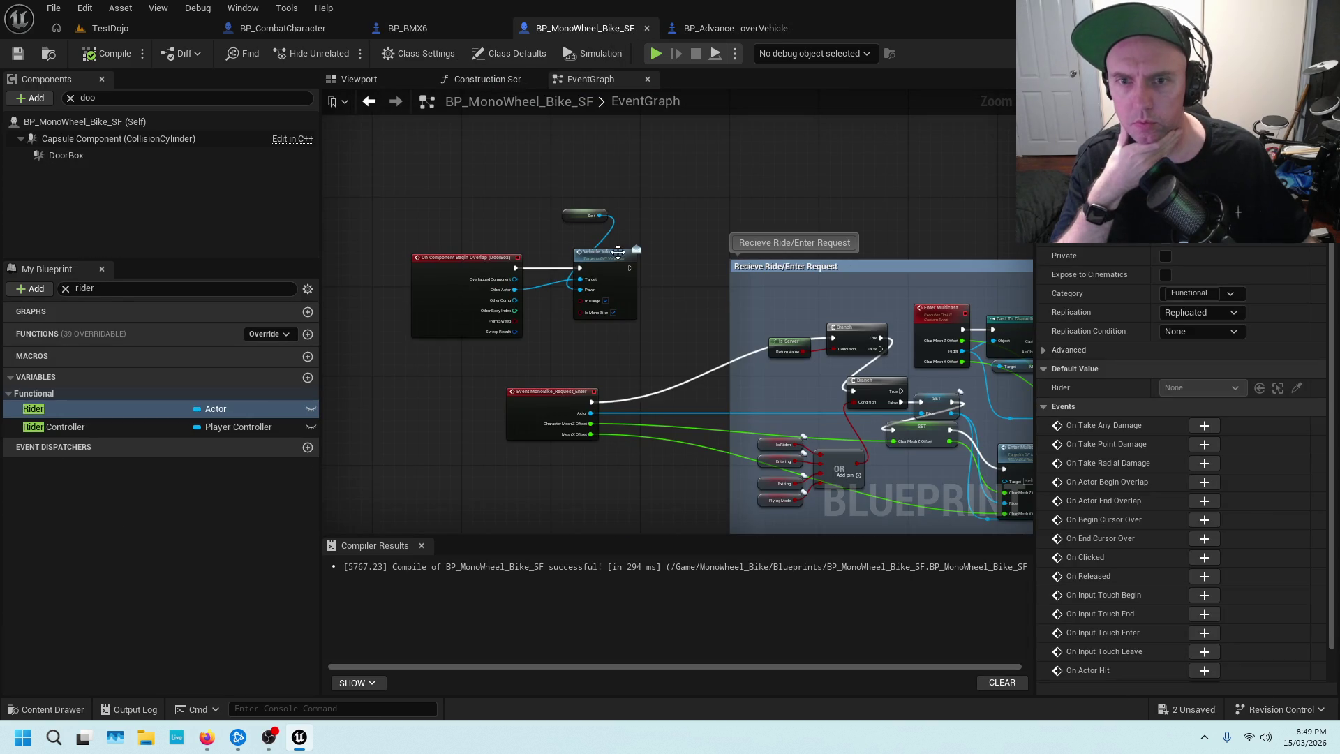
pyautogui.scroll(2, 659, 260)
# Recheck the hover and monowheel Vehicle Info nodes, then show BP_CombatCharacter's Vehicles graph.
pyautogui.click(739, 29)
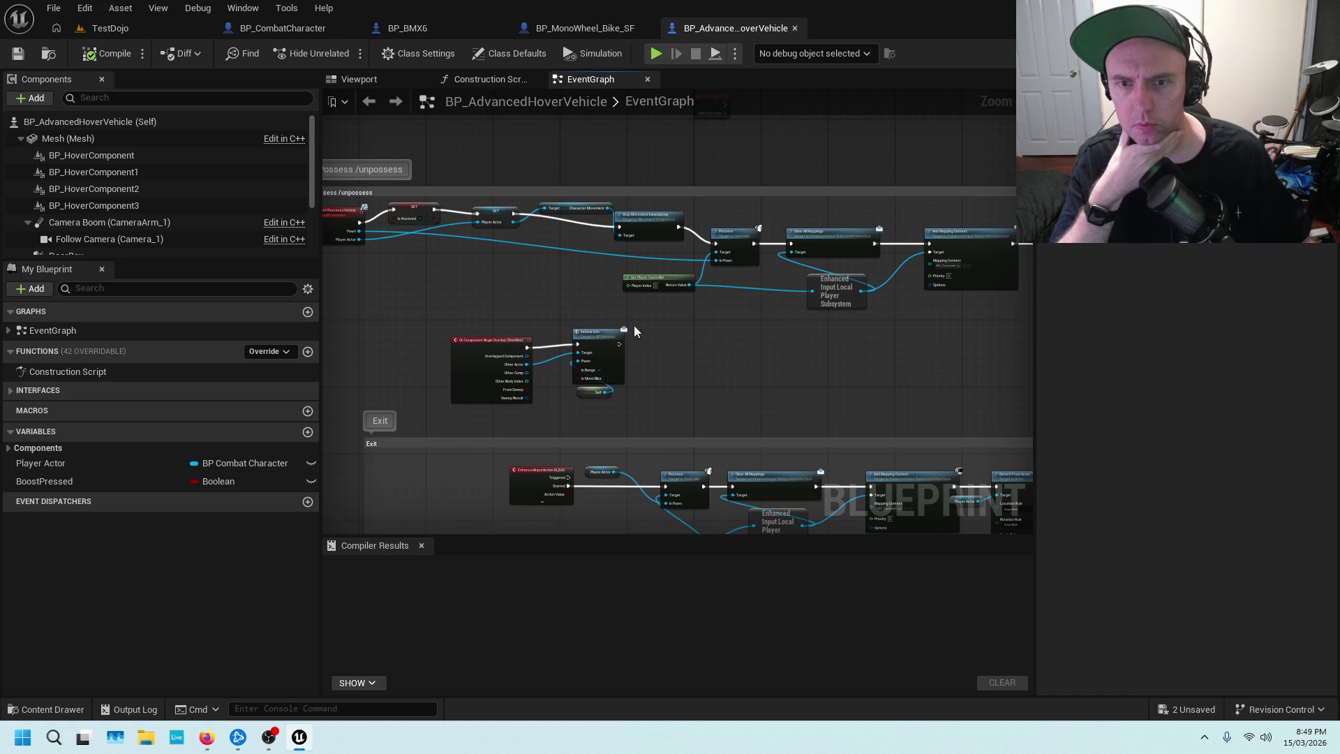
pyautogui.scroll(5, 687, 391)
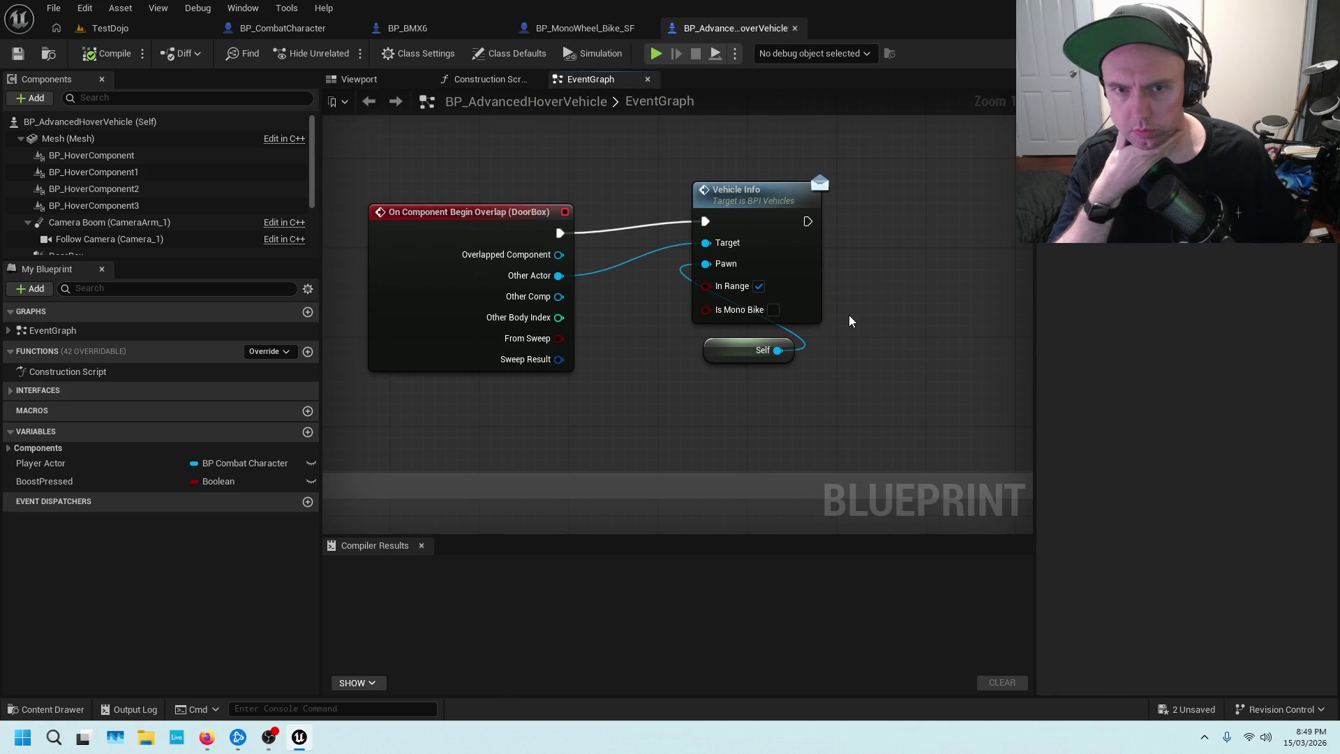
pyautogui.scroll(-2, 850, 321)
pyautogui.scroll(-2, 861, 295)
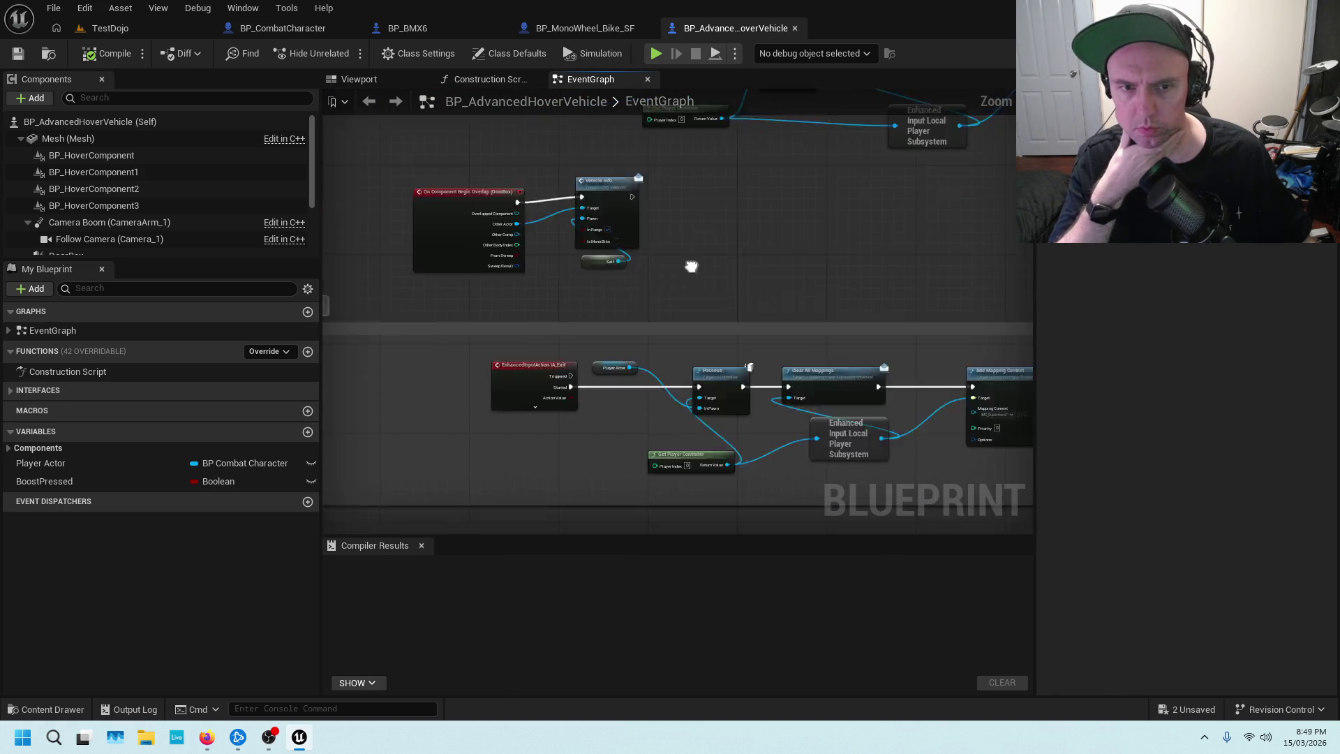
pyautogui.click(585, 28)
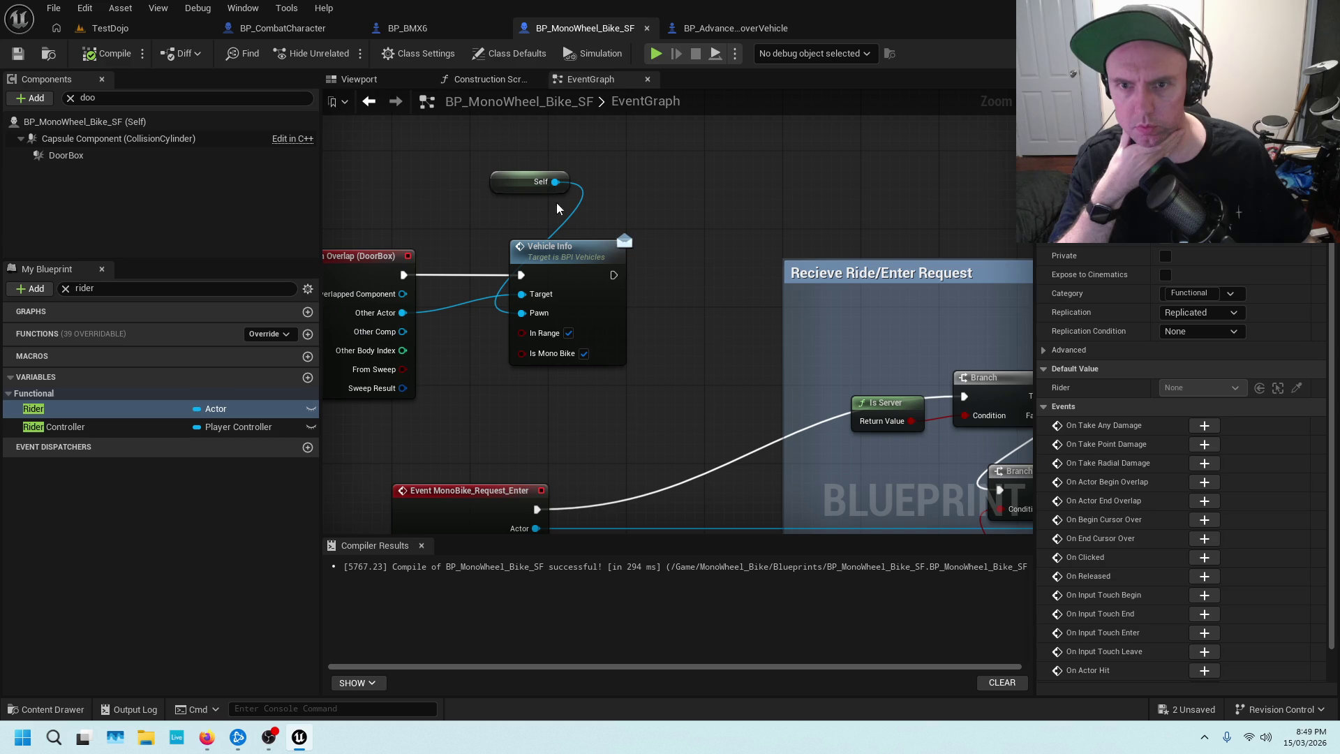
pyautogui.moveTo(654, 286); pyautogui.dragTo(785, 268)
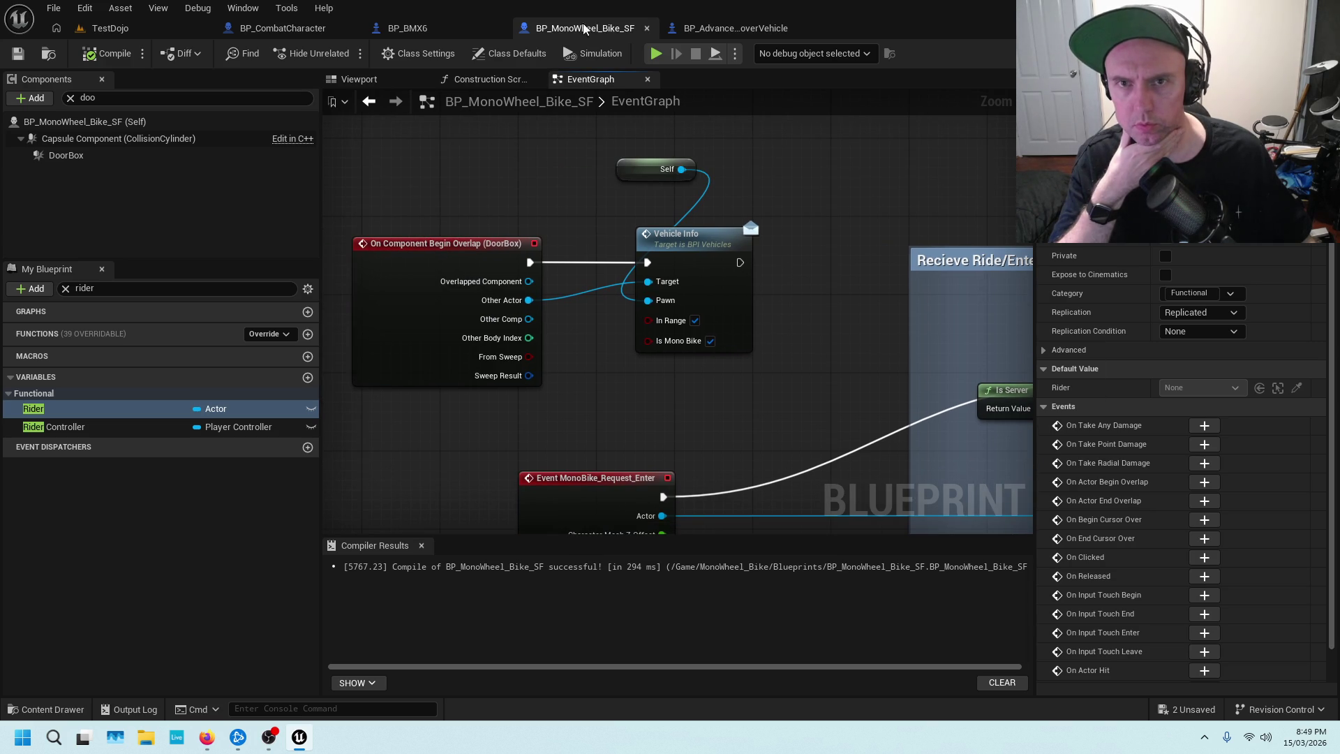
pyautogui.click(294, 28)
pyautogui.scroll(5, 635, 145)
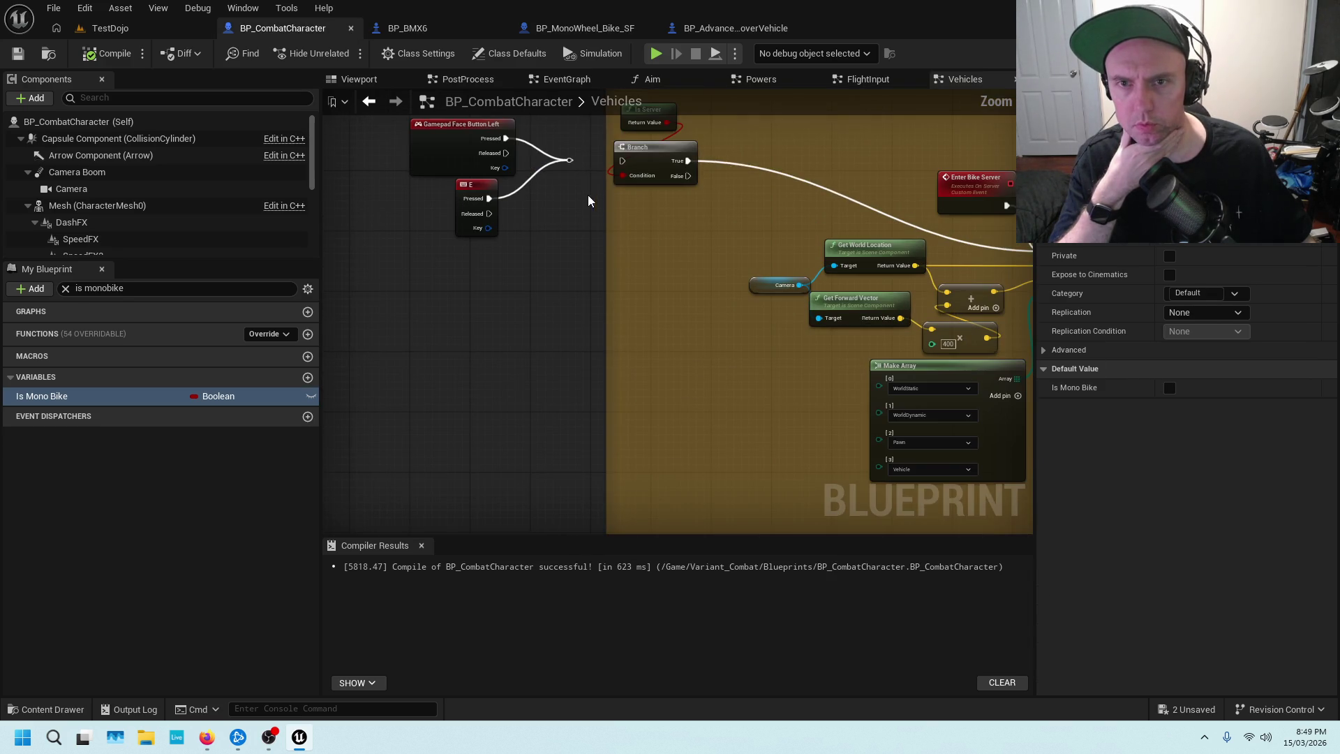
# Add a new Branch node beside the Mono Bike Request Enter node.
pyautogui.scroll(-3, 631, 161)
pyautogui.scroll(2, 632, 161)
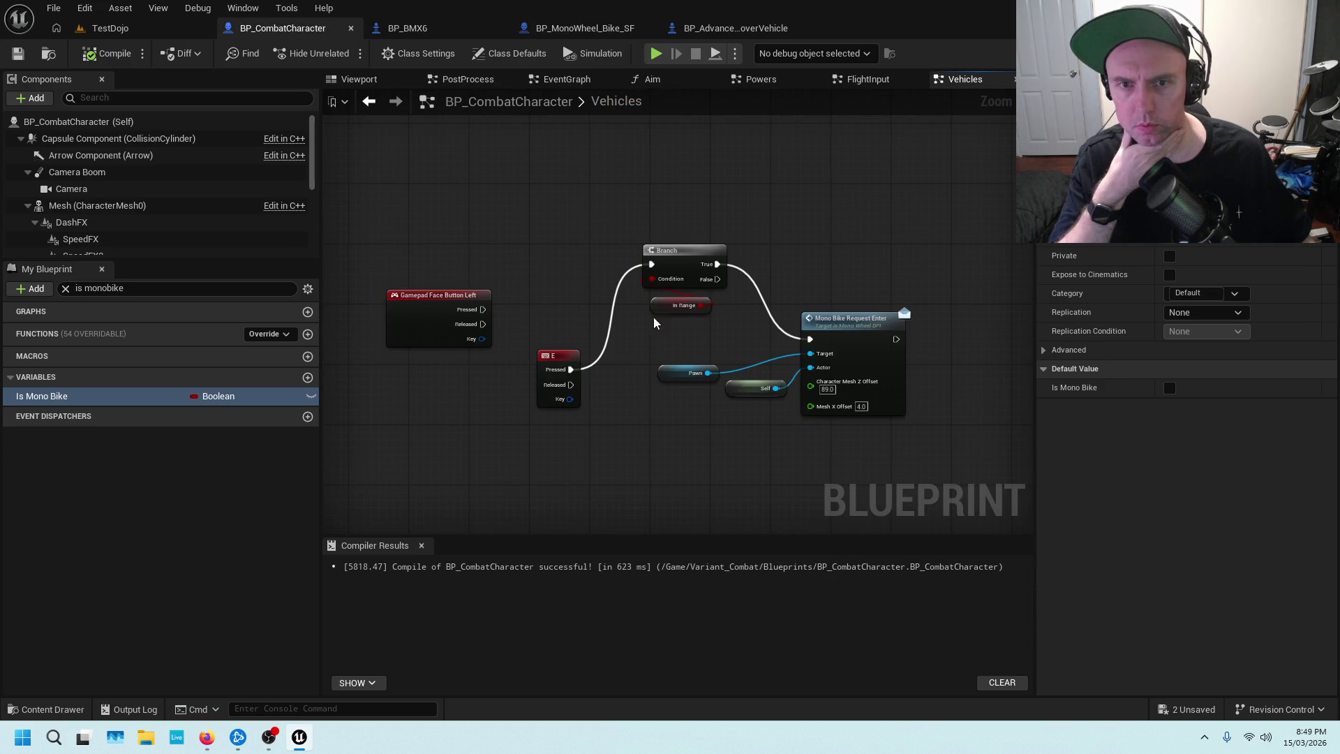
pyautogui.scroll(2, 620, 337)
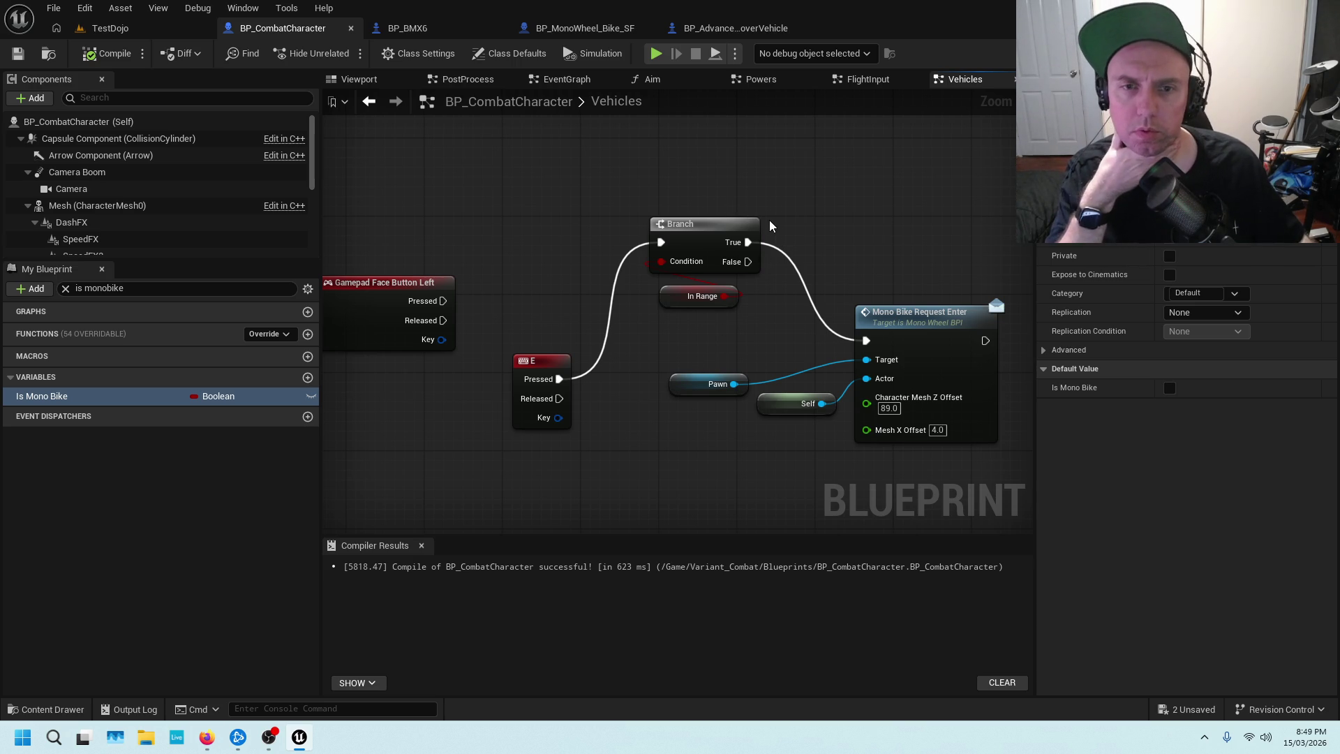
pyautogui.moveTo(827, 225); pyautogui.dragTo(672, 217)
pyautogui.rightClick(674, 219)
pyautogui.click(704, 178)
# Feed Is Mono Bike into the Branch and wire In Range True through it to Mono Bike Request Enter.
pyautogui.click(667, 207)
pyautogui.moveTo(778, 320); pyautogui.dragTo(914, 311)
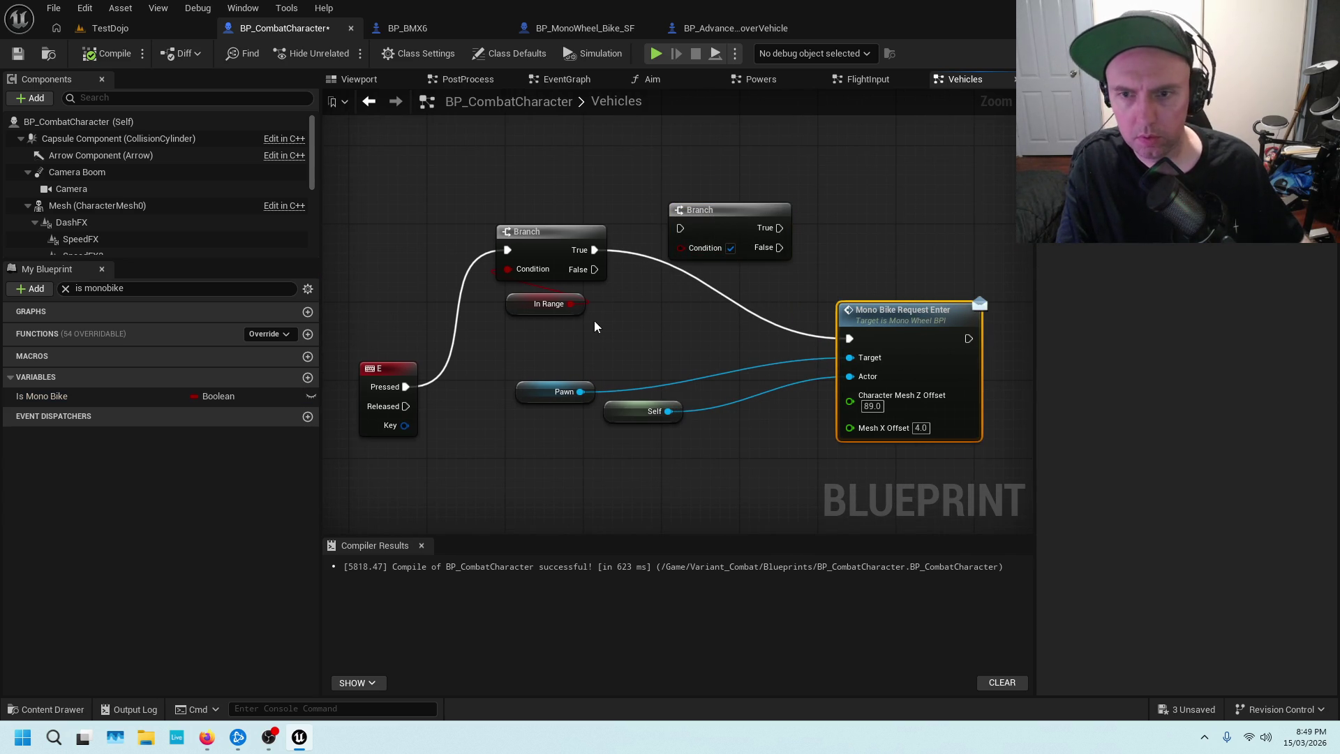
pyautogui.moveTo(60, 396)
pyautogui.mouseDown()
pyautogui.moveTo(619, 329)
pyautogui.moveTo(700, 337)
pyautogui.moveTo(693, 253)
pyautogui.moveTo(739, 231)
pyautogui.mouseUp()
pyautogui.click(698, 349)
pyautogui.moveTo(849, 339); pyautogui.dragTo(683, 240)
pyautogui.moveTo(777, 241); pyautogui.dragTo(850, 339)
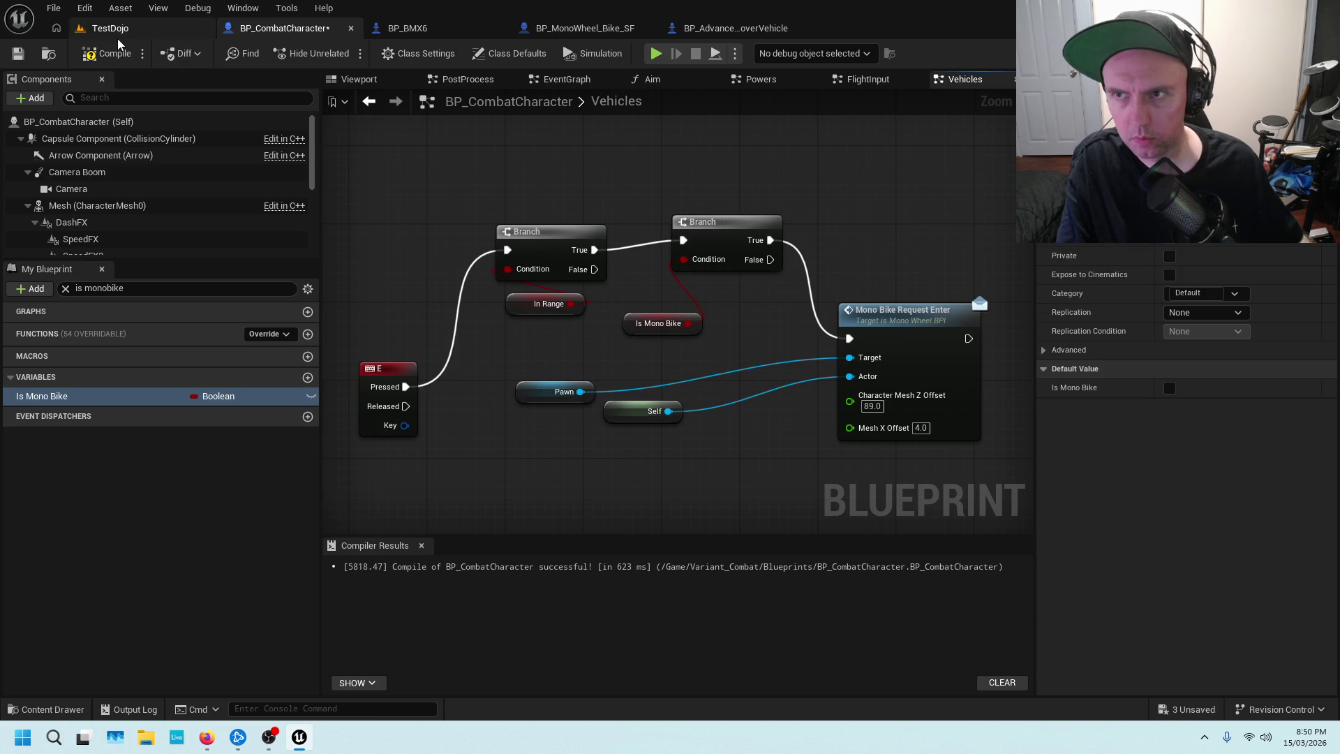
# Compile and save BP_CombatCharacter, then start a TestDojo play session from the level.
pyautogui.click(18, 53)
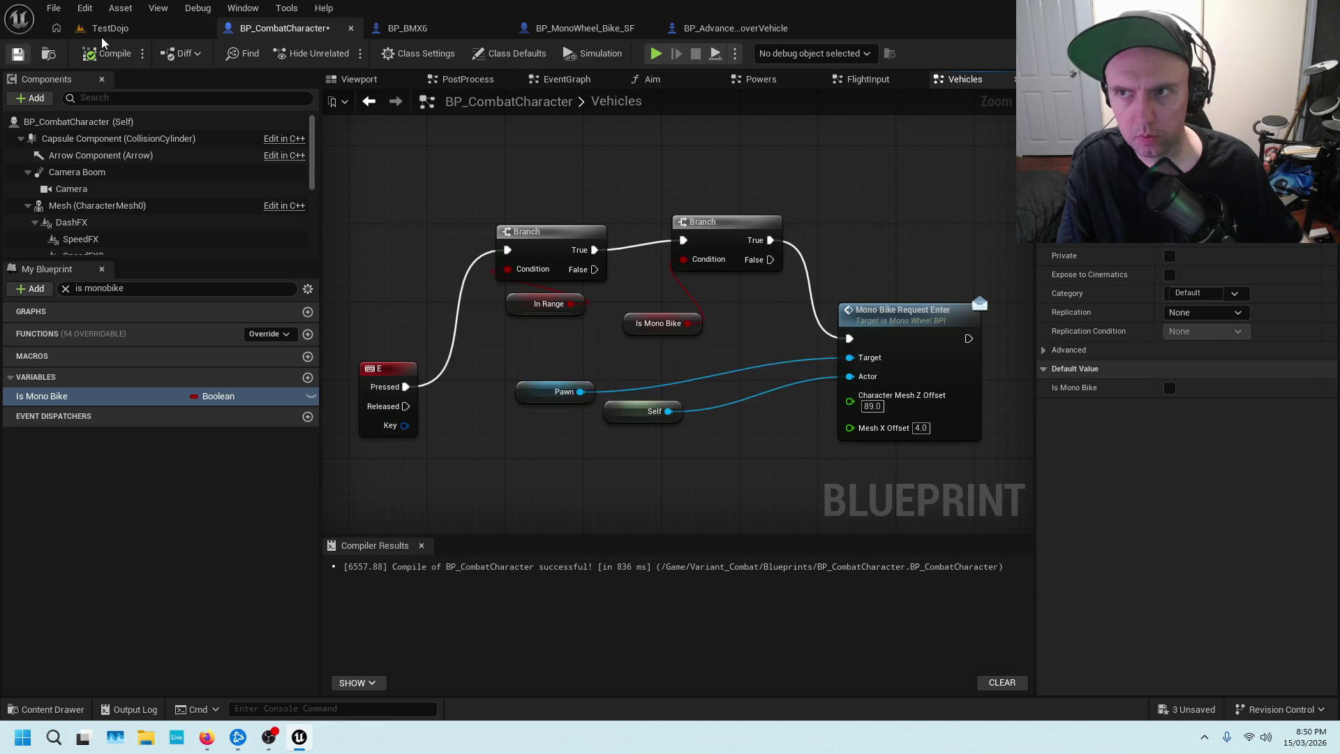
pyautogui.click(106, 28)
pyautogui.rightClick(467, 461)
pyautogui.click(522, 701)
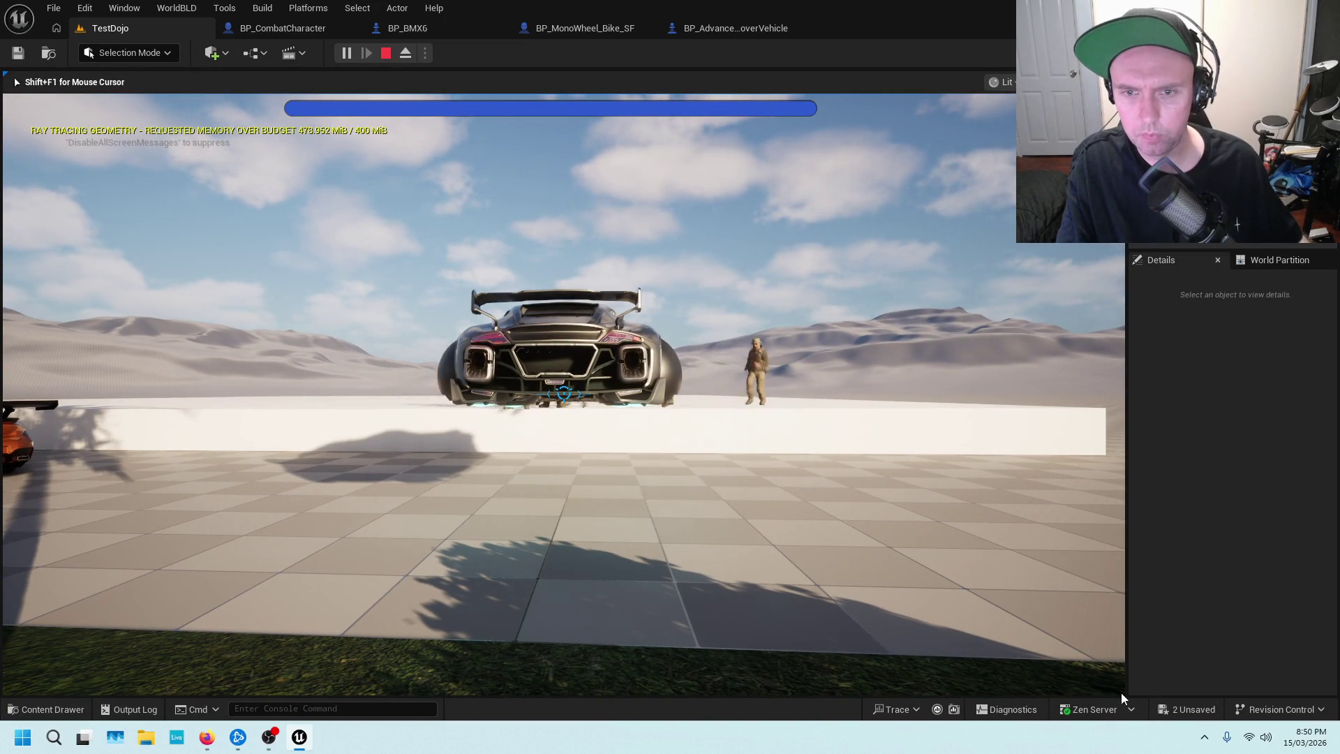
# Stop the running session and start playing again from beside the house.
pyautogui.press('Escape')
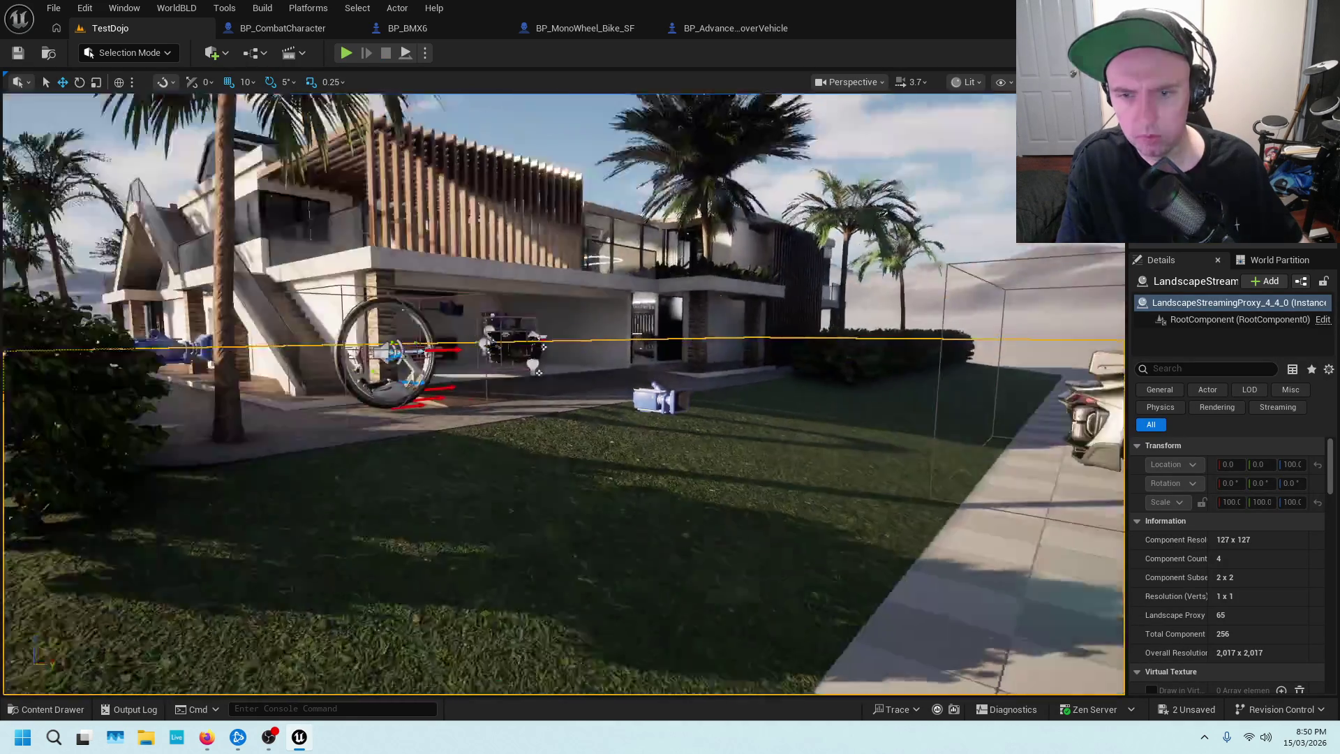
pyautogui.rightClick(670, 574)
pyautogui.click(735, 547)
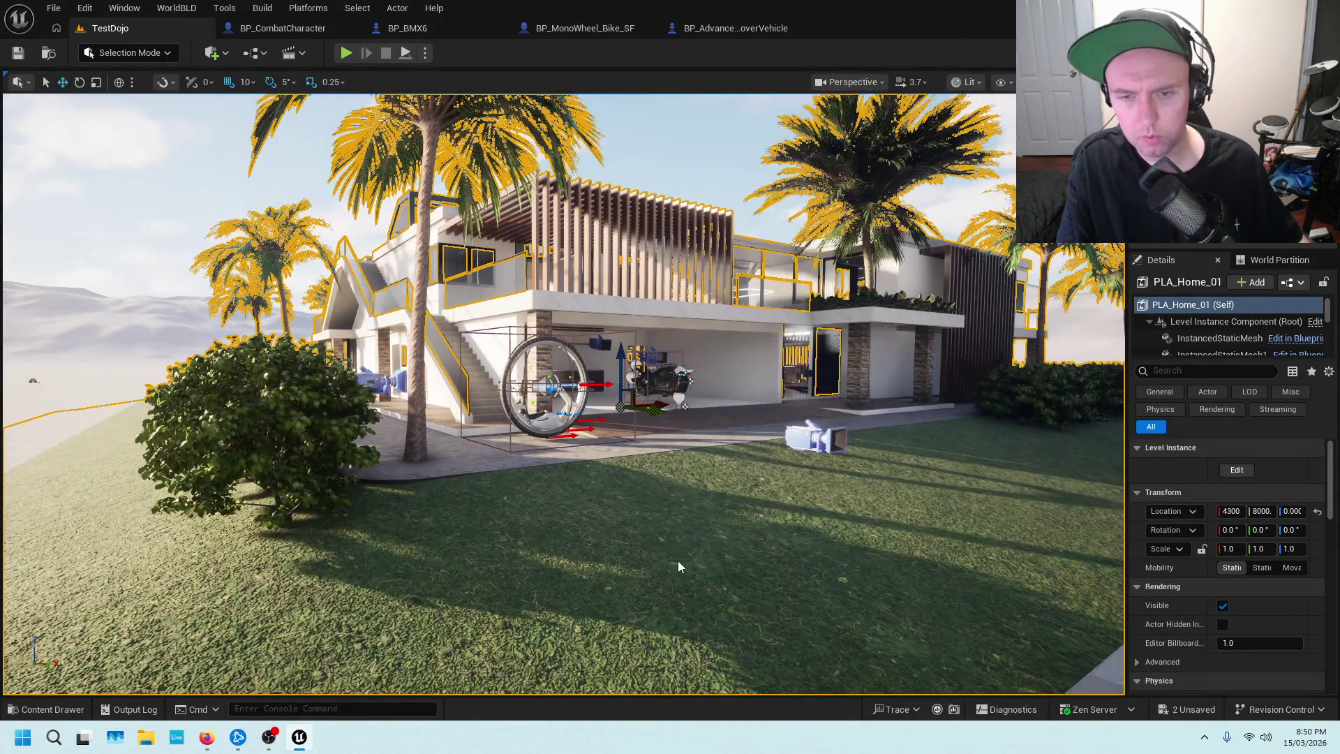
# Run to the monowheel, mount it with E, get off into the house and back, then stop.
pyautogui.press('w')
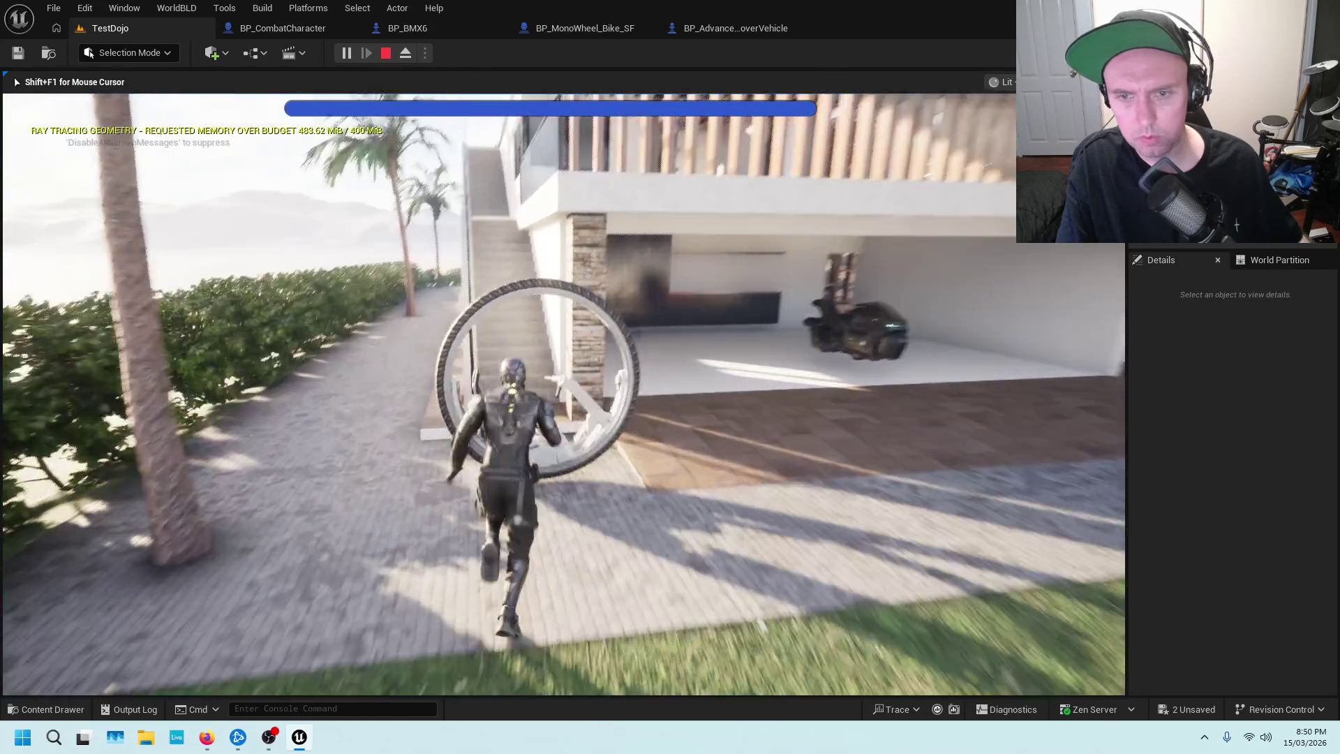
pyautogui.press('e')
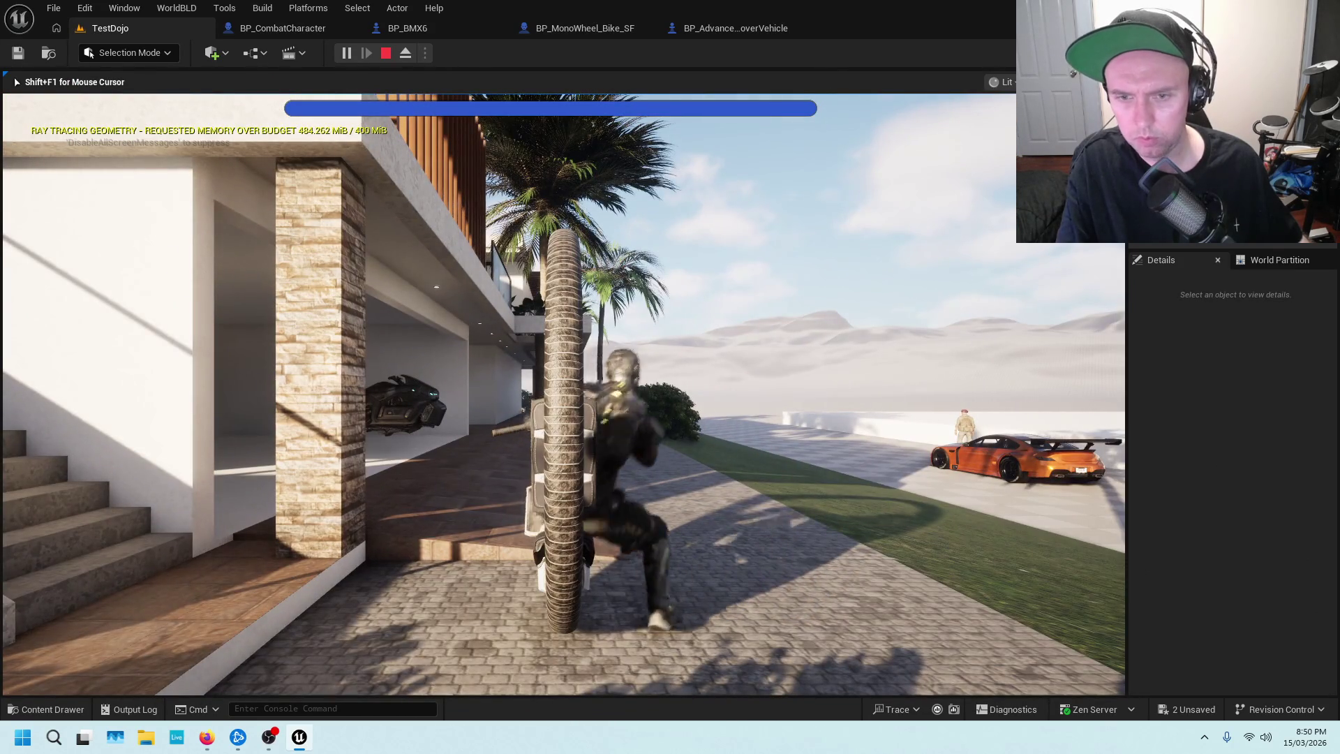
pyautogui.press('w')
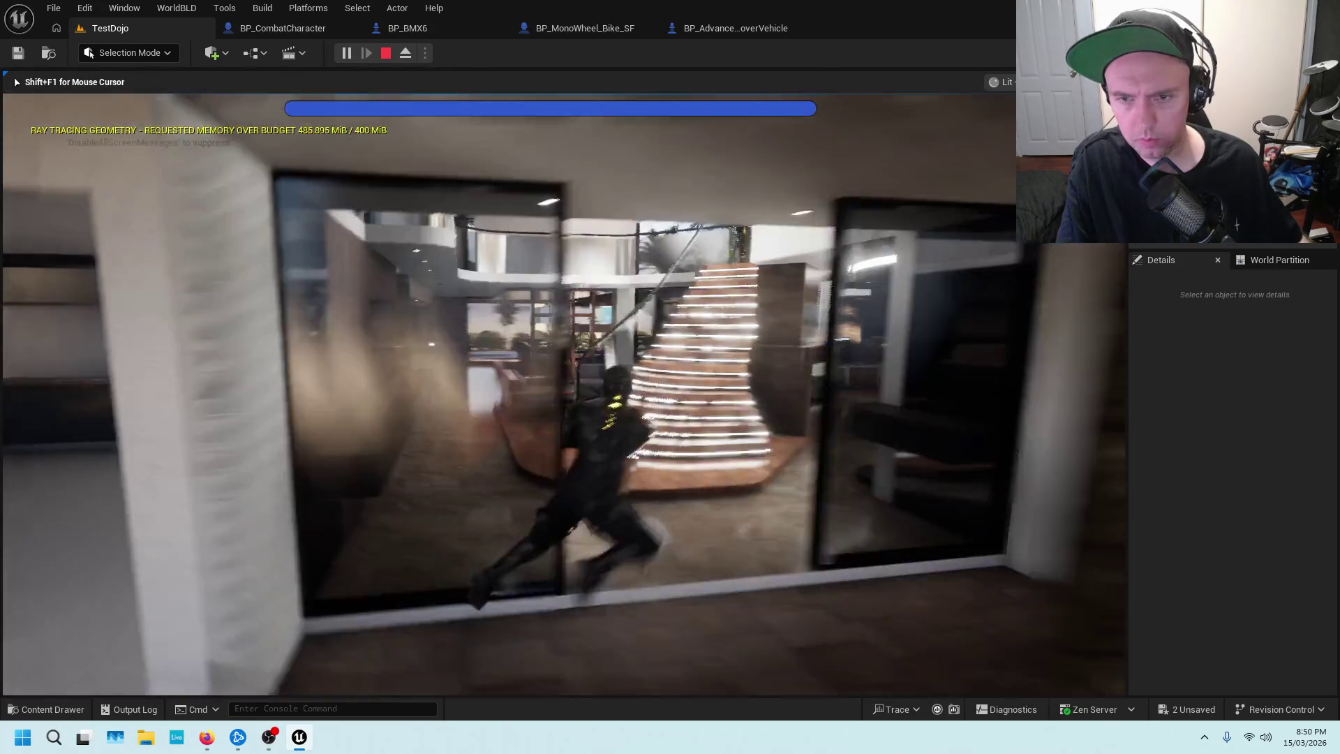
pyautogui.press('w')
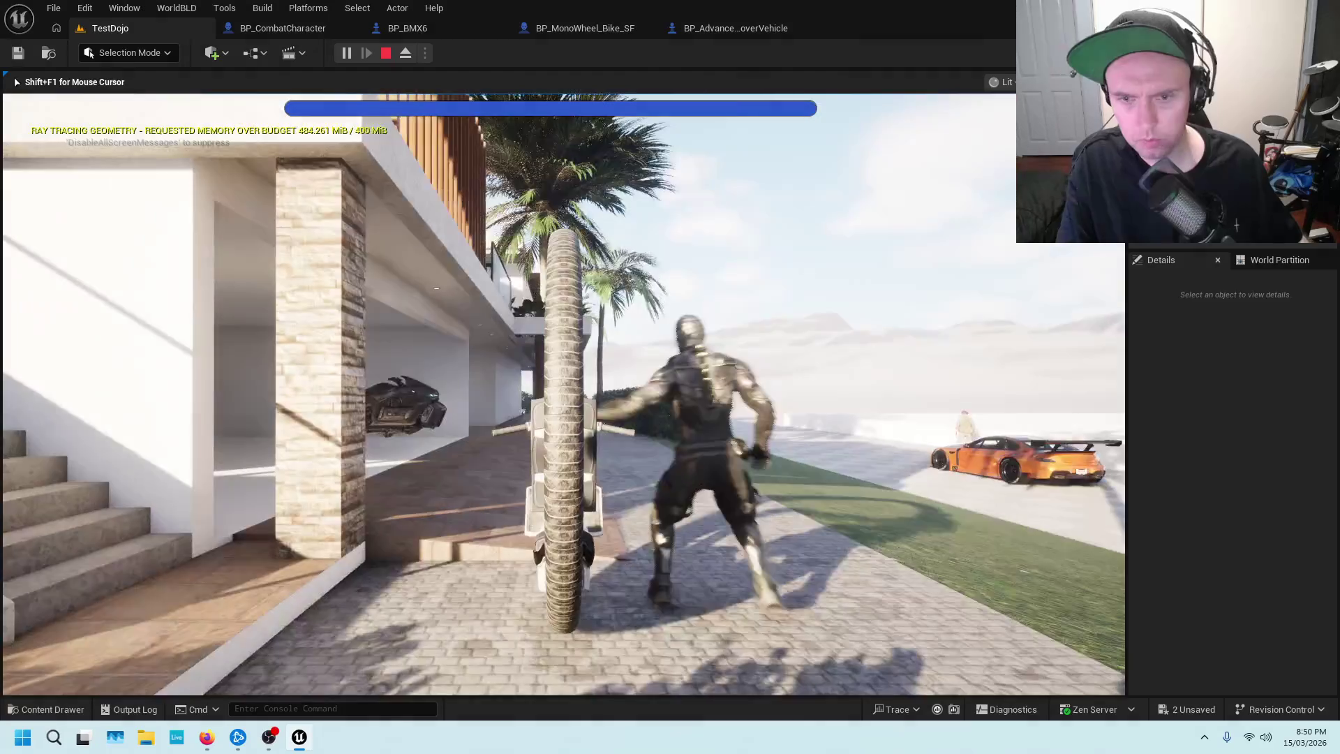
pyautogui.press('Escape')
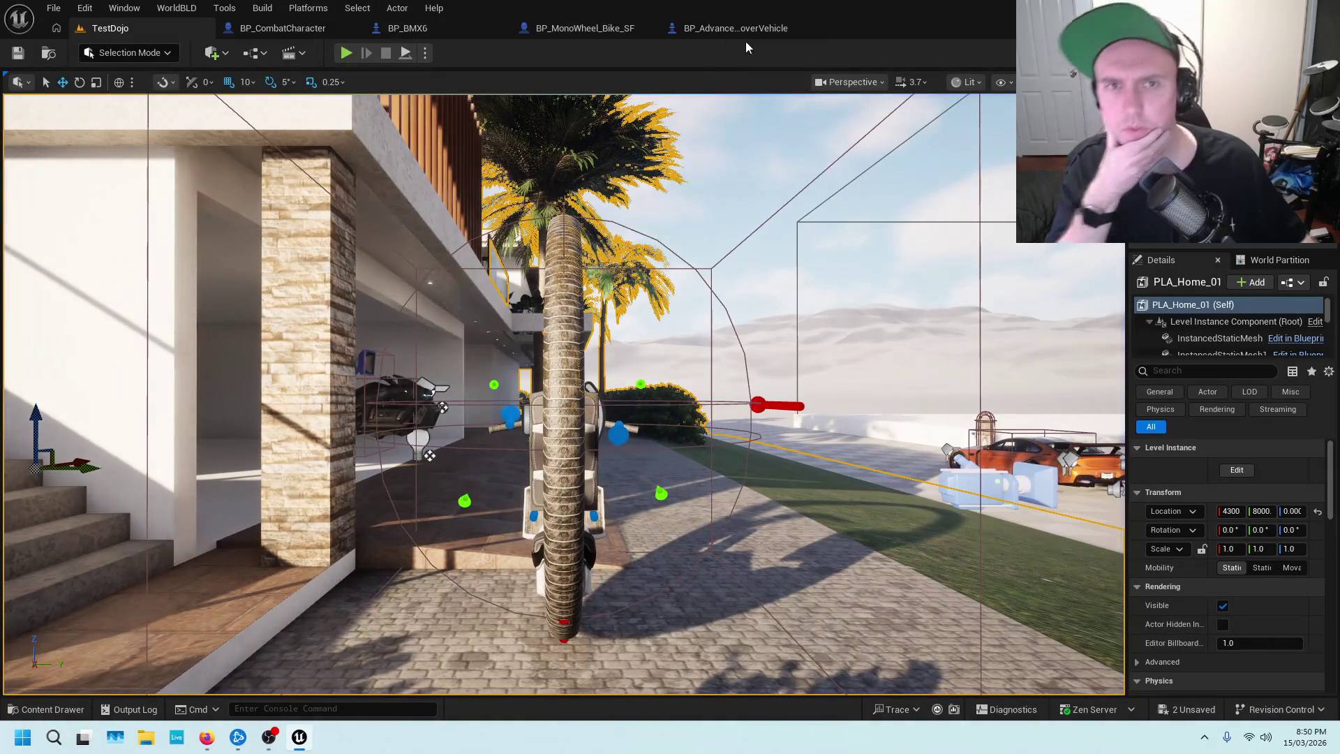
# Move the Is Mono Bike Branch pair higher up in the Vehicles graph.
pyautogui.click(571, 21)
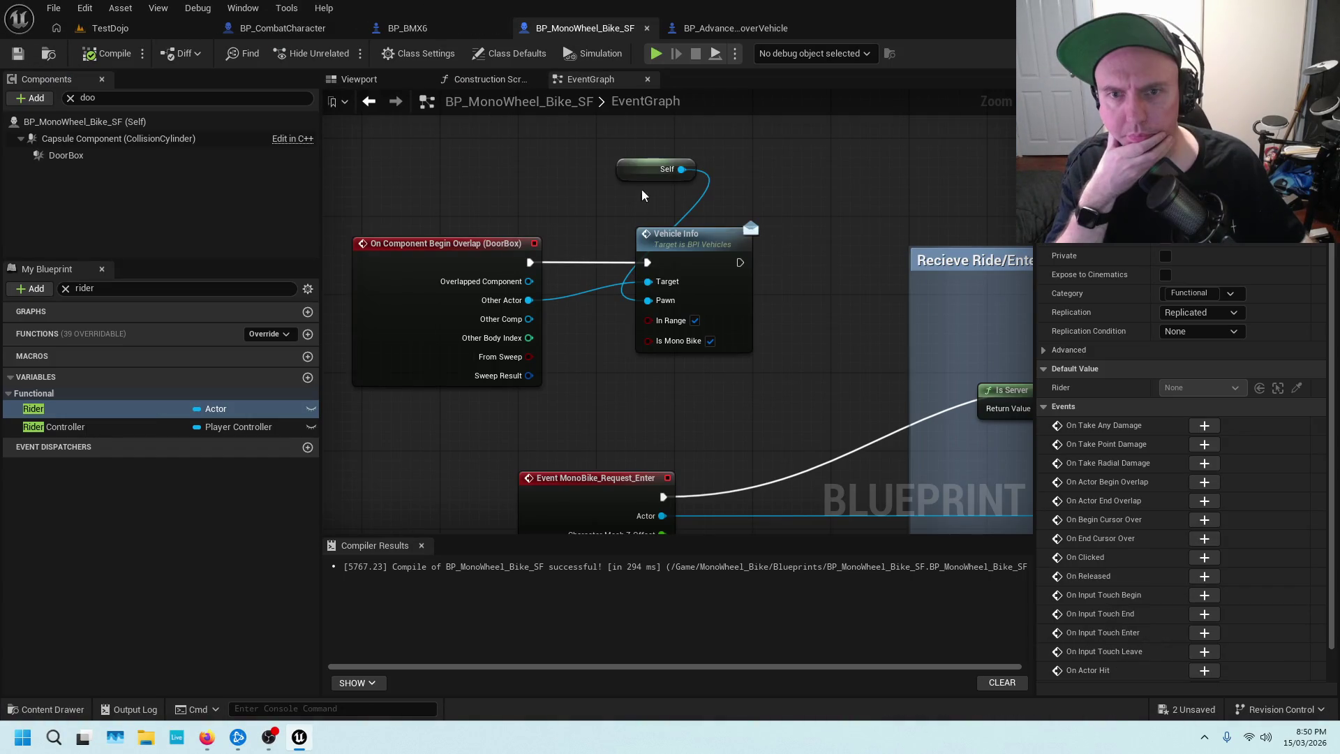
pyautogui.click(732, 28)
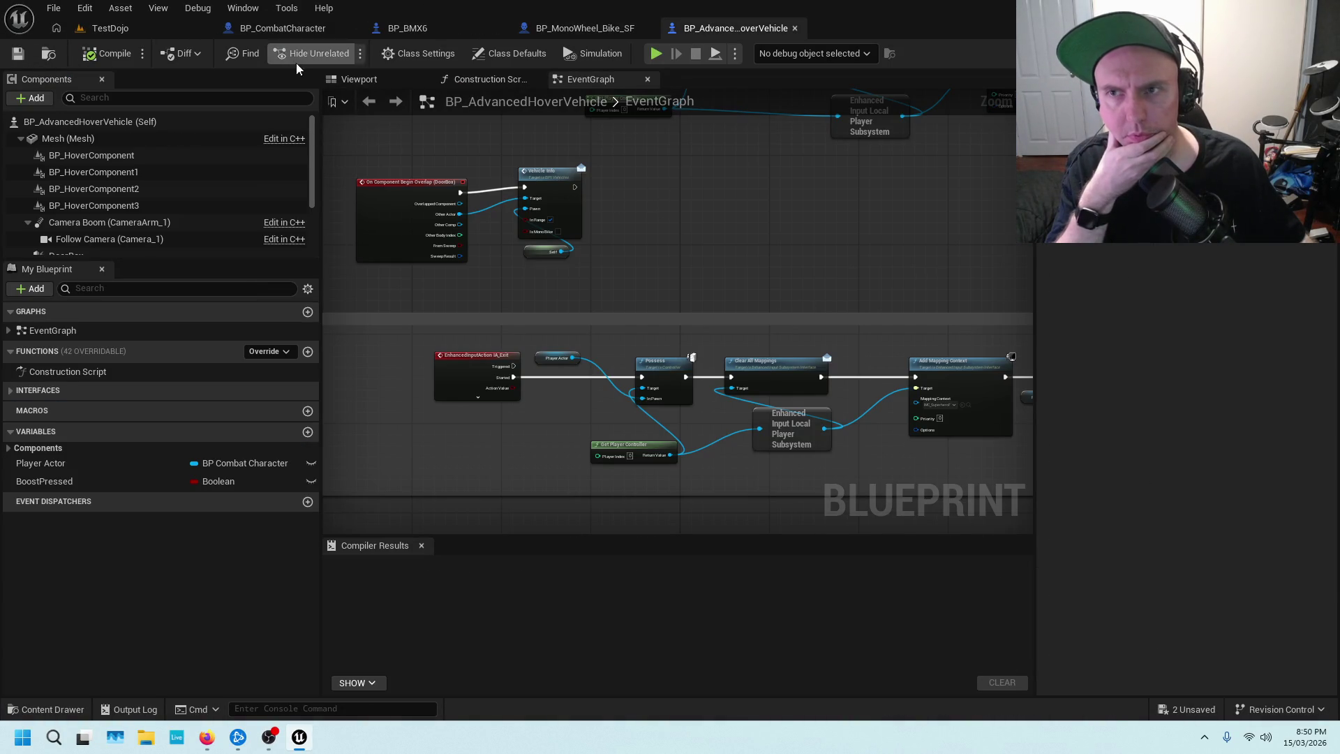
pyautogui.click(288, 31)
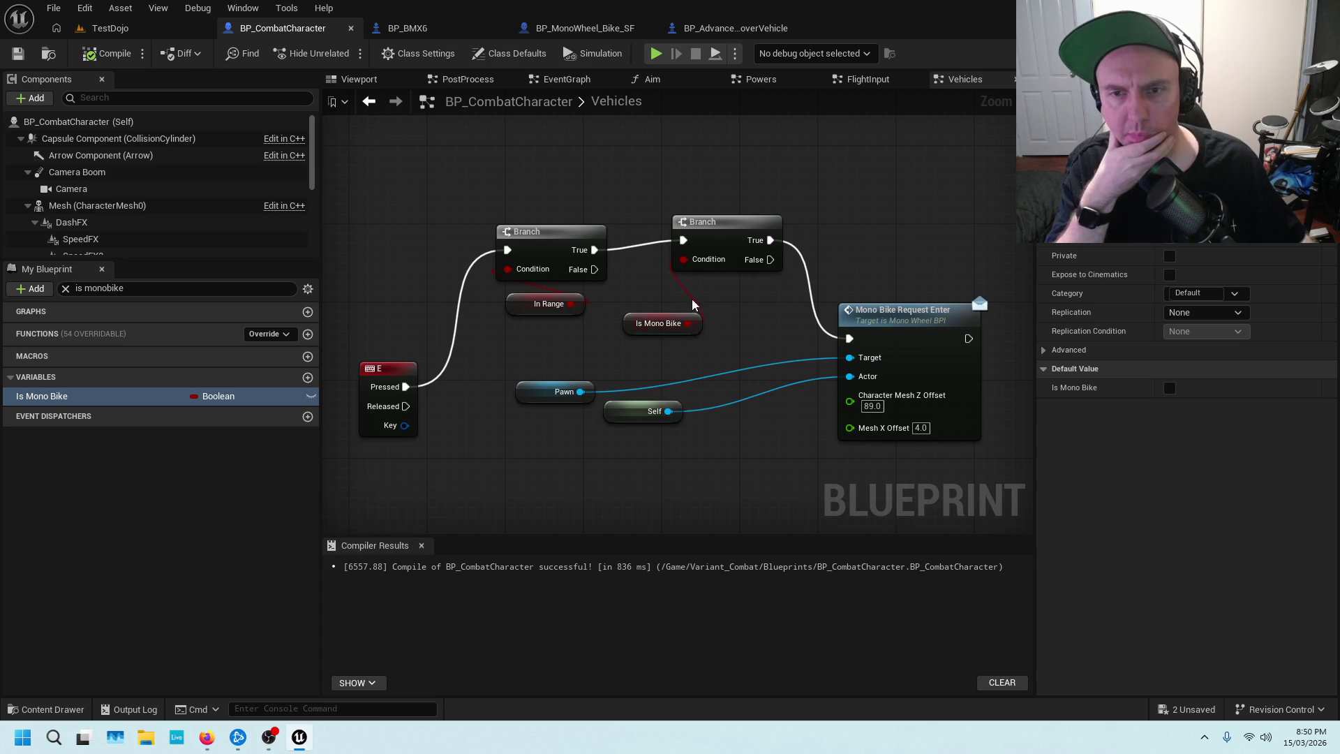
pyautogui.click(726, 222)
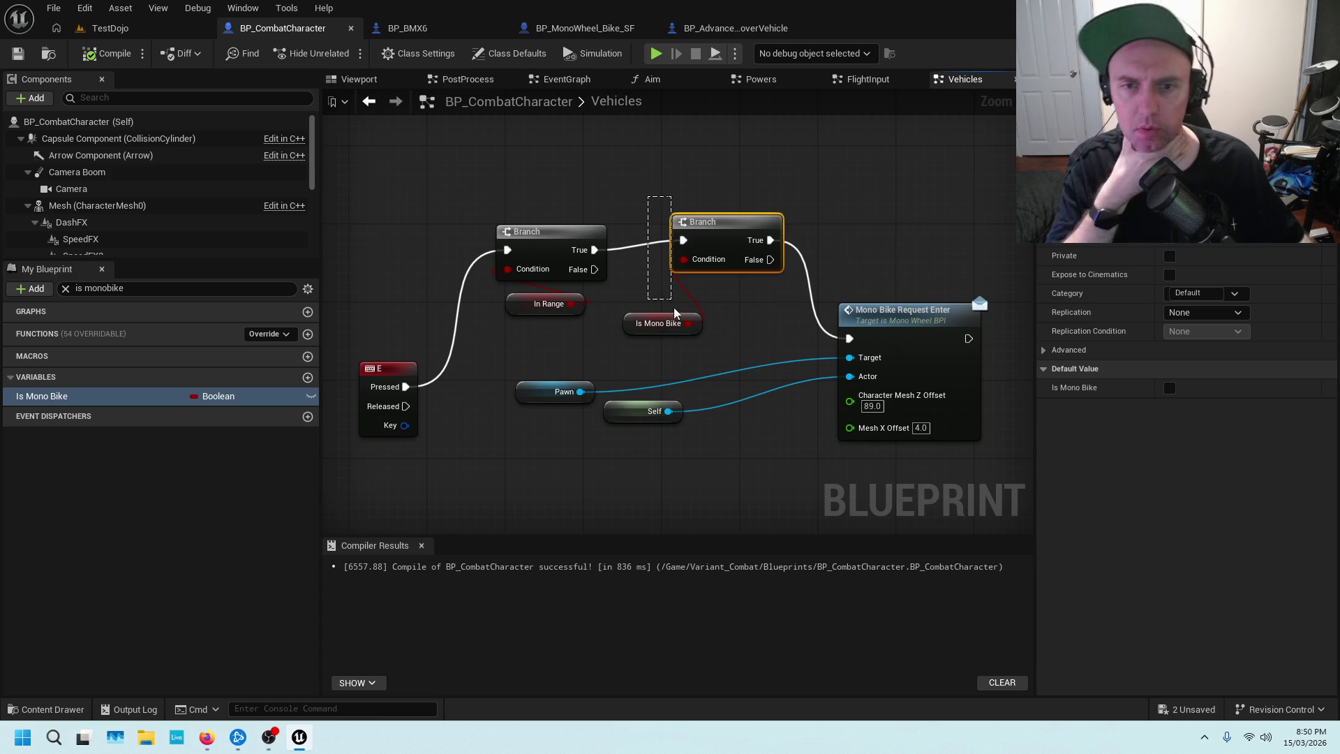
pyautogui.moveTo(739, 222); pyautogui.dragTo(739, 104)
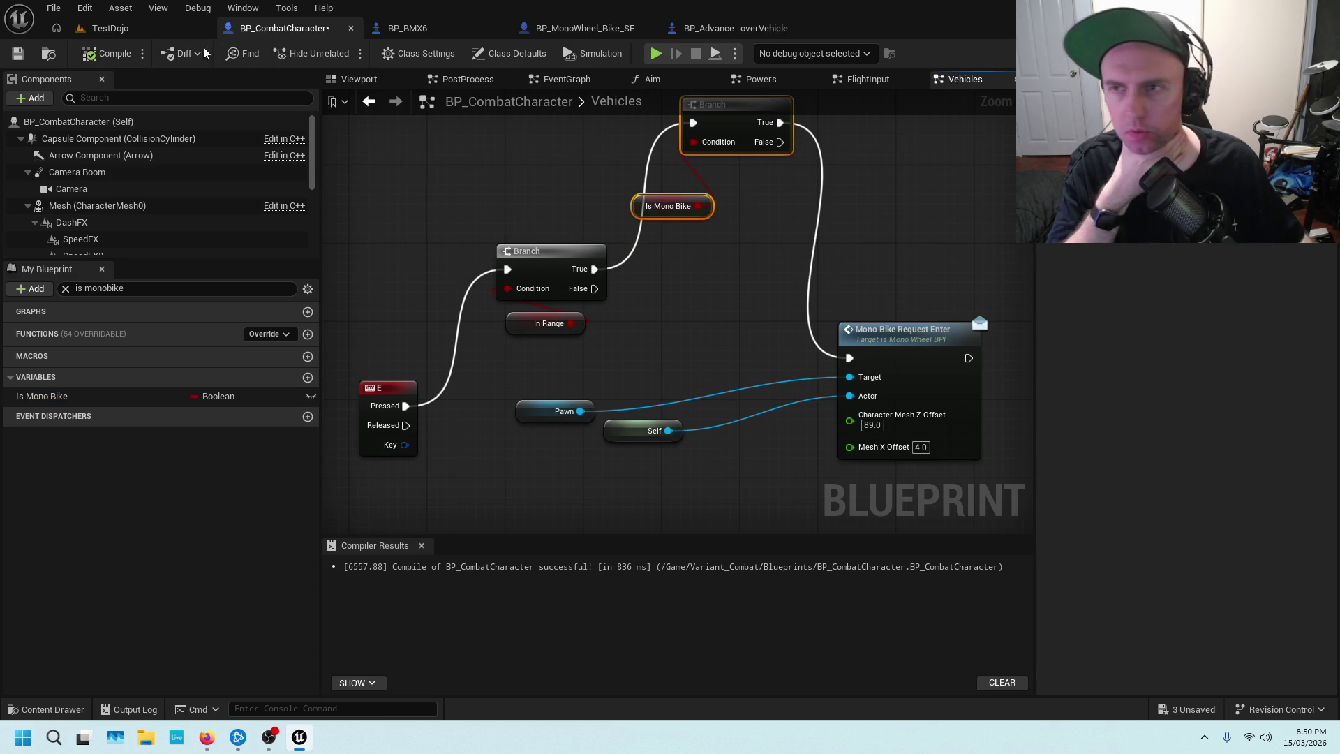
# Inspect the Is Mono Bike variable settings and pan toward the MonoBike comment group.
pyautogui.click(42, 396)
pyautogui.scroll(-4, 621, 350)
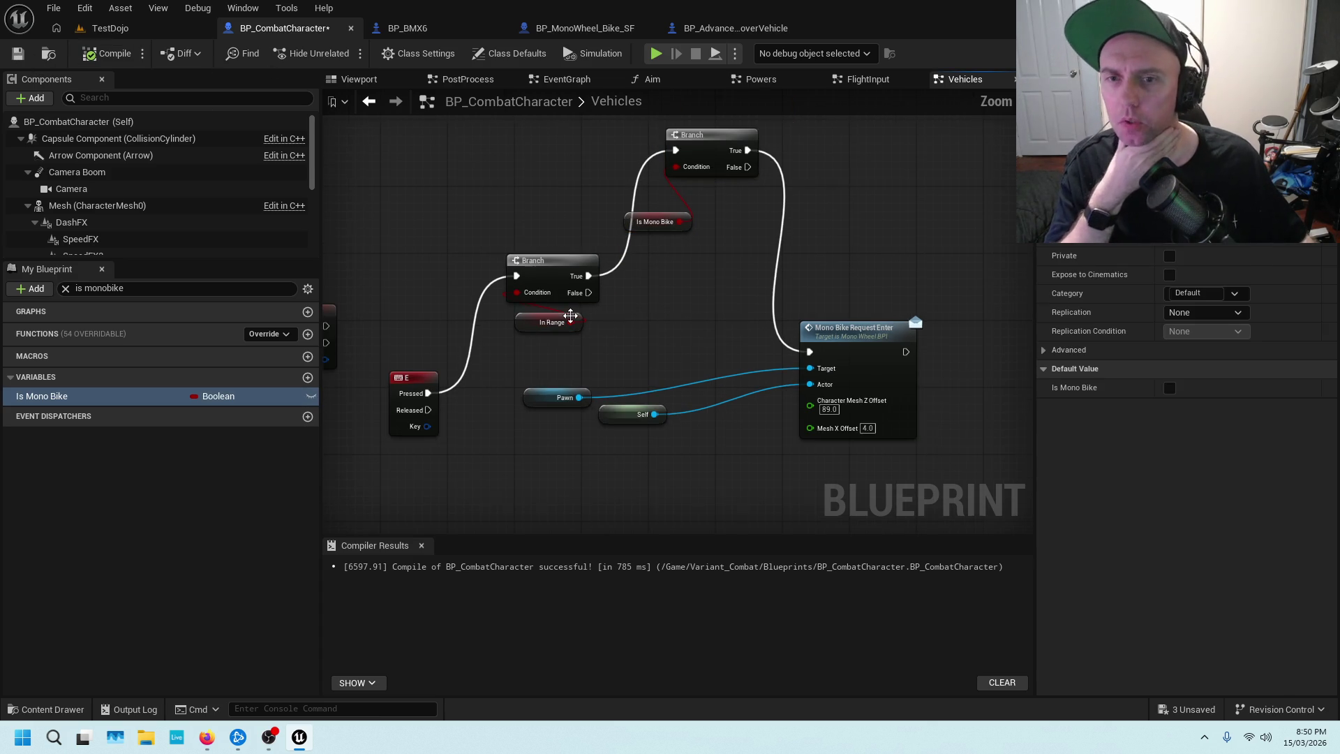
pyautogui.scroll(2, 621, 245)
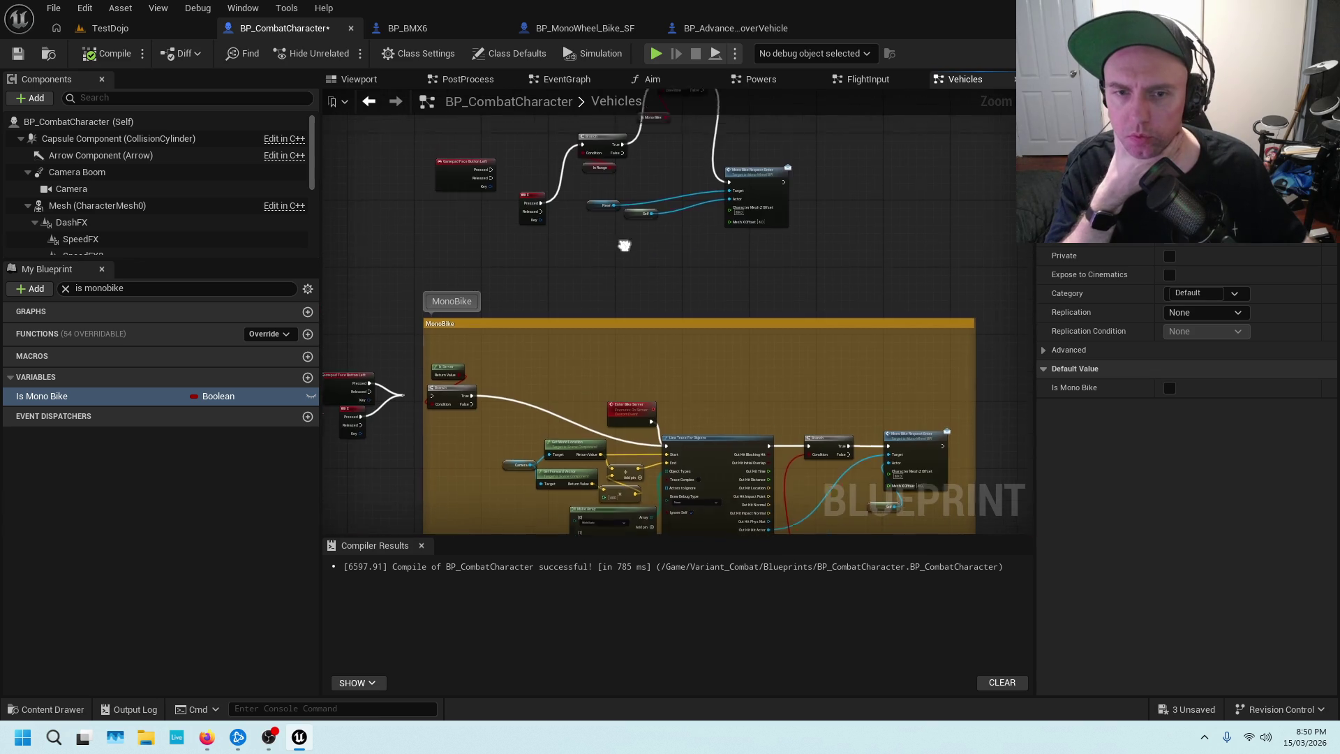
pyautogui.scroll(2, 658, 254)
pyautogui.moveTo(732, 238)
pyautogui.mouseDown()
pyautogui.moveTo(664, 278)
pyautogui.moveTo(800, 243)
pyautogui.mouseUp()
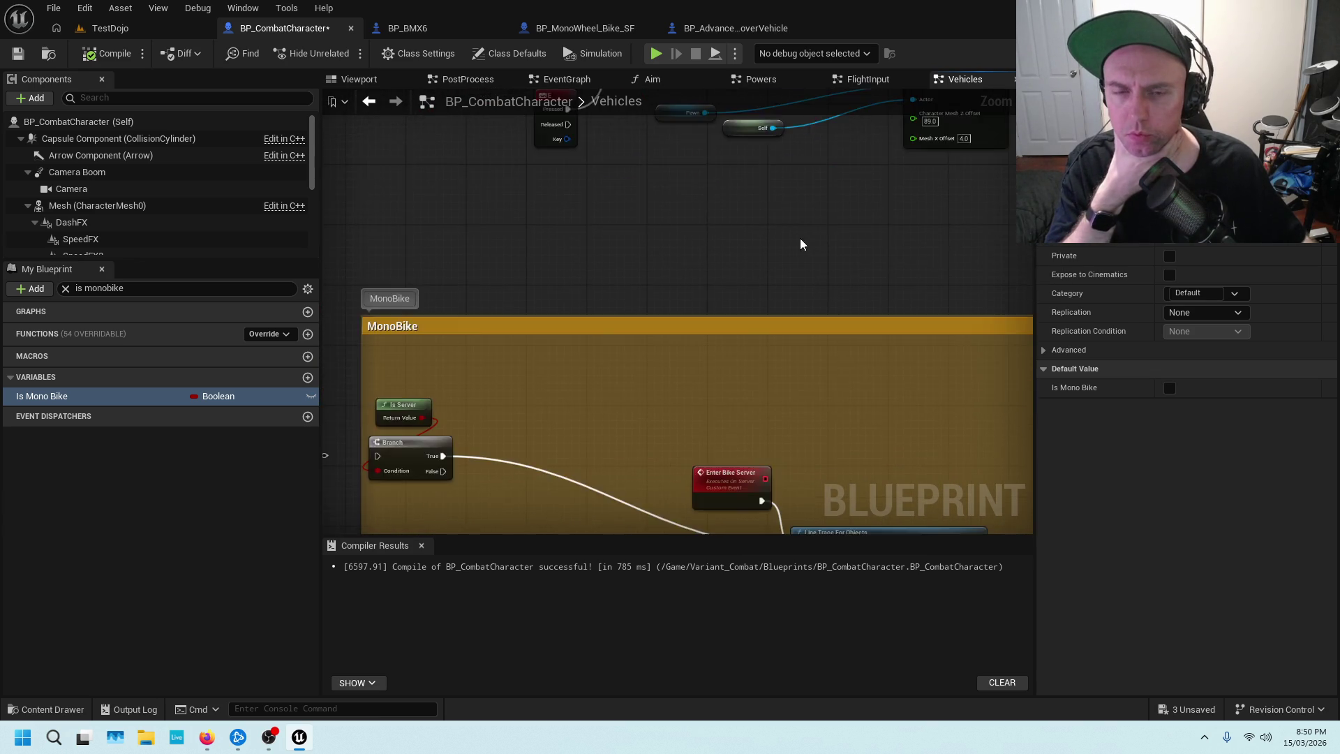
pyautogui.scroll(-3, 691, 307)
pyautogui.scroll(1, 657, 350)
pyautogui.scroll(1, 624, 377)
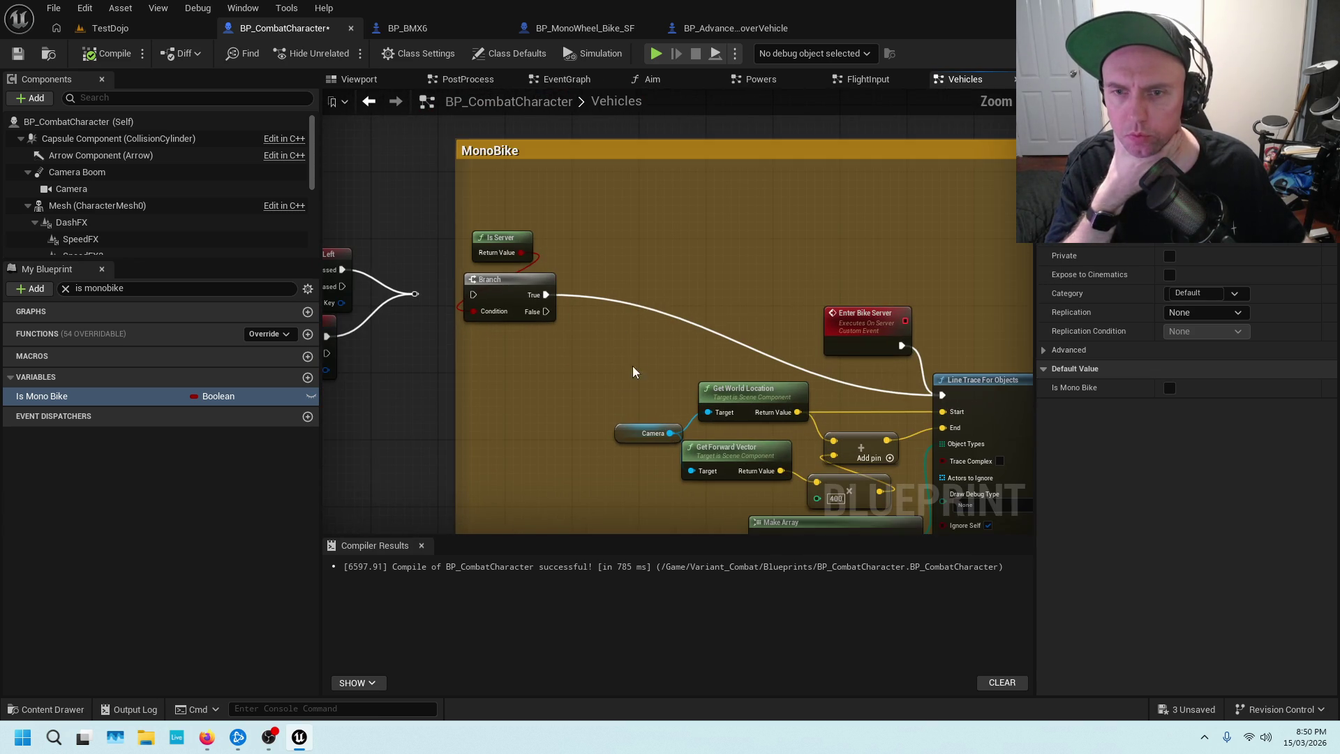
pyautogui.scroll(-2, 659, 362)
pyautogui.scroll(-2, 656, 362)
# Pan and zoom around the MonoBike comment group and the Activate and Dash FX nodes.
pyautogui.moveTo(619, 428)
pyautogui.mouseDown()
pyautogui.moveTo(768, 299)
pyautogui.moveTo(547, 362)
pyautogui.mouseUp()
pyautogui.scroll(3, 768, 327)
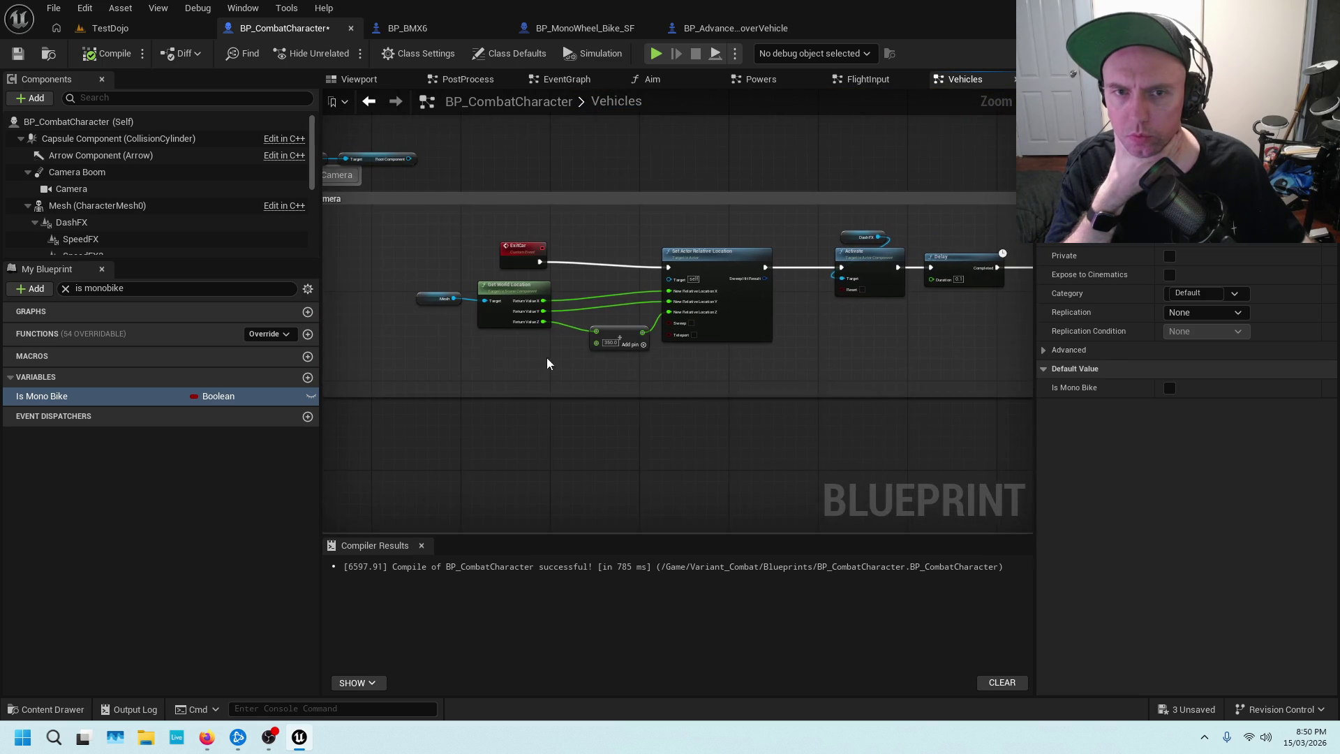
pyautogui.scroll(2, 737, 324)
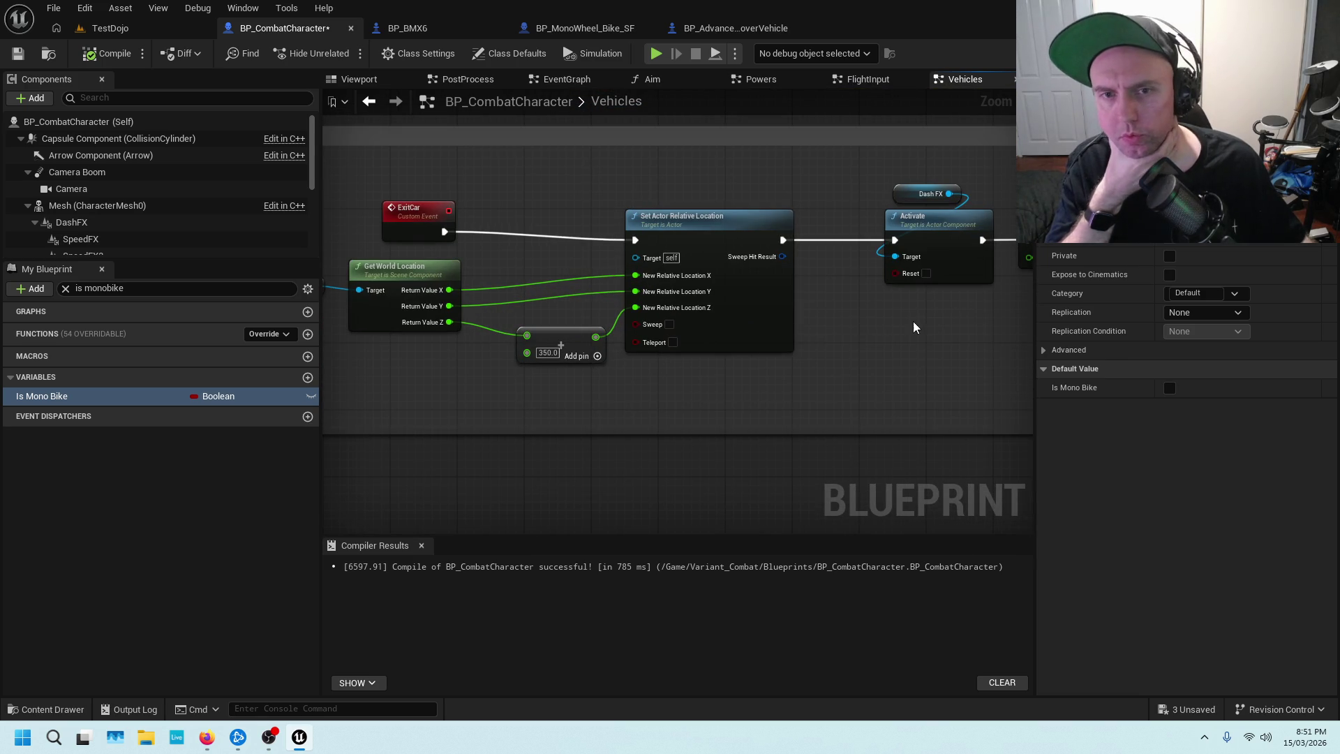
pyautogui.scroll(-2, 673, 338)
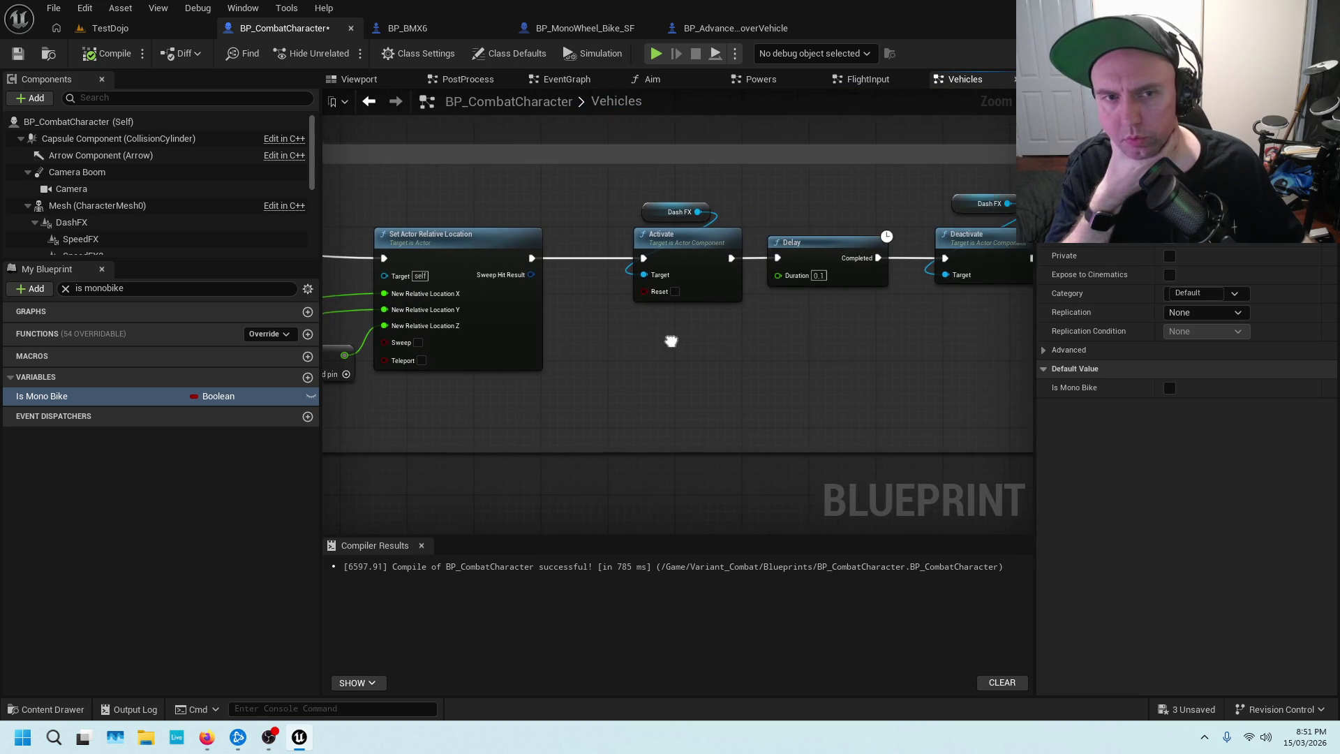
pyautogui.scroll(-3, 740, 341)
pyautogui.scroll(2, 510, 348)
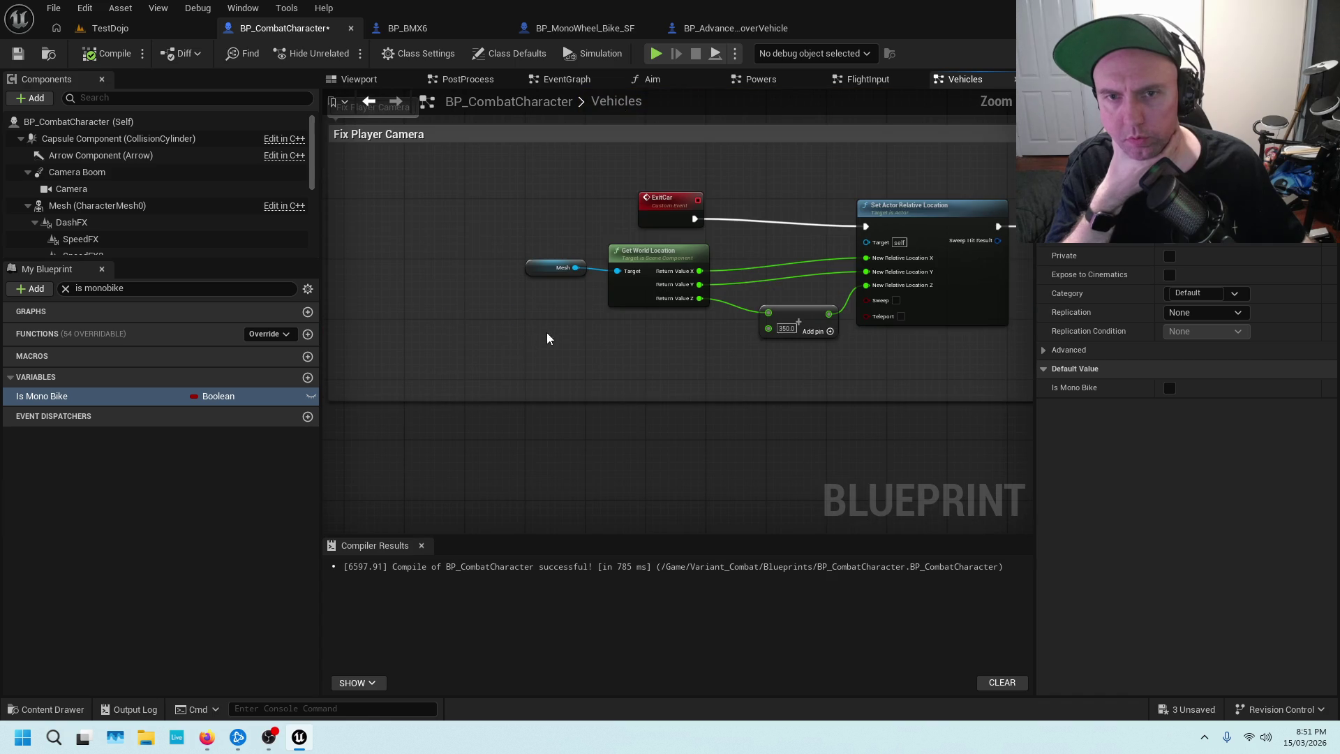
pyautogui.scroll(2, 672, 284)
pyautogui.scroll(-4, 672, 284)
pyautogui.scroll(2, 571, 364)
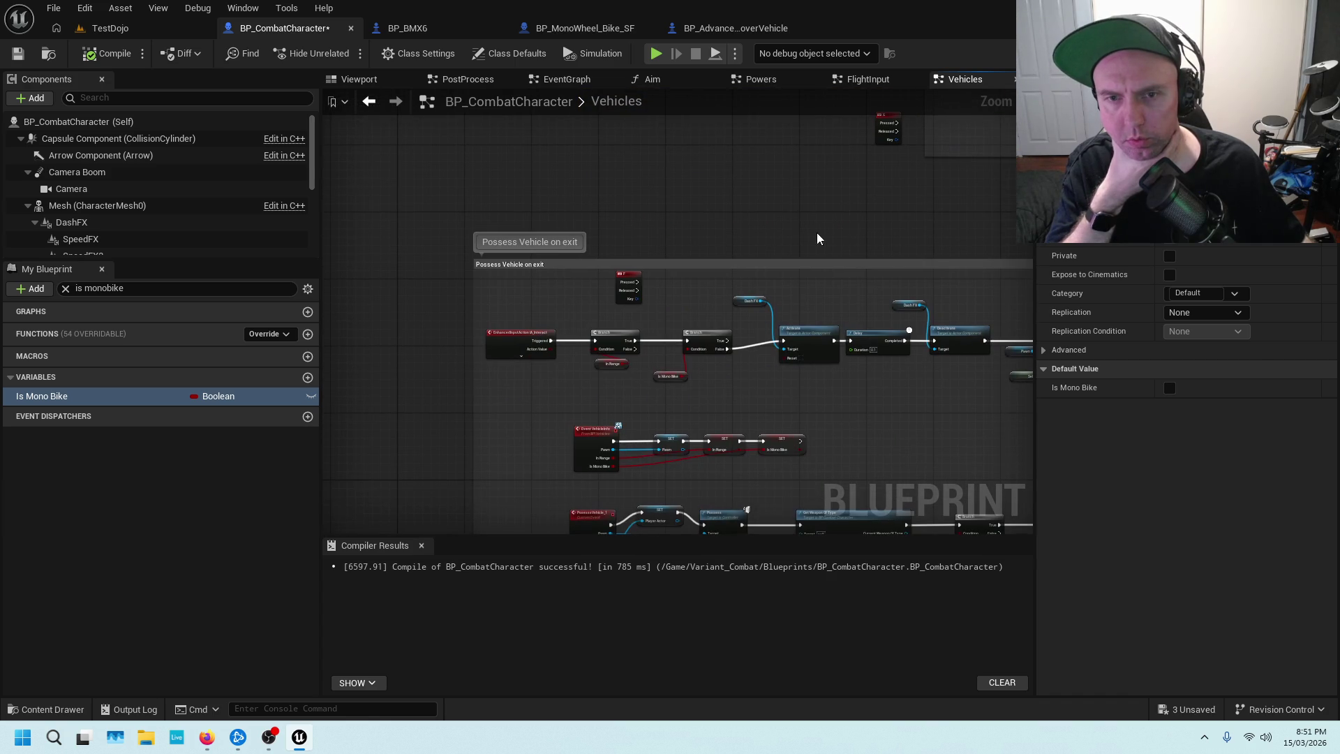
pyautogui.scroll(3, 625, 313)
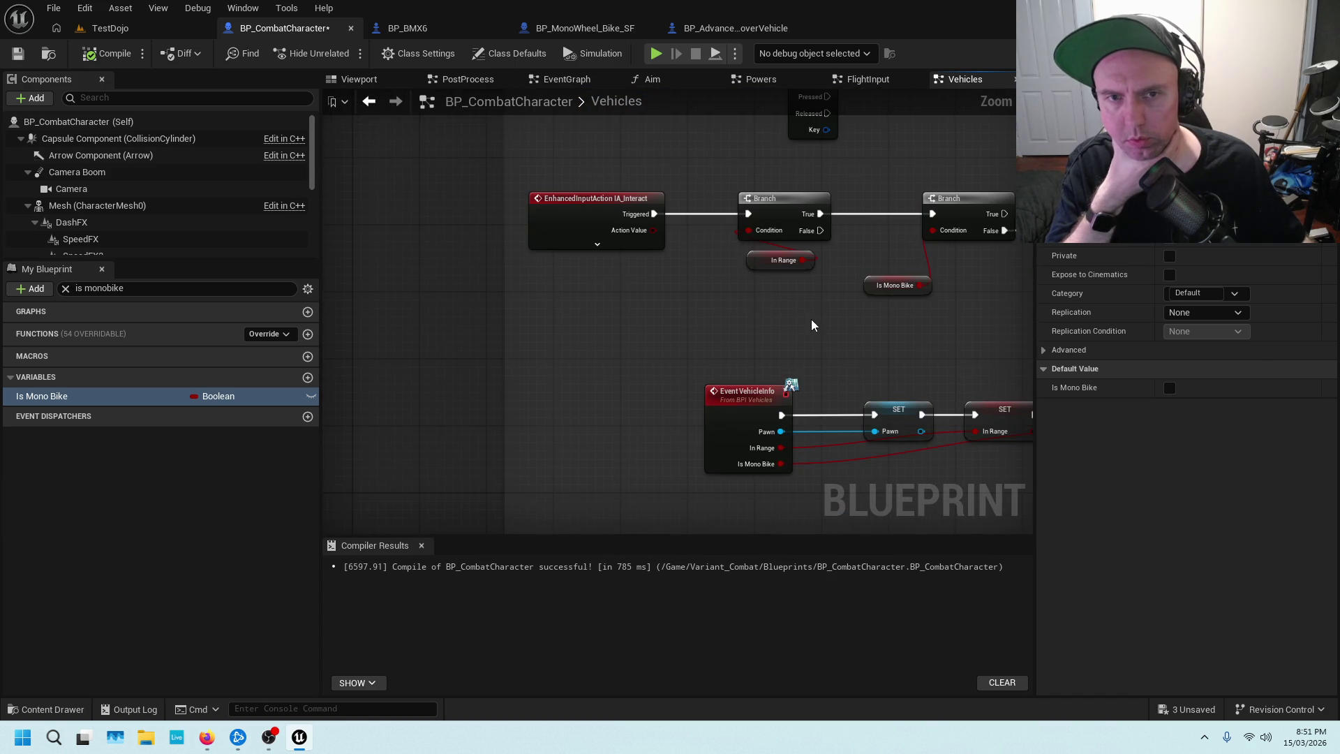
pyautogui.moveTo(811, 325); pyautogui.dragTo(552, 351)
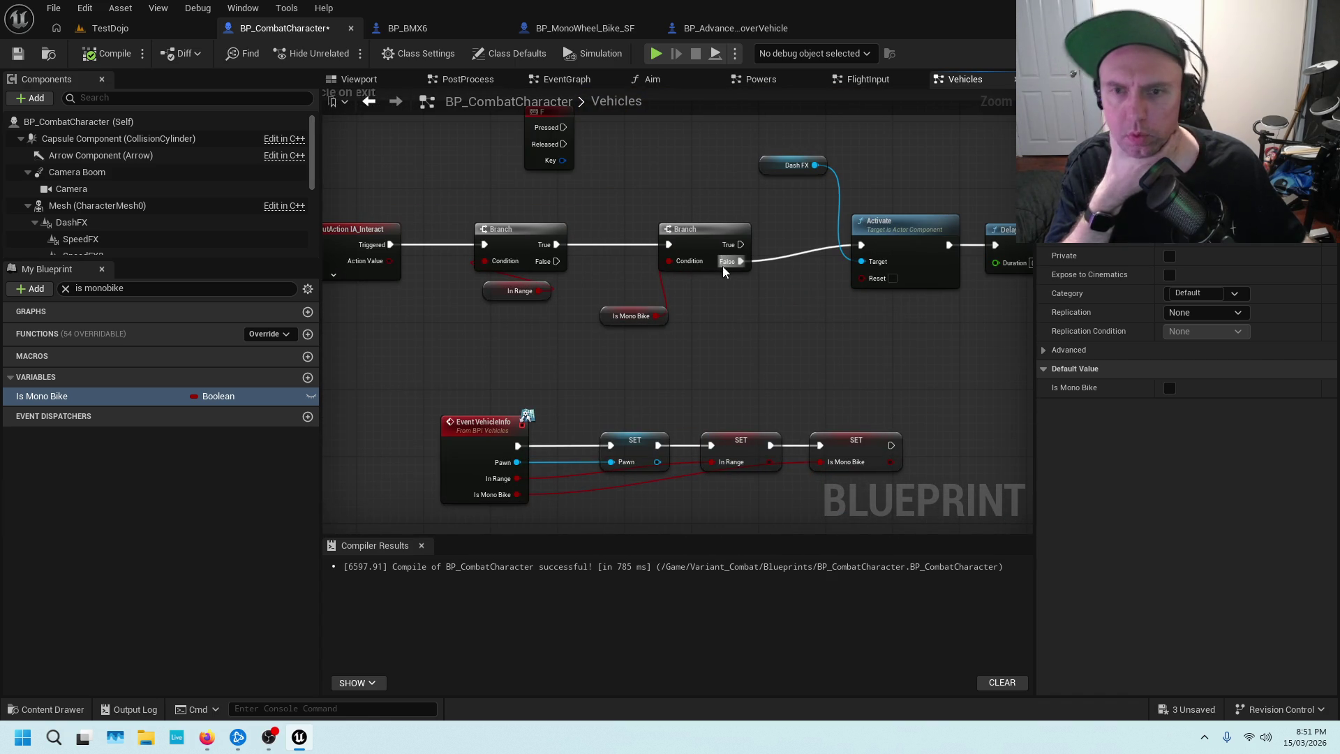
pyautogui.scroll(-1, 768, 232)
pyautogui.scroll(-2, 768, 232)
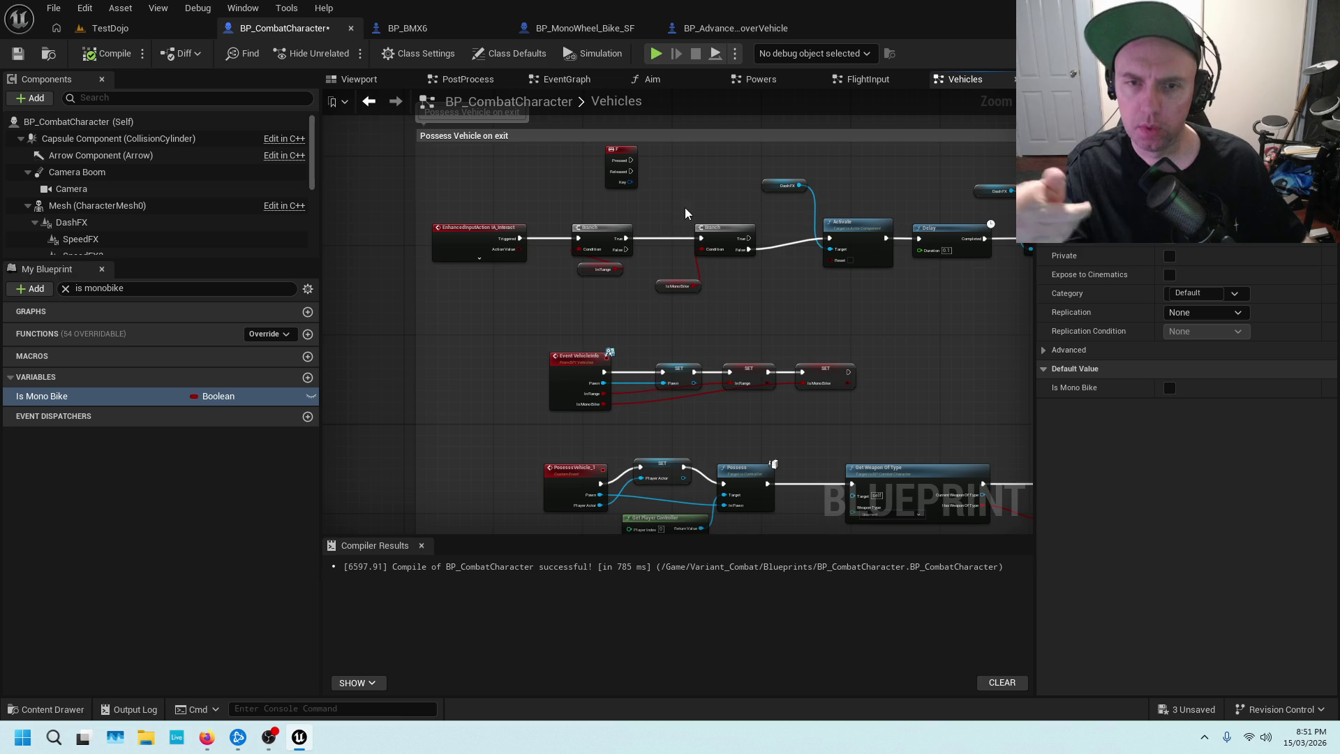
# Move the Branch and Is Mono Bike nodes lower, deselect them, and bring up BP_MonoWheel_Bike_SF.
pyautogui.moveTo(677, 204); pyautogui.dragTo(706, 290)
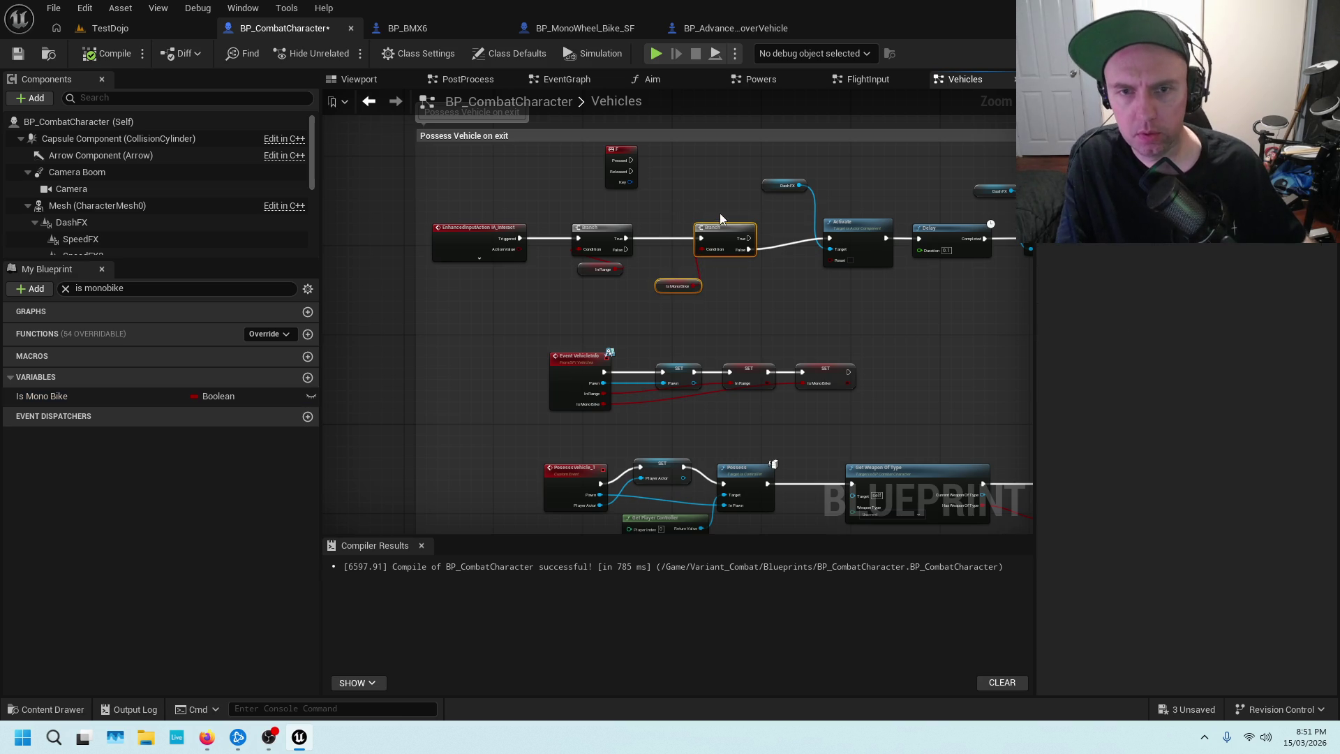
pyautogui.moveTo(725, 223)
pyautogui.mouseDown()
pyautogui.moveTo(715, 272)
pyautogui.moveTo(721, 251)
pyautogui.mouseUp()
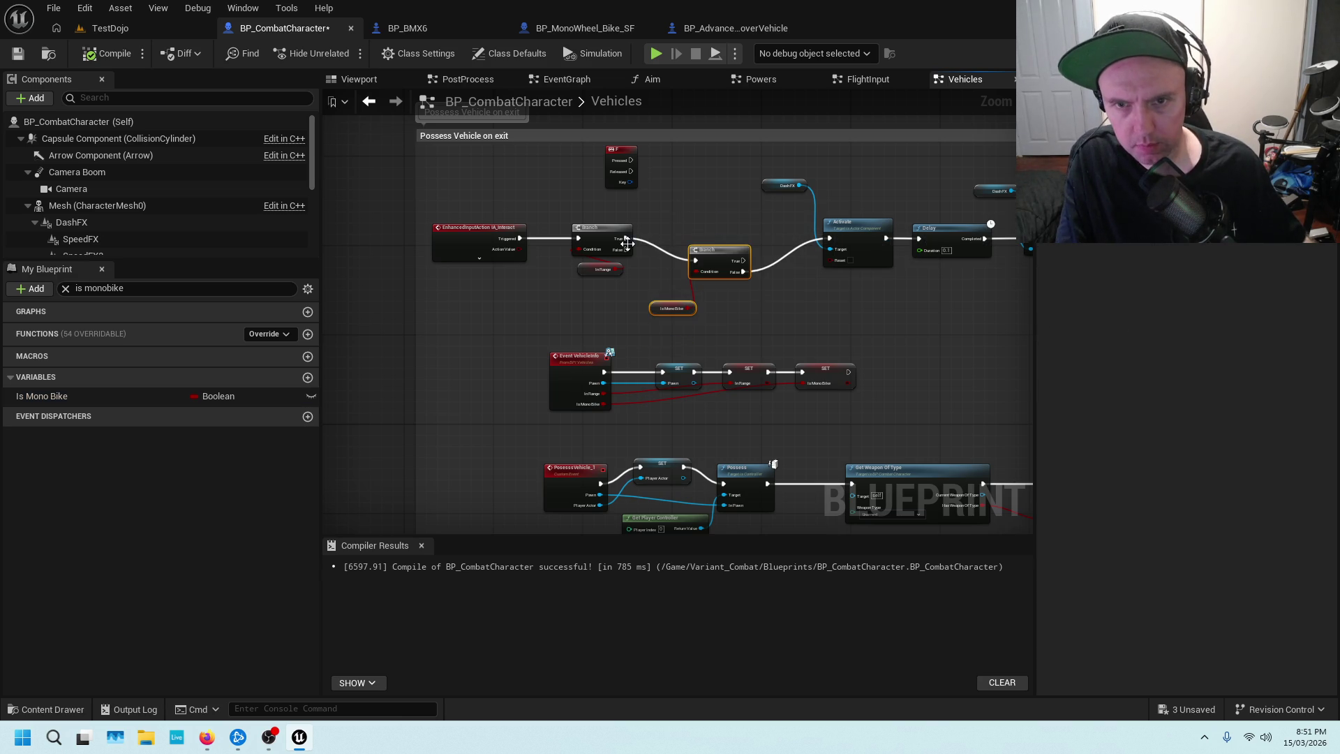
pyautogui.scroll(2, 627, 243)
pyautogui.moveTo(777, 210)
pyautogui.mouseDown()
pyautogui.moveTo(711, 214)
pyautogui.moveTo(723, 212)
pyautogui.moveTo(719, 224)
pyautogui.mouseUp()
pyautogui.click(662, 187)
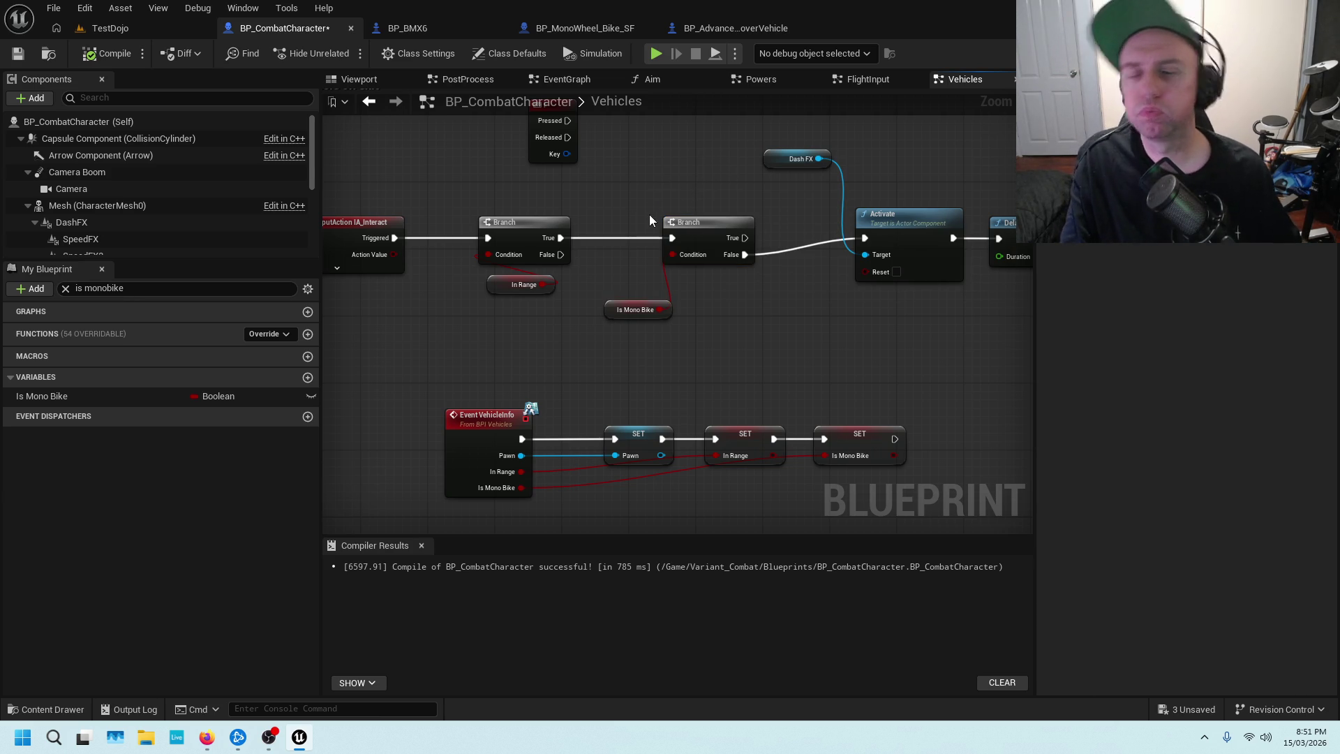
pyautogui.click(579, 27)
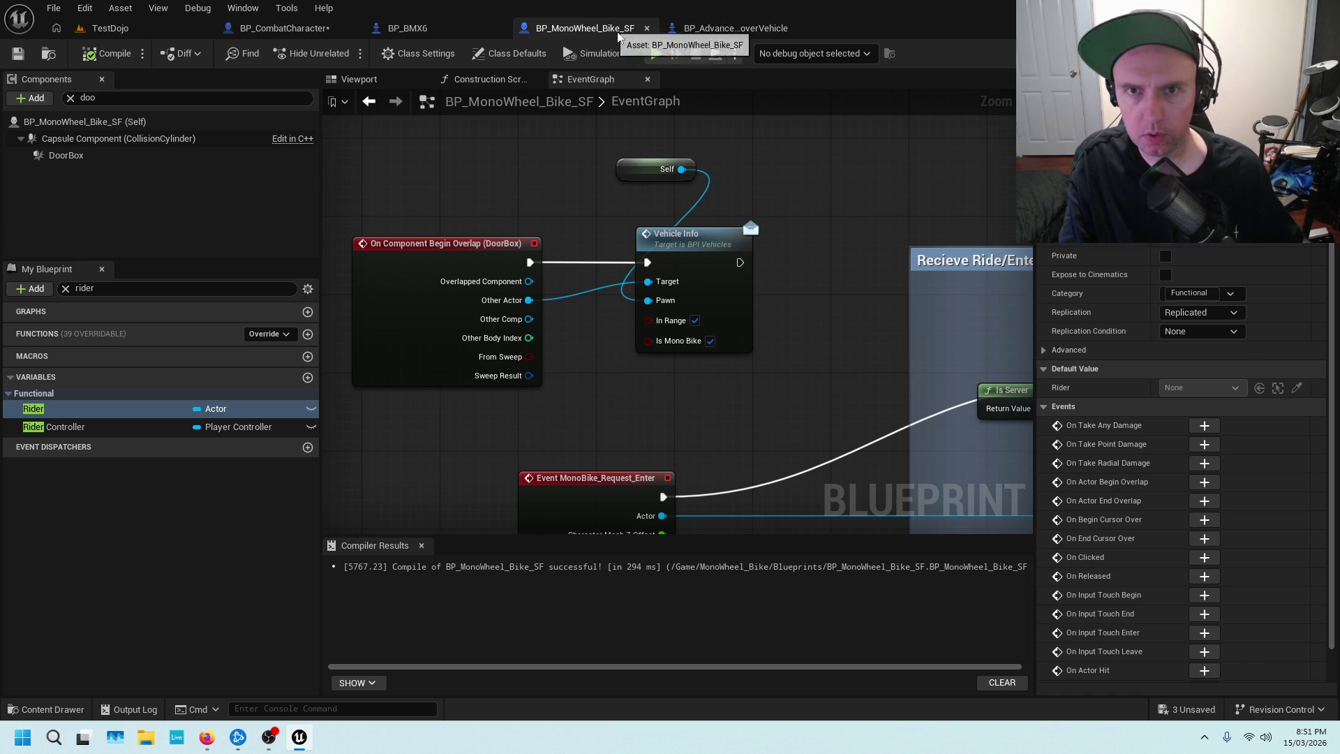
# Compare the hover, monowheel and BMX6 Vehicle Info flags, then return to BP_CombatCharacter.
pyautogui.click(717, 31)
pyautogui.moveTo(599, 224); pyautogui.dragTo(768, 260)
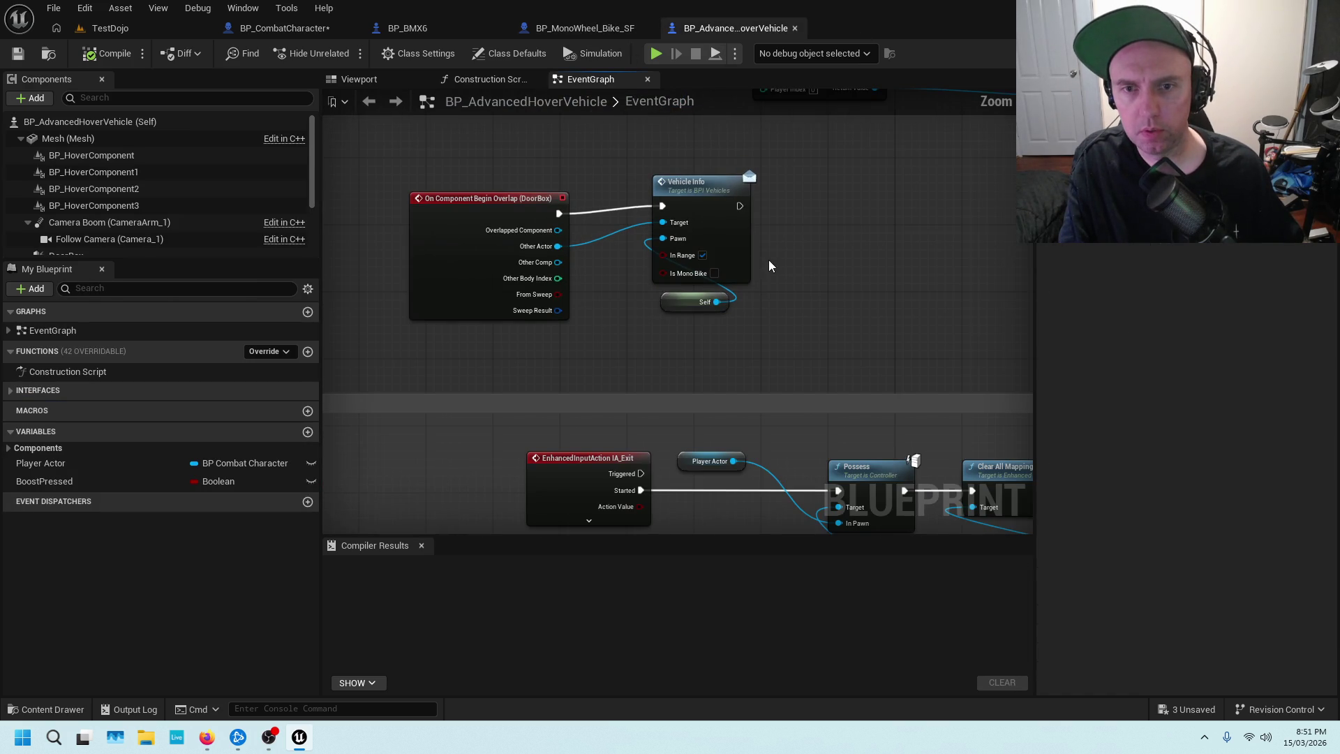
pyautogui.click(580, 29)
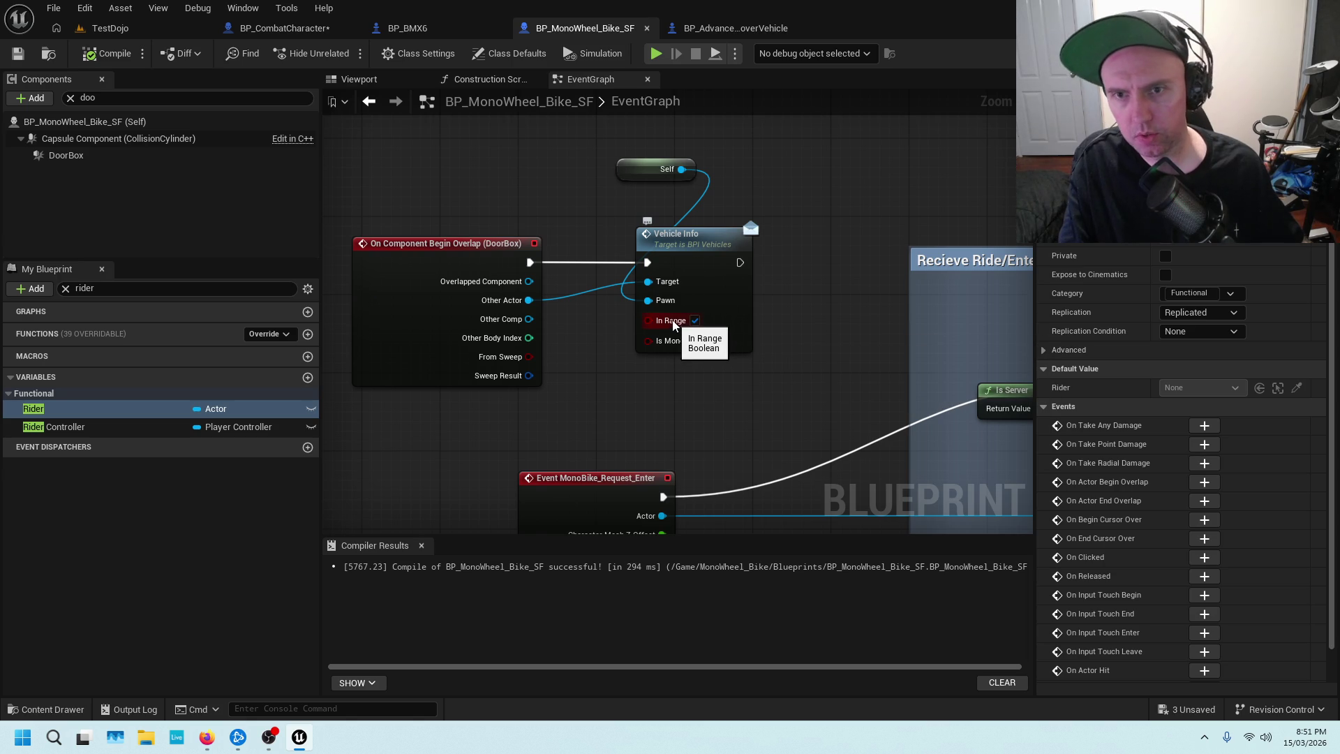
pyautogui.scroll(-2, 647, 333)
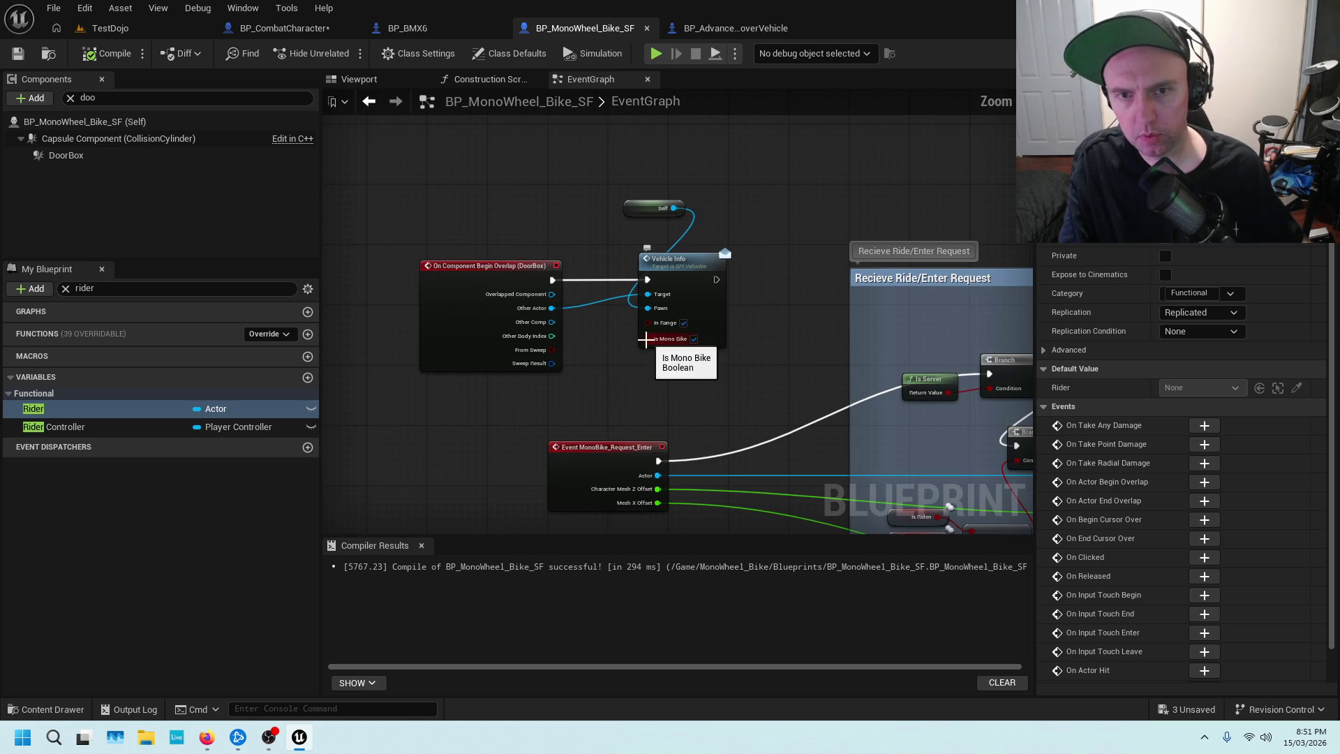
pyautogui.click(434, 24)
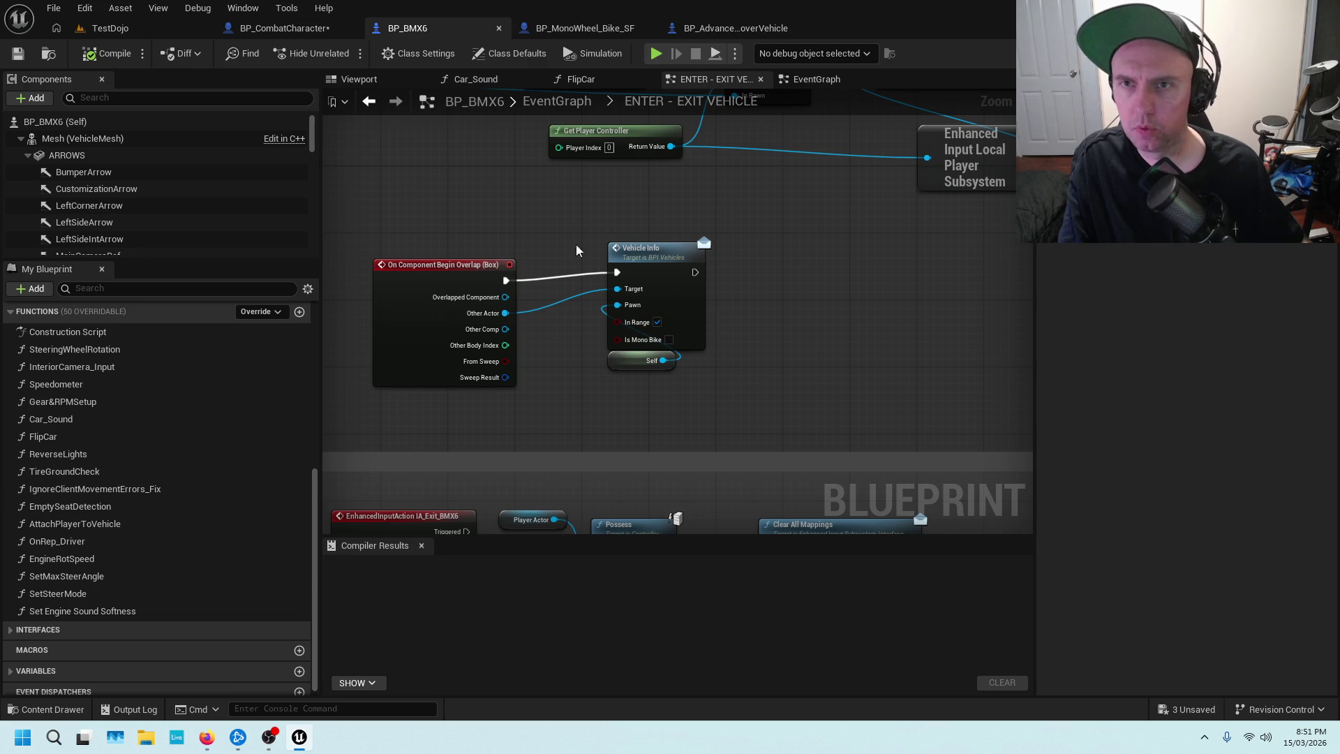
pyautogui.click(283, 28)
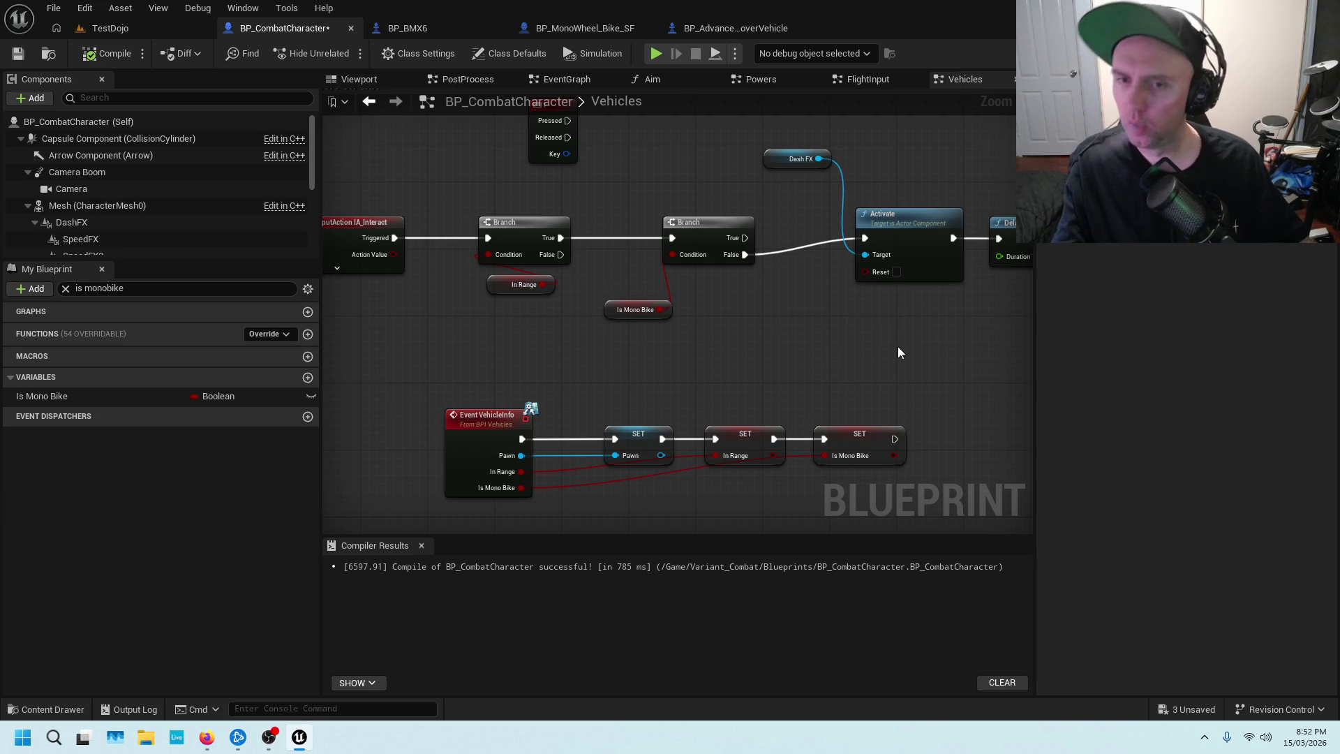
# Pan the Vehicles graph and select both Branch nodes with their condition getters.
pyautogui.scroll(-2, 543, 369)
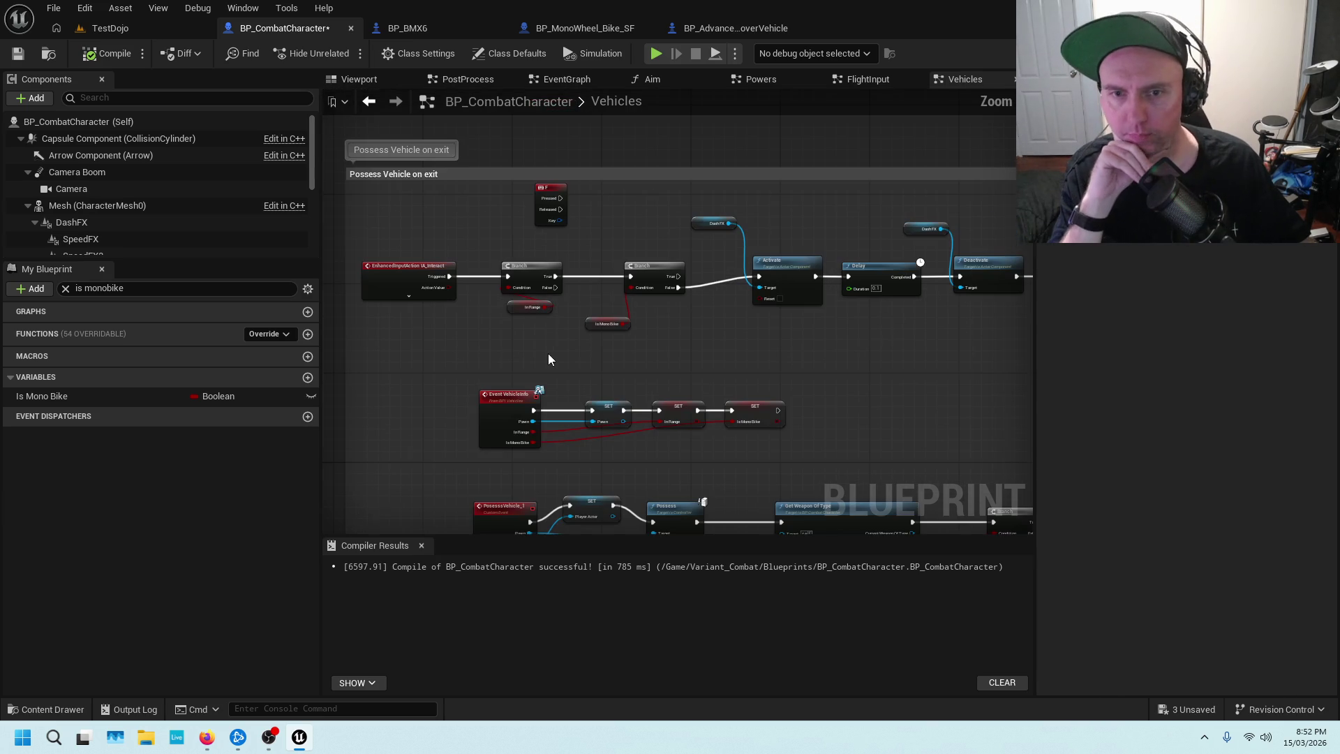
pyautogui.scroll(2, 711, 356)
pyautogui.moveTo(708, 360); pyautogui.dragTo(690, 332)
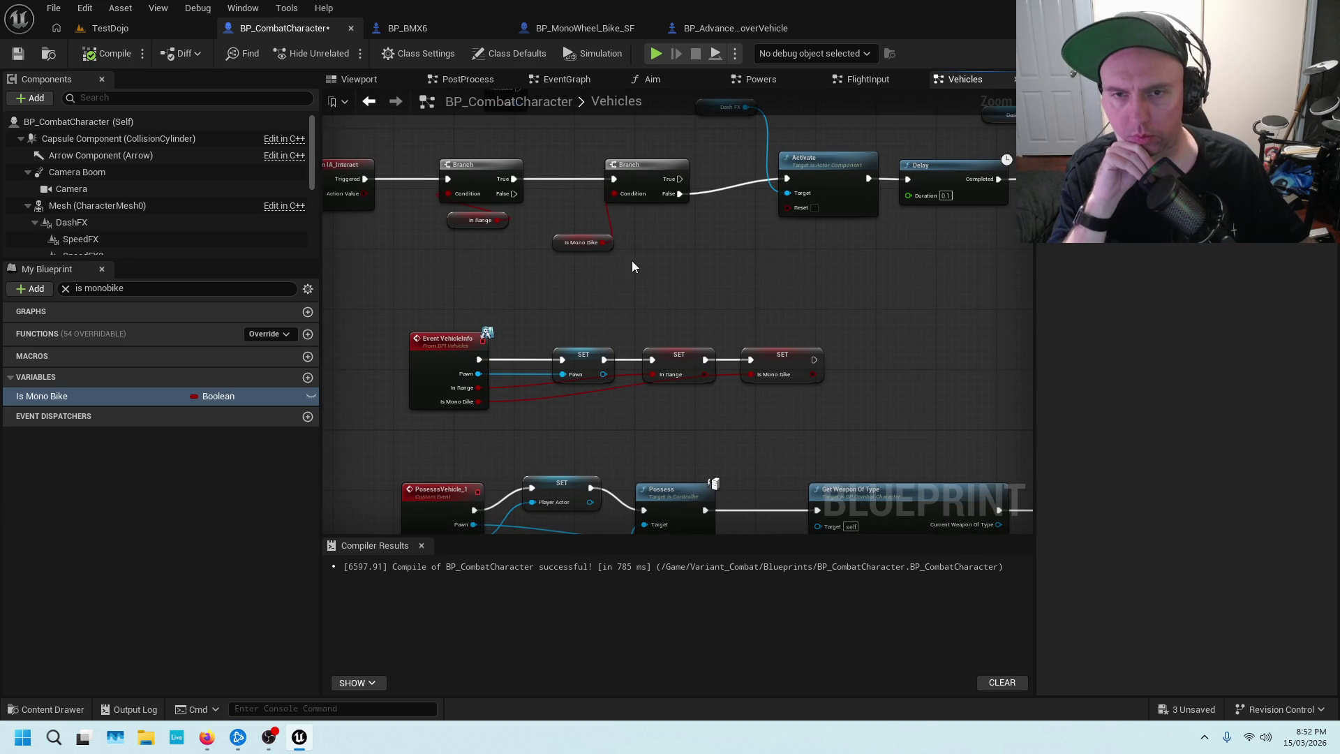
pyautogui.moveTo(688, 260)
pyautogui.mouseDown()
pyautogui.moveTo(690, 286)
pyautogui.moveTo(773, 231)
pyautogui.moveTo(675, 222)
pyautogui.mouseUp()
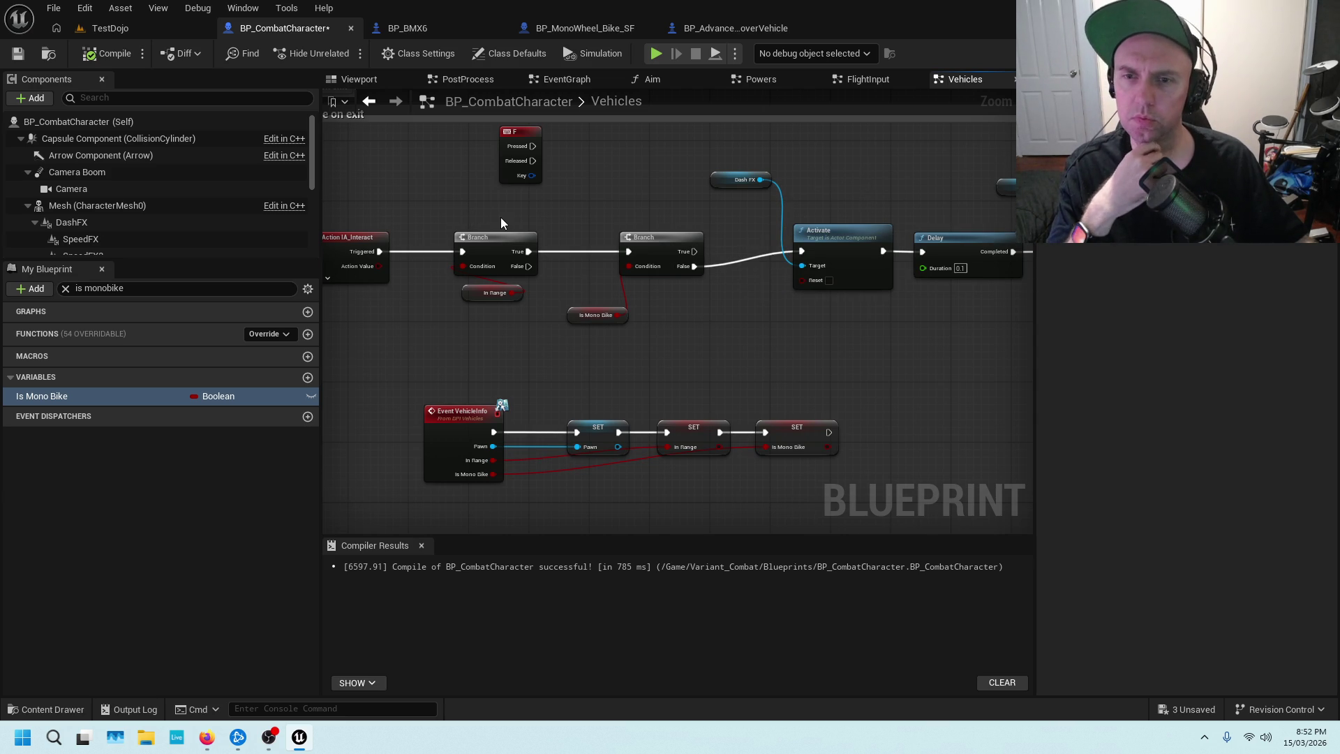
pyautogui.moveTo(469, 218); pyautogui.dragTo(722, 326)
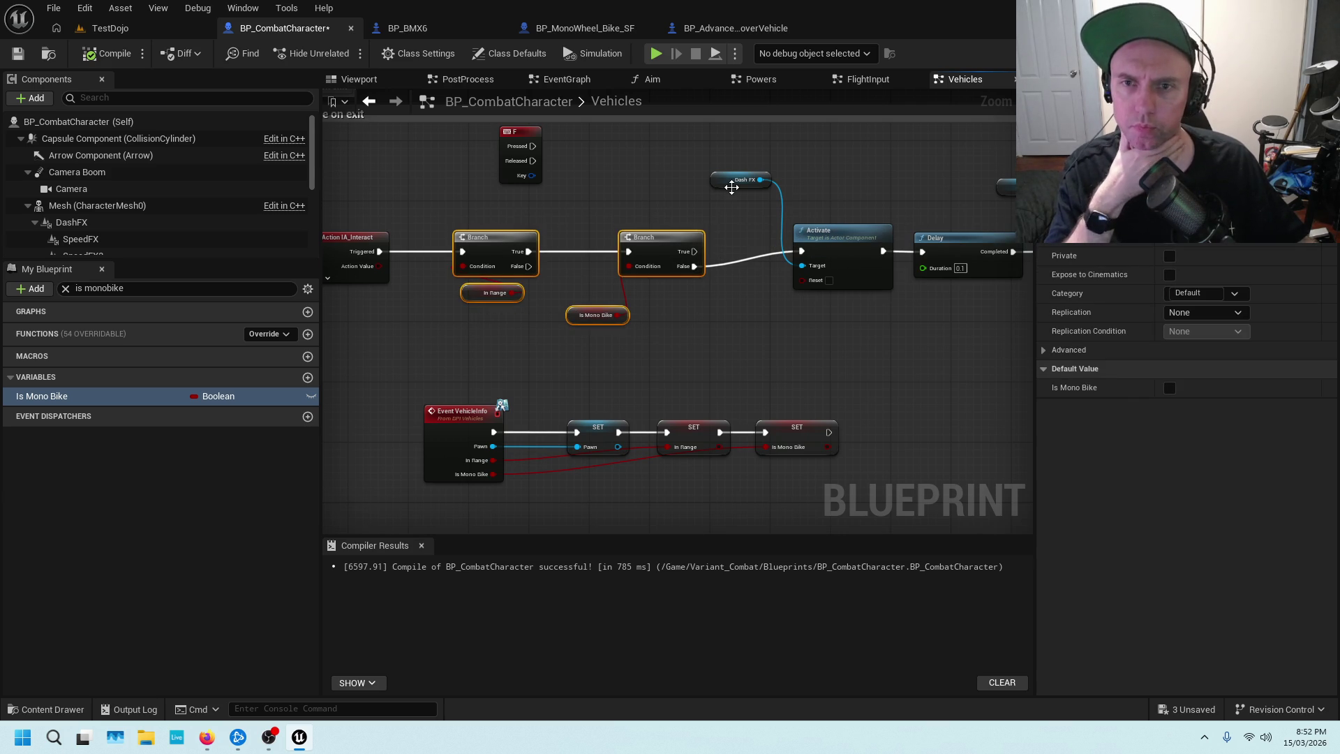
pyautogui.scroll(-4, 826, 233)
pyautogui.scroll(4, 689, 386)
pyautogui.moveTo(689, 386)
pyautogui.mouseDown()
pyautogui.moveTo(530, 503)
pyautogui.moveTo(612, 231)
pyautogui.moveTo(632, 370)
pyautogui.mouseUp()
# Select the top Branch and Is Mono Bike nodes, clear selection, and reveal the MonoBike comment before BP_BMX6.
pyautogui.scroll(2, 611, 230)
pyautogui.moveTo(758, 119); pyautogui.dragTo(726, 332)
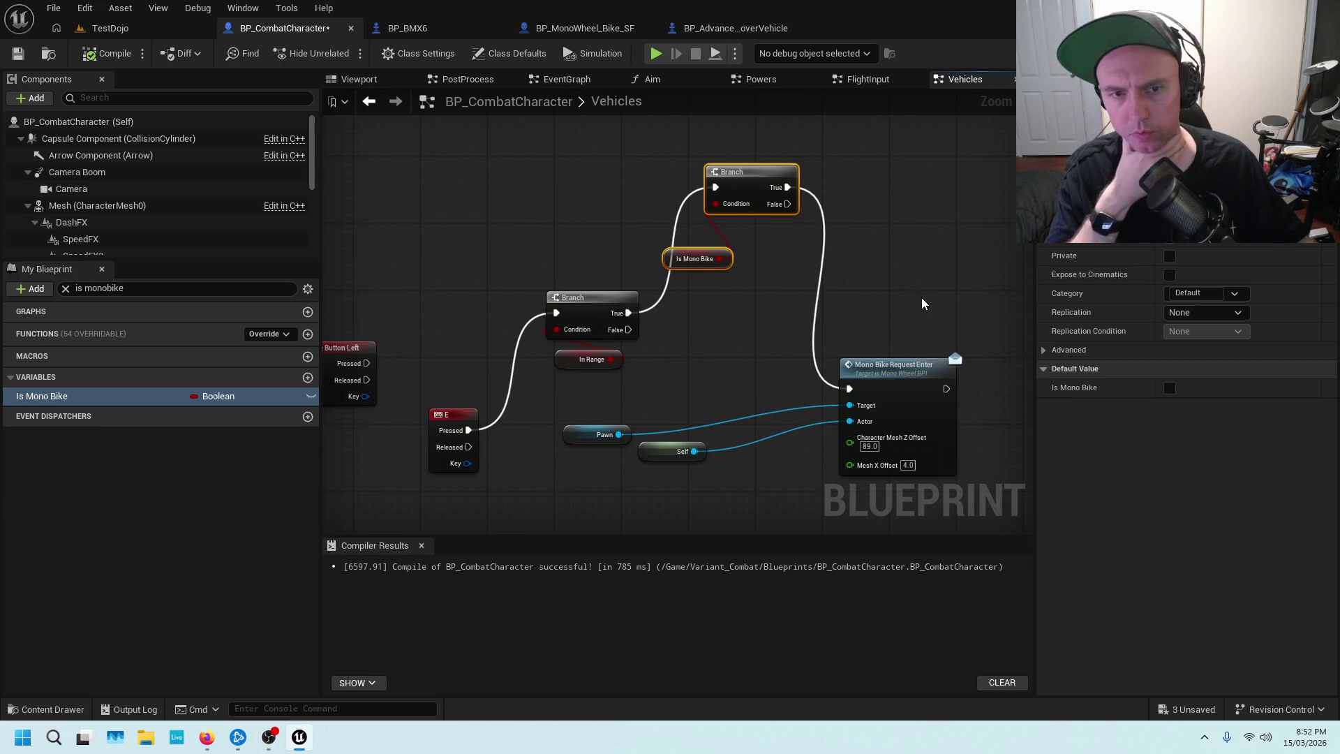
pyautogui.click(900, 320)
pyautogui.scroll(-3, 642, 362)
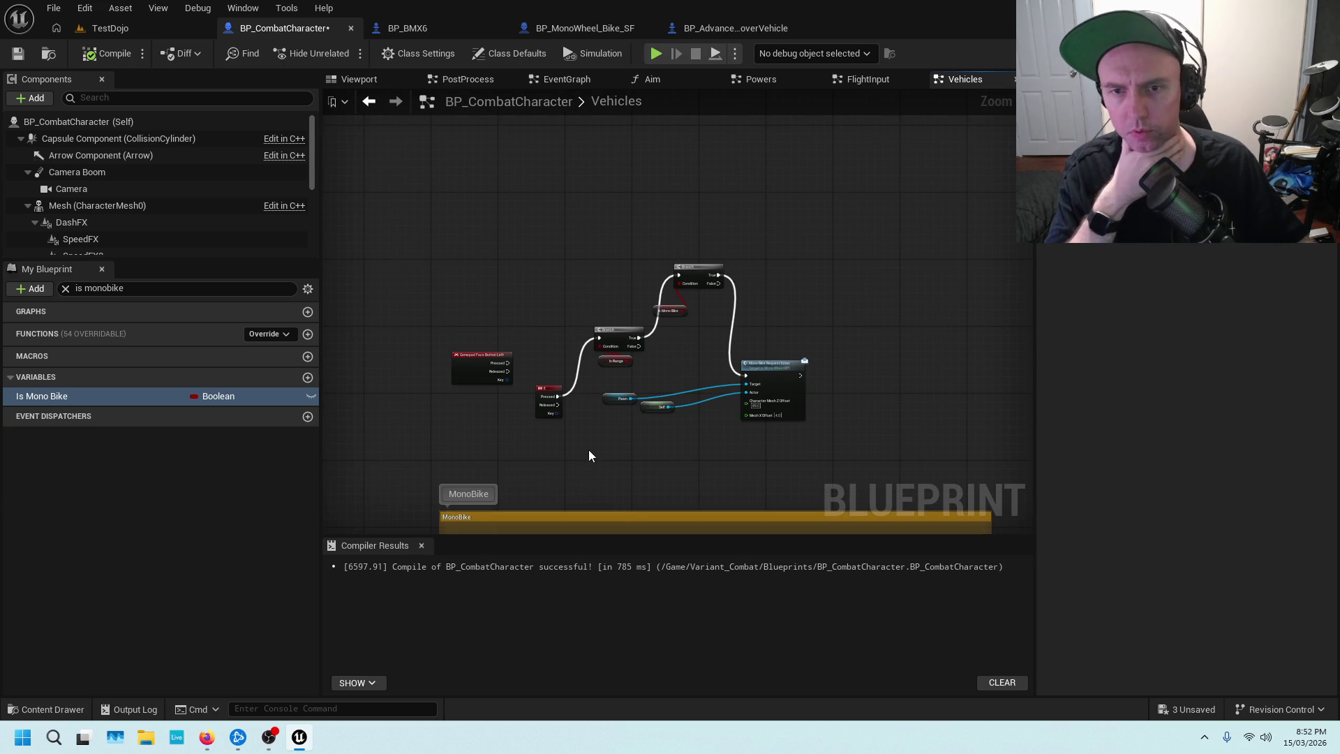
pyautogui.moveTo(590, 456); pyautogui.dragTo(694, 292)
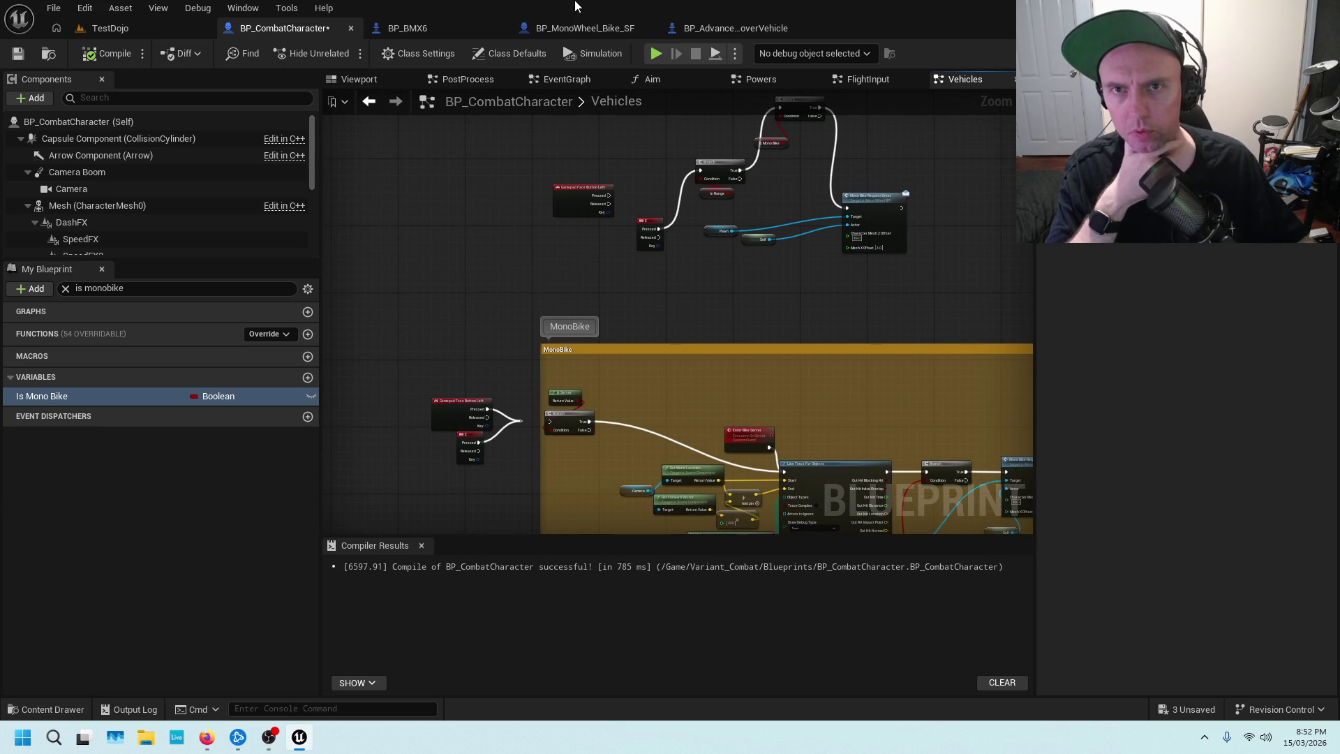
pyautogui.click(469, 21)
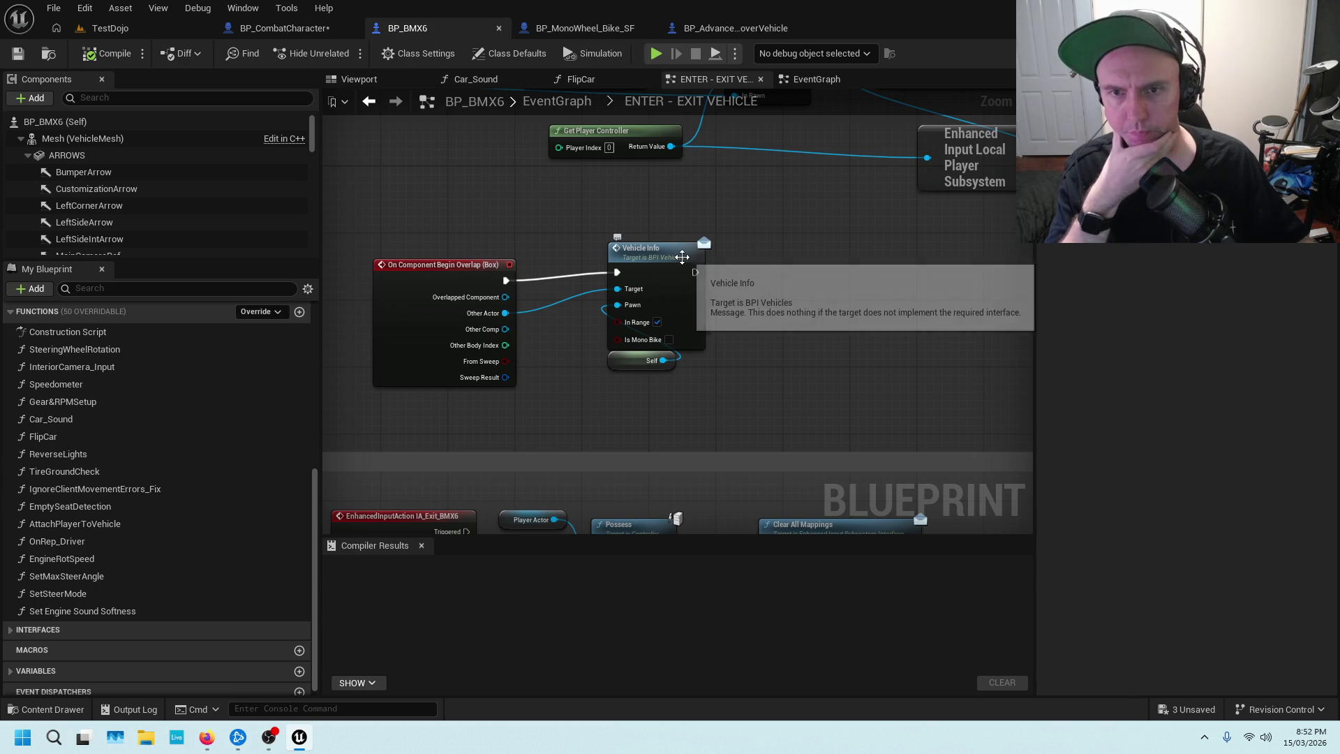
# Pan the hover vehicle EventGraph to the Exit Car, Eject Player and Activate Boost sections, then switch to Firefox.
pyautogui.click(732, 27)
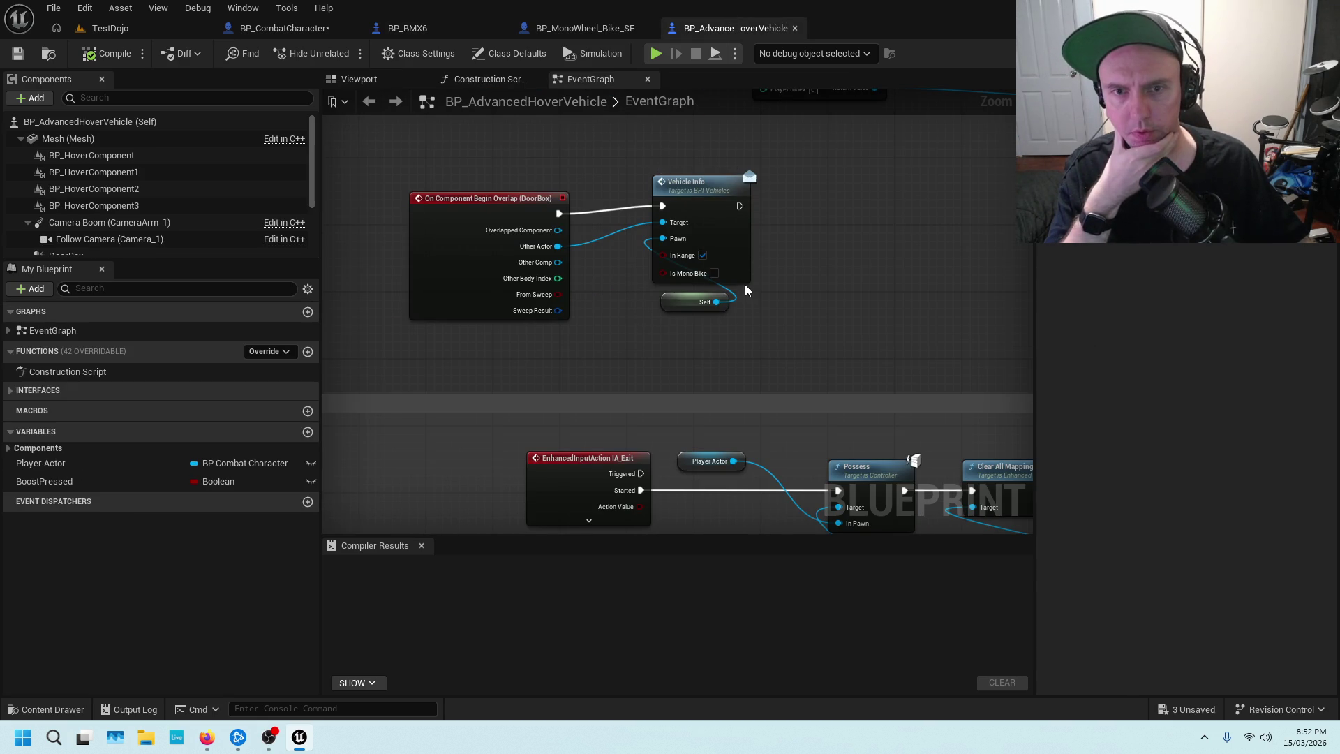
pyautogui.moveTo(778, 316)
pyautogui.mouseDown()
pyautogui.moveTo(755, 215)
pyautogui.moveTo(697, 185)
pyautogui.mouseUp()
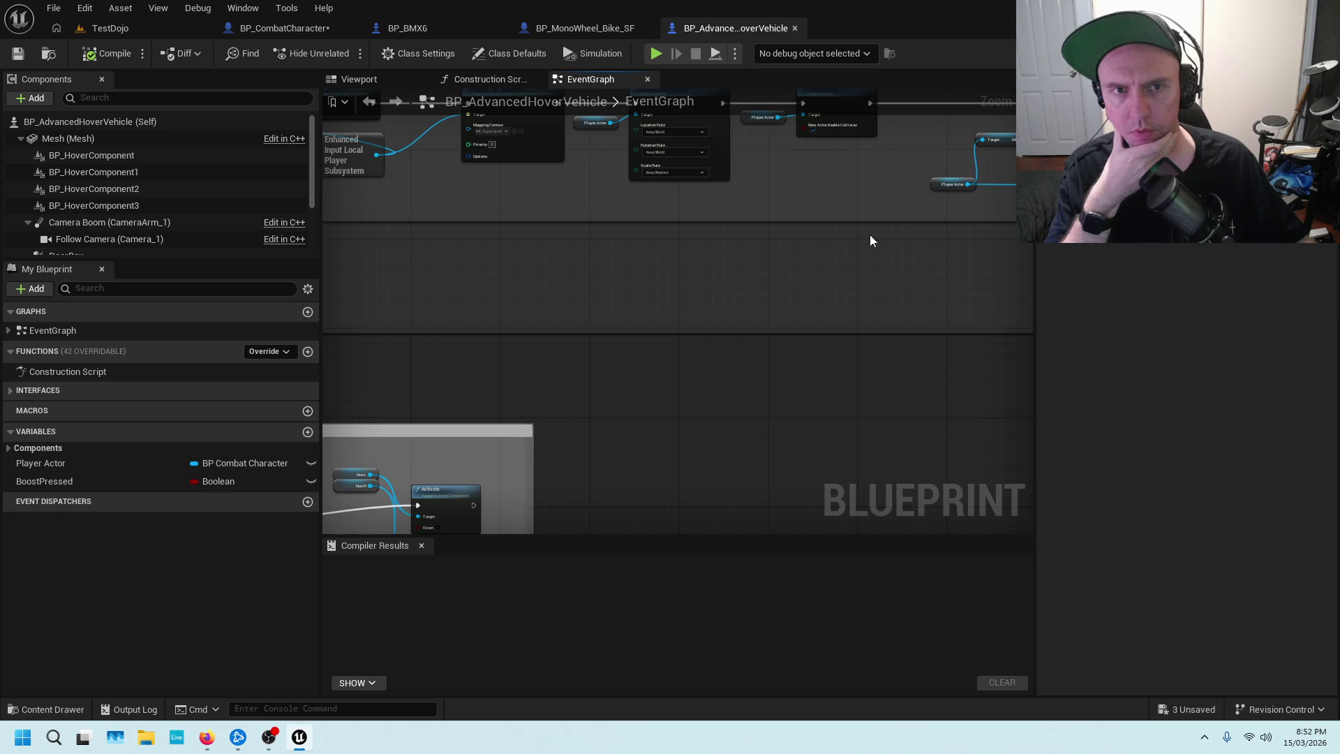
pyautogui.moveTo(870, 241); pyautogui.dragTo(711, 275)
pyautogui.scroll(-3, 748, 238)
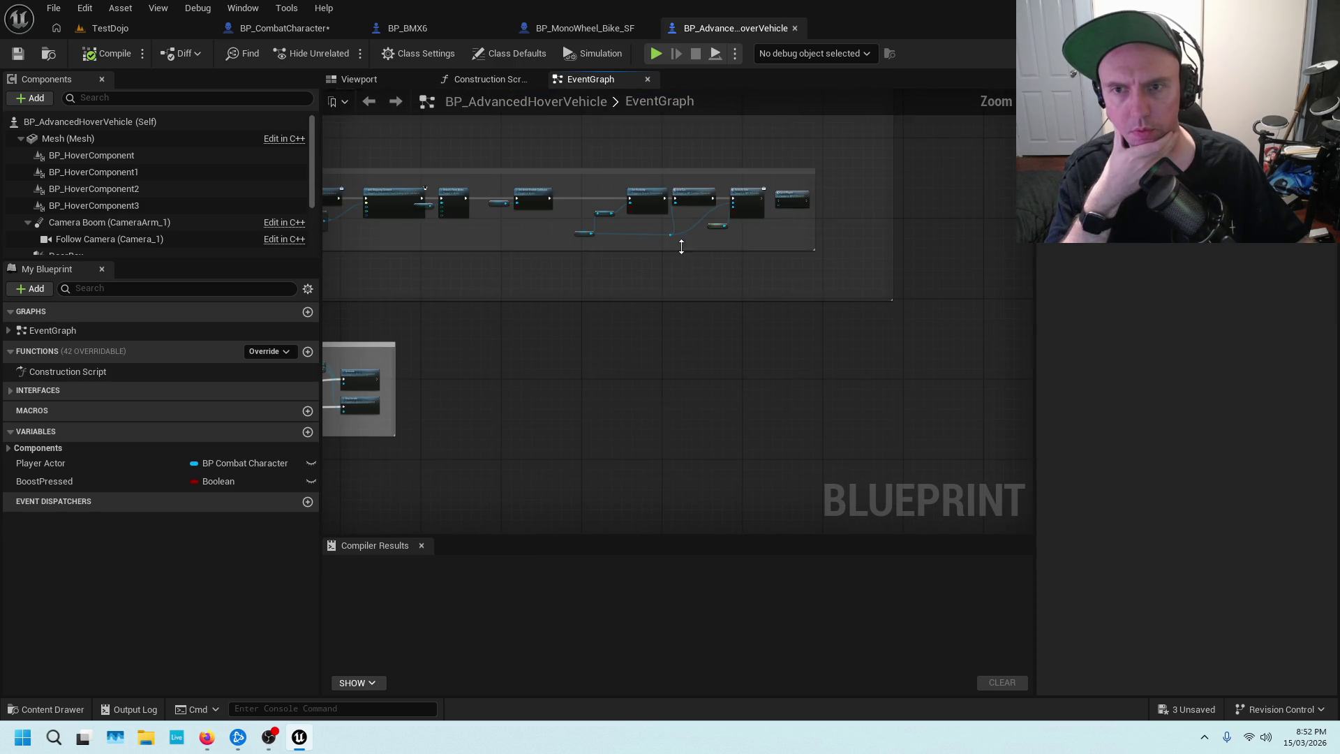
pyautogui.moveTo(684, 294); pyautogui.dragTo(882, 275)
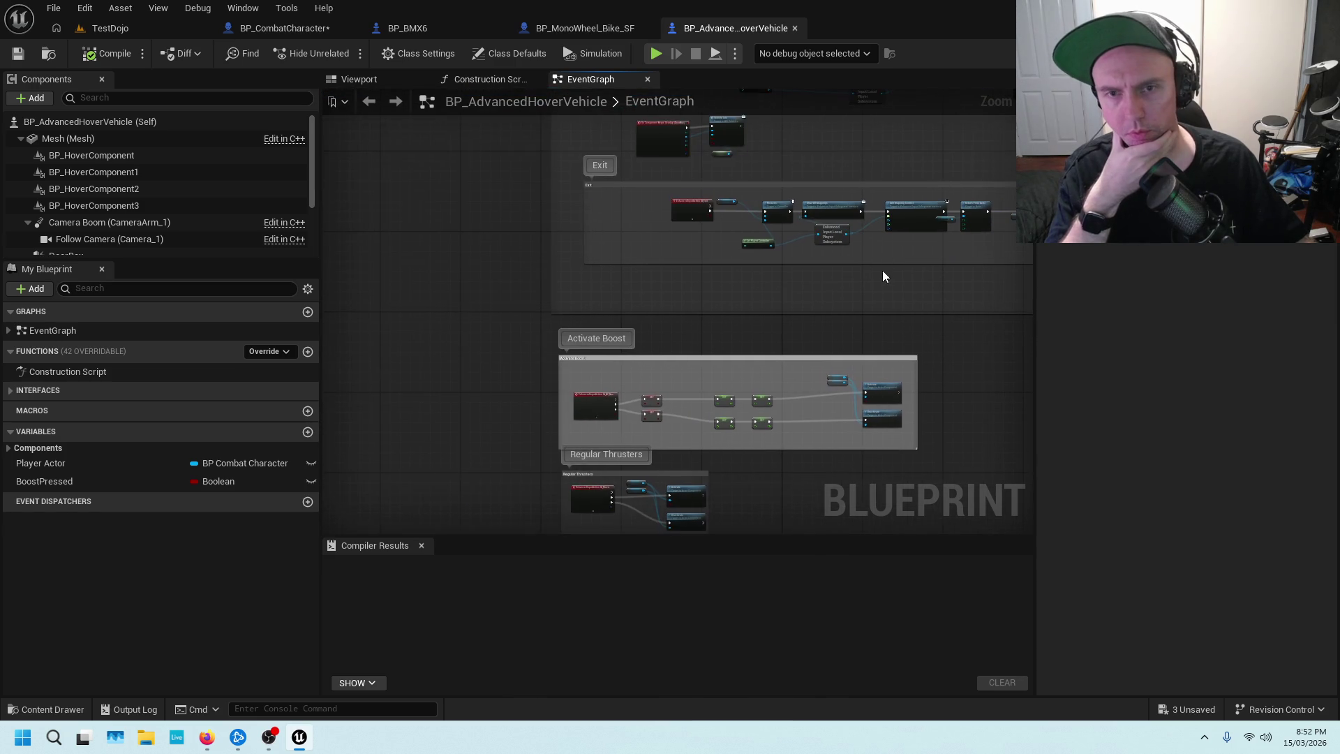
pyautogui.scroll(3, 803, 272)
pyautogui.scroll(-3, 651, 229)
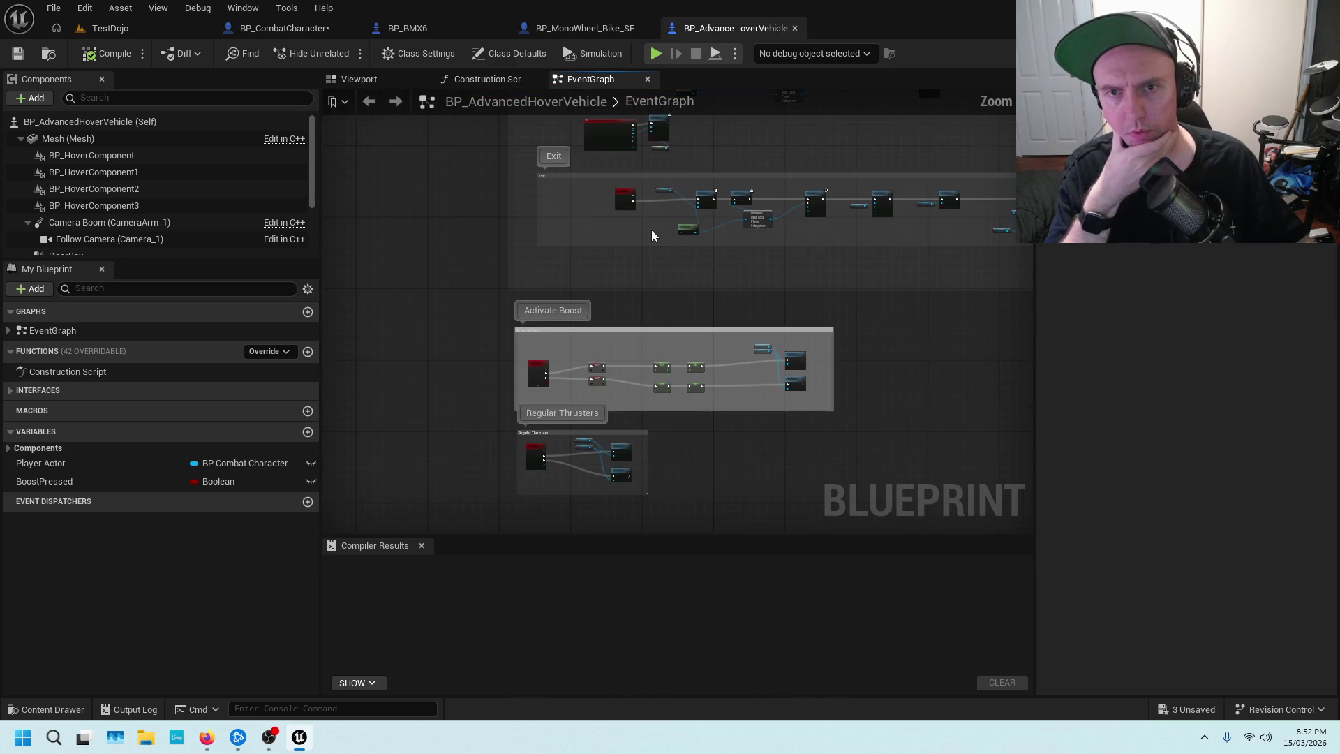
pyautogui.scroll(1, 618, 280)
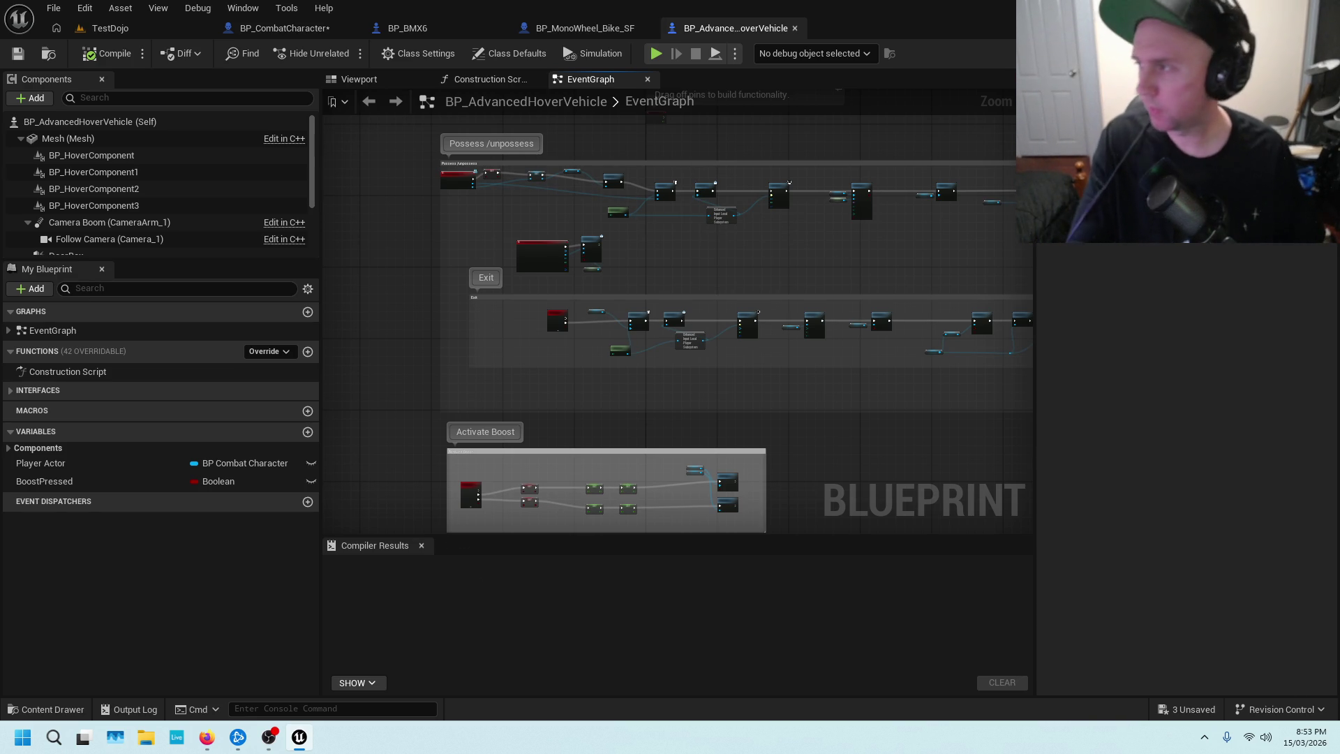
pyautogui.hotkey('alt', 'Tab')
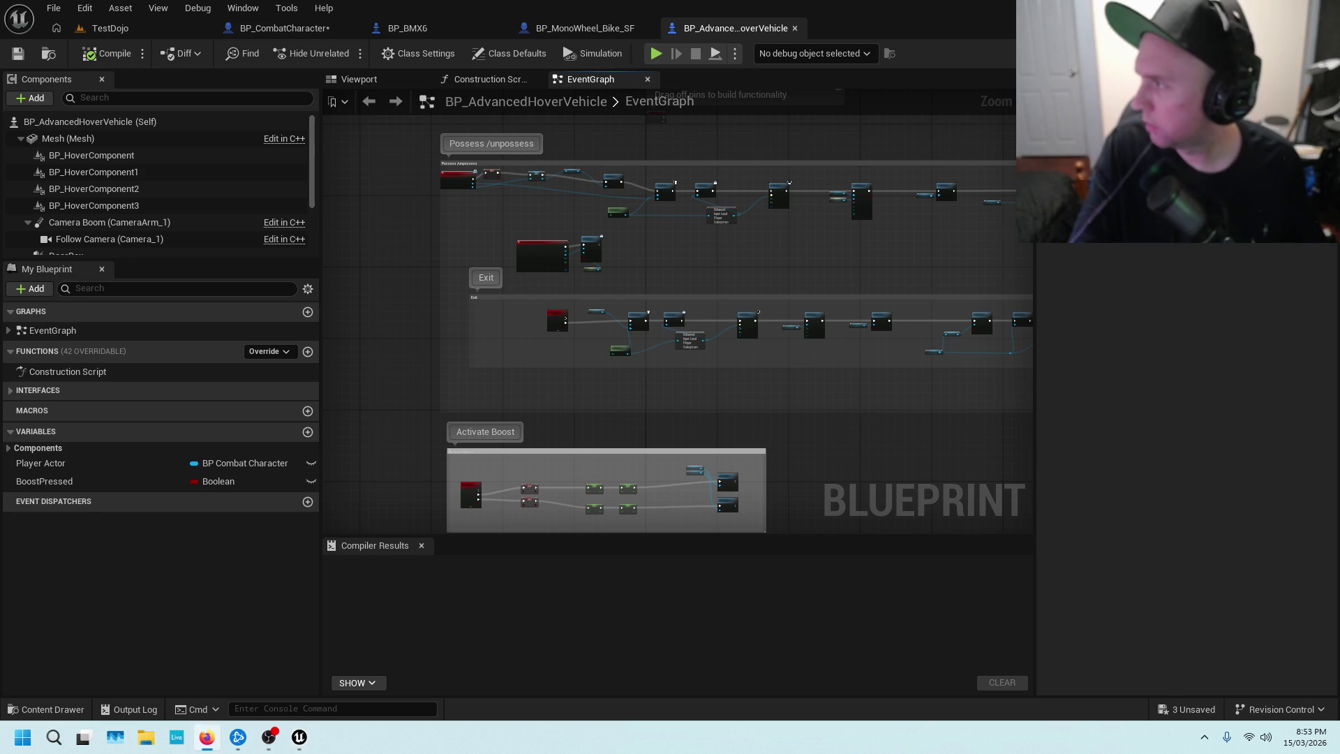